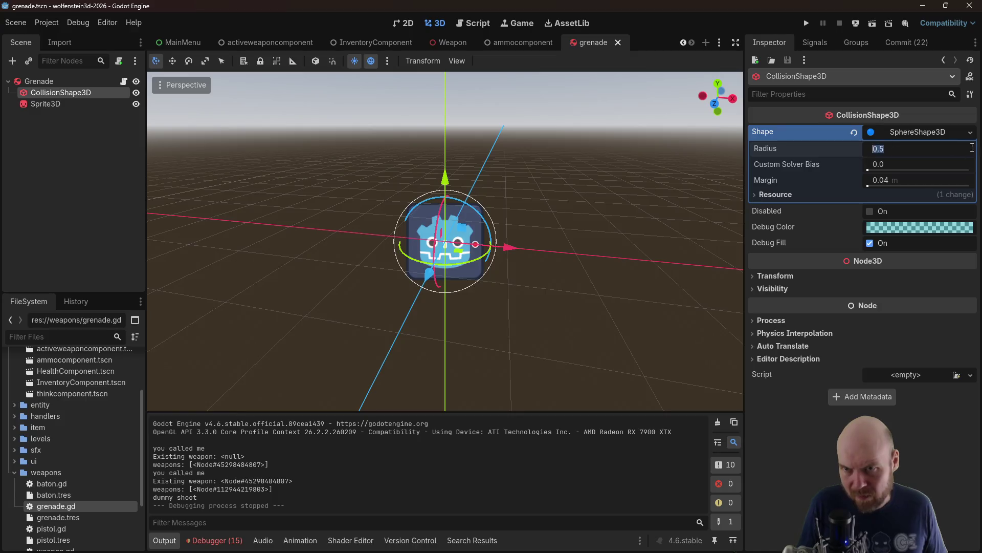
{"action": "type", "text": "0.1"}
Apply the 0.1 m collision radius and test-run the game, throwing a grenade down the corridor
{"action": "key", "text": "Return"}
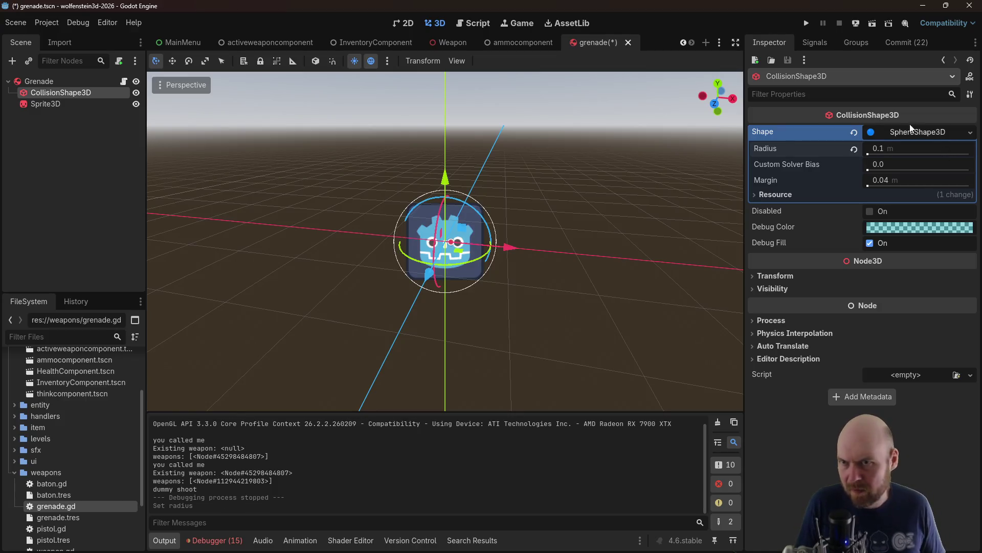
{"action": "left_click", "coordinate": [806, 23]}
{"action": "left_click", "coordinate": [486, 250]}
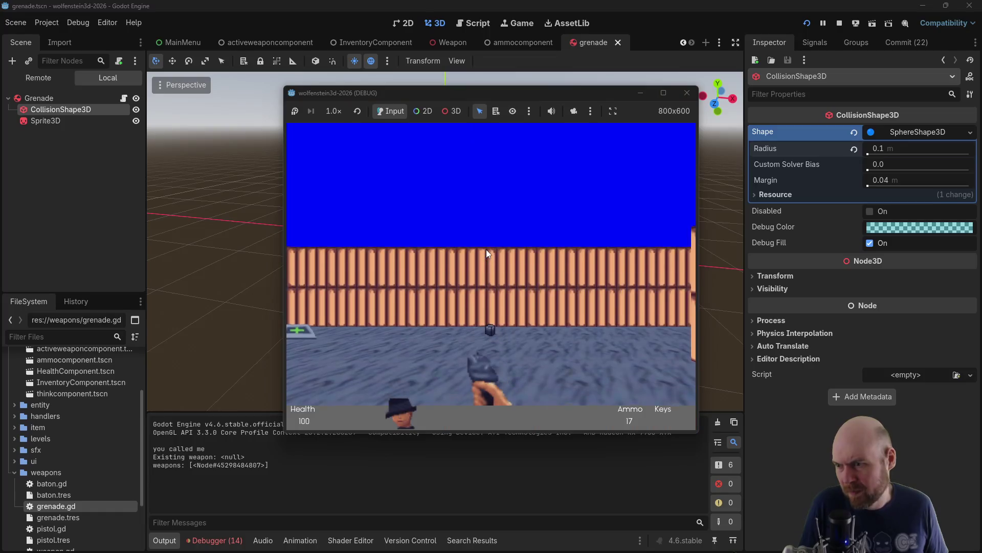
{"action": "key", "text": "Up"}
{"action": "key", "text": "Left"}
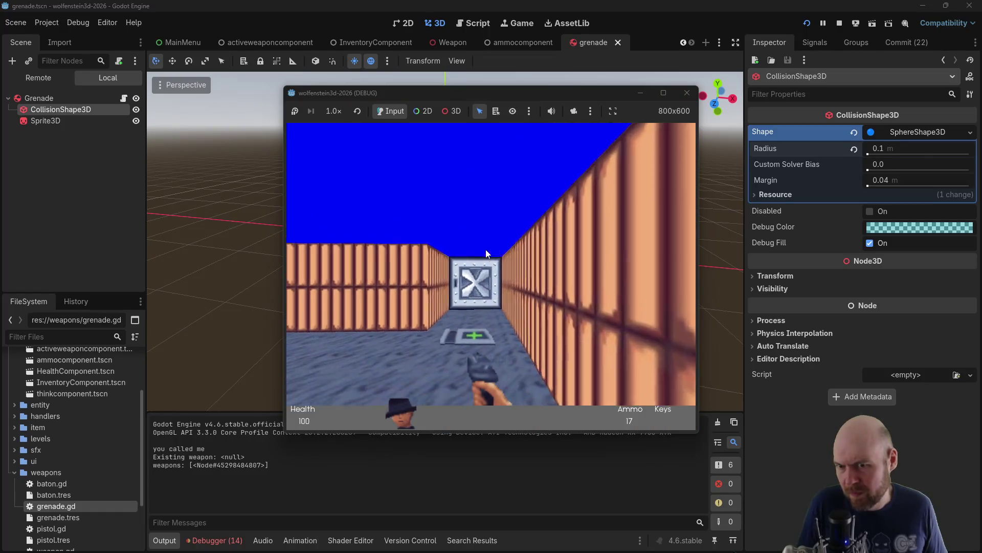
{"action": "key", "text": "Left"}
{"action": "key", "text": "Up"}
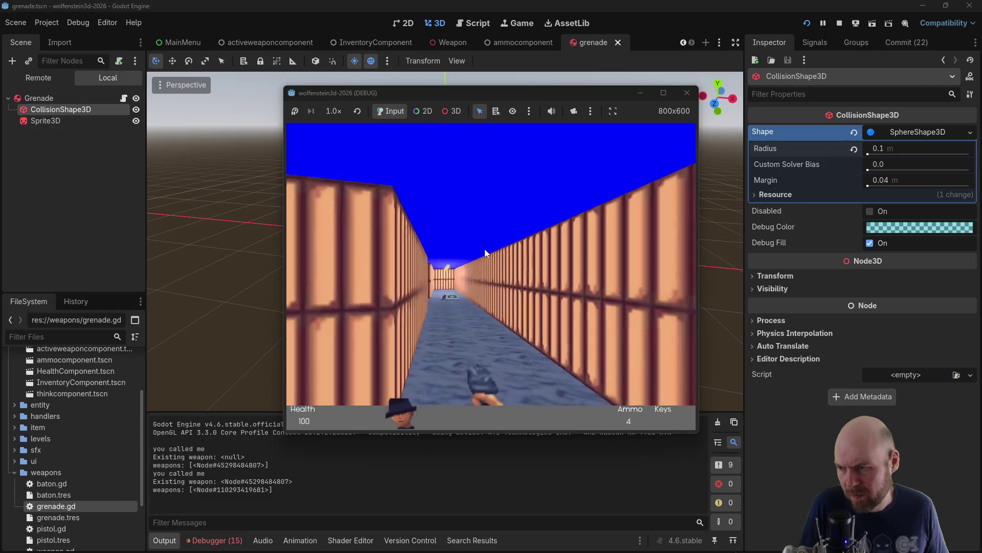
{"action": "left_click", "coordinate": [484, 249]}
Walk toward the barrel, throw two grenades at the long wall, then stop the game
{"action": "key", "text": "Up"}
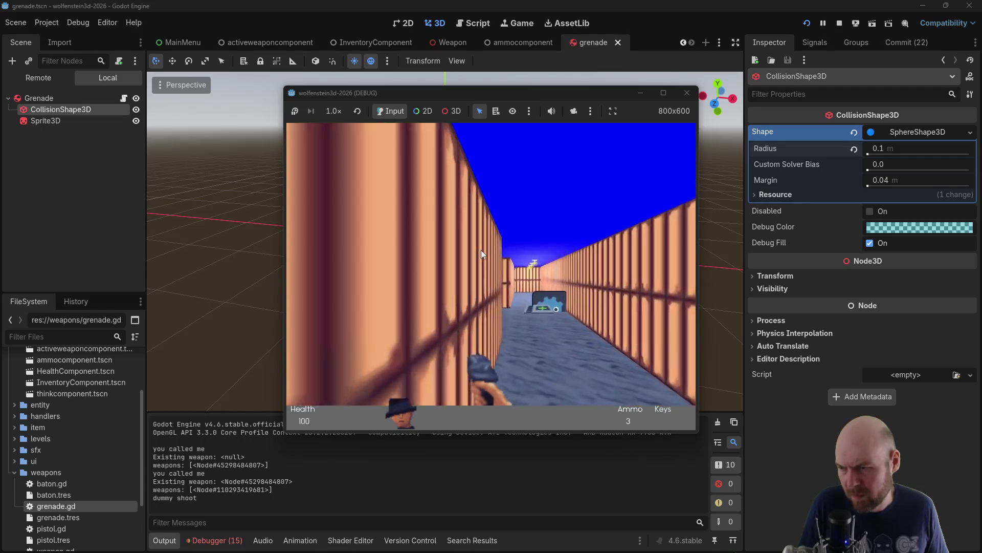
{"action": "key", "text": "Up"}
{"action": "key", "text": "Left"}
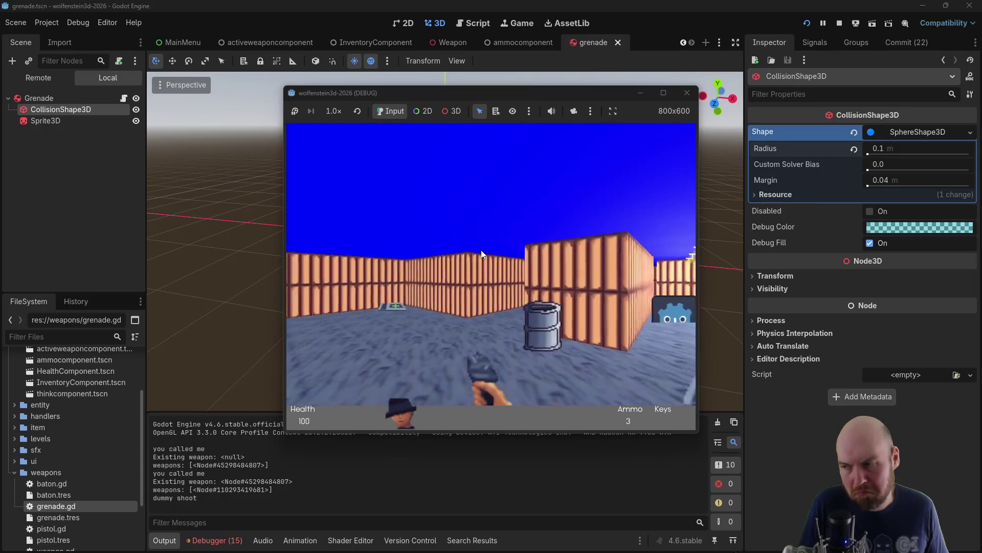
{"action": "left_click", "coordinate": [478, 250]}
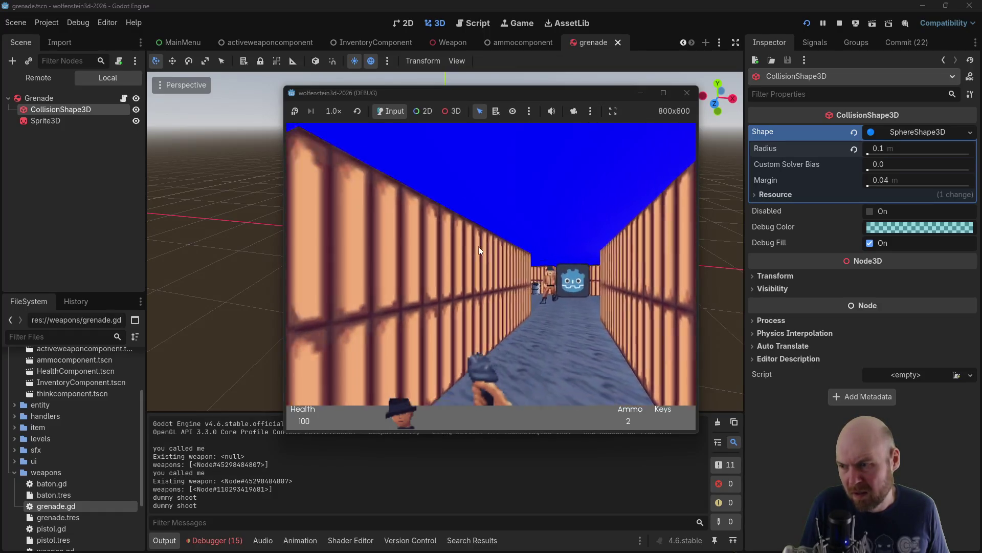
{"action": "left_click", "coordinate": [478, 246]}
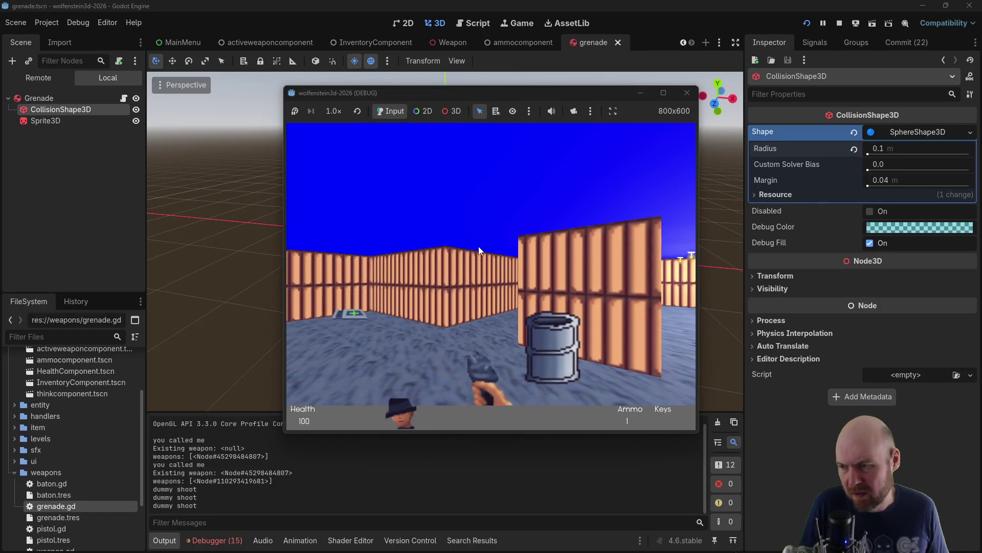
{"action": "left_click", "coordinate": [687, 93]}
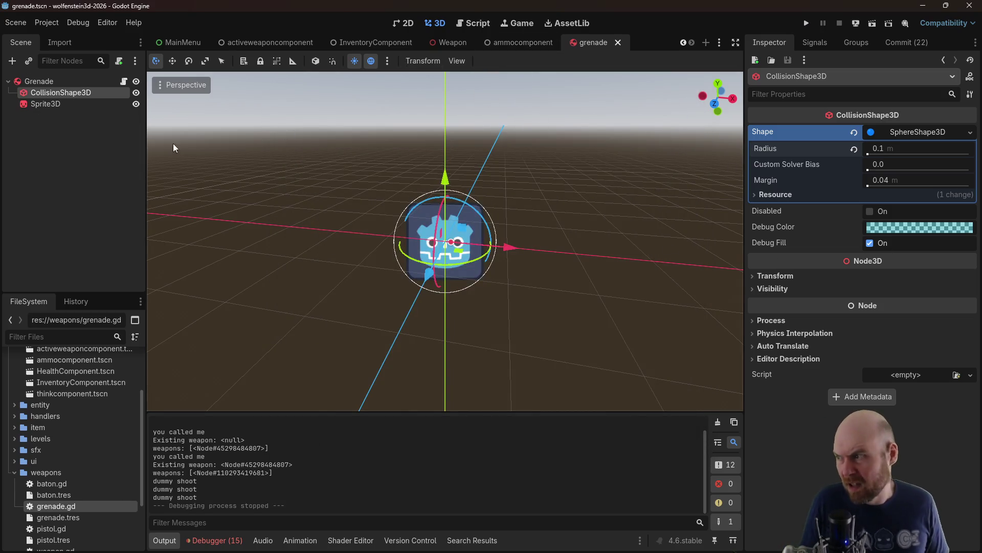
Open the weapons/grenade.gd script and run the project again
{"action": "left_click", "coordinate": [123, 80]}
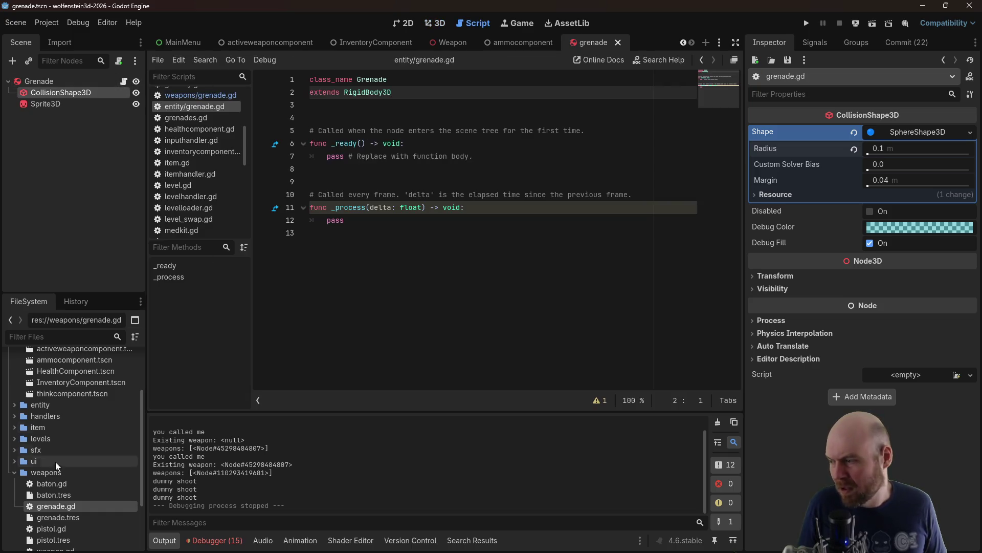
{"action": "double_click", "coordinate": [66, 506]}
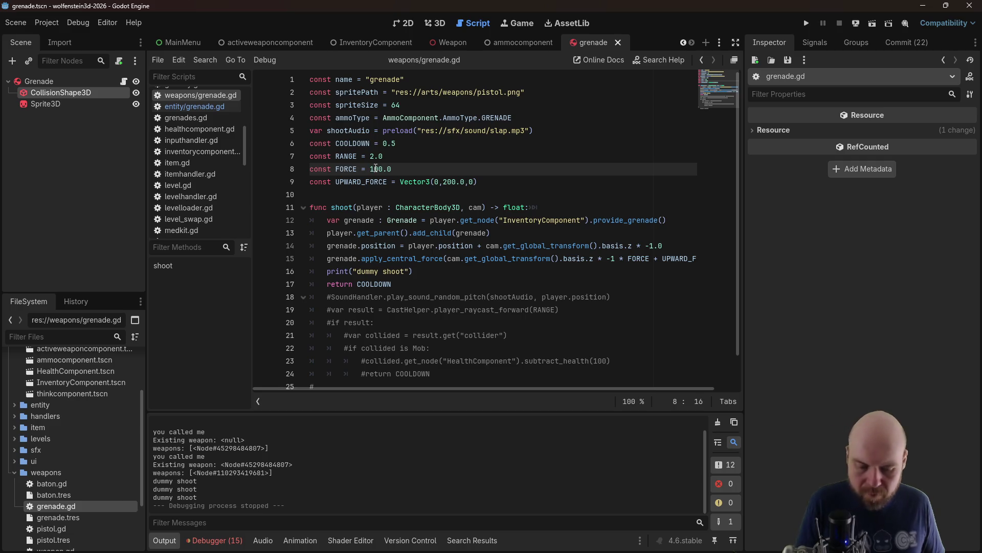
{"action": "left_click", "coordinate": [805, 24]}
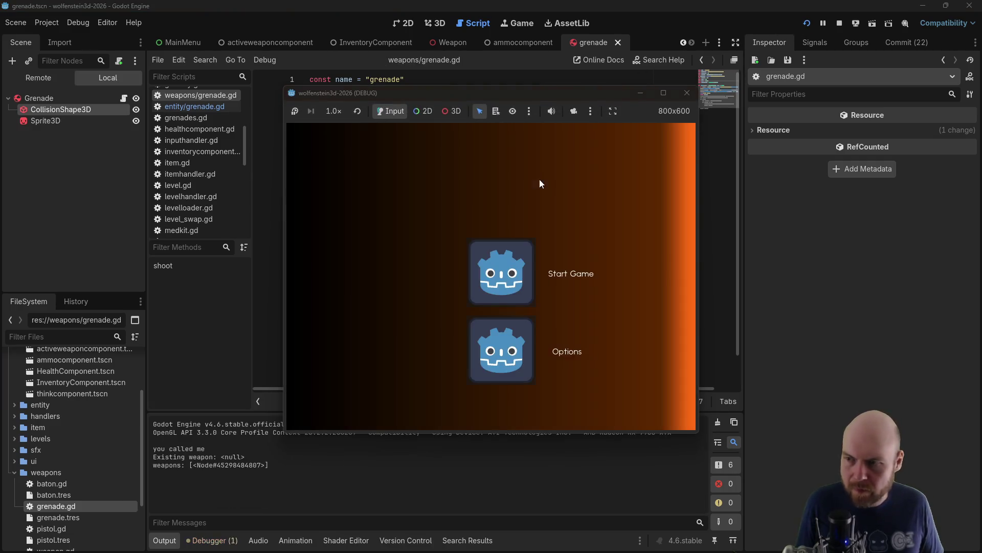
Start a game, equip grenades and throw grenades at a wall and into the room
{"action": "left_click", "coordinate": [503, 253]}
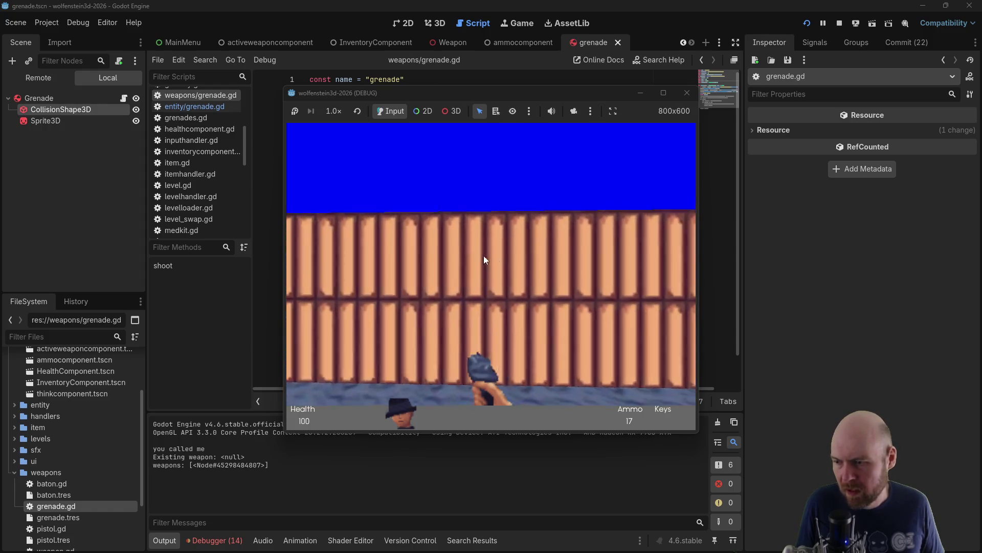
{"action": "key", "text": "s"}
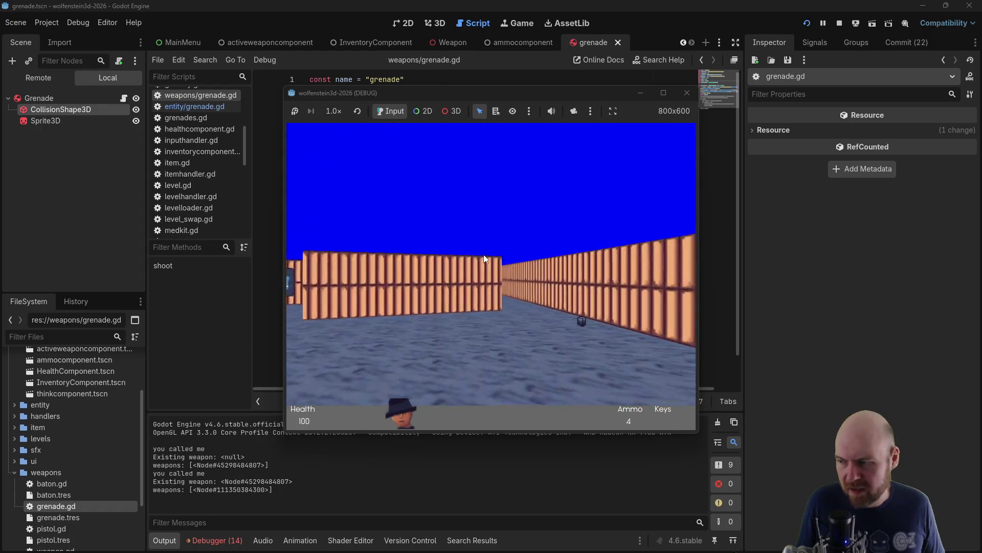
{"action": "key", "text": "Left"}
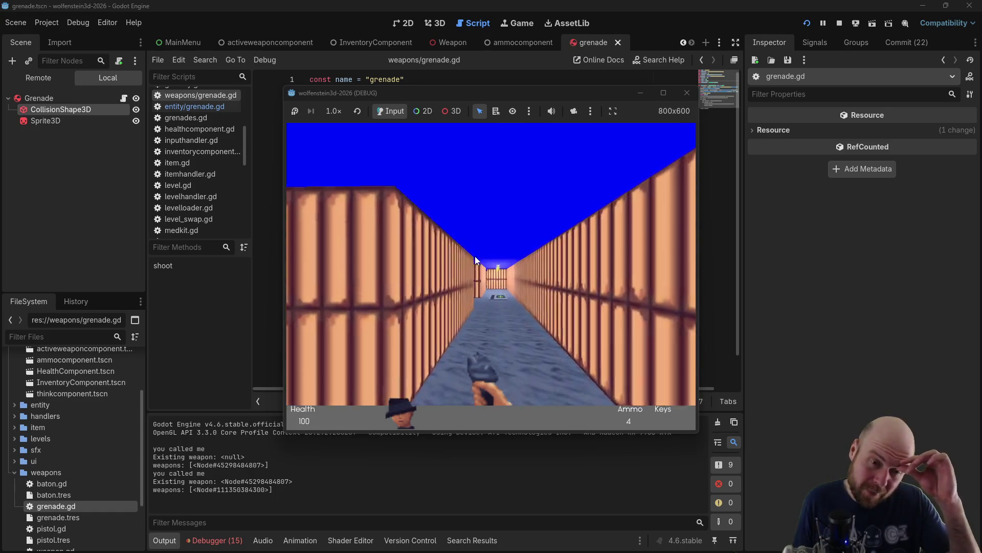
{"action": "key", "text": "Left"}
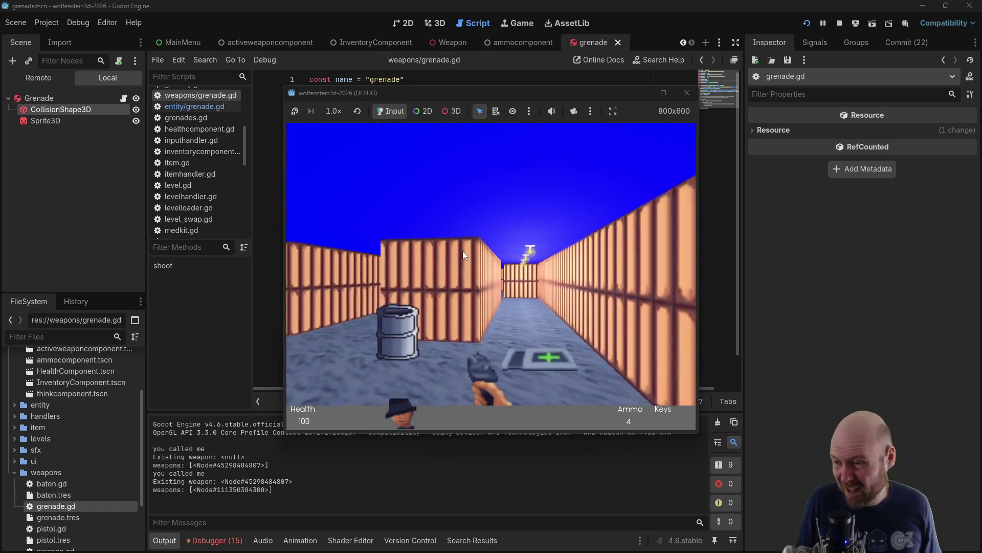
{"action": "key", "text": "Left"}
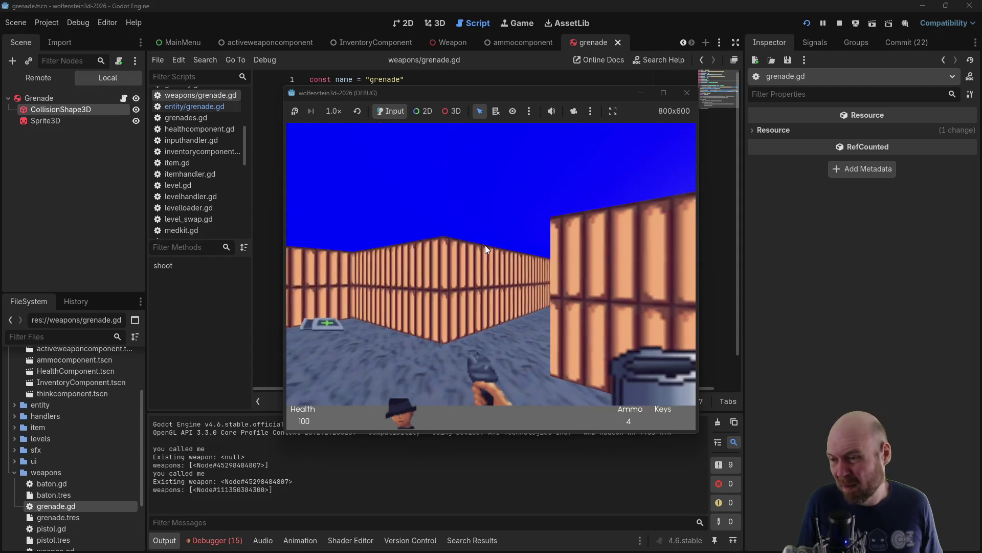
{"action": "left_click", "coordinate": [485, 245]}
{"action": "key", "text": "Left"}
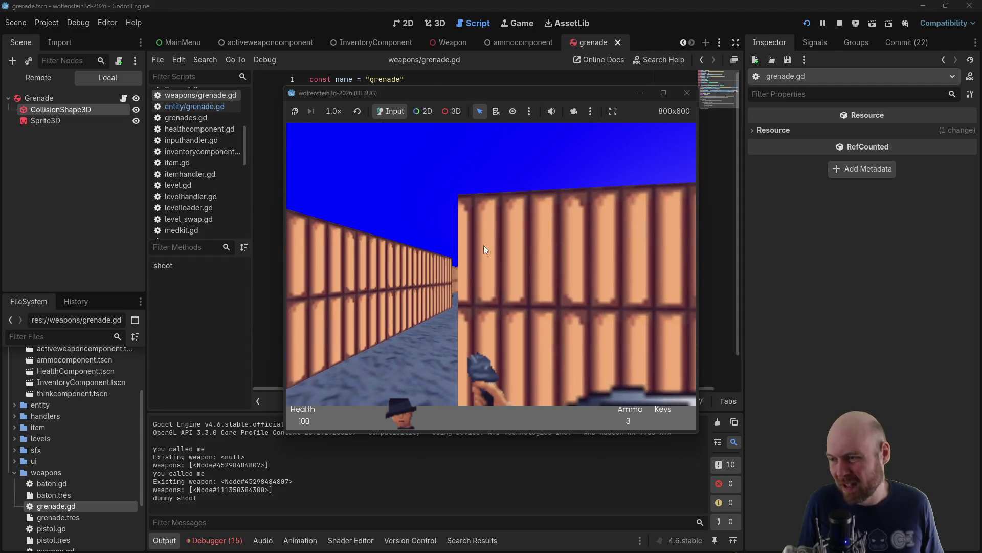
{"action": "key", "text": "Left"}
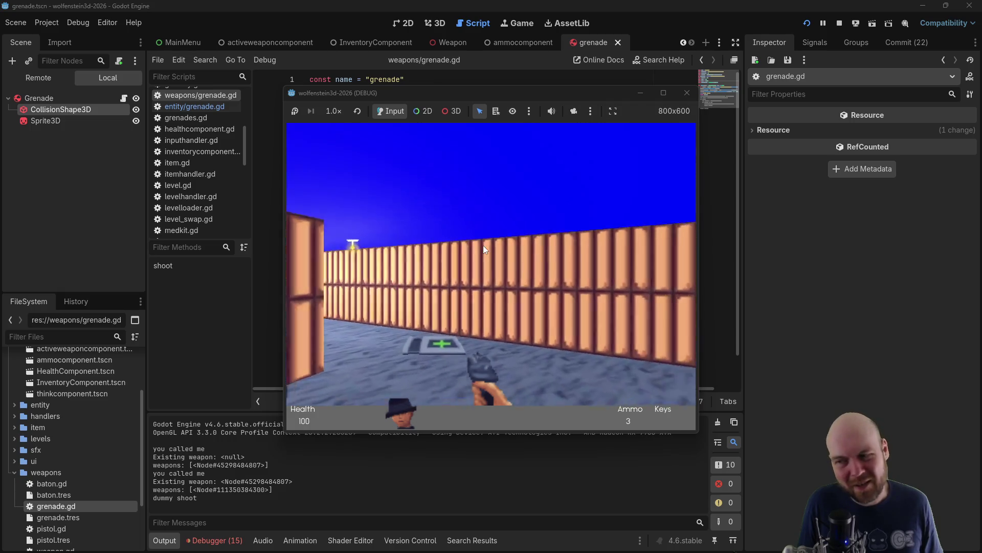
{"action": "key", "text": "Left"}
{"action": "key", "text": "Up"}
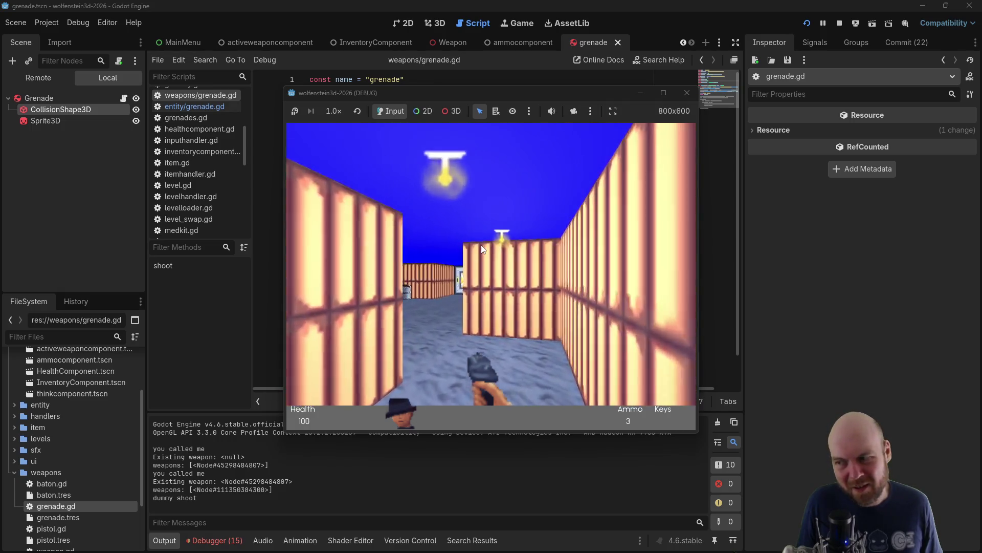
{"action": "key", "text": "ctrl"}
Walk down the corridor toward the medkit room and throw a grenade down it
{"action": "key", "text": "Right"}
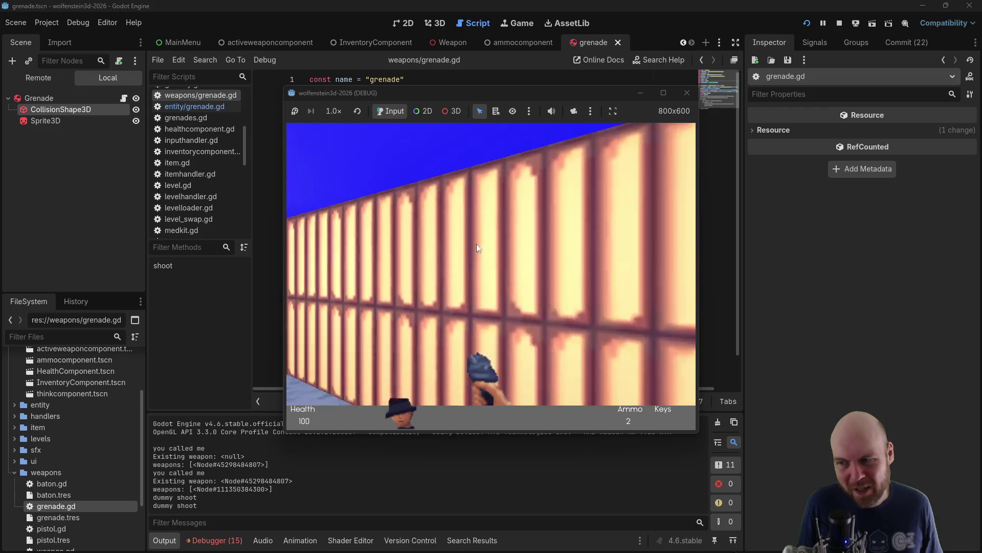
{"action": "key", "text": "Left"}
{"action": "key", "text": "Down"}
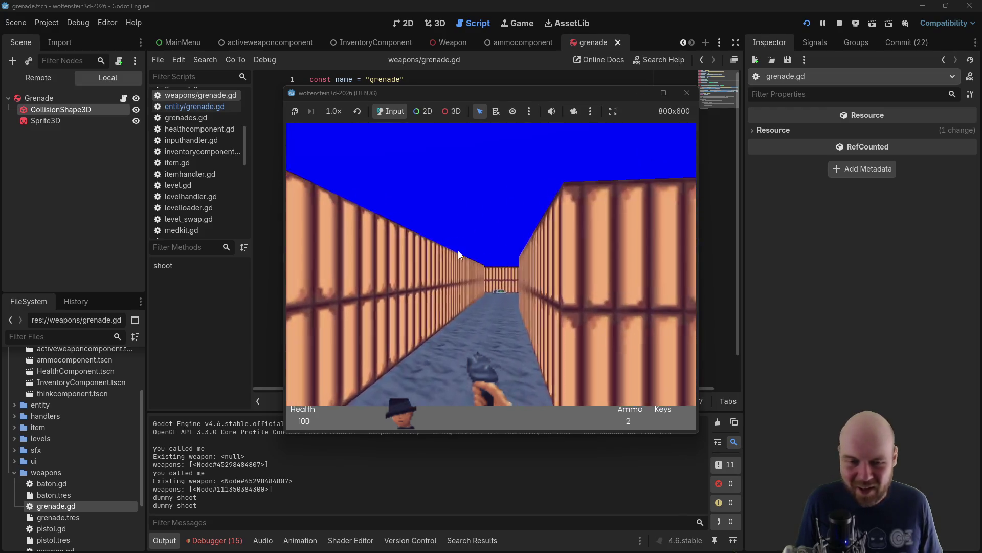
{"action": "key", "text": "Up"}
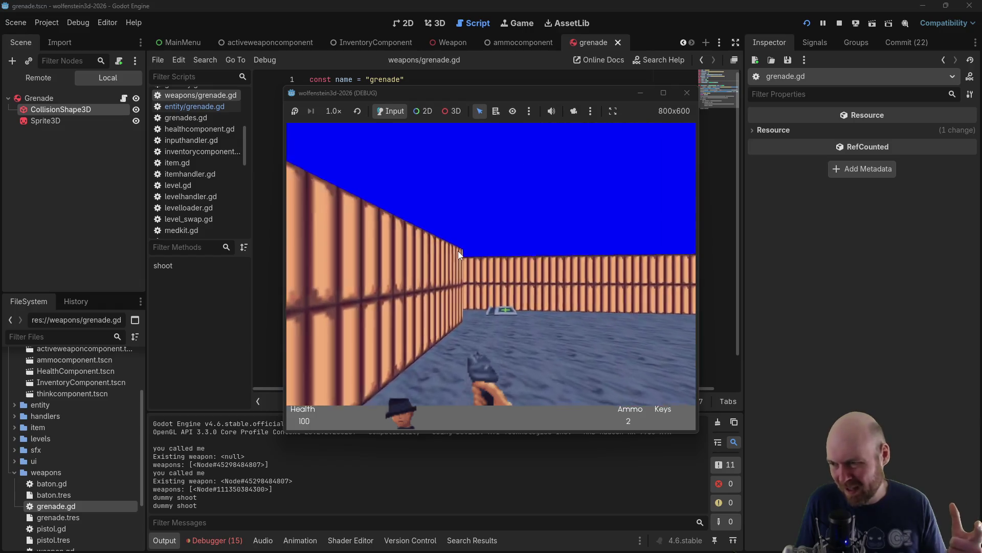
{"action": "key", "text": "Right"}
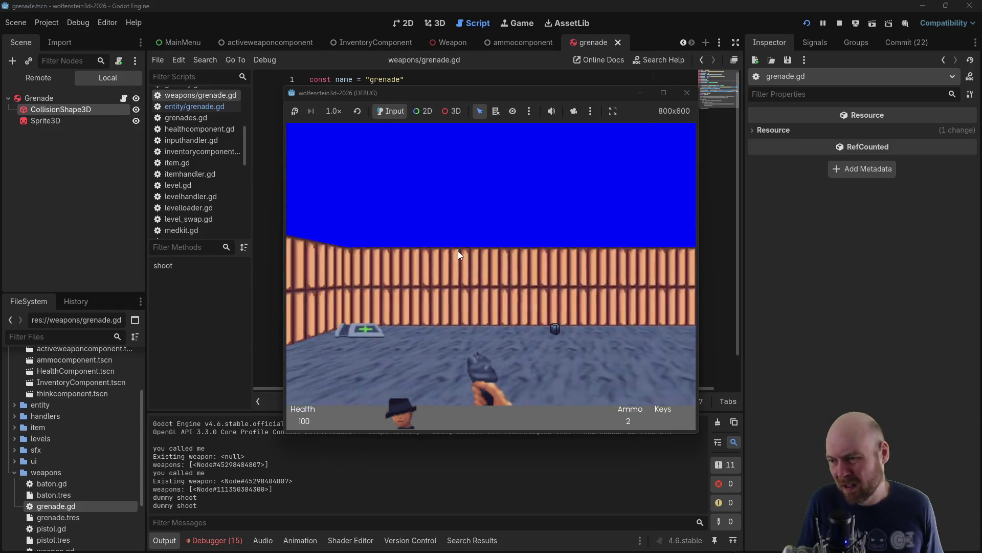
{"action": "key", "text": "Left"}
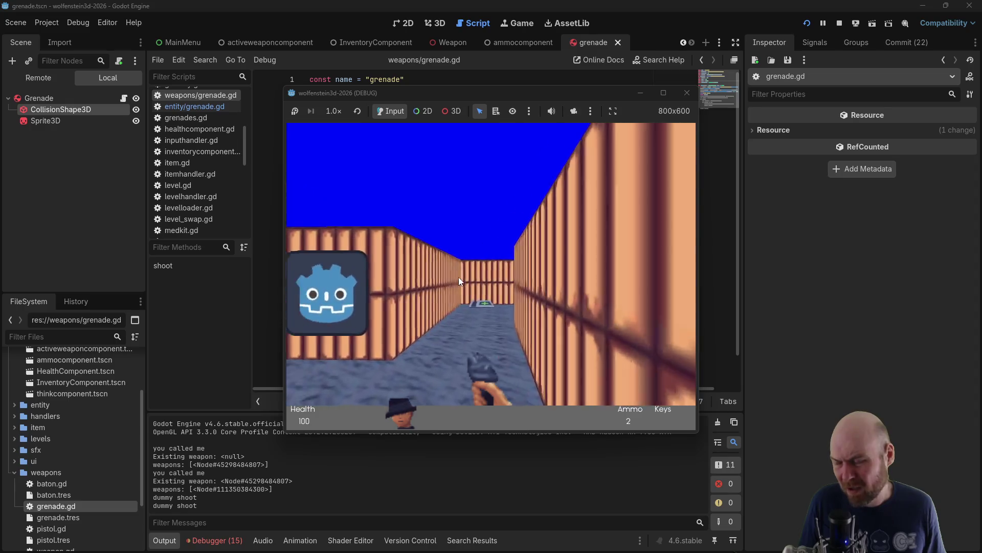
{"action": "key", "text": "Left"}
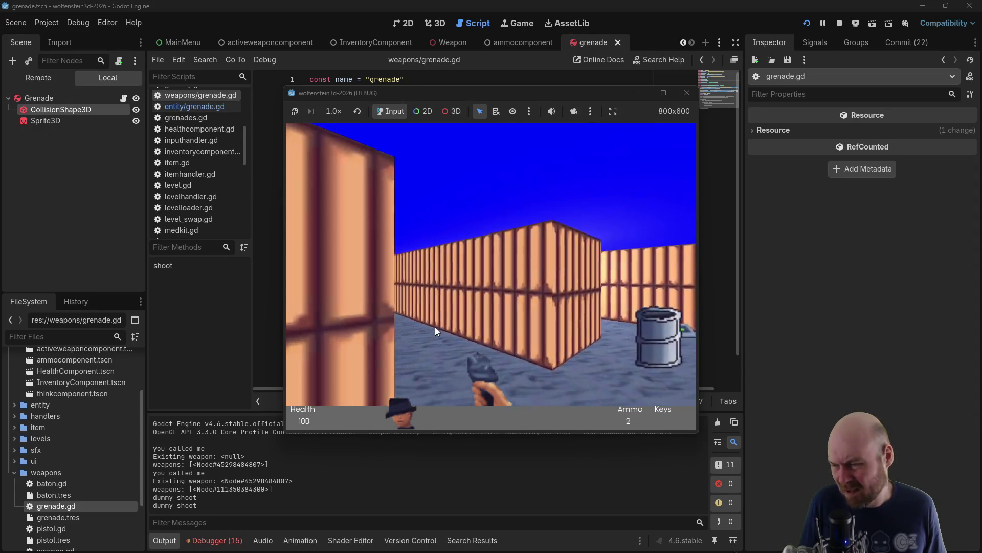
{"action": "key", "text": "Left"}
{"action": "left_click", "coordinate": [432, 322]}
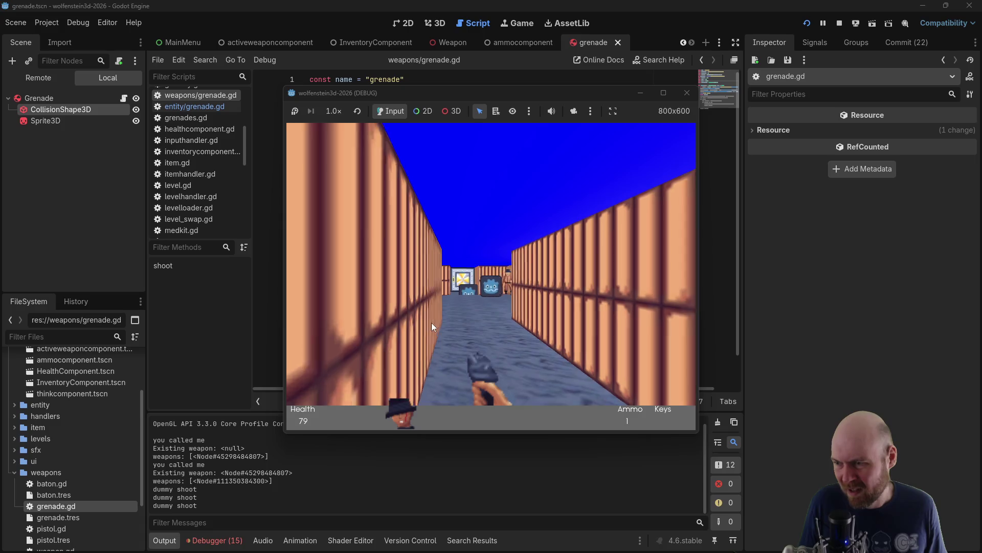
Cross the medkit, throw a grenade down the next corridor and attack the enemy
{"action": "key", "text": "Up"}
{"action": "key", "text": "Left"}
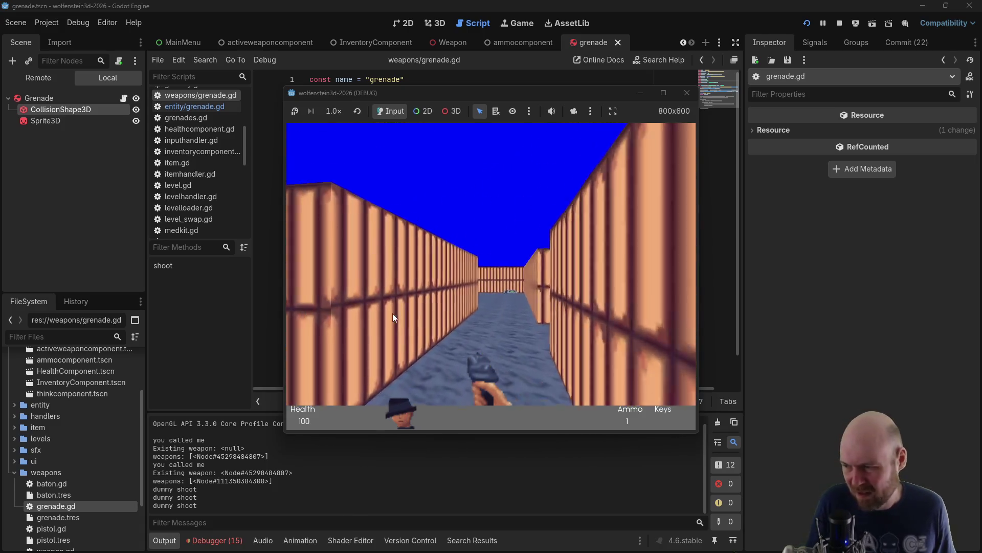
{"action": "key", "text": "Up"}
{"action": "key", "text": "Right"}
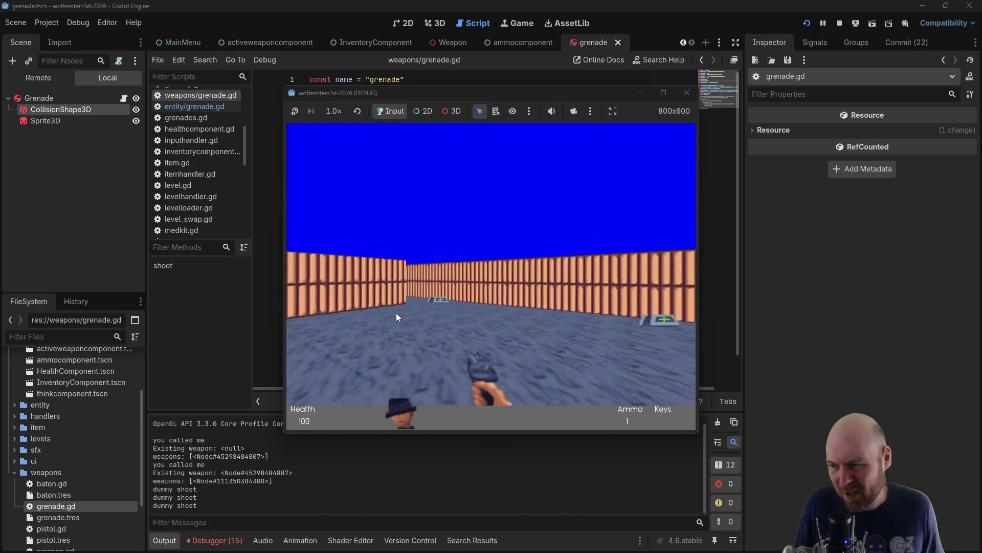
{"action": "key", "text": "Right"}
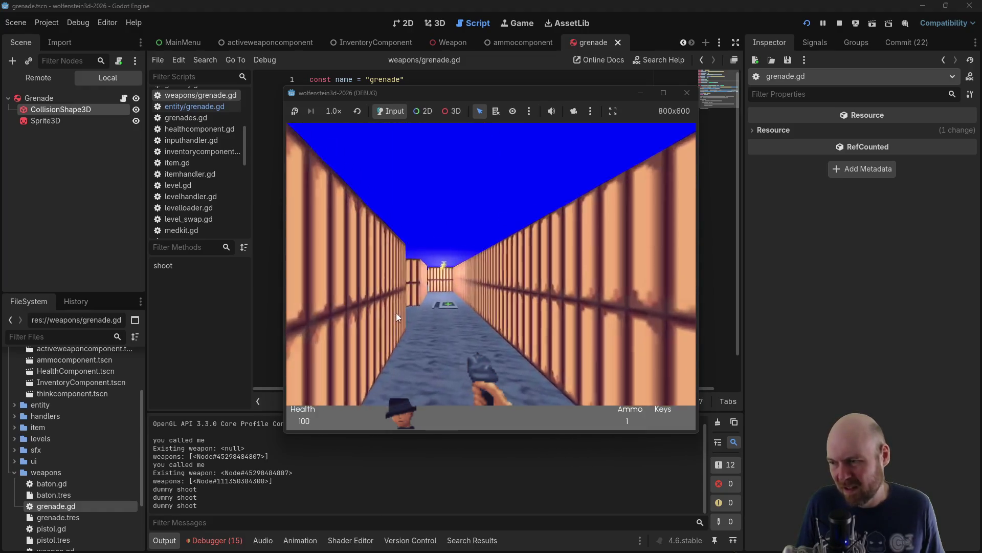
{"action": "left_click", "coordinate": [396, 312]}
{"action": "key", "text": "Up"}
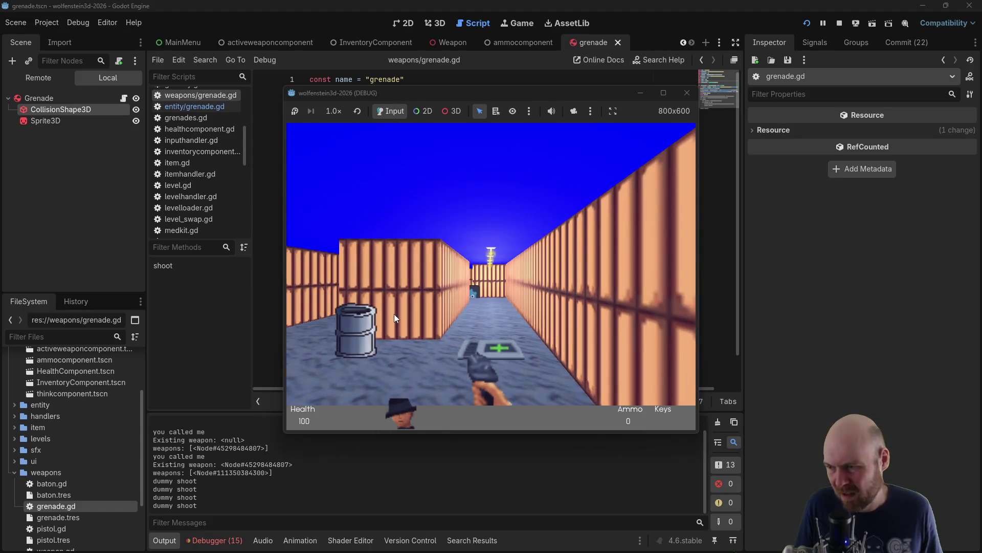
{"action": "key", "text": "Left"}
{"action": "key", "text": "Right"}
{"action": "key", "text": "Up"}
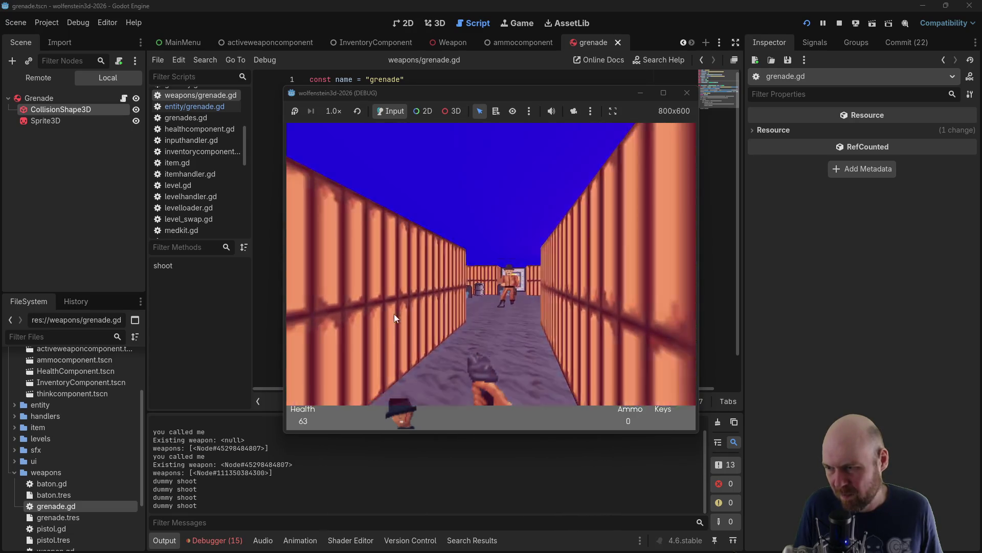
{"action": "key", "text": "Up"}
{"action": "left_click", "coordinate": [443, 312]}
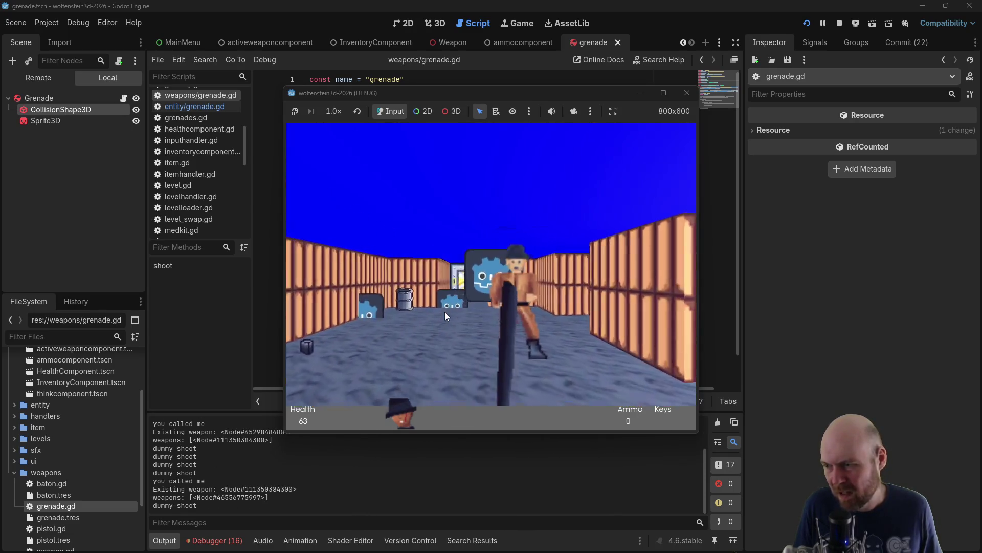
Back away from the enemy and walk onto the ammo pickup, raising ammo to 33
{"action": "key", "text": "Left"}
{"action": "key", "text": "Down"}
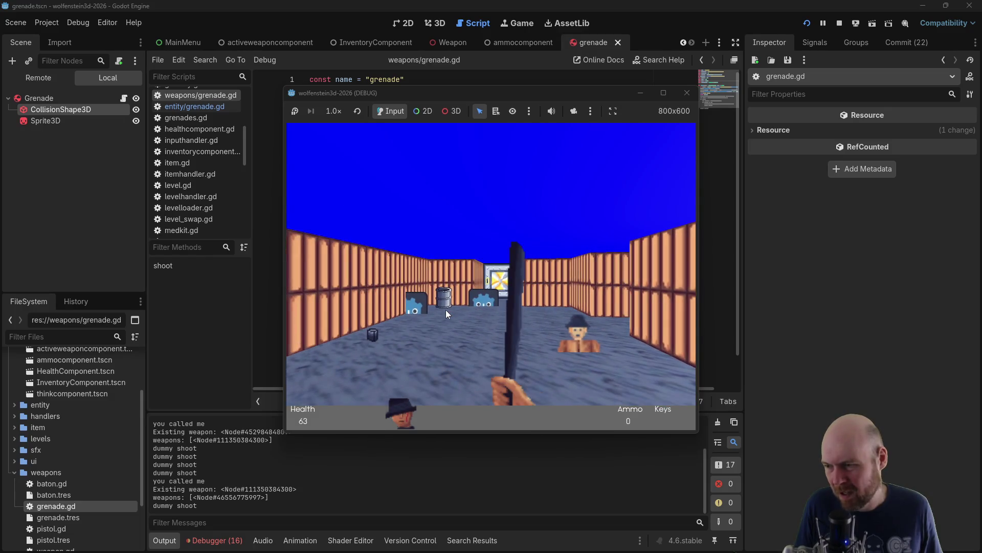
{"action": "key", "text": "Left"}
{"action": "key", "text": "Right"}
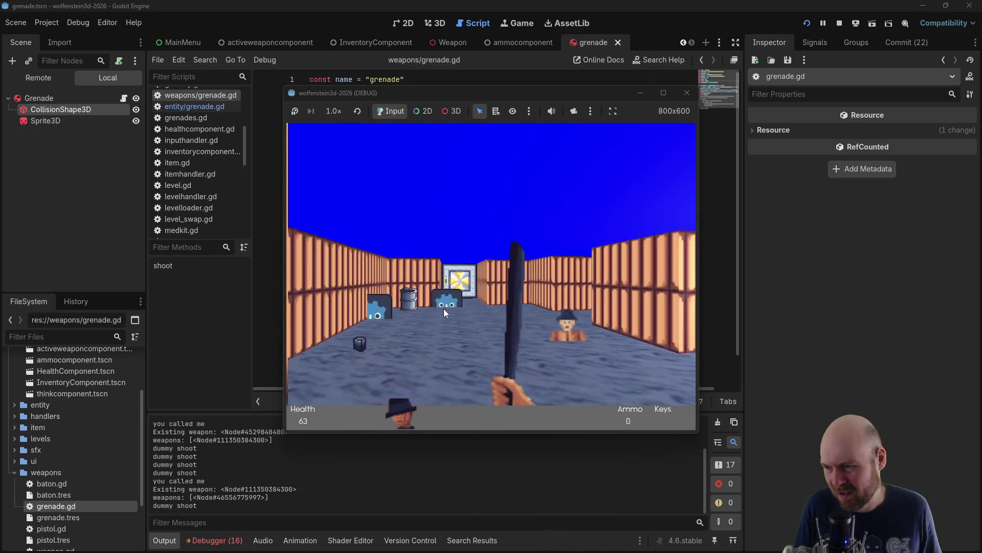
{"action": "key", "text": "Up"}
{"action": "key", "text": "Right"}
{"action": "key", "text": "Up"}
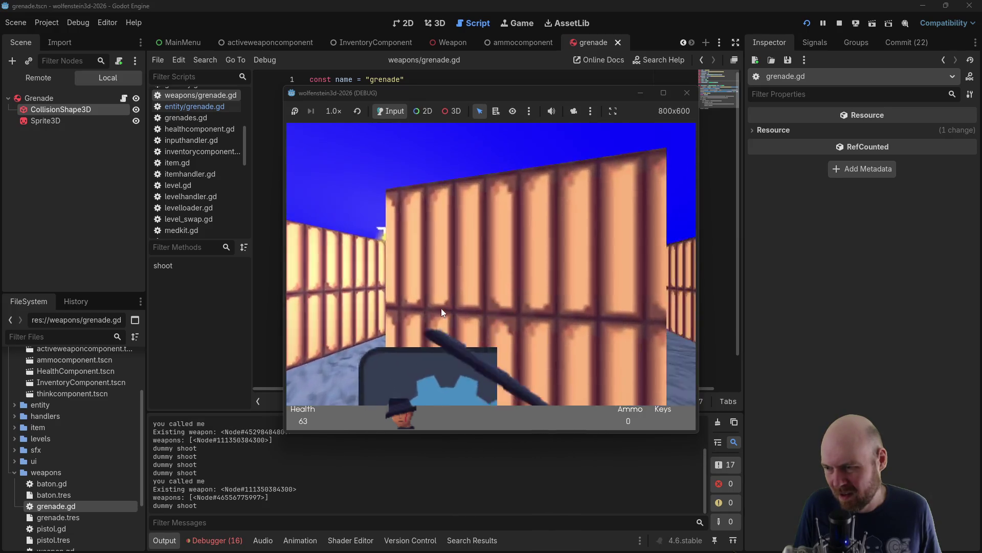
{"action": "key", "text": "Left"}
{"action": "key", "text": "Up"}
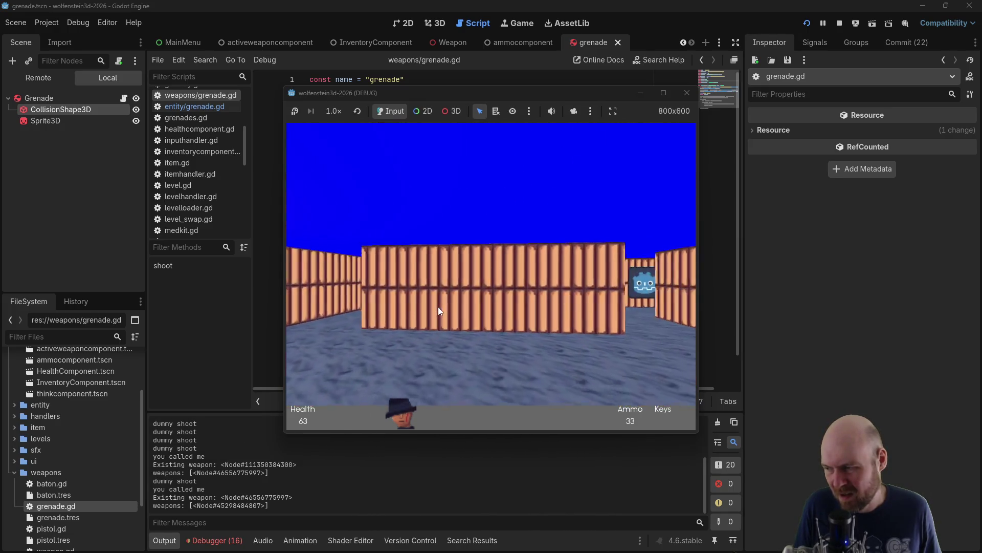
Switch to the pistol and stop the running game
{"action": "key", "text": "Right"}
{"action": "key", "text": "Left"}
{"action": "key", "text": "Up"}
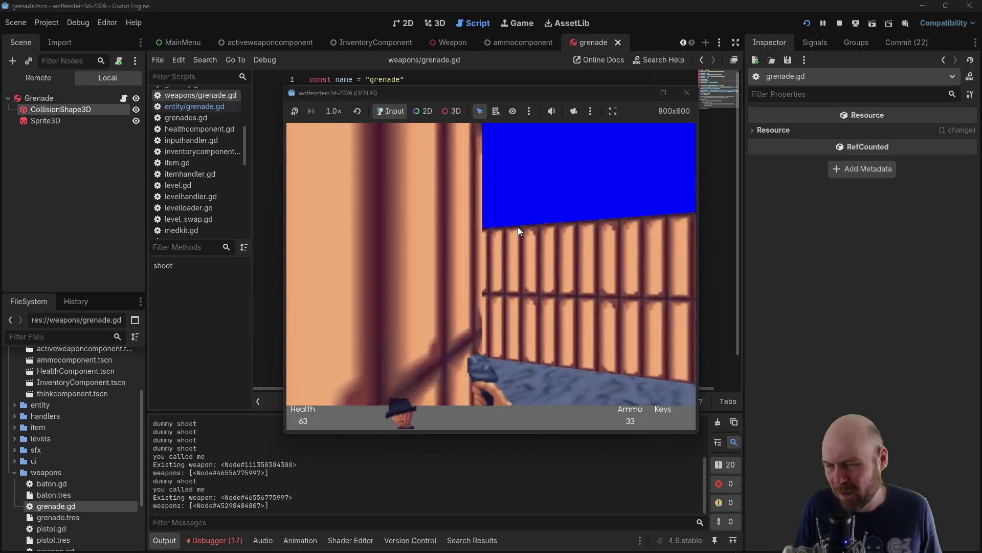
{"action": "left_click", "coordinate": [687, 93]}
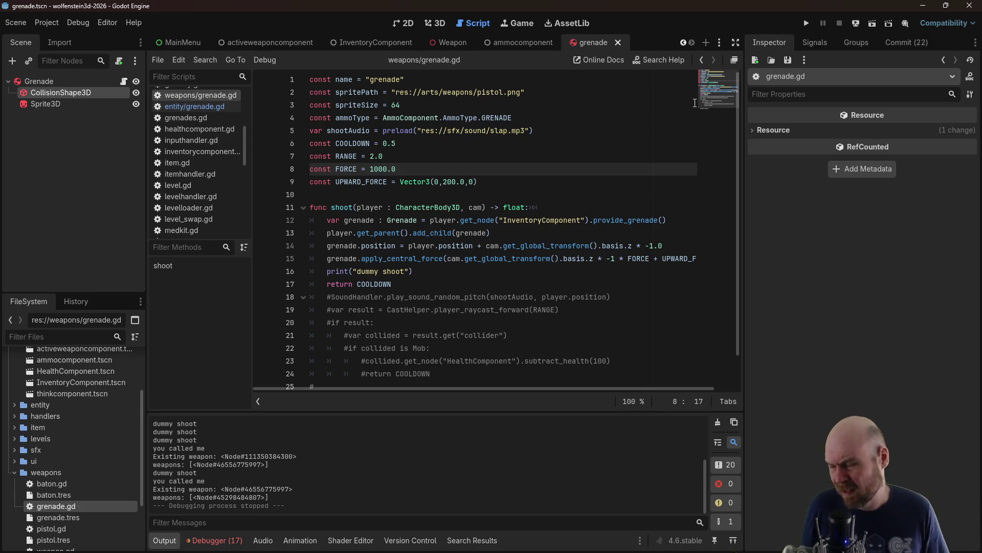
Switch from the Godot editor to the Firefox window showing the r/godot invalid-access thread
{"action": "key", "text": "alt+Tab"}
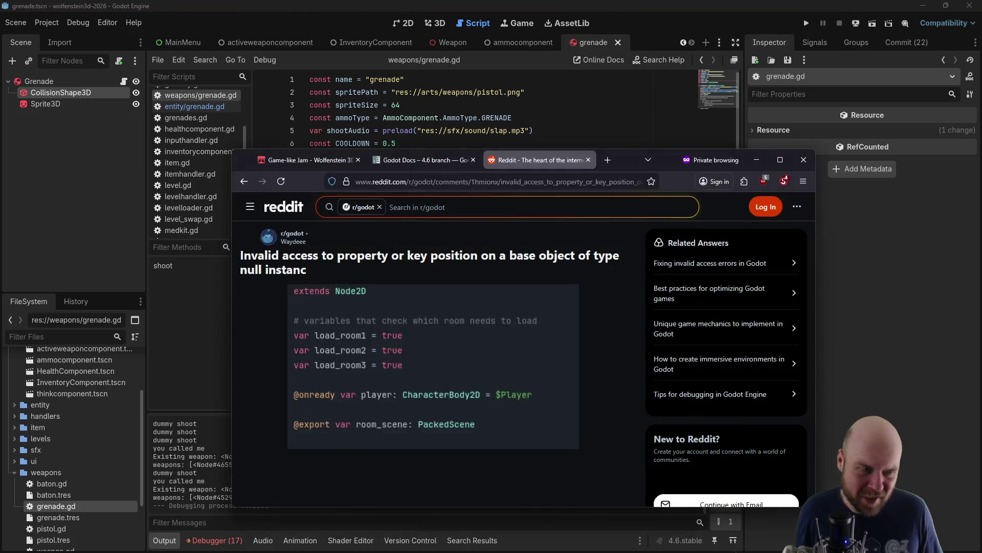
Check the Grenade node's RigidBody3D signals such as body_entered, then go back to Firefox
{"action": "left_click", "coordinate": [481, 183]}
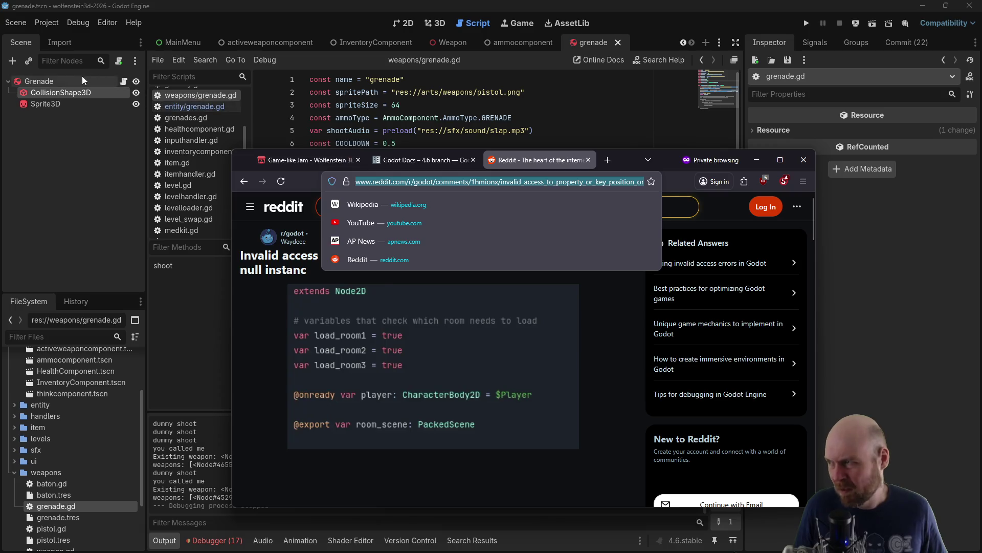
{"action": "left_click", "coordinate": [664, 41]}
{"action": "left_click", "coordinate": [798, 44]}
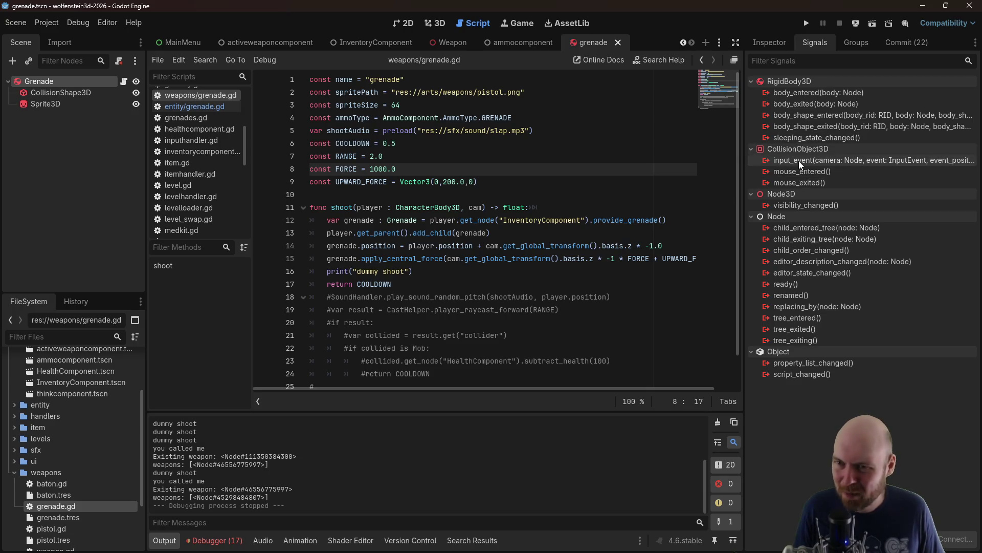
{"action": "key", "text": "alt+Tab"}
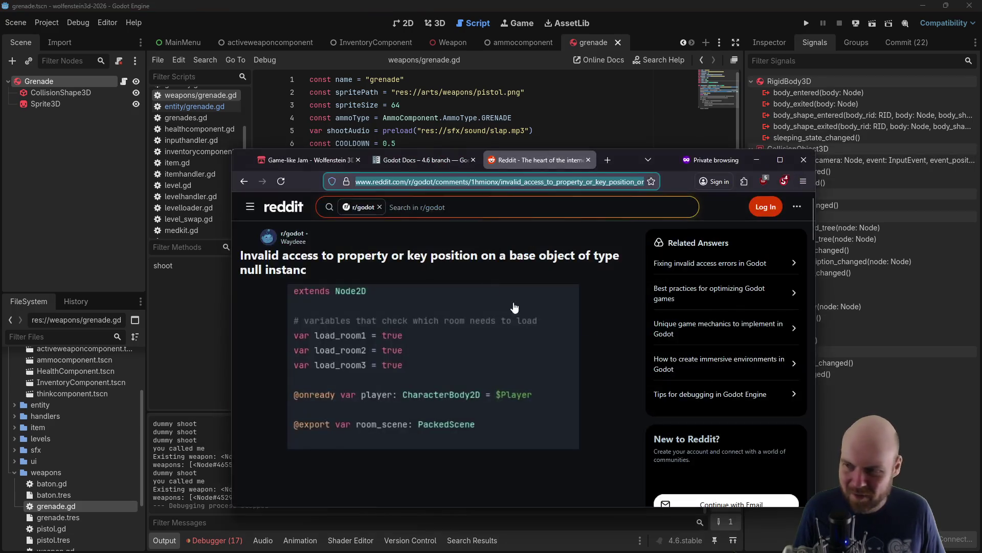
Search Google for 'godot collision shape on collision' and dismiss the location request
{"action": "type", "text": "godot"}
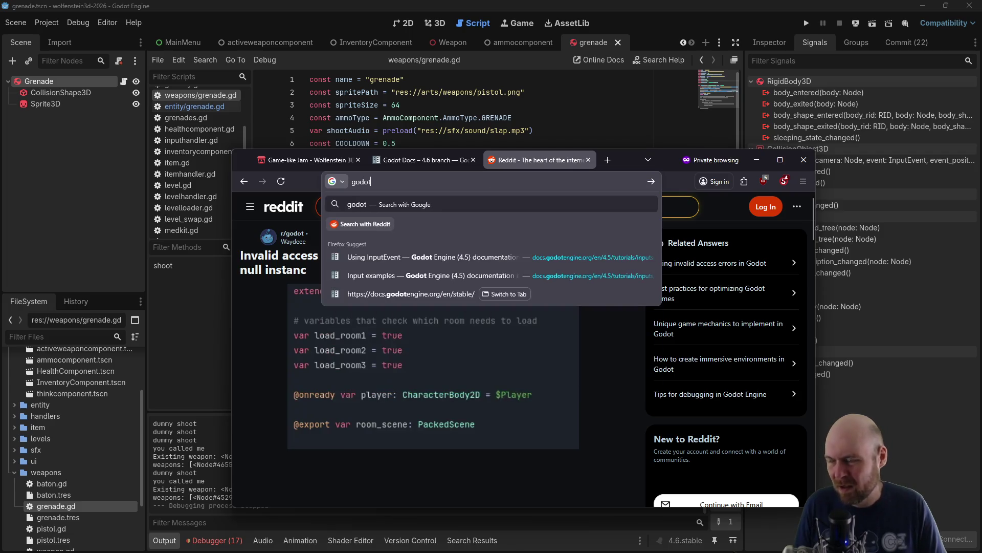
{"action": "type", "text": "+collisi"}
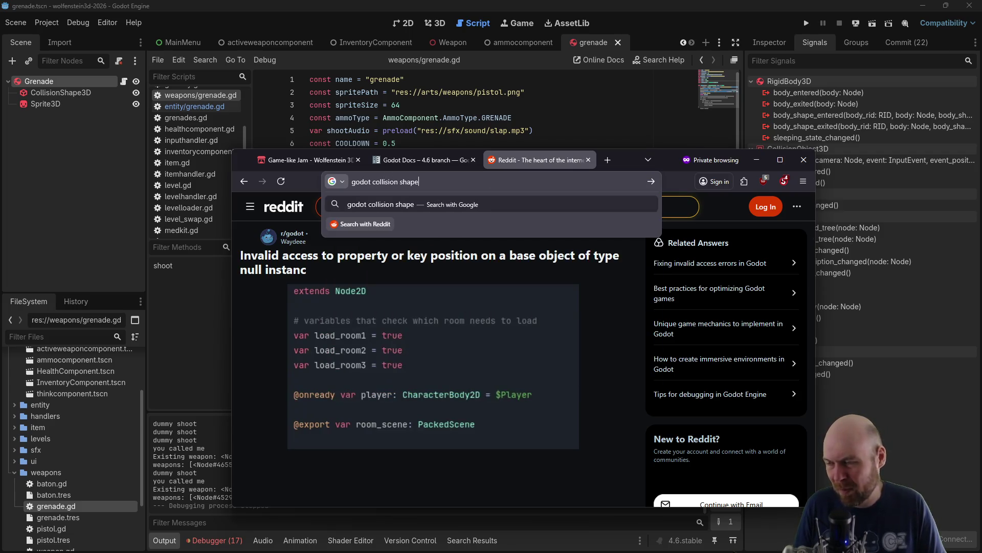
{"action": "type", "text": "on collisi"}
{"action": "key", "text": "Return"}
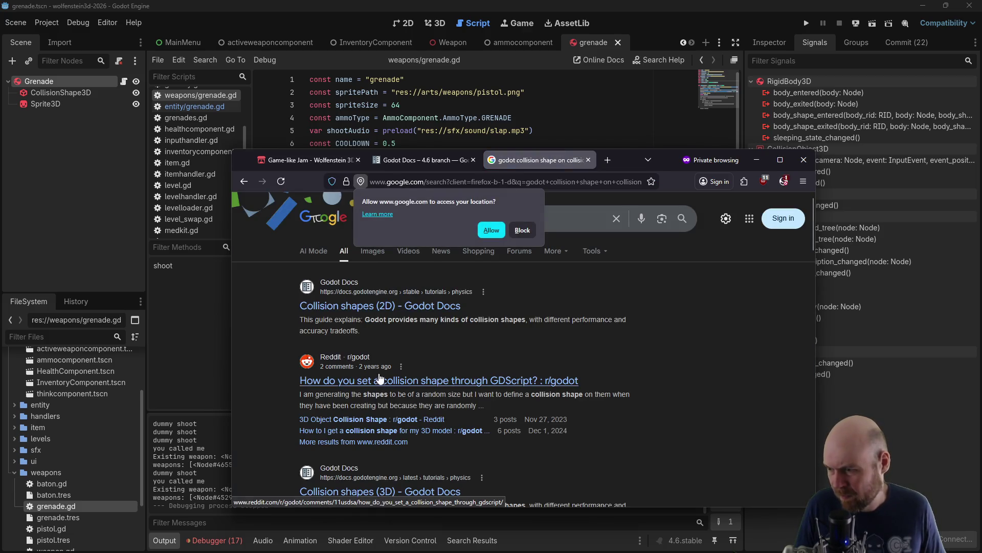
{"action": "scroll", "coordinate": [465, 327], "scroll_direction": "down", "scroll_amount": 2}
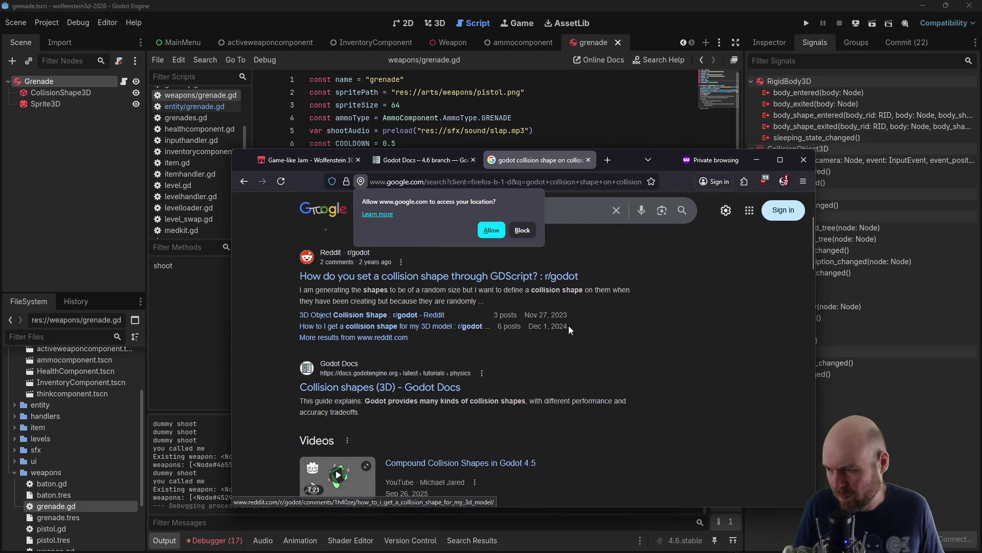
{"action": "left_click", "coordinate": [527, 231]}
{"action": "scroll", "coordinate": [532, 247], "scroll_direction": "up", "scroll_amount": 1}
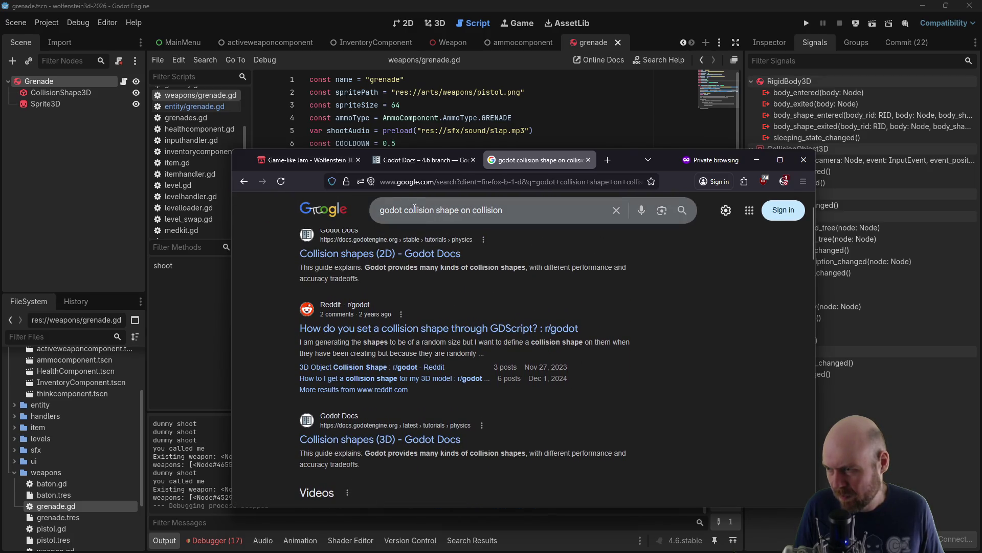
Refine the search to 'godot detect collision', then to 'godot detect collision 3d'
{"action": "type", "text": "detect collision"}
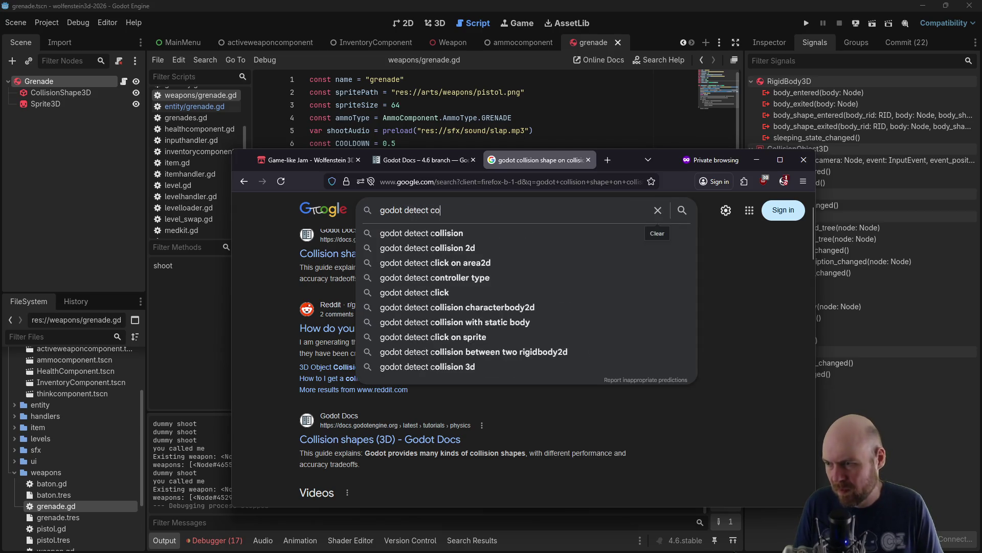
{"action": "key", "text": "Return"}
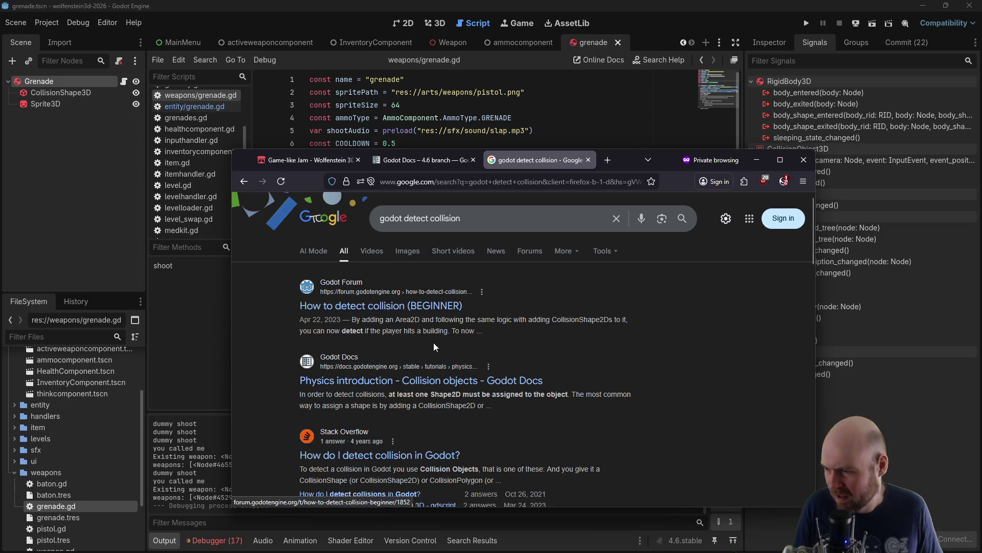
{"action": "left_click", "coordinate": [494, 221]}
{"action": "type", "text": "3d"}
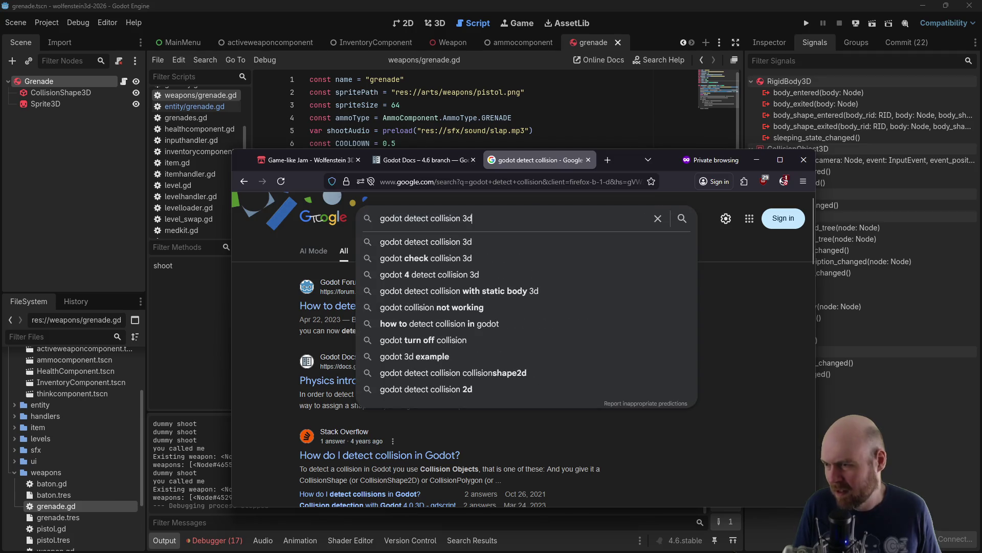
{"action": "key", "text": "Return"}
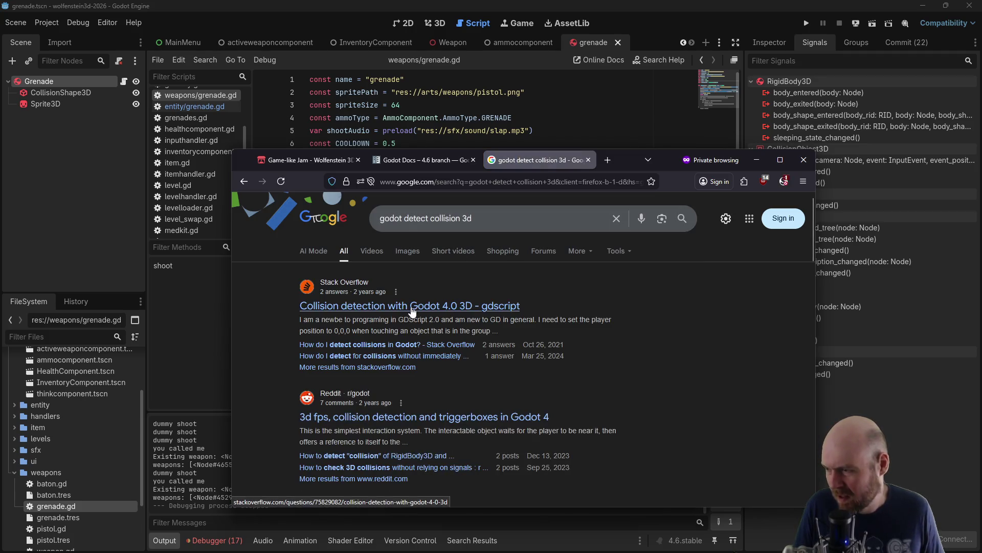
Read through the Stack Overflow collision detection question, then go back to the Google results
{"action": "left_click", "coordinate": [413, 307]}
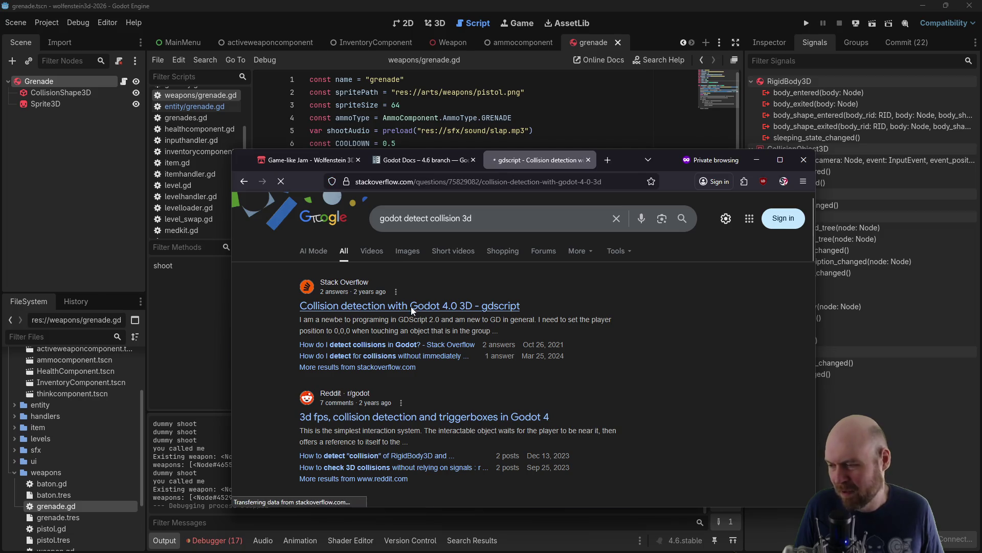
{"action": "scroll", "coordinate": [415, 360], "scroll_direction": "down", "scroll_amount": 3}
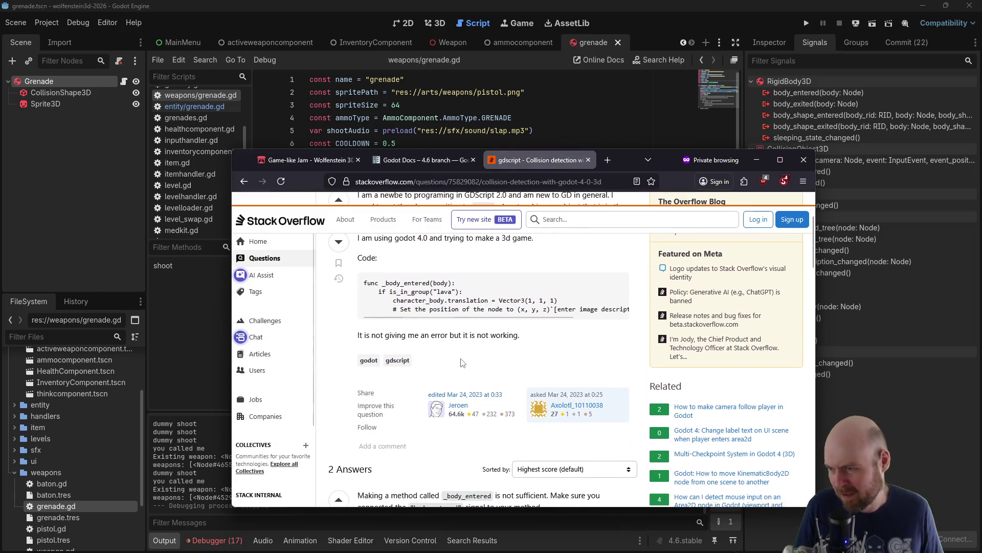
{"action": "scroll", "coordinate": [409, 379], "scroll_direction": "down", "scroll_amount": 3}
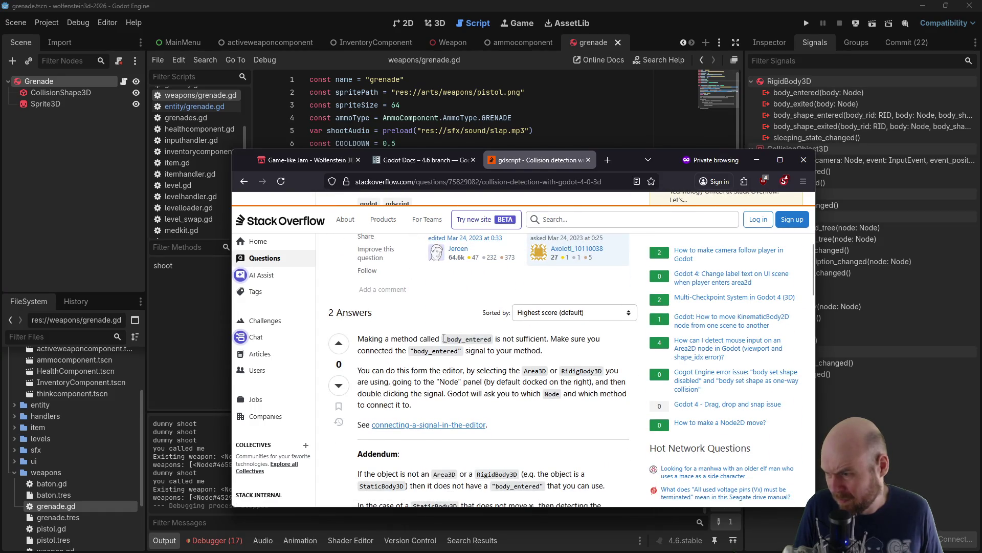
{"action": "scroll", "coordinate": [398, 393], "scroll_direction": "down", "scroll_amount": 3}
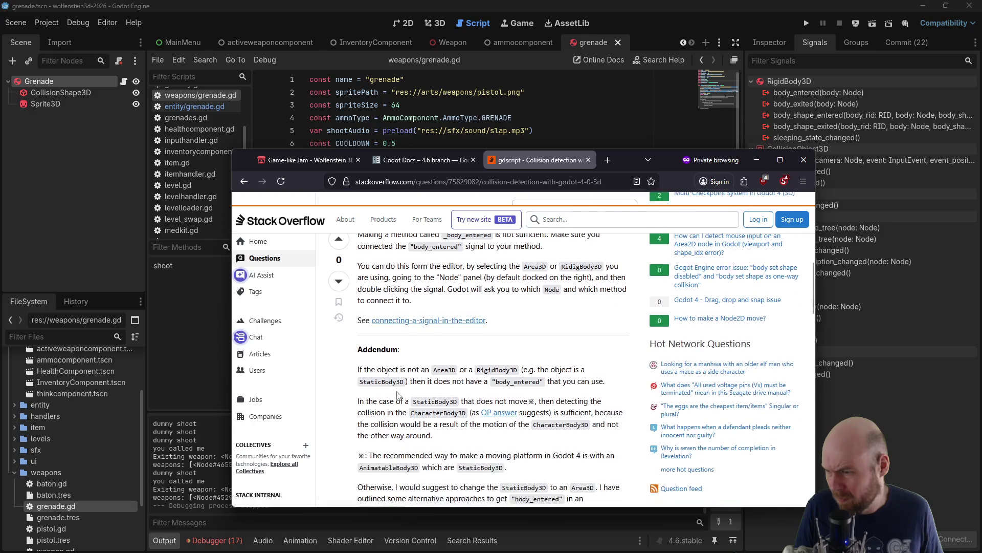
{"action": "scroll", "coordinate": [405, 385], "scroll_direction": "up", "scroll_amount": 2}
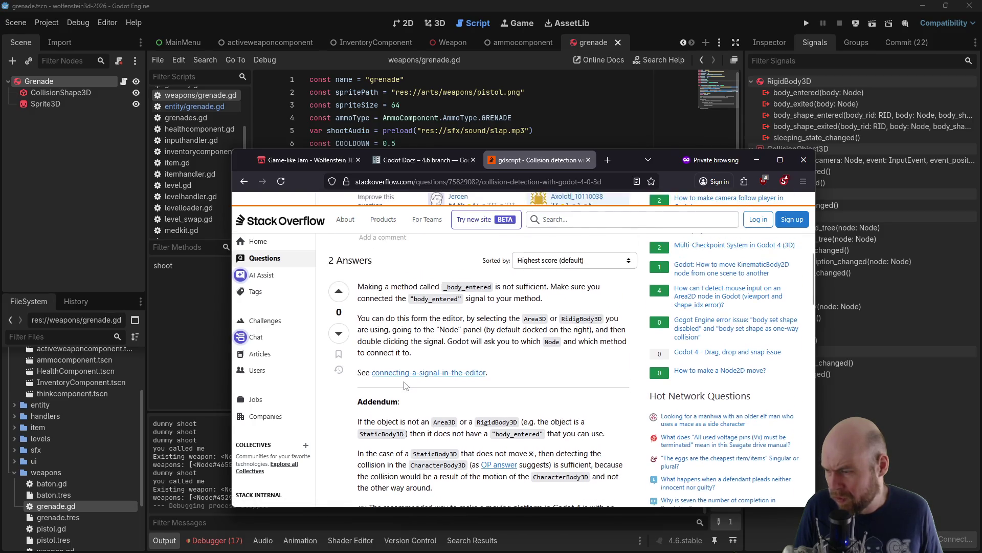
{"action": "scroll", "coordinate": [404, 385], "scroll_direction": "down", "scroll_amount": 3}
{"action": "scroll", "coordinate": [404, 385], "scroll_direction": "down", "scroll_amount": 4}
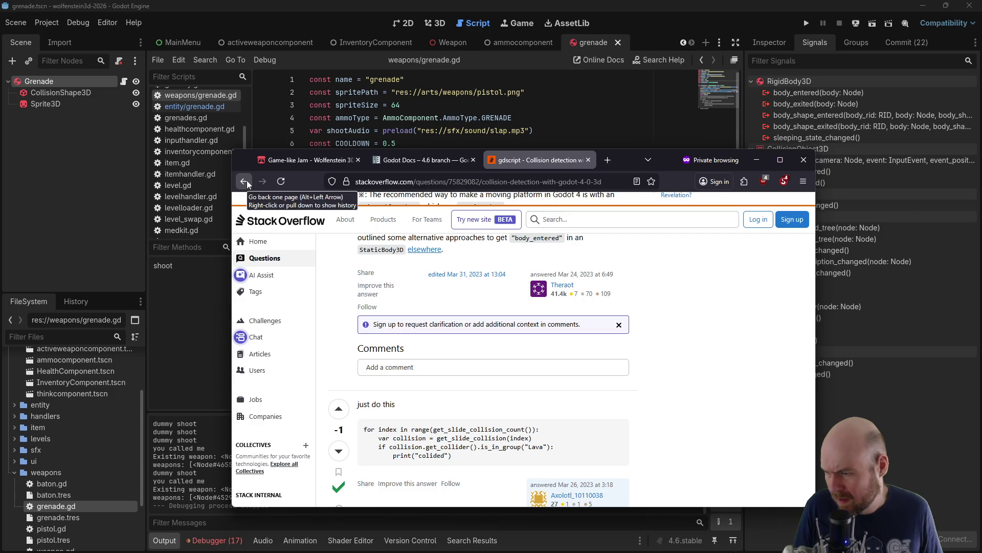
{"action": "scroll", "coordinate": [362, 271], "scroll_direction": "down", "scroll_amount": 5}
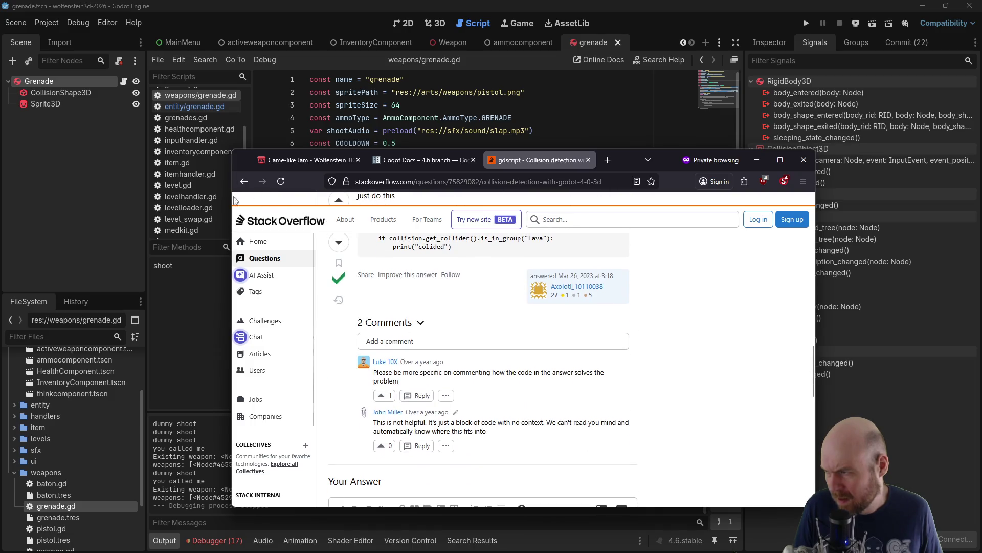
{"action": "left_click", "coordinate": [243, 182]}
Read the Godot Forum thread on detecting collisions, go back to results, and return to Godot
{"action": "scroll", "coordinate": [424, 385], "scroll_direction": "down", "scroll_amount": 2}
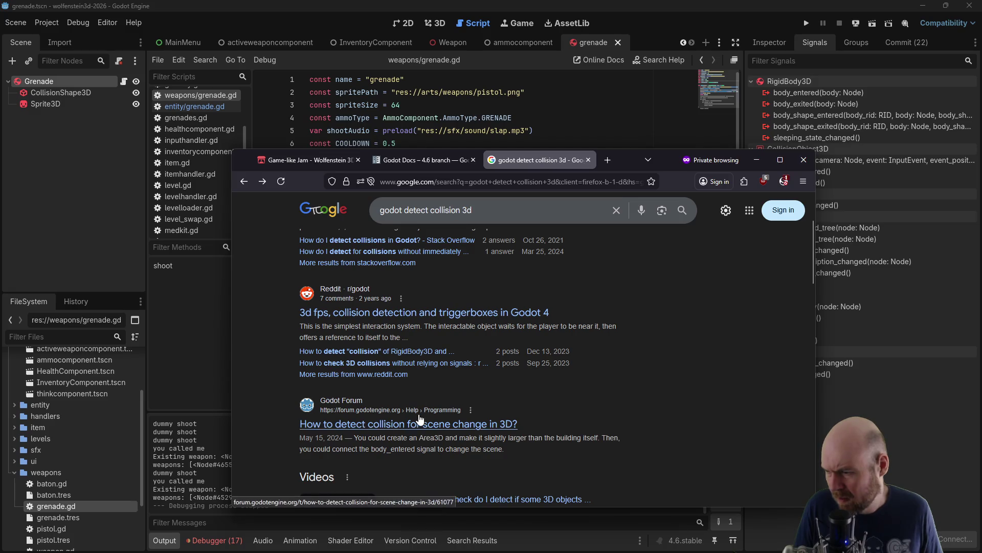
{"action": "left_click", "coordinate": [441, 431]}
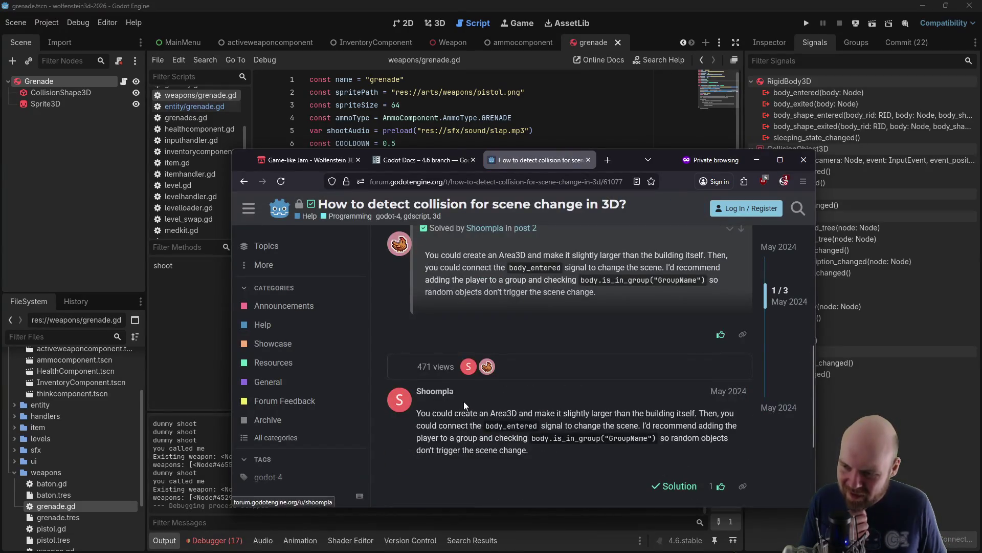
{"action": "scroll", "coordinate": [465, 404], "scroll_direction": "down", "scroll_amount": 3}
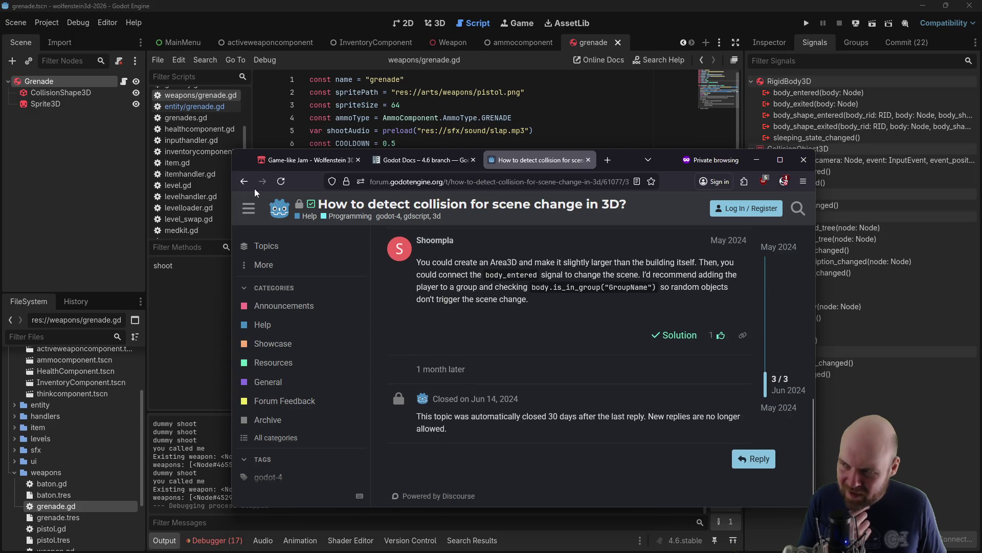
{"action": "left_click", "coordinate": [245, 182]}
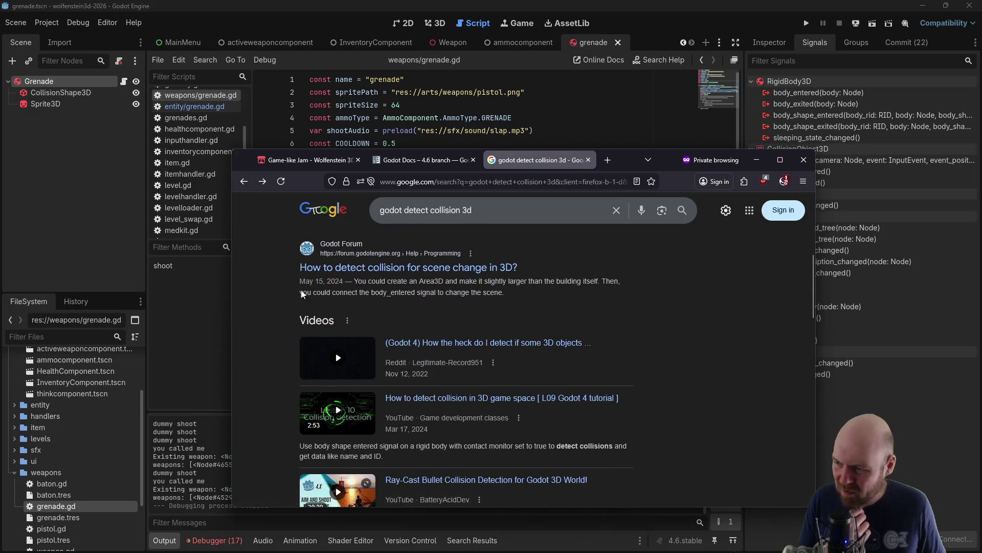
{"action": "scroll", "coordinate": [384, 309], "scroll_direction": "down", "scroll_amount": 2}
{"action": "left_click", "coordinate": [76, 82]}
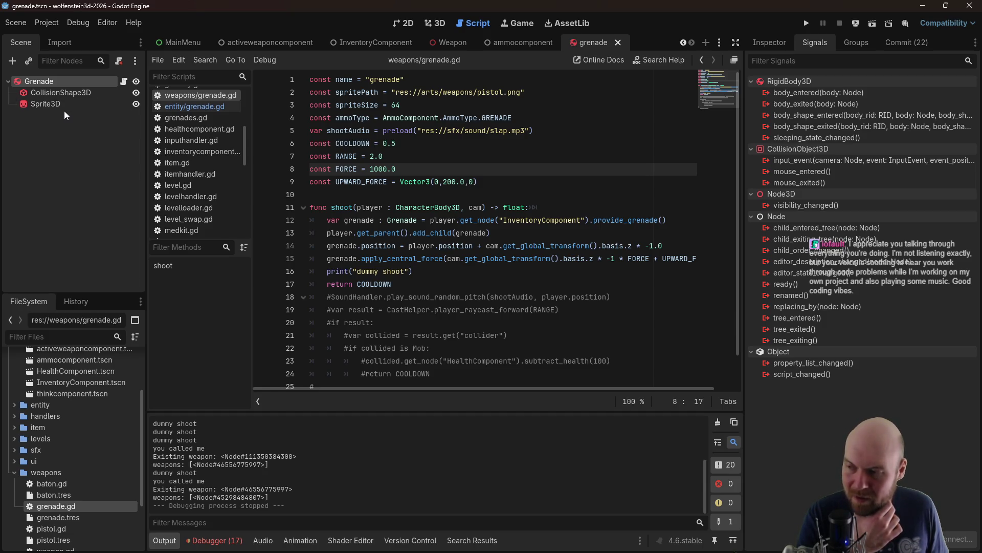
{"action": "left_click", "coordinate": [75, 93]}
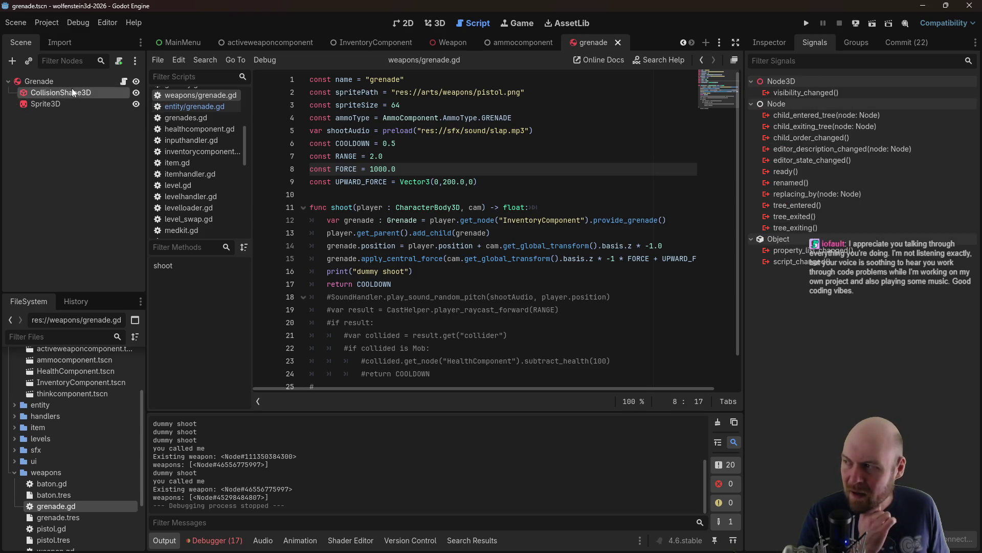
{"action": "left_click", "coordinate": [72, 83]}
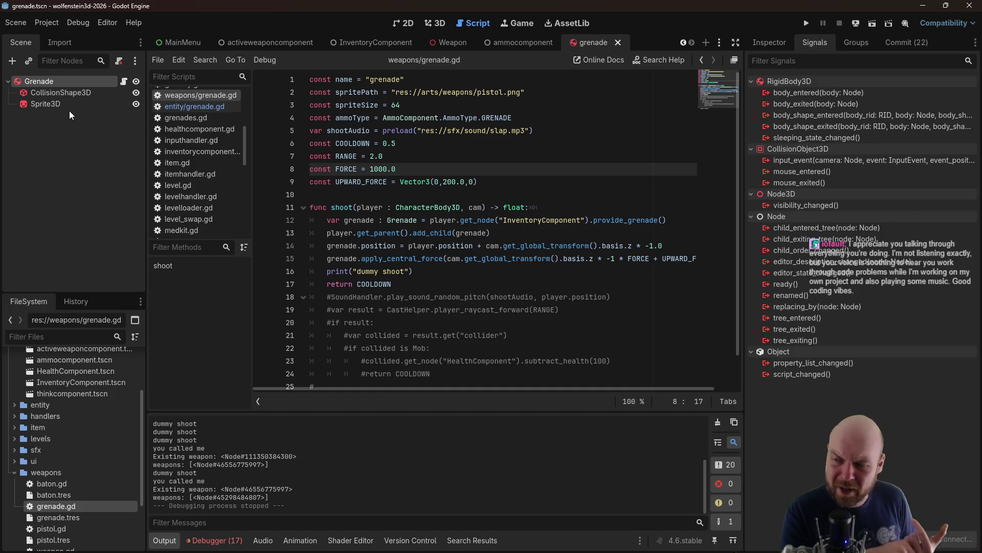
Open the Grenade node's script and delete the template _ready and _process functions
{"action": "right_click", "coordinate": [58, 84]}
{"action": "mouse_move", "coordinate": [110, 93]}
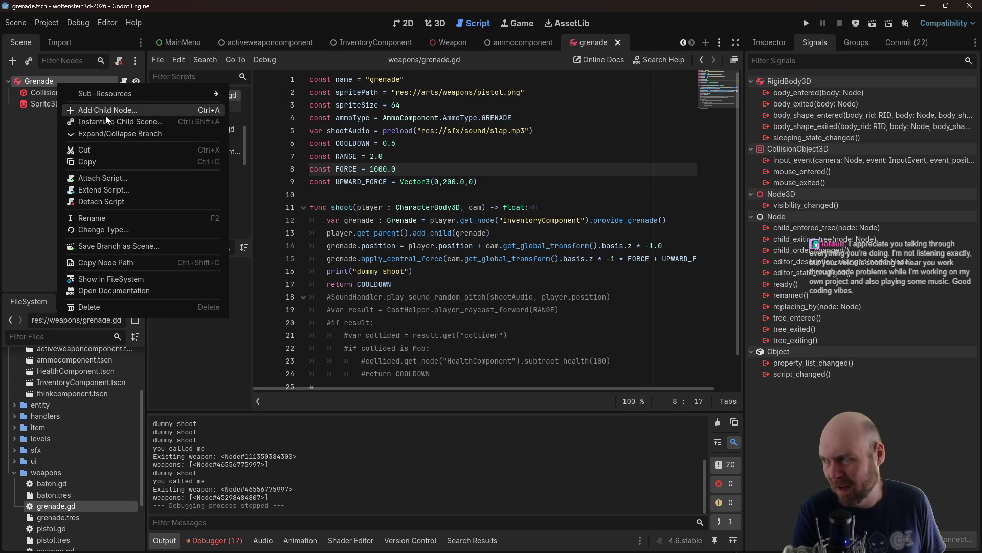
{"action": "key", "text": "Escape"}
{"action": "left_click", "coordinate": [123, 82]}
{"action": "left_click", "coordinate": [416, 267]}
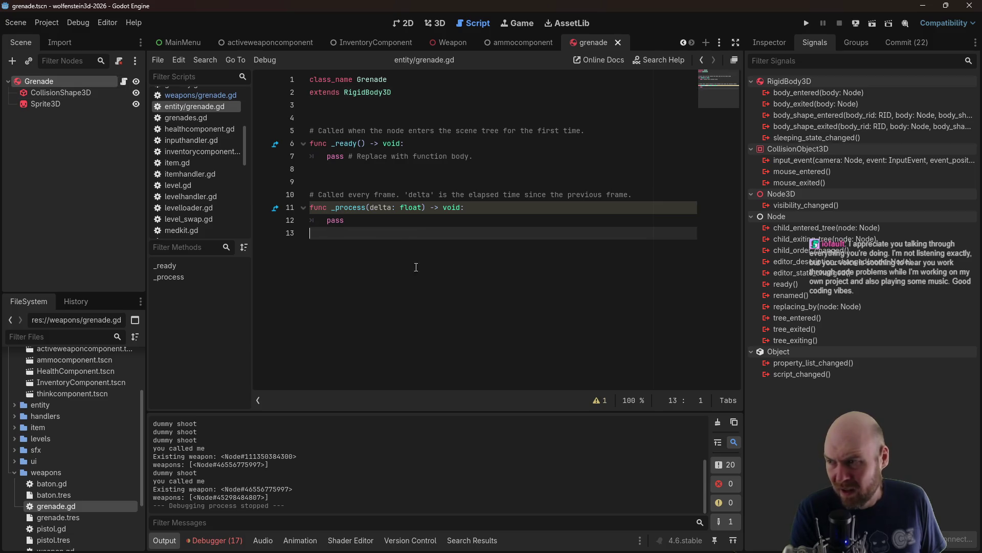
{"action": "left_click", "coordinate": [370, 143]}
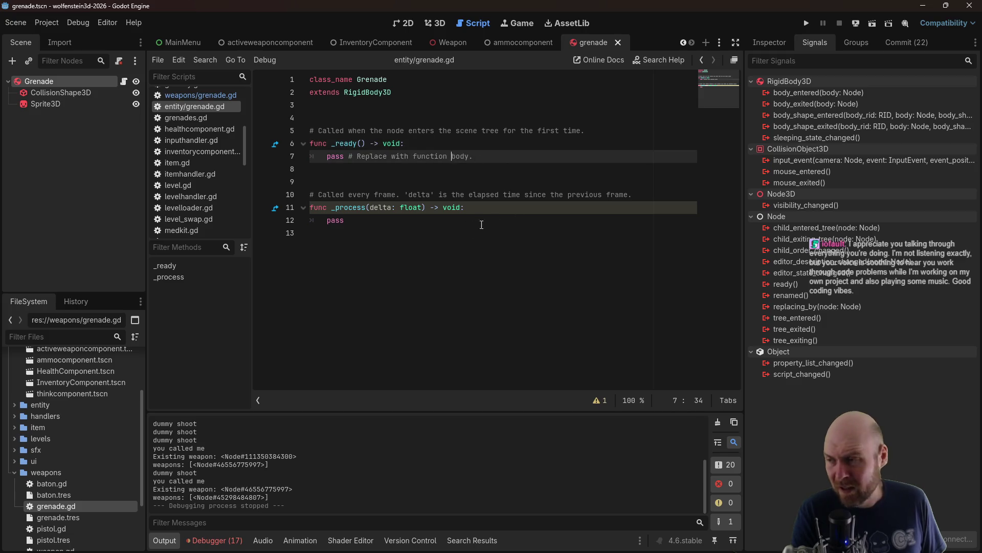
{"action": "mouse_move", "coordinate": [348, 220]}
{"action": "left_mouse_down"}
{"action": "mouse_move", "coordinate": [307, 99]}
{"action": "mouse_move", "coordinate": [241, 118]}
{"action": "left_mouse_up"}
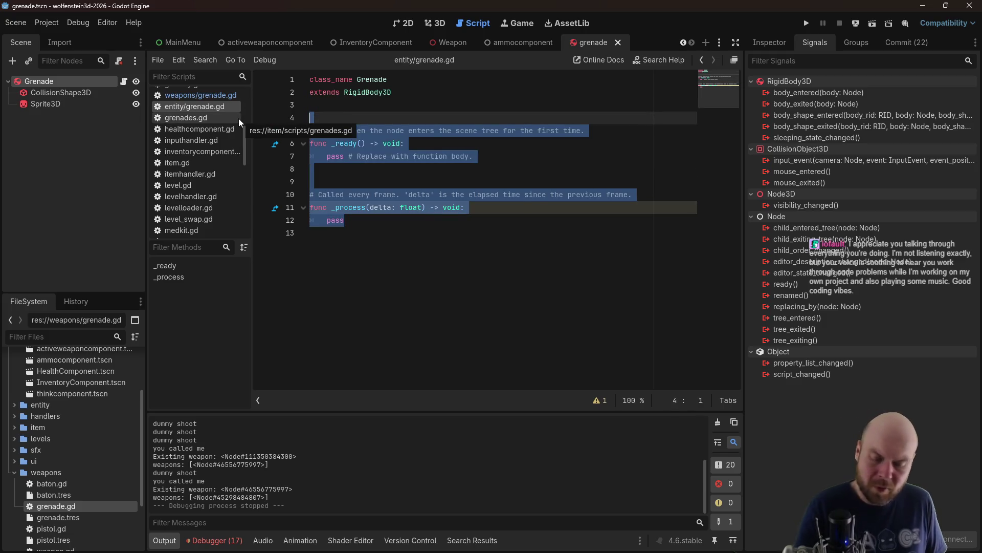
{"action": "key", "text": "BackSpace"}
Add an inventory_component : InventoryComponent variable and a register_inventory_component function that sets it, then save
{"action": "type", "text": "var"}
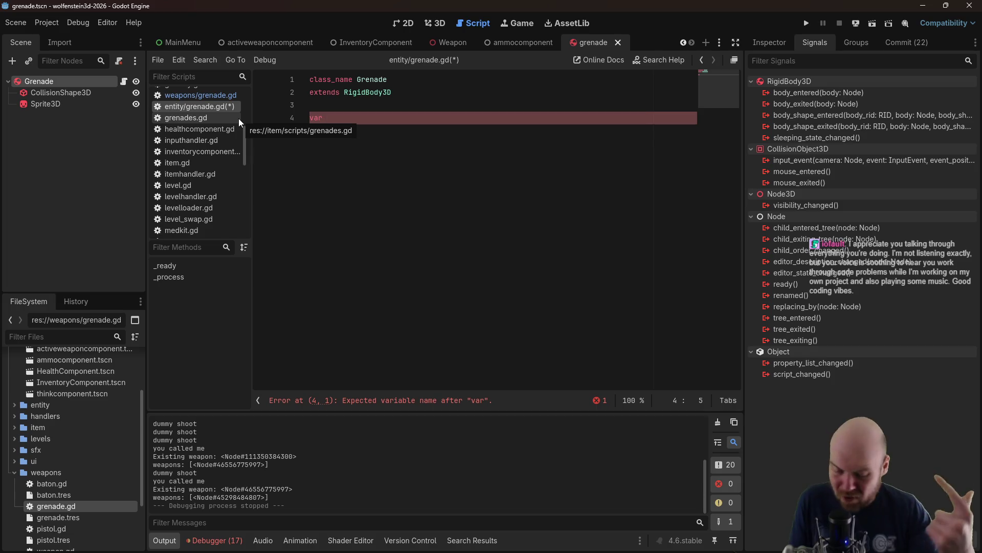
{"action": "type", "text": "inventory_compone"}
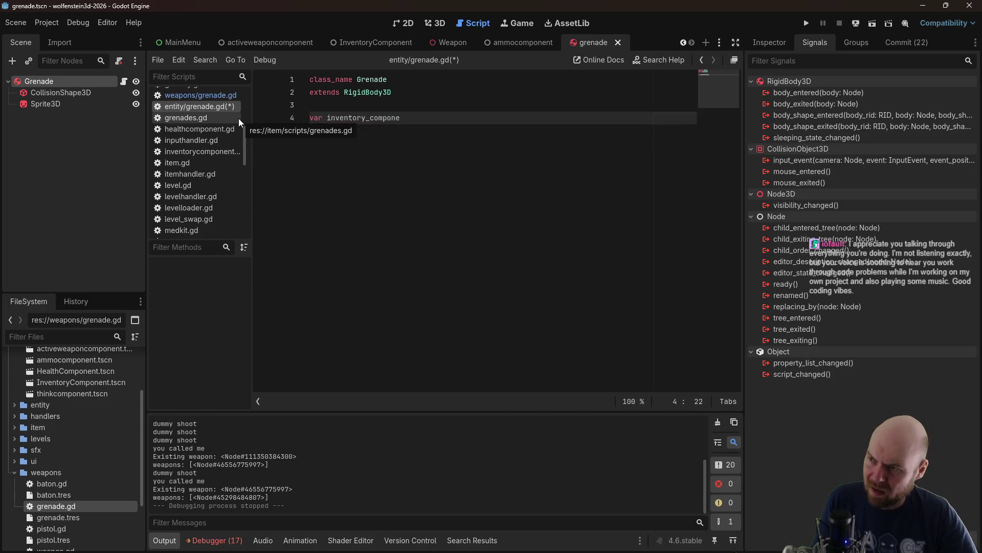
{"action": "type", "text": "nt : InventoryCom"}
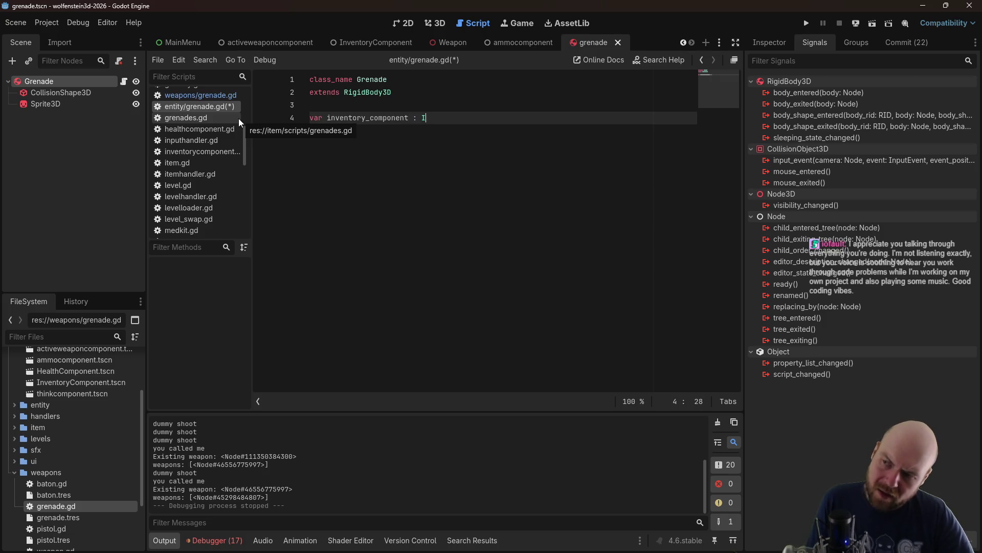
{"action": "type", "text": "ponent"}
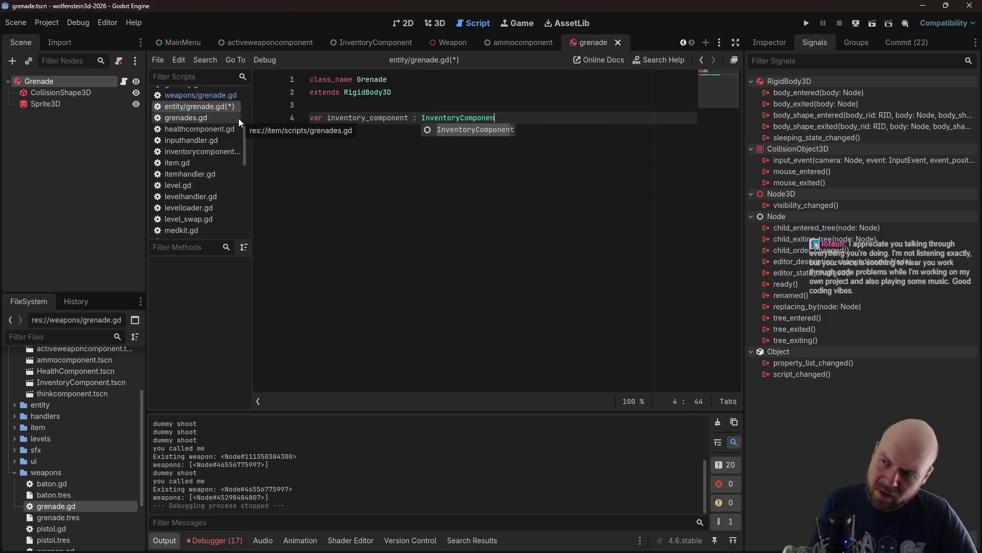
{"action": "key", "text": "Return"}
{"action": "key", "text": "Return"}
{"action": "key", "text": "Return"}
{"action": "type", "text": "f"}
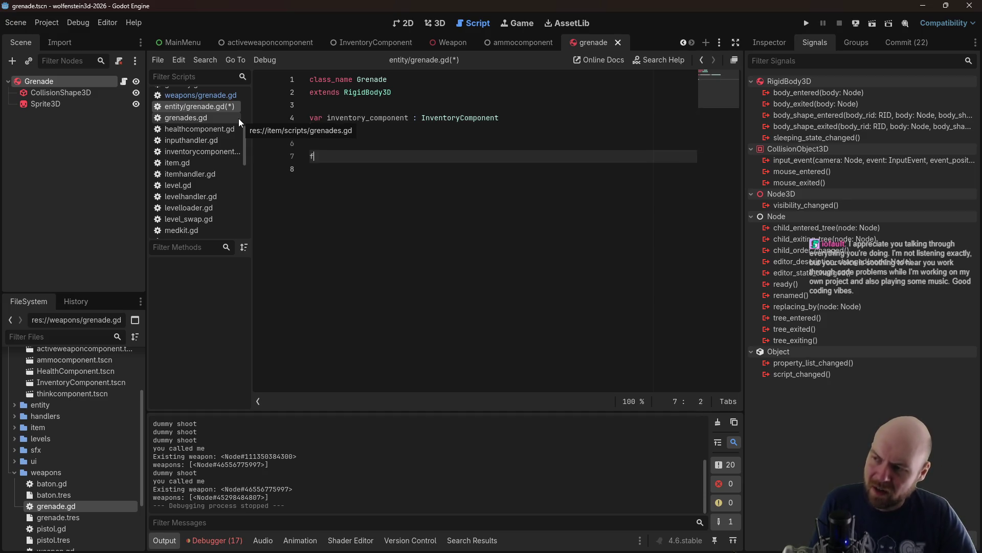
{"action": "type", "text": "unc registe"}
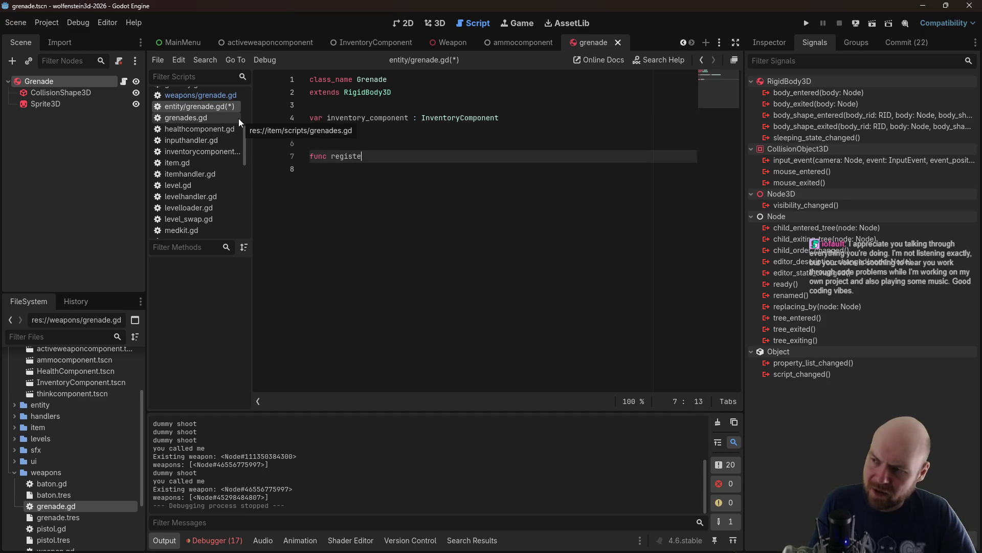
{"action": "type", "text": "r_inventory_component("}
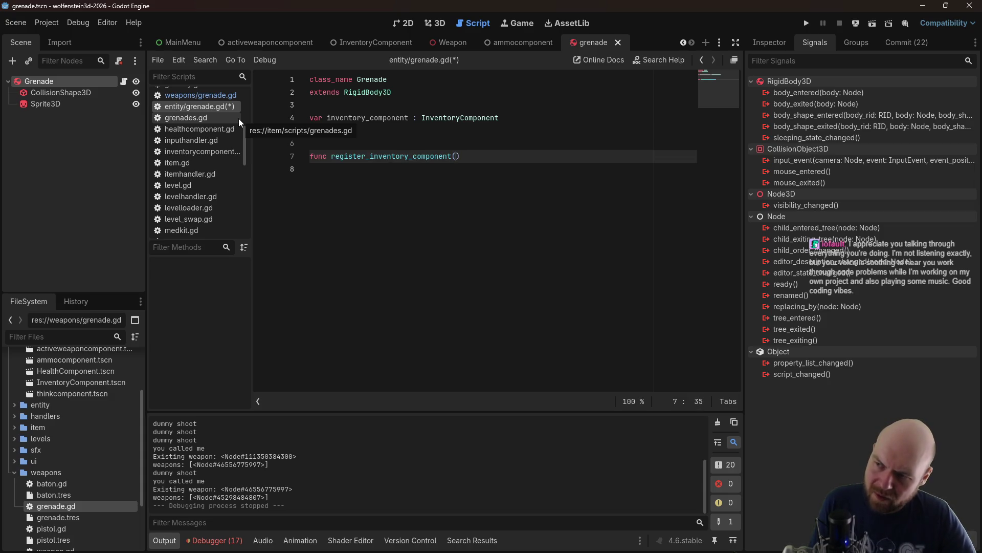
{"action": "type", "text": "compone"}
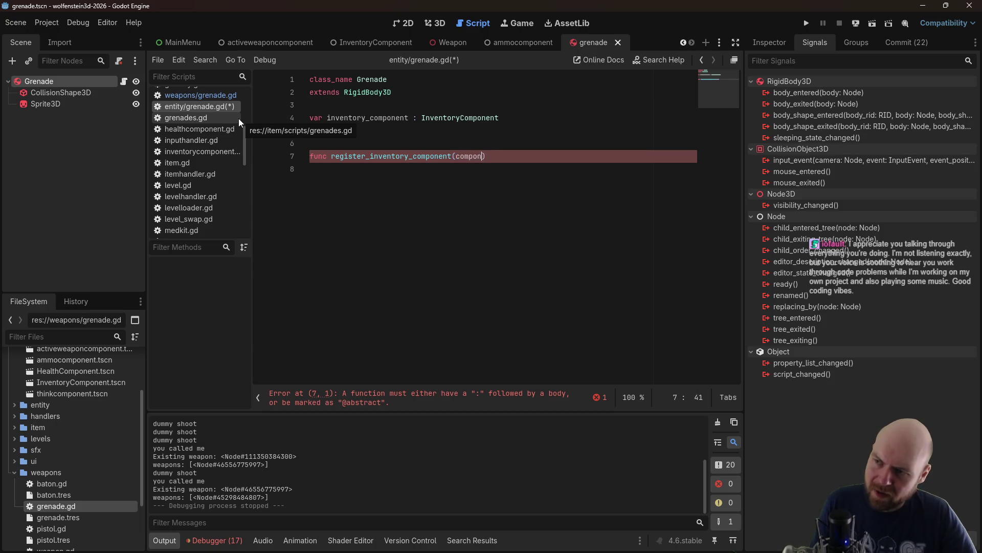
{"action": "type", "text": "nt_param : I"}
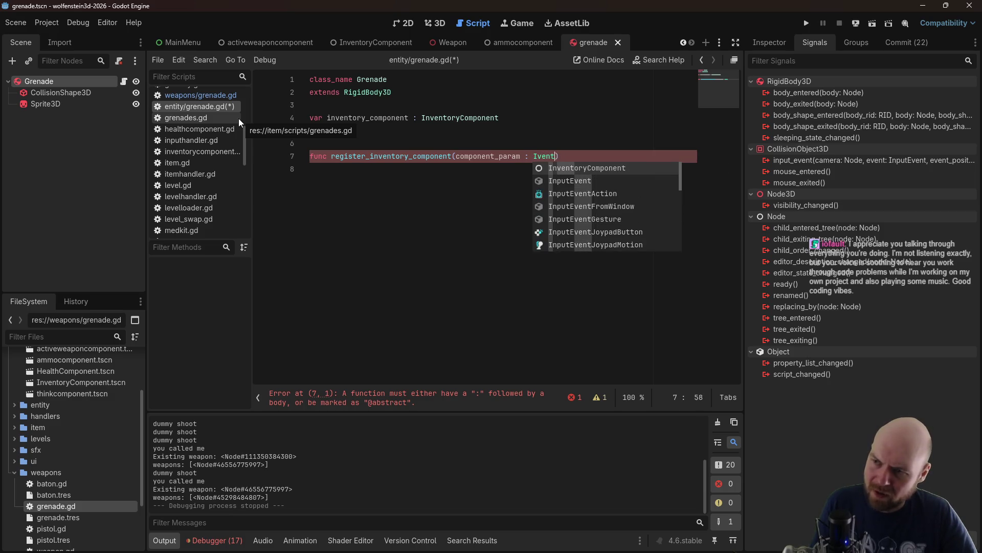
{"action": "type", "text": "nventoryComponent)"}
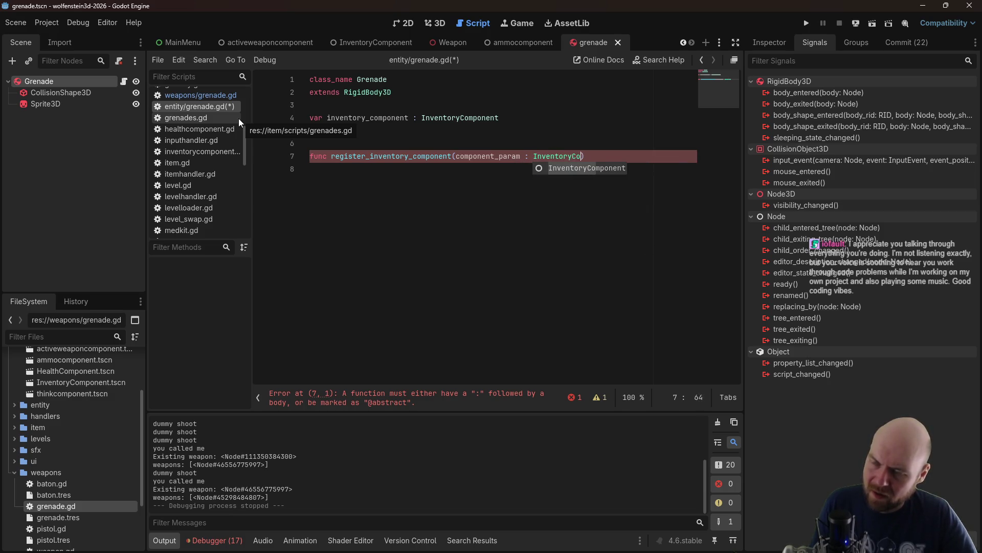
{"action": "type", "text": ":"}
{"action": "key", "text": "Return"}
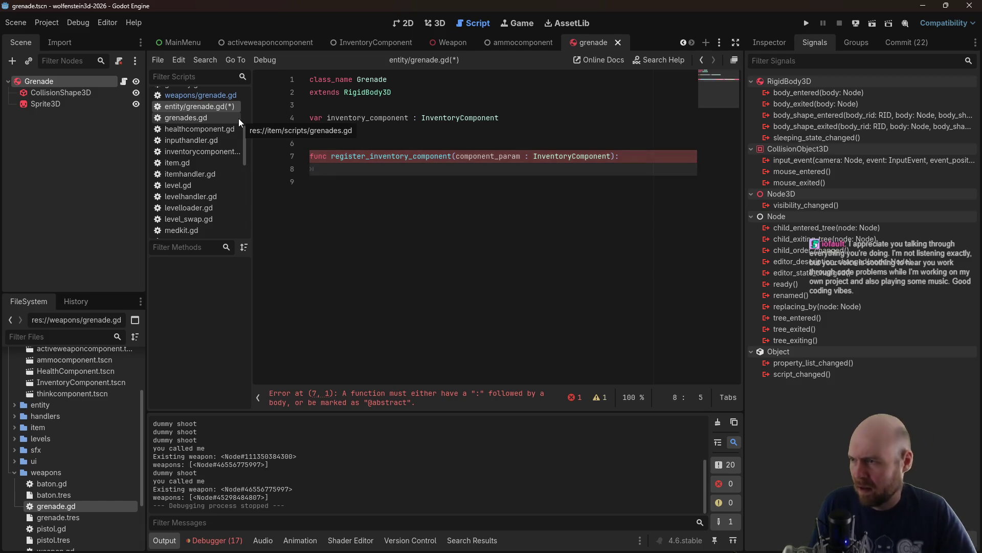
{"action": "type", "text": "inventory_component = componen"}
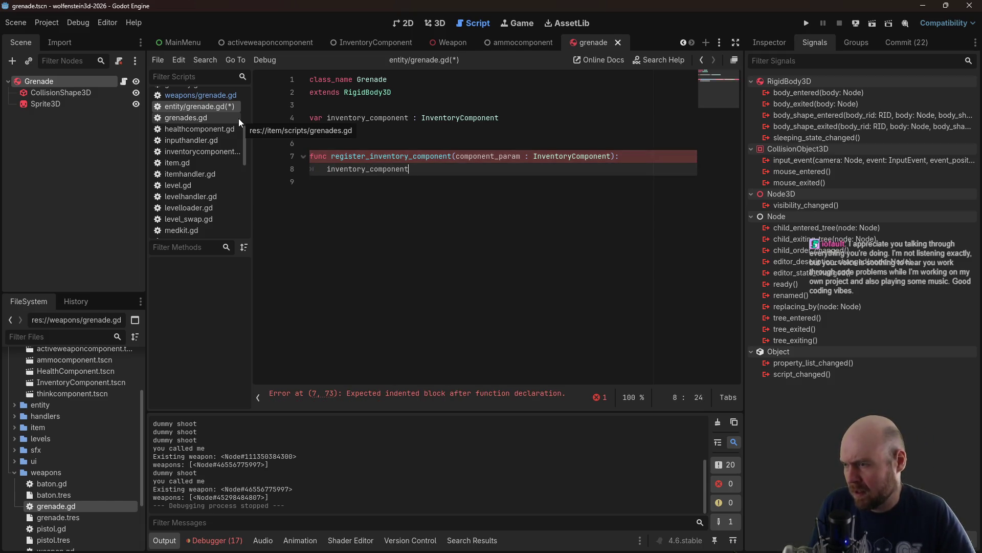
{"action": "type", "text": "t_param"}
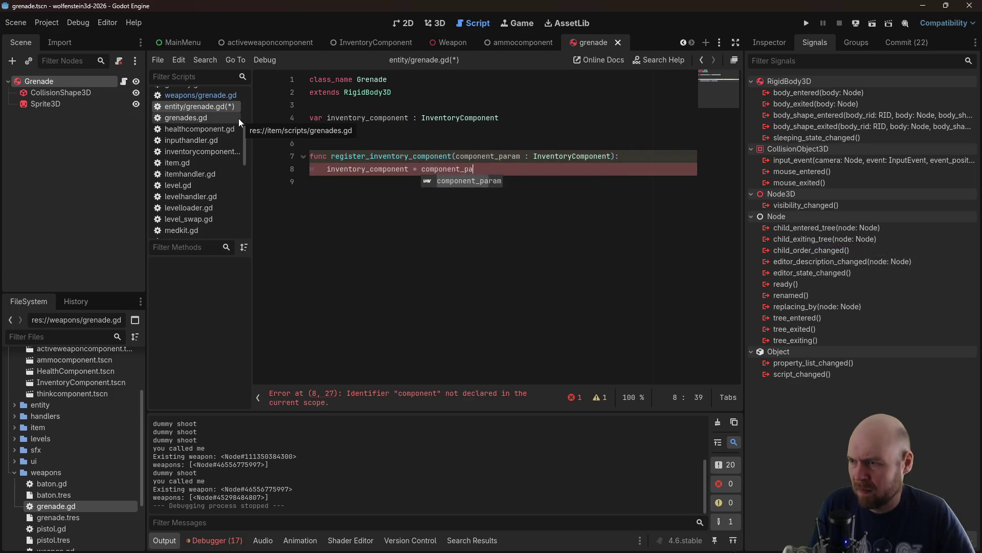
{"action": "key", "text": "ctrl+s"}
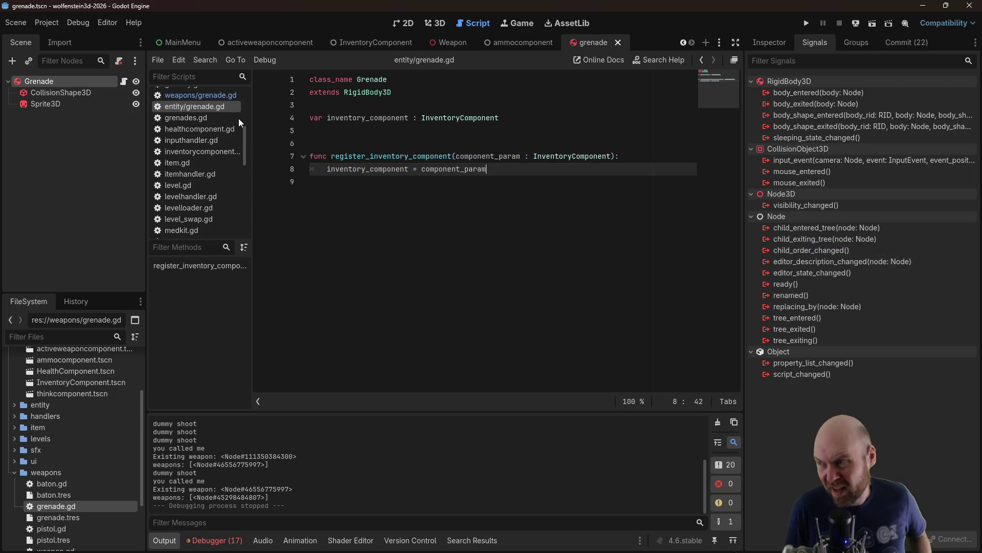
In inventorycomponent.gd, add grenade.register_inventory_component(self) after the fallback grenade instantiation
{"action": "left_click", "coordinate": [216, 155]}
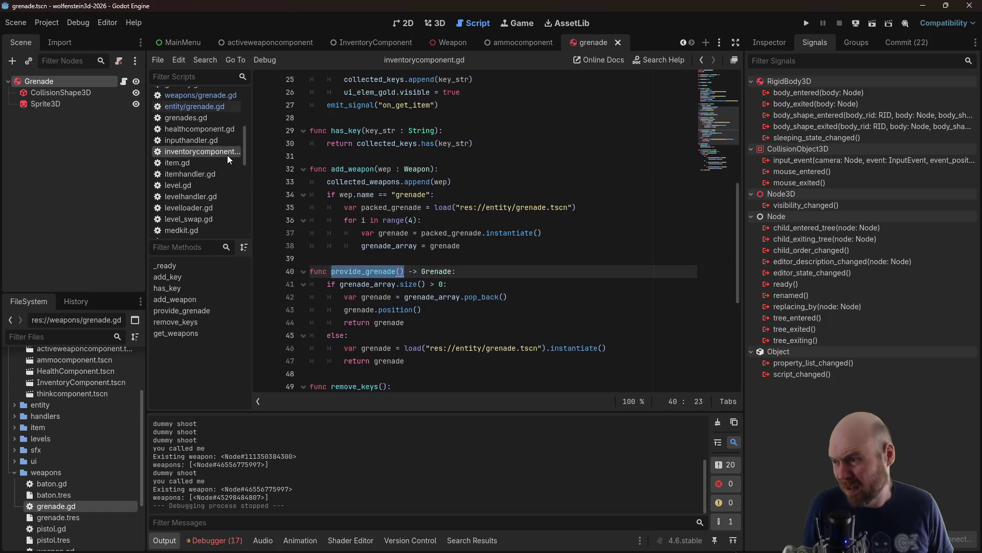
{"action": "left_click", "coordinate": [431, 309]}
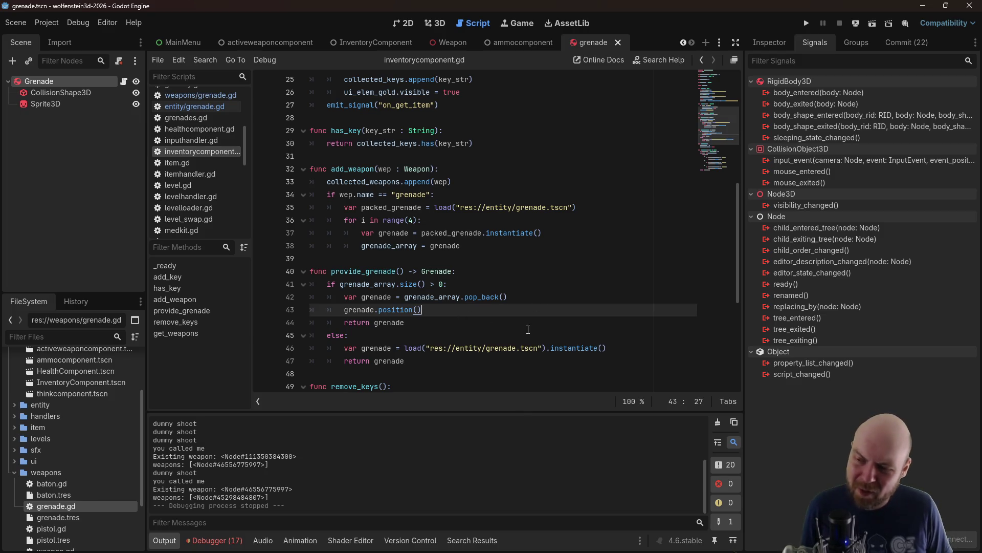
{"action": "left_click", "coordinate": [591, 350]}
{"action": "key", "text": "Return"}
{"action": "type", "text": "g"}
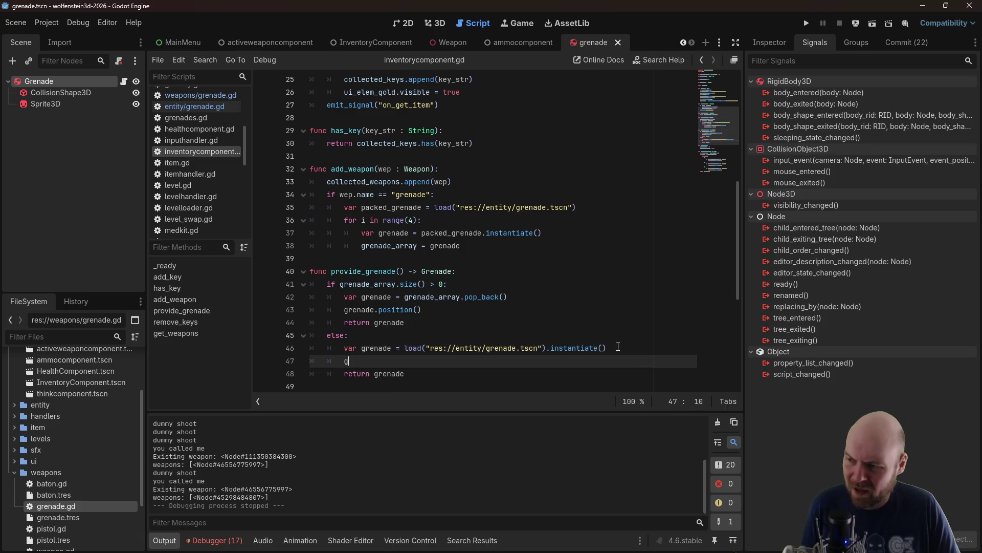
{"action": "type", "text": "renade.regis"}
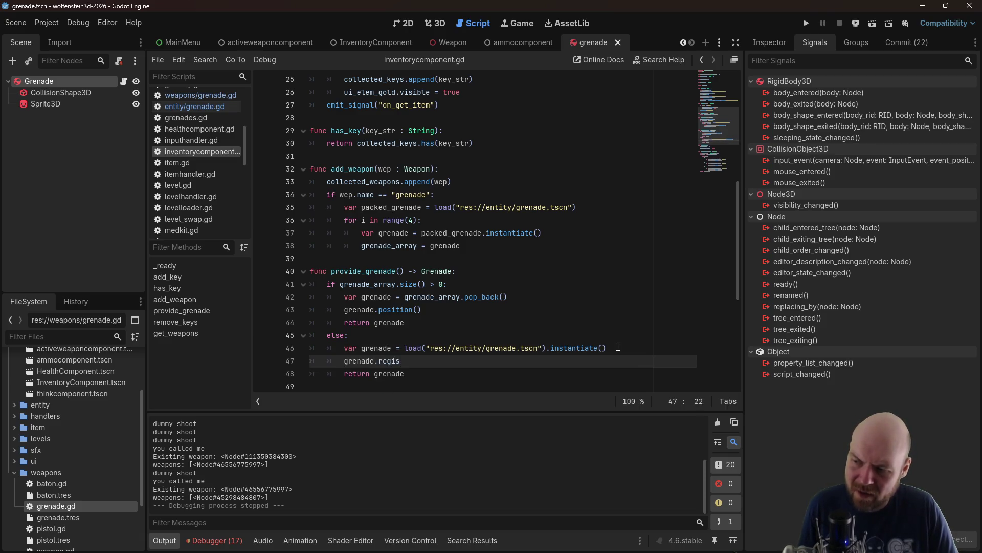
{"action": "type", "text": "ter_invento"}
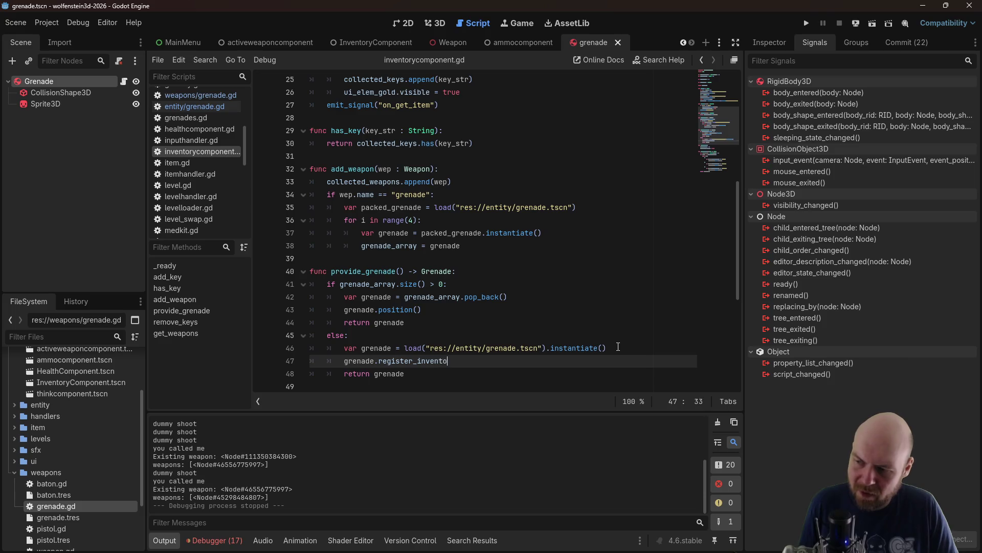
{"action": "type", "text": "ry_component(self"}
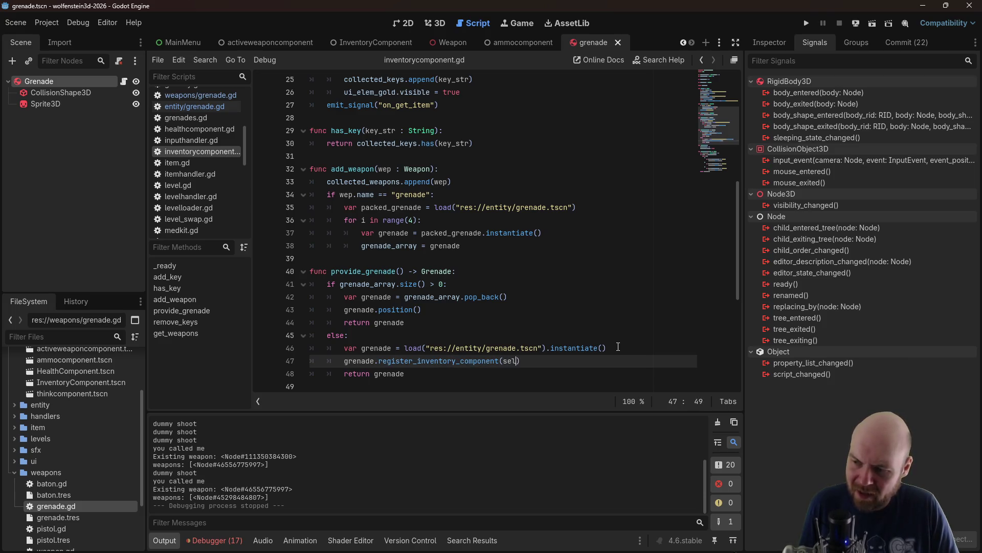
Paste the same registration call inside the for loop as line 38 and save the script
{"action": "left_click_drag", "start_coordinate": [527, 362], "coordinate": [340, 362]}
{"action": "key", "text": "ctrl+c"}
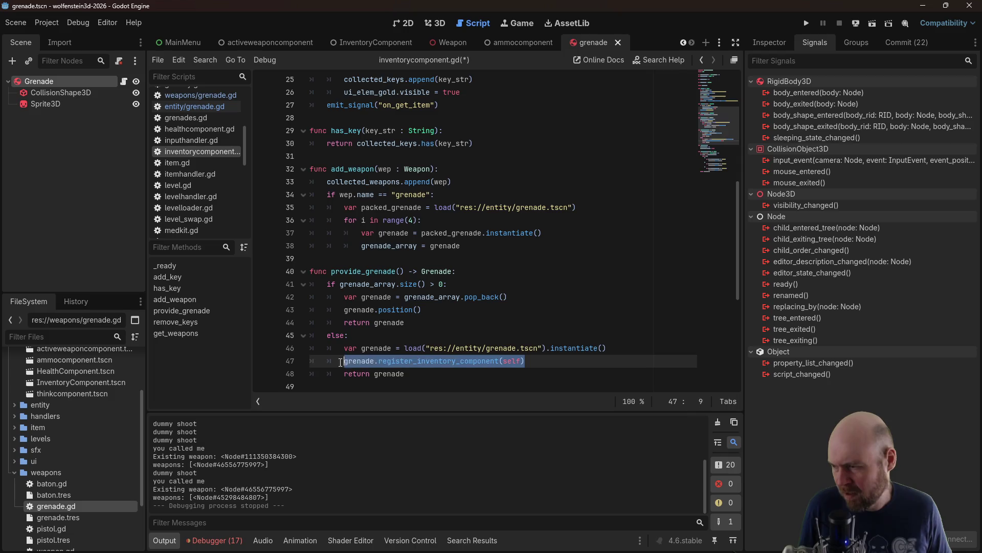
{"action": "left_click", "coordinate": [595, 231]}
{"action": "key", "text": "Return"}
{"action": "key", "text": "ctrl+v"}
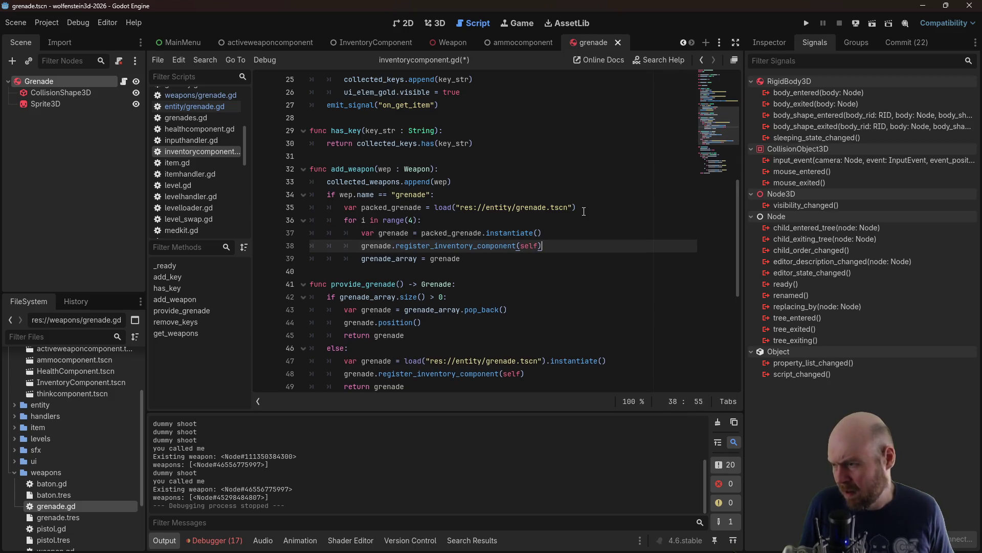
{"action": "key", "text": "ctrl+s"}
{"action": "left_click", "coordinate": [584, 210]}
{"action": "left_click", "coordinate": [533, 313]}
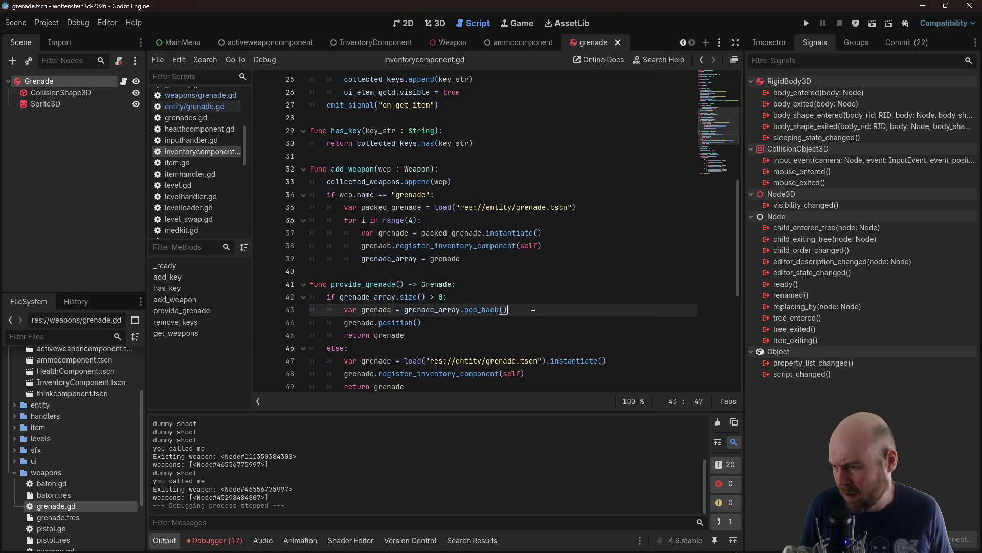
{"action": "left_click", "coordinate": [534, 224]}
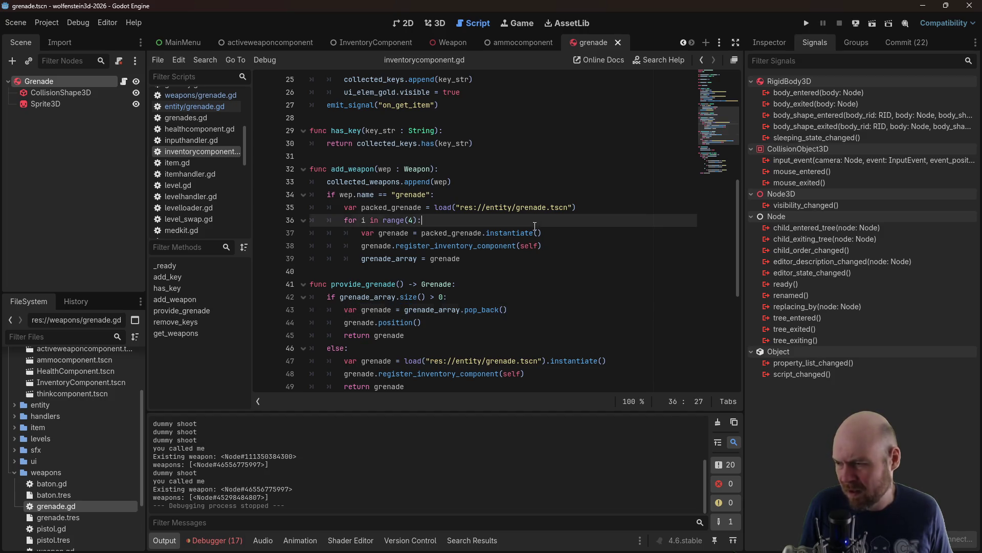
{"action": "scroll", "coordinate": [475, 301], "scroll_direction": "down", "scroll_amount": 1}
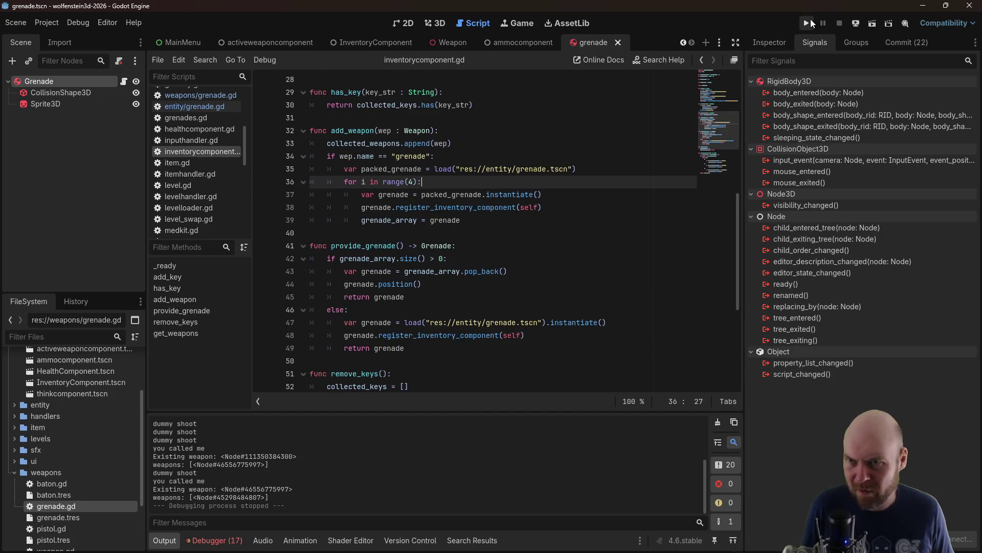
{"action": "left_click", "coordinate": [808, 22]}
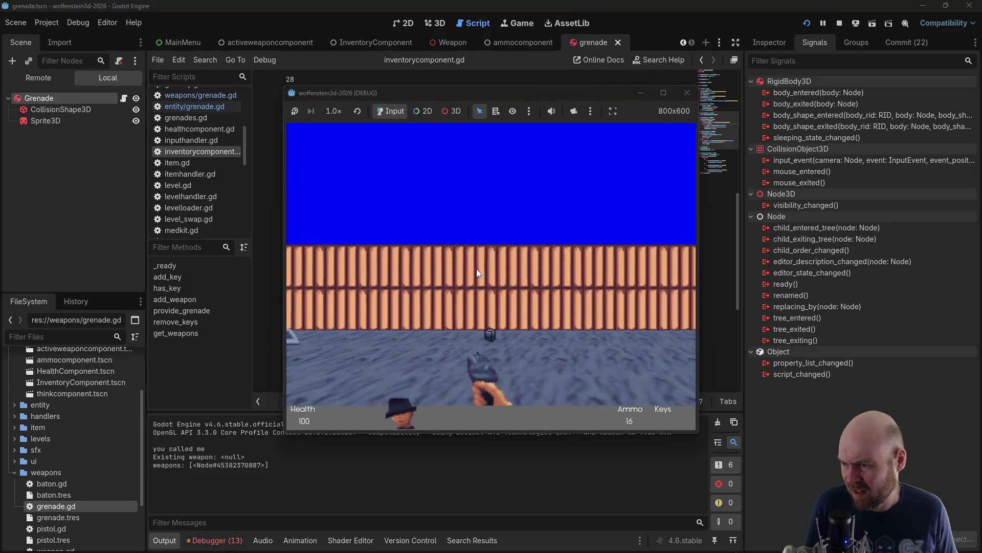
{"action": "key", "text": "Up"}
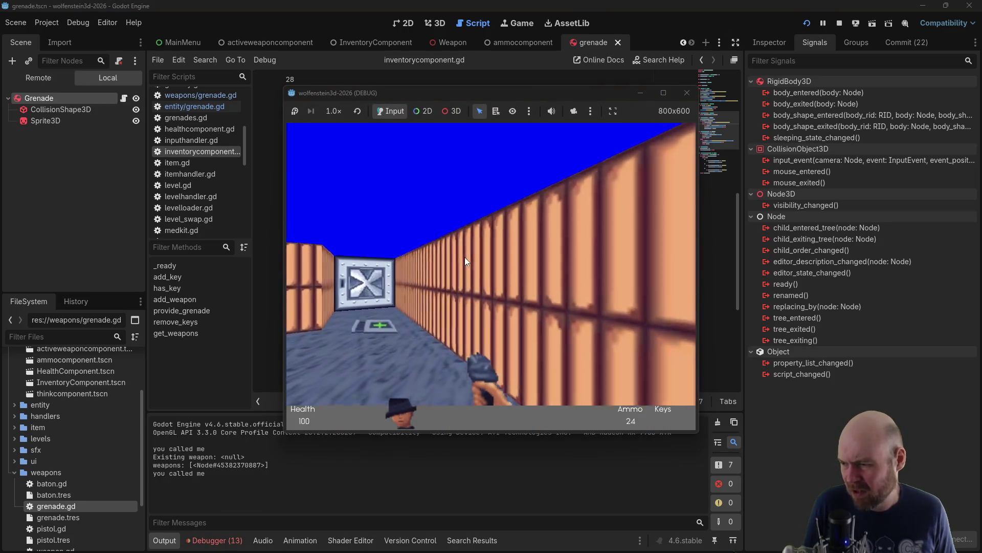
{"action": "key", "text": "Left"}
{"action": "key", "text": "Up"}
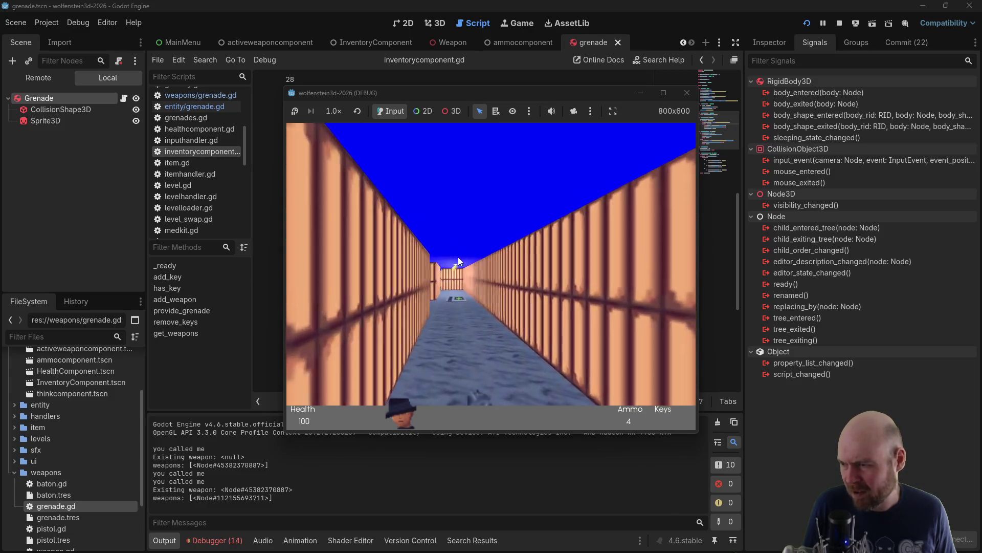
{"action": "key", "text": "Up"}
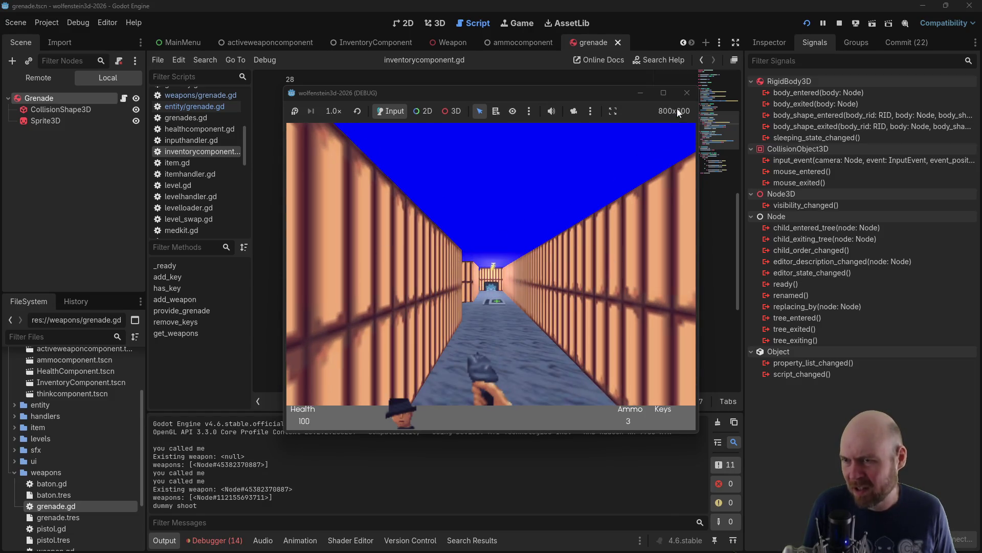
{"action": "key", "text": "F8"}
{"action": "left_click", "coordinate": [327, 194]}
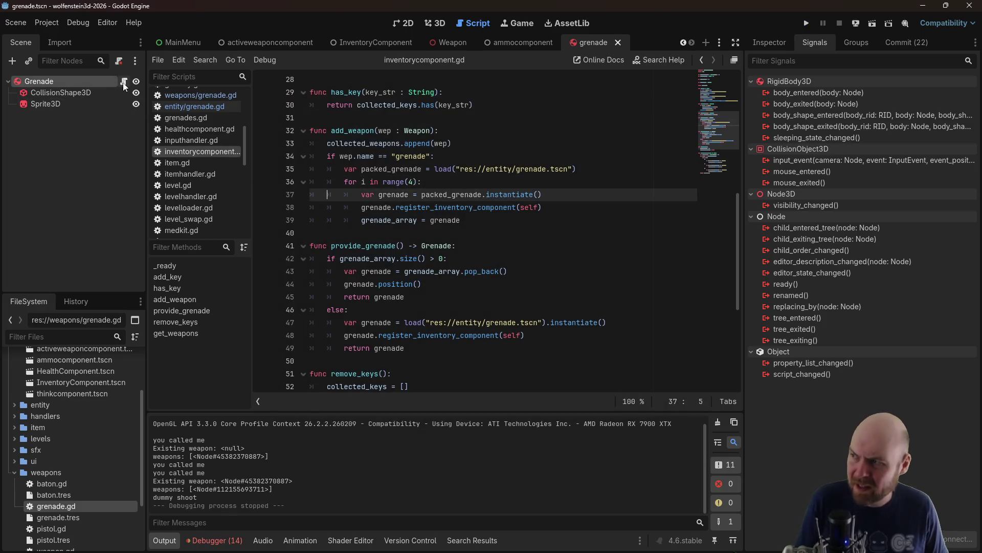
{"action": "left_click", "coordinate": [408, 336]}
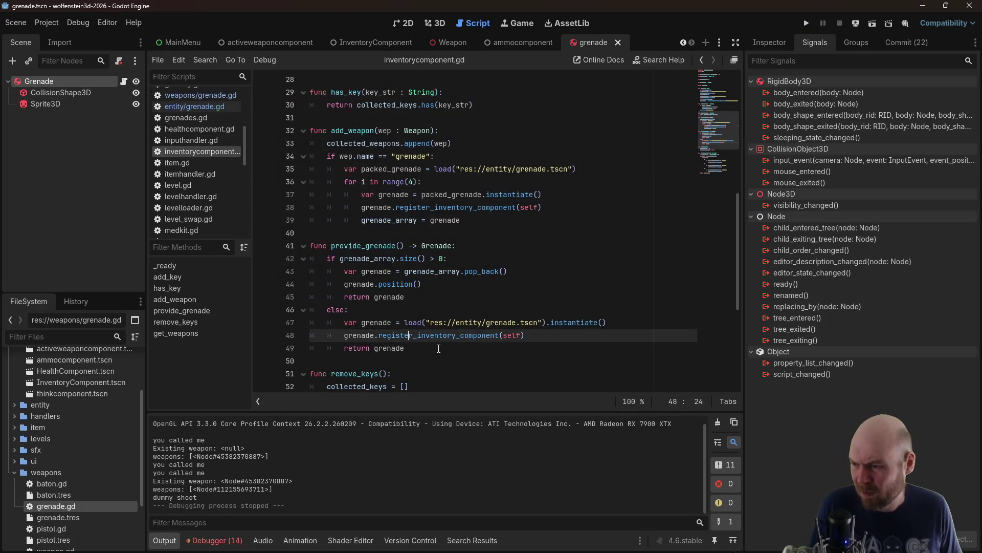
{"action": "left_click", "coordinate": [408, 348]}
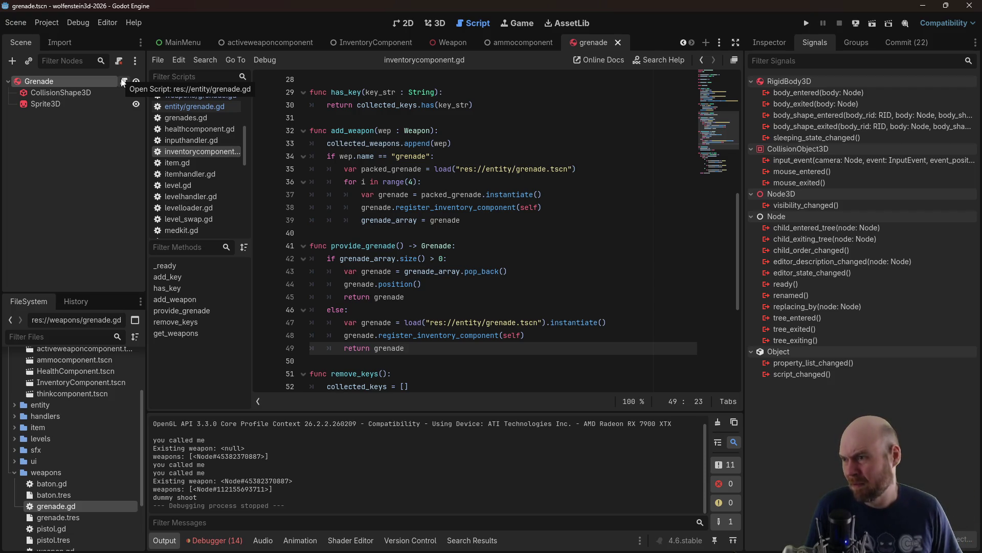
{"action": "scroll", "coordinate": [494, 302], "scroll_direction": "up", "scroll_amount": 8}
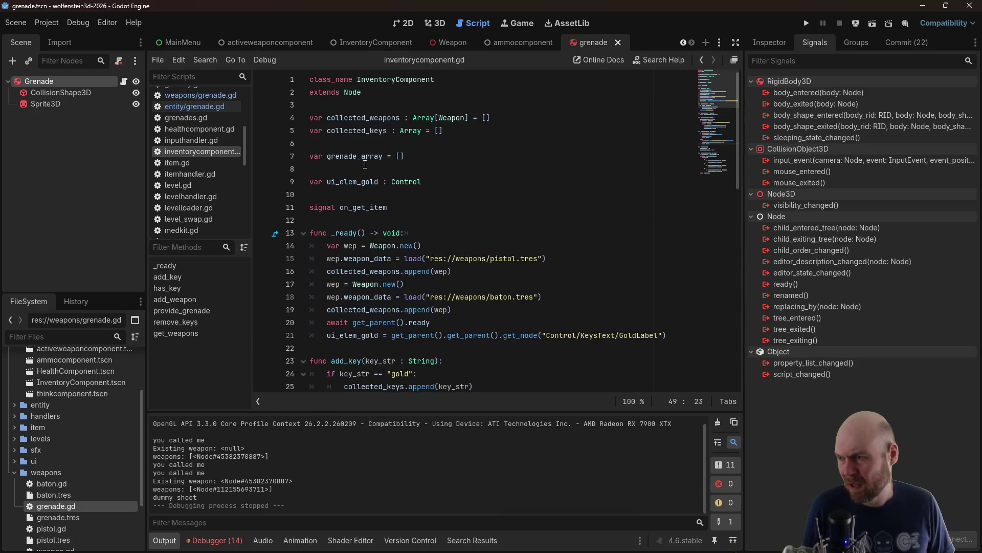
{"action": "scroll", "coordinate": [426, 205], "scroll_direction": "down", "scroll_amount": 7}
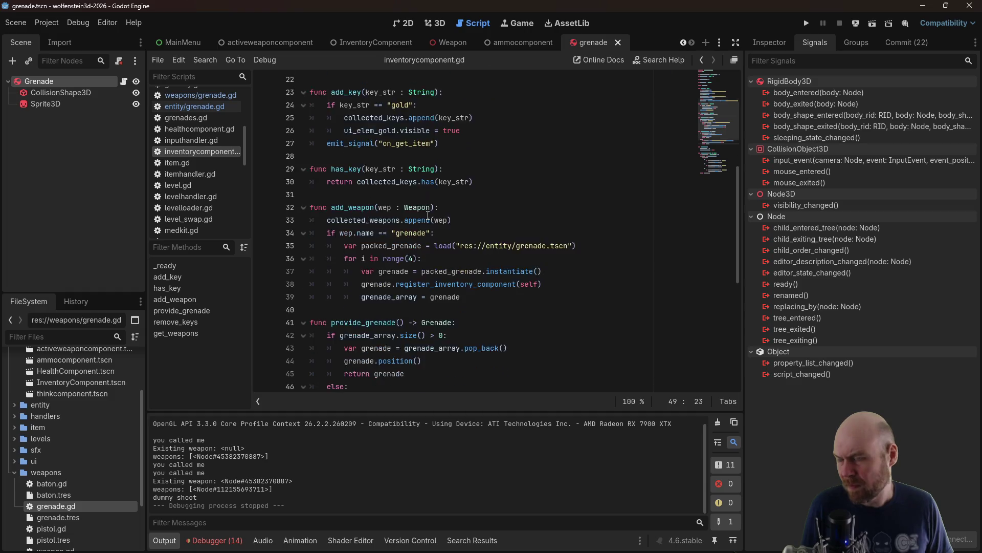
{"action": "scroll", "coordinate": [356, 195], "scroll_direction": "down", "scroll_amount": 1}
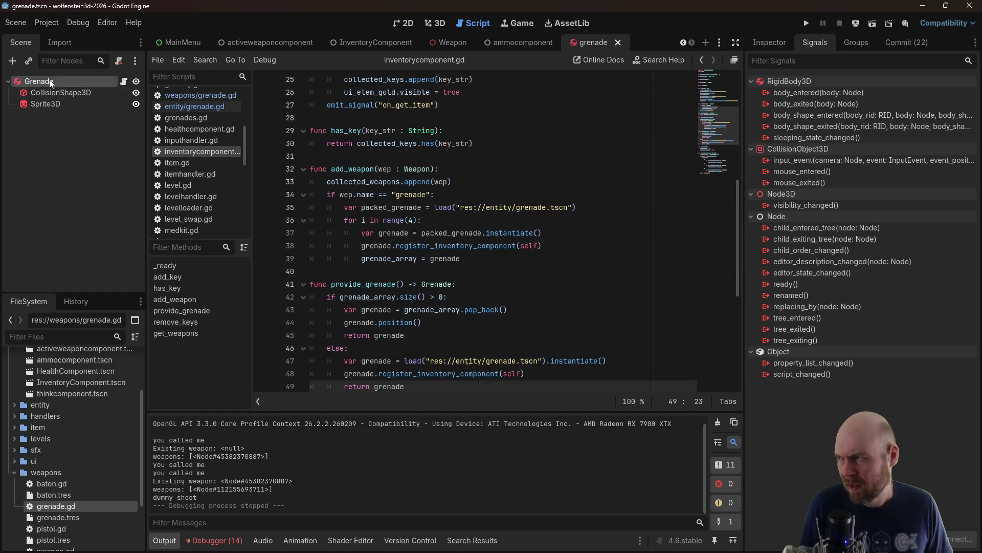
{"action": "left_click", "coordinate": [120, 82]}
Add a new unexist() function header at the end of entity/grenade.gd
{"action": "left_click", "coordinate": [507, 279]}
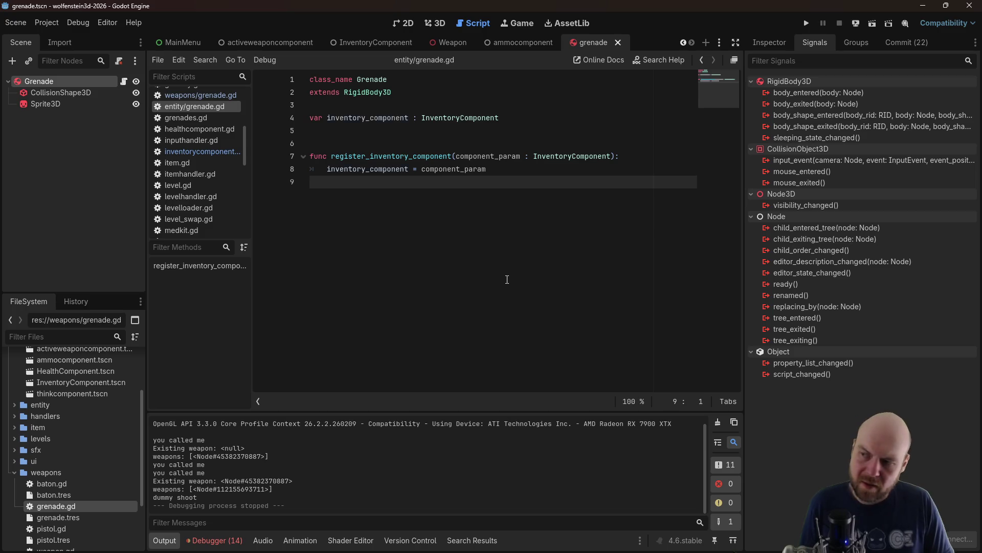
{"action": "key", "text": "Return"}
{"action": "key", "text": "Return"}
{"action": "key", "text": "Up"}
{"action": "type", "text": "func"}
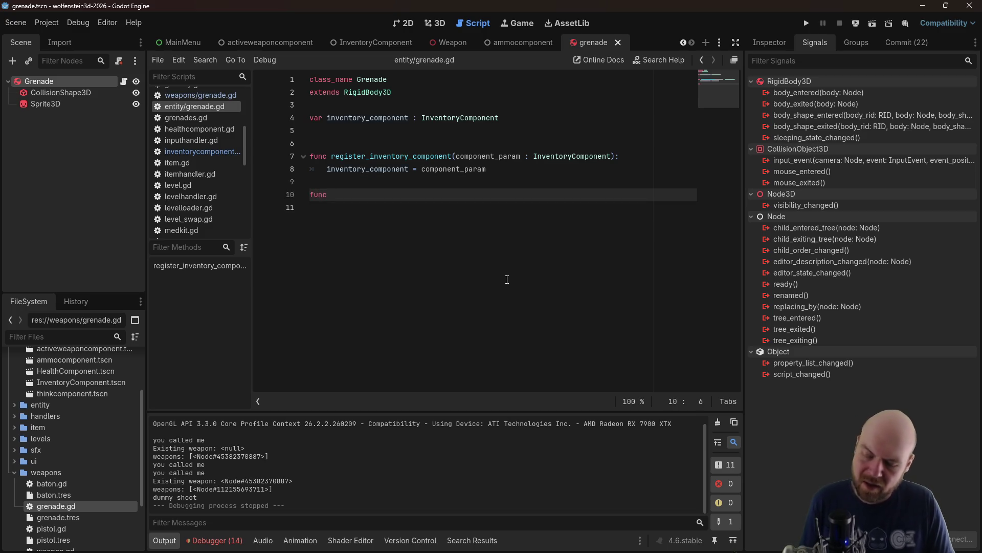
{"action": "key", "text": "Up"}
{"action": "key", "text": "Up"}
{"action": "key", "text": "Up"}
{"action": "key", "text": "BackSpace"}
{"action": "key", "text": "Down"}
{"action": "key", "text": "Down"}
{"action": "key", "text": "Down"}
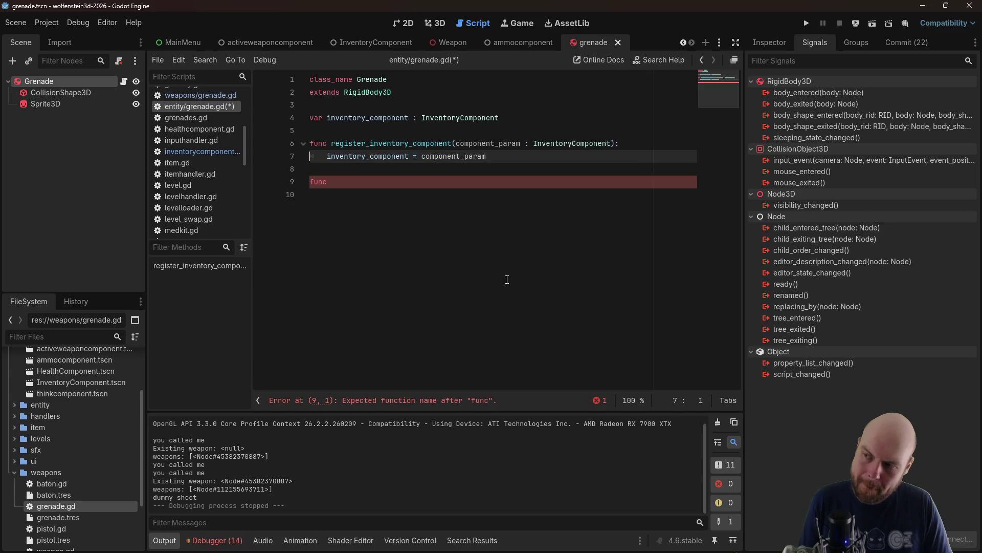
{"action": "key", "text": "Left"}
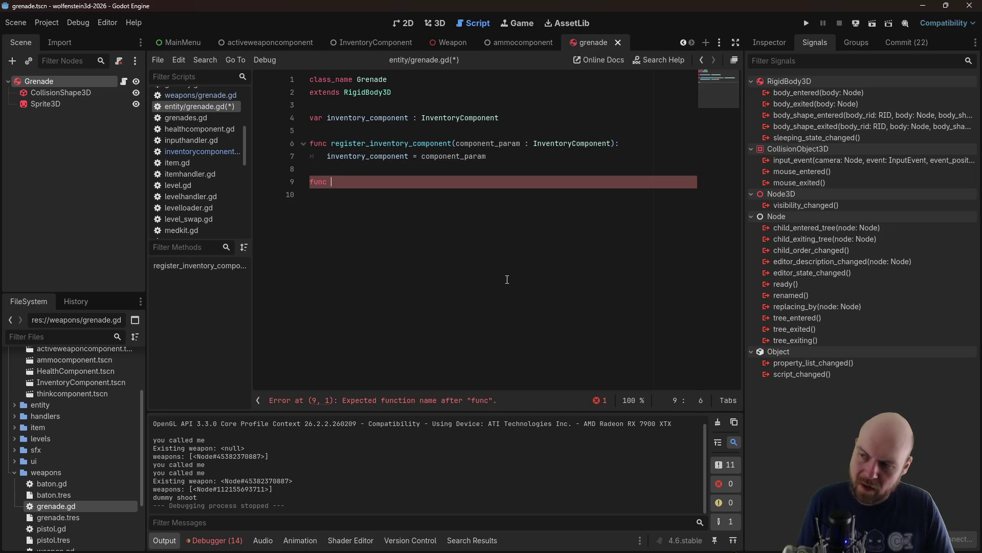
{"action": "type", "text": "unexi"}
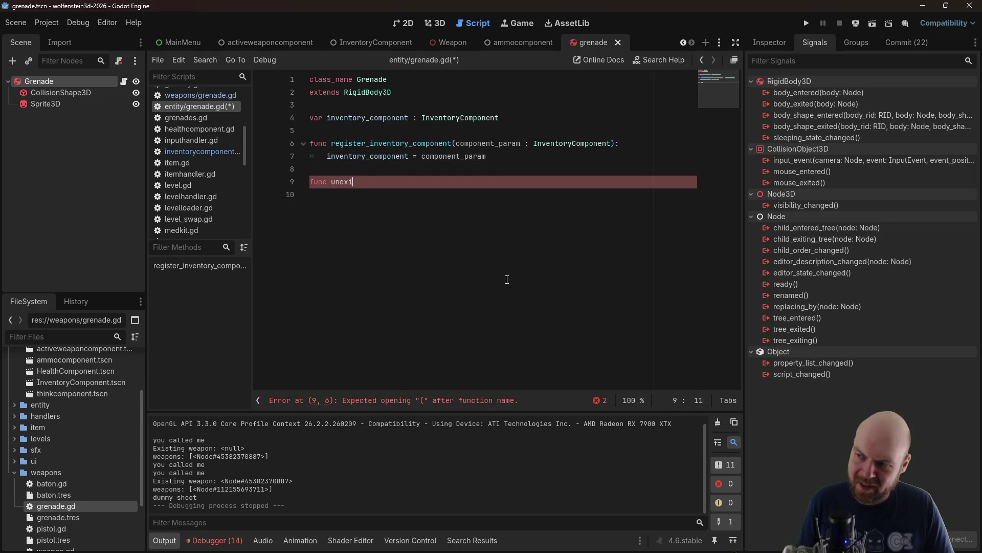
{"action": "type", "text": "st("}
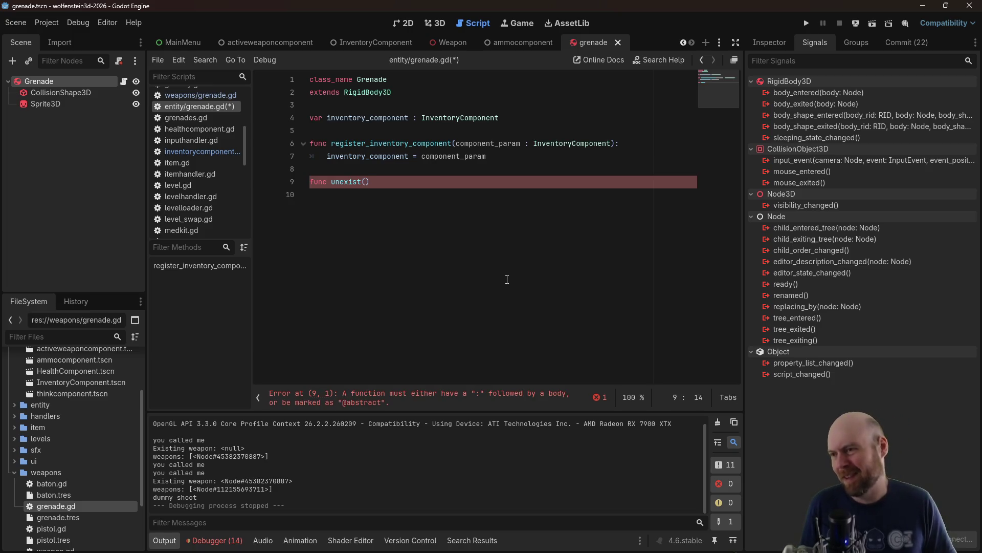
{"action": "type", "text": "):"}
{"action": "key", "text": "Return"}
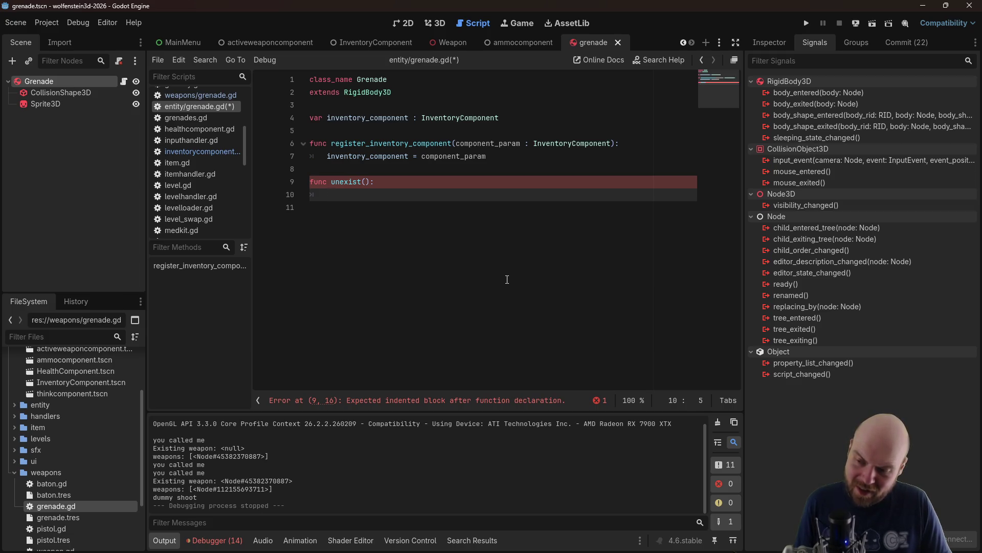
Give unexist() the lines get_parent.remove_child(self) and inventory_component.grenade_array.append(self), then save
{"action": "type", "text": "get_parent.re"}
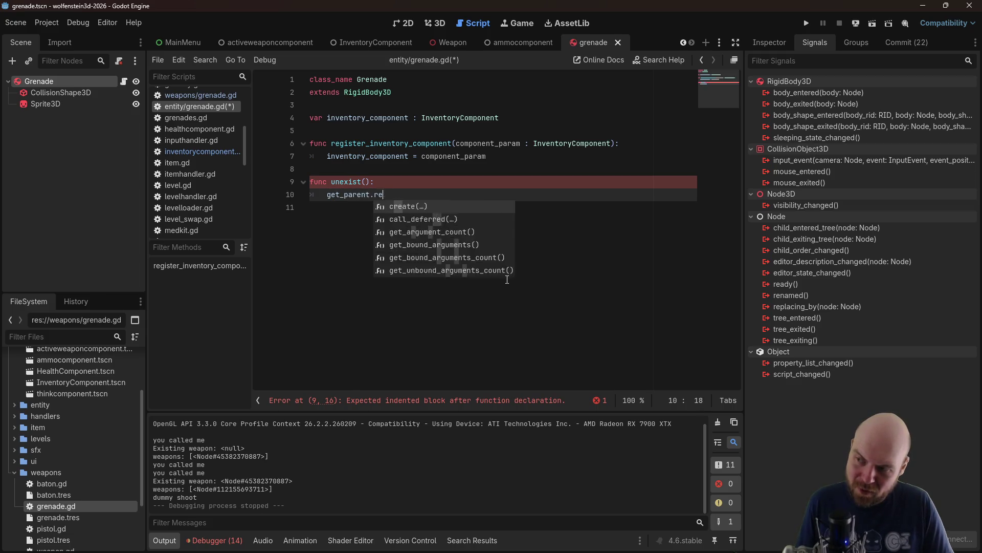
{"action": "type", "text": "move)"}
{"action": "type", "text": "_child(self)"}
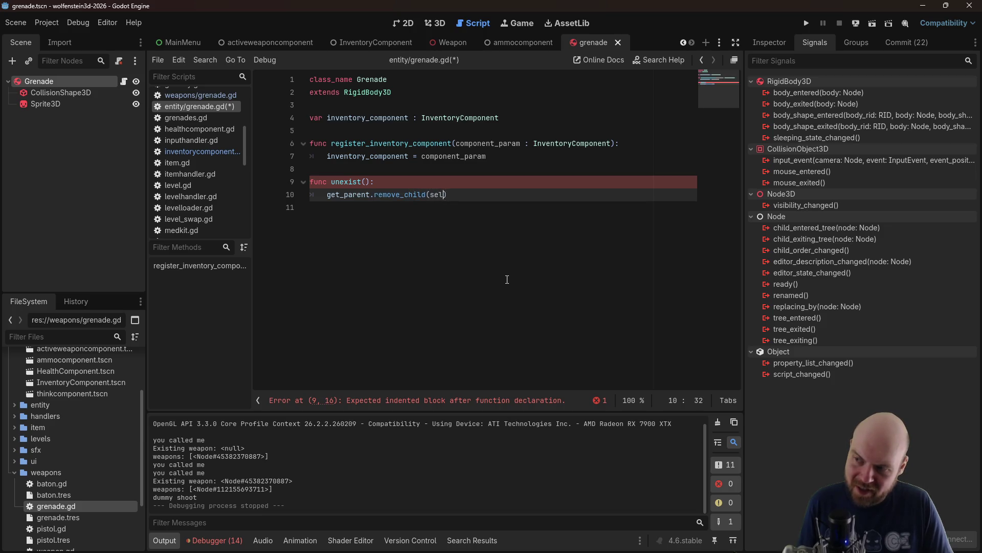
{"action": "key", "text": "Return"}
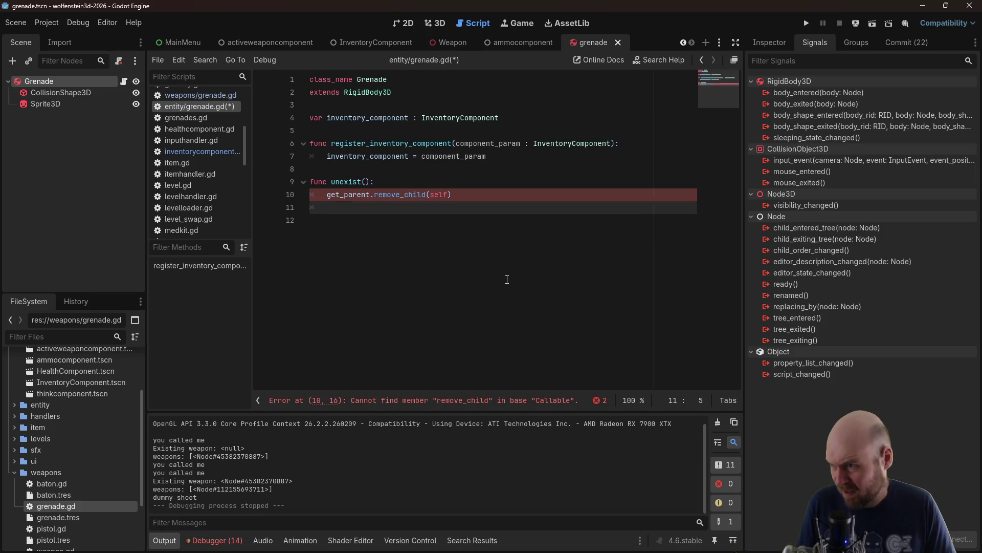
{"action": "type", "text": "inventory_comp"}
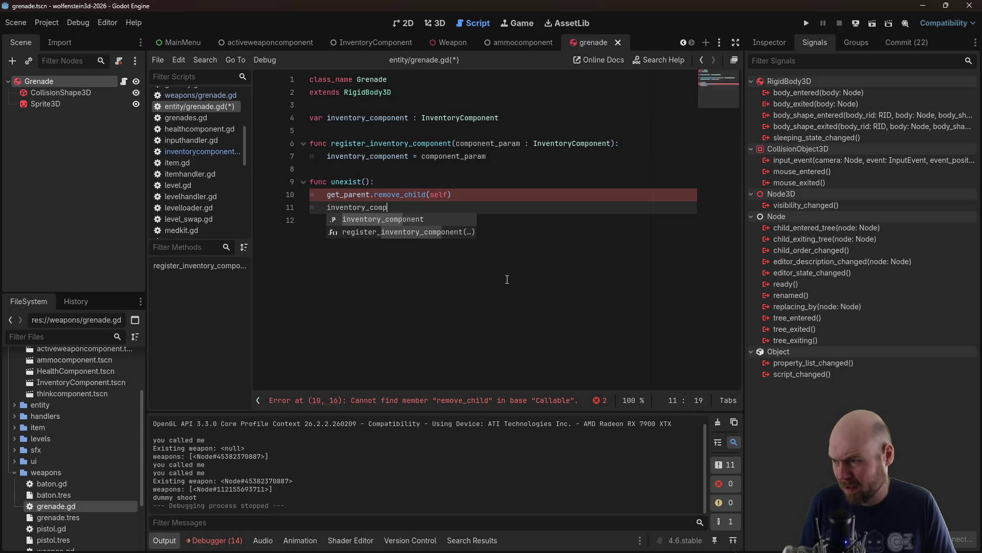
{"action": "type", "text": "onent.add"}
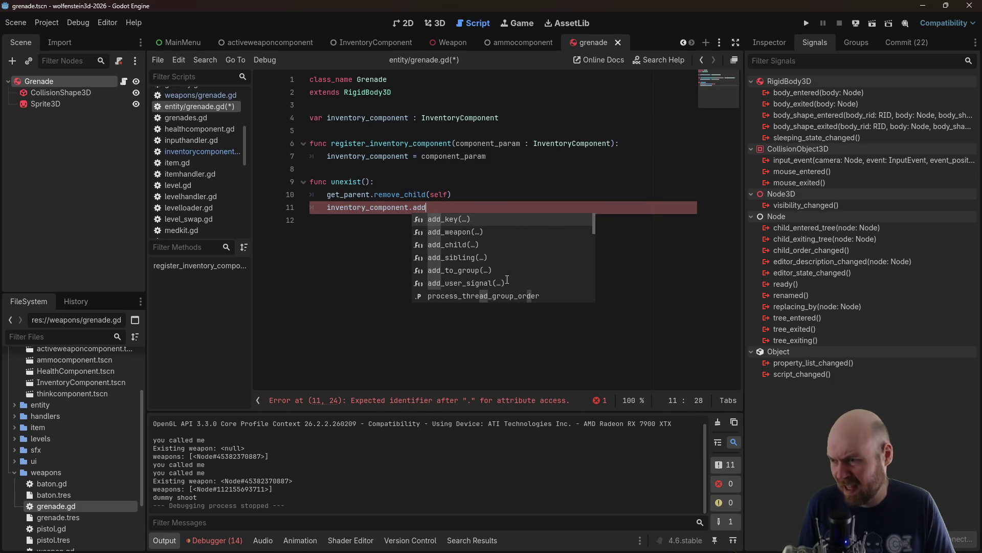
{"action": "key", "text": "BackSpace"}
{"action": "key", "text": "BackSpace"}
{"action": "key", "text": "BackSpace"}
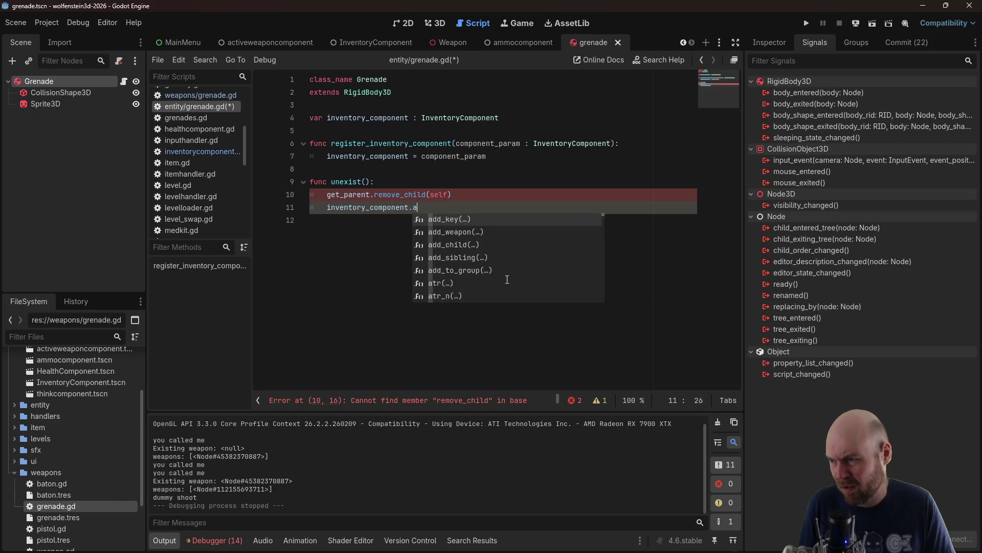
{"action": "type", "text": "grenade_array.ap"}
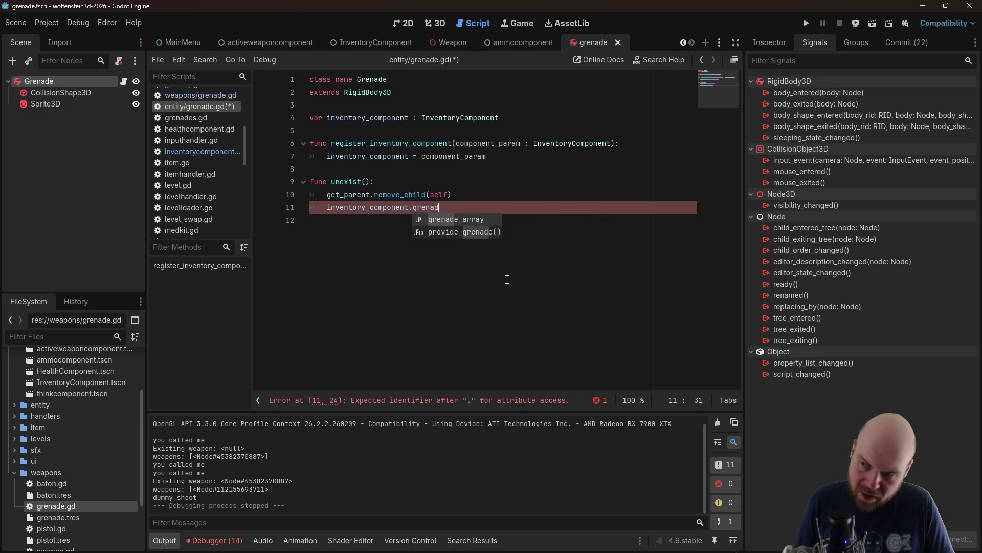
{"action": "type", "text": "pend(self"}
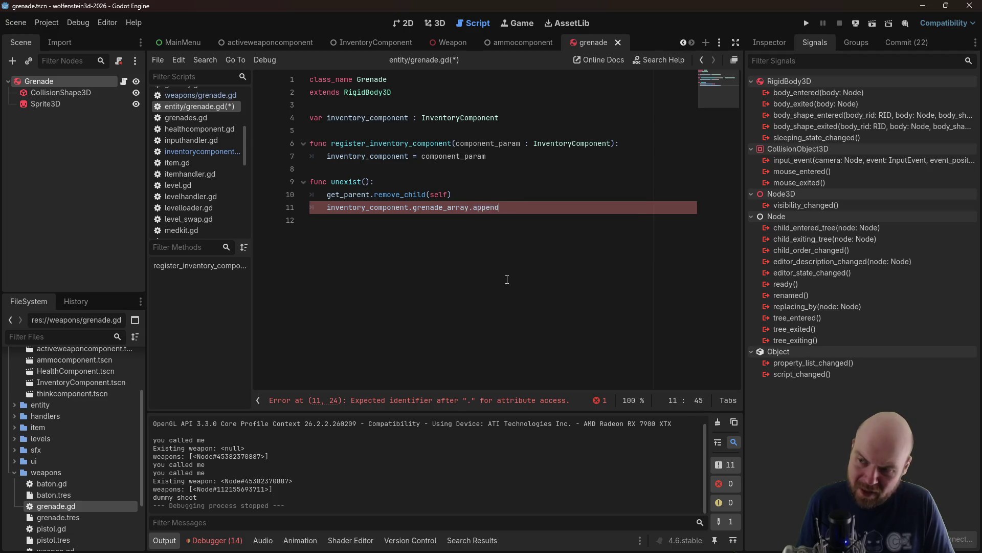
{"action": "key", "text": "ctrl+s"}
Add the missing () after get_parent on line 10 so it calls get_parent().remove_child(self)
{"action": "left_click", "coordinate": [572, 155]}
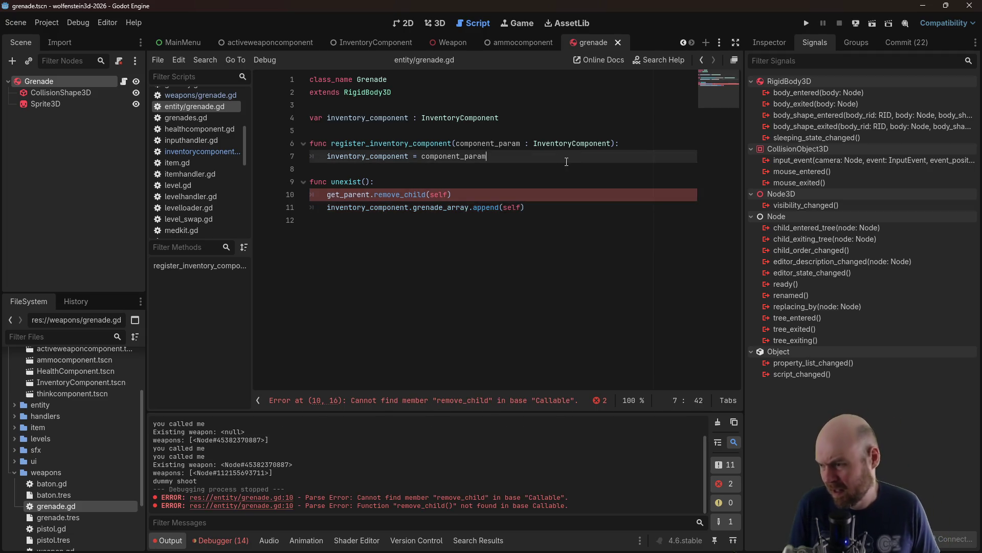
{"action": "left_click", "coordinate": [372, 195]}
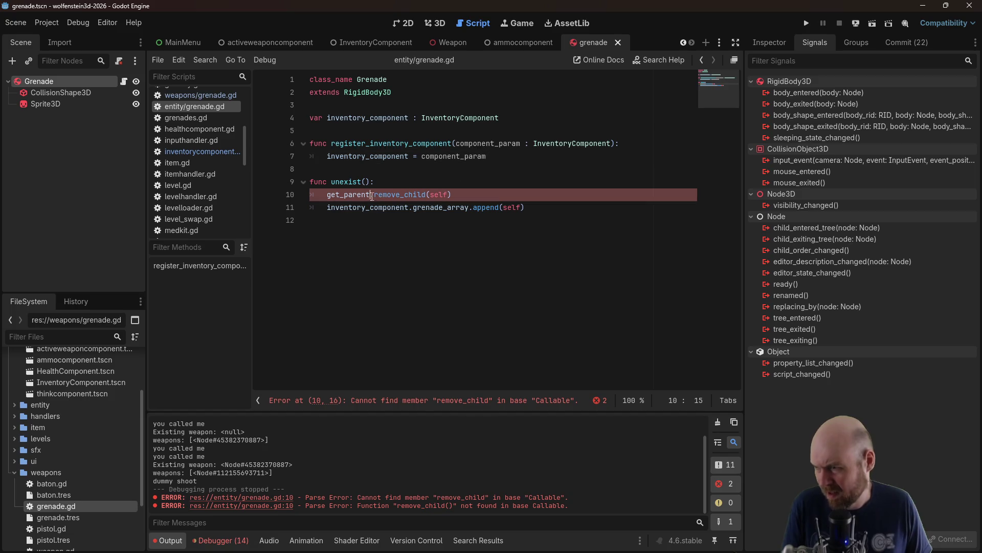
{"action": "type", "text": "()"}
{"action": "left_click", "coordinate": [492, 166]}
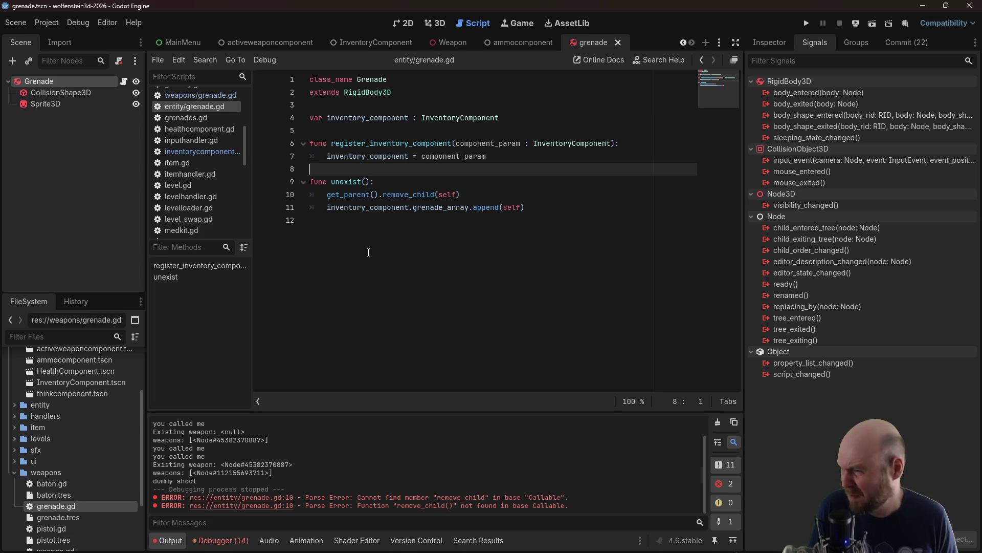
{"action": "key", "text": "Up"}
{"action": "key", "text": "Up"}
{"action": "key", "text": "Up"}
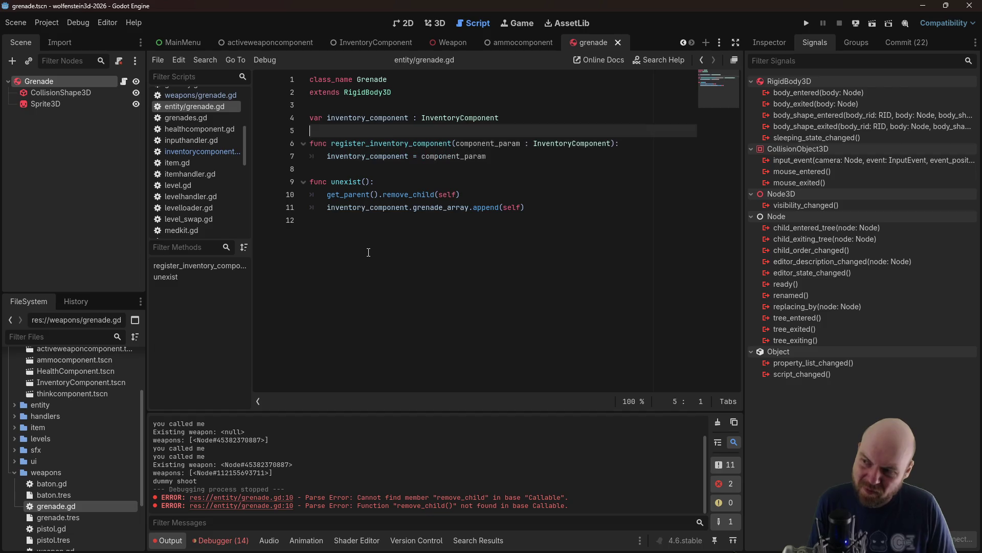
Add a start_fuse(): function header on line 6, above register_inventory_component
{"action": "key", "text": "Return"}
{"action": "key", "text": "Return"}
{"action": "key", "text": "Up"}
{"action": "type", "text": "nc "}
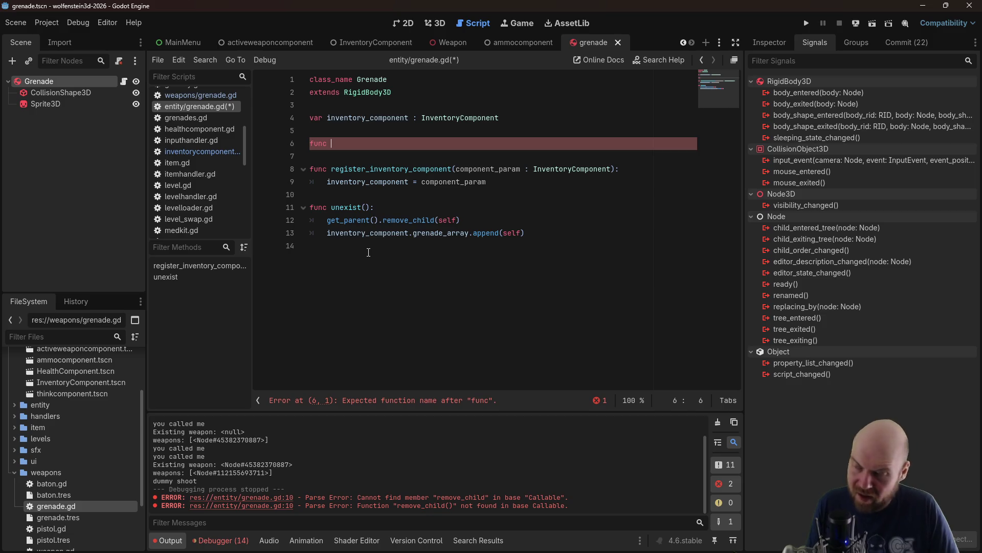
{"action": "type", "text": "tick"}
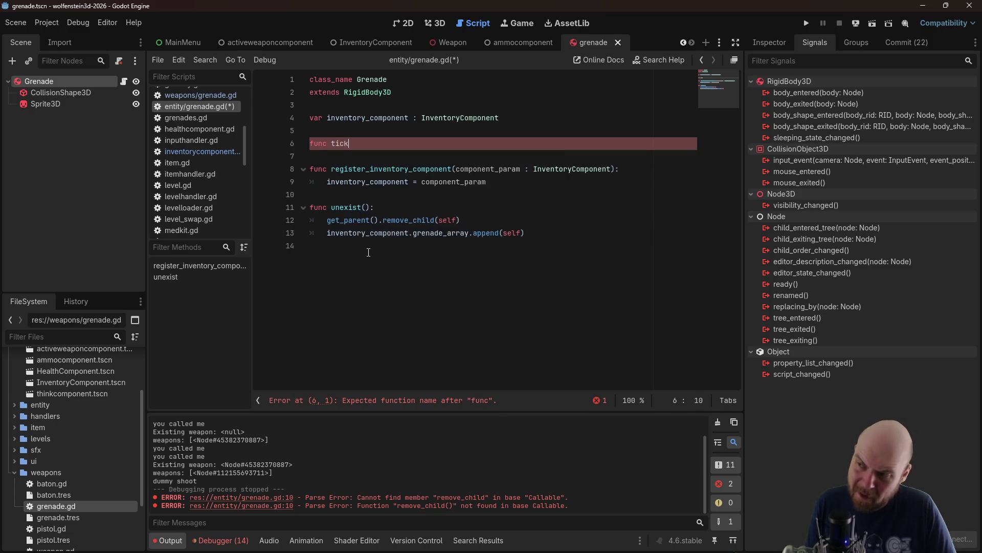
{"action": "type", "text": "start"}
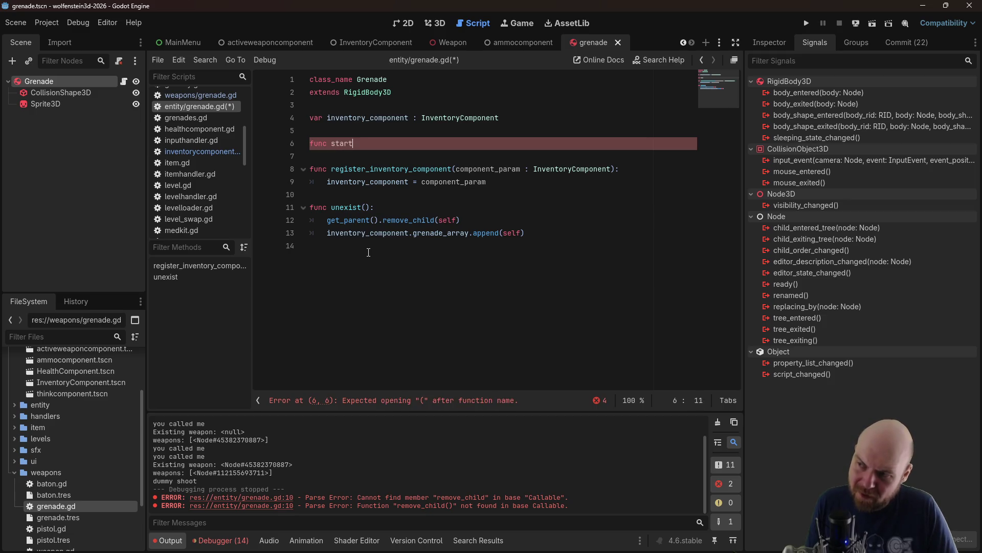
{"action": "type", "text": "_fuse():"}
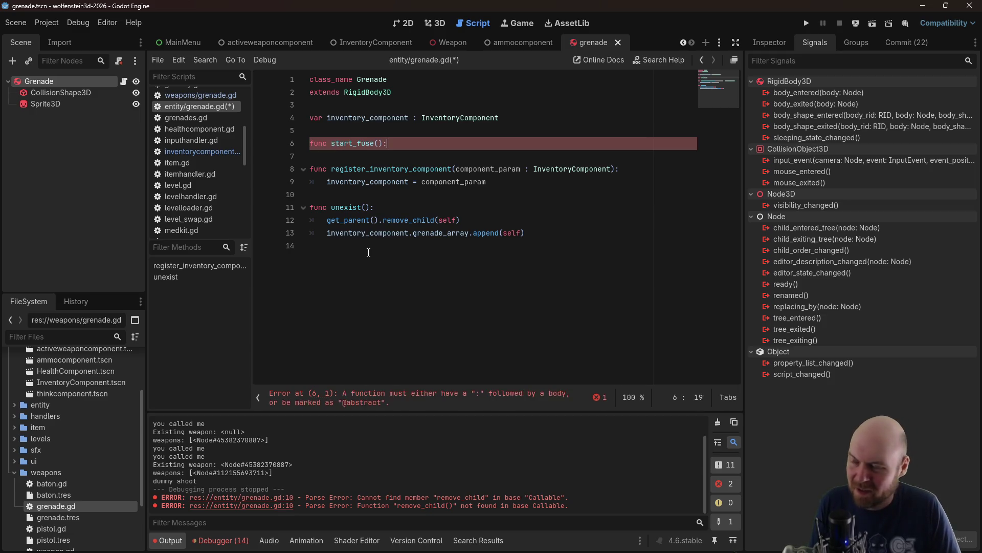
{"action": "key", "text": "Return"}
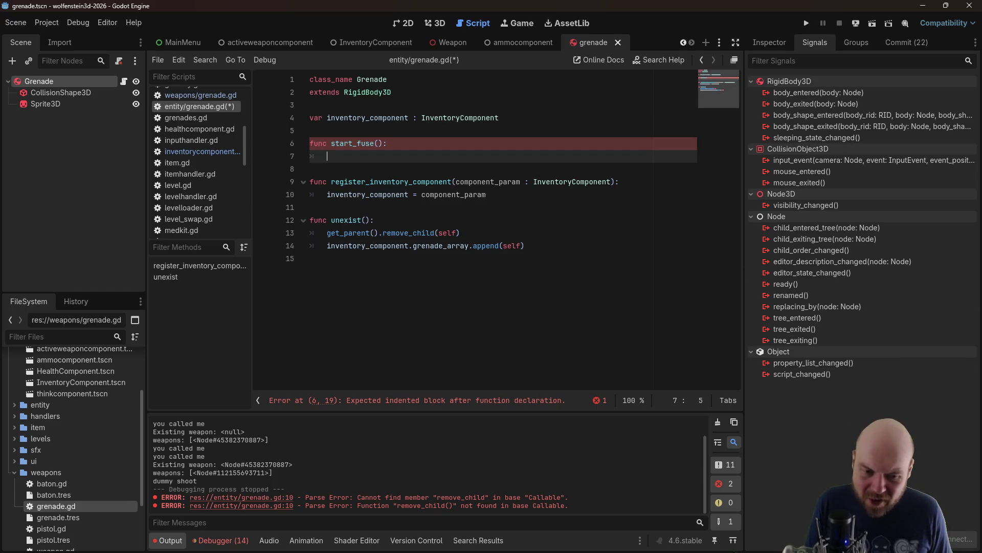
Search Google for 'godot tween wait time', then begin start_fuse with var tween = create_tween()
{"action": "key", "text": "alt+Tab"}
{"action": "key", "text": "slash"}
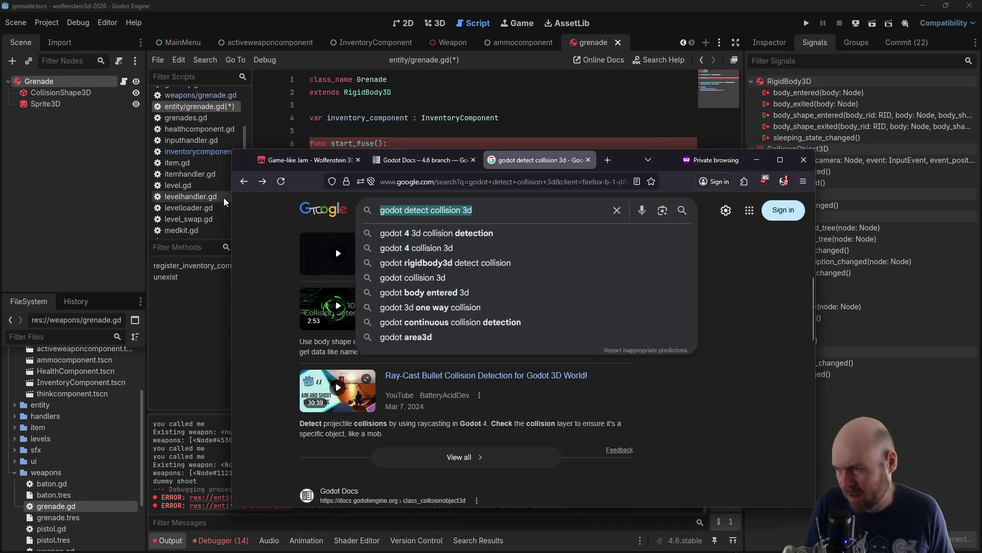
{"action": "type", "text": "godot tween wai"}
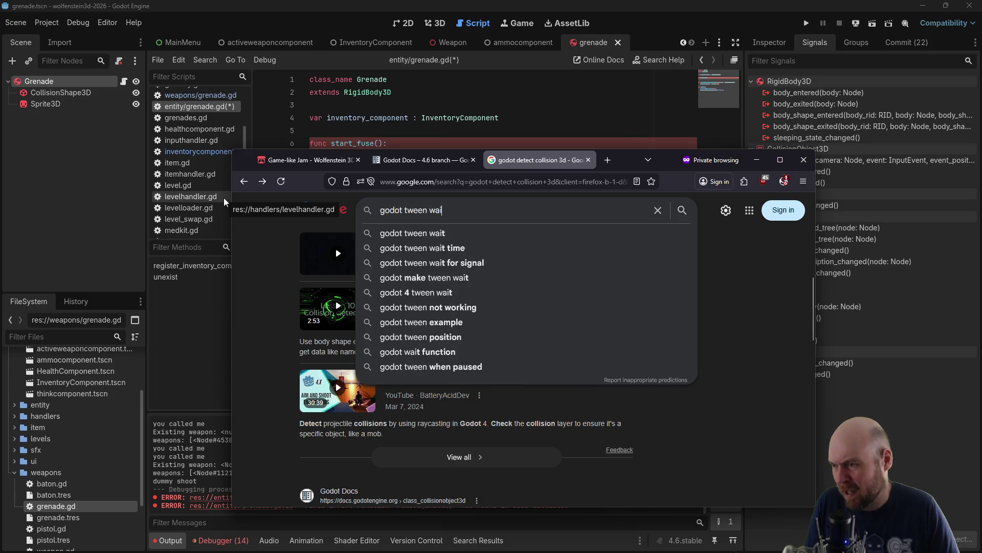
{"action": "type", "text": "t time"}
{"action": "key", "text": "Return"}
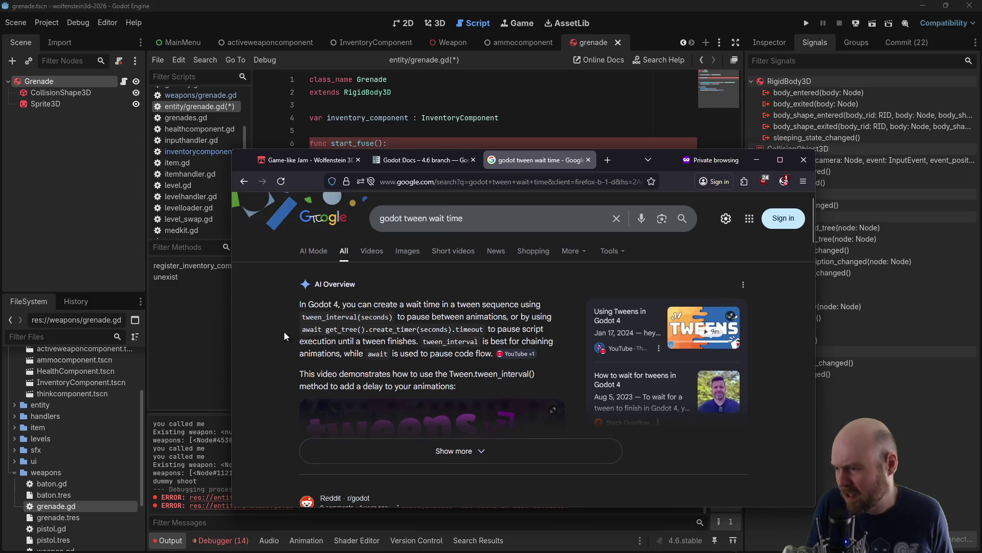
{"action": "left_click", "coordinate": [205, 333]}
{"action": "type", "text": "var tween = c"}
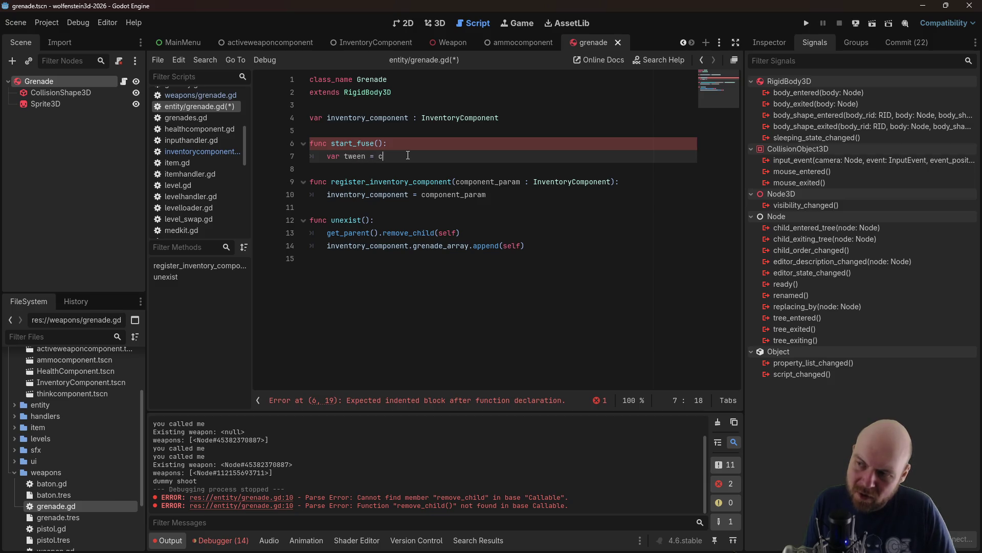
{"action": "type", "text": "reate_tween()"}
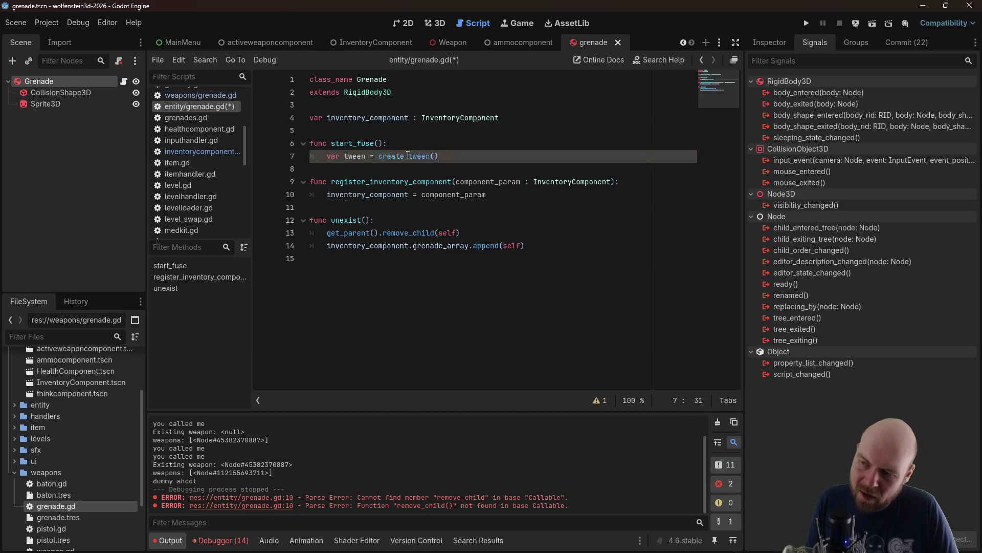
Add tween.tween_interval(3.0), await tween.finished and unexist() to start_fuse, then save the script
{"action": "key", "text": "Return"}
{"action": "type", "text": "tween."}
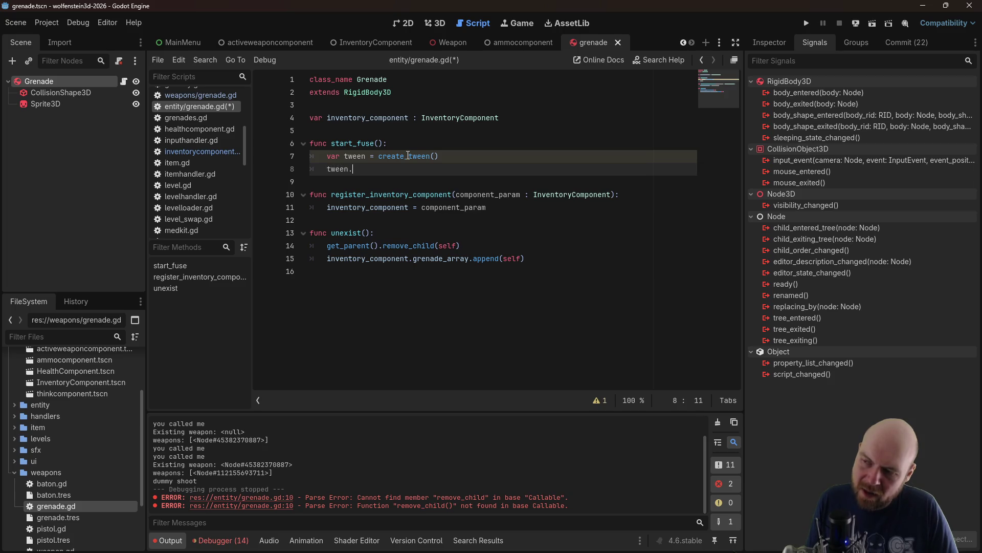
{"action": "type", "text": "call_"}
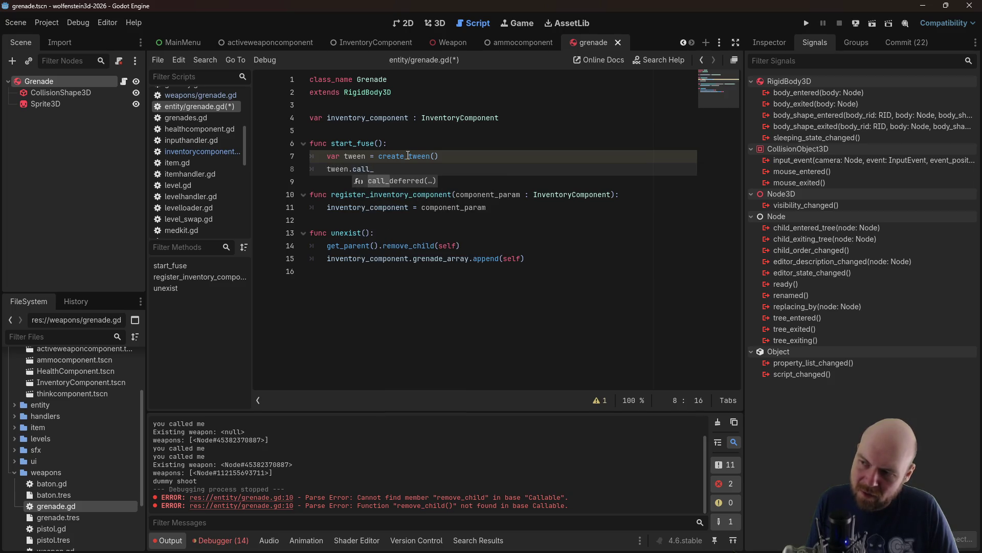
{"action": "type", "text": "in"}
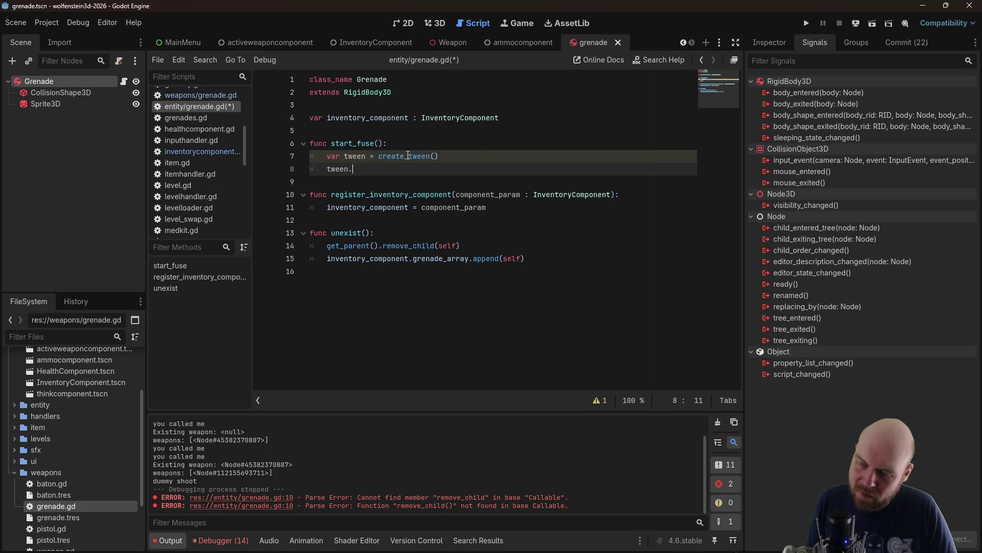
{"action": "key", "text": "alt+Tab"}
{"action": "key", "text": "alt+Tab"}
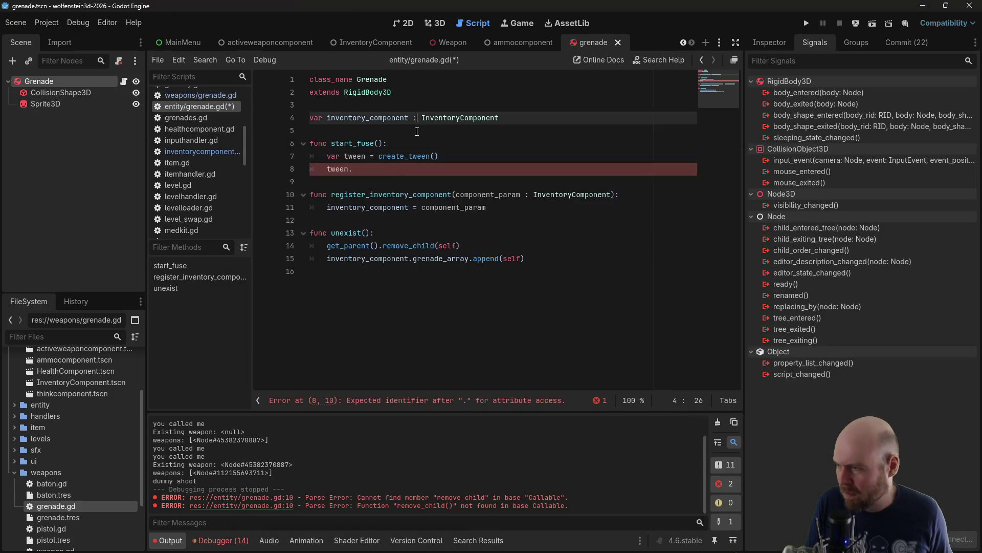
{"action": "left_click", "coordinate": [404, 166]}
{"action": "type", "text": "nterval"}
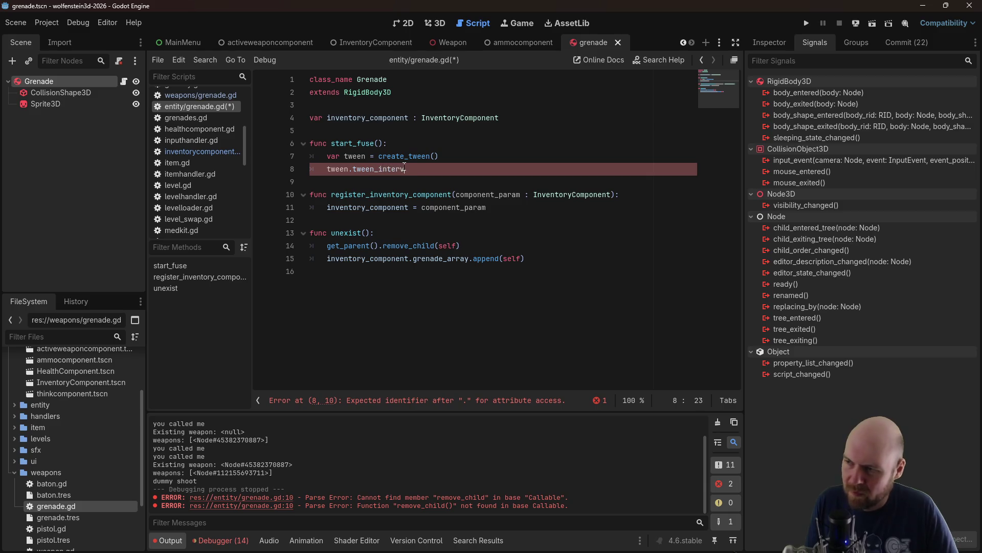
{"action": "key", "text": "Return"}
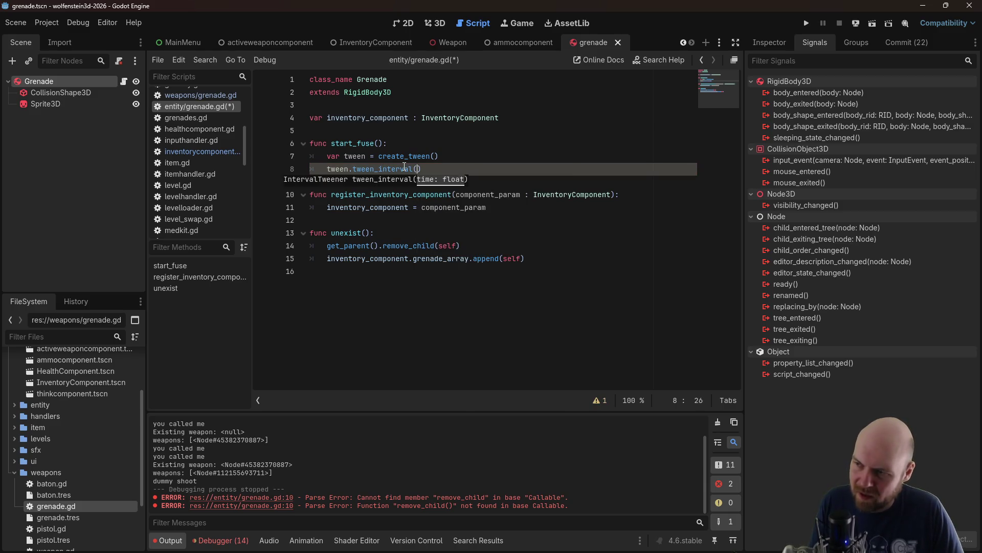
{"action": "key", "text": "End"}
{"action": "key", "text": "Return"}
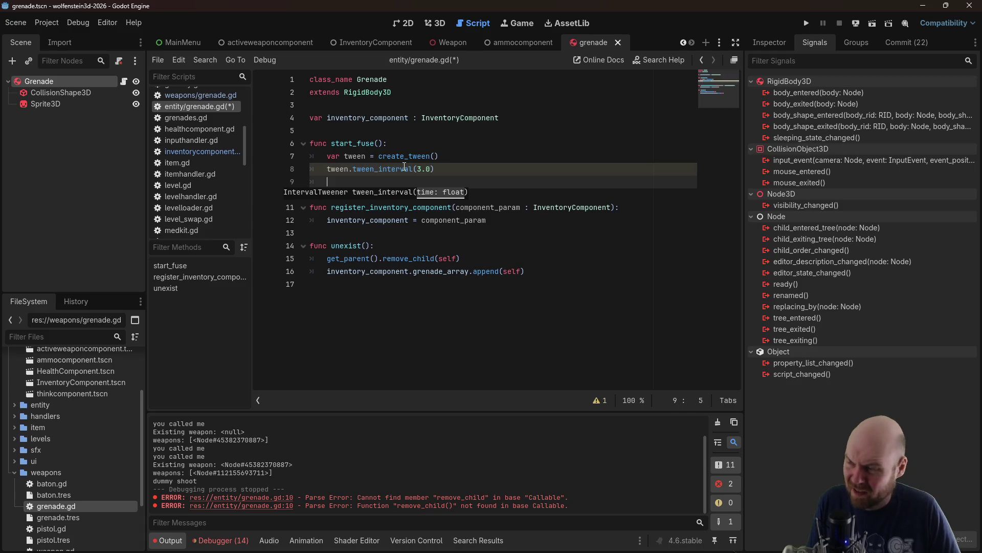
{"action": "type", "text": "await tween."}
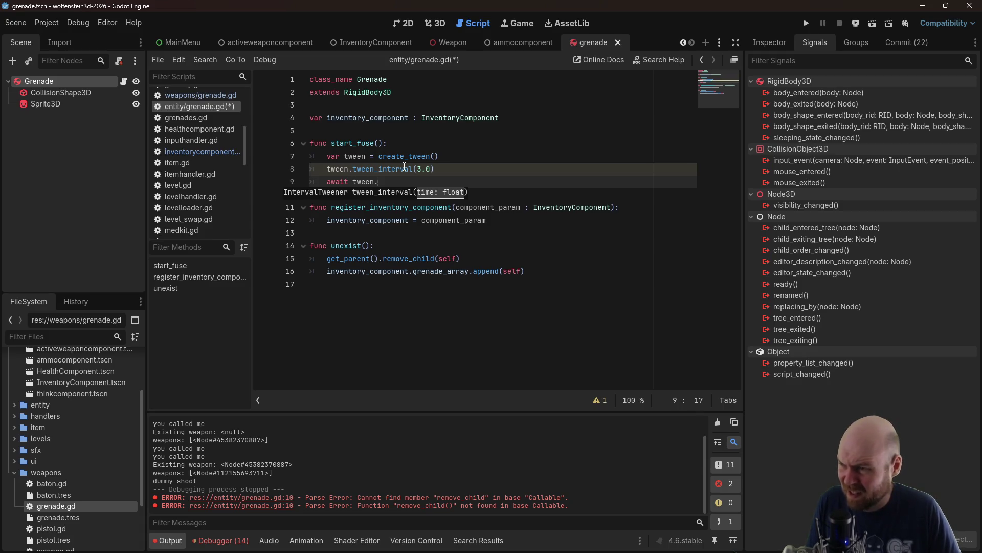
{"action": "type", "text": "finished"}
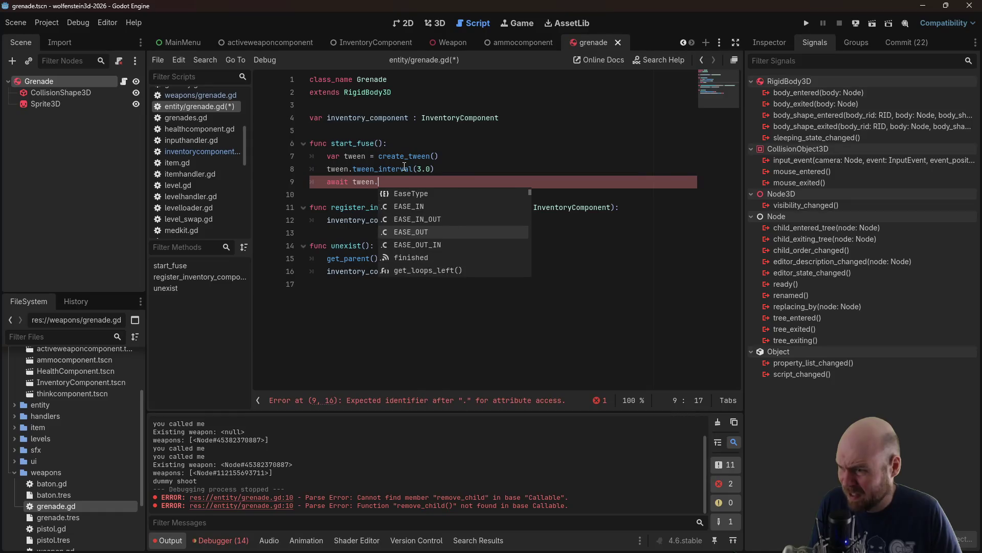
{"action": "key", "text": "Return"}
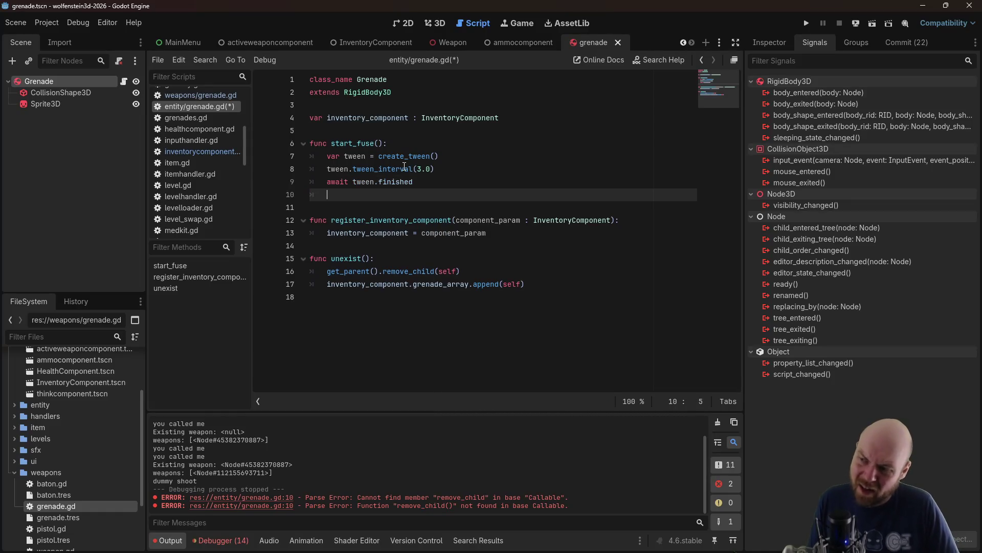
{"action": "type", "text": "unex"}
{"action": "key", "text": "Return"}
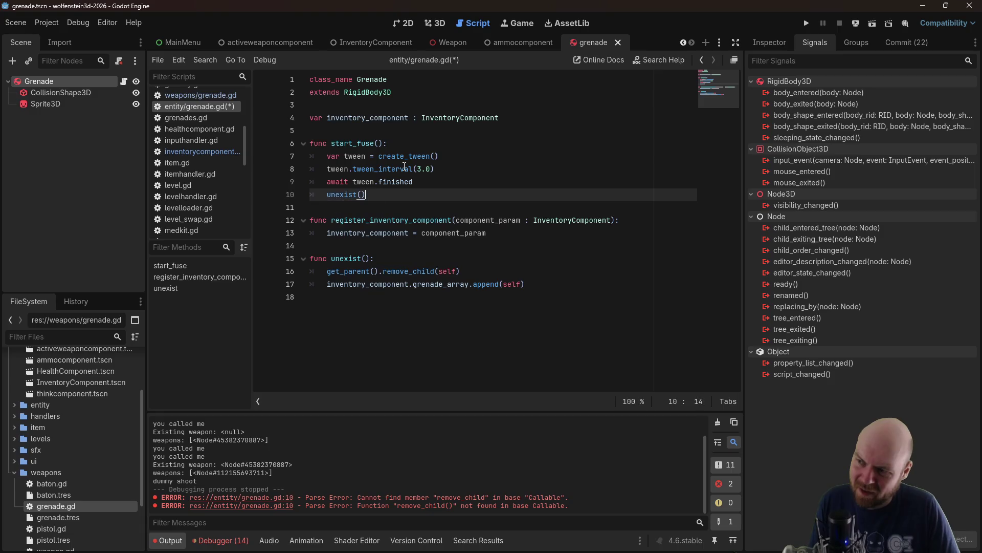
{"action": "key", "text": "ctrl+s"}
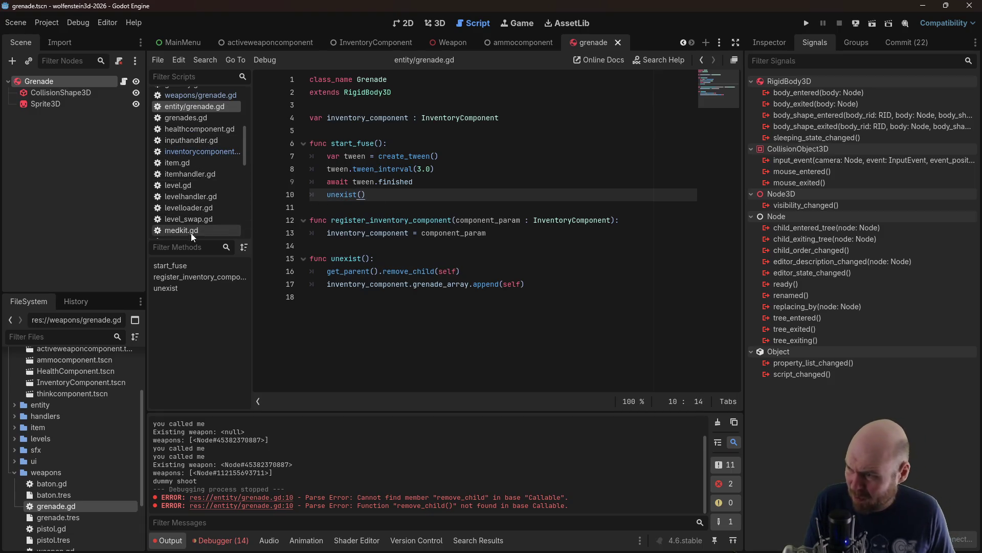
In weapons/grenade.gd, call nade.start_fuse() above the dummy shoot print and save
{"action": "double_click", "coordinate": [54, 509]}
{"action": "left_click", "coordinate": [438, 272]}
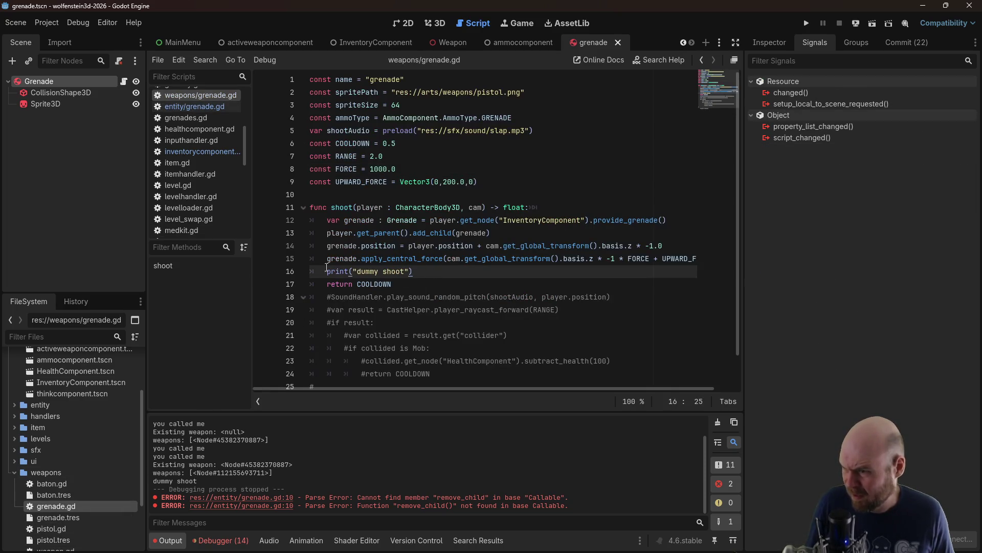
{"action": "key", "text": "Return"}
{"action": "key", "text": "Up"}
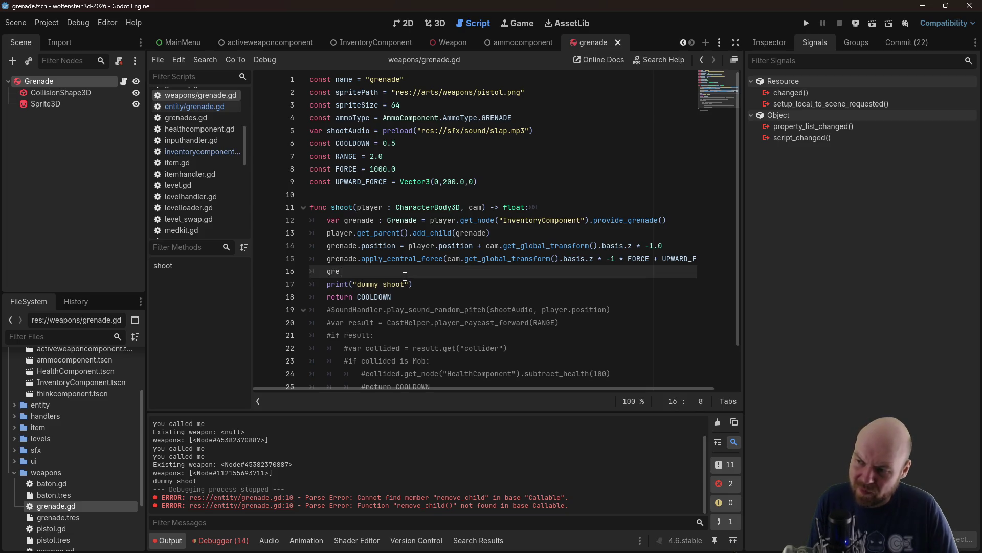
{"action": "type", "text": "nade.st"}
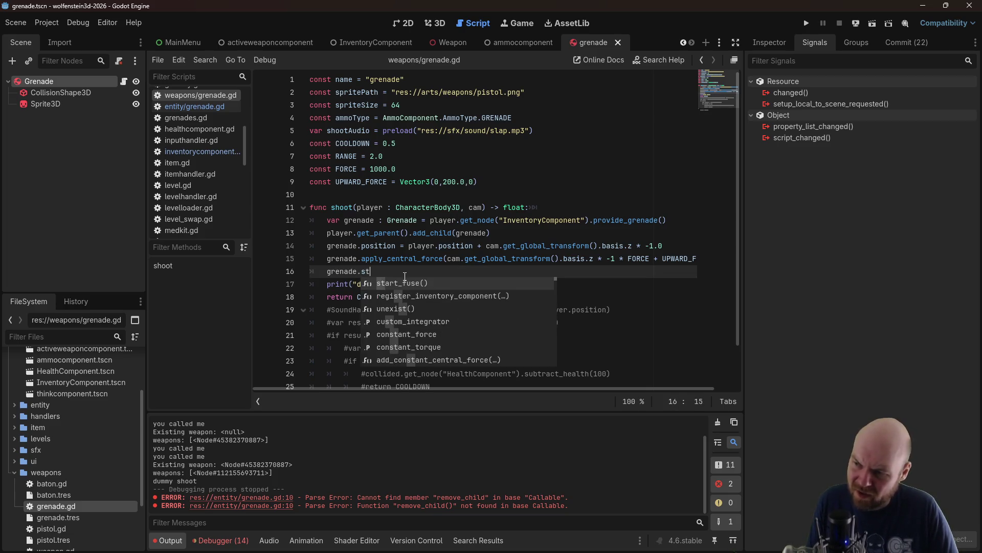
{"action": "key", "text": "Return"}
{"action": "key", "text": "ctrl+s"}
Run the game, collect grenades and throw one until the debugger halts at inventorycomponent.gd line 44
{"action": "left_click", "coordinate": [808, 26]}
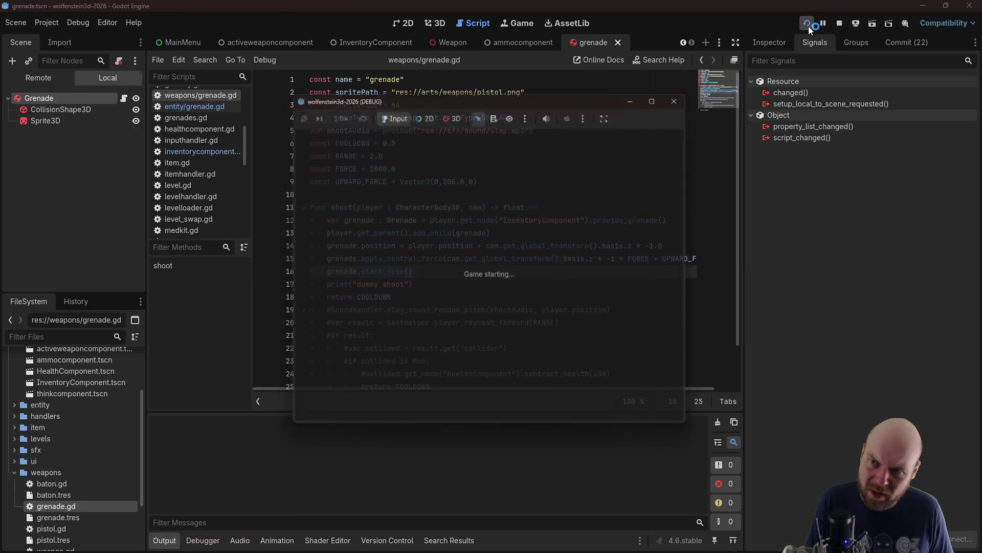
{"action": "left_click", "coordinate": [527, 275]}
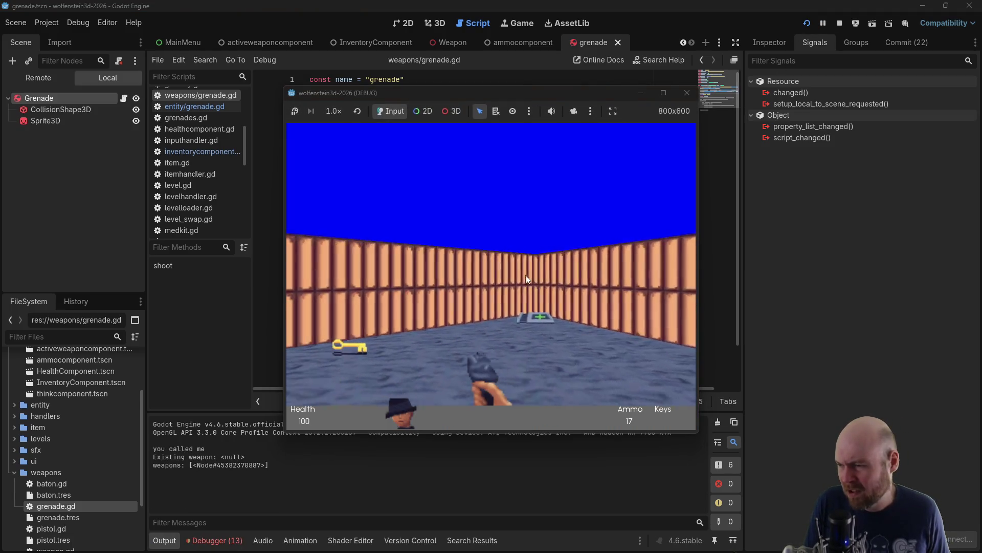
{"action": "key", "text": "Left"}
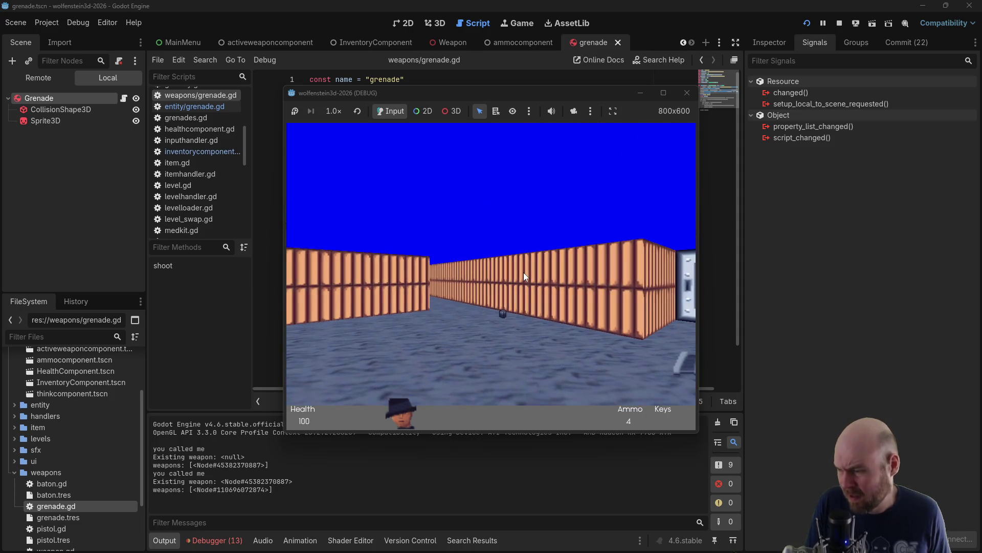
{"action": "key", "text": "Up"}
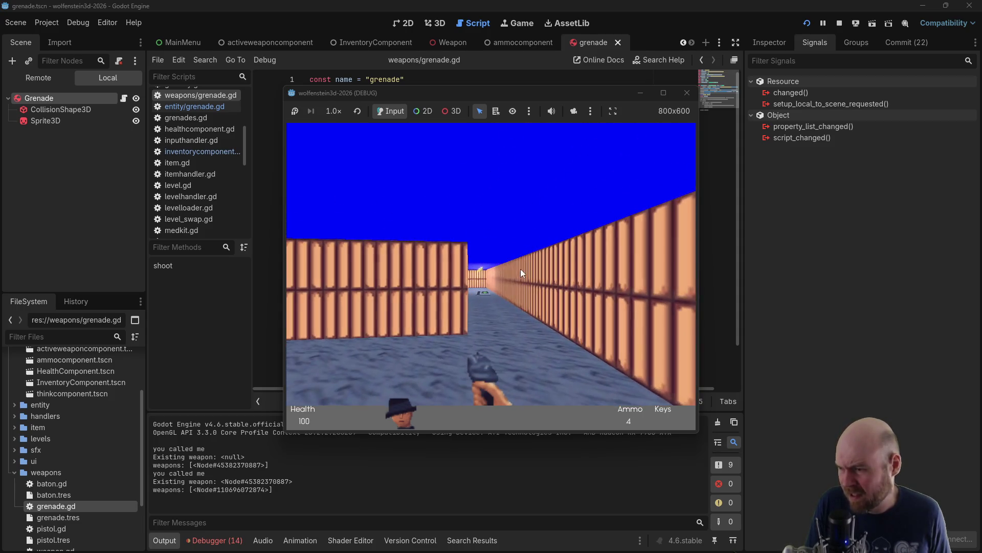
{"action": "left_click", "coordinate": [520, 268]}
{"action": "key", "text": "Up"}
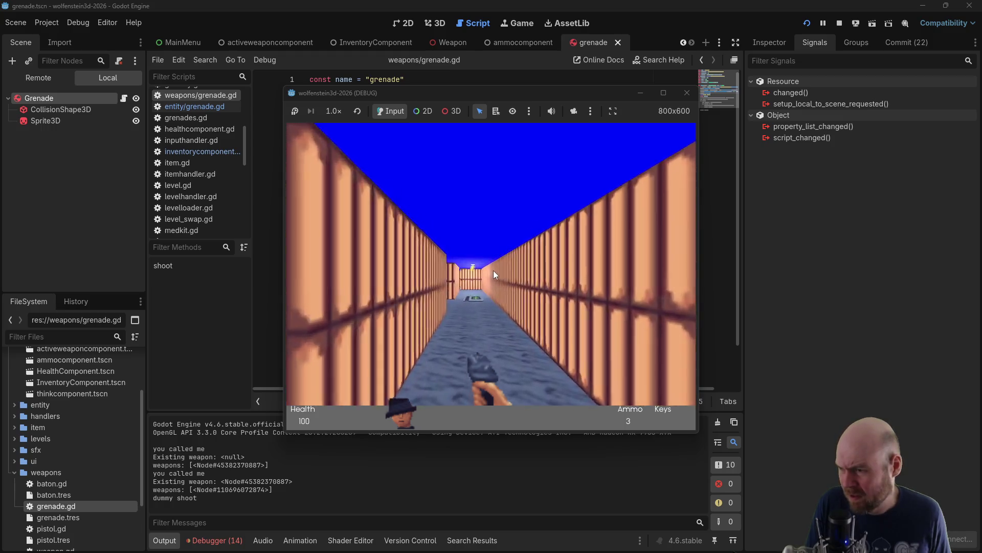
{"action": "key", "text": "Left"}
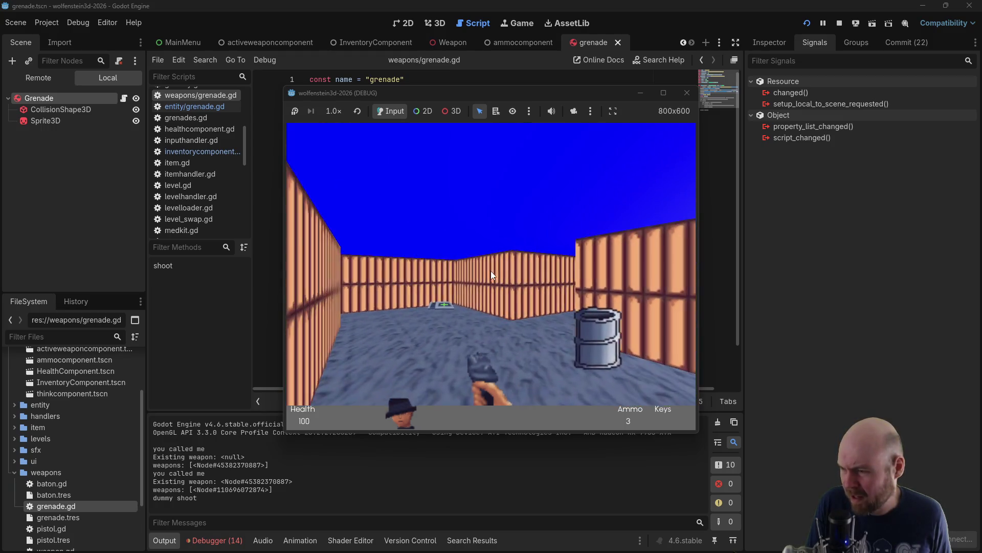
{"action": "key", "text": "Left"}
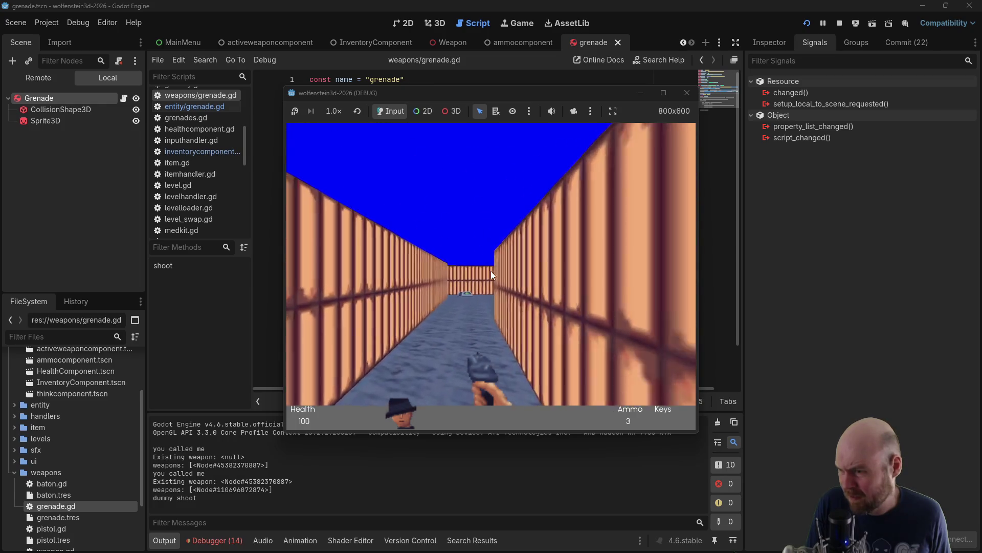
{"action": "key", "text": "Up"}
{"action": "key", "text": "ctrl"}
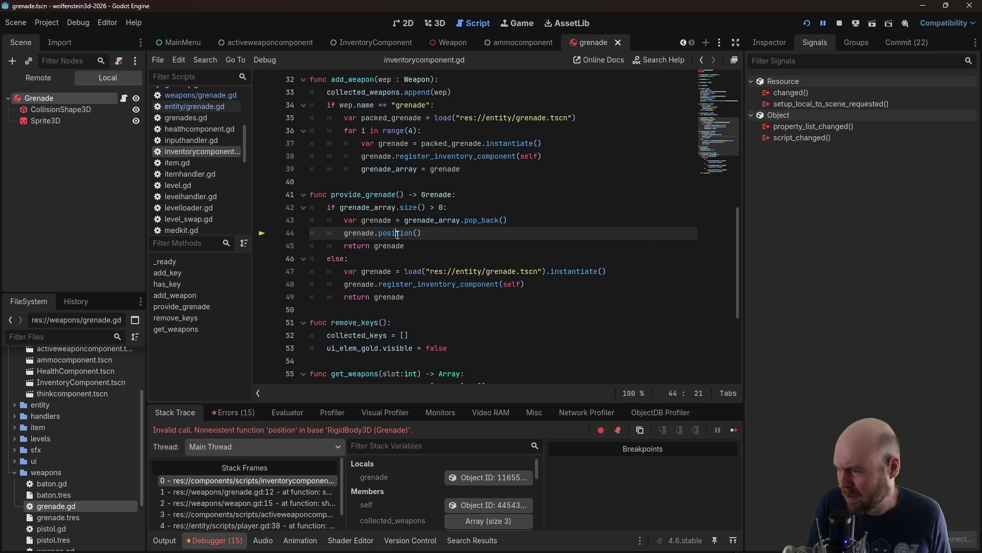
Change line 44 from grenade.position() to grenade.position = Vector3.ZERO and relaunch the game
{"action": "left_click", "coordinate": [416, 232]}
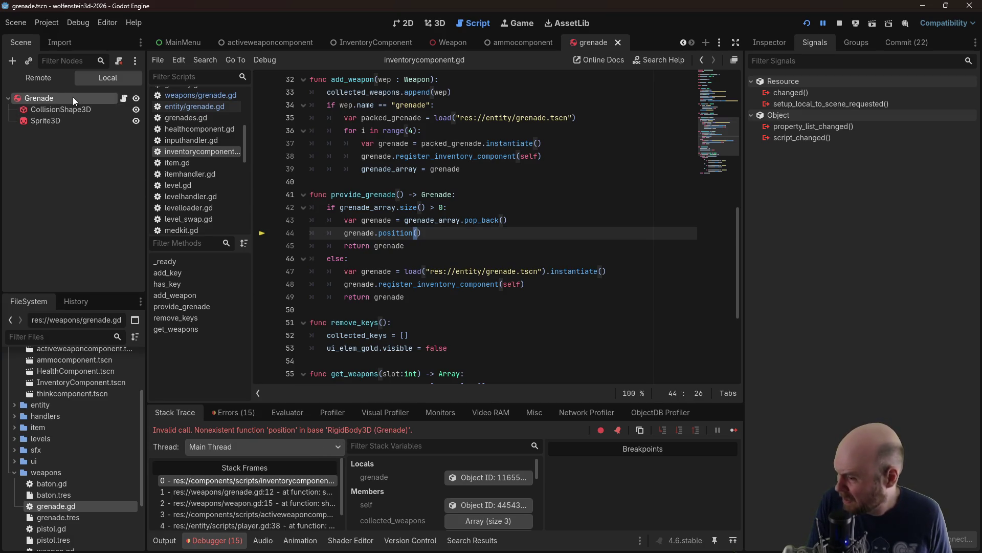
{"action": "left_click", "coordinate": [427, 233]}
{"action": "key", "text": "BackSpace"}
{"action": "key", "text": "BackSpace"}
{"action": "type", "text": "="}
{"action": "key", "text": "ctrl+s"}
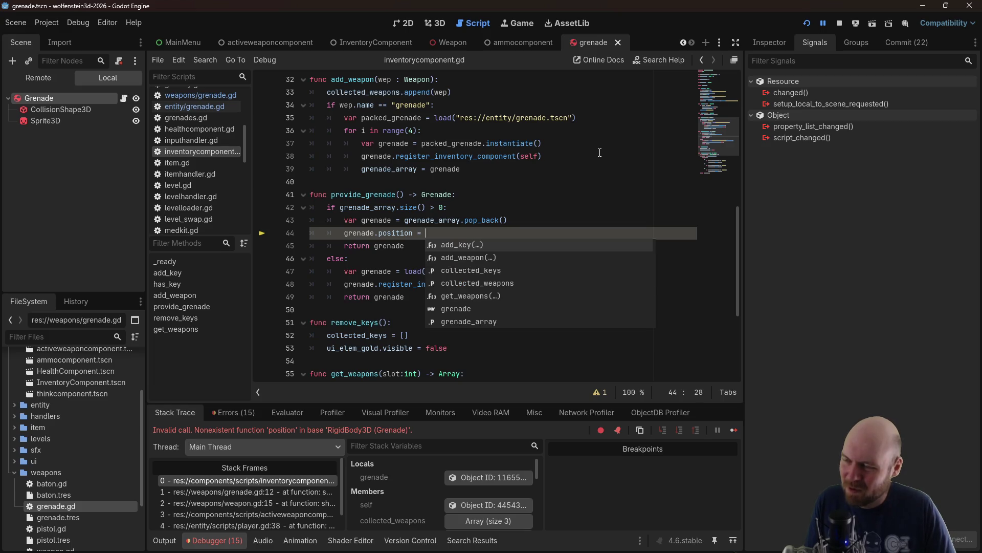
{"action": "type", "text": "Vector3."}
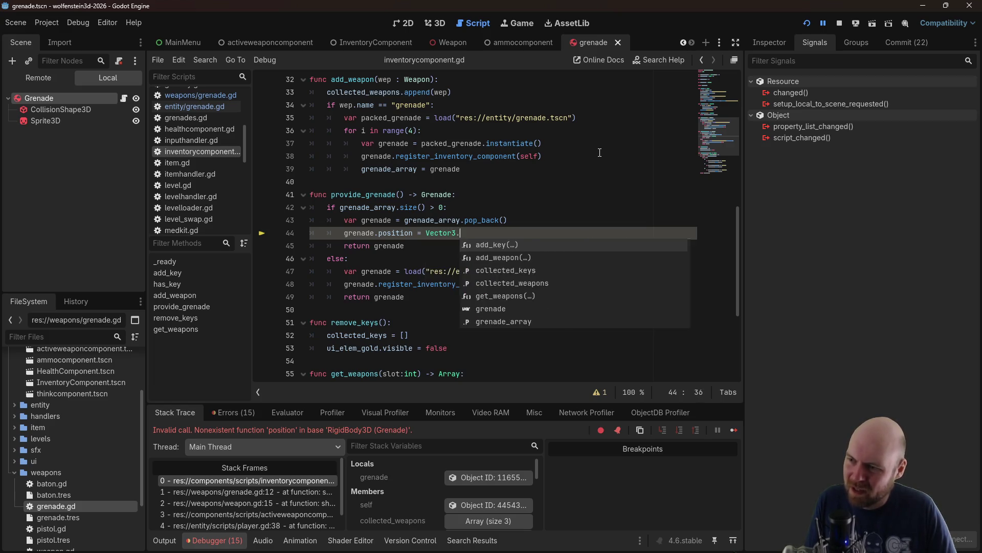
{"action": "type", "text": "ZERO"}
{"action": "key", "text": "ctrl+s"}
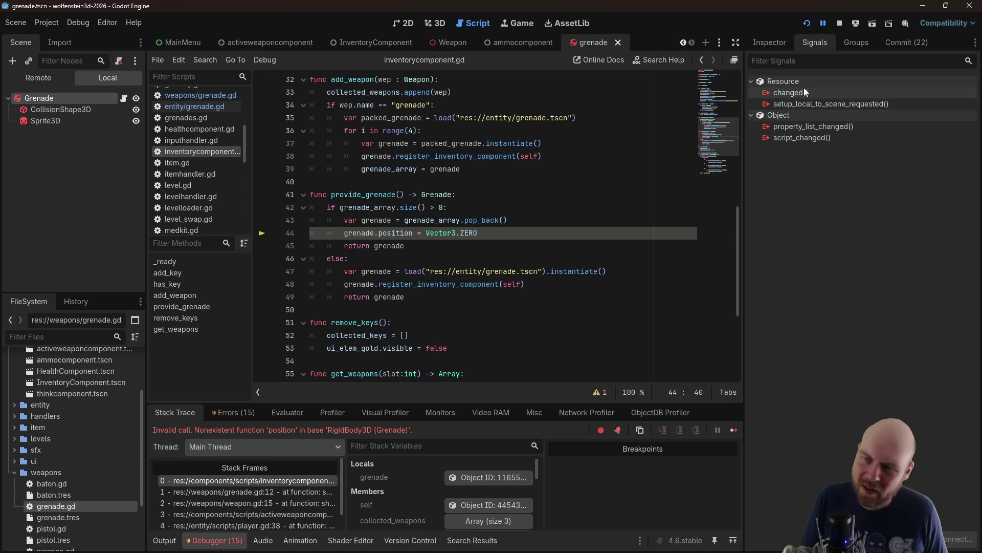
{"action": "left_click", "coordinate": [807, 23]}
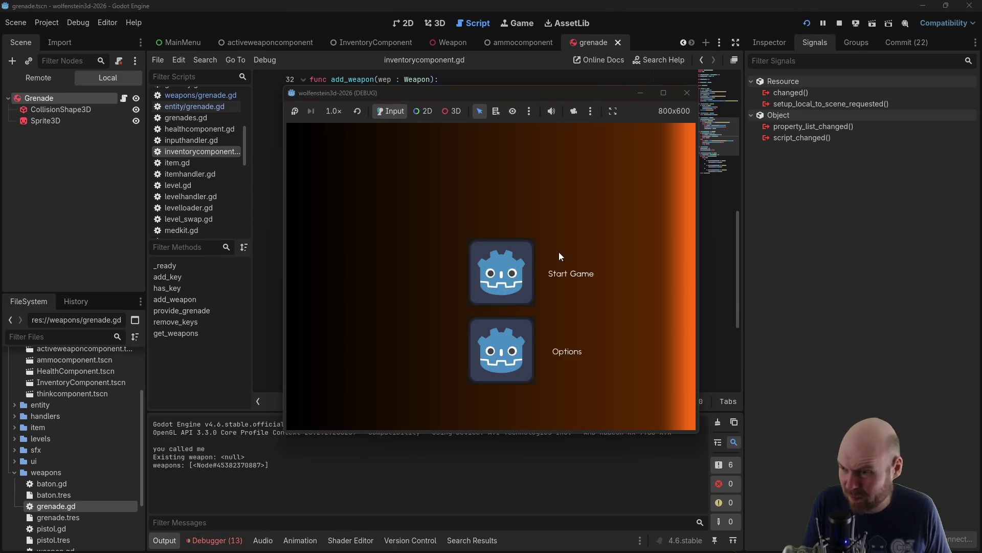
Start a new game, throw four grenades around the barrel room, then stop the game
{"action": "left_click", "coordinate": [510, 268]}
{"action": "key", "text": "Up"}
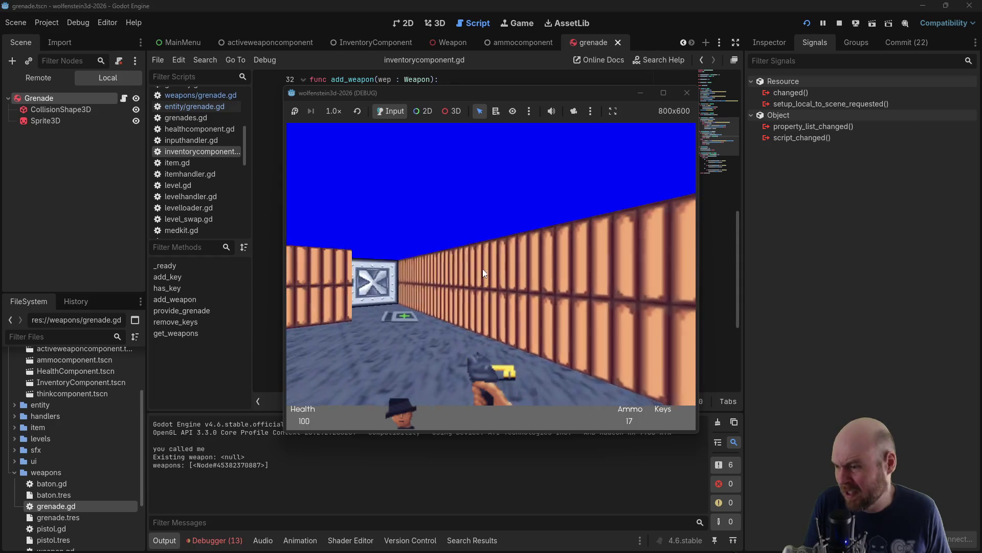
{"action": "key", "text": "Left"}
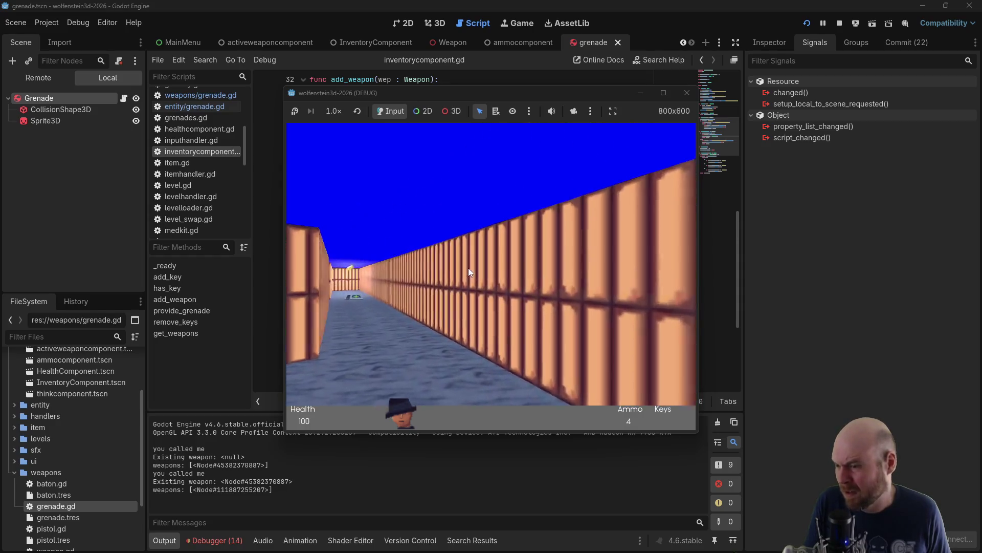
{"action": "key", "text": "Up"}
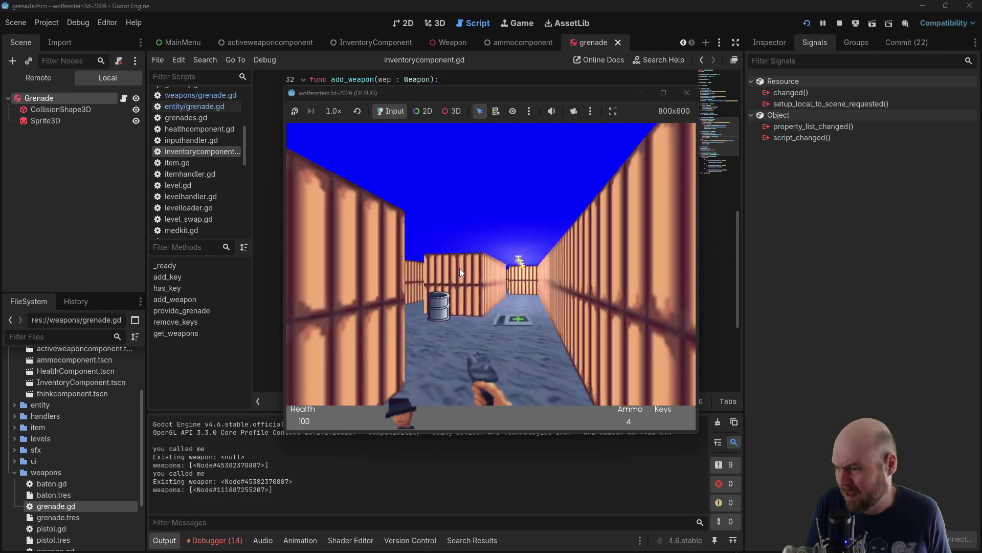
{"action": "left_click", "coordinate": [459, 268]}
{"action": "key", "text": "Left"}
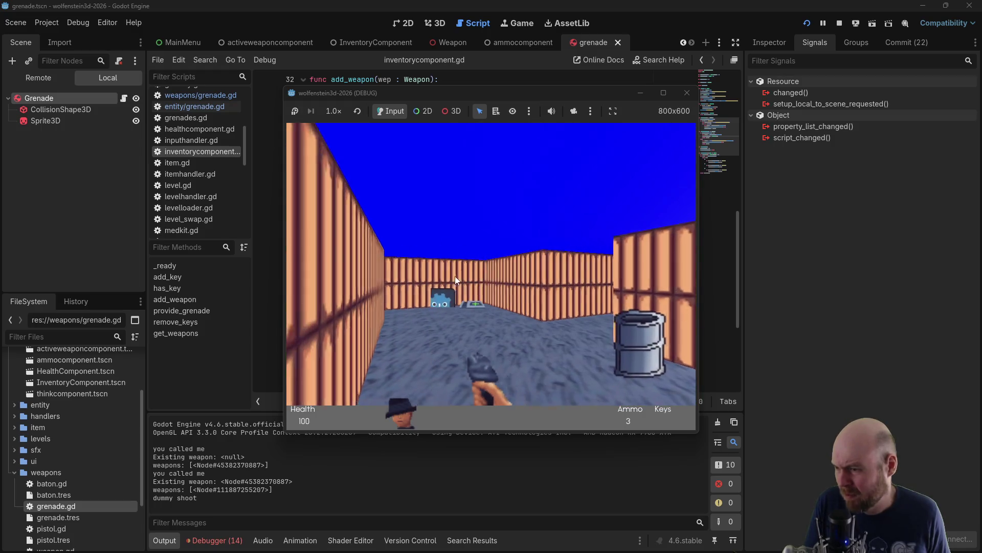
{"action": "key", "text": "Left"}
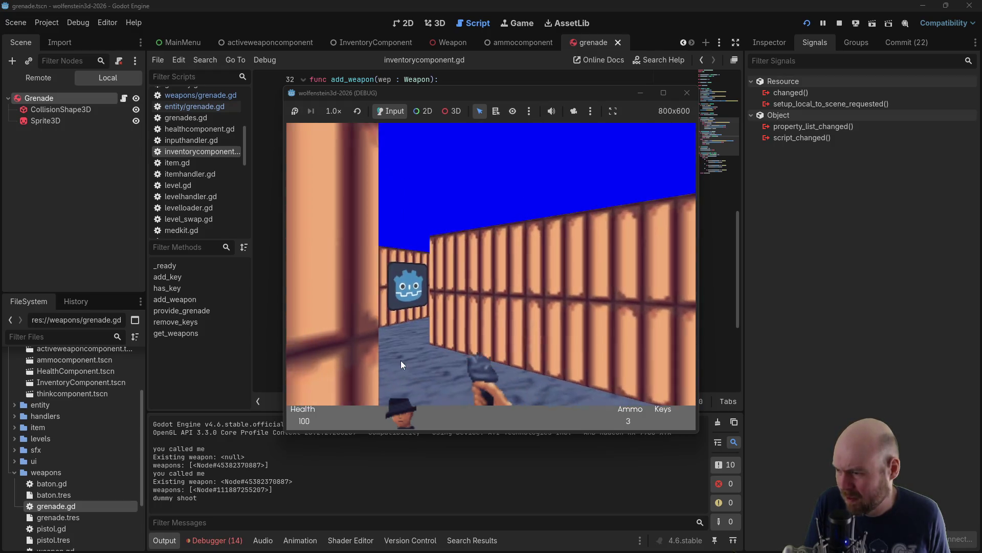
{"action": "key", "text": "Left"}
{"action": "left_click", "coordinate": [419, 307]}
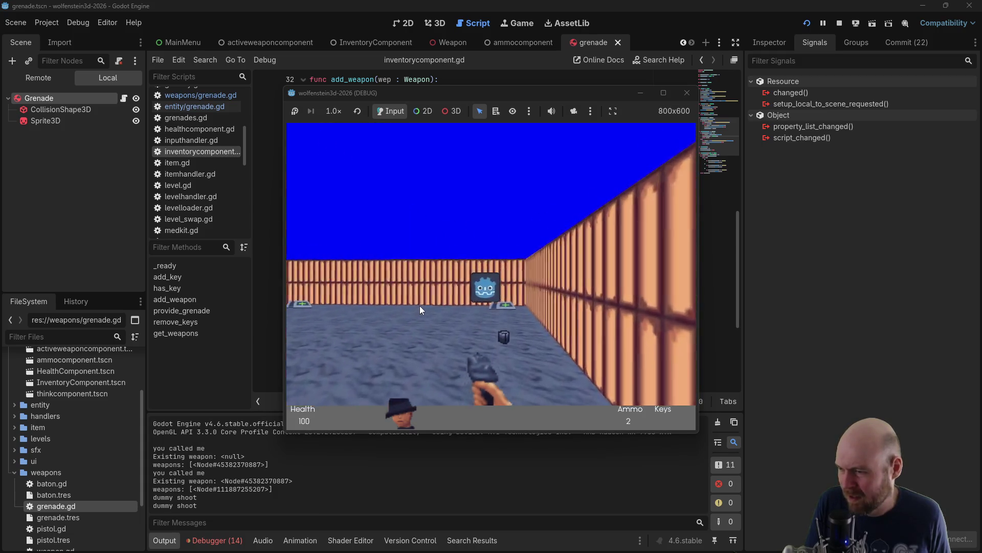
{"action": "key", "text": "Left"}
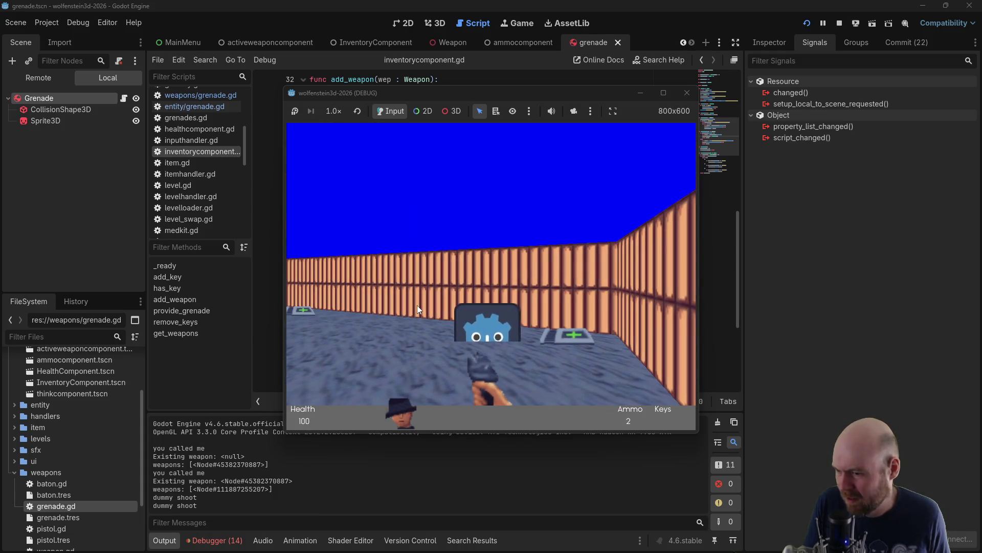
{"action": "left_click", "coordinate": [417, 305]}
{"action": "key", "text": "Left"}
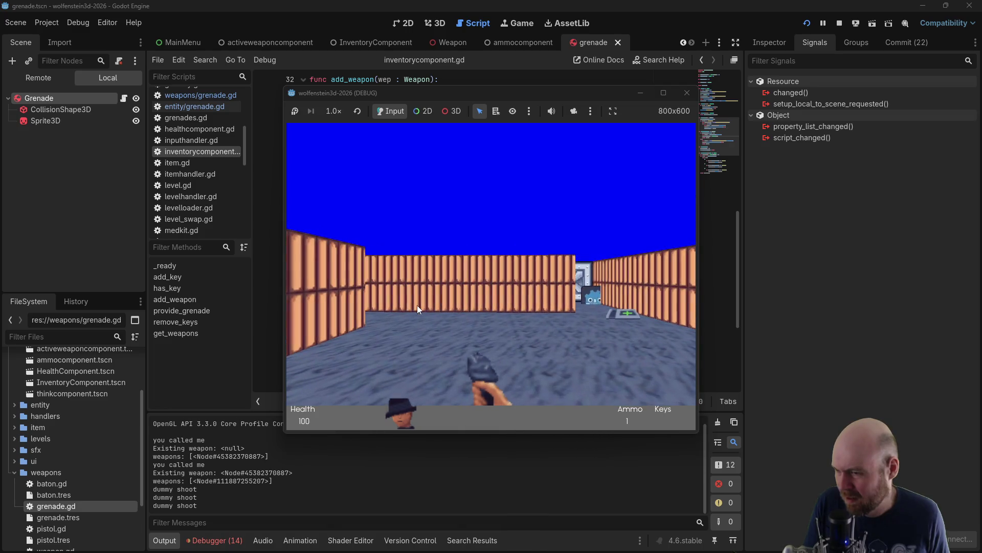
{"action": "left_click", "coordinate": [416, 305]}
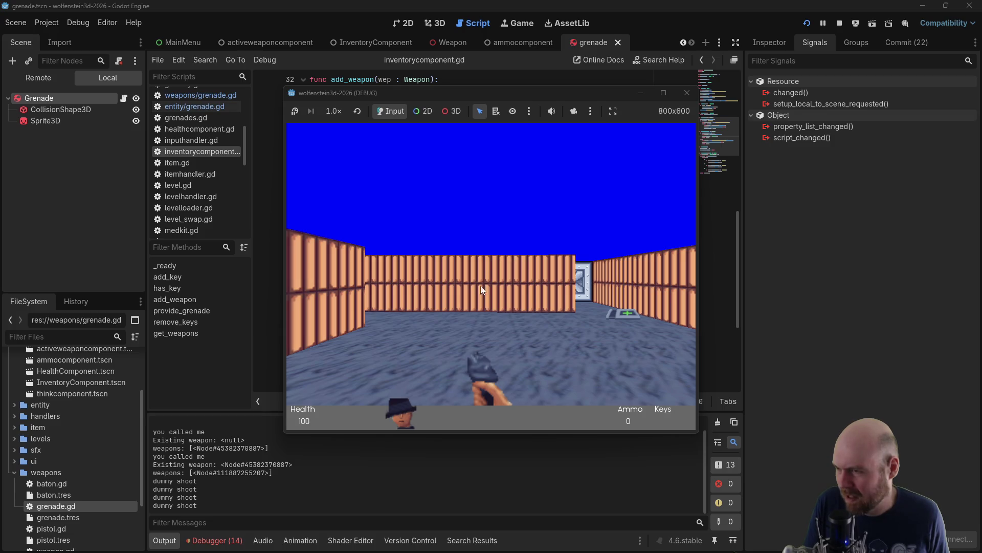
{"action": "left_click", "coordinate": [686, 93]}
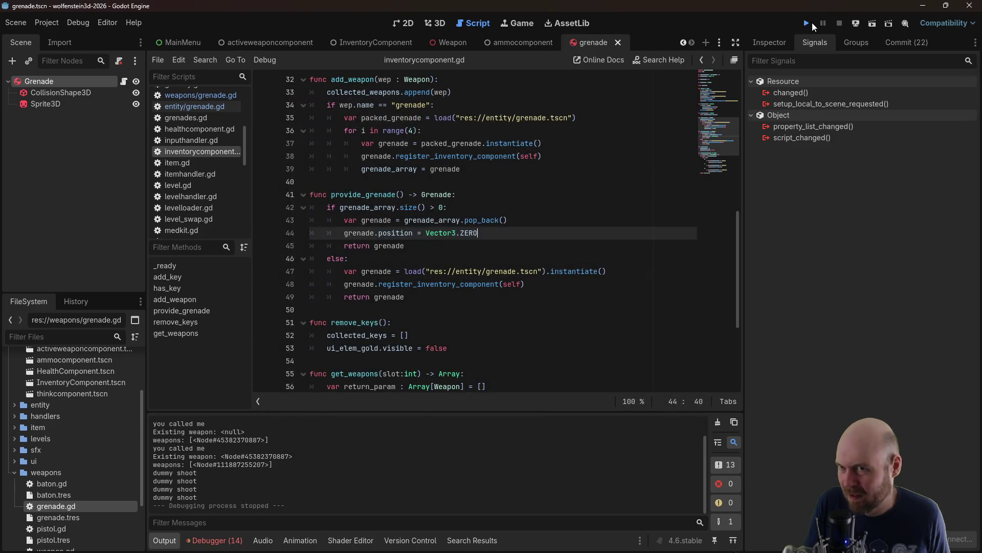
Rerun the game, walk forward and throw four grenades in quick succession
{"action": "left_click", "coordinate": [809, 23]}
{"action": "left_click", "coordinate": [477, 264]}
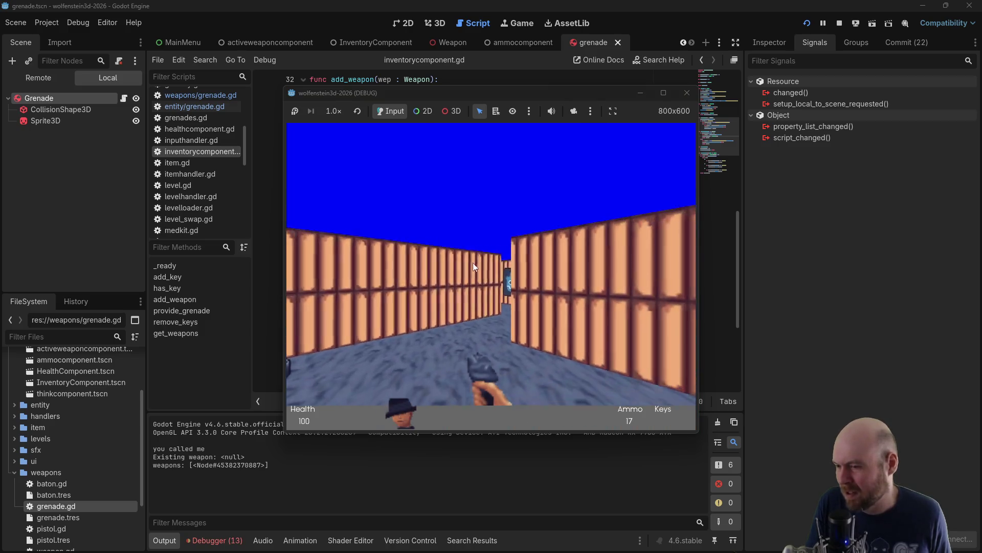
{"action": "key", "text": "w"}
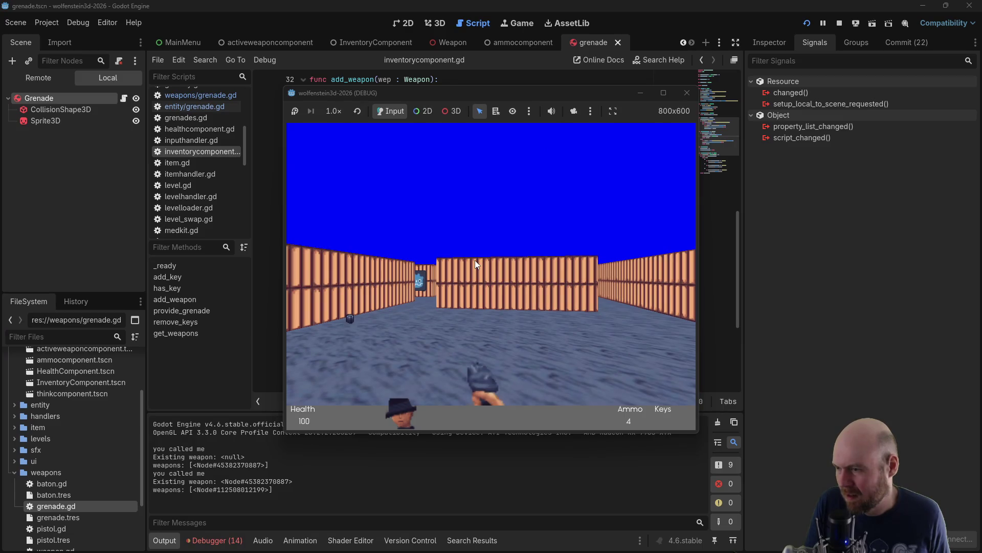
{"action": "left_click", "coordinate": [474, 260]}
{"action": "left_click", "coordinate": [475, 259]}
{"action": "left_click", "coordinate": [469, 257]}
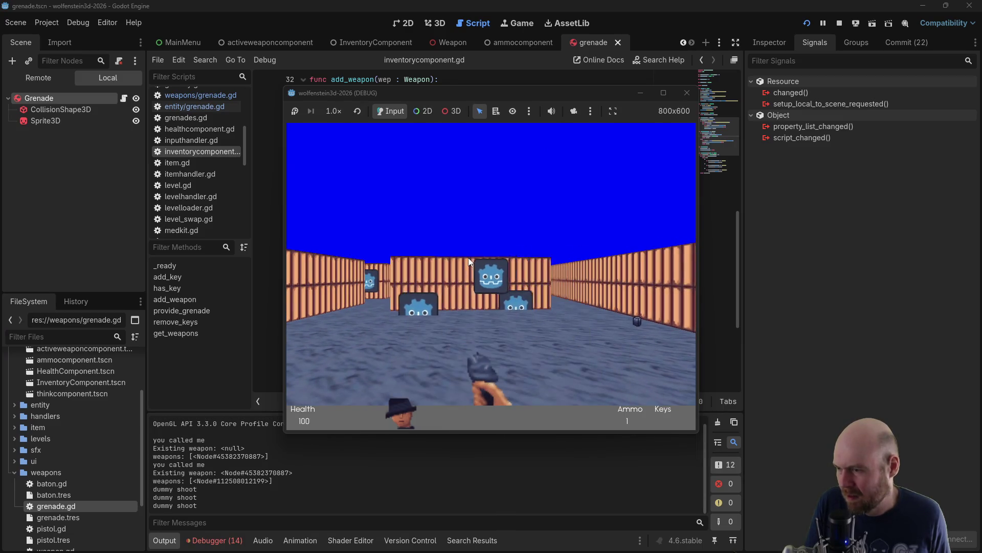
{"action": "left_click", "coordinate": [468, 257]}
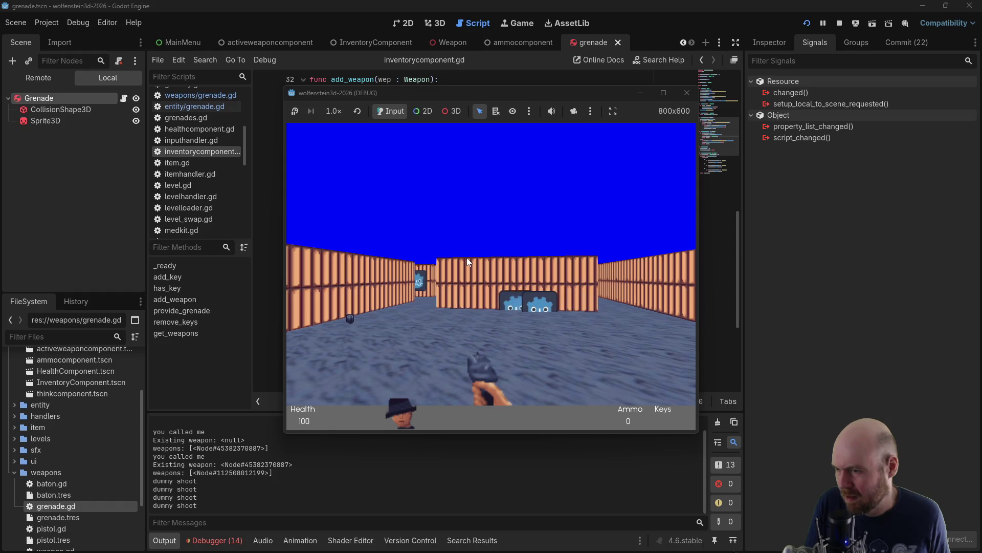
{"action": "key", "text": "Left"}
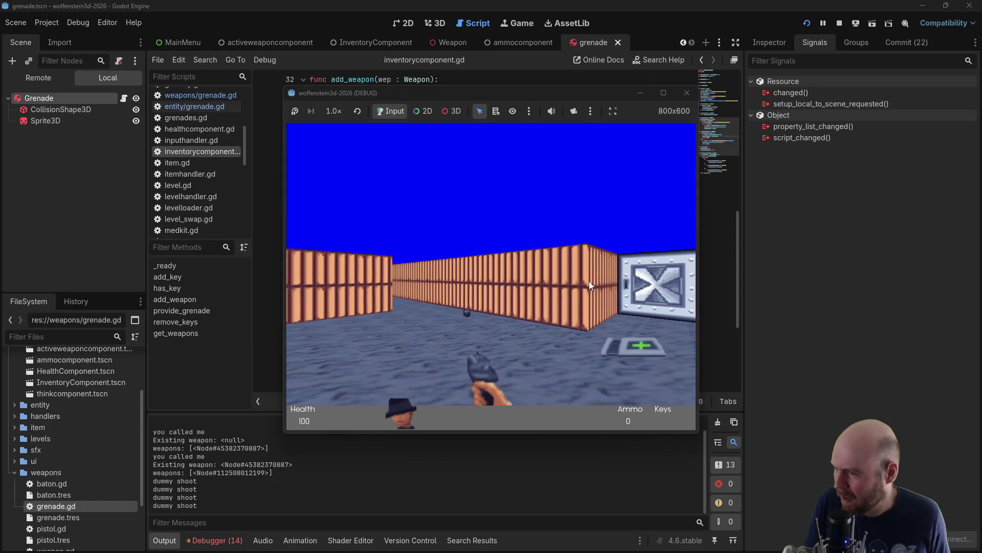
Restart, collect corridor grenades, throw them at walls and enemies until ammo is 0, then close the game
{"action": "left_click", "coordinate": [806, 23]}
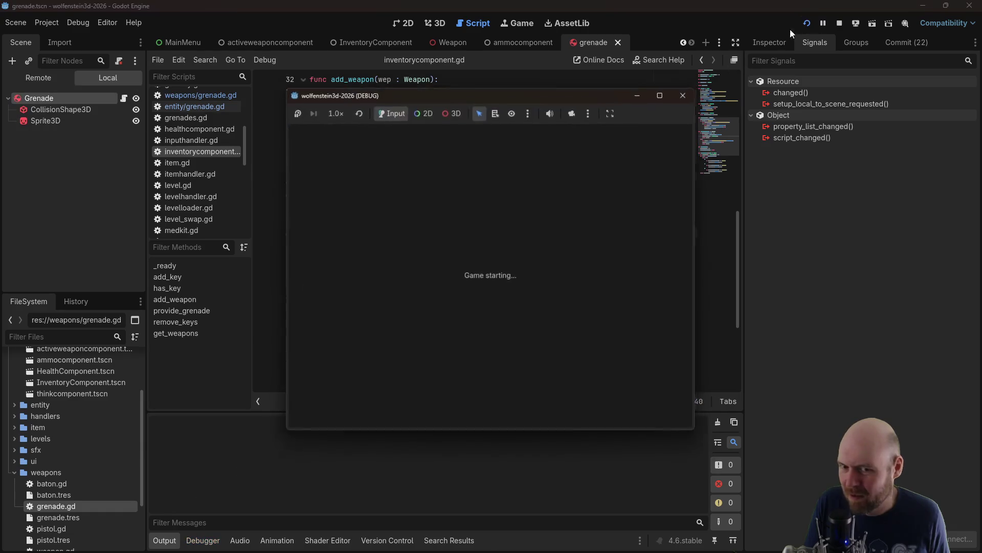
{"action": "left_click", "coordinate": [492, 274]}
{"action": "key", "text": "Left"}
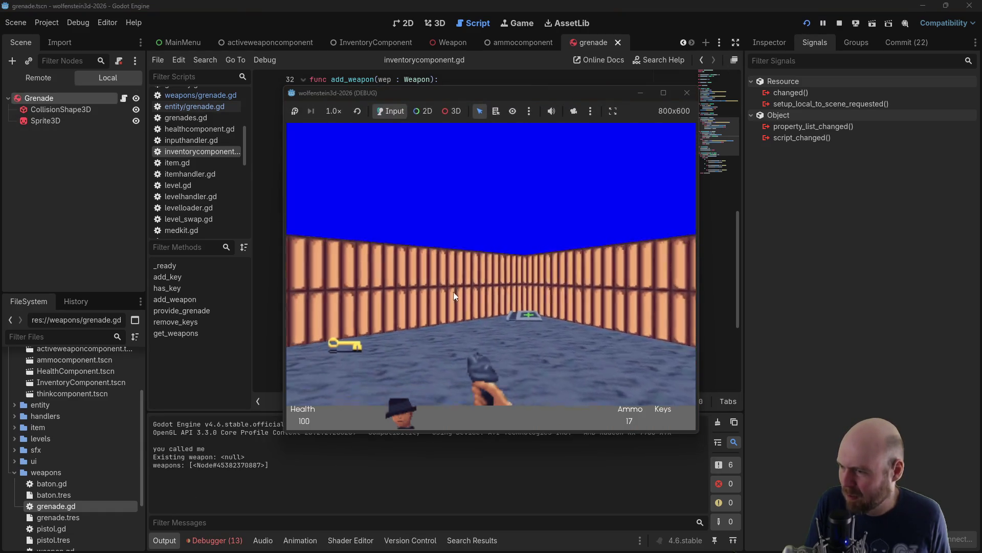
{"action": "key", "text": "Up"}
{"action": "key", "text": "Right"}
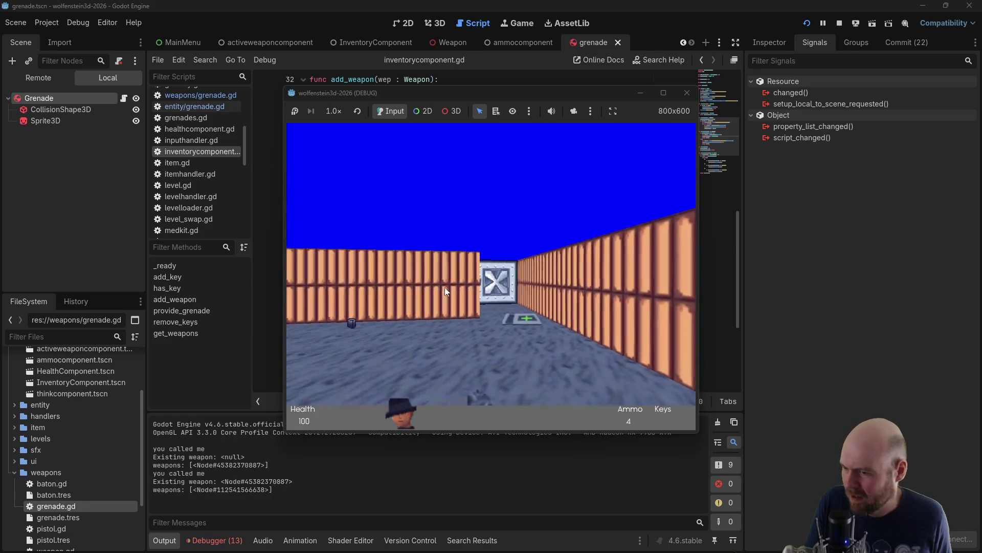
{"action": "key", "text": "Up"}
{"action": "key", "text": "Left"}
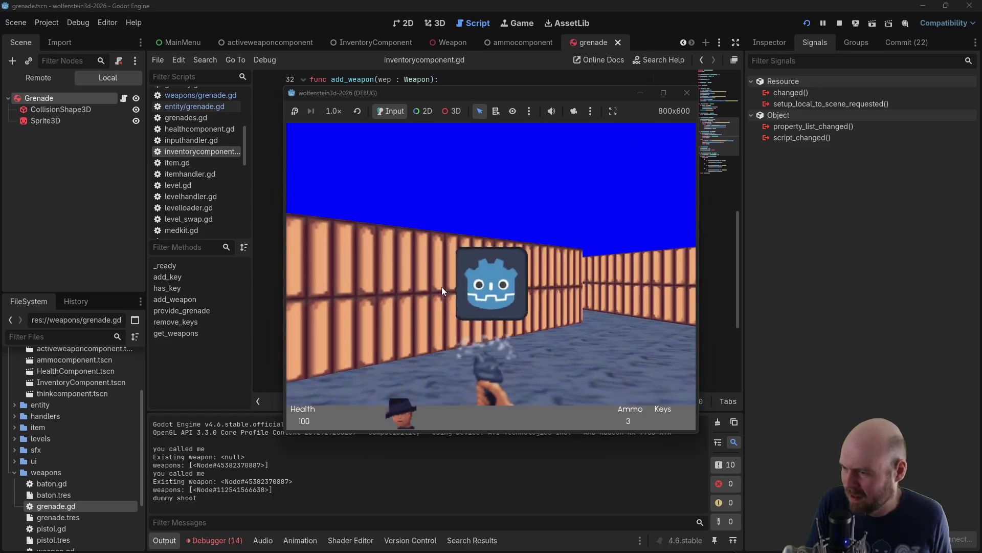
{"action": "key", "text": "ctrl"}
{"action": "key", "text": "Left"}
{"action": "key", "text": "ctrl"}
{"action": "key", "text": "ctrl"}
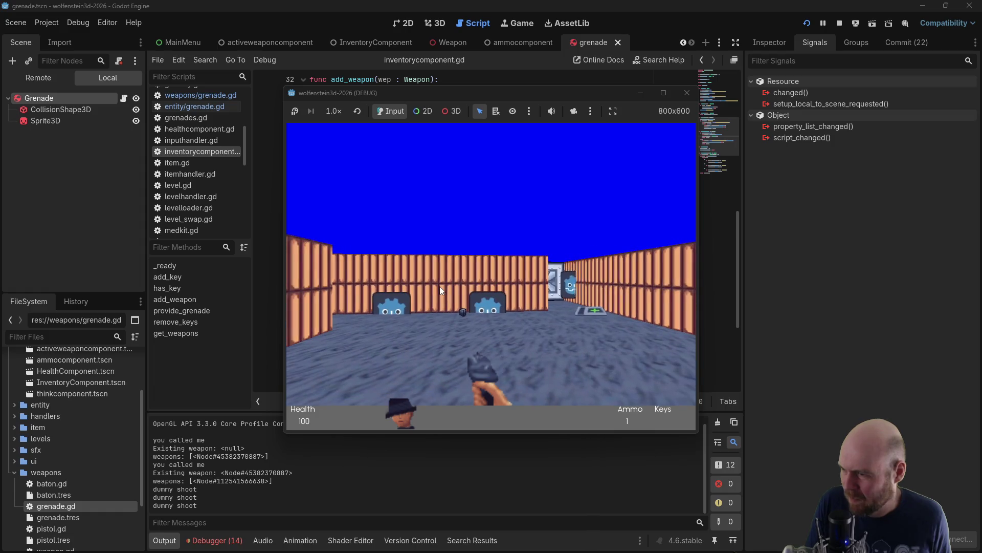
{"action": "key", "text": "Right"}
{"action": "key", "text": "Up"}
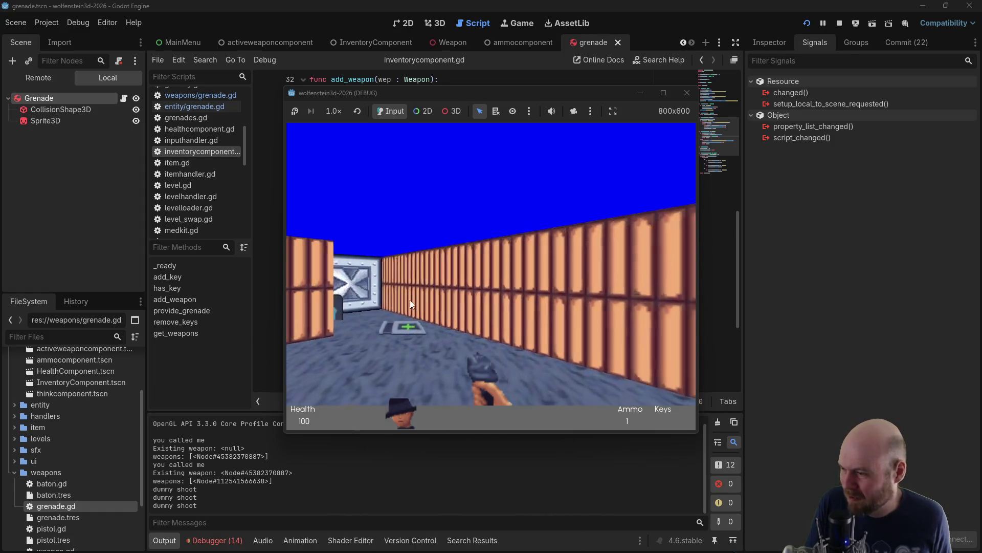
{"action": "key", "text": "Up"}
{"action": "key", "text": "Left"}
{"action": "key", "text": "ctrl"}
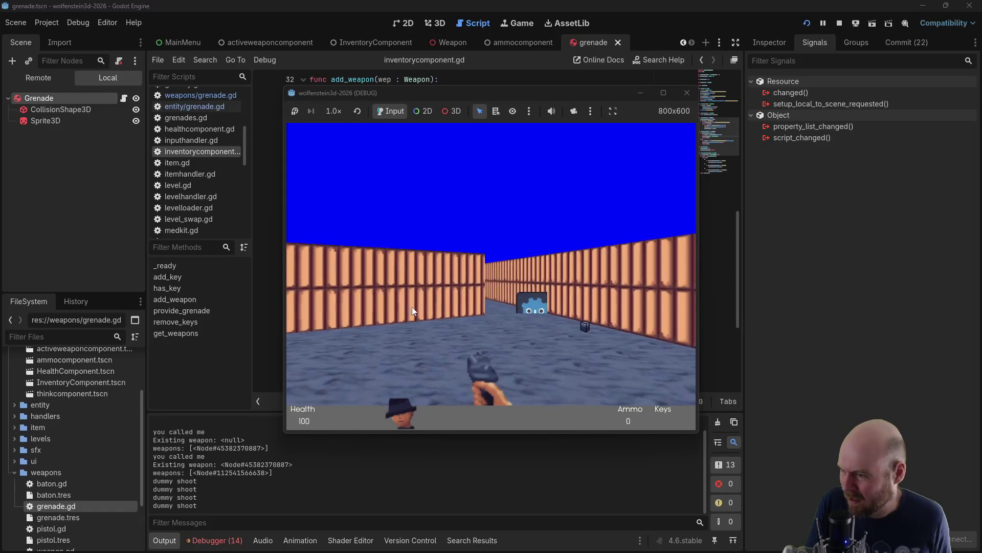
{"action": "key", "text": "Right"}
{"action": "key", "text": "Up"}
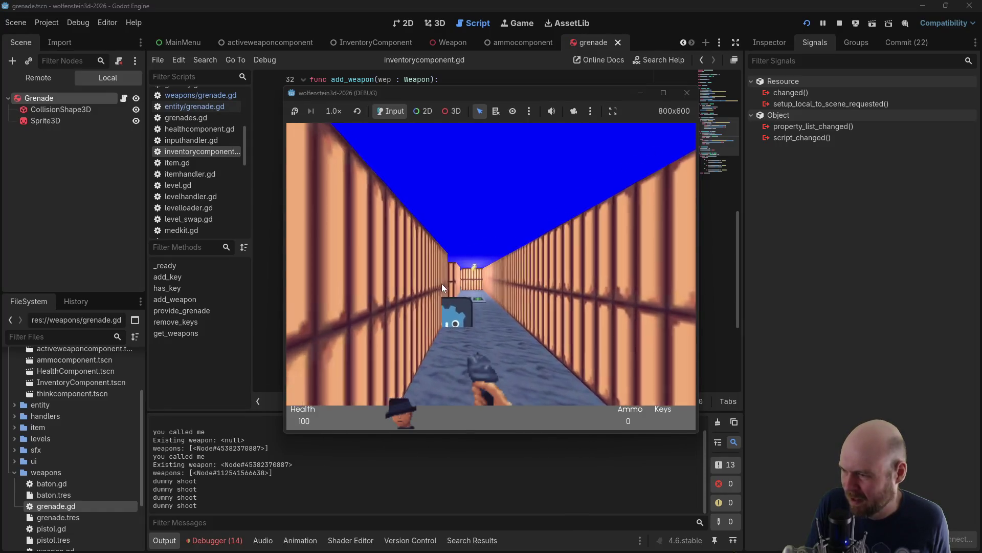
{"action": "left_click", "coordinate": [688, 93]}
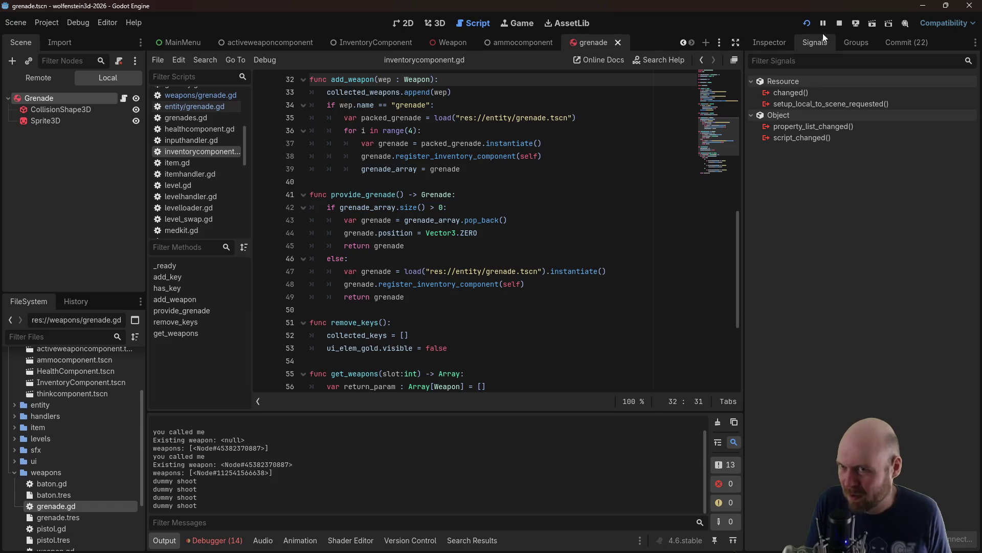
Delete the print("dummy shoot") line from shoot() in weapons/grenade.gd
{"action": "left_click", "coordinate": [479, 250]}
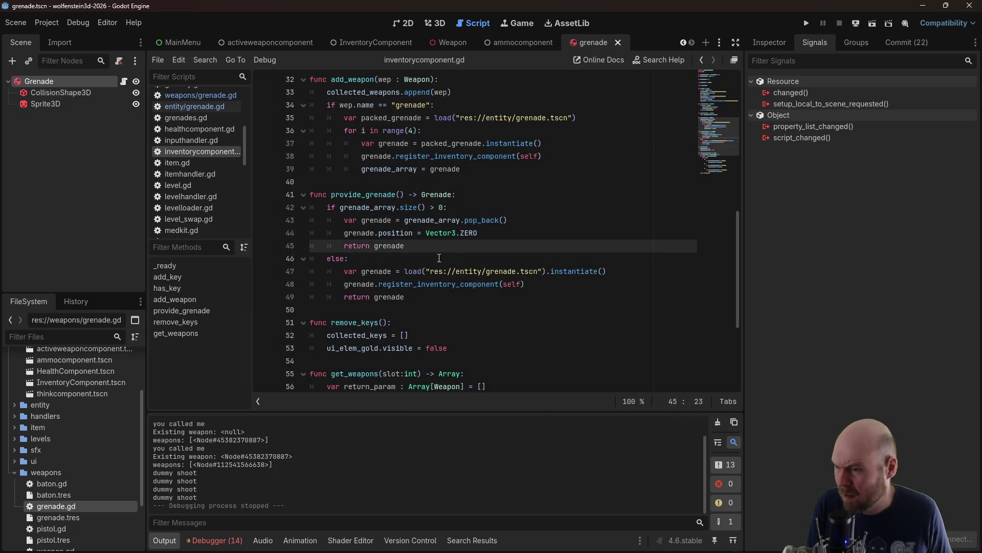
{"action": "double_click", "coordinate": [75, 508]}
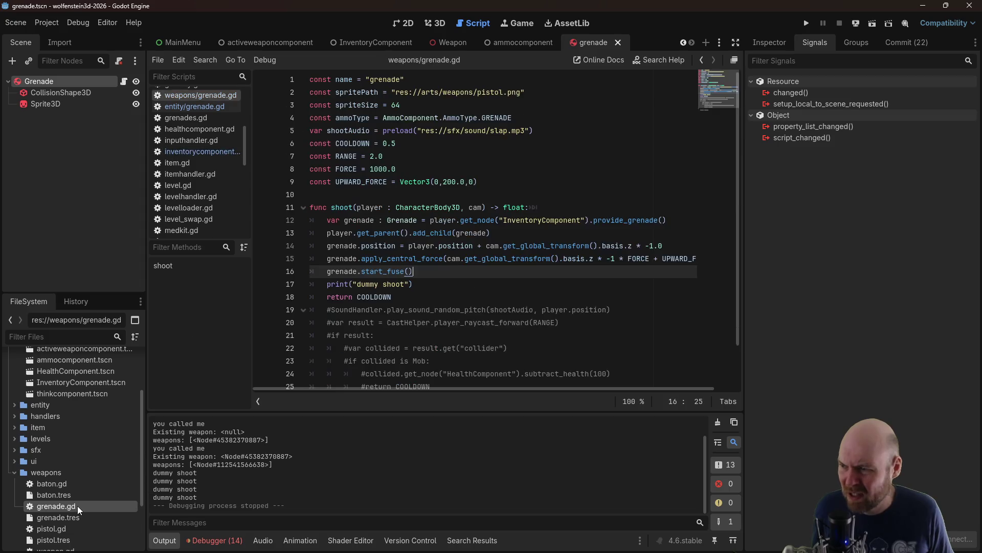
{"action": "left_click", "coordinate": [416, 284]}
{"action": "left_click_drag", "start_coordinate": [426, 284], "coordinate": [262, 289]}
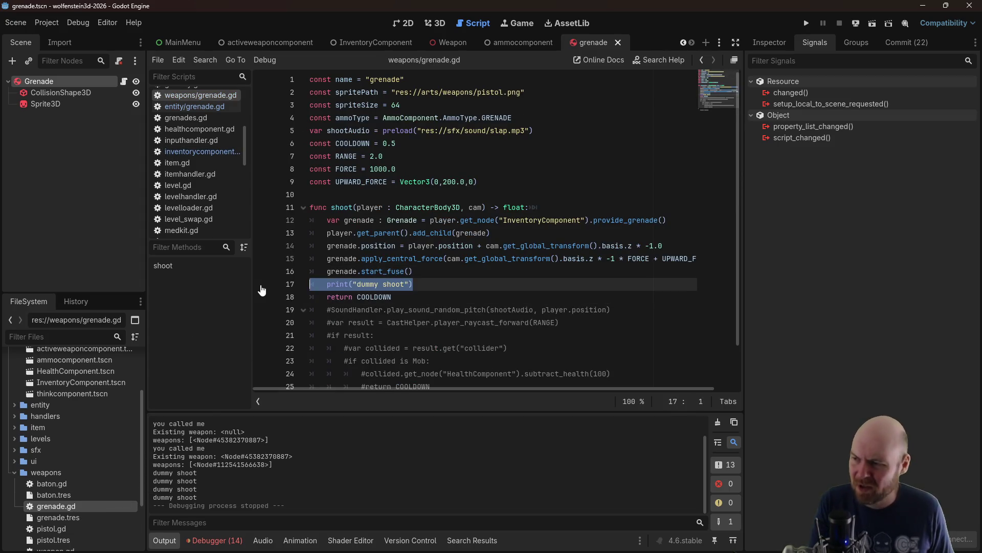
{"action": "key", "text": "BackSpace"}
Keep the commented-out code after return COOLDOWN and save the script
{"action": "scroll", "coordinate": [358, 277], "scroll_direction": "down", "scroll_amount": 2}
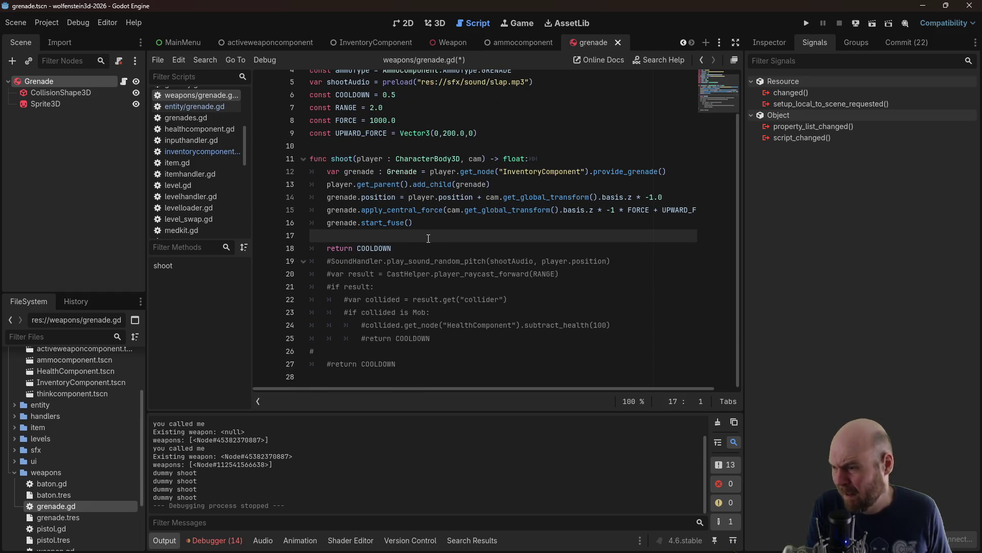
{"action": "mouse_move", "coordinate": [411, 252]}
{"action": "left_mouse_down"}
{"action": "mouse_move", "coordinate": [491, 319]}
{"action": "mouse_move", "coordinate": [516, 370]}
{"action": "left_mouse_up"}
{"action": "key", "text": "BackSpace"}
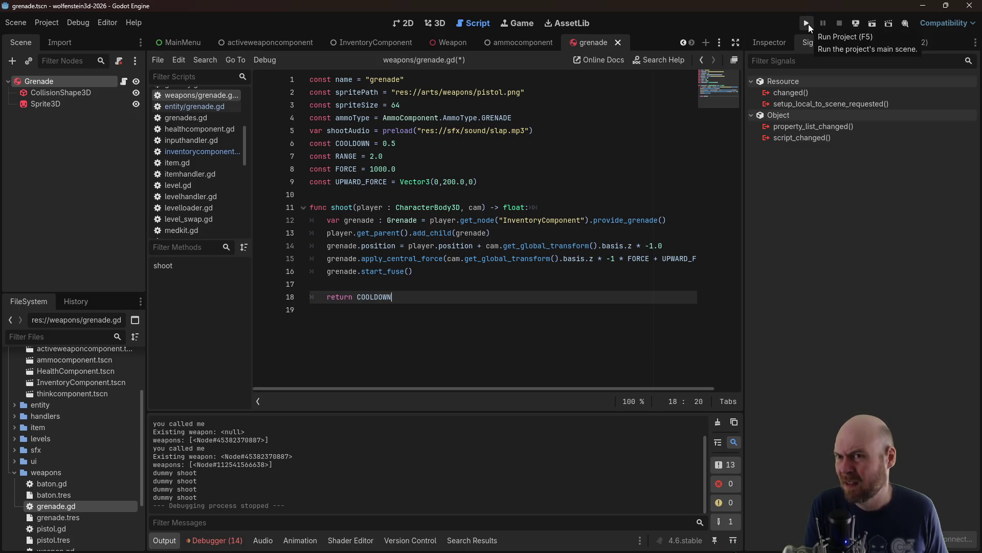
{"action": "key", "text": "ctrl+z"}
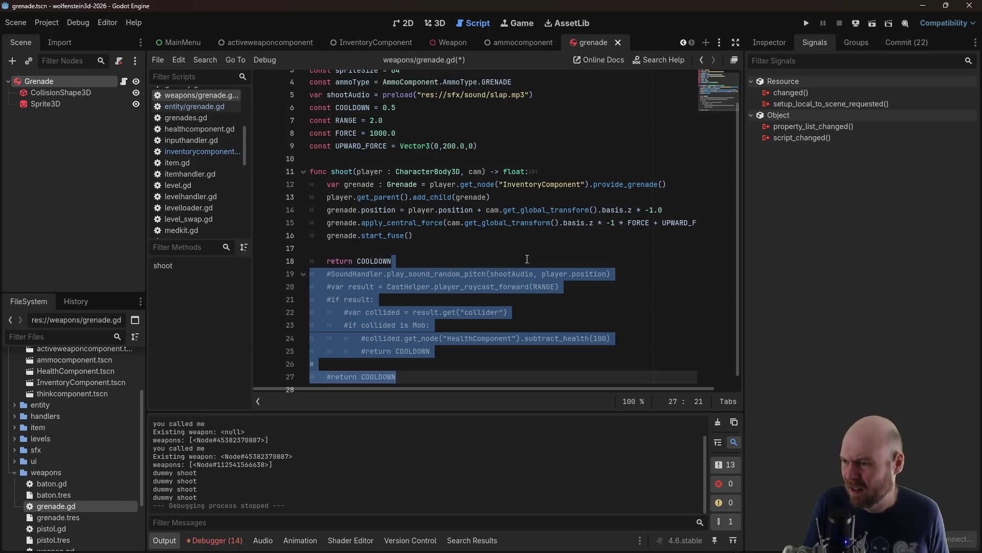
{"action": "left_click", "coordinate": [527, 258]}
{"action": "key", "text": "ctrl+s"}
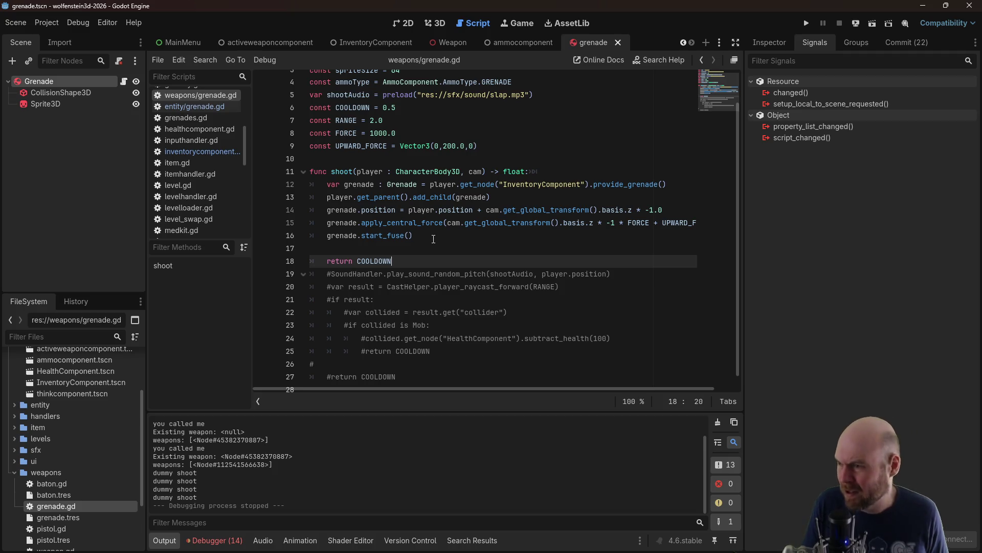
Uncomment the raycast result line and move it to the top of shoot()
{"action": "left_click", "coordinate": [329, 291]}
{"action": "key", "text": "BackSpace"}
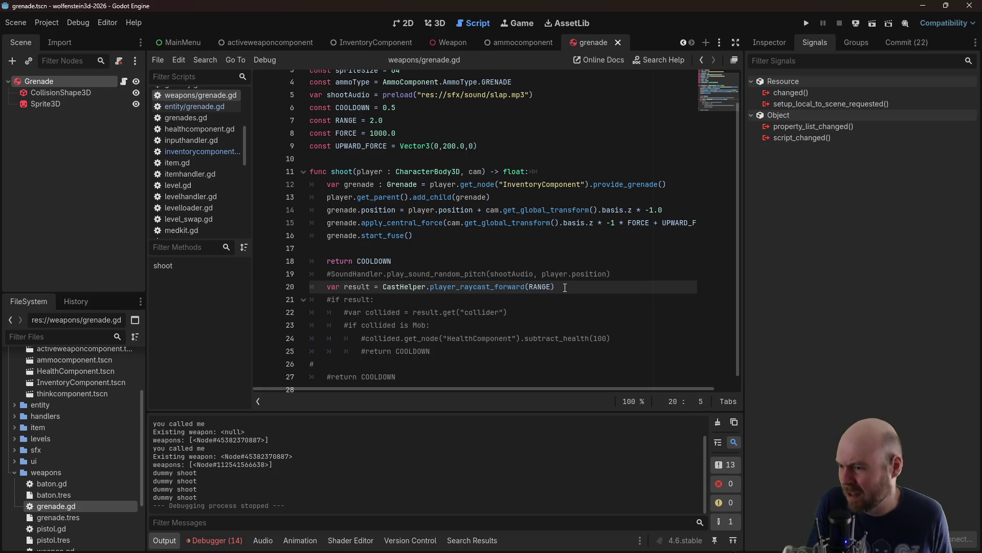
{"action": "left_click_drag", "start_coordinate": [564, 288], "coordinate": [328, 292]}
{"action": "key", "text": "ctrl+c"}
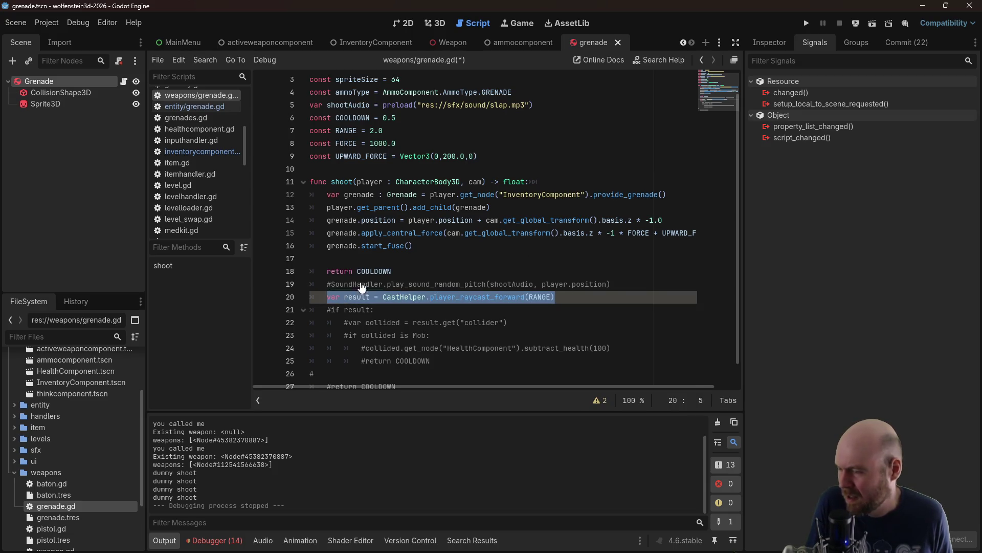
{"action": "key", "text": "BackSpace"}
{"action": "left_click", "coordinate": [548, 177]}
{"action": "key", "text": "Return"}
{"action": "key", "text": "Return"}
{"action": "key", "text": "Up"}
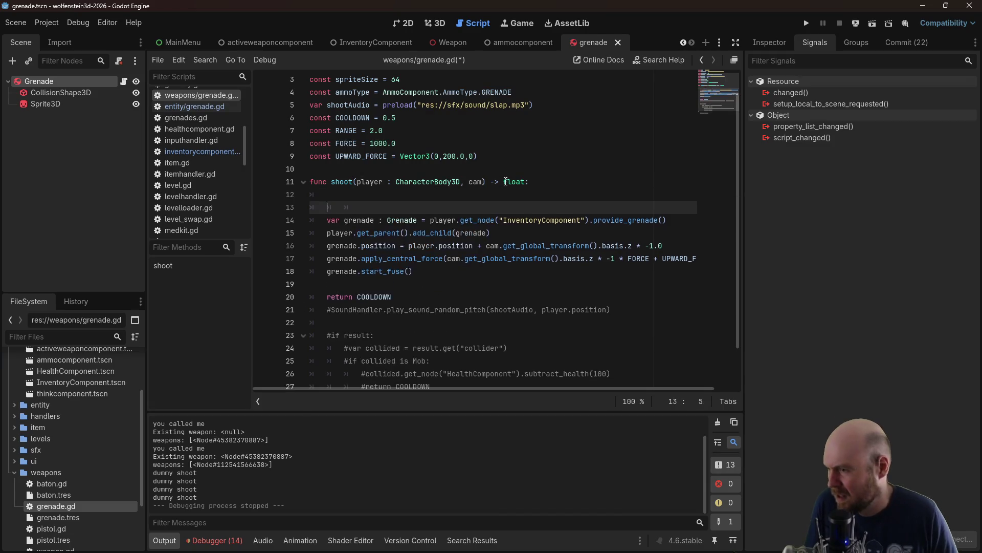
{"action": "key", "text": "ctrl+v"}
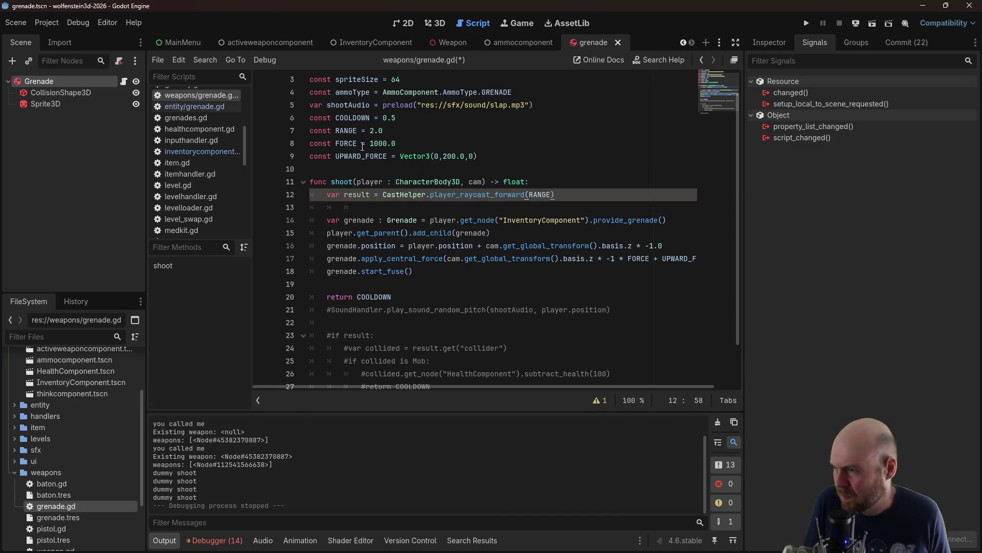
Set the RANGE constant to 1.2 and save the grenade script
{"action": "left_click", "coordinate": [372, 132]}
{"action": "type", "text": "1"}
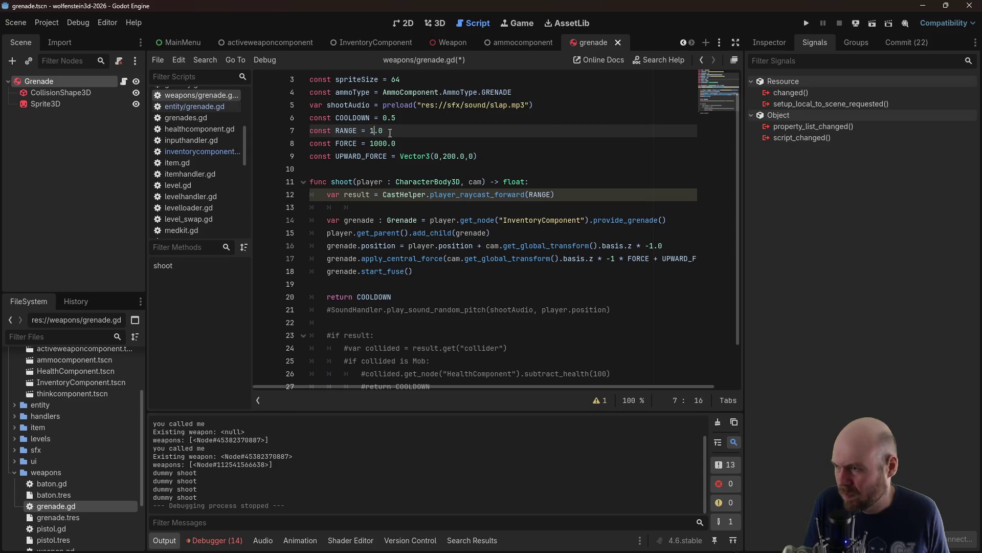
{"action": "key", "text": "ctrl+s"}
{"action": "left_click", "coordinate": [573, 195]}
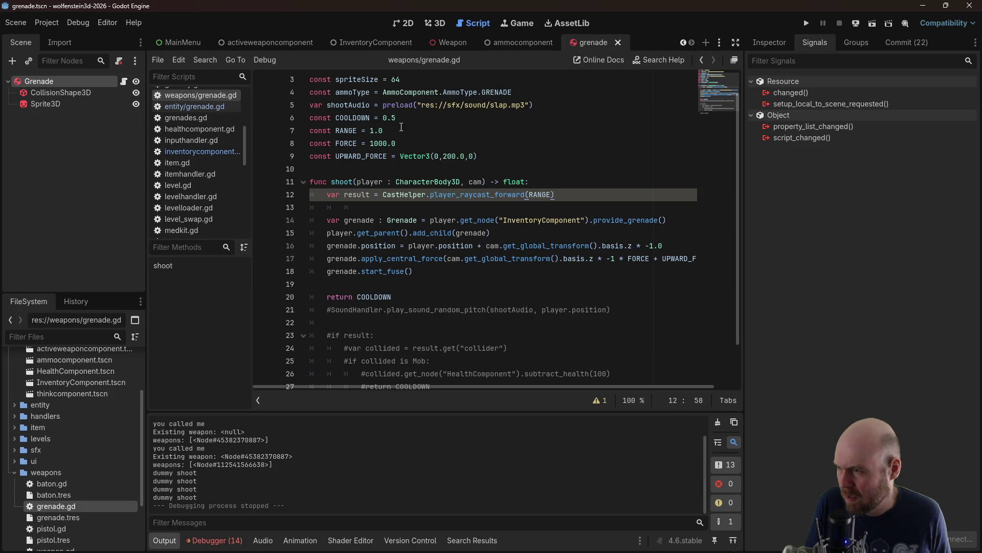
{"action": "left_click", "coordinate": [379, 130]}
{"action": "type", "text": "2"}
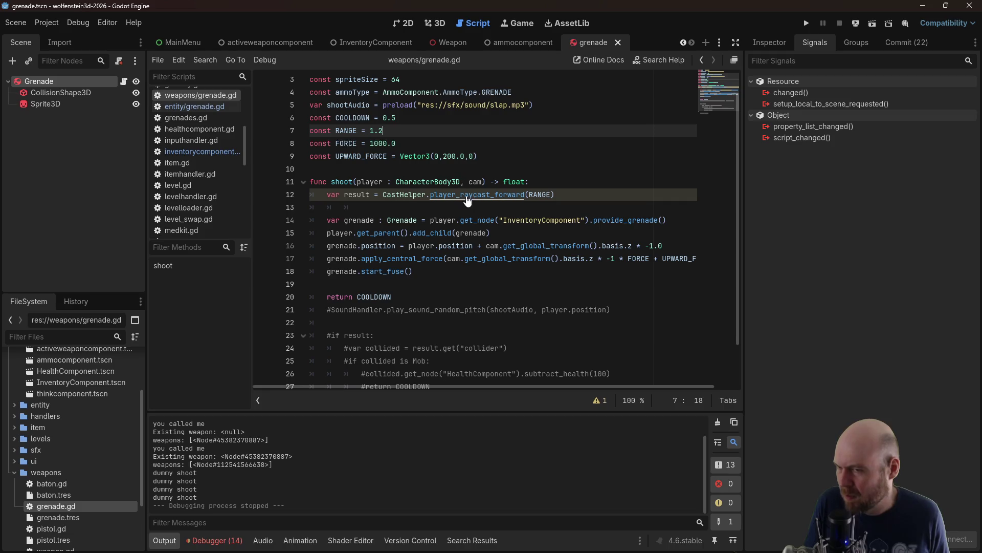
Move the commented 'if result' collider check directly under the raycast line
{"action": "scroll", "coordinate": [547, 179], "scroll_direction": "down", "scroll_amount": 2}
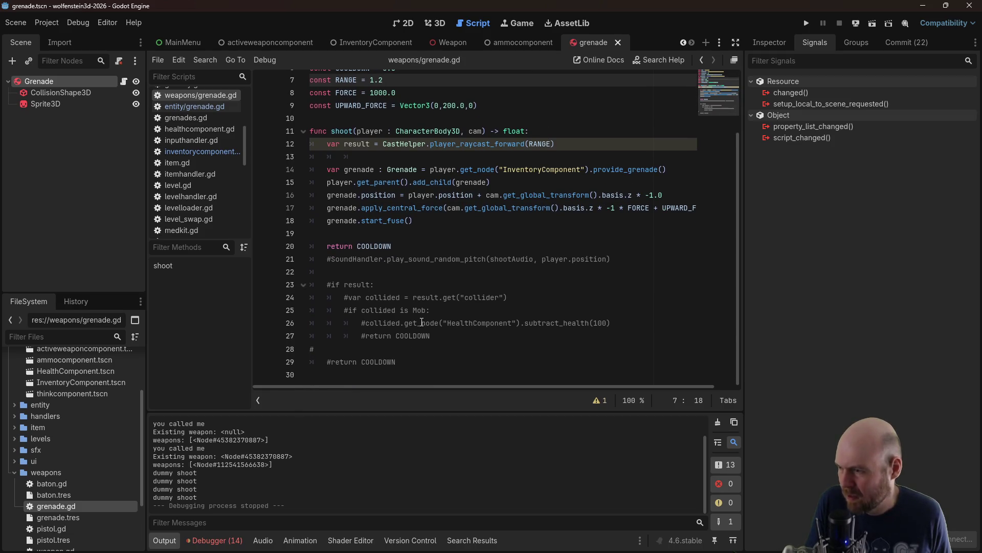
{"action": "mouse_move", "coordinate": [435, 332]}
{"action": "left_mouse_down"}
{"action": "mouse_move", "coordinate": [389, 335]}
{"action": "mouse_move", "coordinate": [285, 288]}
{"action": "left_mouse_up"}
{"action": "key", "text": "ctrl+c"}
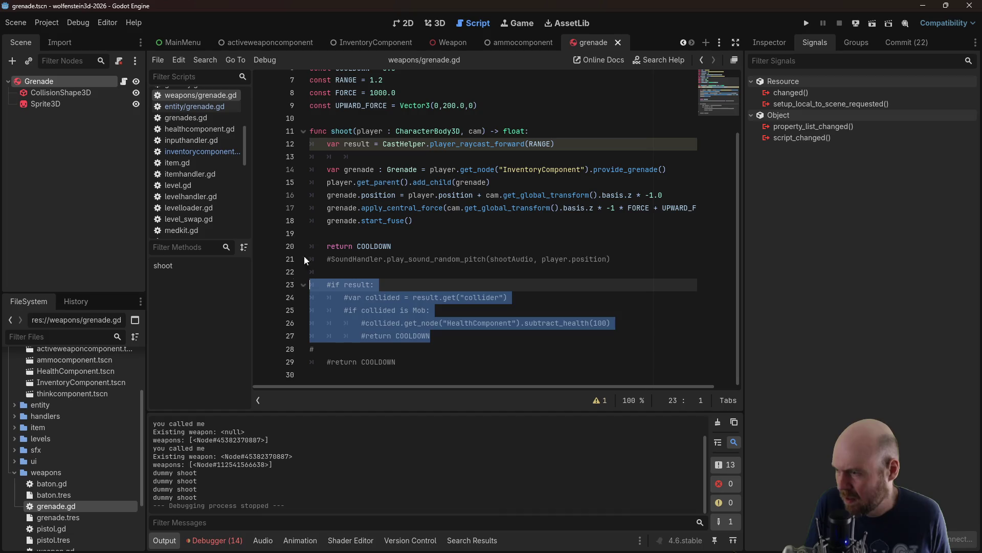
{"action": "key", "text": "BackSpace"}
{"action": "left_click", "coordinate": [419, 154]}
{"action": "key", "text": "Return"}
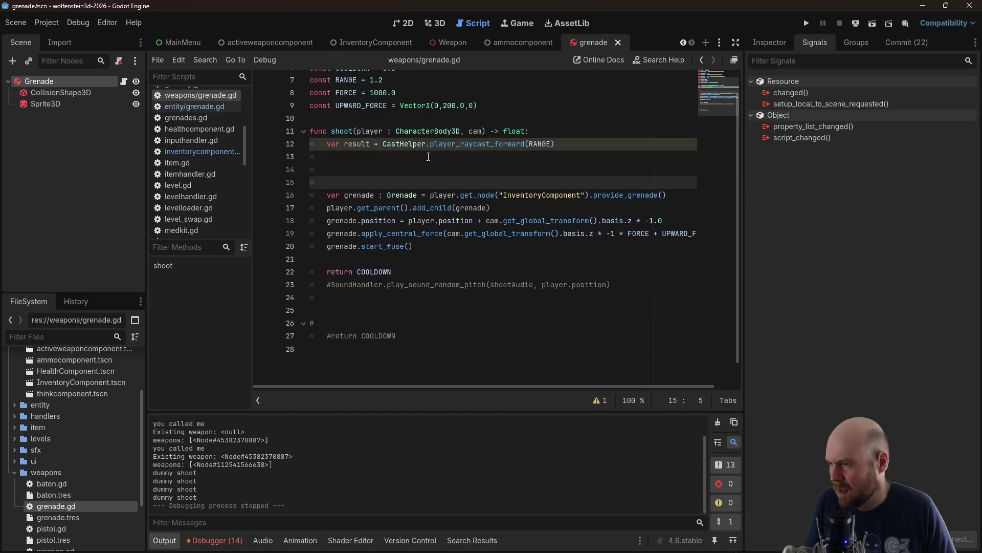
{"action": "key", "text": "ctrl+v"}
Trim the check down to 'if result: return 0.0', save, and launch the game
{"action": "left_click", "coordinate": [342, 157]}
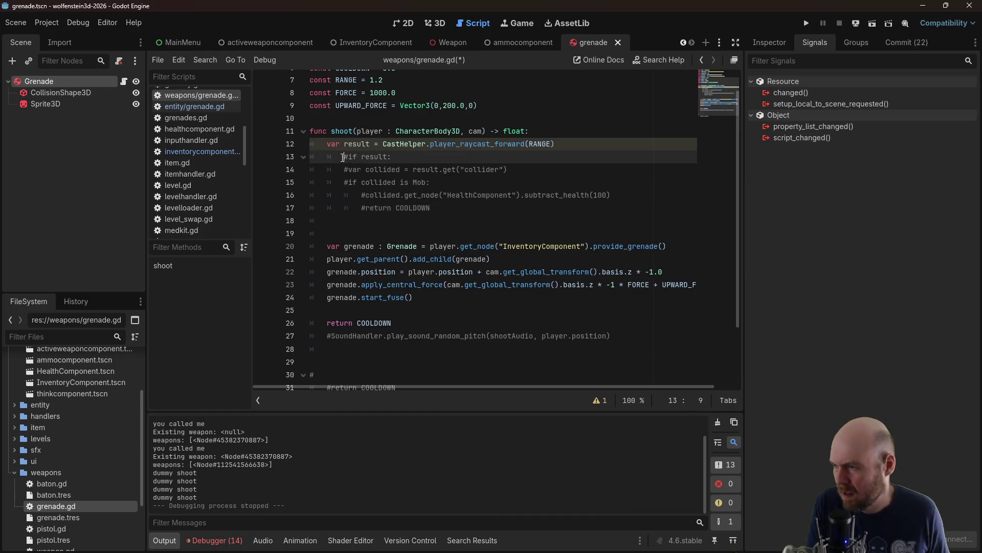
{"action": "left_click", "coordinate": [348, 169]}
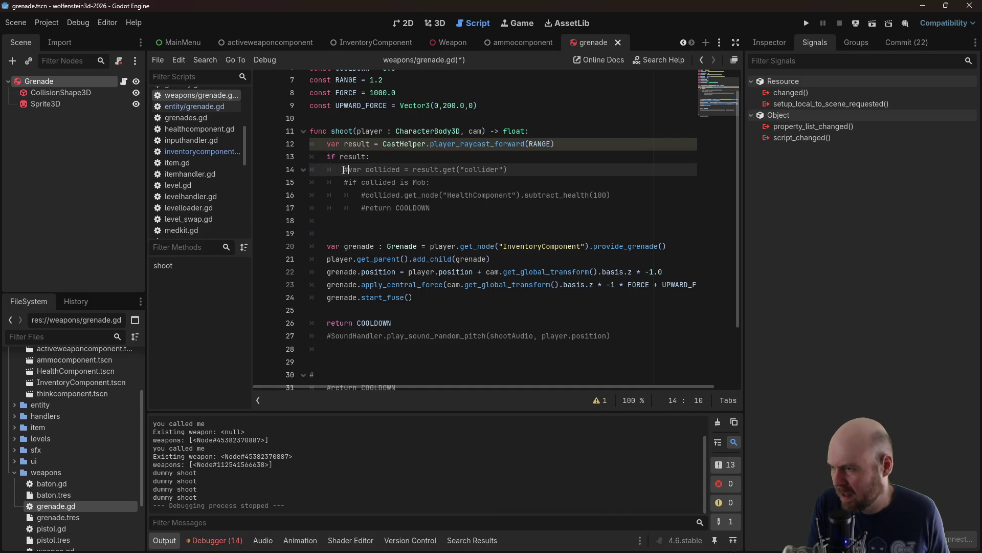
{"action": "left_click_drag", "start_coordinate": [344, 169], "coordinate": [456, 208]}
{"action": "key", "text": "BackSpace"}
{"action": "type", "text": "return COOLDOWN"}
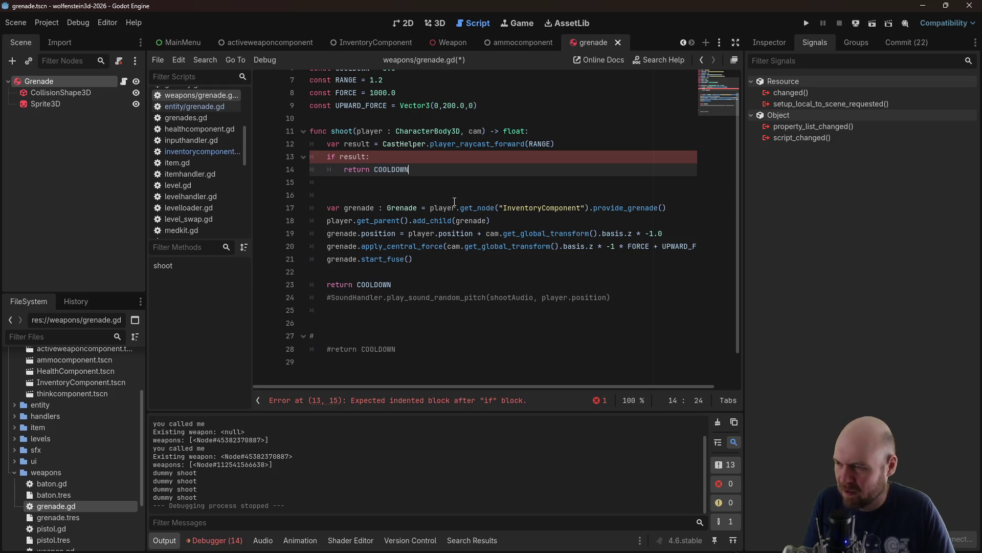
{"action": "key", "text": "Delete"}
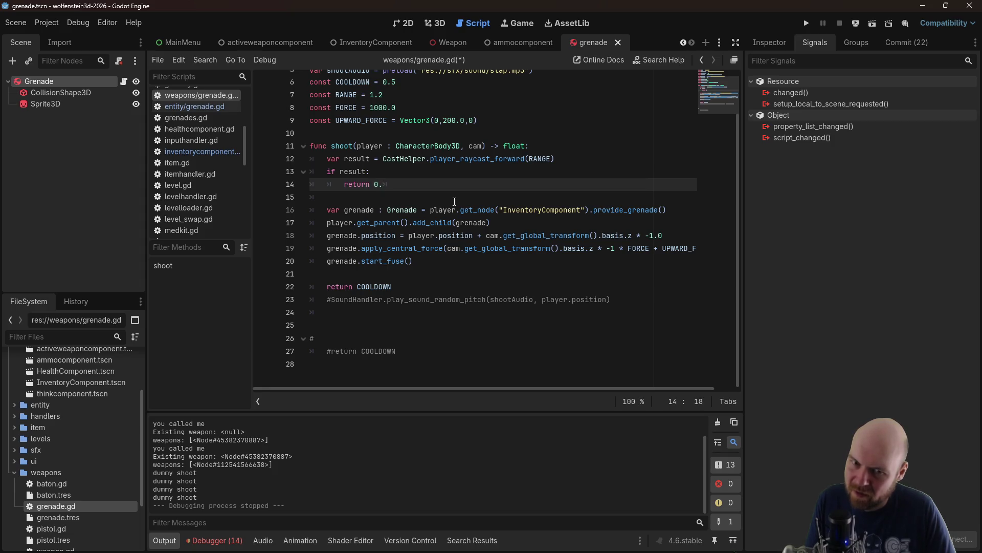
{"action": "key", "text": "ctrl+s"}
{"action": "key", "text": "Down"}
{"action": "key", "text": "Down"}
{"action": "key", "text": "Down"}
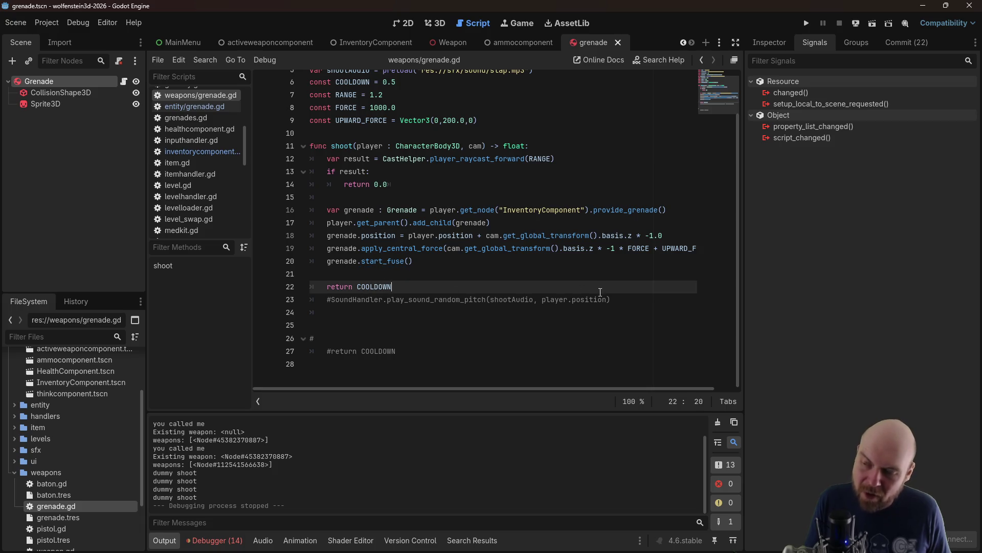
{"action": "left_click", "coordinate": [806, 23]}
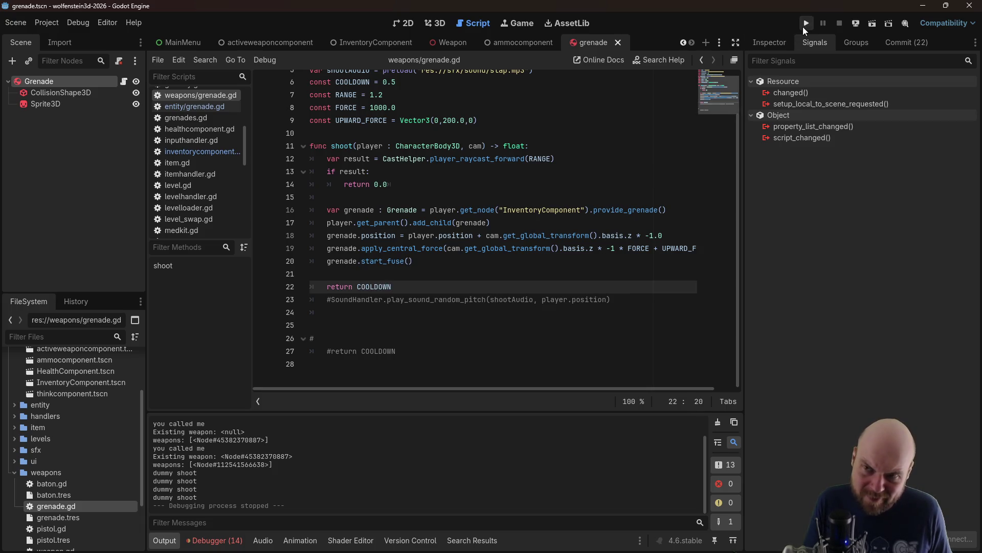
Enter the level, walk down the corridor to the wall and throw a grenade
{"action": "left_click", "coordinate": [504, 270]}
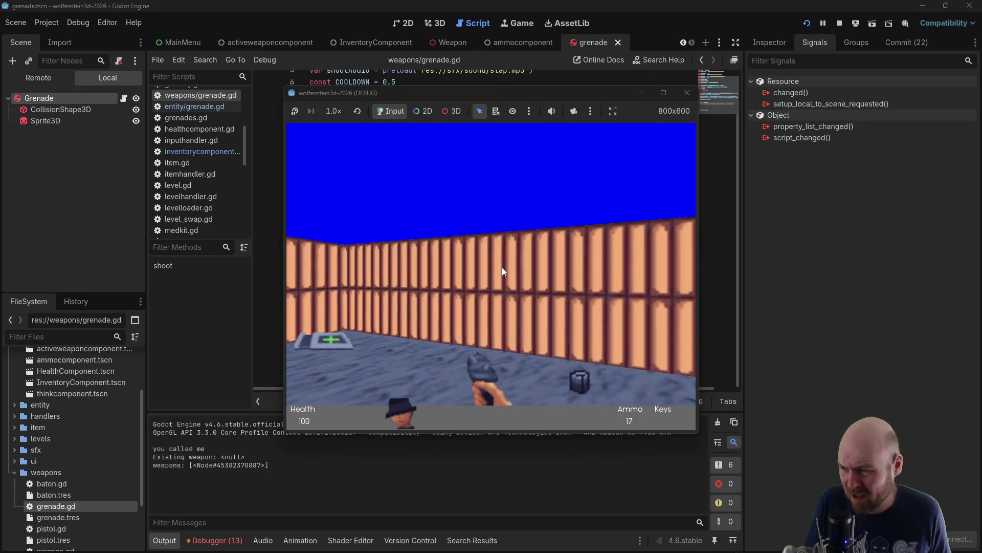
{"action": "key", "text": "Left"}
{"action": "key", "text": "Up"}
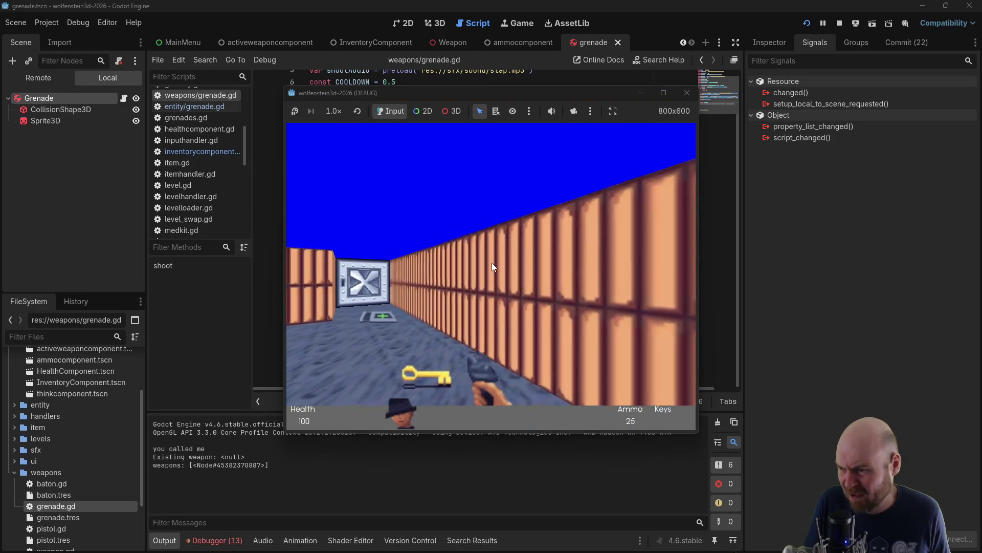
{"action": "key", "text": "Up"}
{"action": "key", "text": "Left"}
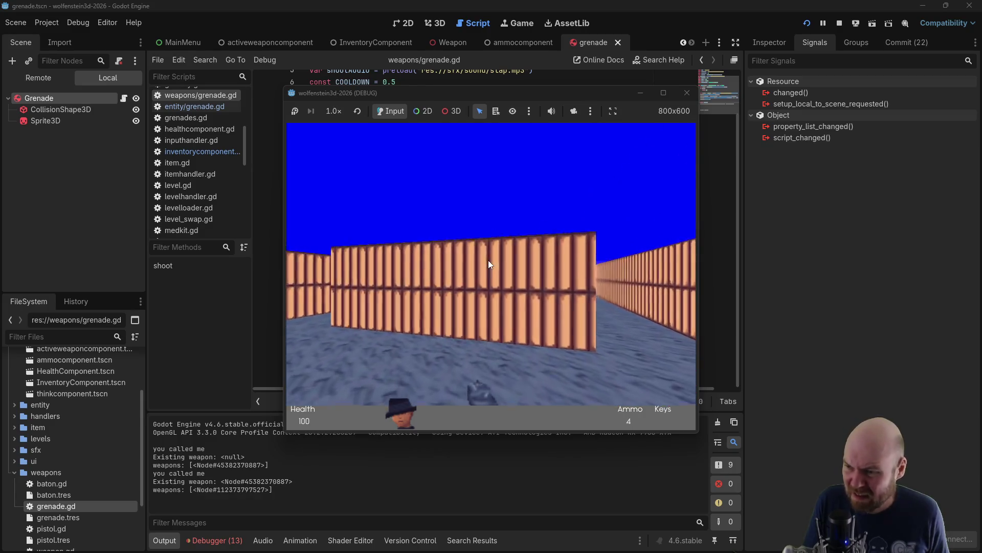
{"action": "key", "text": "Right"}
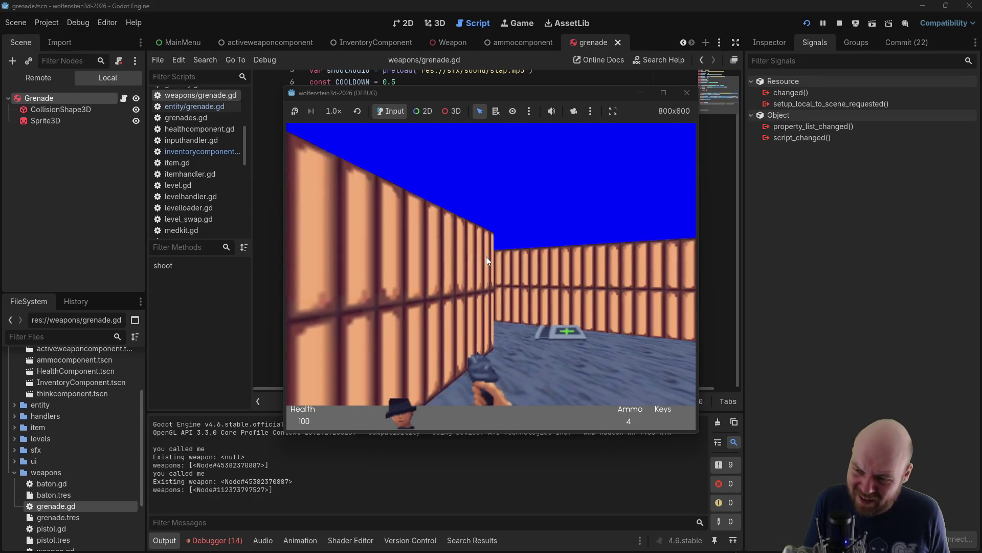
{"action": "key", "text": "Left"}
{"action": "key", "text": "Up"}
{"action": "left_click", "coordinate": [491, 254]}
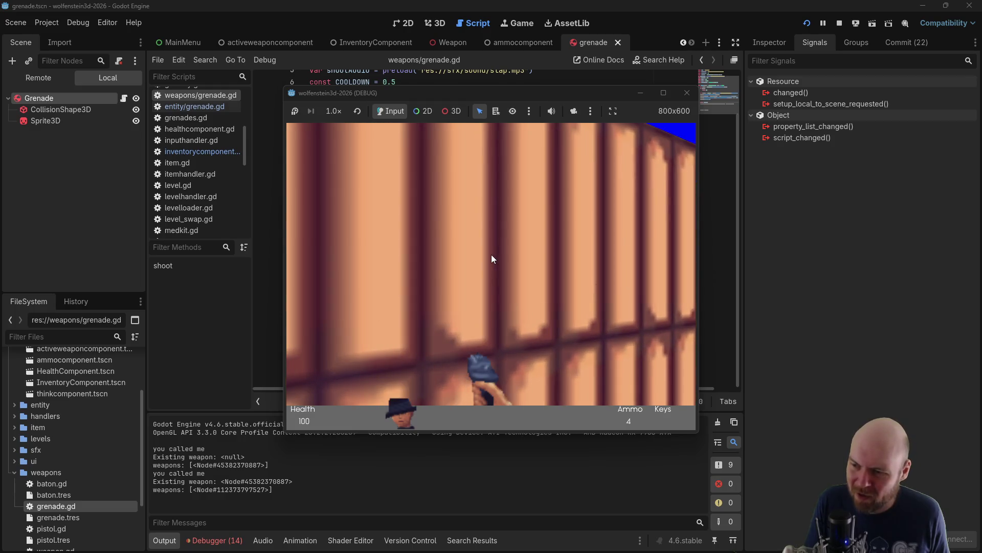
Reposition in front of the wall and throw two more grenades at it
{"action": "key", "text": "Down"}
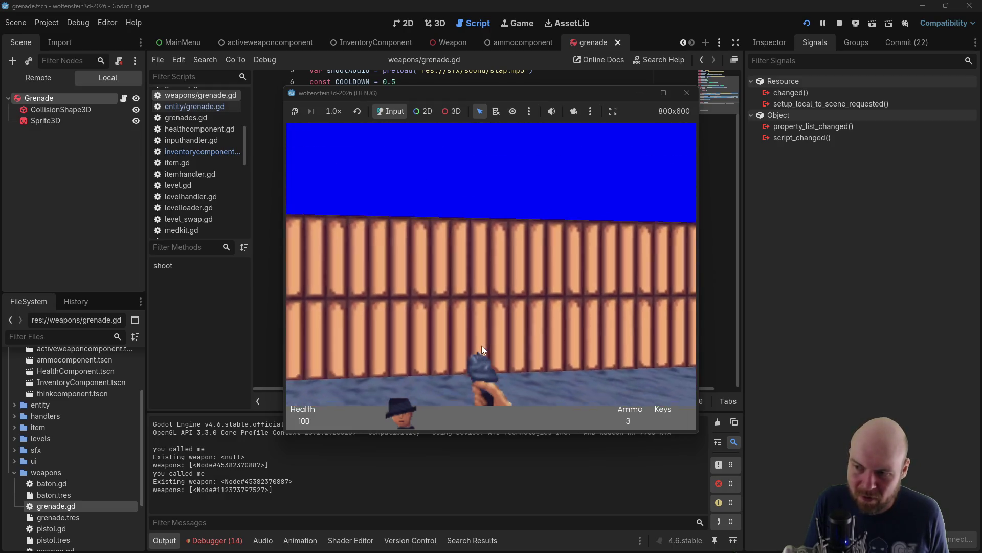
{"action": "key", "text": "Up"}
{"action": "key", "text": "Right"}
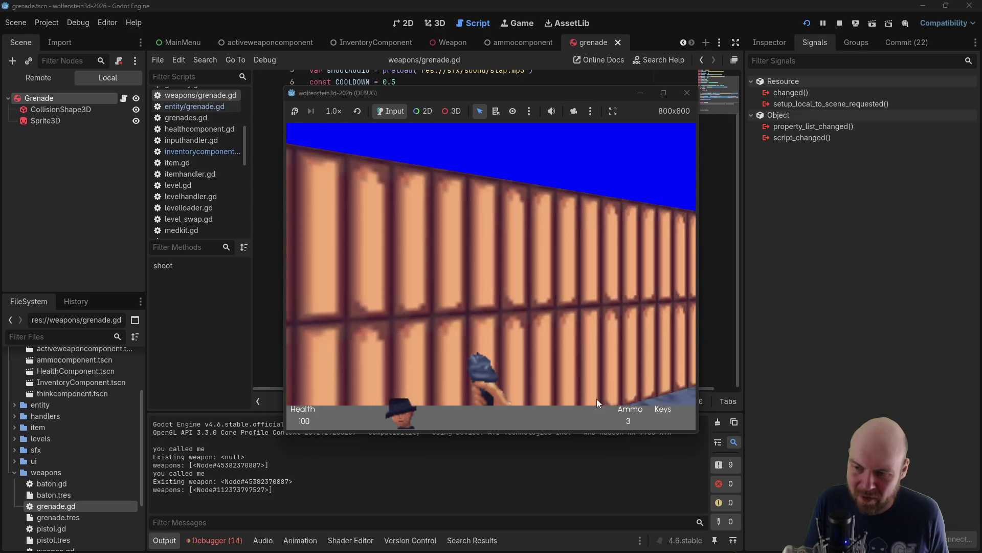
{"action": "key", "text": "Down"}
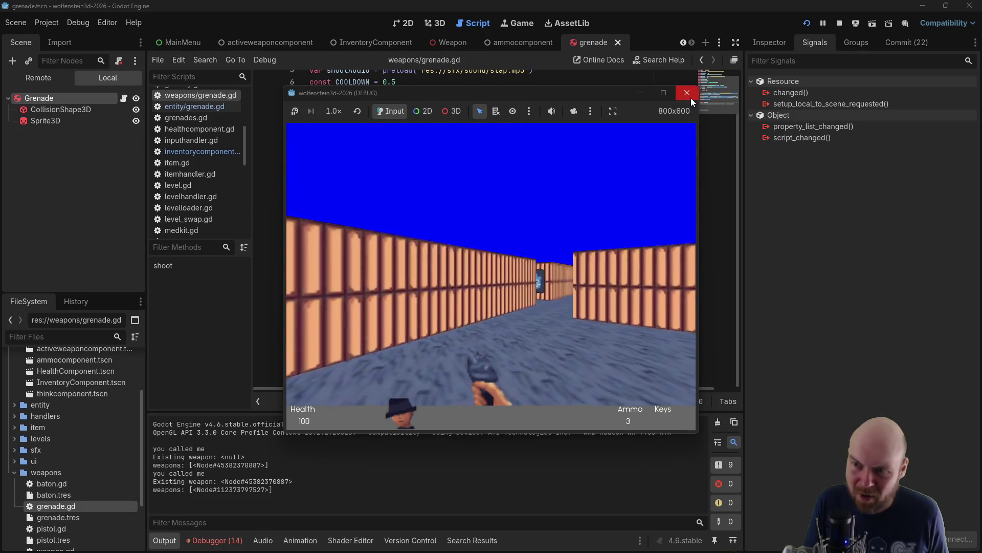
{"action": "key", "text": "Up"}
{"action": "left_click", "coordinate": [553, 214]}
{"action": "left_click", "coordinate": [552, 215]}
Throw the last grenade so ammo reaches 0, then stop the game
{"action": "key", "text": "Down"}
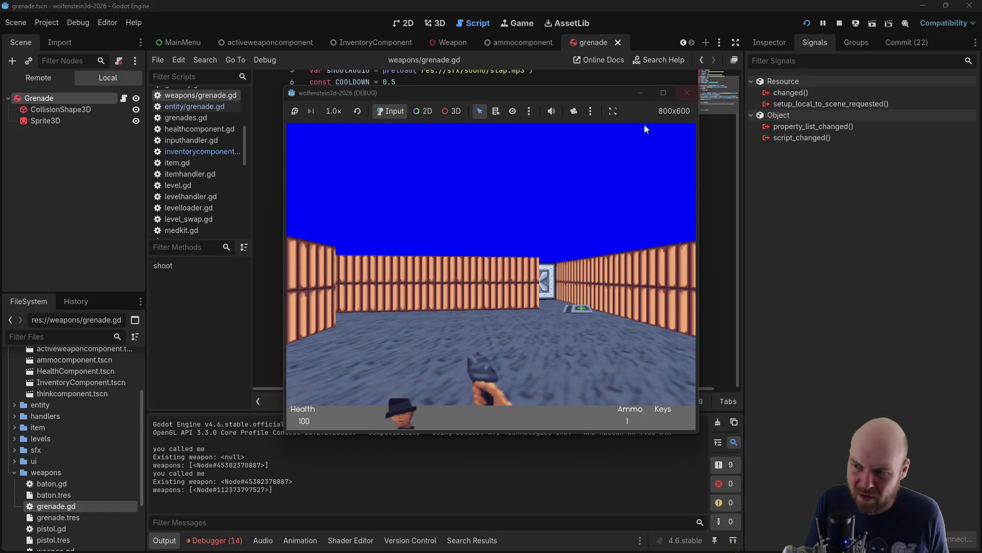
{"action": "key", "text": "Up"}
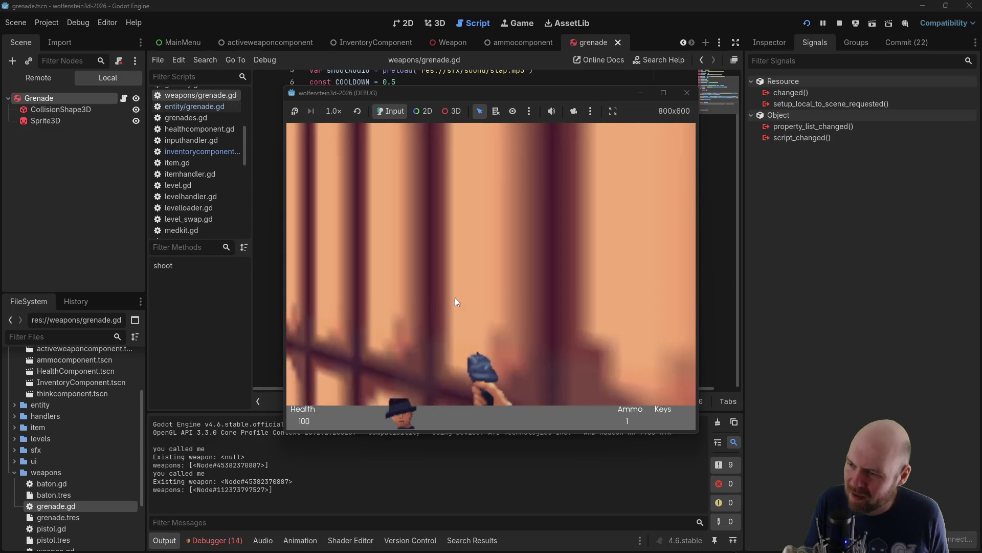
{"action": "key", "text": "Left"}
{"action": "key", "text": "Right"}
{"action": "key", "text": "Left"}
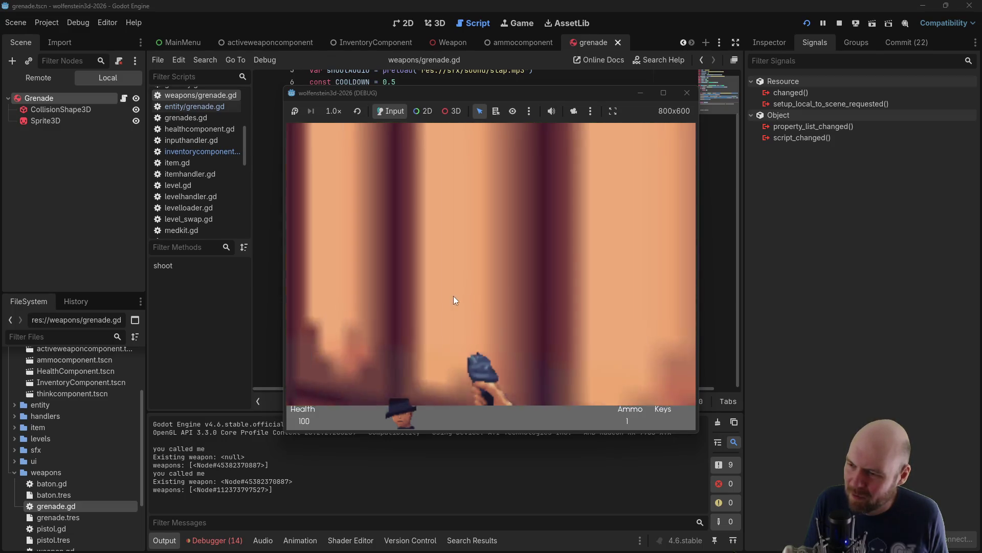
{"action": "key", "text": "Left"}
{"action": "key", "text": "Right"}
{"action": "left_click", "coordinate": [453, 299]}
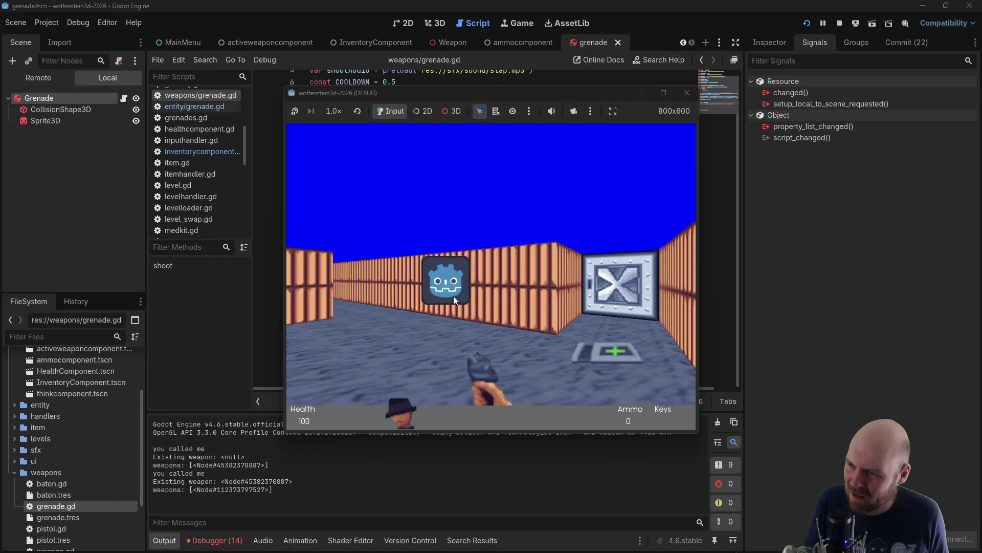
{"action": "key", "text": "Right"}
{"action": "key", "text": "Left"}
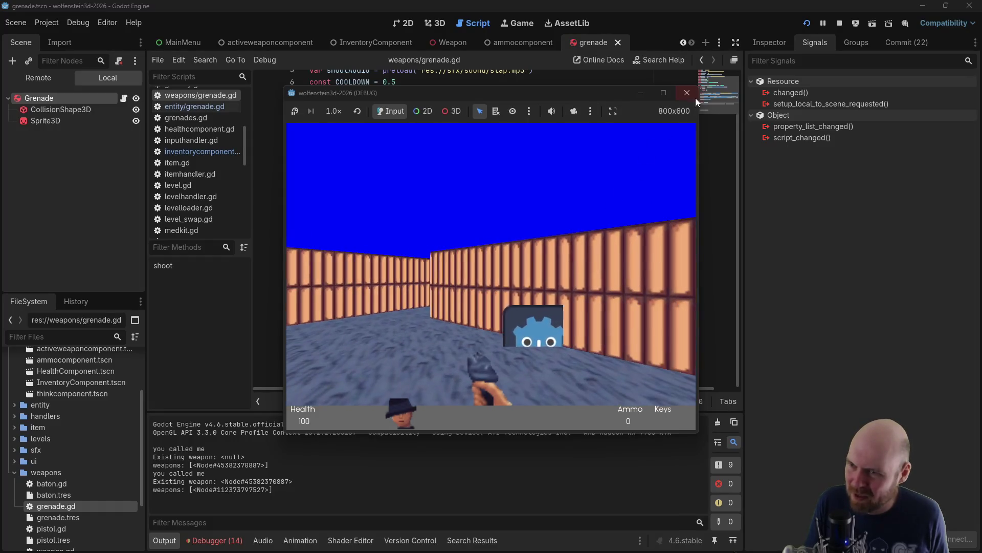
{"action": "left_click", "coordinate": [694, 95]}
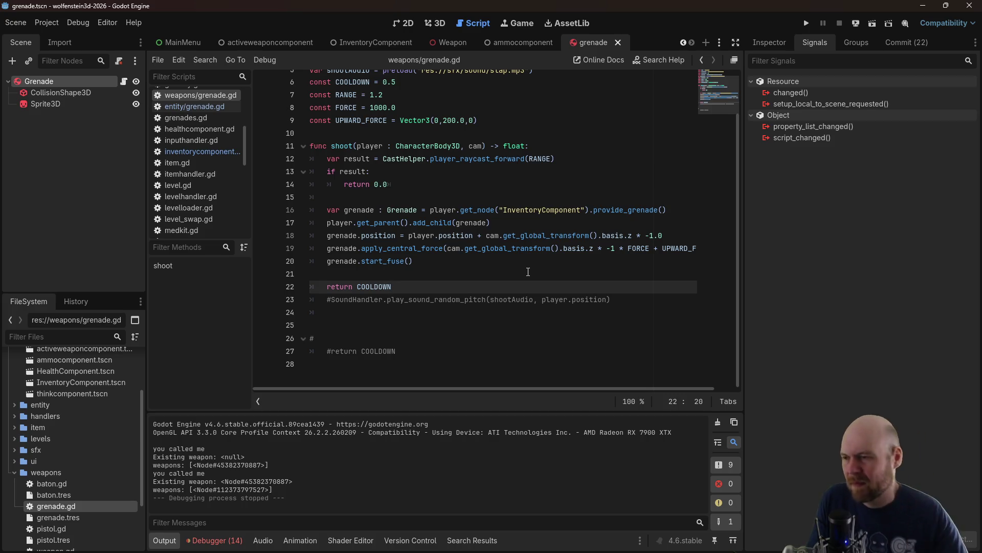
Start a player.get_node("AmmoComponent") call on a new line under 'if result:'
{"action": "key", "text": "Up"}
{"action": "key", "text": "Up"}
{"action": "key", "text": "Up"}
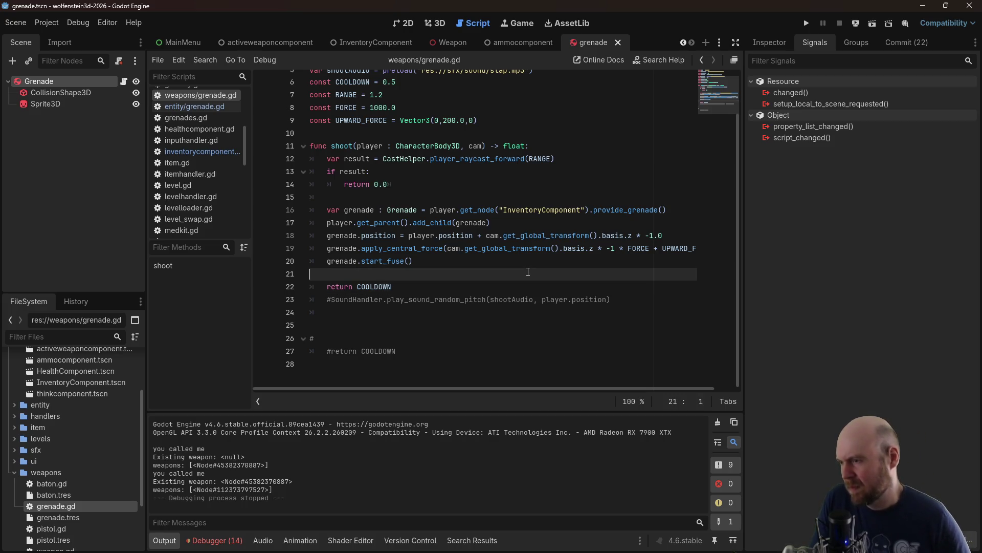
{"action": "key", "text": "Return"}
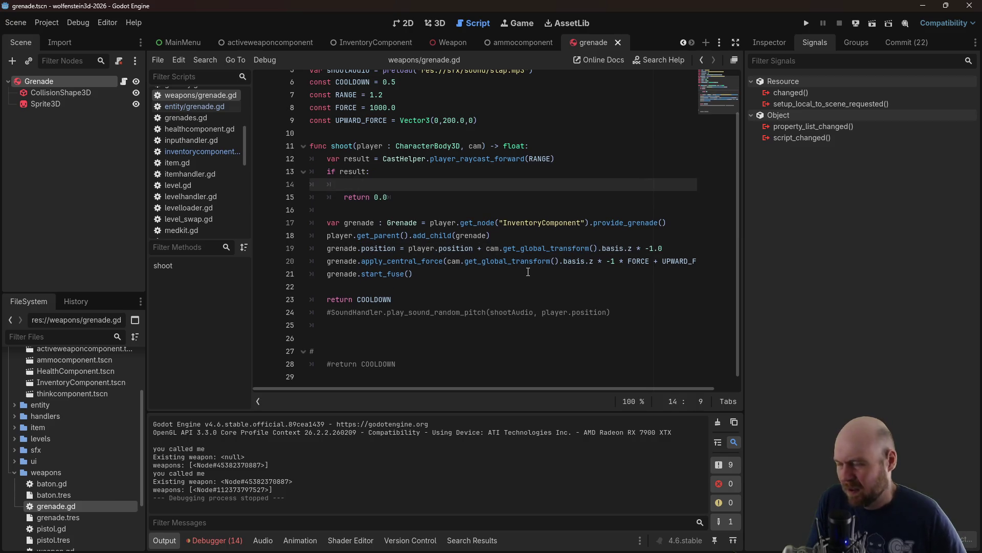
{"action": "scroll", "coordinate": [519, 255], "scroll_direction": "up", "scroll_amount": 3}
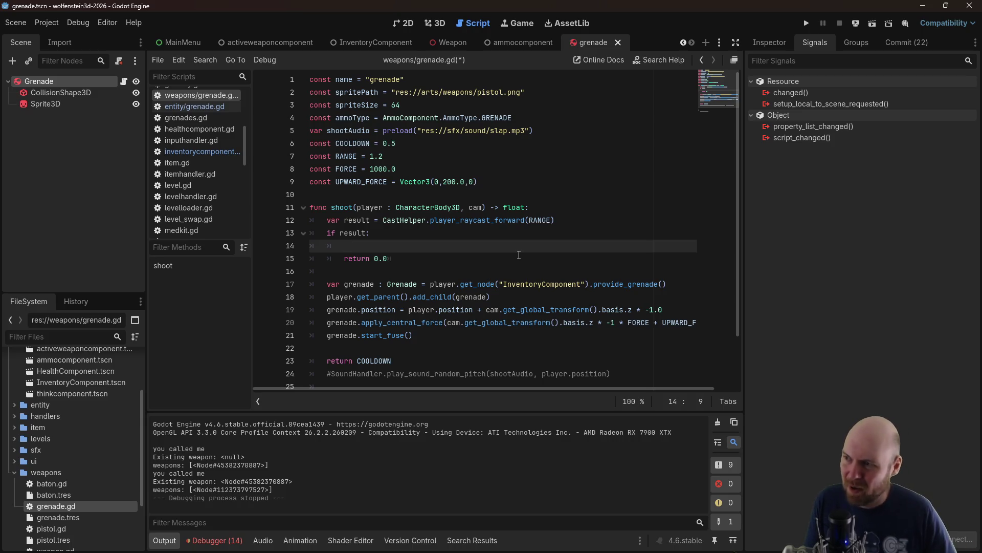
{"action": "type", "text": "Ammo"}
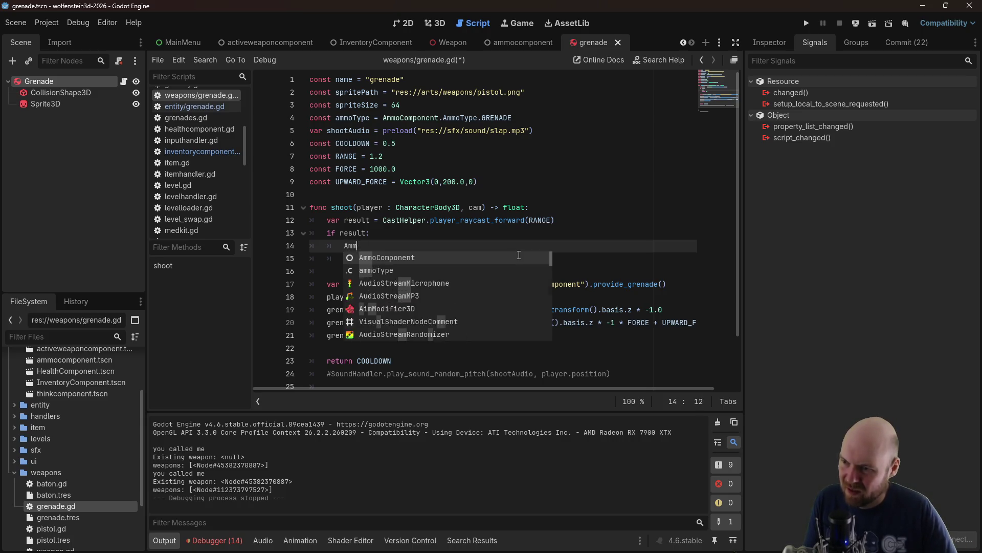
{"action": "key", "text": "BackSpace"}
{"action": "key", "text": "BackSpace"}
{"action": "key", "text": "BackSpace"}
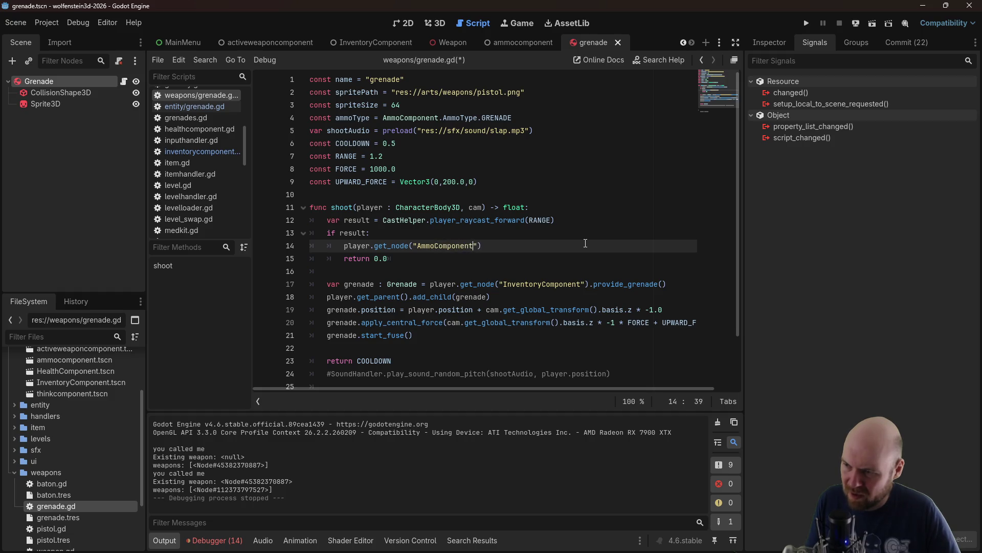
{"action": "key", "text": "End"}
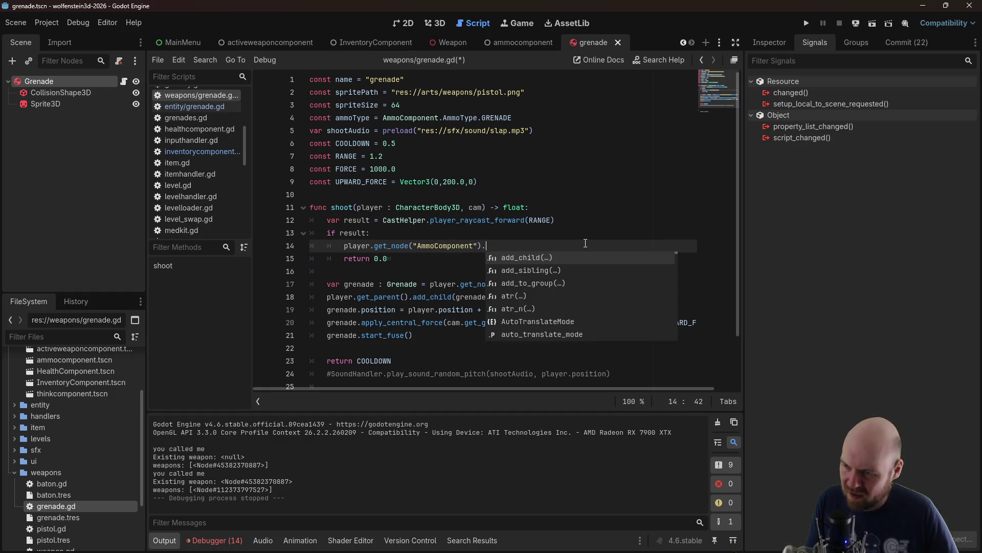
{"action": "key", "text": "Down"}
{"action": "key", "text": "Down"}
{"action": "key", "text": "Down"}
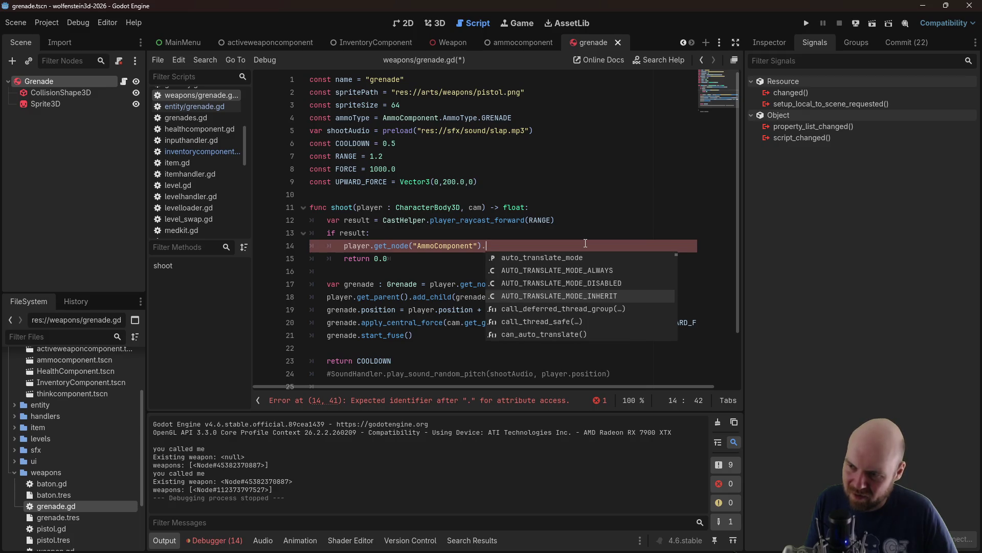
{"action": "key", "text": "Down"}
{"action": "key", "text": "Down"}
{"action": "key", "text": "Down"}
{"action": "scroll", "coordinate": [226, 171], "scroll_direction": "up", "scroll_amount": 8}
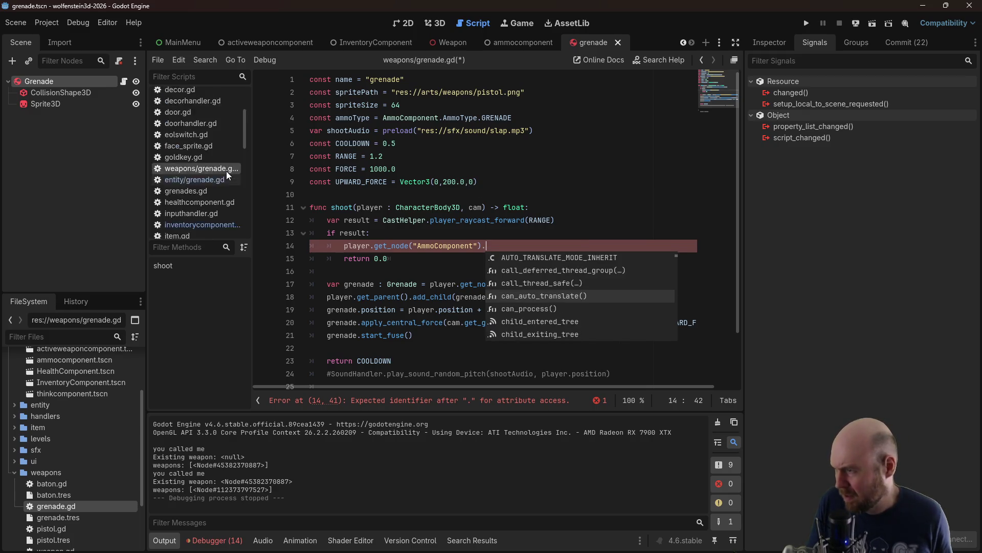
Copy the add_ammo signature from ammocomponent.gd and paste it after the get_node call
{"action": "left_click", "coordinate": [218, 107]}
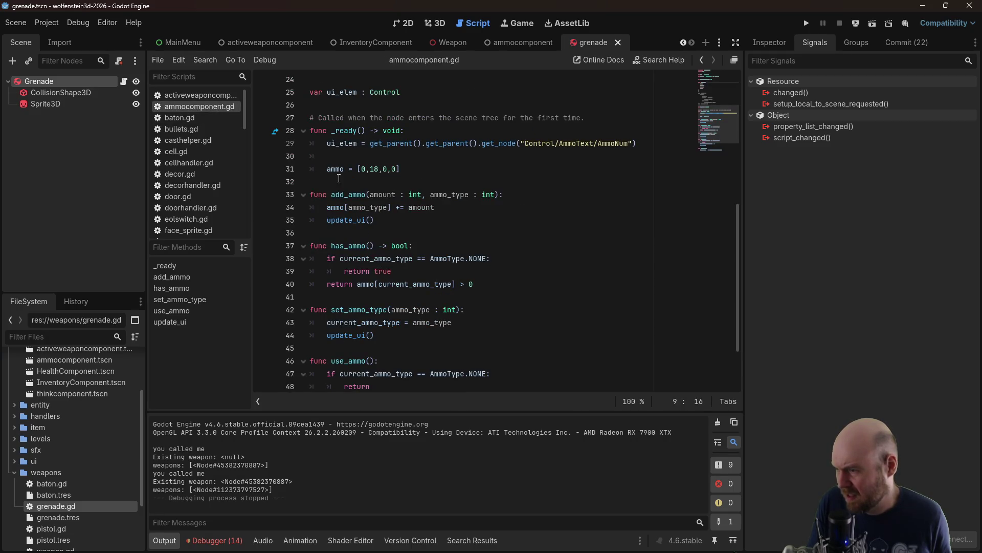
{"action": "left_click_drag", "start_coordinate": [332, 198], "coordinate": [499, 197]}
{"action": "key", "text": "ctrl+c"}
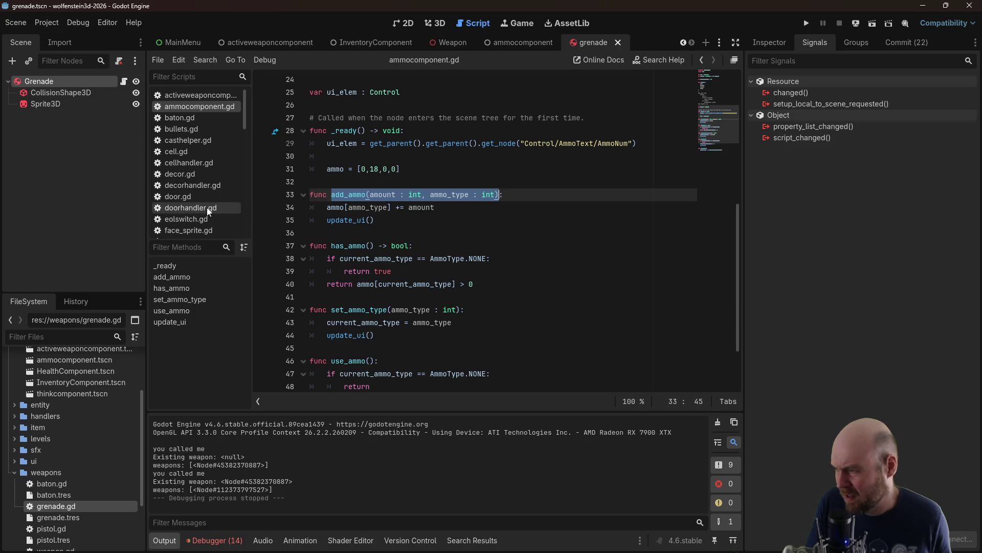
{"action": "scroll", "coordinate": [205, 213], "scroll_direction": "down", "scroll_amount": 2}
{"action": "left_click", "coordinate": [702, 60]}
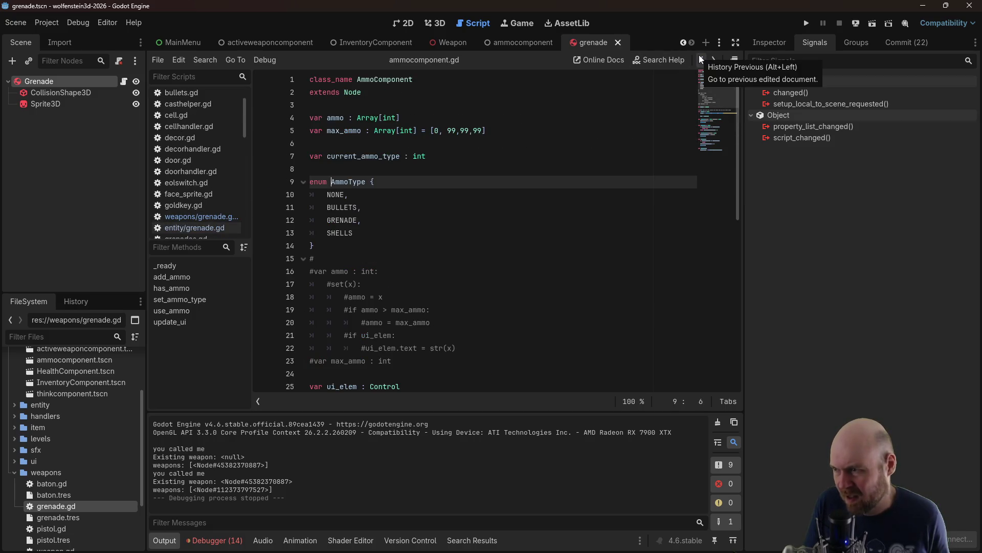
{"action": "left_click", "coordinate": [701, 59]}
{"action": "key", "text": "Escape"}
{"action": "key", "text": "ctrl+v"}
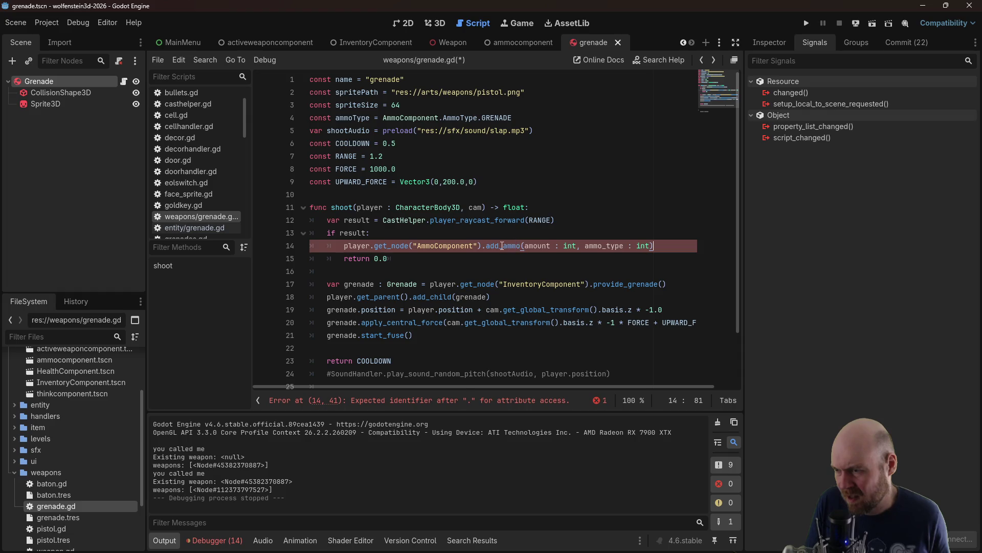
Fill in the arguments as add_ammo(1, ammoType) and save the grenade script
{"action": "left_click_drag", "start_coordinate": [526, 246], "coordinate": [577, 246]}
{"action": "type", "text": "1, "}
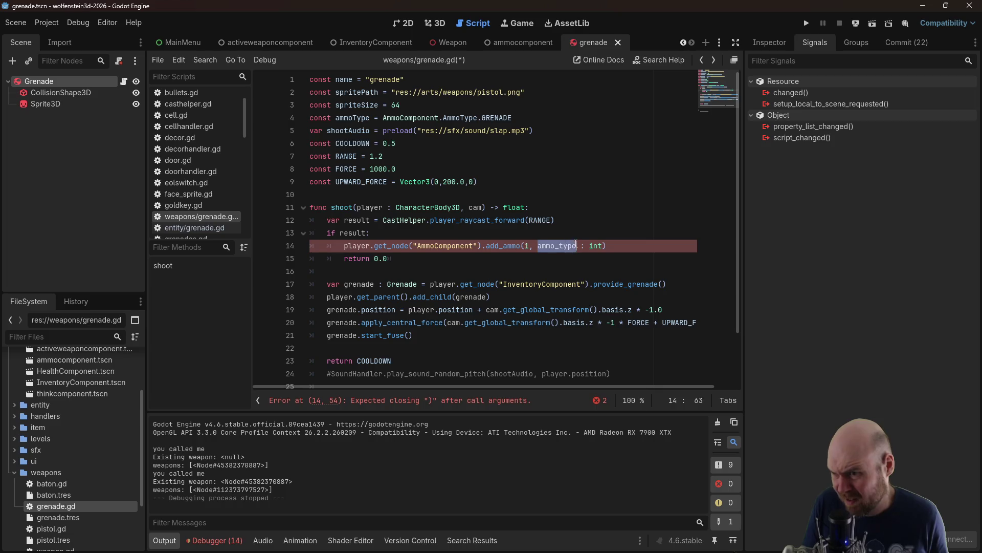
{"action": "type", "text": "Amm"}
{"action": "type", "text": "oType"}
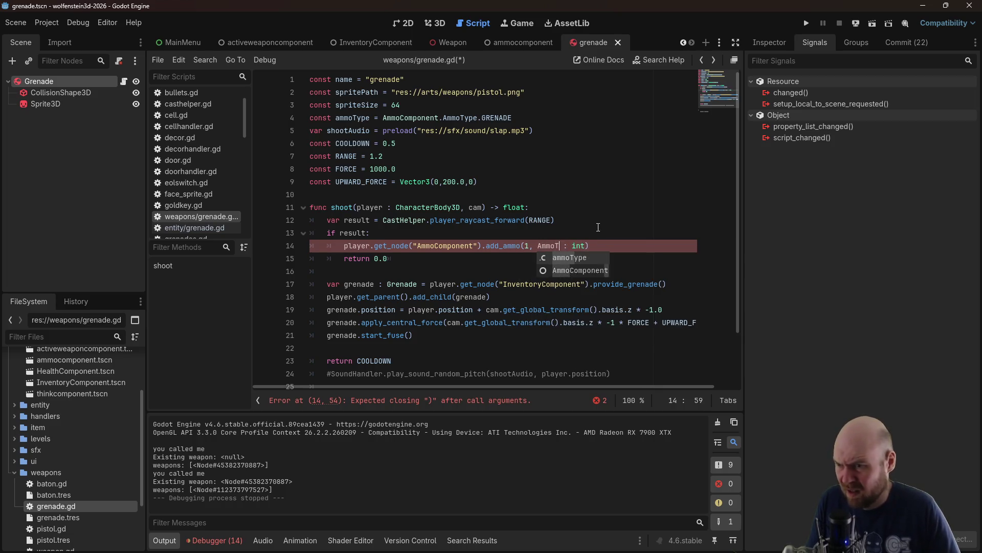
{"action": "key", "text": "Left"}
{"action": "key", "text": "Left"}
{"action": "key", "text": "Left"}
{"action": "key", "text": "BackSpace"}
{"action": "type", "text": "a"}
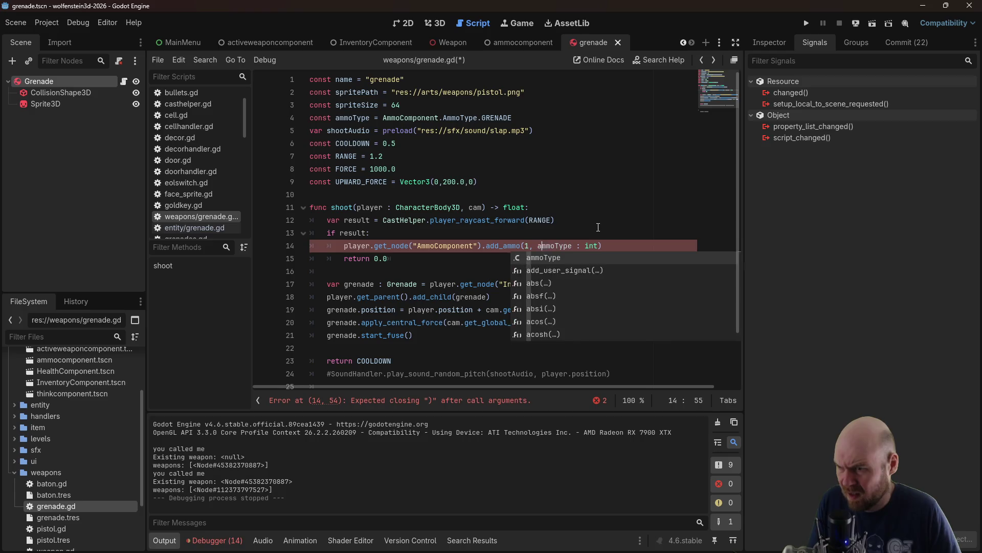
{"action": "key", "text": "Right"}
{"action": "key", "text": "Right"}
{"action": "key", "text": "Right"}
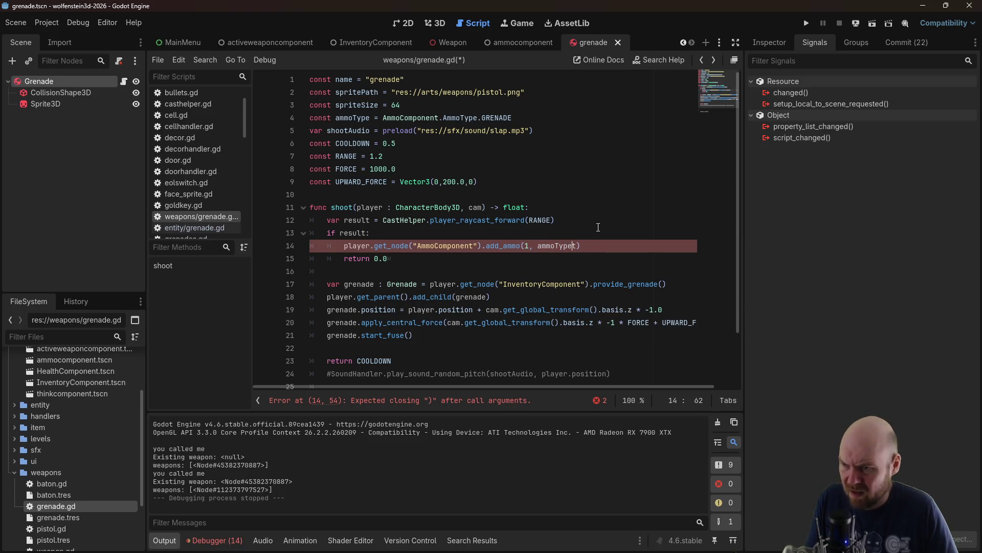
{"action": "key", "text": "ctrl+s"}
{"action": "left_click", "coordinate": [598, 226]}
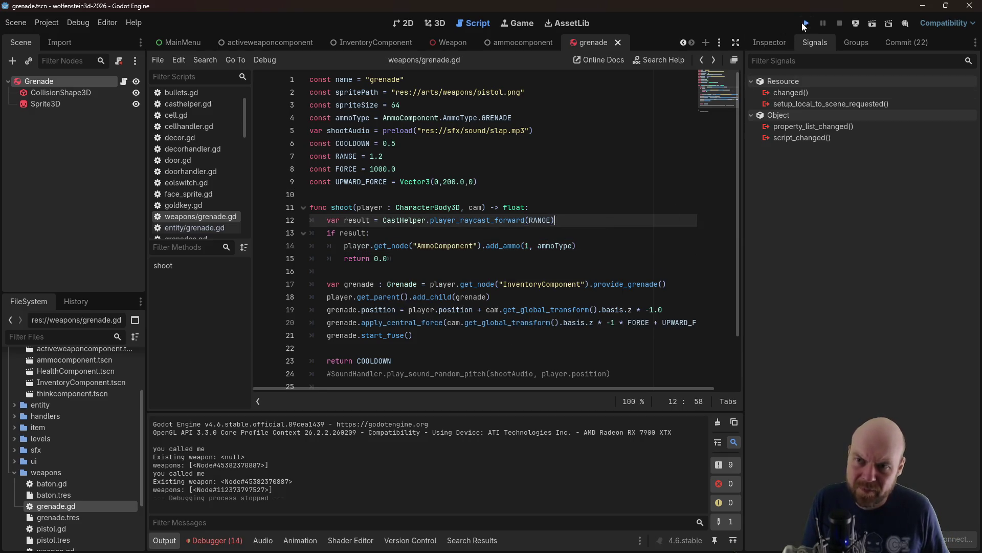
Launch the game, pick up the grenades, and throw one at a wall
{"action": "left_click", "coordinate": [805, 25]}
{"action": "left_click", "coordinate": [484, 265]}
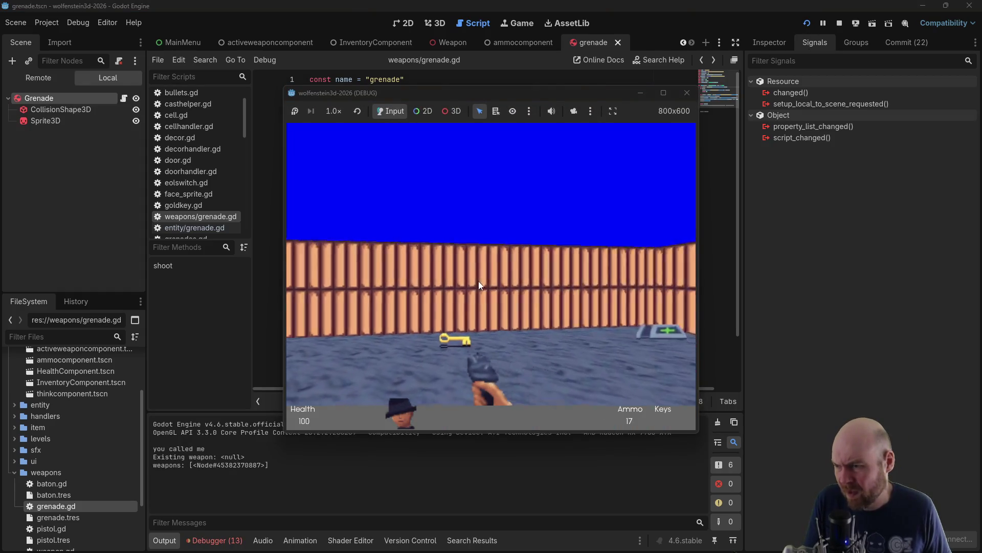
{"action": "key", "text": "Up"}
{"action": "key", "text": "Left"}
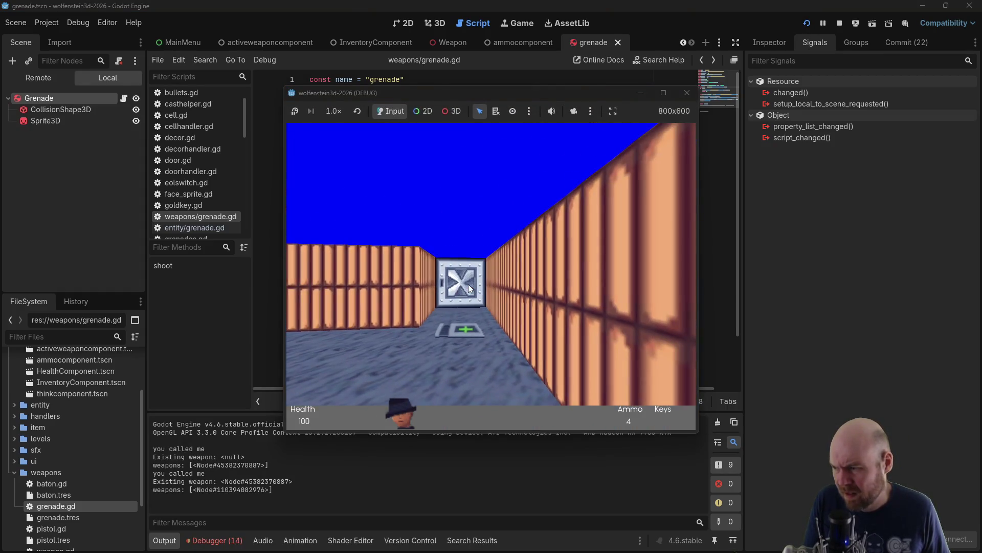
{"action": "key", "text": "Right"}
{"action": "key", "text": "ctrl"}
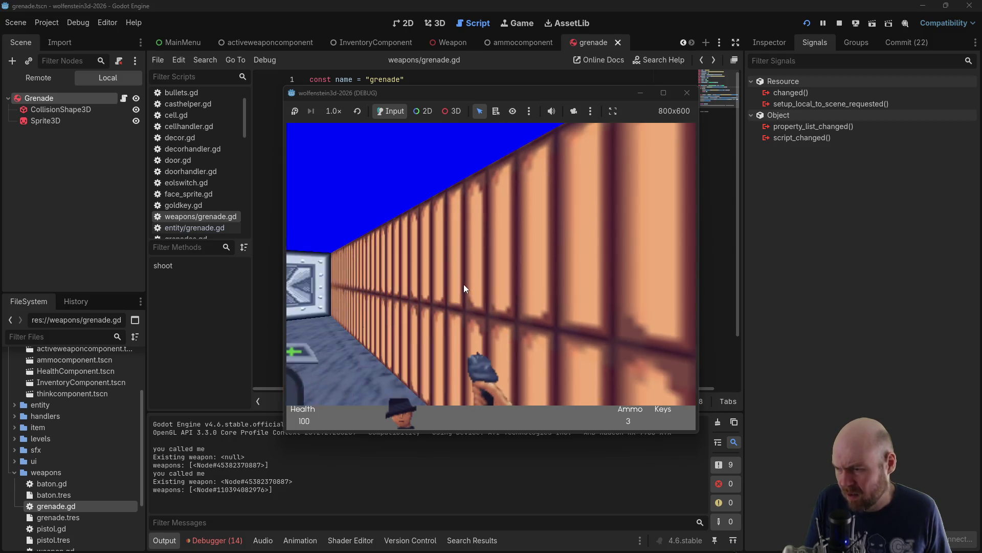
Turn to face another wall and throw a second grenade
{"action": "key", "text": "Right"}
{"action": "key", "text": "Right"}
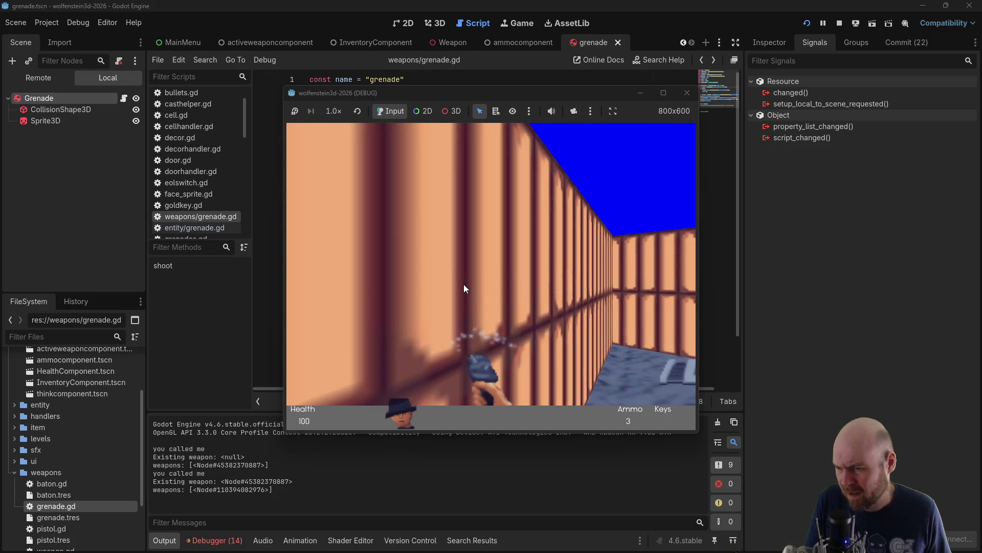
{"action": "key", "text": "Left"}
{"action": "key", "text": "Right"}
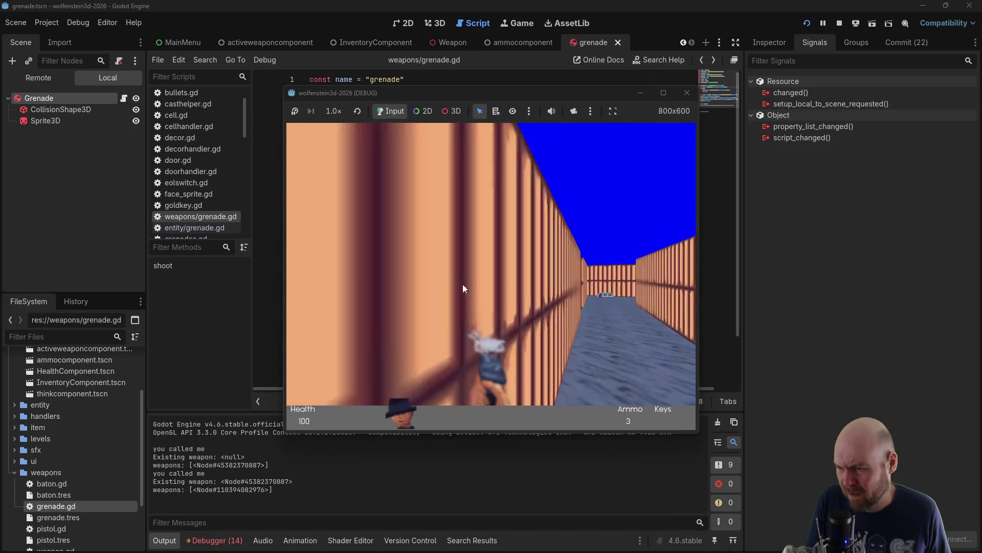
{"action": "key", "text": "Left"}
{"action": "key", "text": "Right"}
{"action": "key", "text": "Left"}
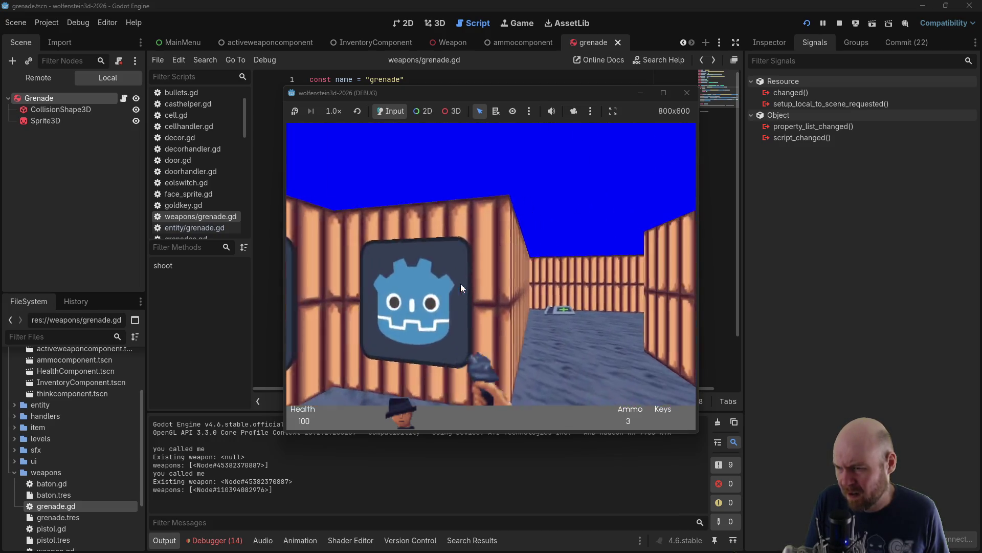
{"action": "key", "text": "Right"}
{"action": "key", "text": "Left"}
{"action": "key", "text": "ctrl"}
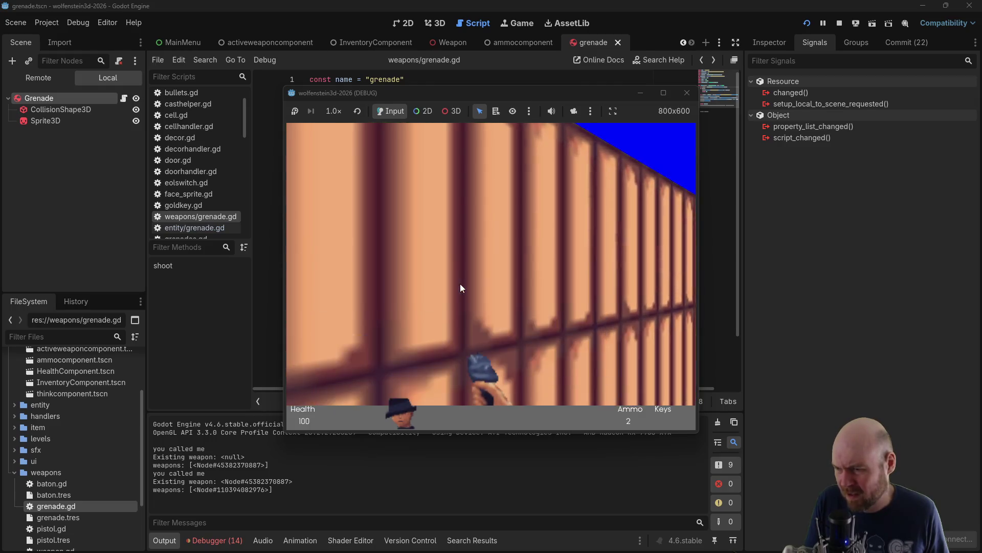
Throw a third grenade down the corridor, leaving 1 ammo, then stop the game
{"action": "key", "text": "Right"}
{"action": "key", "text": "Up"}
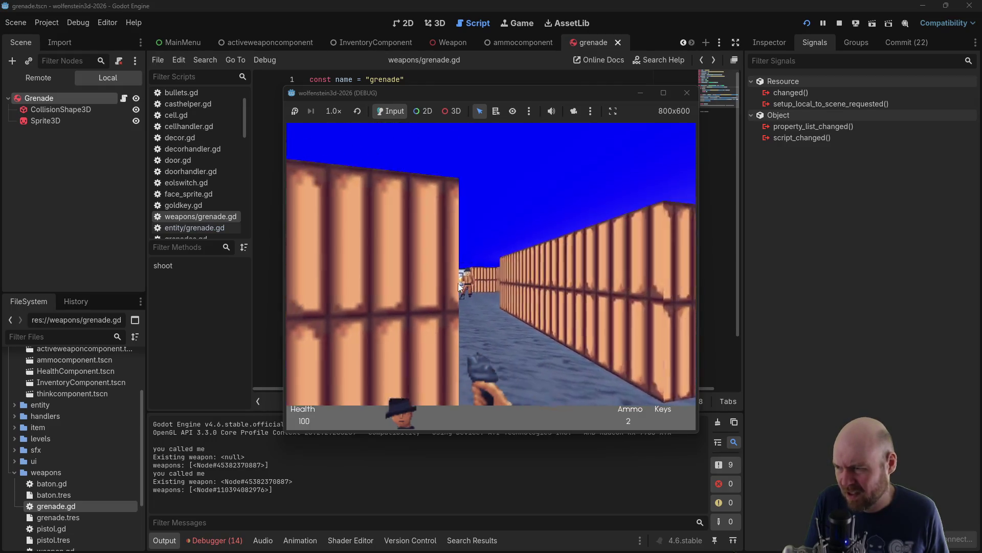
{"action": "key", "text": "Left"}
{"action": "key", "text": "ctrl"}
{"action": "key", "text": "Left"}
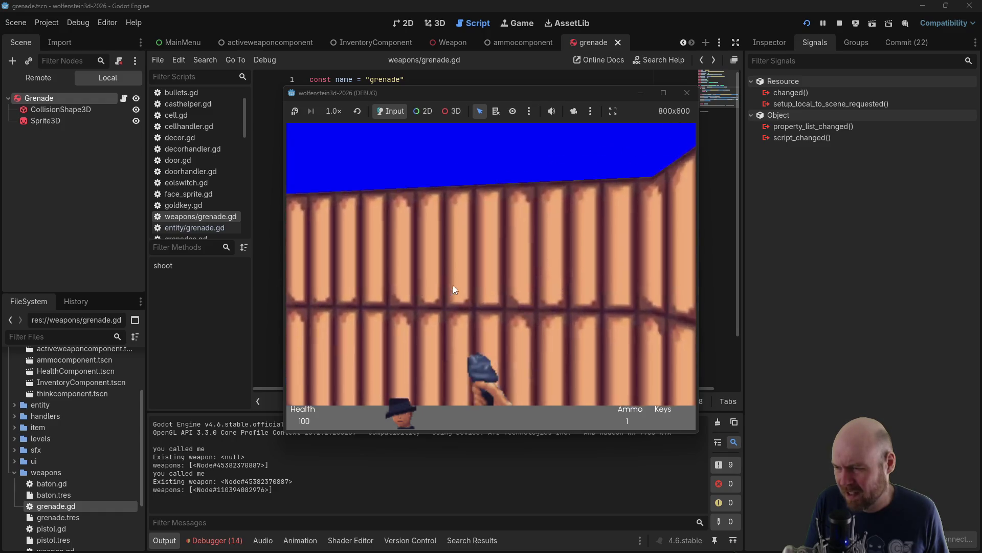
{"action": "key", "text": "Right"}
{"action": "key", "text": "Left"}
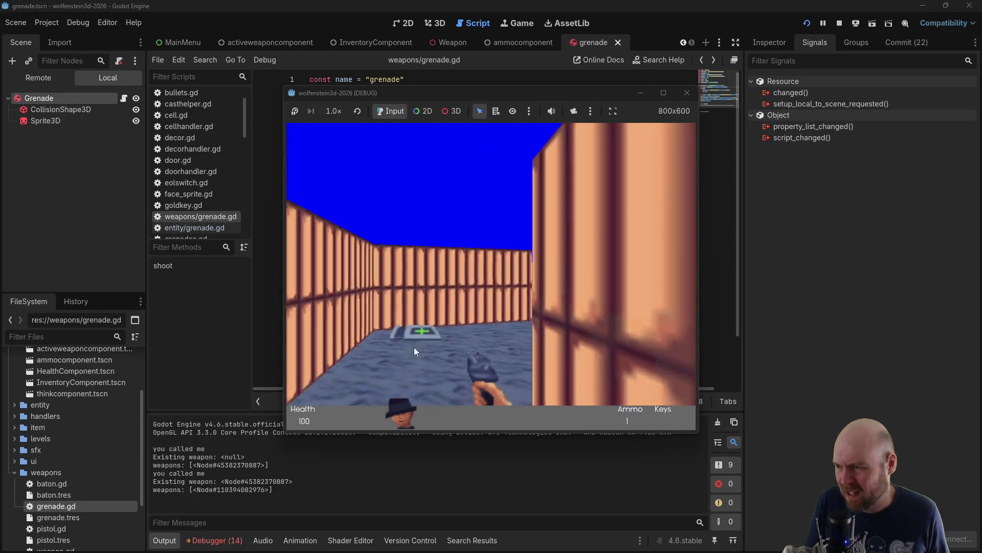
{"action": "key", "text": "Up"}
{"action": "key", "text": "Left"}
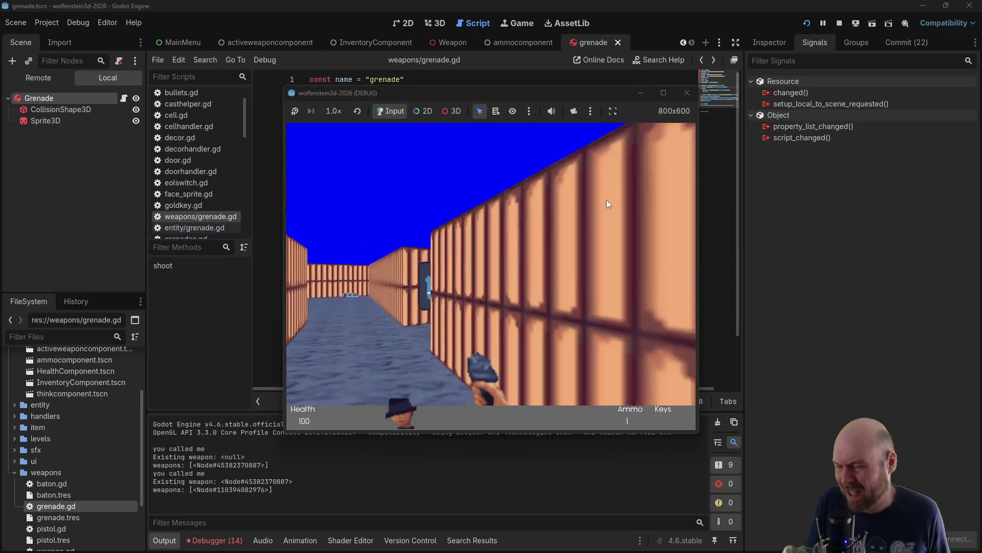
{"action": "key", "text": "Left"}
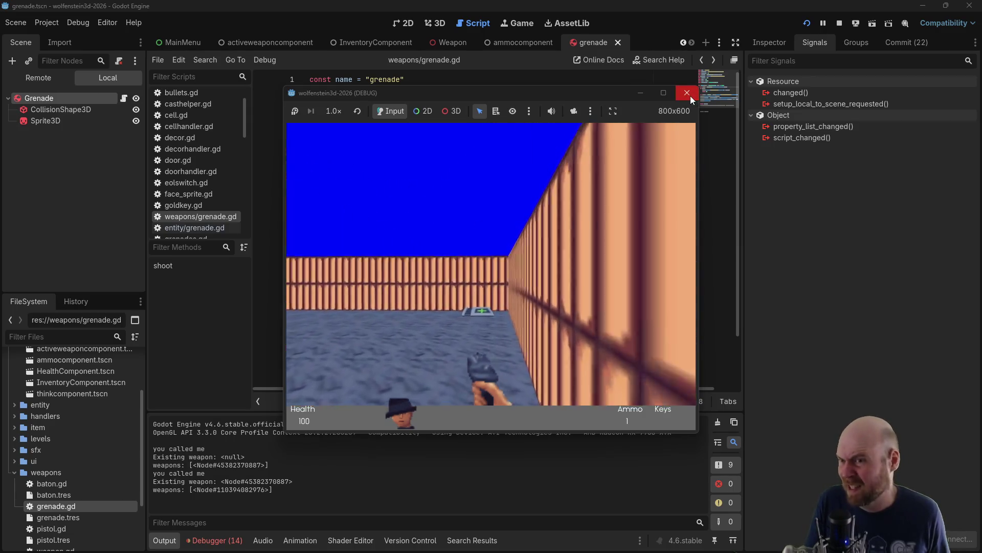
{"action": "left_click", "coordinate": [687, 93]}
Relaunch the game, collect the grenades, and throw one at the wooden wall
{"action": "left_click", "coordinate": [807, 23]}
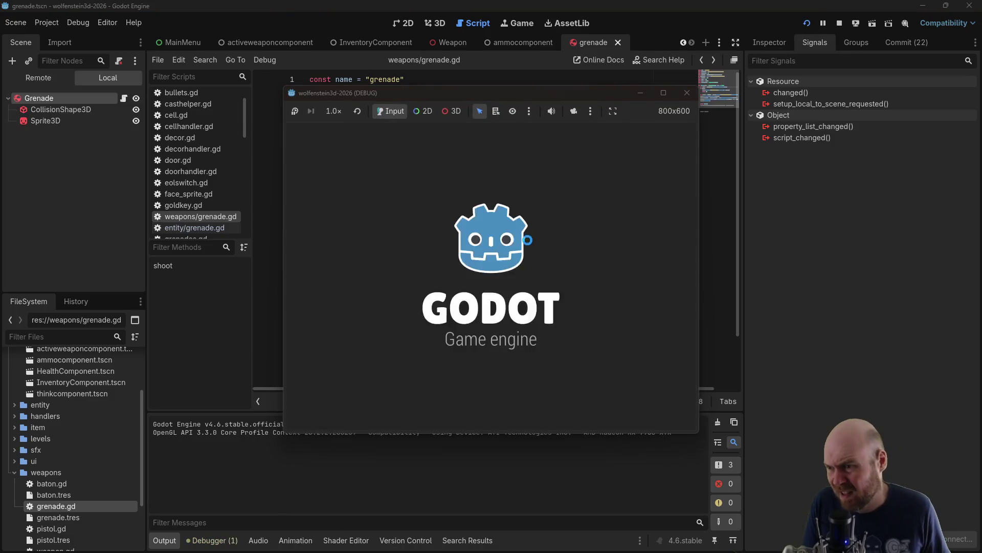
{"action": "key", "text": "Left"}
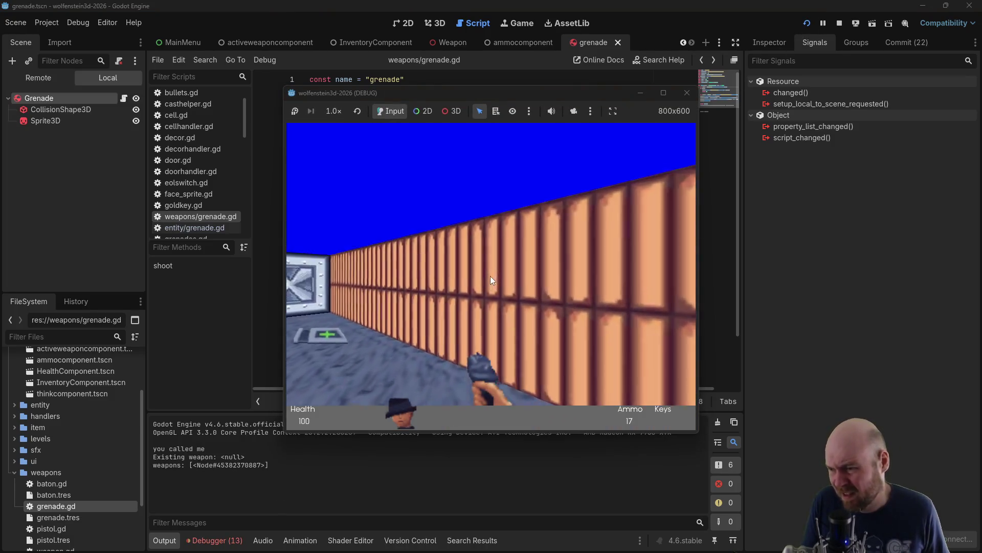
{"action": "key", "text": "Left"}
{"action": "key", "text": "Up"}
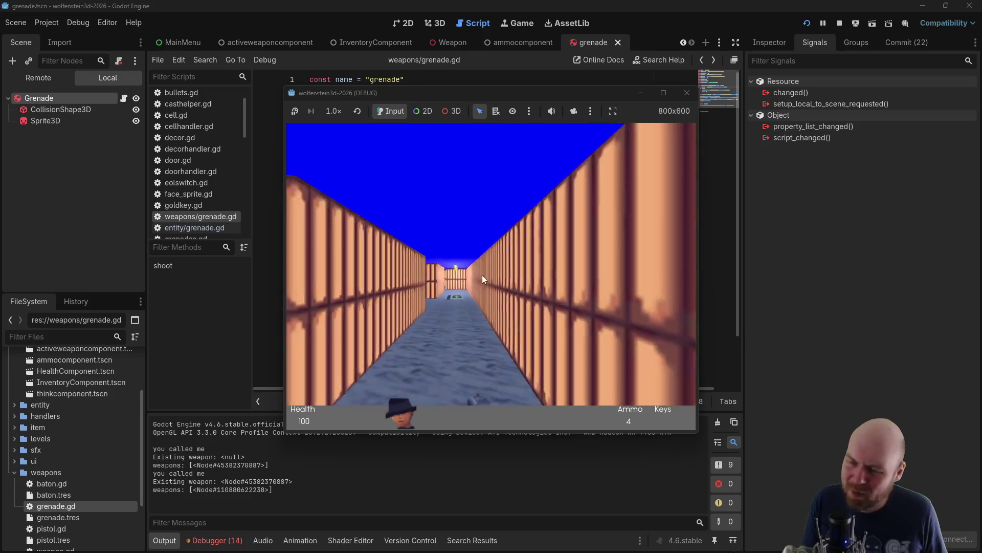
{"action": "key", "text": "Left"}
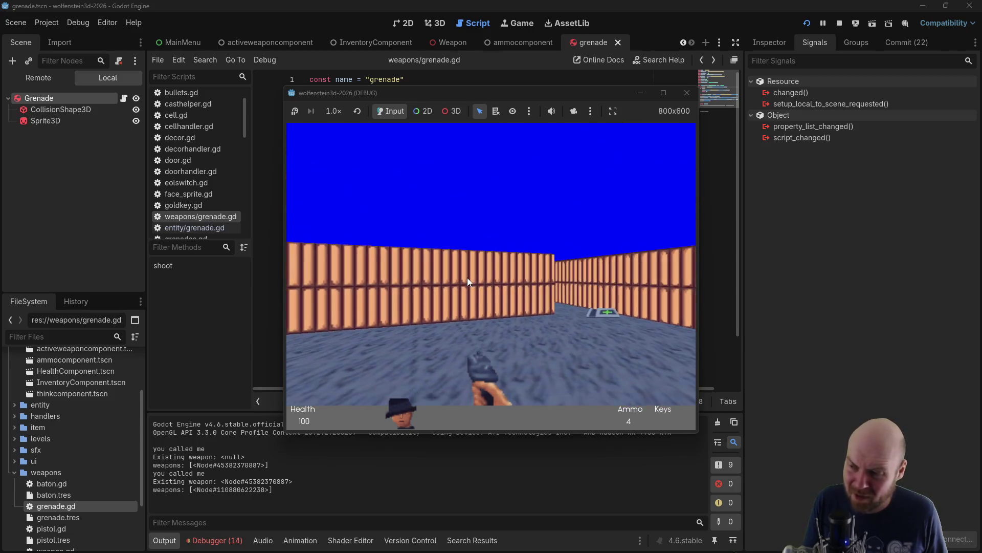
{"action": "key", "text": "Up"}
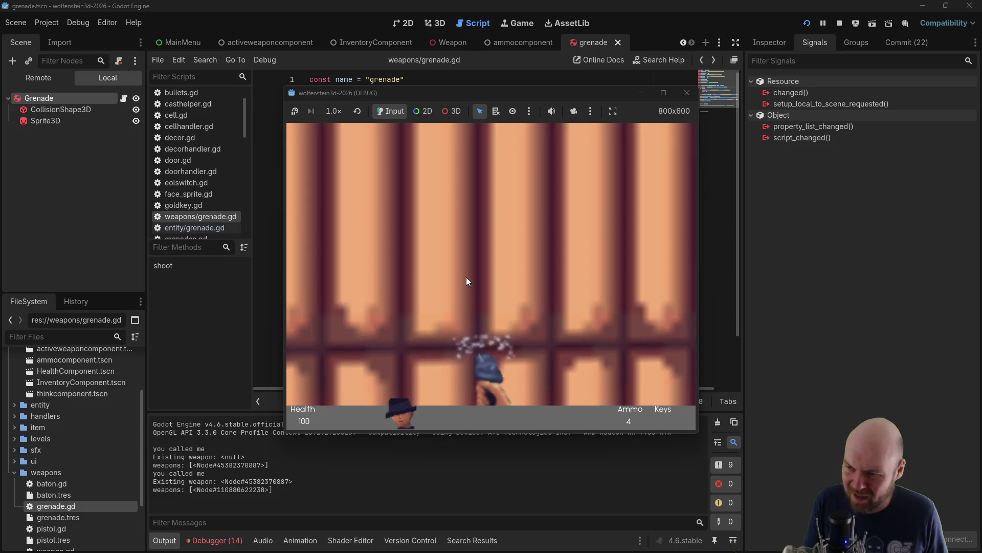
{"action": "key", "text": "Down"}
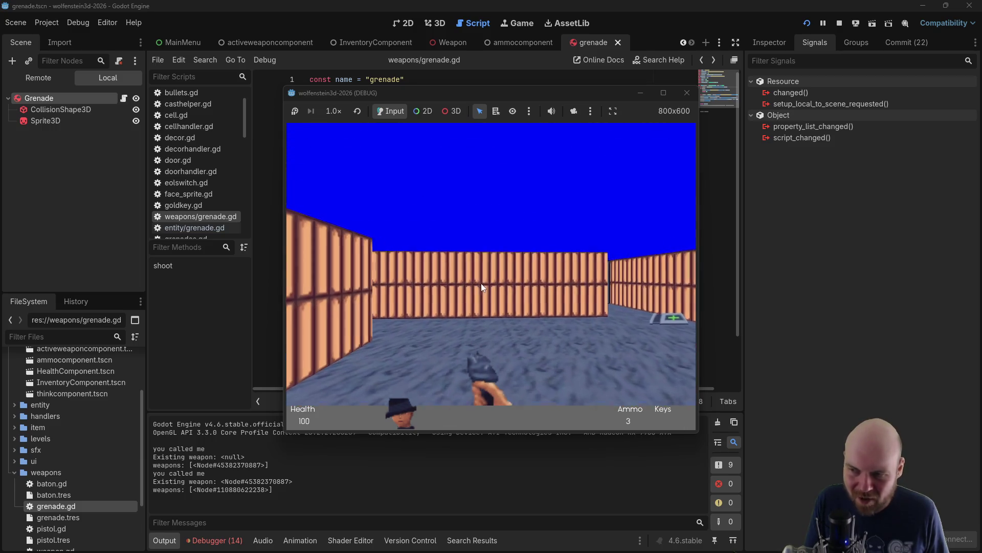
{"action": "left_click", "coordinate": [481, 284]}
Throw the remaining grenades at the walls until ammo is 0, then stop the game
{"action": "key", "text": "Up"}
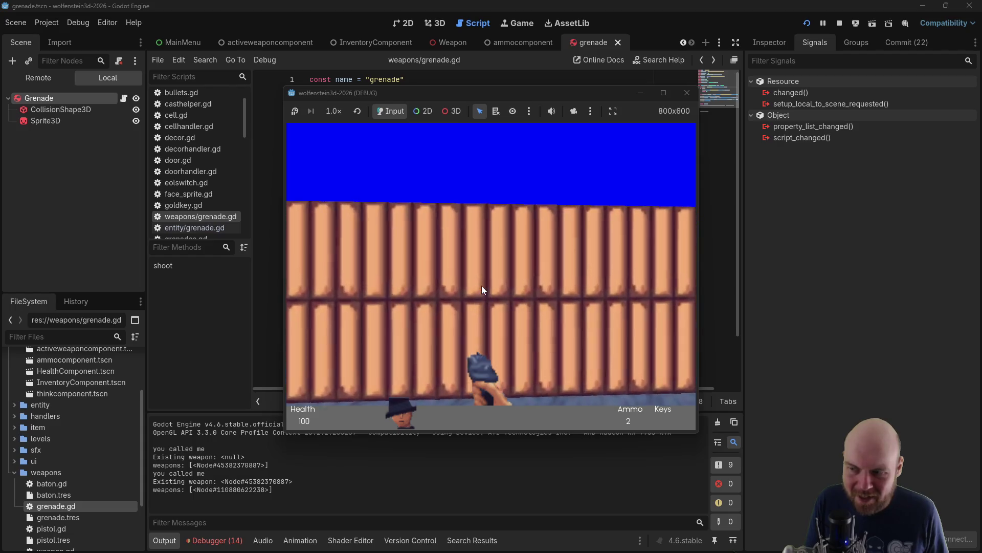
{"action": "key", "text": "Up"}
{"action": "key", "text": "Right"}
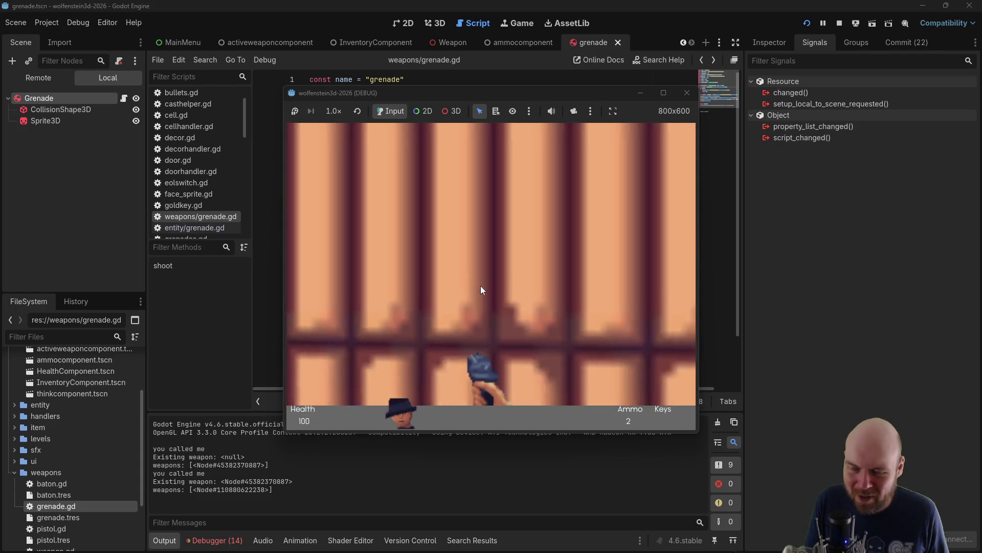
{"action": "key", "text": "Down"}
{"action": "left_click", "coordinate": [480, 286]}
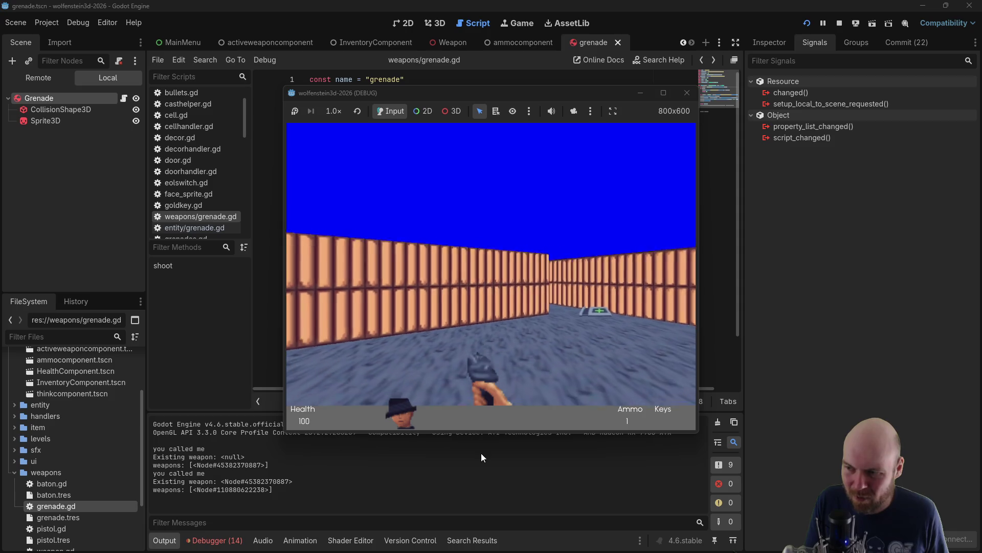
{"action": "key", "text": "Left"}
{"action": "left_click", "coordinate": [493, 354]}
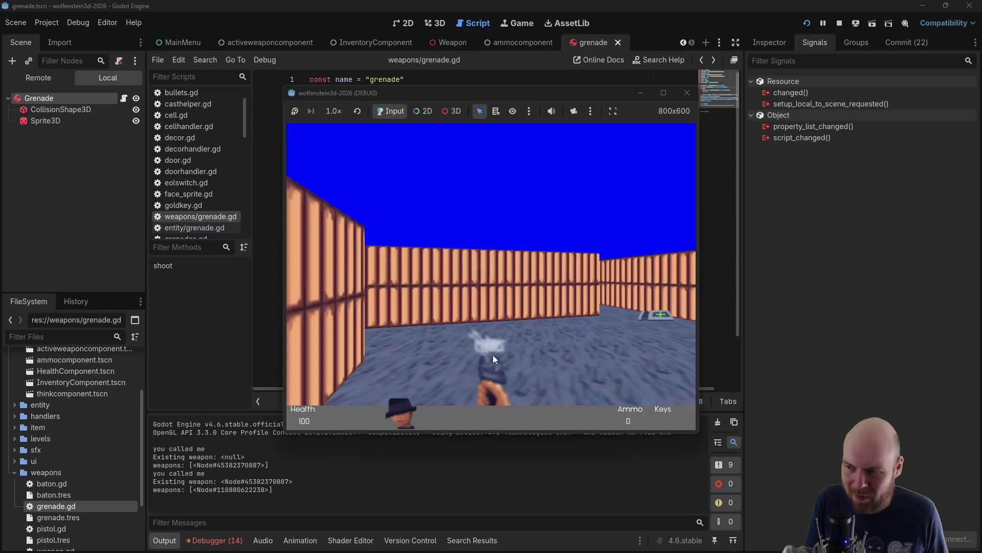
{"action": "key", "text": "Left"}
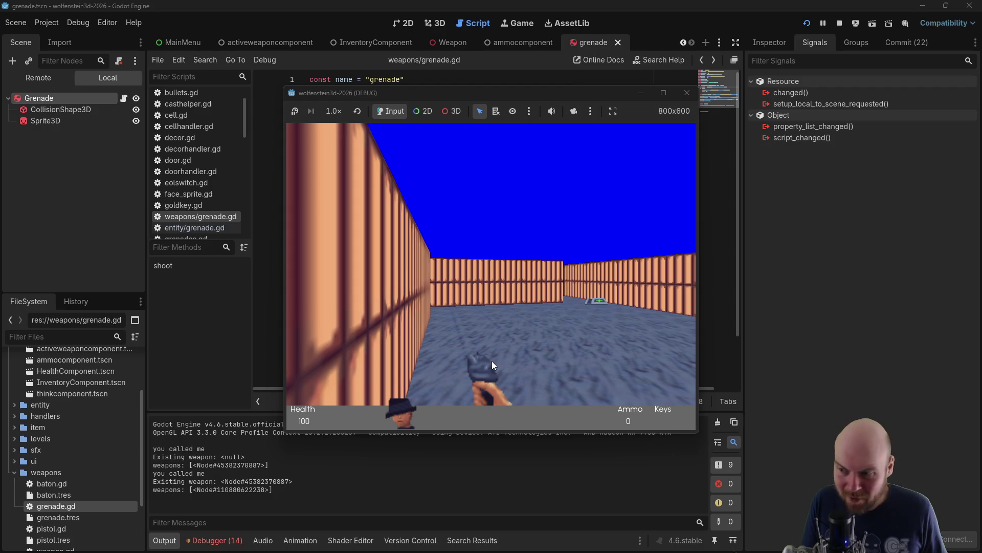
{"action": "key", "text": "Right"}
{"action": "left_click", "coordinate": [684, 91]}
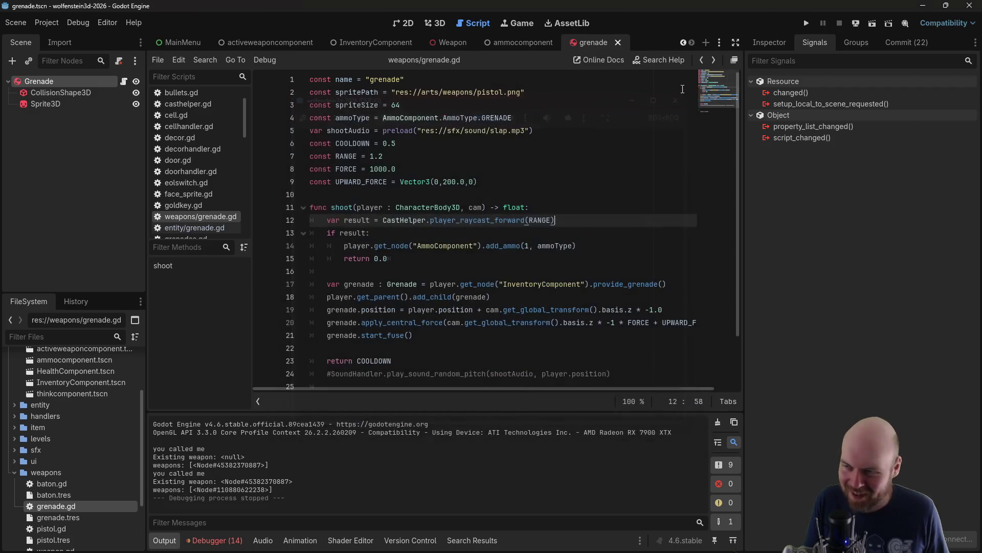
Open the item/scripts/grenades.gd pickup script from the FileSystem
{"action": "left_click", "coordinate": [385, 156]}
{"action": "scroll", "coordinate": [435, 275], "scroll_direction": "down", "scroll_amount": 1}
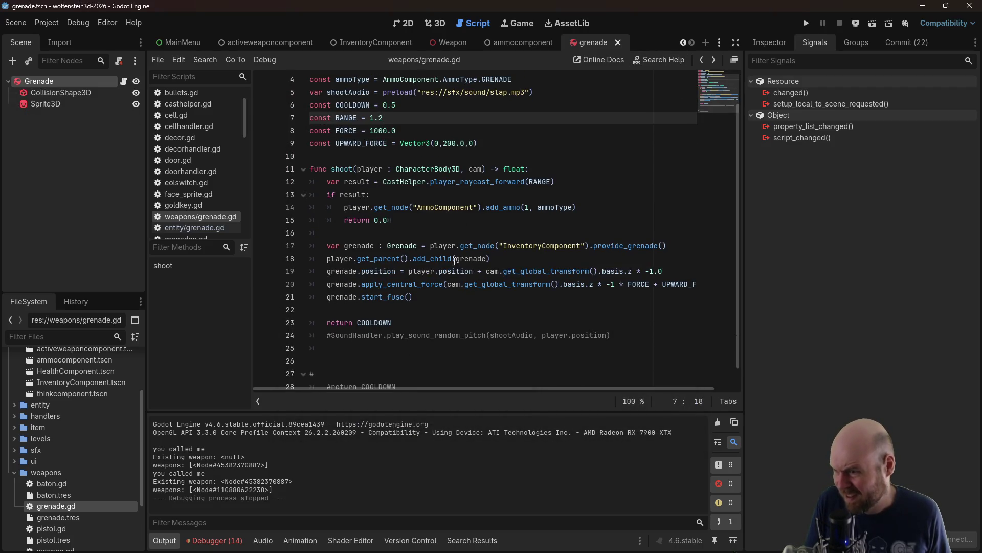
{"action": "scroll", "coordinate": [435, 225], "scroll_direction": "up", "scroll_amount": 3}
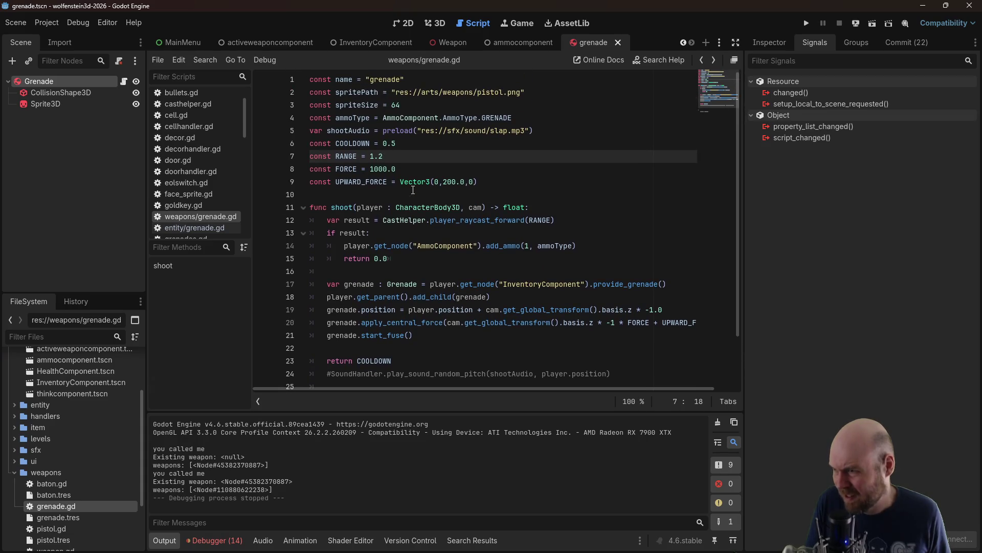
{"action": "scroll", "coordinate": [54, 403], "scroll_direction": "up", "scroll_amount": 3}
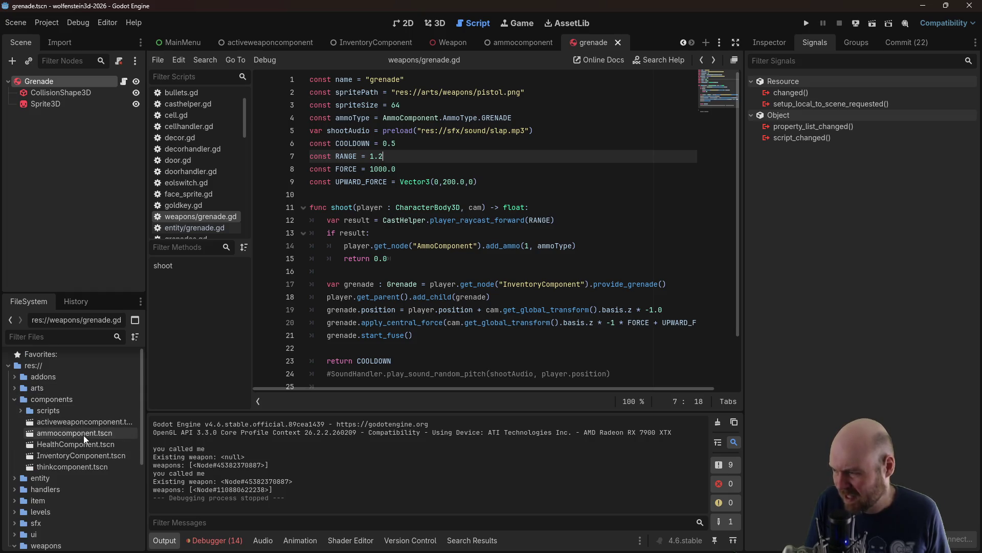
{"action": "left_click", "coordinate": [17, 502]}
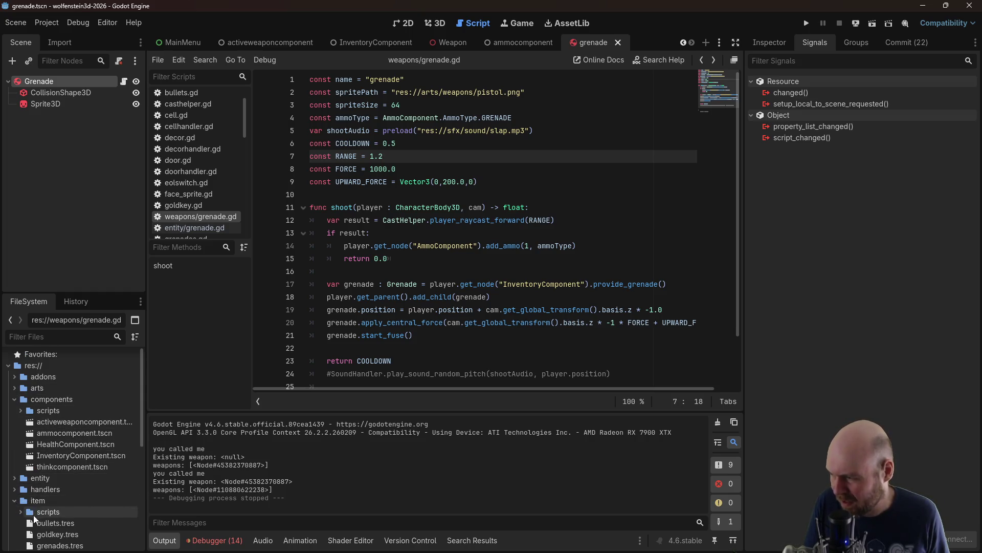
{"action": "scroll", "coordinate": [32, 515], "scroll_direction": "down", "scroll_amount": 4}
{"action": "left_click", "coordinate": [17, 462]}
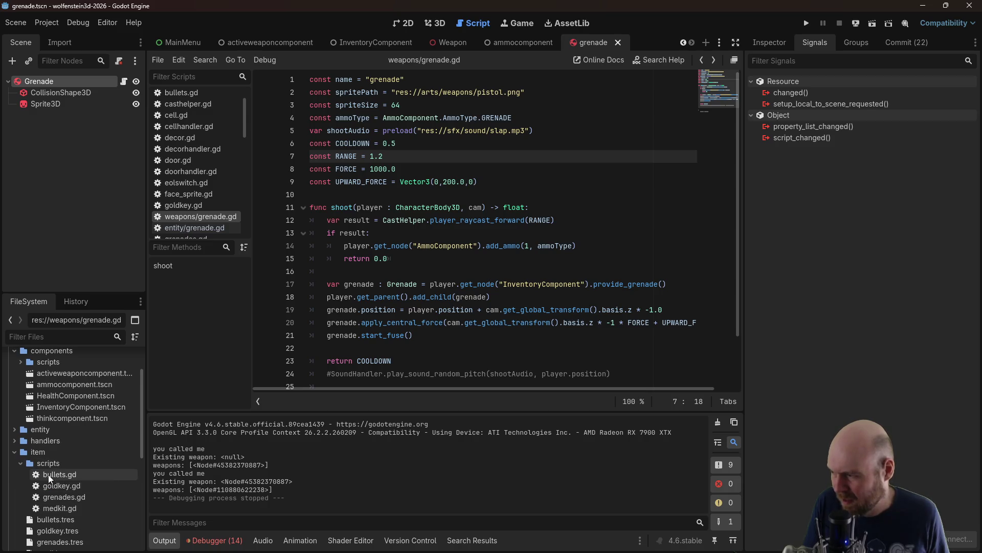
{"action": "double_click", "coordinate": [60, 497]}
Change the pickup's add_ammo amount from 4 to 400 and launch the game
{"action": "left_click", "coordinate": [428, 208]}
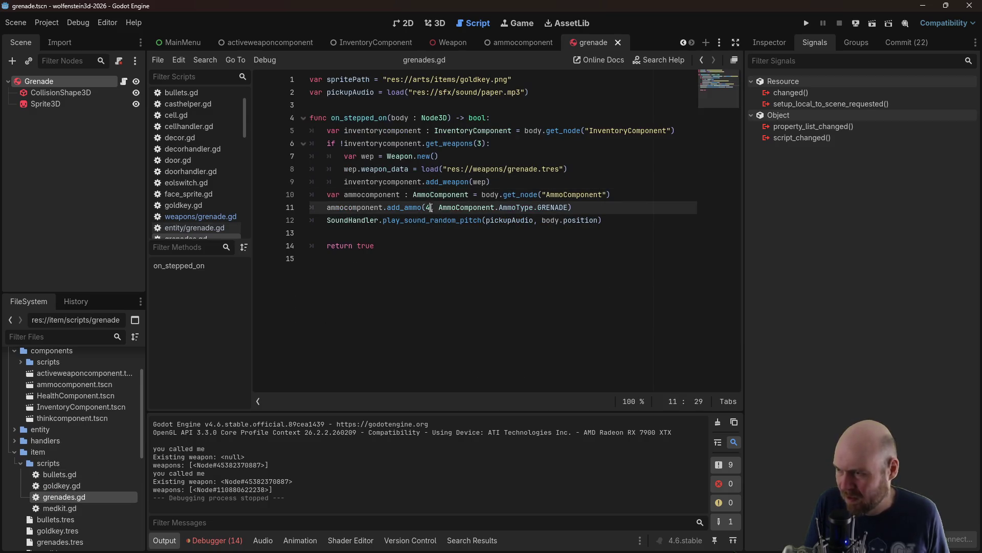
{"action": "type", "text": "00"}
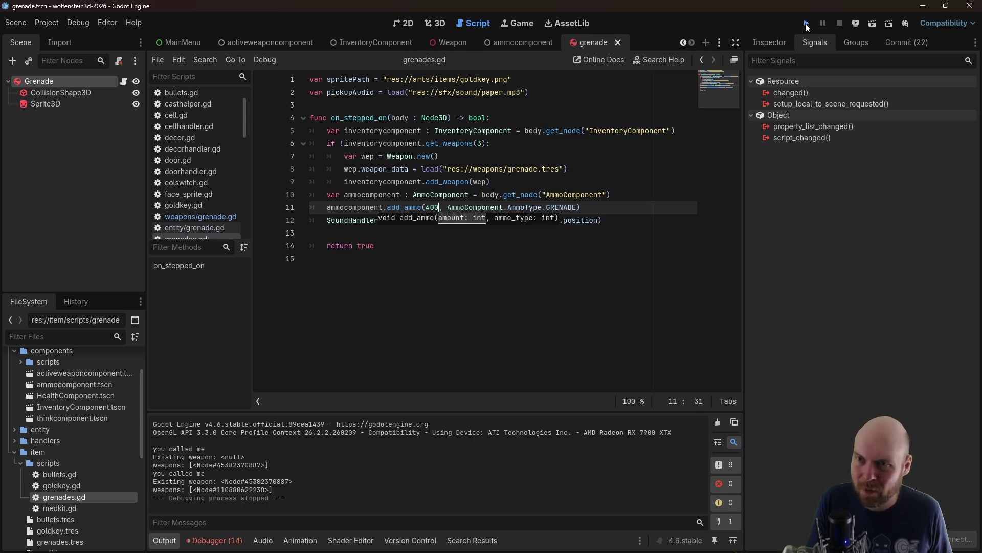
{"action": "left_click", "coordinate": [806, 24]}
Start a new game and walk onto the 400-grenade pickup
{"action": "left_click", "coordinate": [489, 266]}
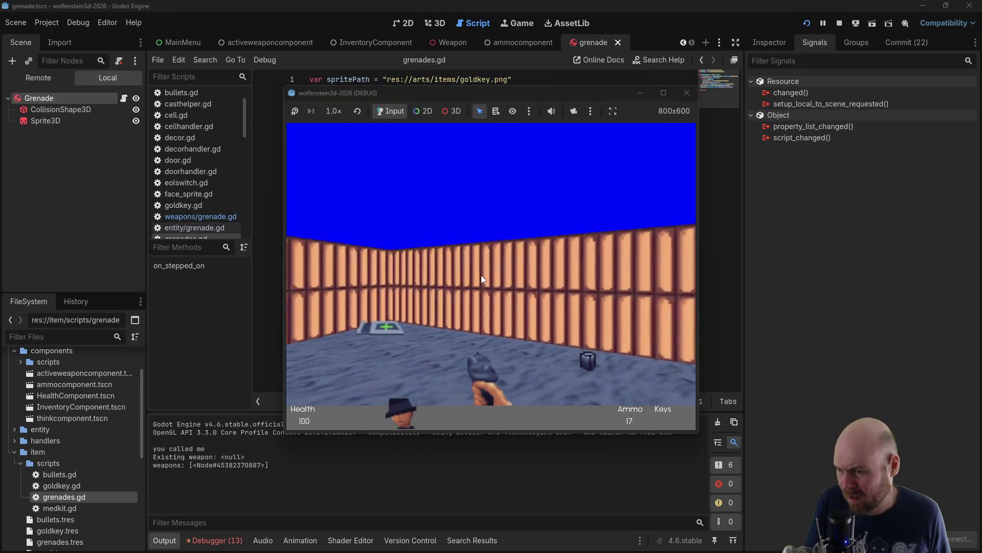
{"action": "key", "text": "Up"}
{"action": "key", "text": "Left"}
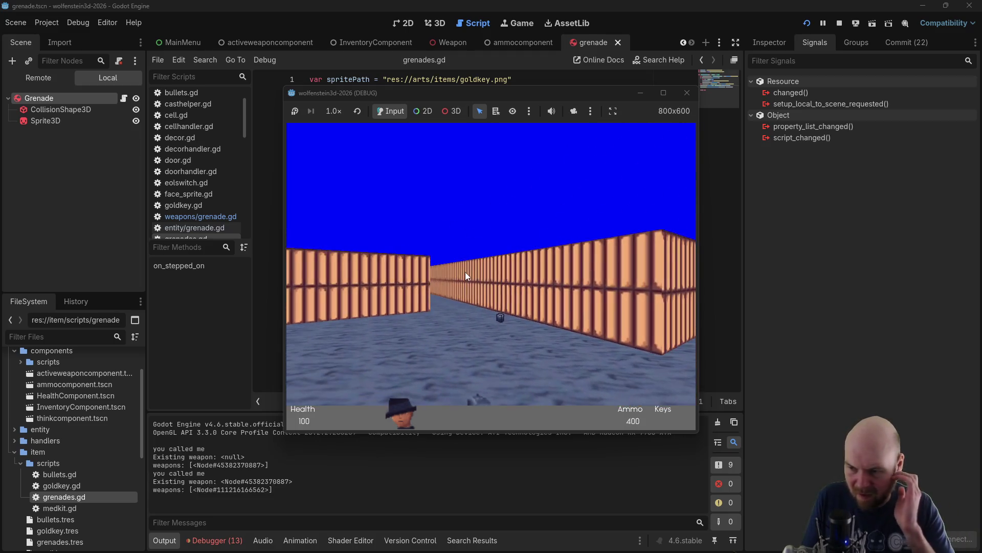
{"action": "key", "text": "Right"}
Throw a volley of grenades at the nearby walls, turning left and right between throws
{"action": "left_click", "coordinate": [443, 279]}
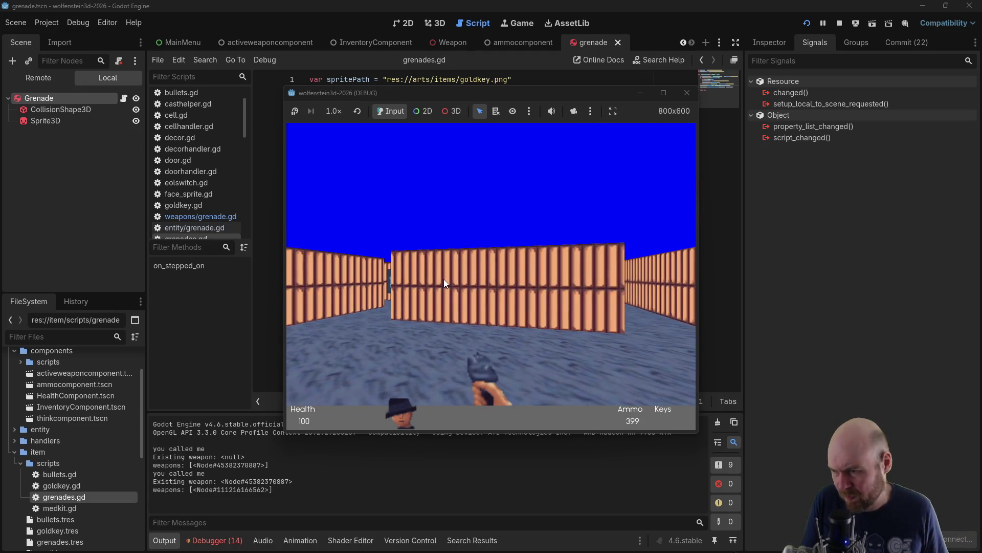
{"action": "left_click", "coordinate": [443, 278]}
{"action": "key", "text": "Right"}
{"action": "left_click", "coordinate": [444, 278]}
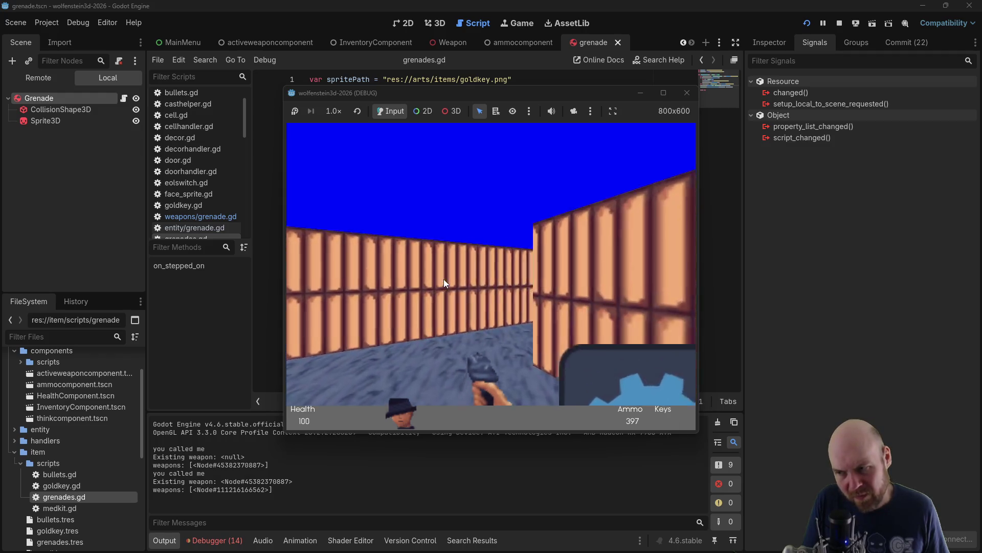
{"action": "left_click", "coordinate": [444, 278]}
{"action": "key", "text": "Left"}
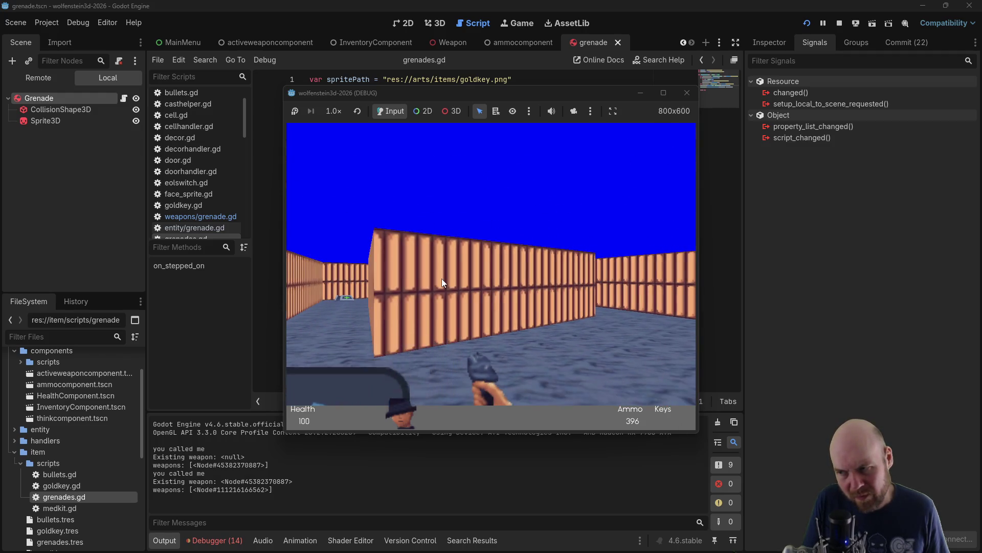
{"action": "left_click", "coordinate": [441, 278]}
{"action": "key", "text": "Left"}
{"action": "left_click", "coordinate": [441, 278]}
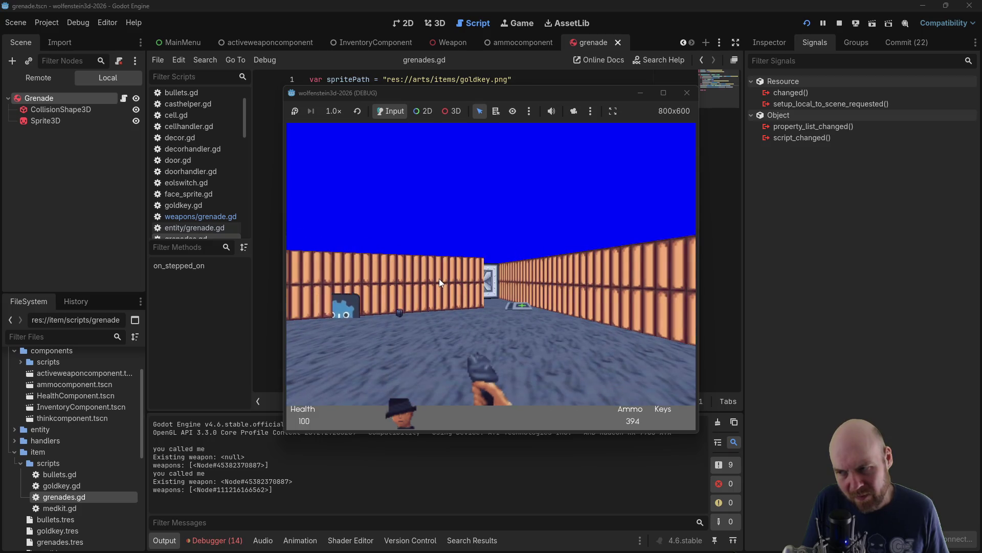
Throw grenades toward the door, the side walls and down the corridor
{"action": "key", "text": "Up"}
{"action": "left_click", "coordinate": [435, 277]}
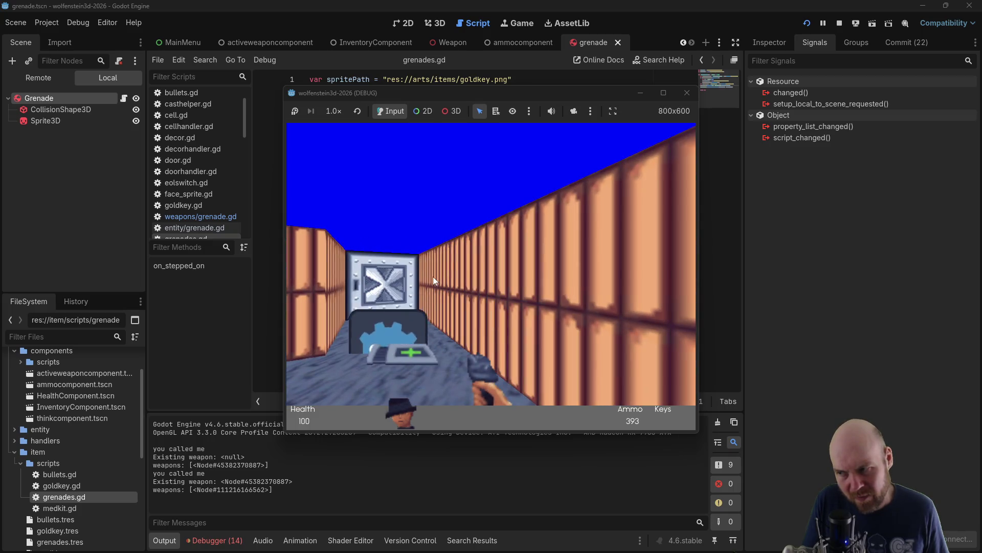
{"action": "key", "text": "Right"}
{"action": "left_click", "coordinate": [430, 275]}
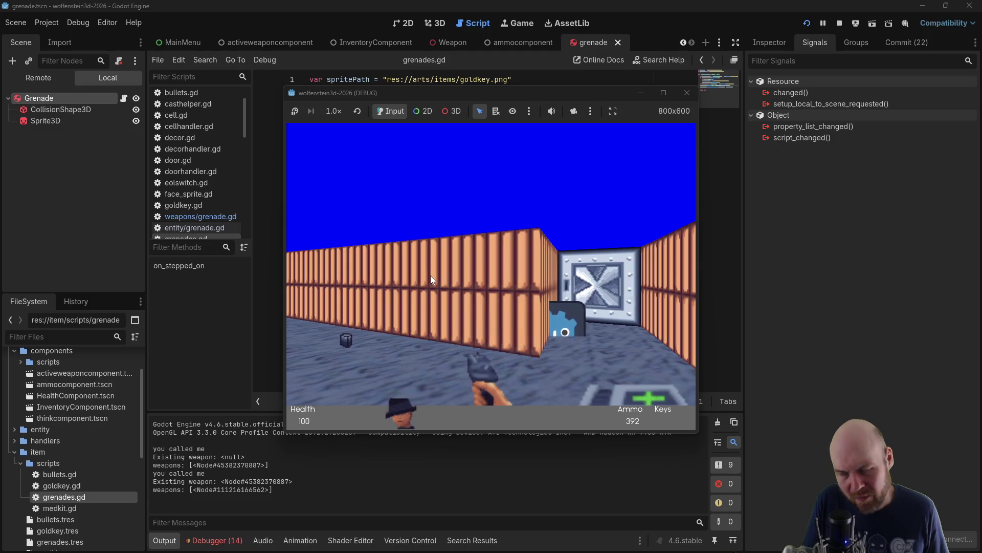
{"action": "key", "text": "Left"}
{"action": "left_click", "coordinate": [427, 276]}
{"action": "left_click", "coordinate": [427, 275]}
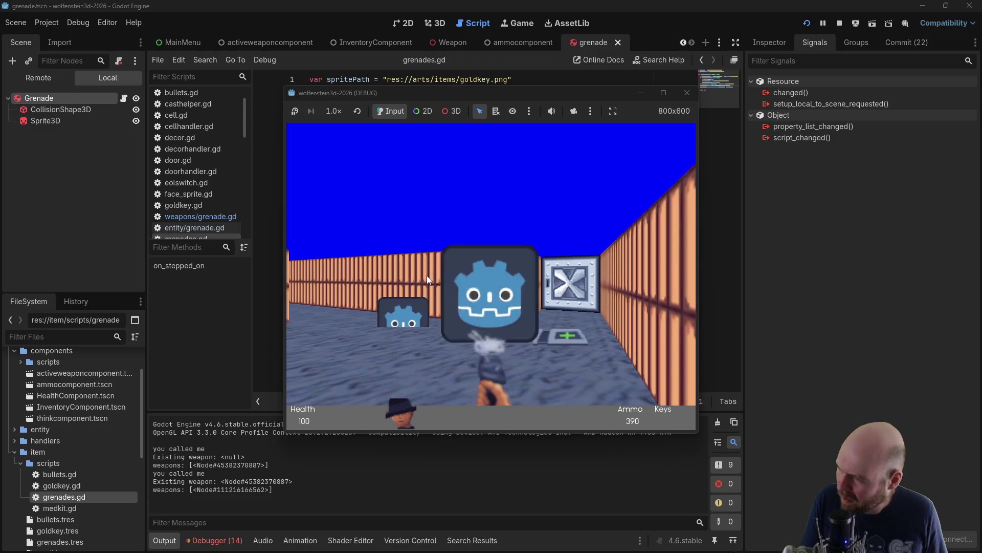
{"action": "key", "text": "Left"}
{"action": "left_click", "coordinate": [426, 276]}
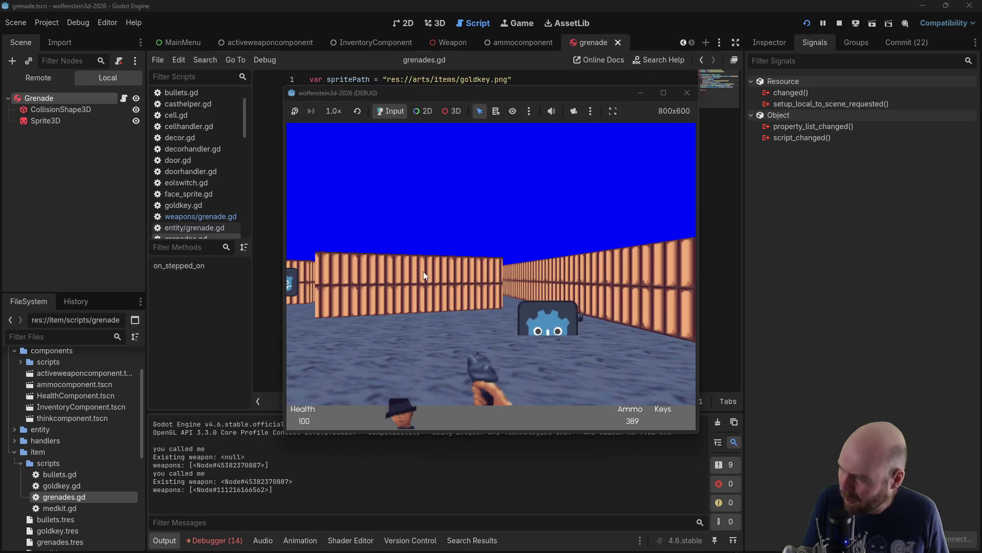
{"action": "key", "text": "Right"}
{"action": "left_click", "coordinate": [424, 276]}
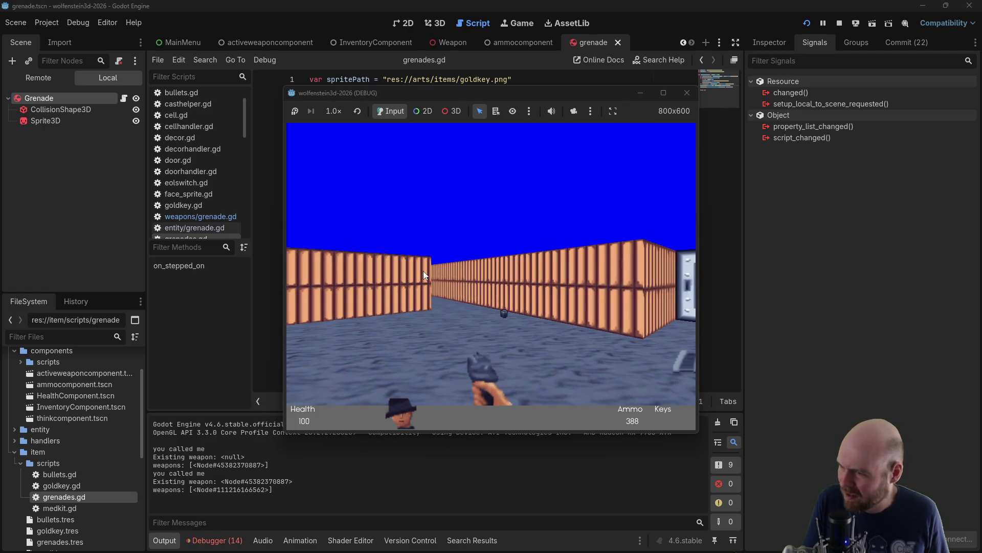
{"action": "left_click", "coordinate": [424, 275]}
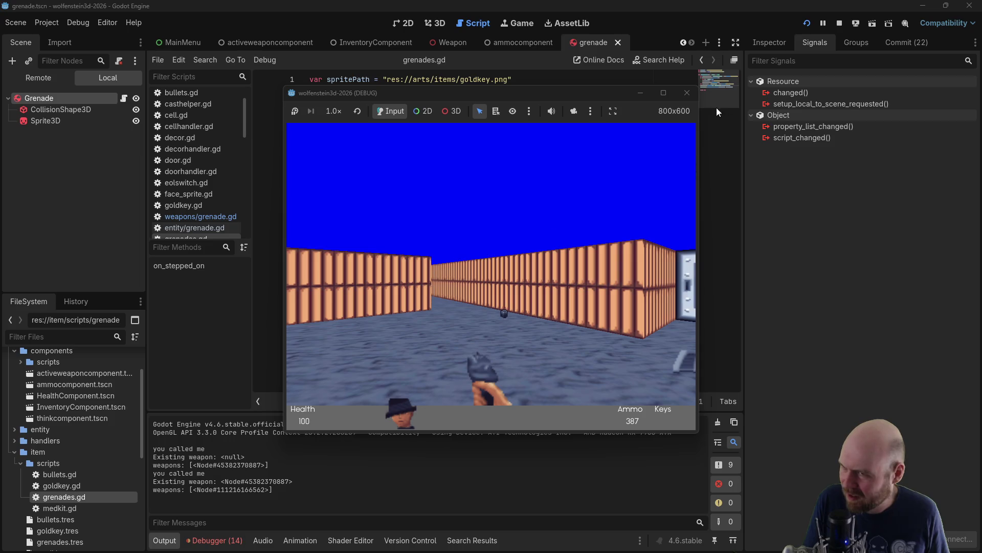
Throw grenades at the door and the enemies while advancing down the corridor
{"action": "left_click", "coordinate": [600, 241]}
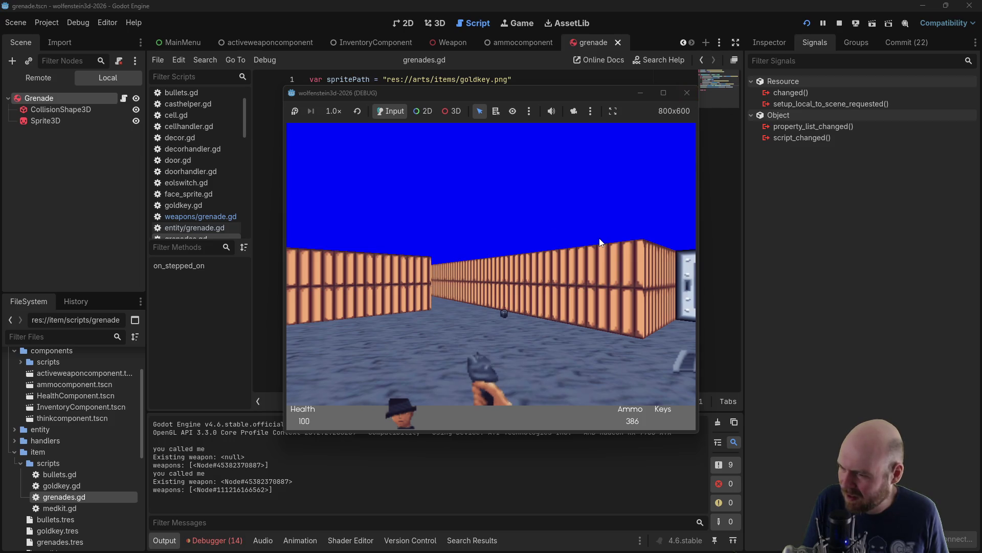
{"action": "left_click", "coordinate": [600, 241]}
{"action": "key", "text": "Right"}
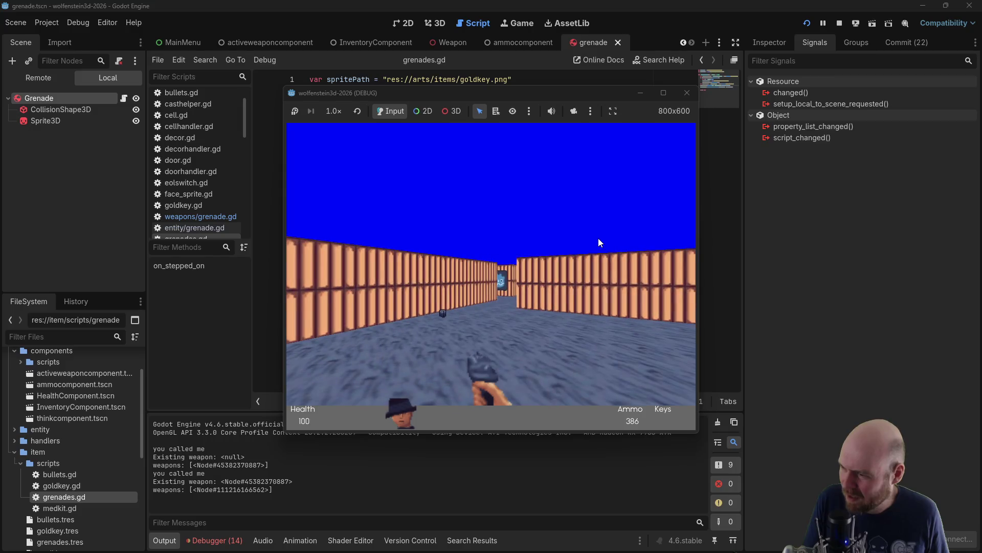
{"action": "left_click", "coordinate": [599, 239]}
{"action": "left_click", "coordinate": [599, 238]}
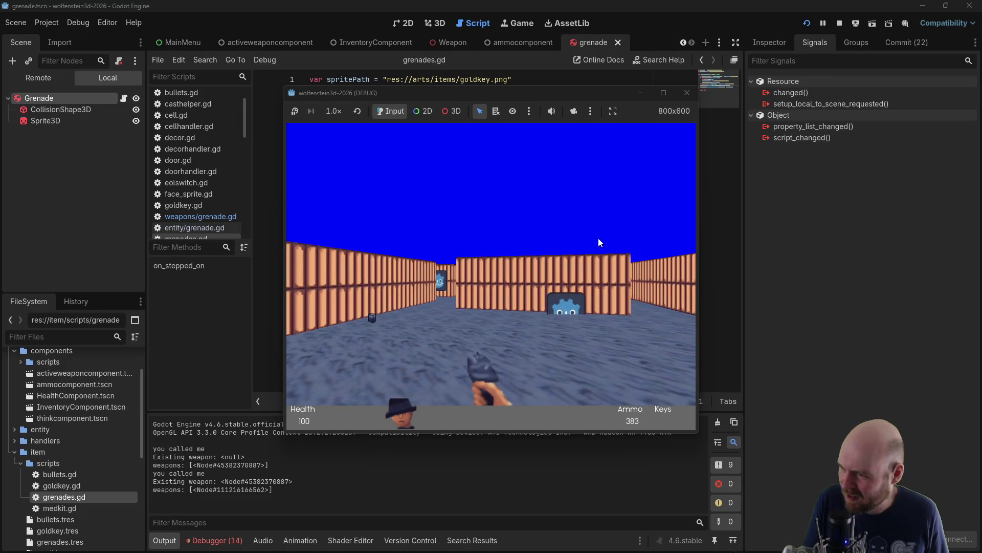
{"action": "left_click", "coordinate": [599, 239]}
{"action": "left_click", "coordinate": [598, 238]}
{"action": "key", "text": "Up"}
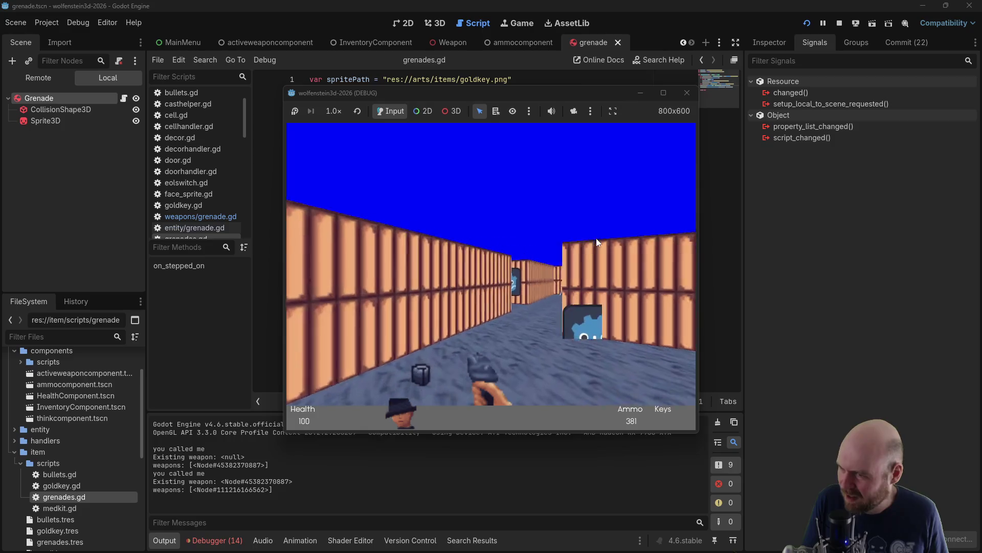
{"action": "left_click", "coordinate": [597, 238]}
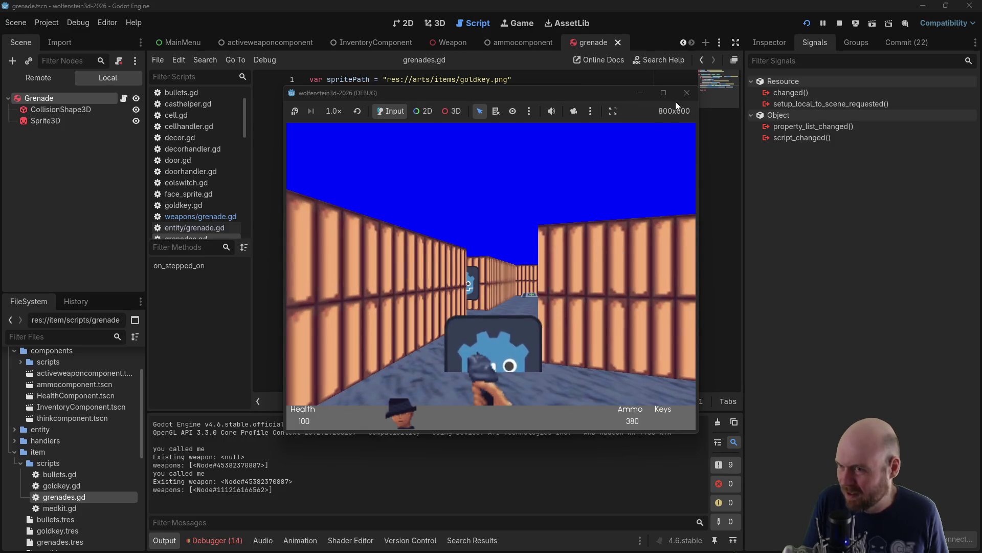
Reach the corridor's end wall and throw grenades at it, the door and the approaching enemy
{"action": "key", "text": "Up"}
{"action": "left_click", "coordinate": [444, 279]}
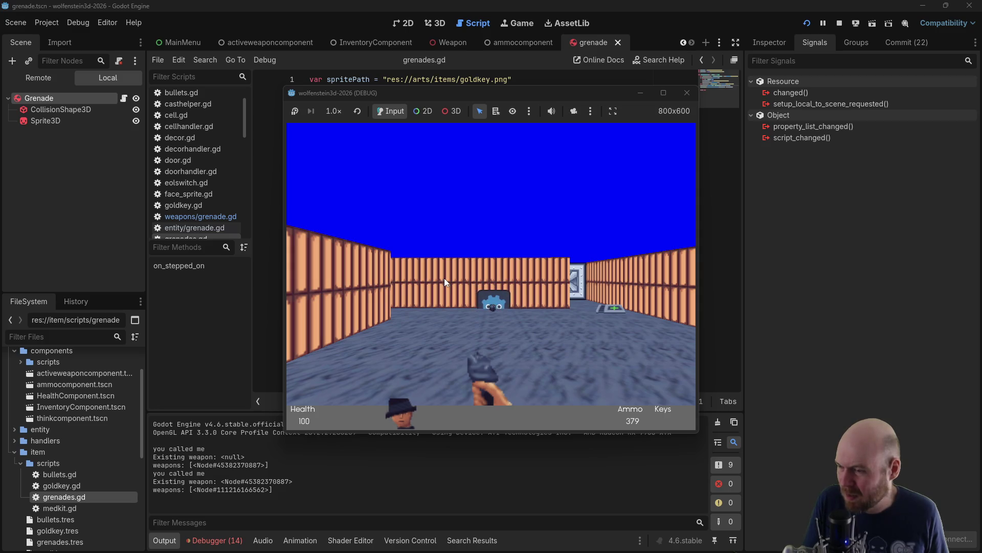
{"action": "key", "text": "Right"}
{"action": "left_click", "coordinate": [444, 278]}
{"action": "key", "text": "Left"}
{"action": "left_click", "coordinate": [444, 278]}
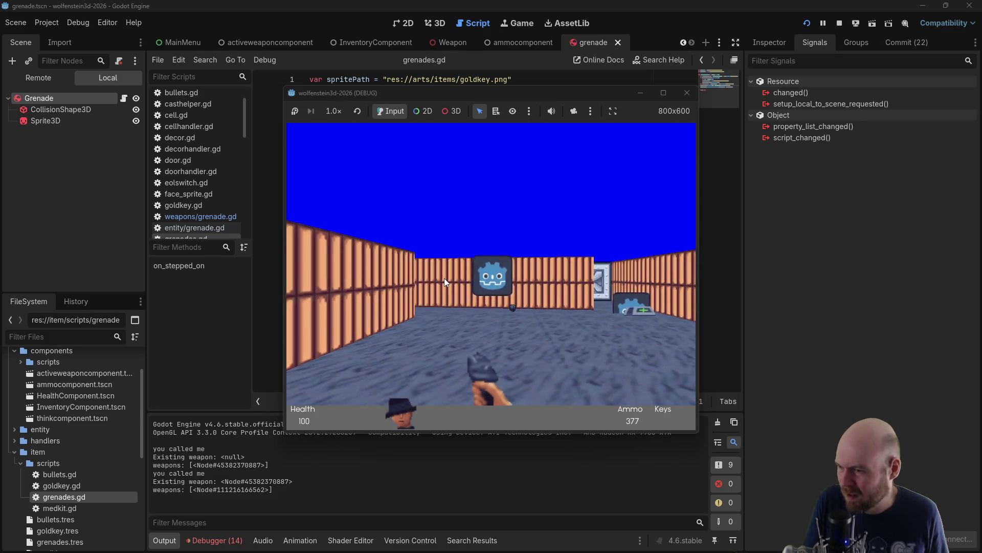
{"action": "left_click", "coordinate": [444, 278]}
{"action": "left_click", "coordinate": [444, 278]}
{"action": "left_click", "coordinate": [443, 277]}
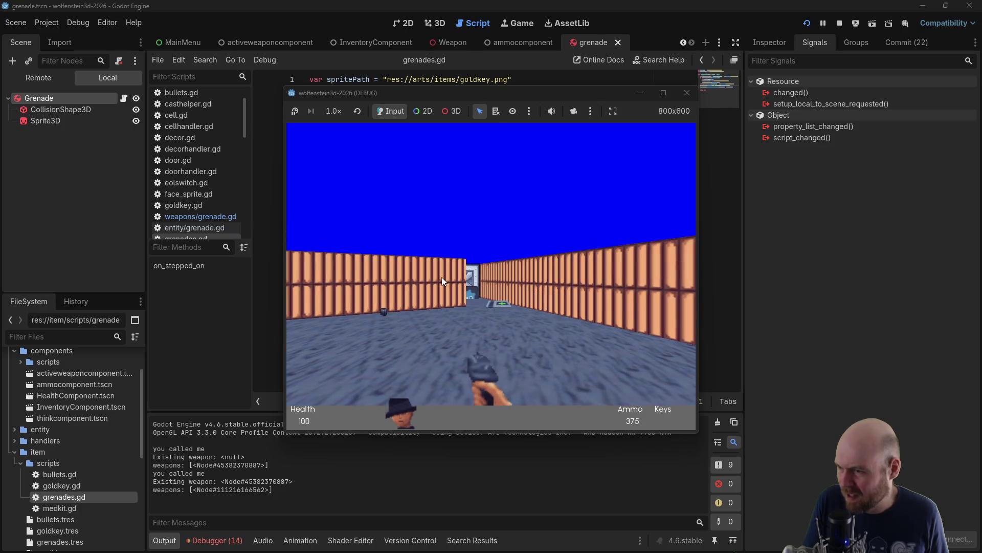
Throw a last grenade down the corridor, walk forward, then close the game with ammo at 373
{"action": "key", "text": "Right"}
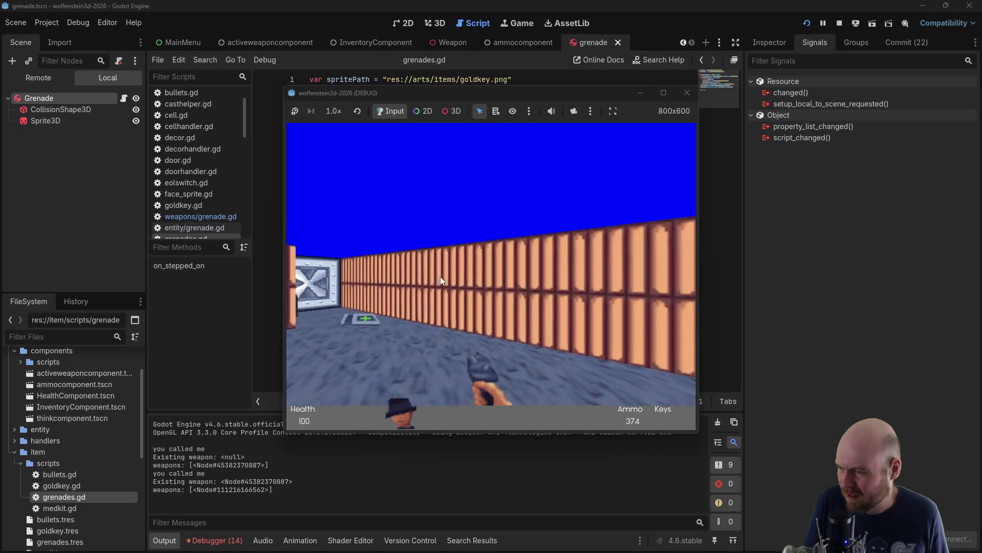
{"action": "key", "text": "Left"}
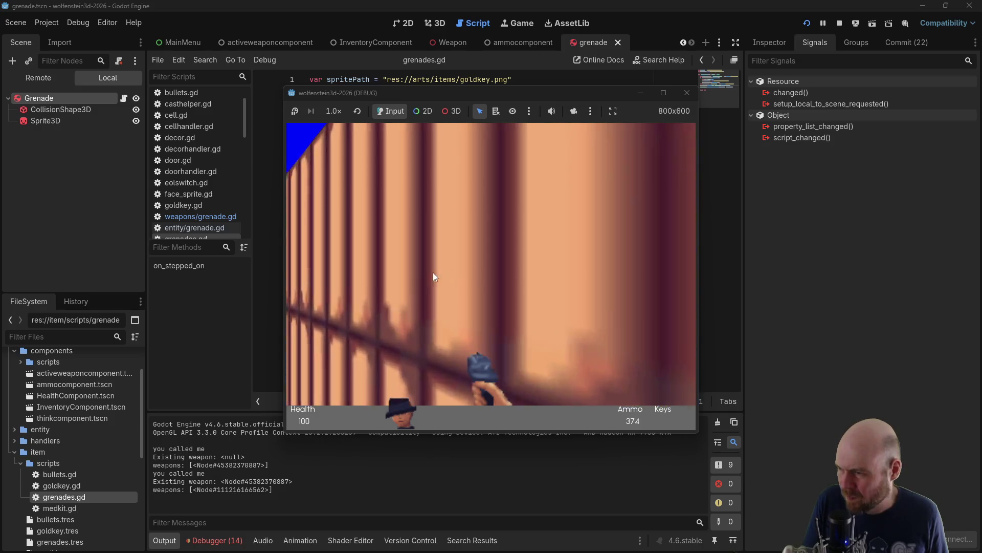
{"action": "key", "text": "Left"}
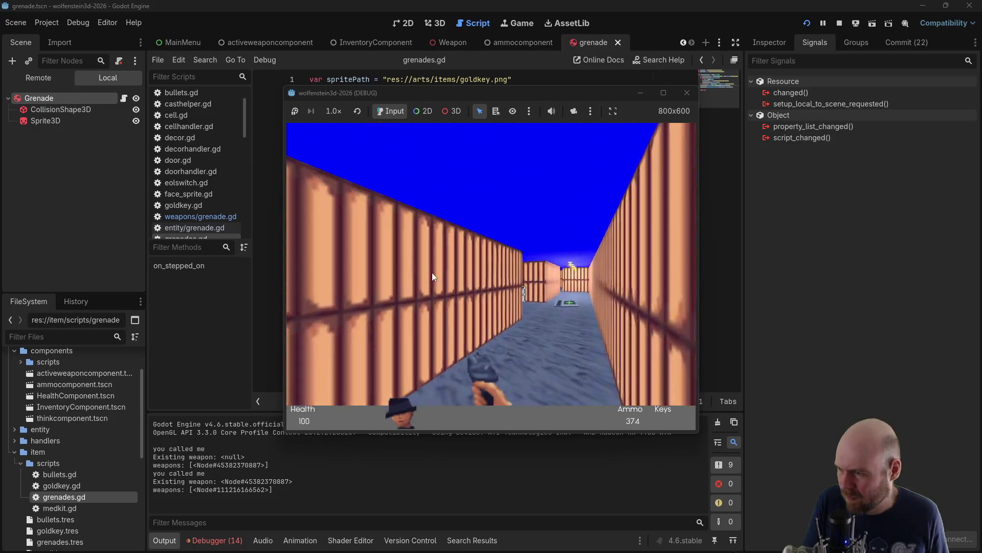
{"action": "key", "text": "ctrl"}
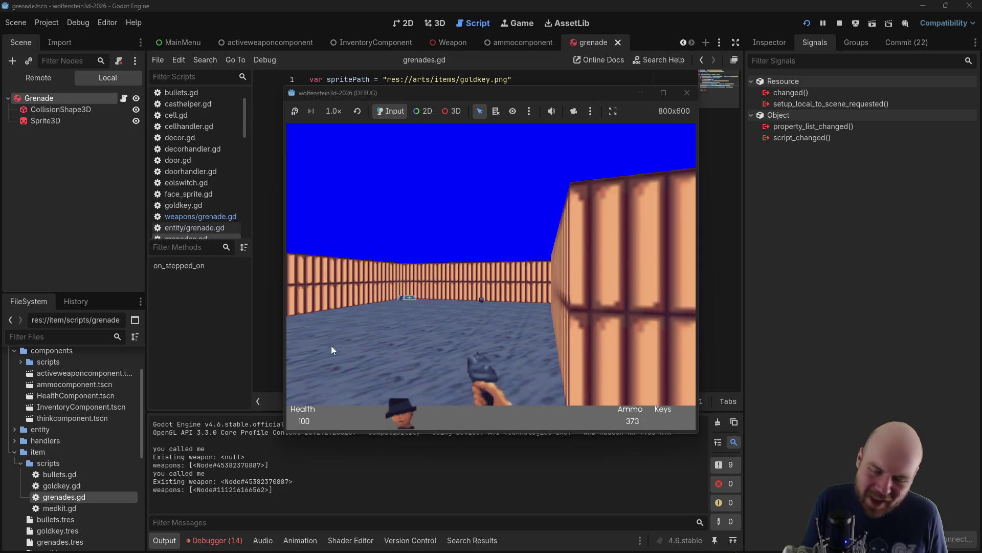
{"action": "key", "text": "Up"}
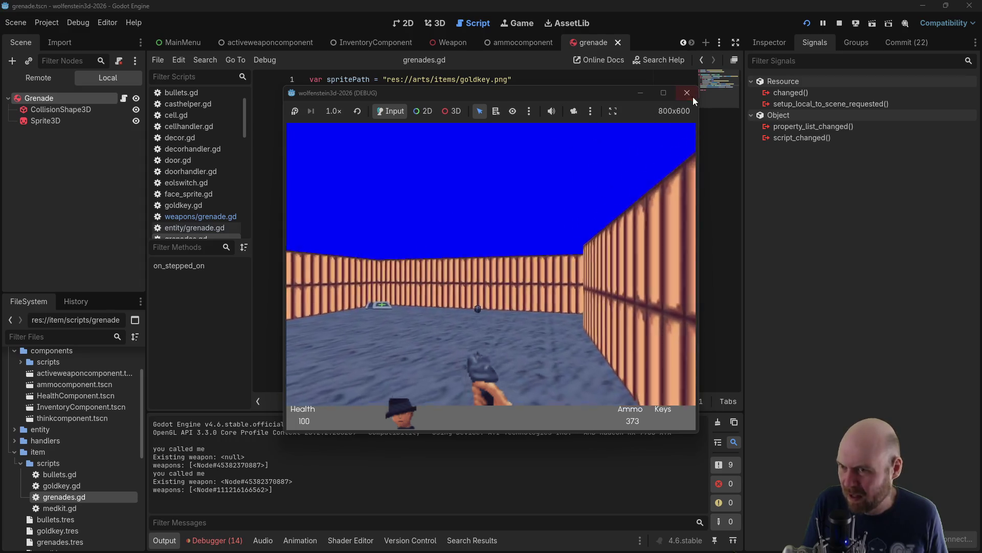
{"action": "left_click", "coordinate": [693, 95]}
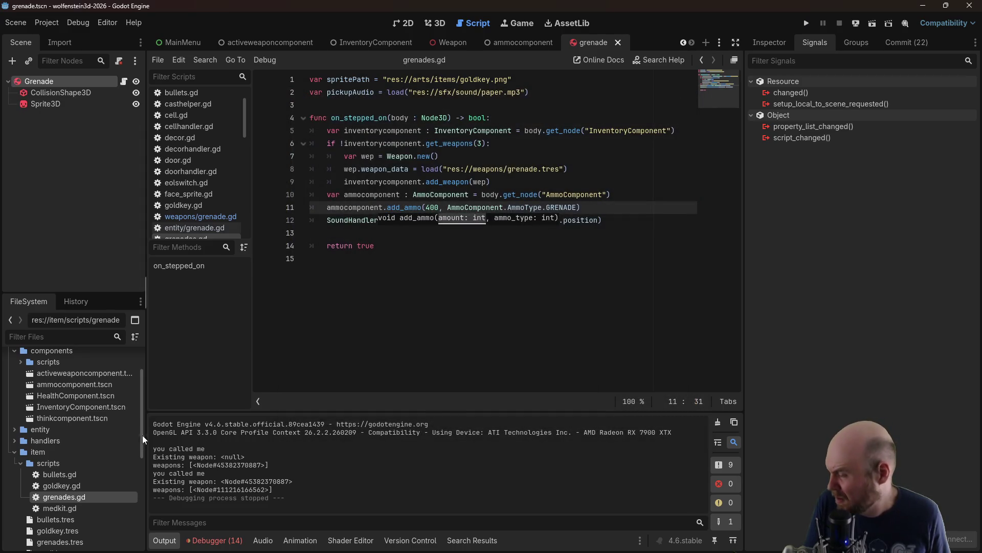
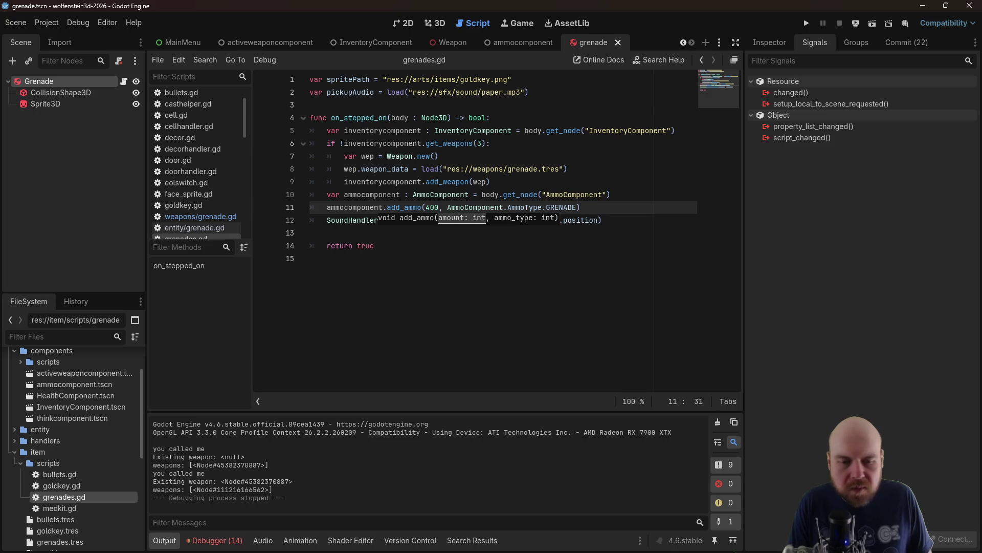
Check the Grenade node's signals, then switch back to the browser with the tween search
{"action": "left_click", "coordinate": [62, 82]}
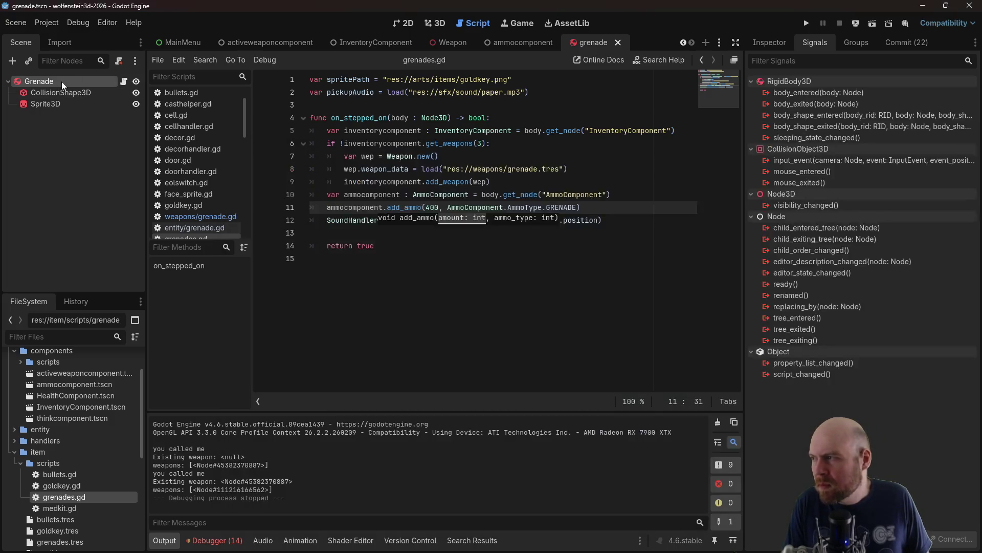
{"action": "double_click", "coordinate": [21, 82]}
{"action": "key", "text": "alt+Tab"}
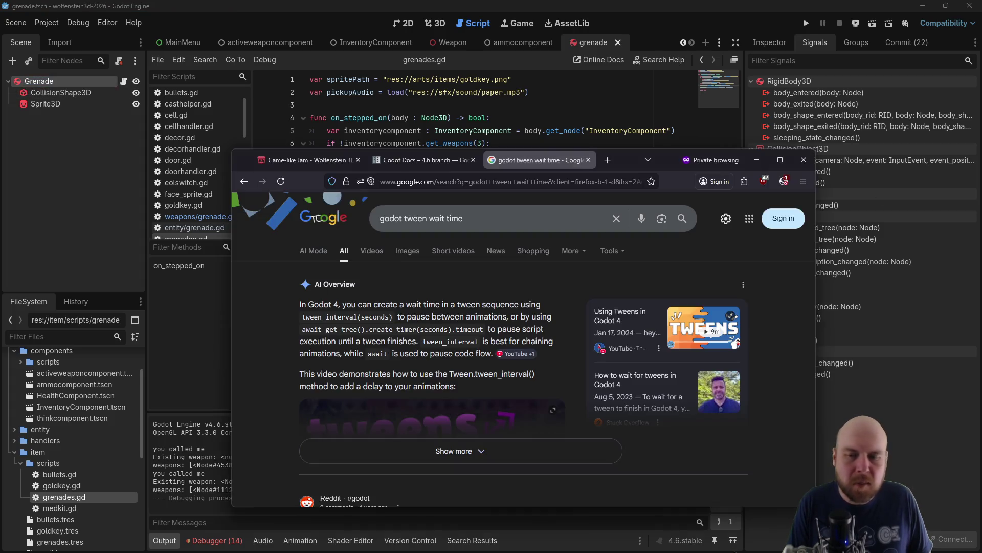
Search Google for 'godot rigidbody3d going through walls'
{"action": "left_click", "coordinate": [492, 218]}
{"action": "type", "text": "godot rigid"}
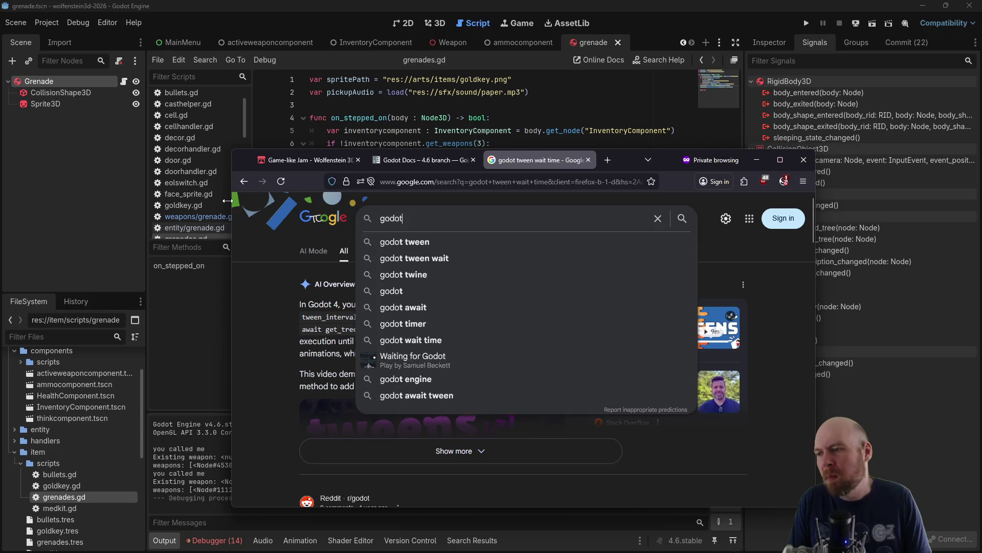
{"action": "key", "text": "BackSpace"}
{"action": "type", "text": "gidbody3d going through"}
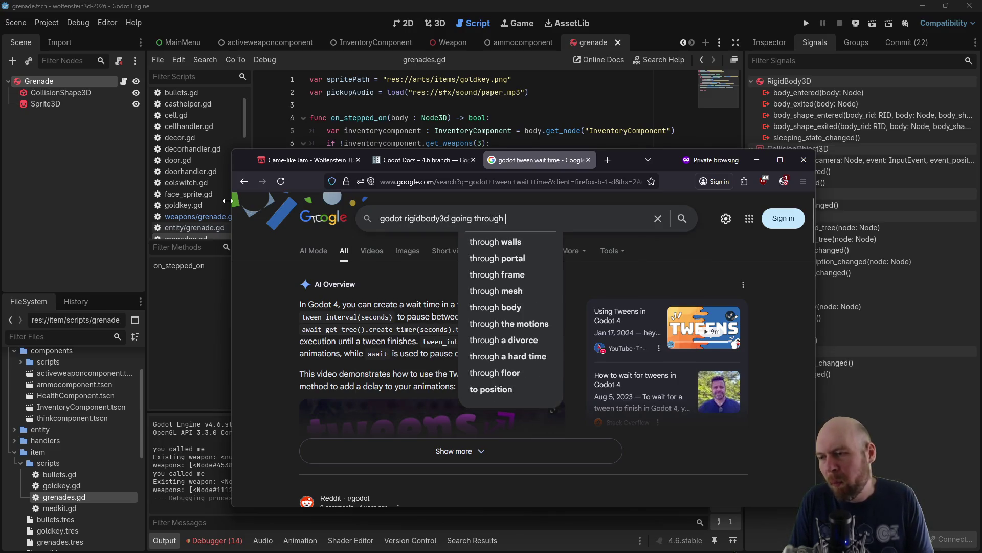
{"action": "type", "text": " walls"}
{"action": "key", "text": "Return"}
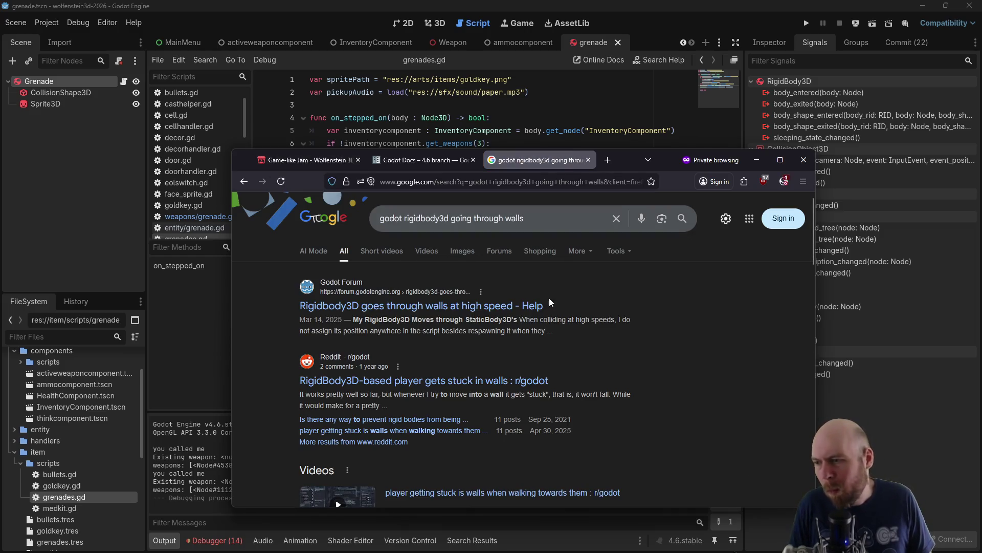
Read the Godot Forum thread on fast RigidBody3D tunnelling, then return to Godot
{"action": "left_click", "coordinate": [506, 307]}
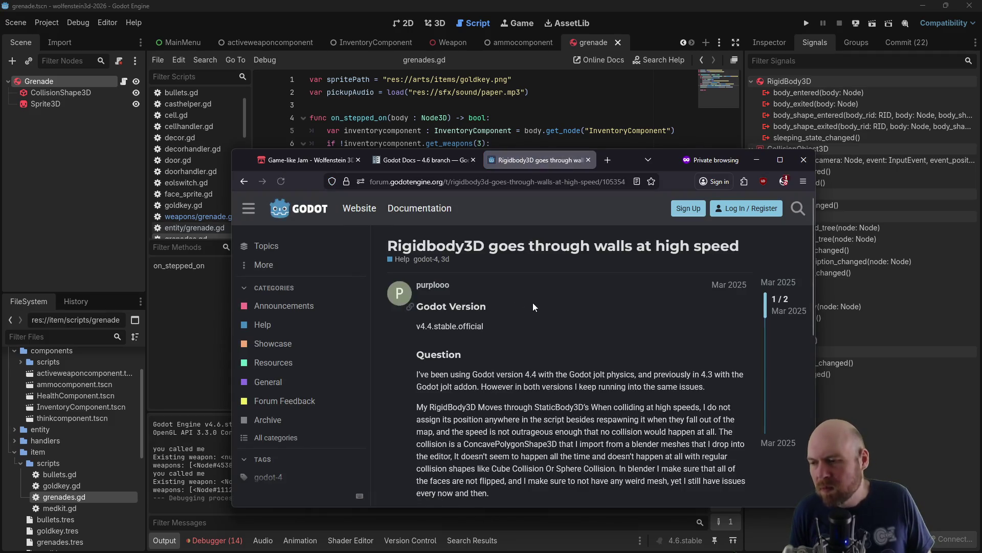
{"action": "scroll", "coordinate": [533, 303], "scroll_direction": "down", "scroll_amount": 6}
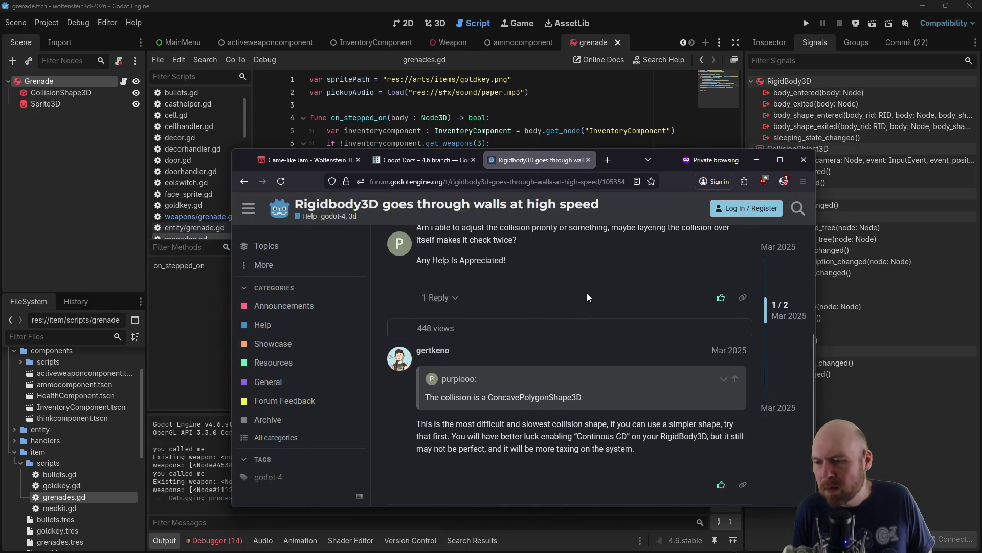
{"action": "scroll", "coordinate": [597, 300], "scroll_direction": "down", "scroll_amount": 2}
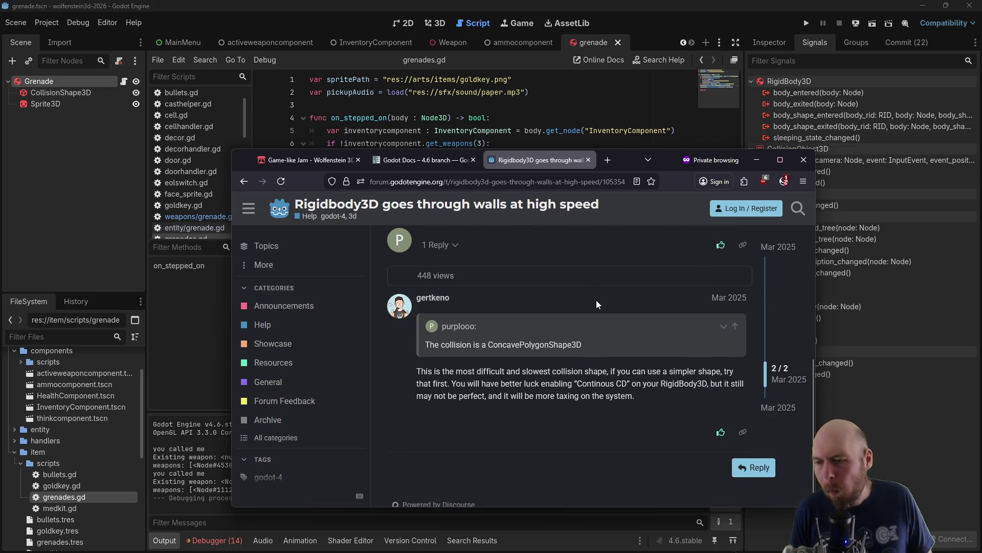
{"action": "scroll", "coordinate": [606, 277], "scroll_direction": "down", "scroll_amount": 1}
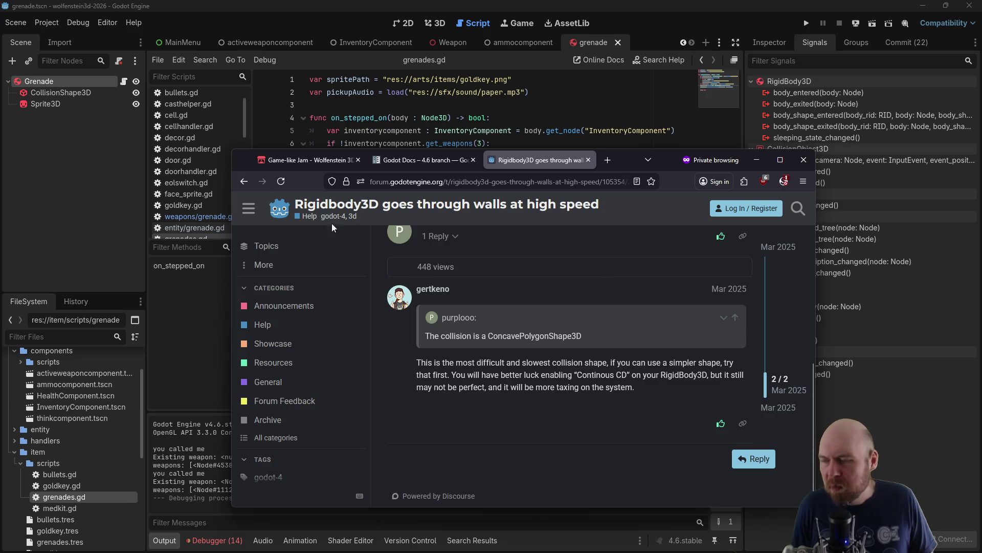
{"action": "left_click", "coordinate": [282, 65]}
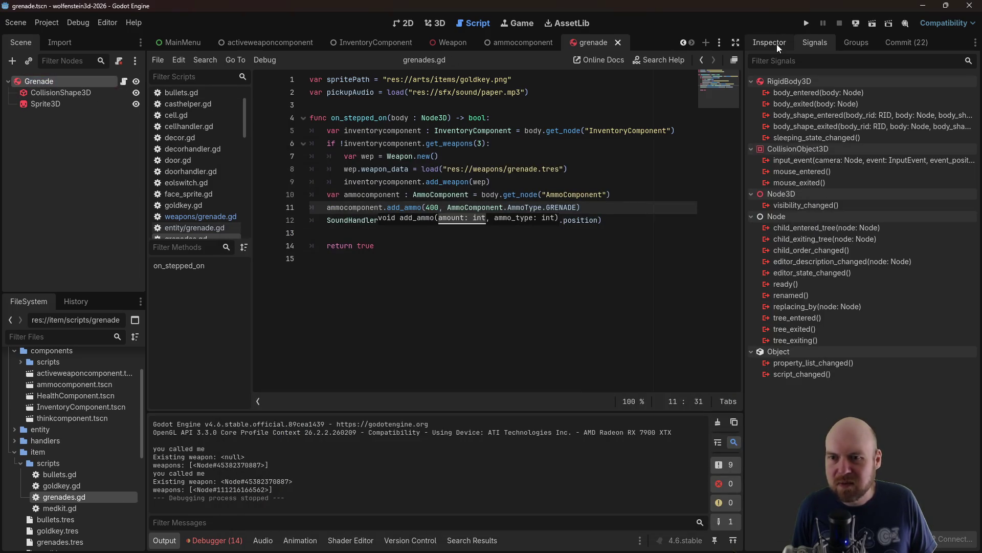
Inspect CollisionShape3D's SphereShape3D, reviewing its 0.1 m Radius and Margin in the Inspector
{"action": "left_click", "coordinate": [773, 44]}
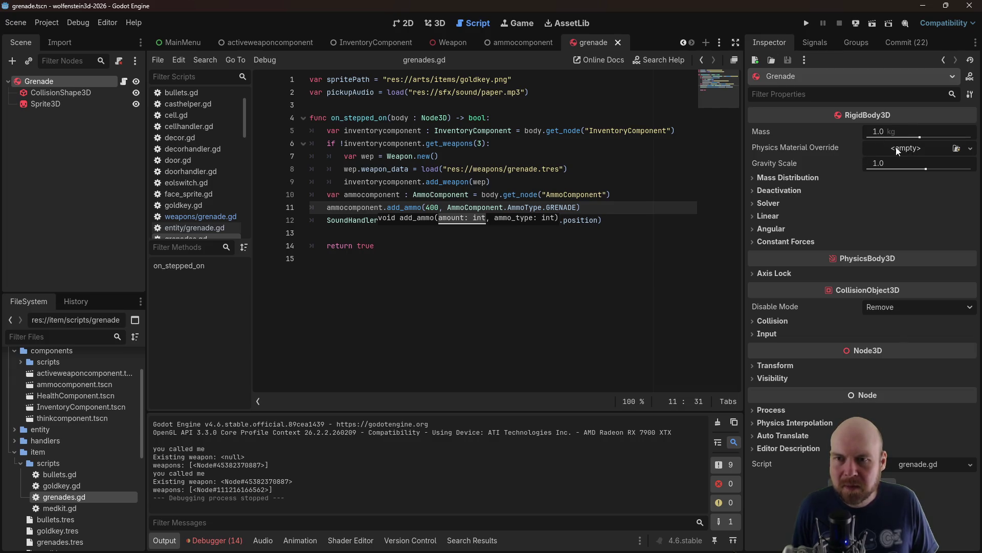
{"action": "left_click", "coordinate": [47, 104]}
{"action": "left_click", "coordinate": [53, 93]}
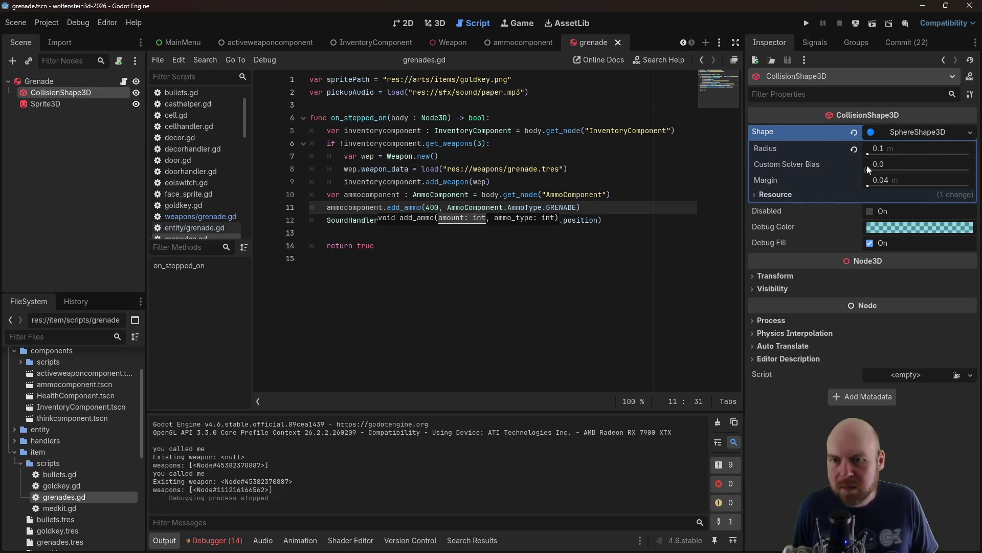
{"action": "mouse_move", "coordinate": [794, 166]}
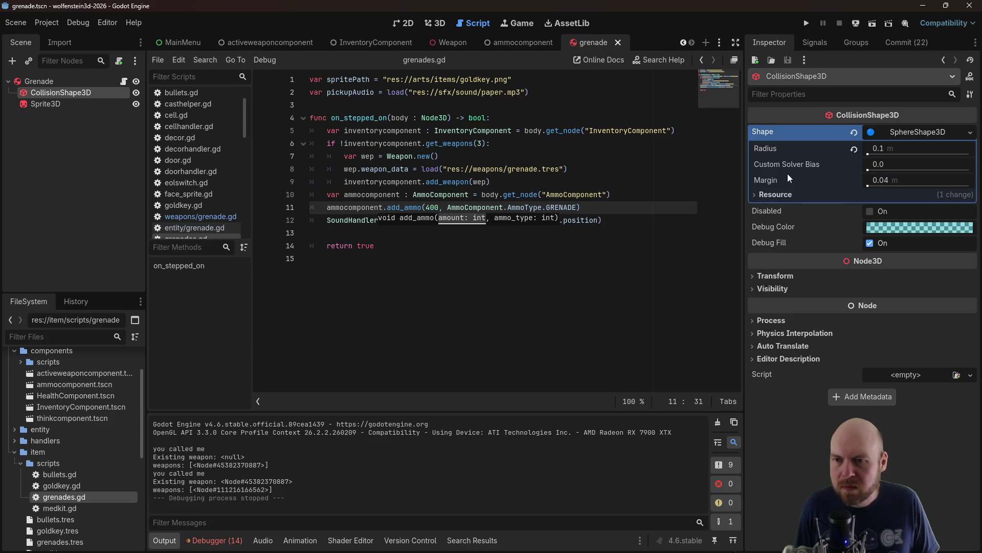
{"action": "left_click", "coordinate": [768, 195]}
{"action": "left_click", "coordinate": [768, 195]}
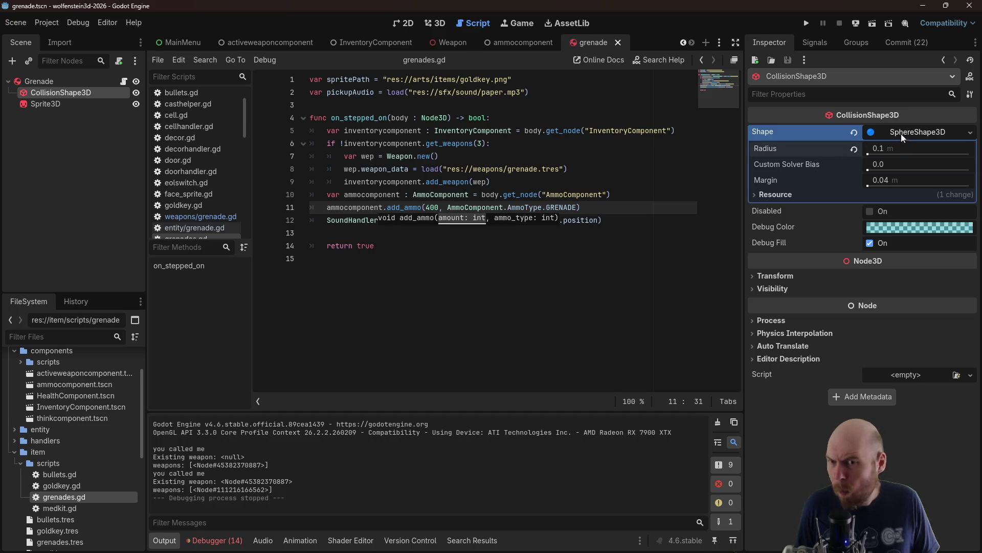
{"action": "left_click", "coordinate": [929, 133]}
{"action": "left_click", "coordinate": [930, 133]}
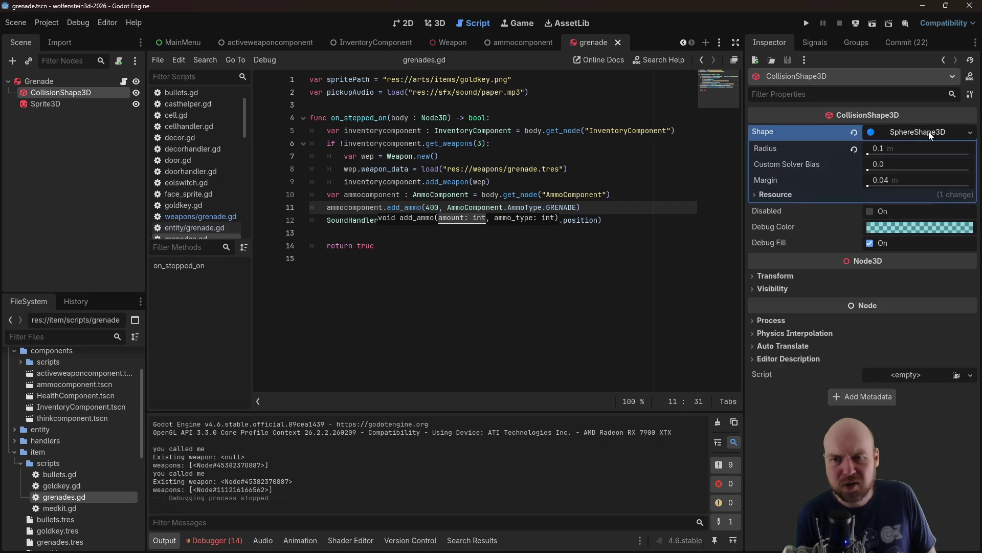
{"action": "left_click", "coordinate": [928, 132]}
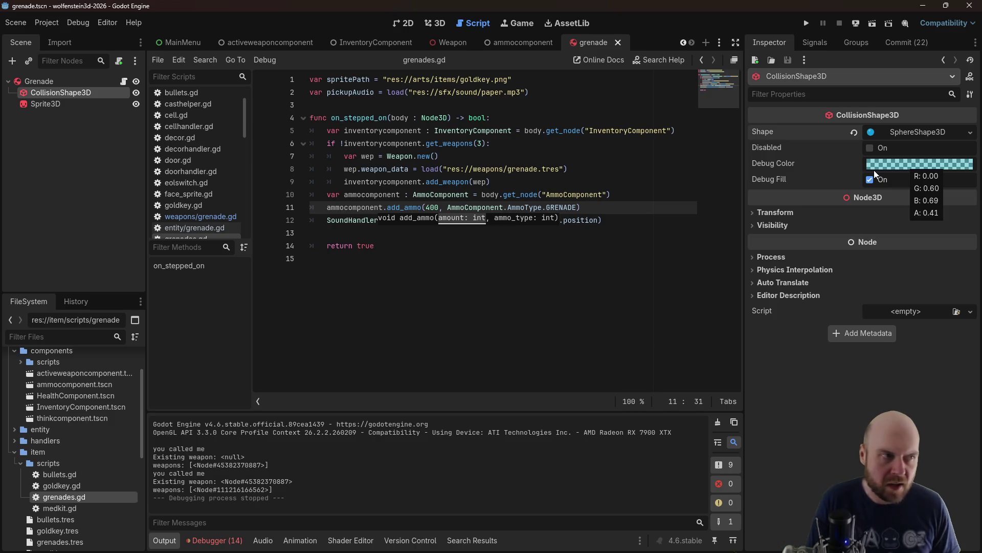
Dismiss the script hint and select the Grenade rigid body in the Scene tree
{"action": "left_click", "coordinate": [420, 224]}
{"action": "left_click", "coordinate": [482, 230]}
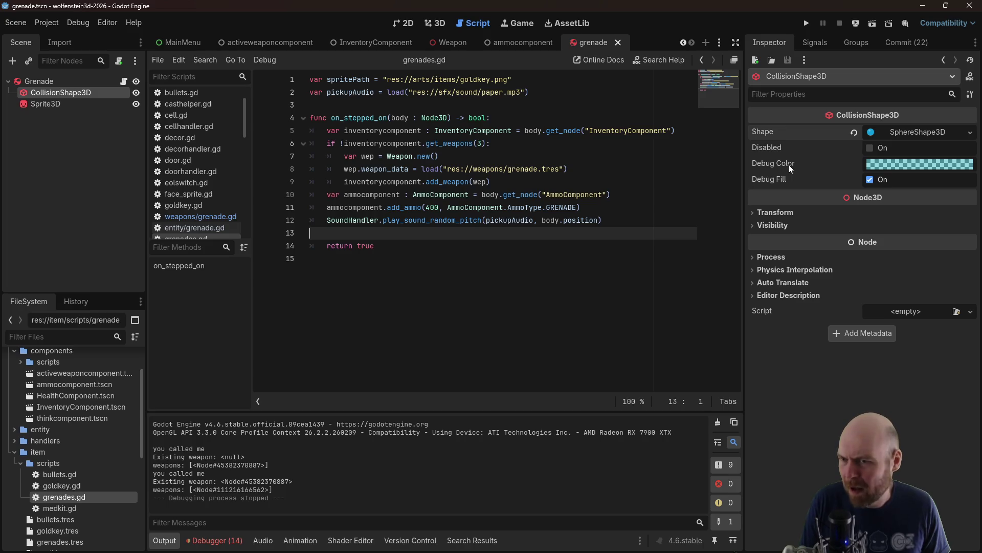
{"action": "left_click", "coordinate": [46, 104]}
{"action": "left_click", "coordinate": [57, 92]}
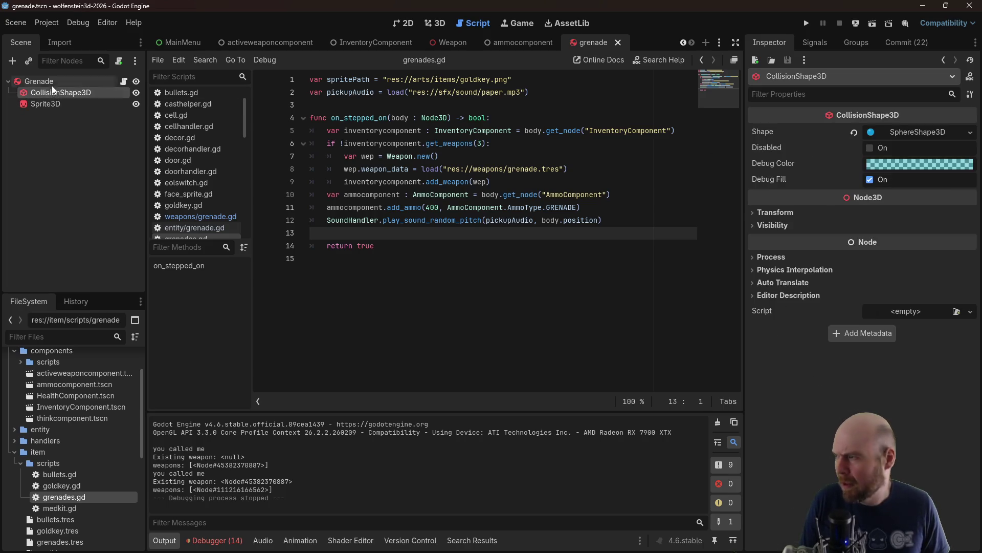
{"action": "left_click", "coordinate": [53, 83]}
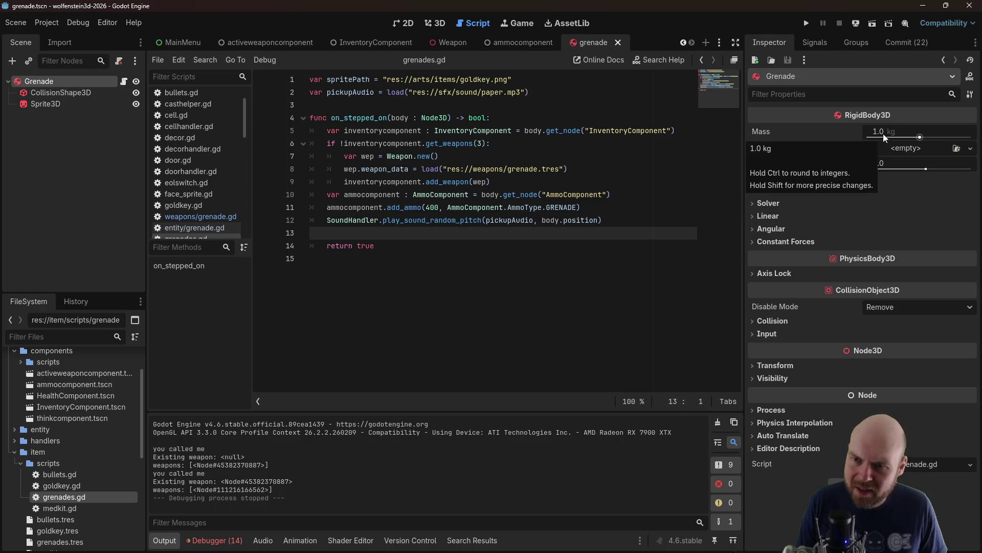
Enable Continuous CD under the Grenade's Solver settings and run the game
{"action": "left_click", "coordinate": [757, 179]}
{"action": "left_click", "coordinate": [758, 179]}
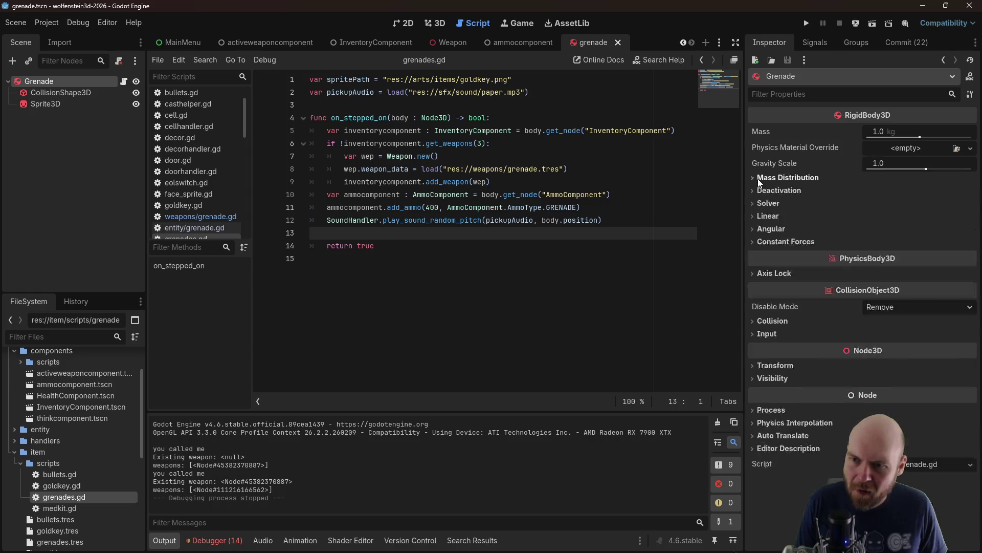
{"action": "left_click", "coordinate": [758, 190]}
{"action": "left_click", "coordinate": [759, 191]}
{"action": "left_click", "coordinate": [759, 203]}
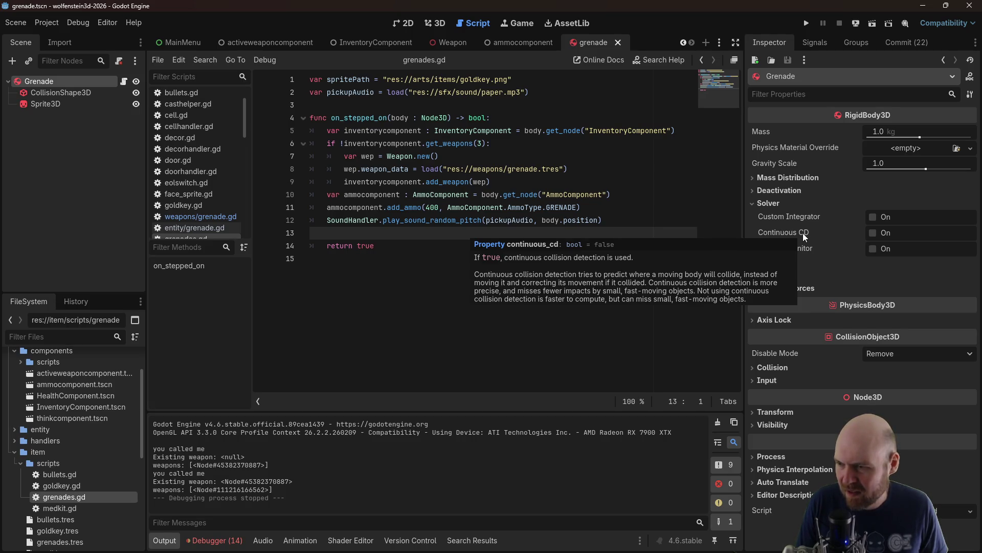
{"action": "left_click", "coordinate": [873, 233]}
{"action": "left_click", "coordinate": [806, 26]}
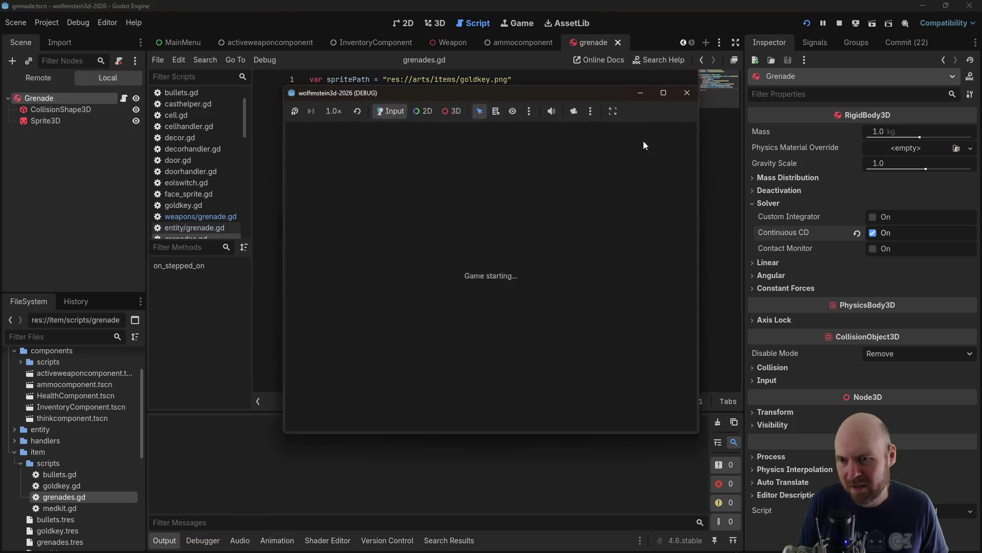
Move through the level, throwing the first few grenades down the corridor
{"action": "key", "text": "Left"}
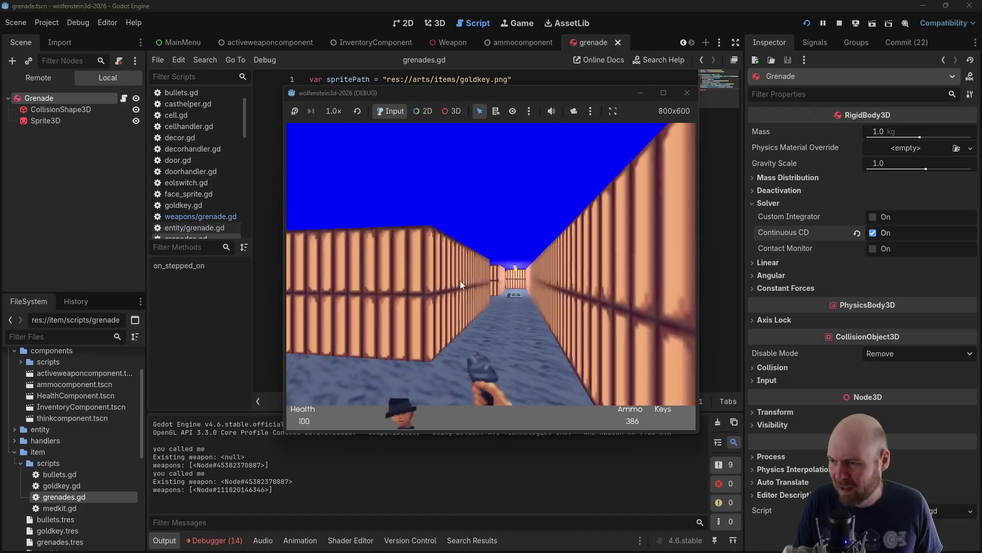
{"action": "left_click", "coordinate": [458, 281]}
{"action": "key", "text": "Right"}
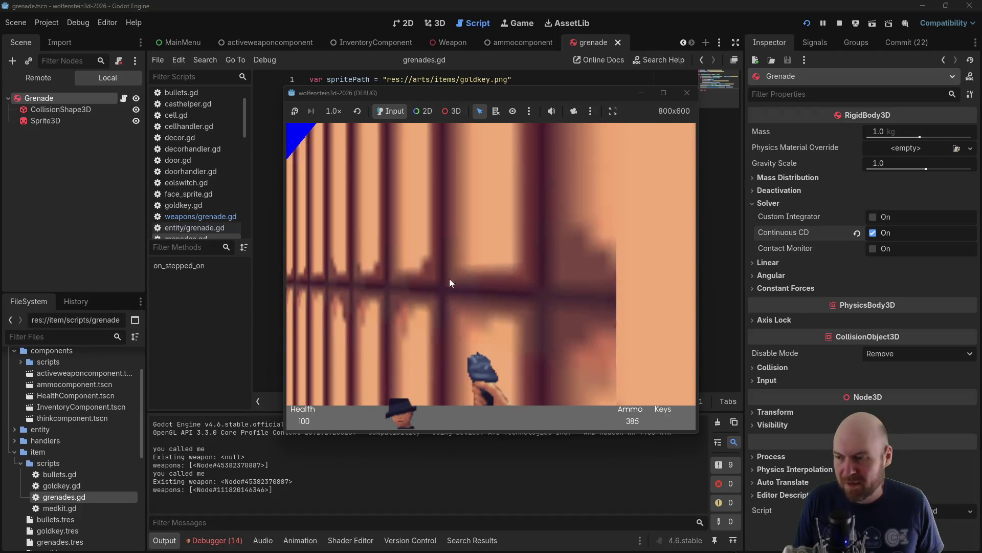
{"action": "key", "text": "Up"}
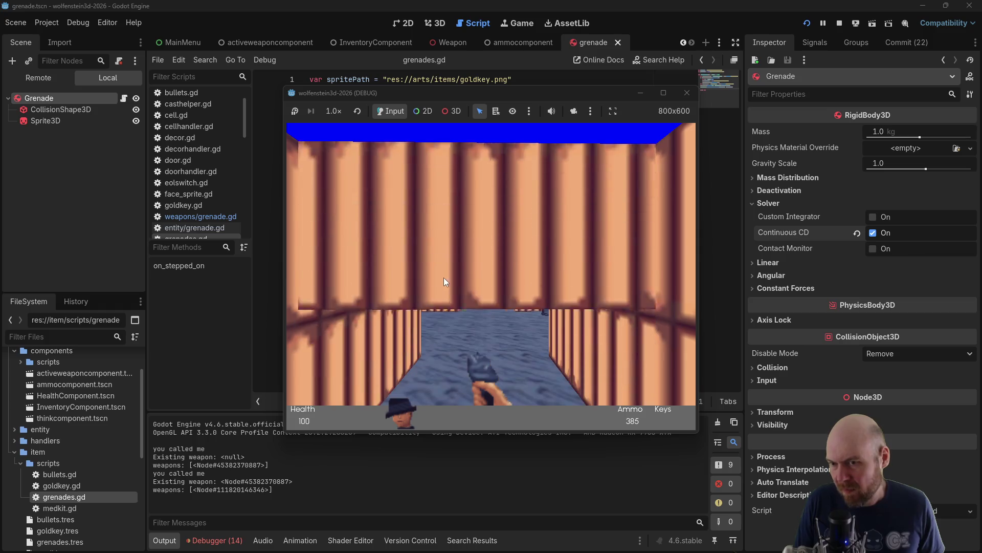
{"action": "key", "text": "Left"}
{"action": "left_click", "coordinate": [441, 277]}
{"action": "left_click", "coordinate": [440, 278]}
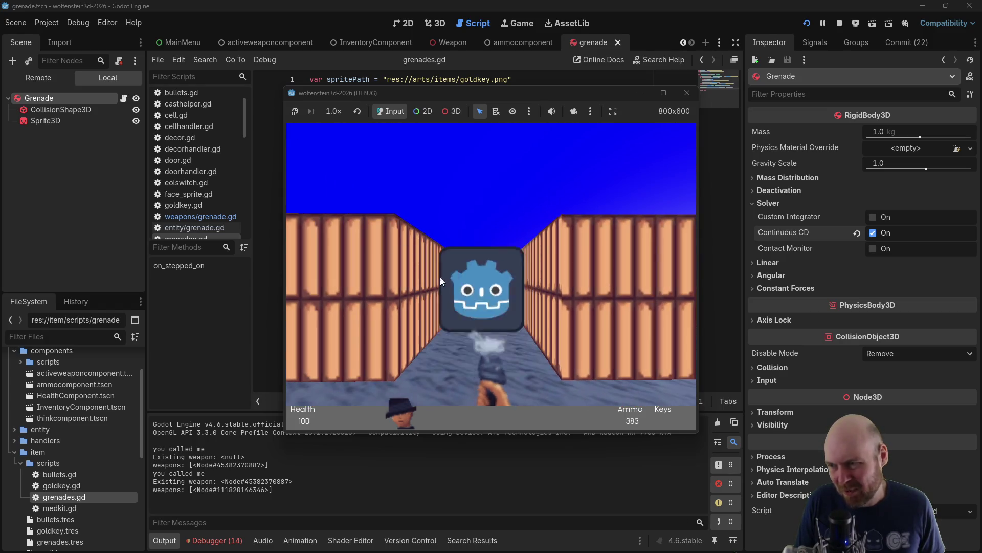
{"action": "key", "text": "Up"}
{"action": "key", "text": "Up"}
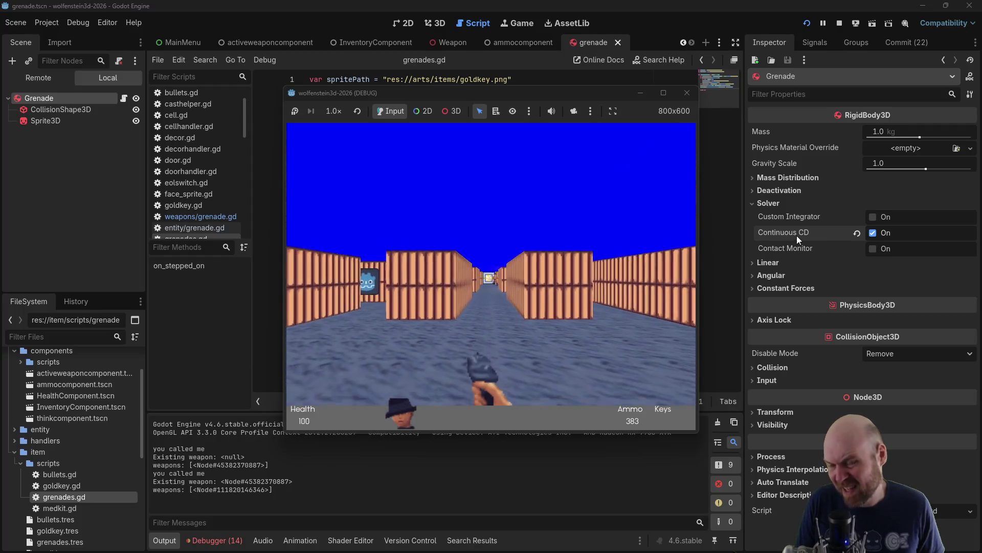
{"action": "key", "text": "Left"}
{"action": "key", "text": "Right"}
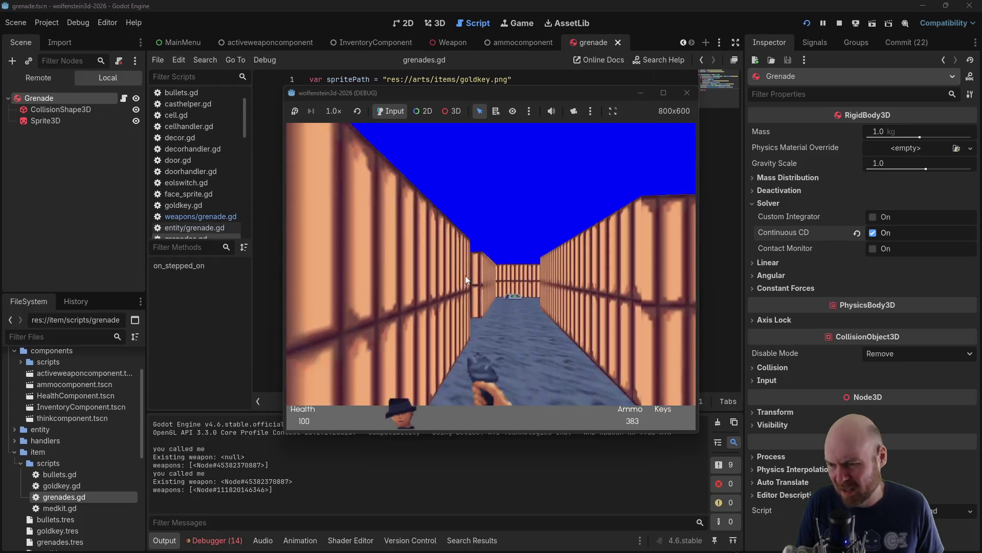
{"action": "left_click", "coordinate": [464, 275]}
{"action": "key", "text": "Left"}
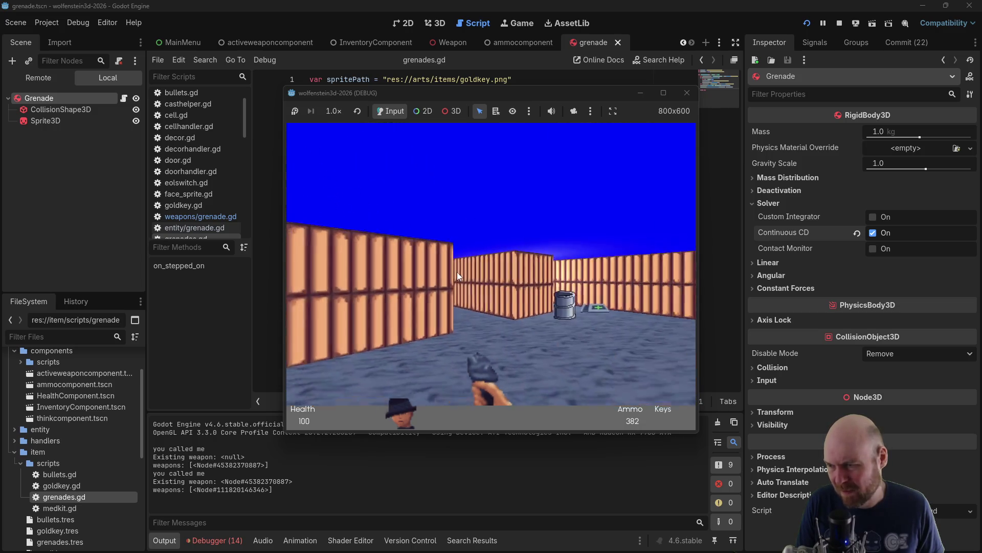
{"action": "left_click", "coordinate": [456, 271]}
{"action": "key", "text": "Left"}
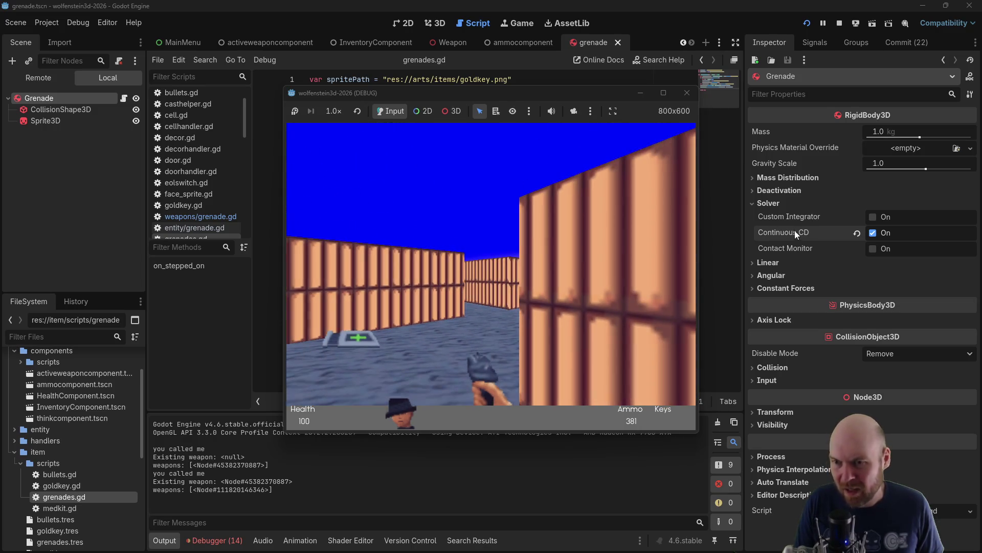
Fire a rapid volley at the wall and down the corridor until ammo reaches 365, then stop
{"action": "left_click", "coordinate": [514, 244]}
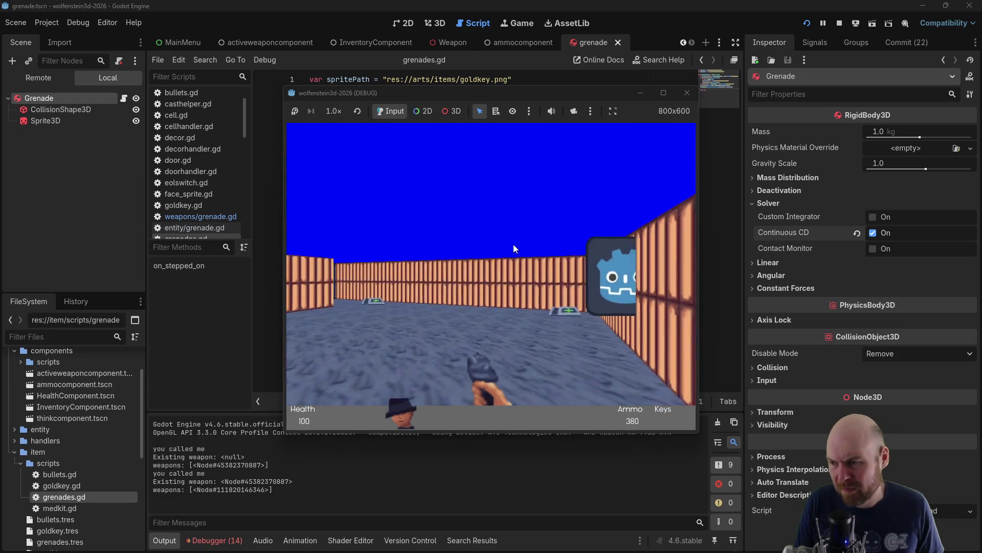
{"action": "left_click", "coordinate": [513, 244]}
{"action": "left_click", "coordinate": [513, 245]}
{"action": "key", "text": "Left"}
{"action": "left_click", "coordinate": [512, 244]}
{"action": "left_click", "coordinate": [513, 244]}
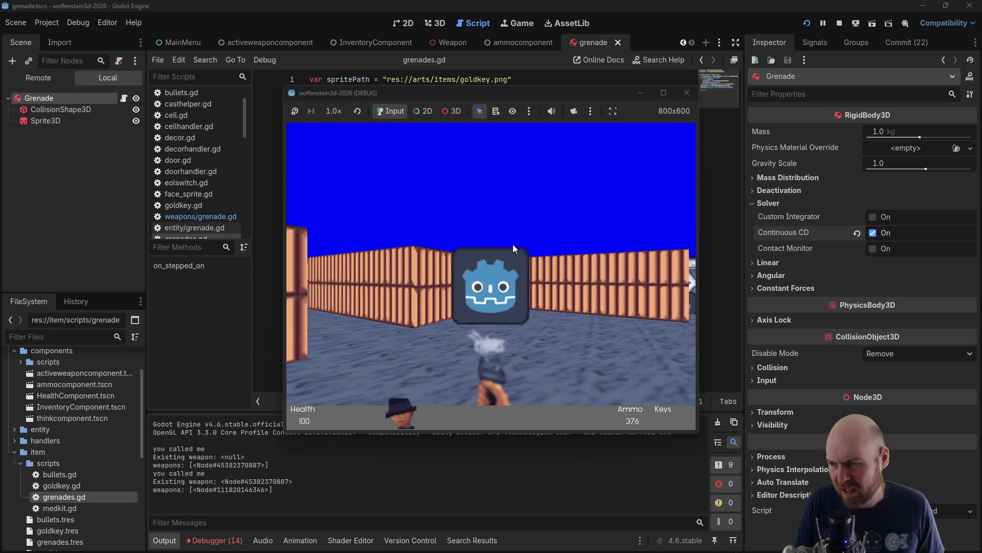
{"action": "left_click", "coordinate": [491, 302]}
{"action": "left_click", "coordinate": [478, 327]}
{"action": "left_click", "coordinate": [482, 306]}
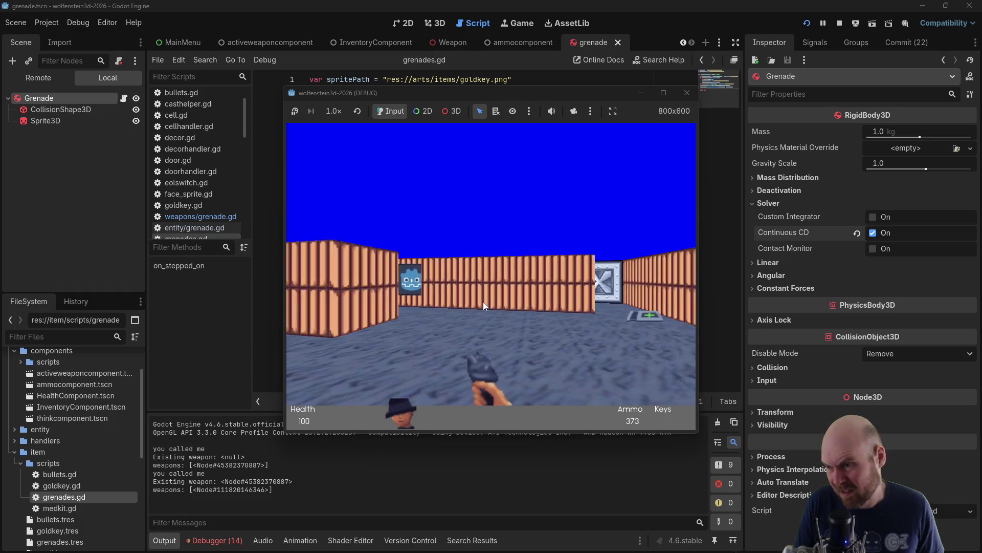
{"action": "left_click", "coordinate": [483, 302]}
{"action": "left_click", "coordinate": [483, 301]}
{"action": "left_click", "coordinate": [483, 302]}
{"action": "left_click", "coordinate": [483, 302]}
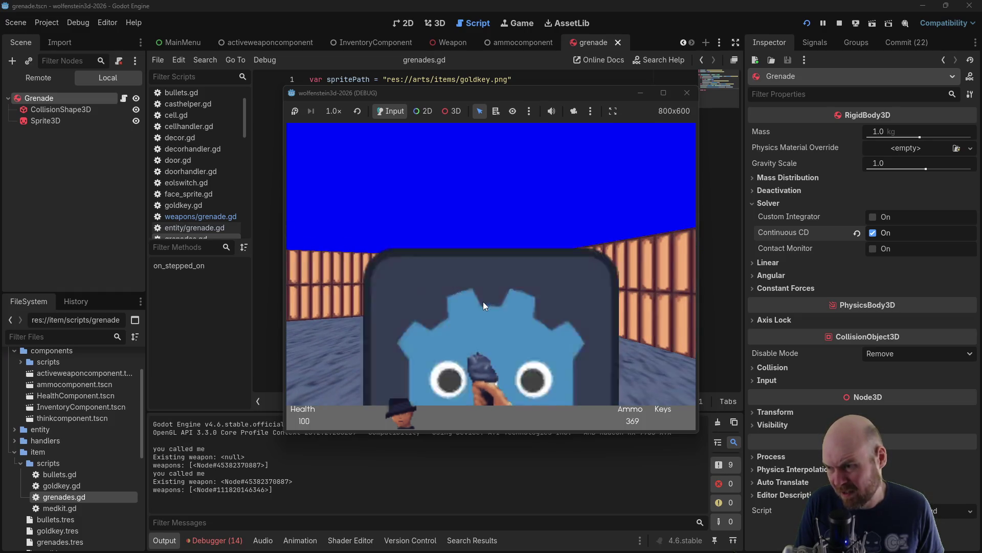
{"action": "left_click", "coordinate": [483, 302]}
{"action": "left_click", "coordinate": [483, 302]}
{"action": "left_click", "coordinate": [483, 302]}
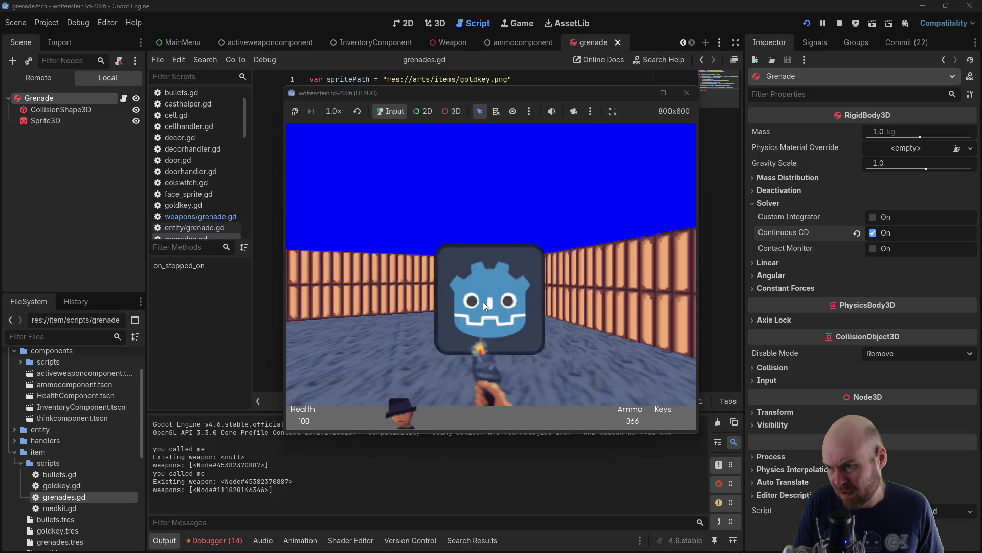
{"action": "left_click", "coordinate": [483, 302]}
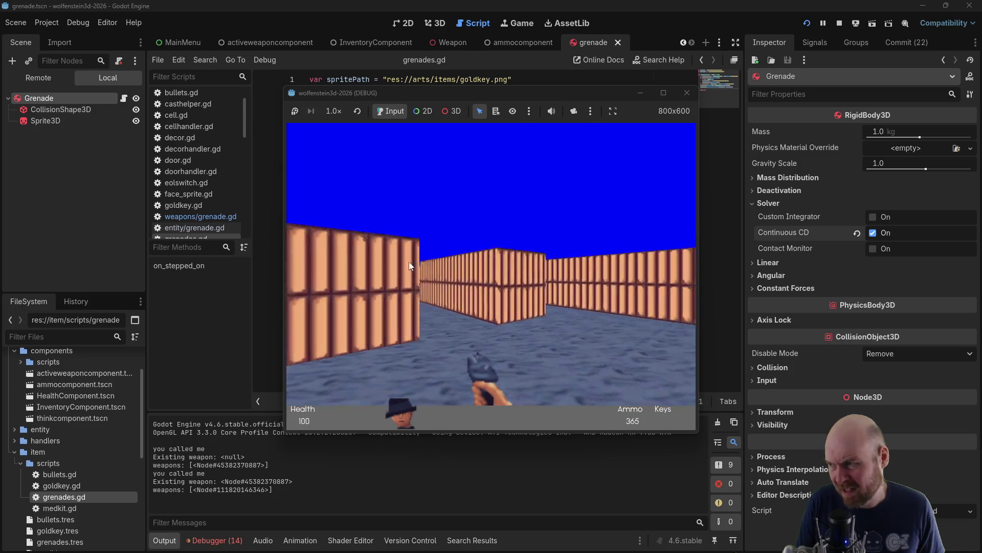
{"action": "left_click", "coordinate": [835, 23]}
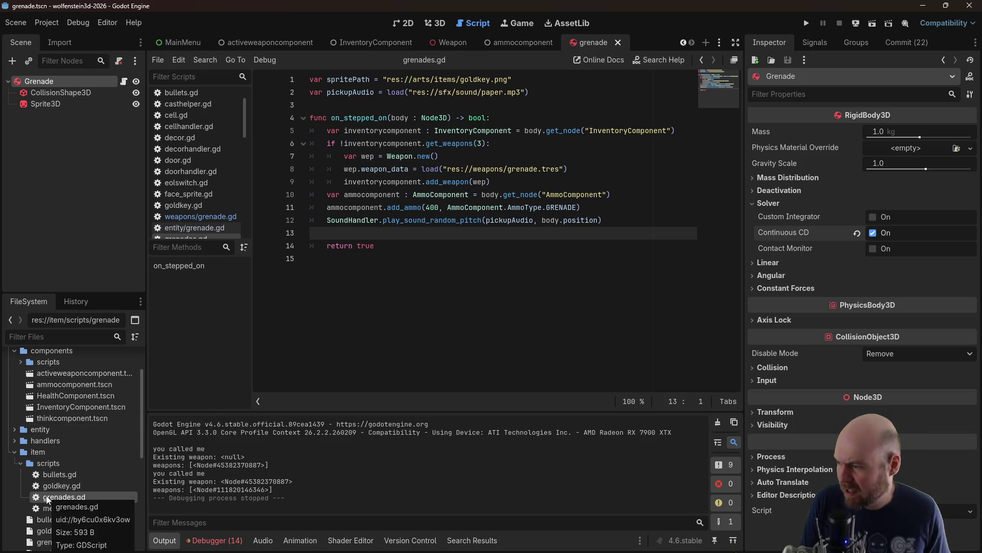
Collapse the item scripts and components folders, then bring up the forum thread in Firefox
{"action": "left_click", "coordinate": [20, 463]}
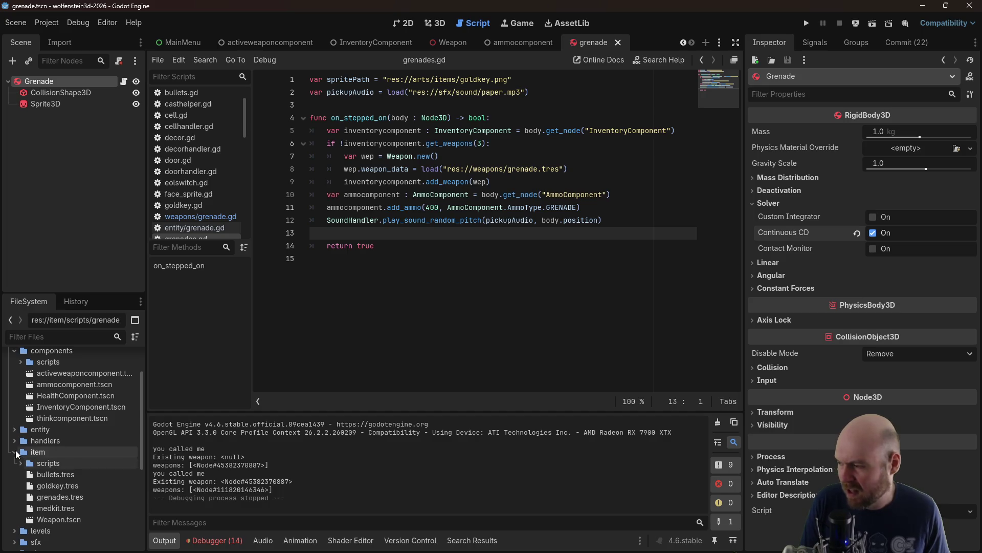
{"action": "scroll", "coordinate": [51, 429], "scroll_direction": "up", "scroll_amount": 3}
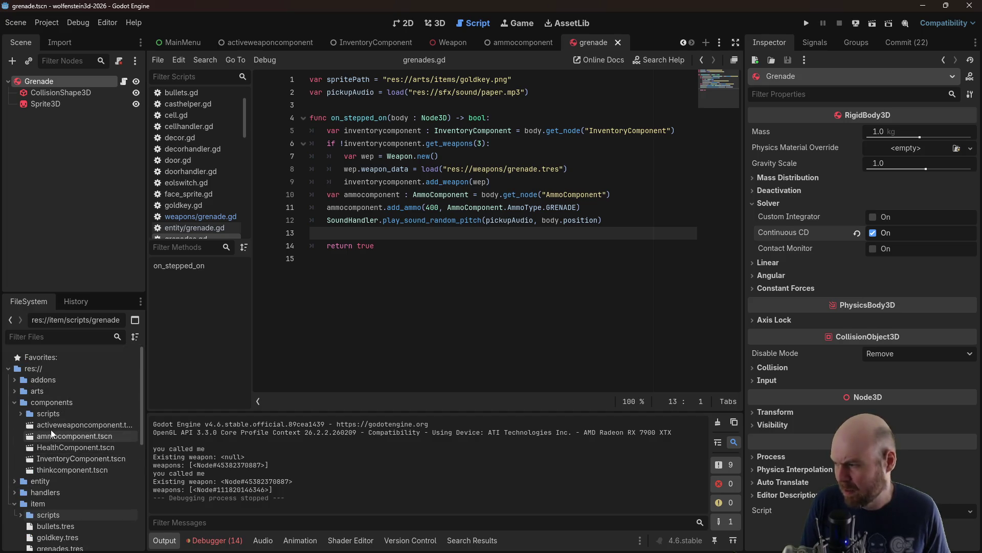
{"action": "left_click", "coordinate": [19, 403]}
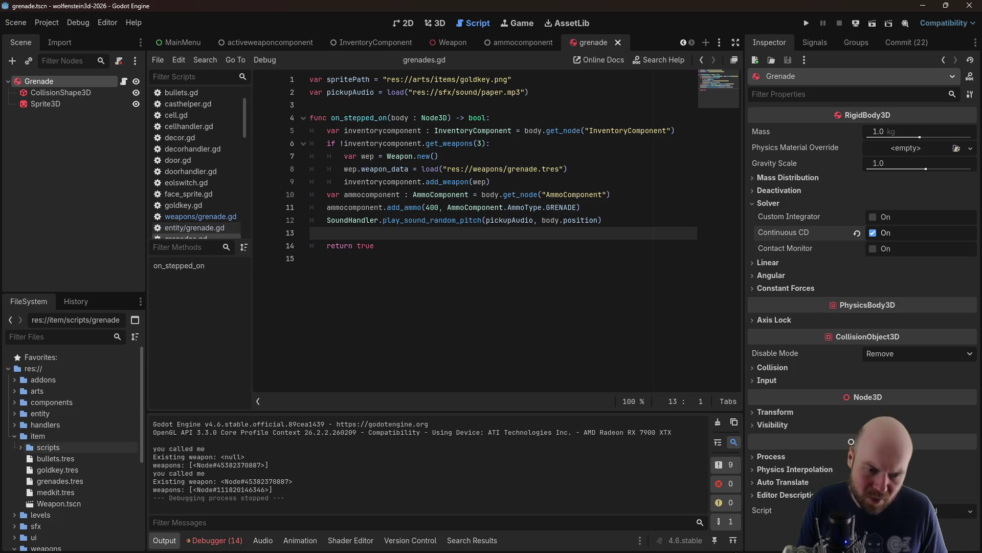
{"action": "key", "text": "alt+Tab"}
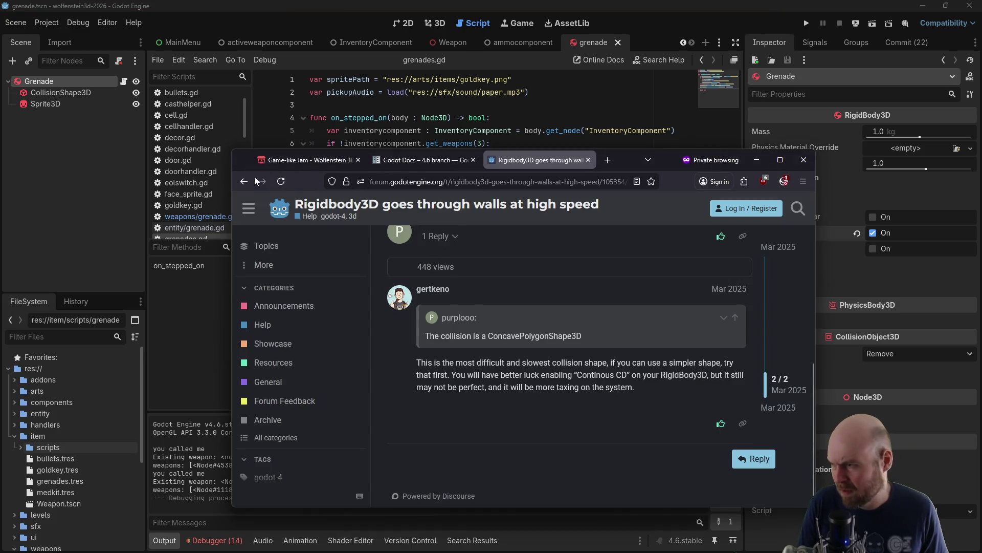
Search 'godot detect collision 3d' and glance at the Reddit result before going back
{"action": "left_click", "coordinate": [399, 180]}
{"action": "type", "text": "godot"}
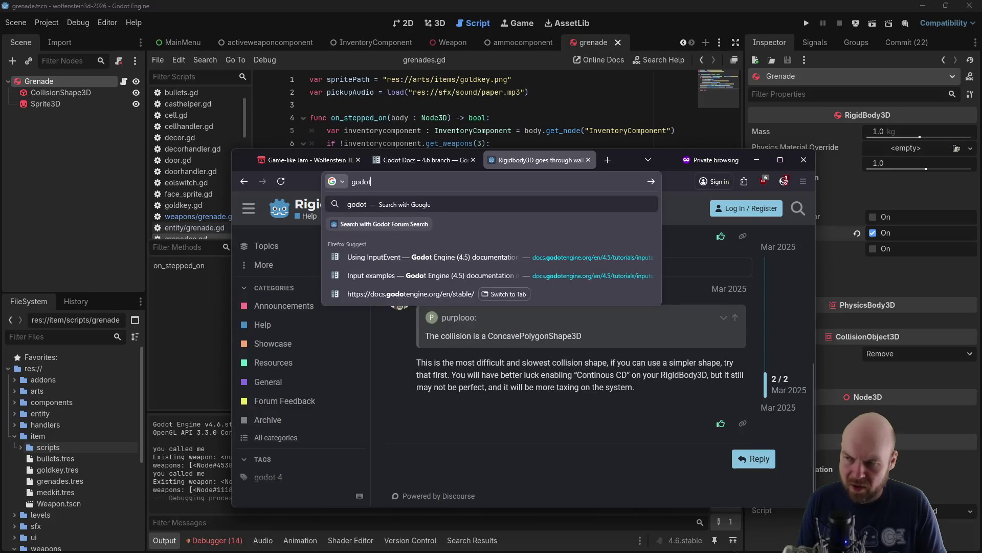
{"action": "type", "text": " detect collision"}
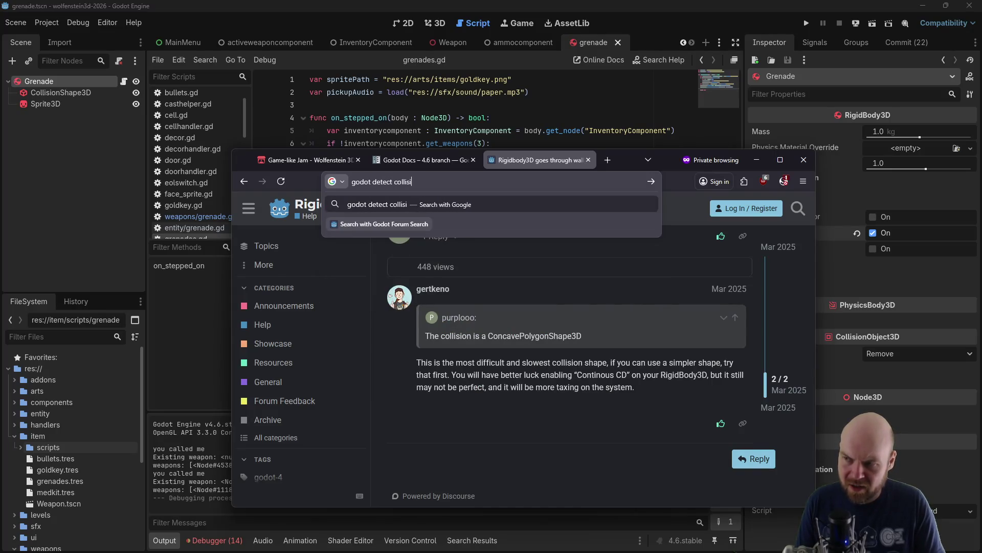
{"action": "key", "text": "Return"}
{"action": "left_click", "coordinate": [514, 217]}
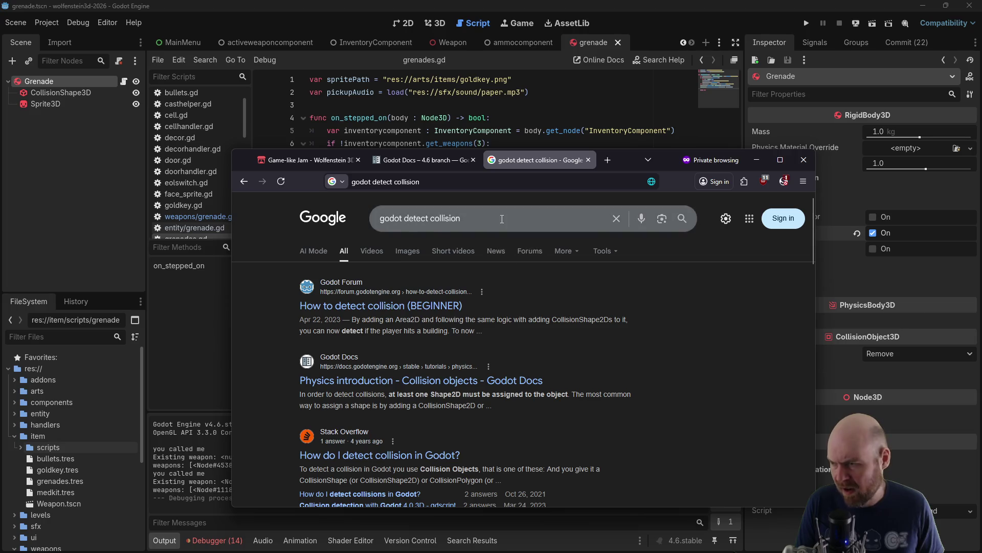
{"action": "type", "text": " 3d"}
{"action": "key", "text": "Return"}
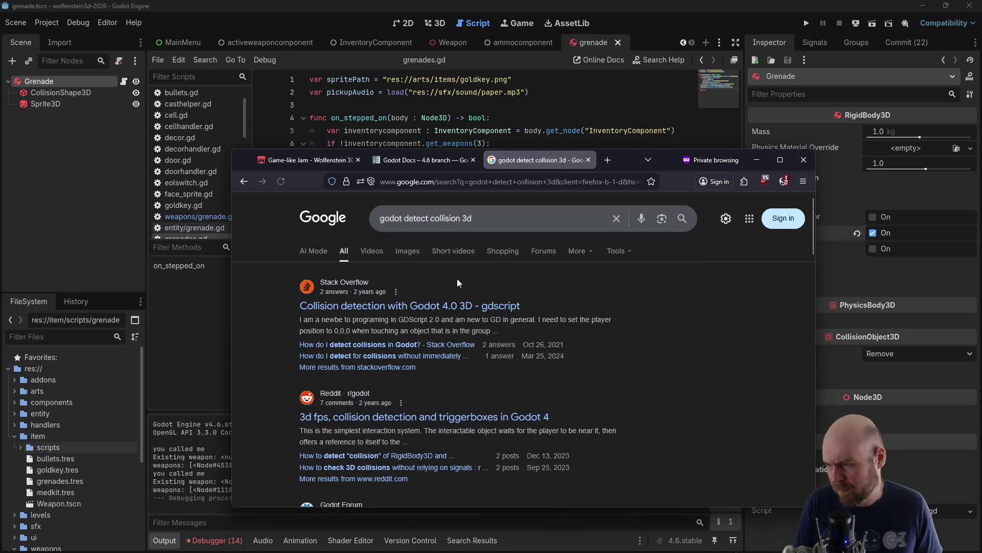
{"action": "left_click", "coordinate": [403, 418]}
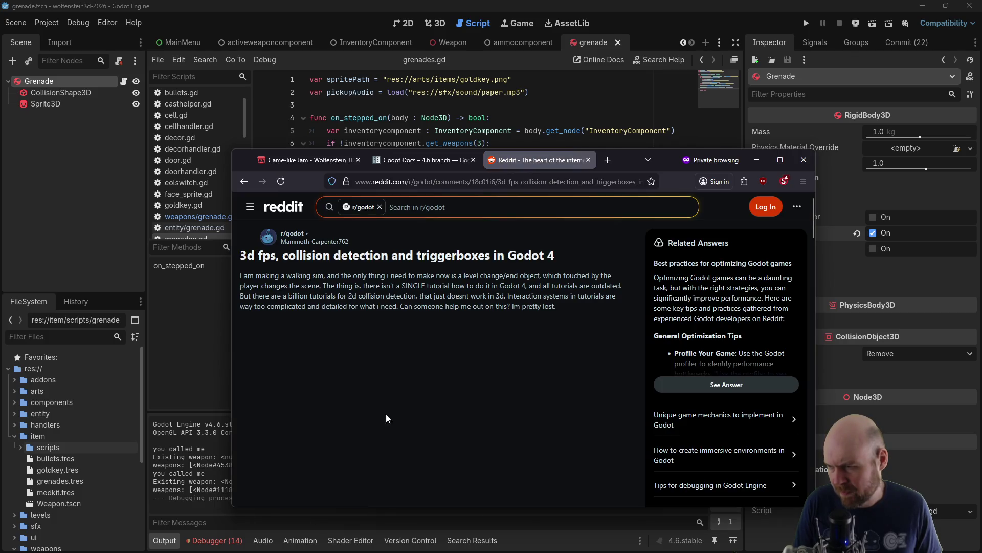
{"action": "left_click", "coordinate": [238, 183]}
Refine the search to 'godot detect collision 3d grenade', then return to Godot
{"action": "left_click", "coordinate": [515, 225]}
{"action": "type", "text": "grenade"}
{"action": "key", "text": "Return"}
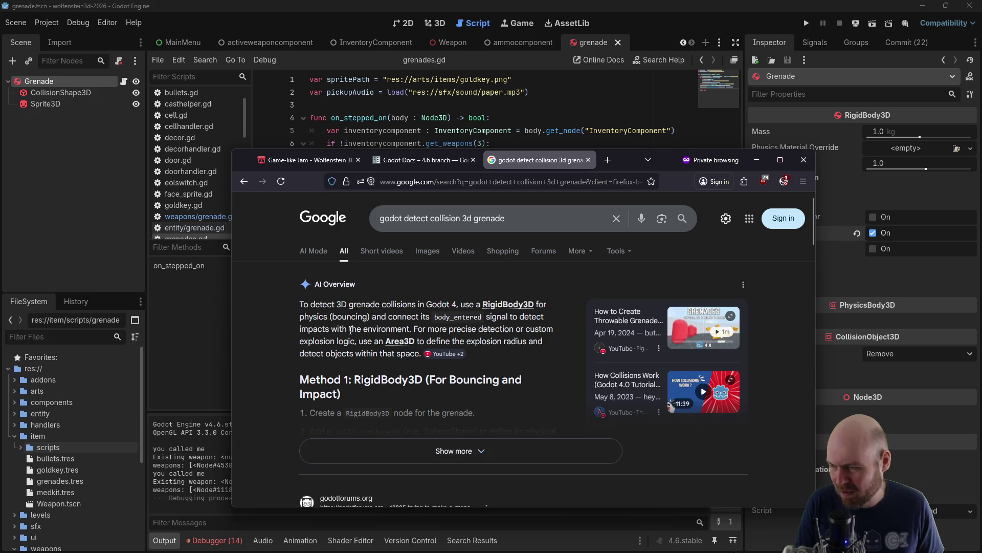
{"action": "left_click", "coordinate": [180, 313]}
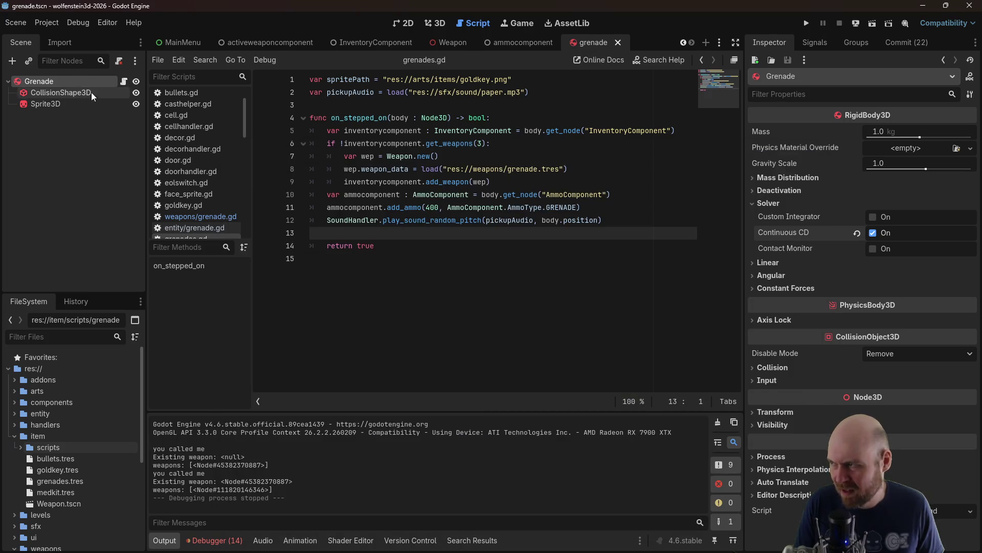
Connect the Grenade's body_entered signal to a new _on_body_entered method
{"action": "left_click", "coordinate": [91, 93]}
{"action": "left_click", "coordinate": [803, 41]}
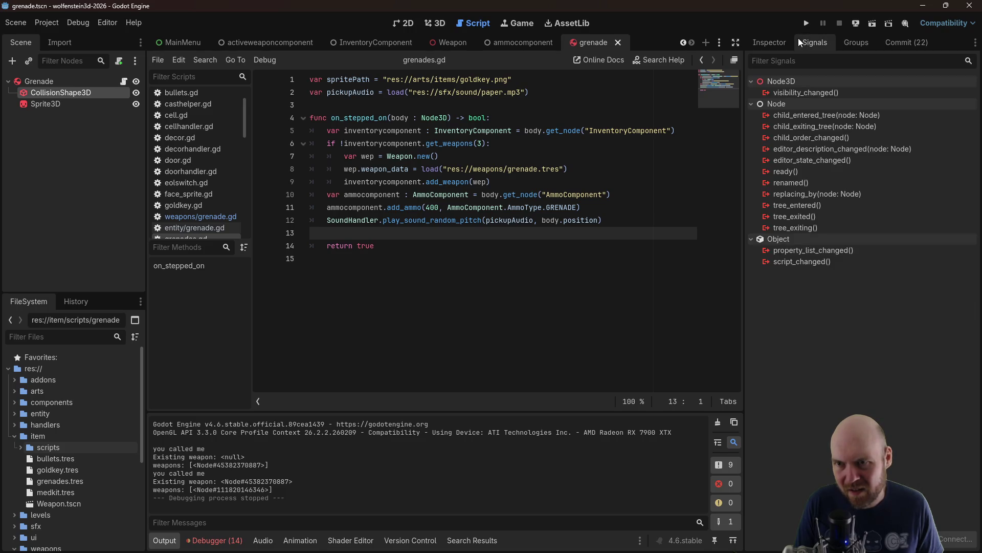
{"action": "left_click", "coordinate": [43, 82]}
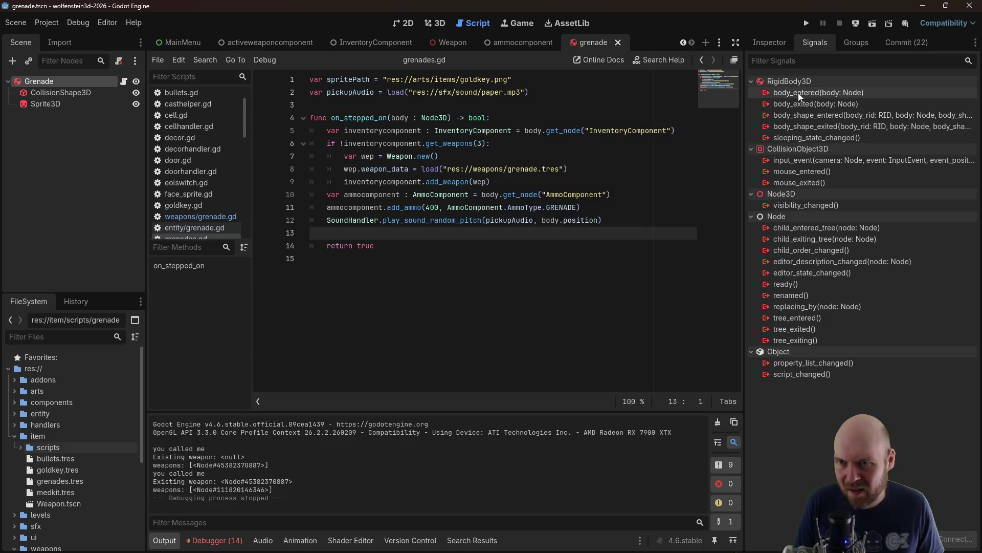
{"action": "right_click", "coordinate": [798, 94]}
{"action": "left_click", "coordinate": [821, 102]}
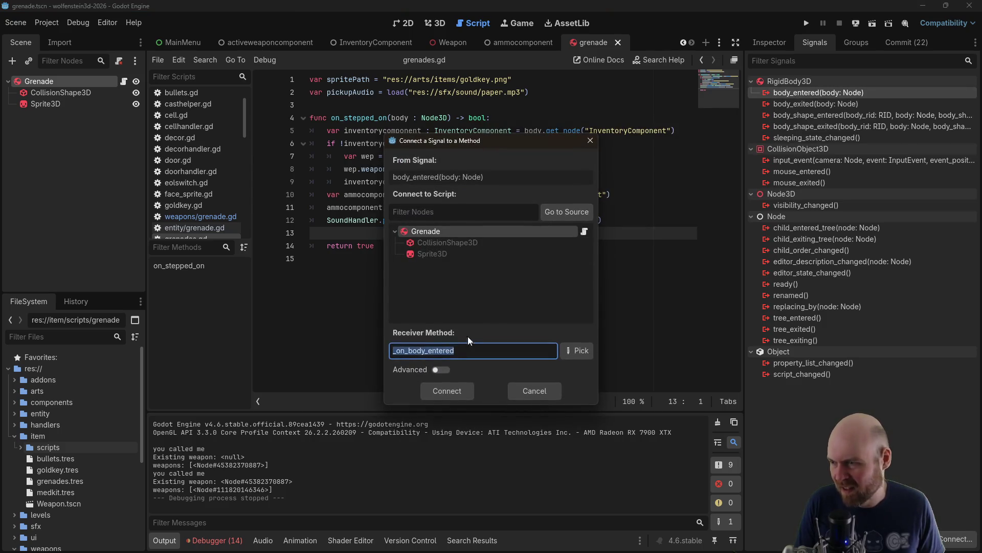
{"action": "left_click", "coordinate": [441, 391]}
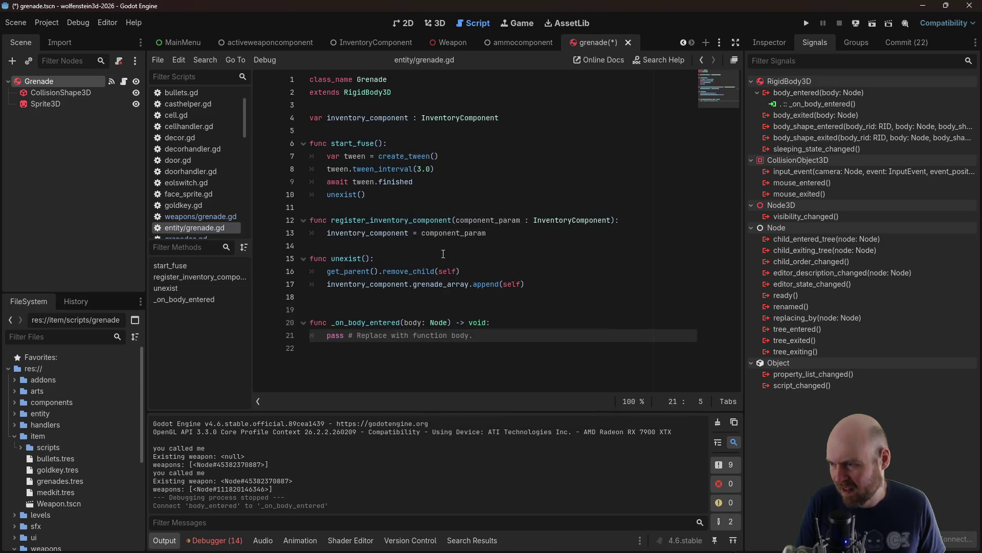
Replace pass with a print of "yo I' entered a body" and save grenade.gd
{"action": "left_click_drag", "start_coordinate": [474, 335], "coordinate": [326, 334]}
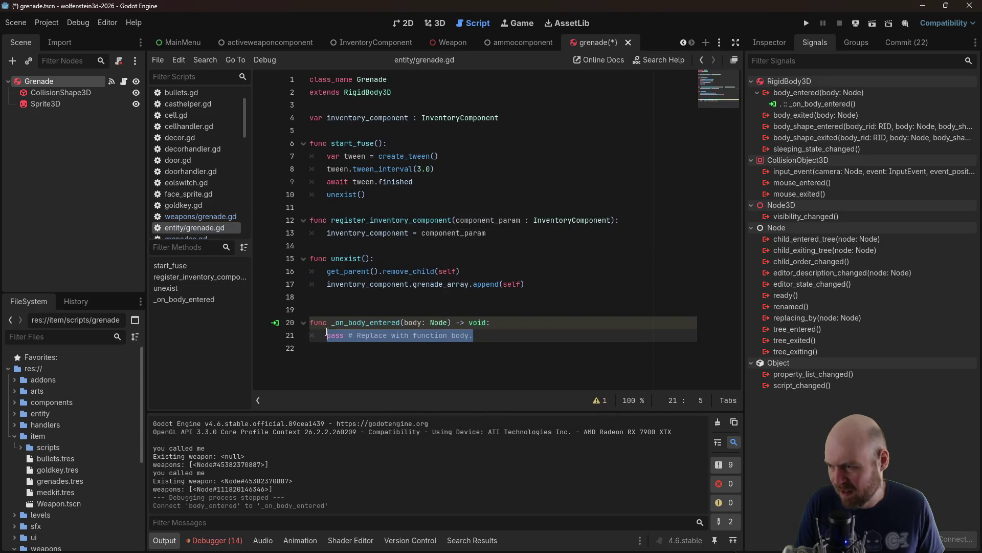
{"action": "type", "text": "print (\"yo I' entered"}
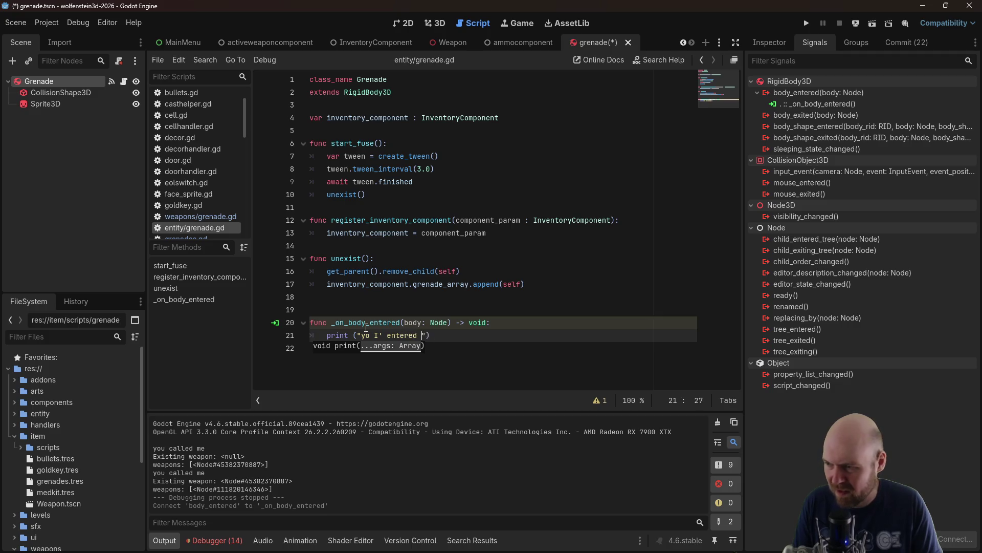
{"action": "key", "text": "ctrl+s"}
{"action": "left_click", "coordinate": [540, 247]}
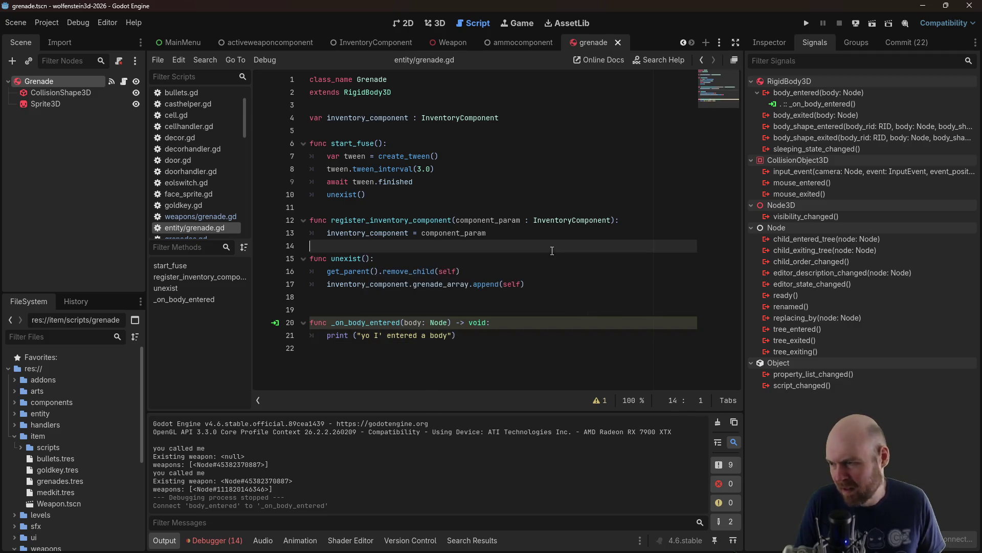
Search all project files for 'print' and jump to line 47 of player.gd
{"action": "left_click", "coordinate": [57, 25]}
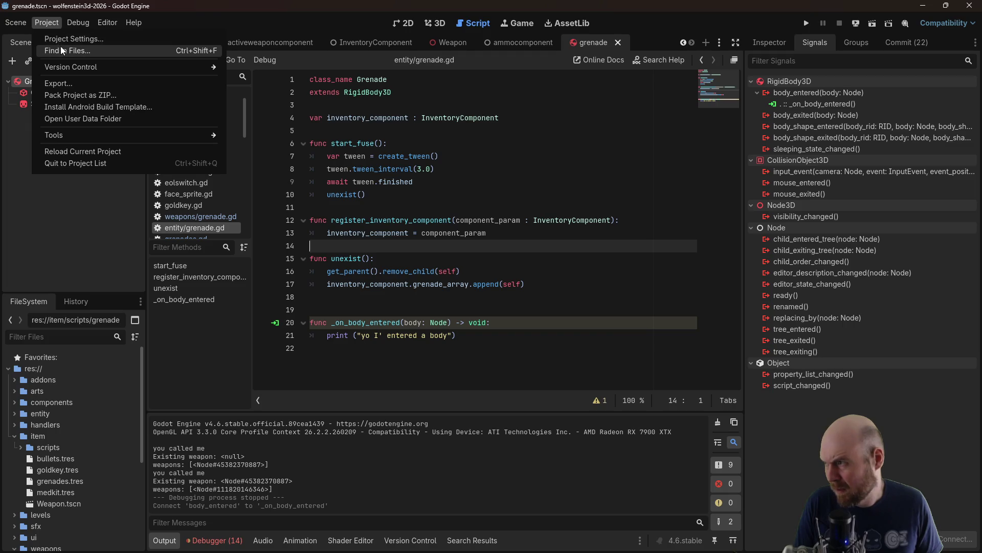
{"action": "left_click", "coordinate": [60, 47]}
{"action": "type", "text": "print"}
{"action": "key", "text": "Return"}
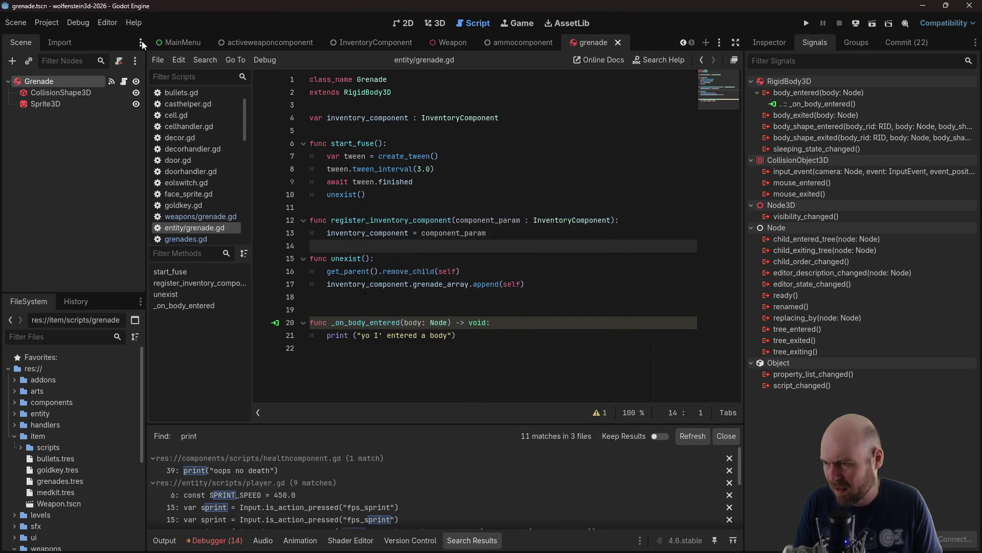
{"action": "scroll", "coordinate": [340, 482], "scroll_direction": "down", "scroll_amount": 3}
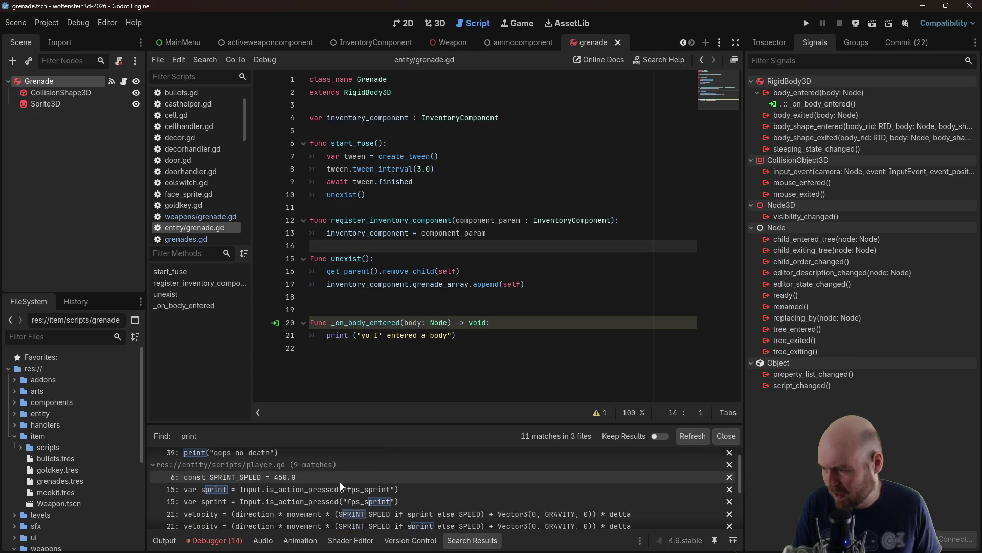
{"action": "scroll", "coordinate": [345, 490], "scroll_direction": "down", "scroll_amount": 1}
{"action": "left_click", "coordinate": [287, 494]}
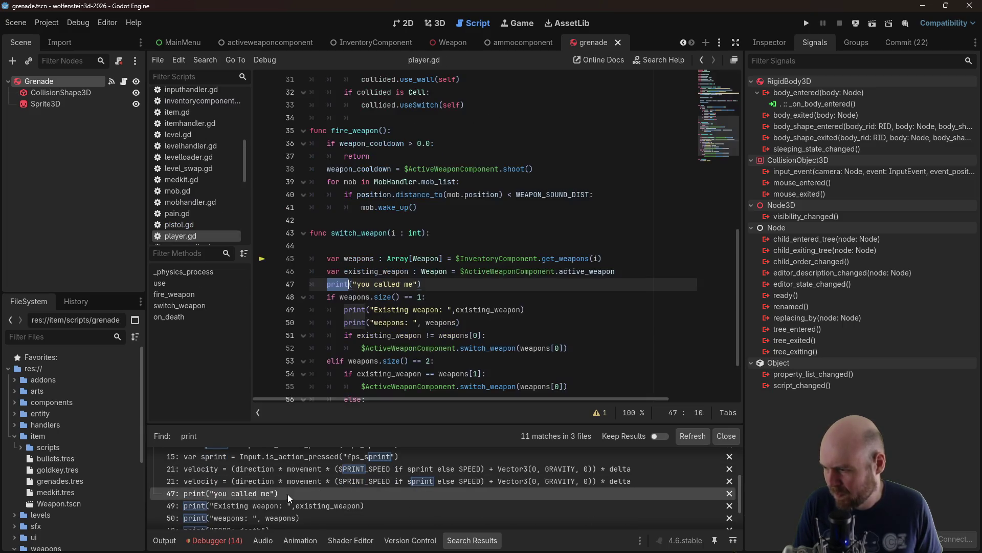
Delete the three debug print lines, including "you called me", from switch_weapon
{"action": "left_click_drag", "start_coordinate": [440, 288], "coordinate": [302, 287]}
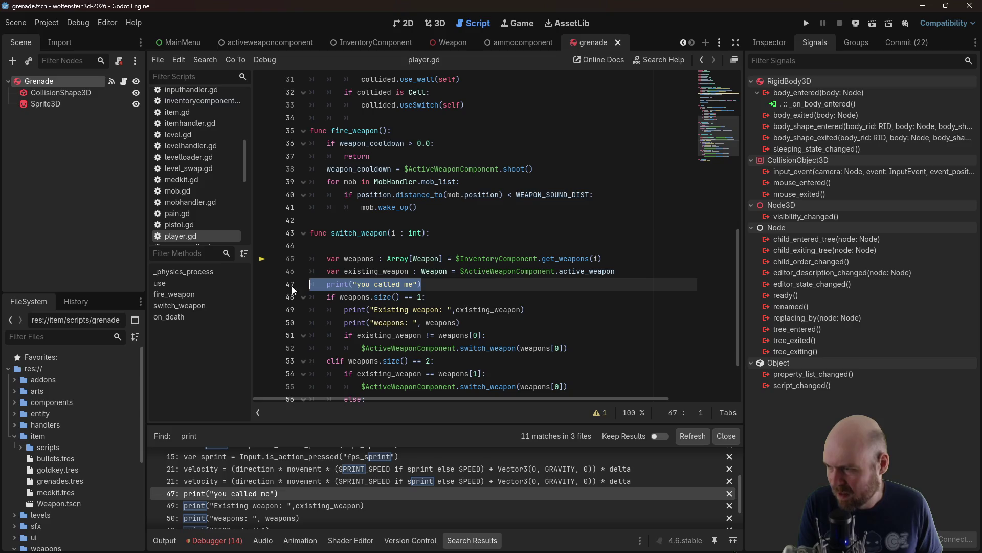
{"action": "key", "text": "BackSpace"}
{"action": "key", "text": "BackSpace"}
{"action": "left_click_drag", "start_coordinate": [467, 309], "coordinate": [426, 284]}
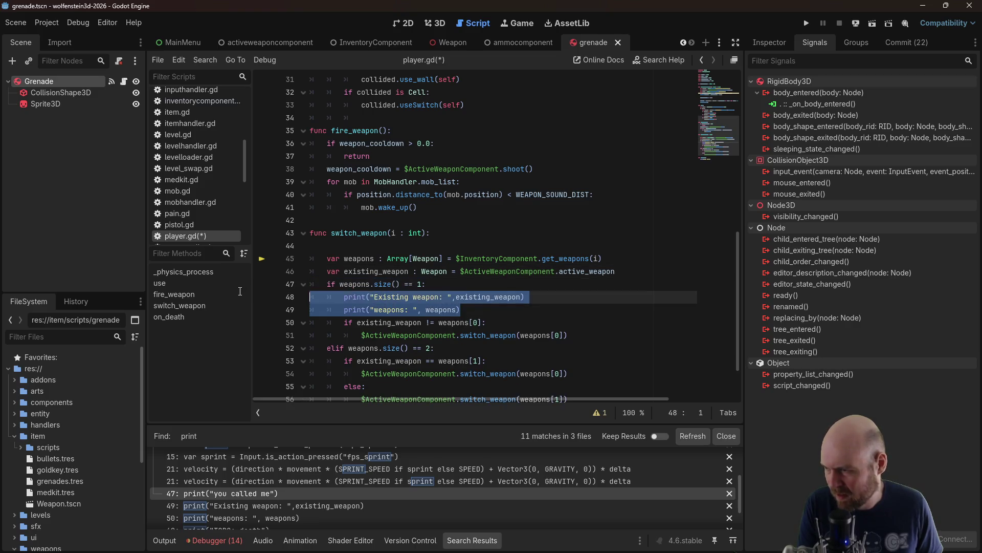
{"action": "key", "text": "BackSpace"}
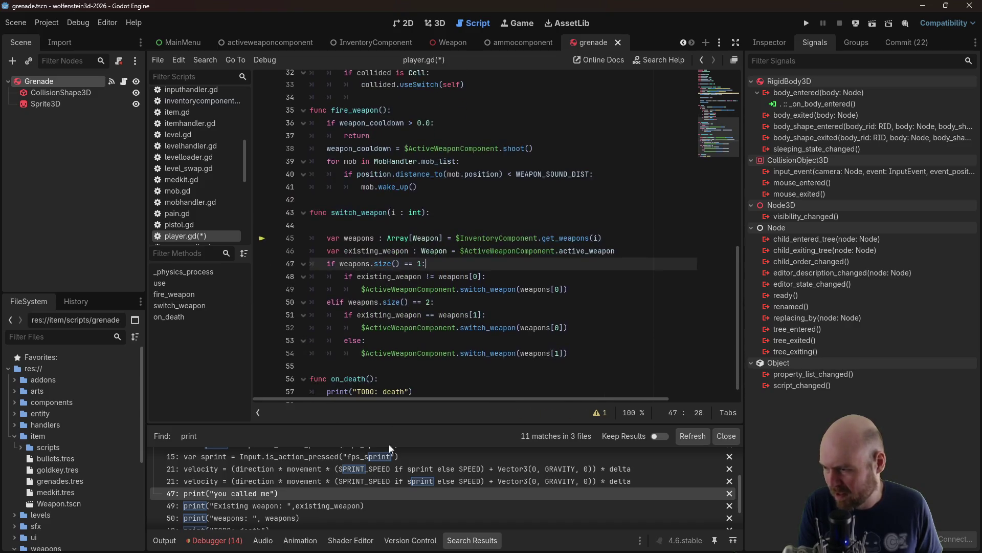
{"action": "scroll", "coordinate": [364, 483], "scroll_direction": "down", "scroll_amount": 2}
{"action": "scroll", "coordinate": [294, 494], "scroll_direction": "down", "scroll_amount": 2}
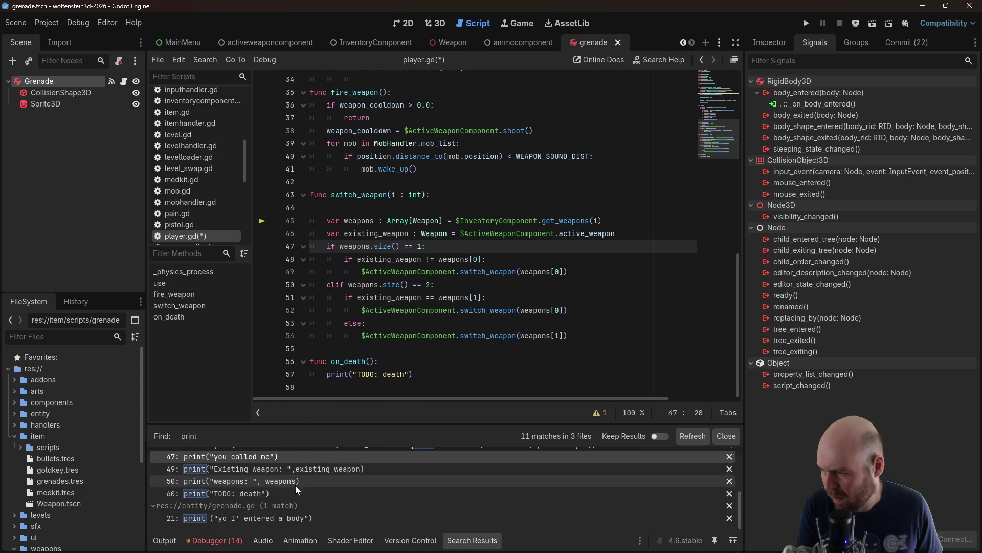
{"action": "left_click", "coordinate": [672, 226]}
Run the game, start a new game, and throw grenades down the corridor
{"action": "left_click", "coordinate": [806, 23]}
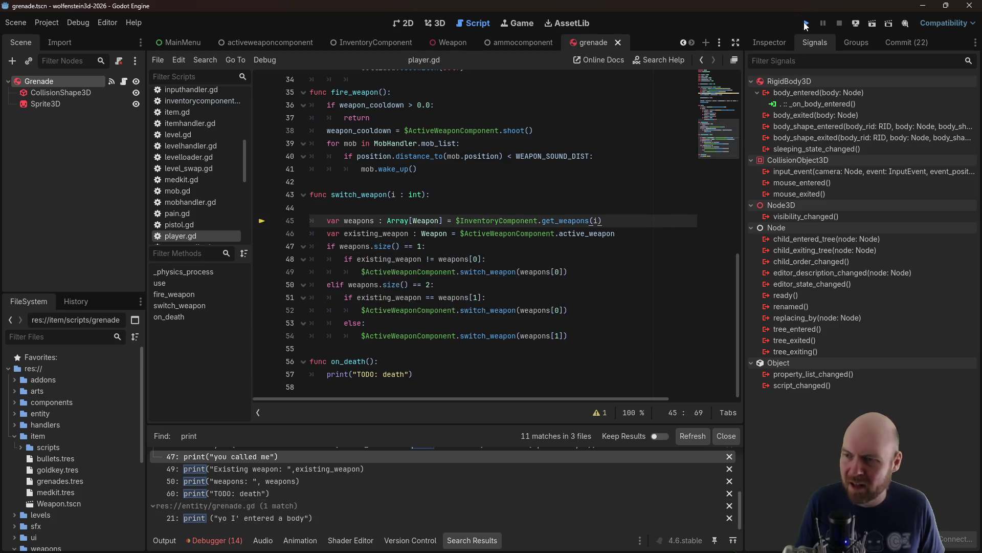
{"action": "left_click", "coordinate": [488, 283]}
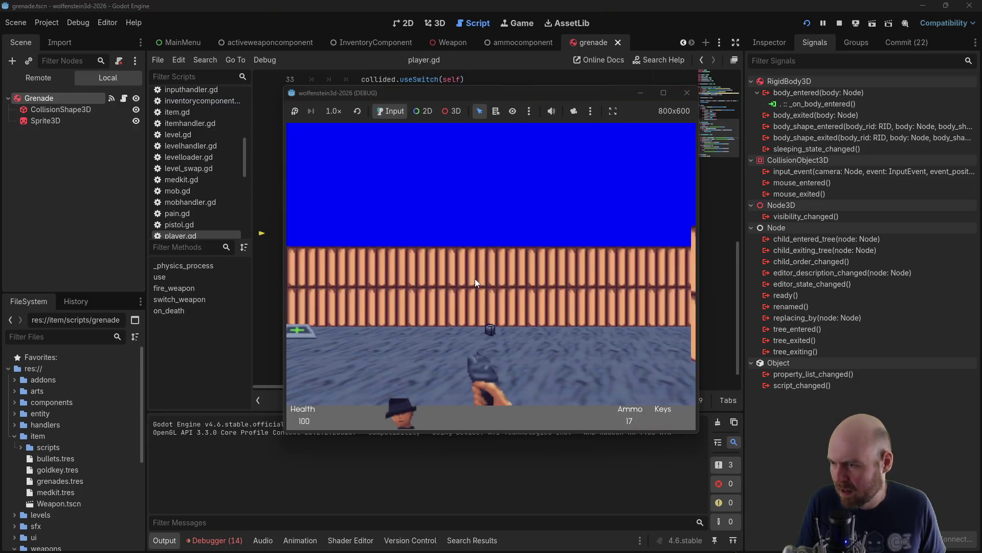
{"action": "key", "text": "Left"}
{"action": "key", "text": "Up"}
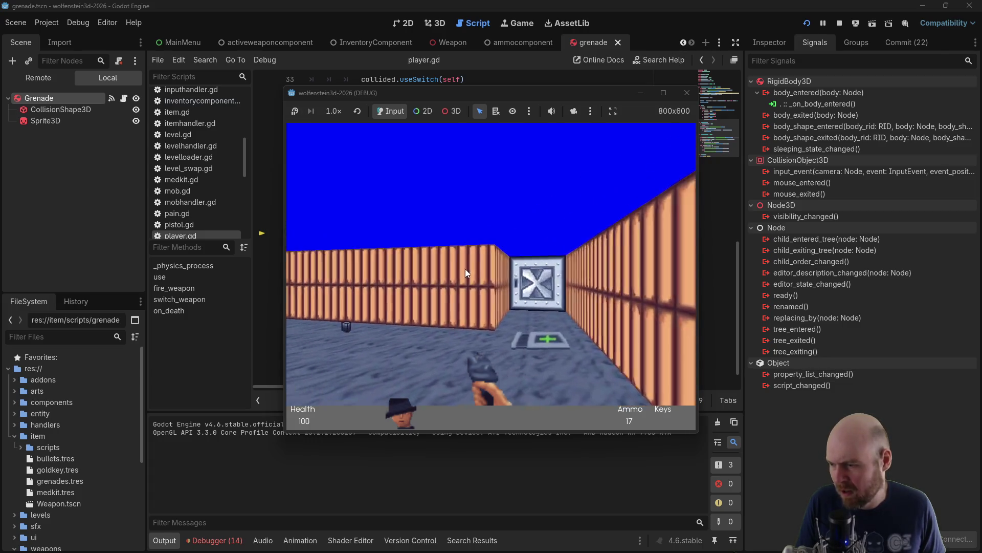
{"action": "key", "text": "Up"}
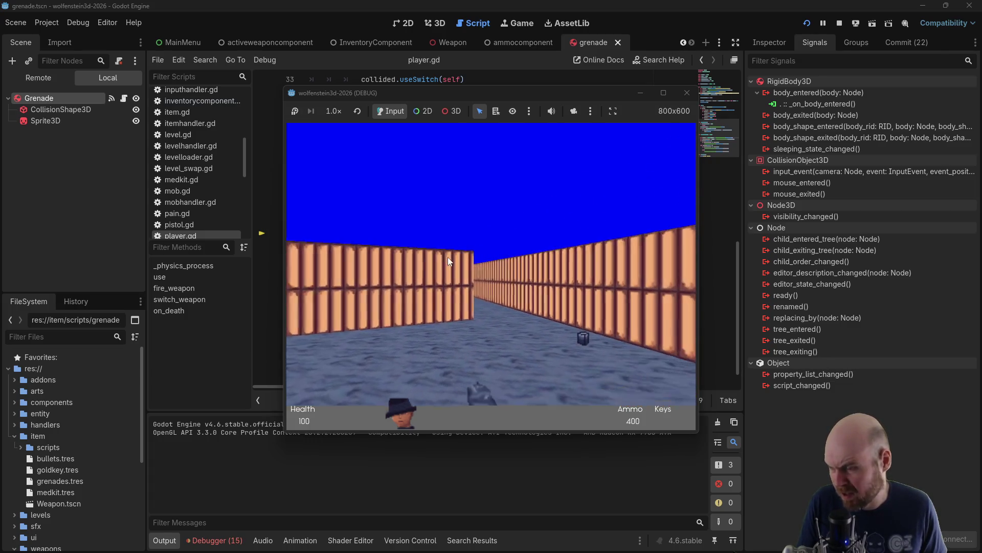
{"action": "key", "text": "Right"}
{"action": "key", "text": "Right"}
{"action": "left_click", "coordinate": [447, 256]}
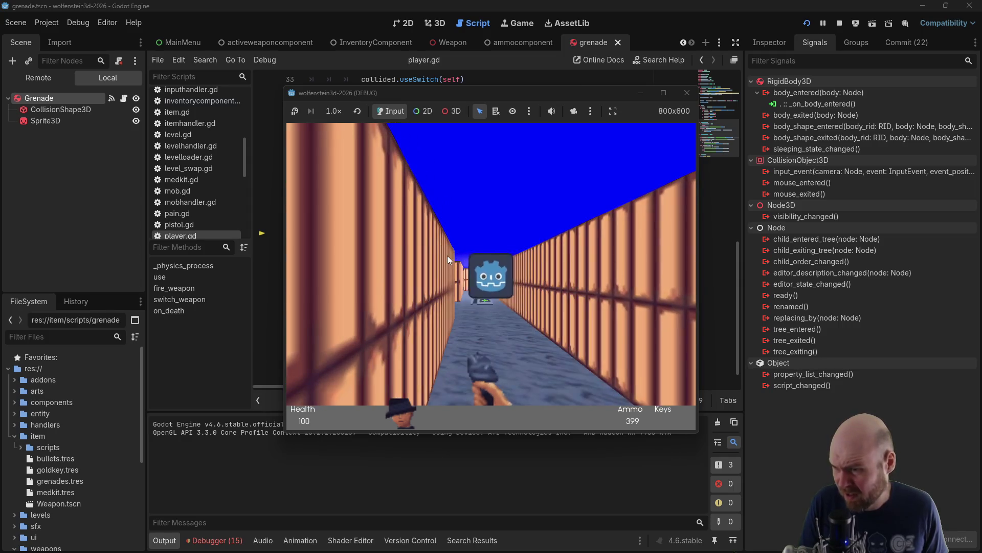
{"action": "left_click", "coordinate": [444, 253]}
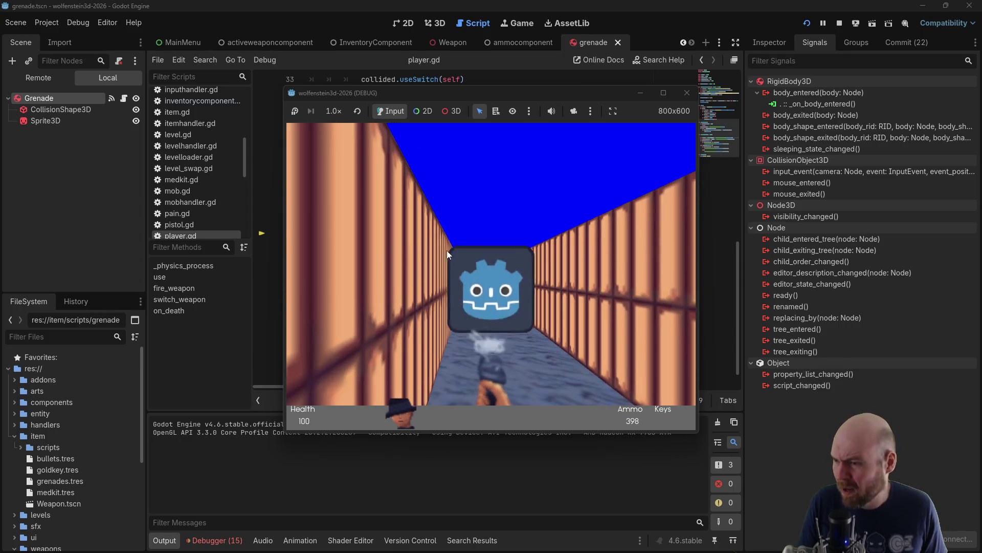
Throw more grenades into the room, stop with F8, and open grenade.gd's _on_body_entered handler
{"action": "key", "text": "Left"}
{"action": "left_click", "coordinate": [434, 261]}
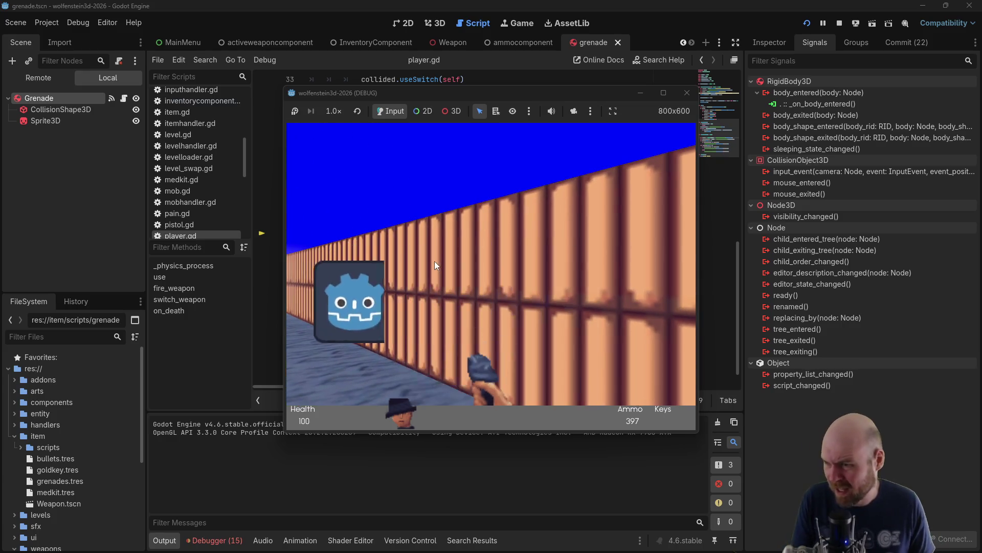
{"action": "key", "text": "Right"}
{"action": "key", "text": "Up"}
{"action": "key", "text": "Up"}
{"action": "key", "text": "Left"}
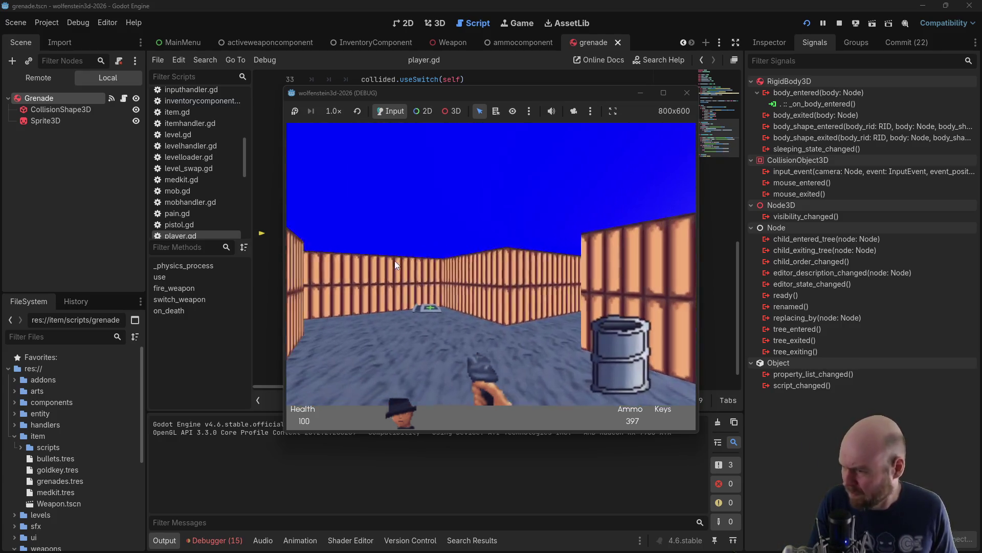
{"action": "left_click", "coordinate": [395, 260]}
{"action": "key", "text": "F8"}
{"action": "double_click", "coordinate": [870, 103]}
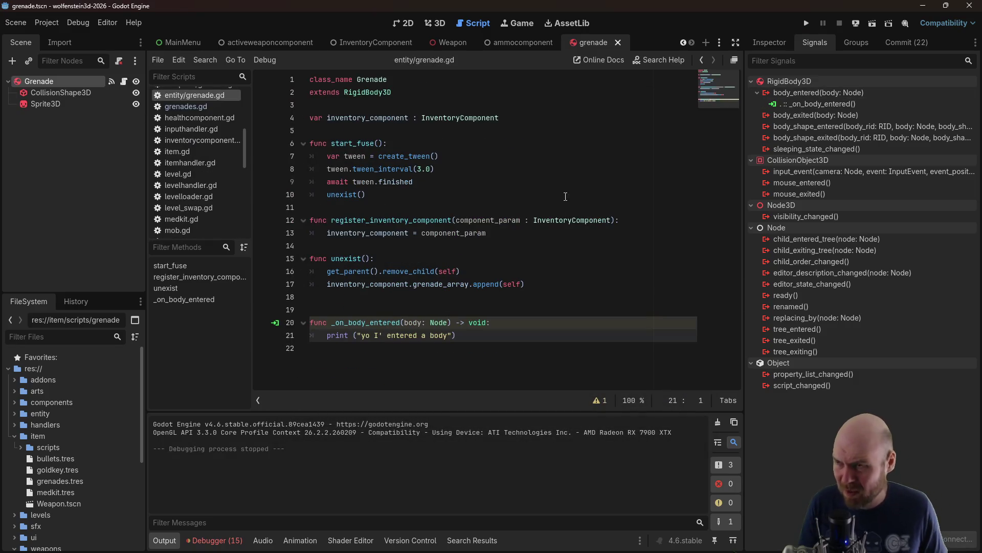
Expand and read Google's AI overview recommending Contact Monitor and higher Max Contacts Reported, then return to Godot
{"action": "key", "text": "alt+Tab"}
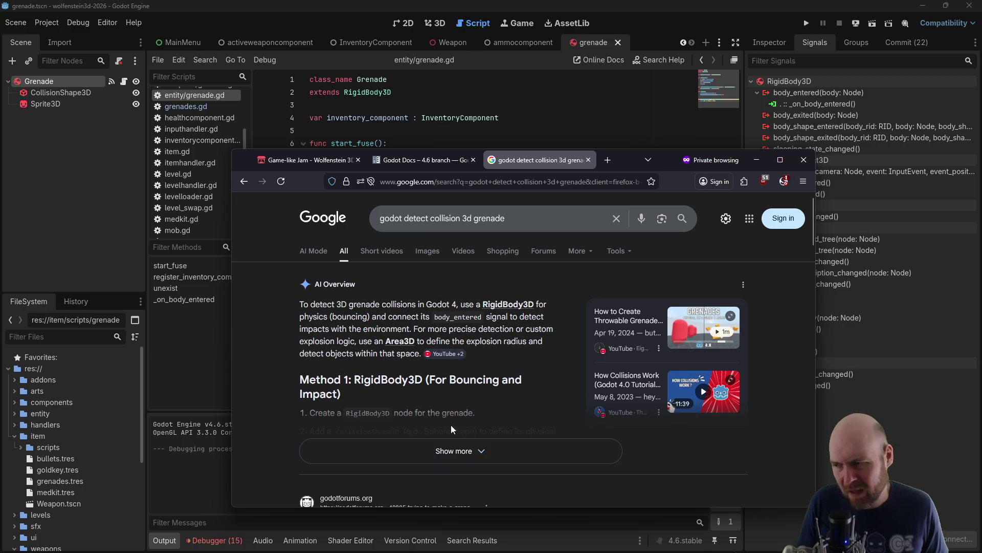
{"action": "left_click", "coordinate": [452, 449]}
{"action": "scroll", "coordinate": [362, 414], "scroll_direction": "down", "scroll_amount": 2}
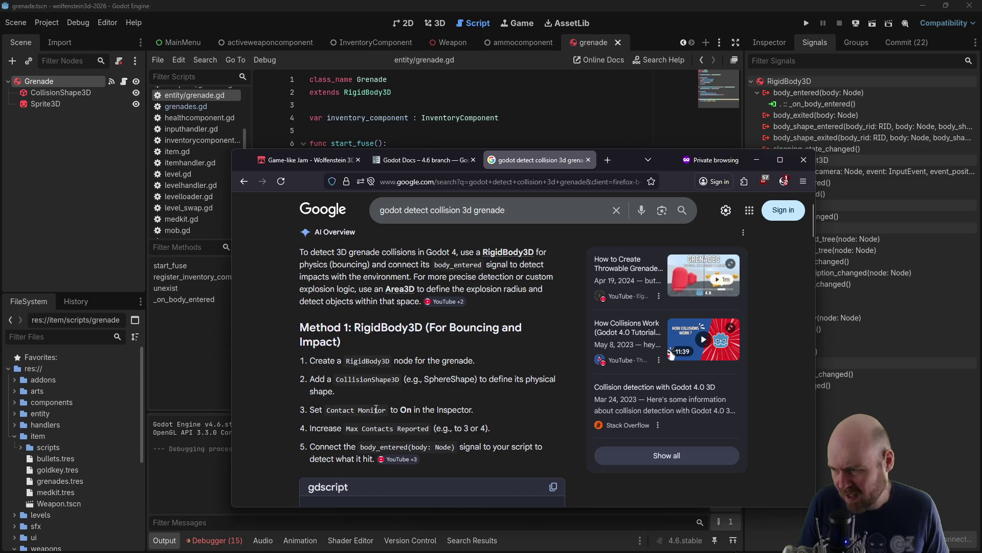
{"action": "left_click", "coordinate": [170, 180]}
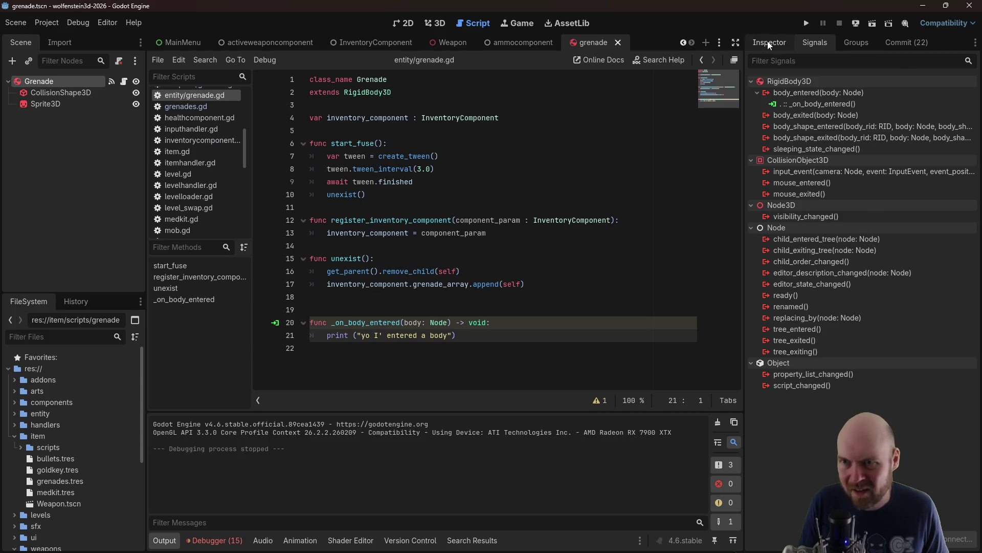
Enable the Grenade's Contact Monitor with Max Contacts Reported 1, and disconnect body_entered
{"action": "left_click", "coordinate": [769, 42]}
{"action": "left_click", "coordinate": [873, 250]}
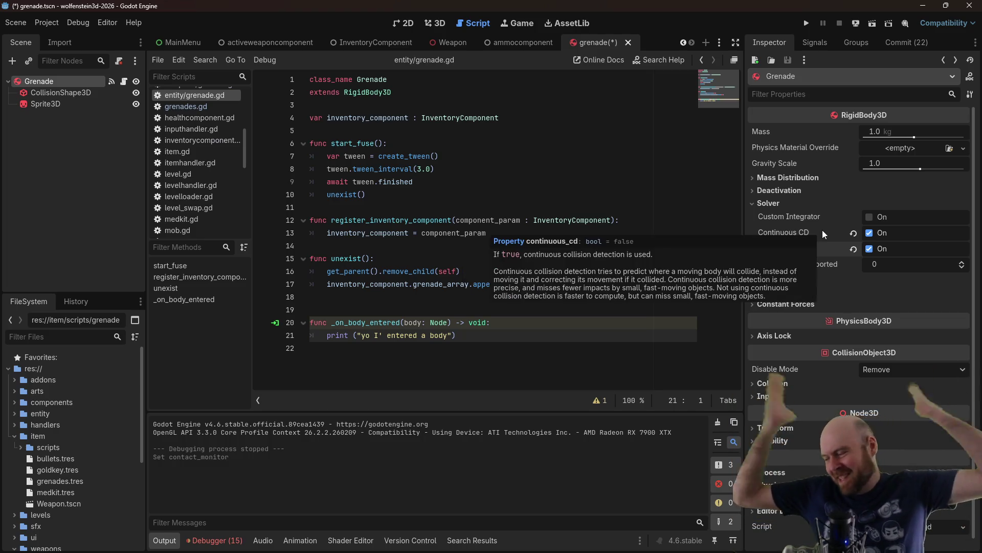
{"action": "left_click", "coordinate": [814, 45]}
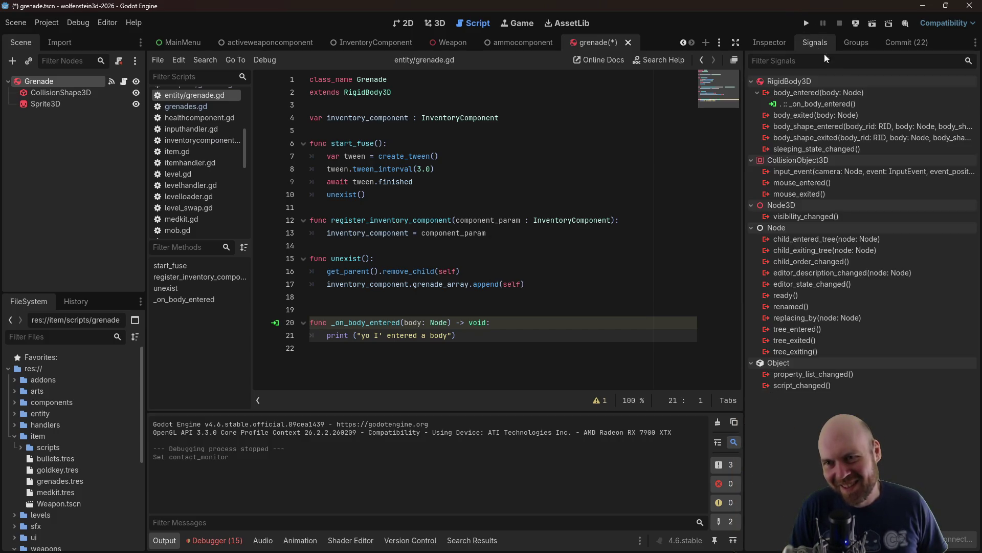
{"action": "right_click", "coordinate": [805, 101]}
{"action": "left_click", "coordinate": [834, 131]}
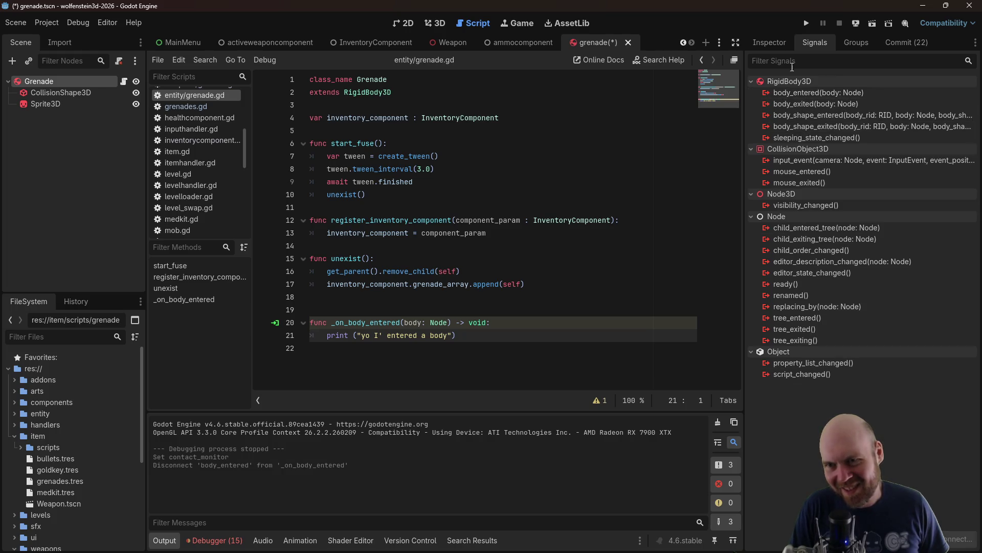
{"action": "left_click", "coordinate": [771, 44]}
{"action": "left_click", "coordinate": [961, 262]}
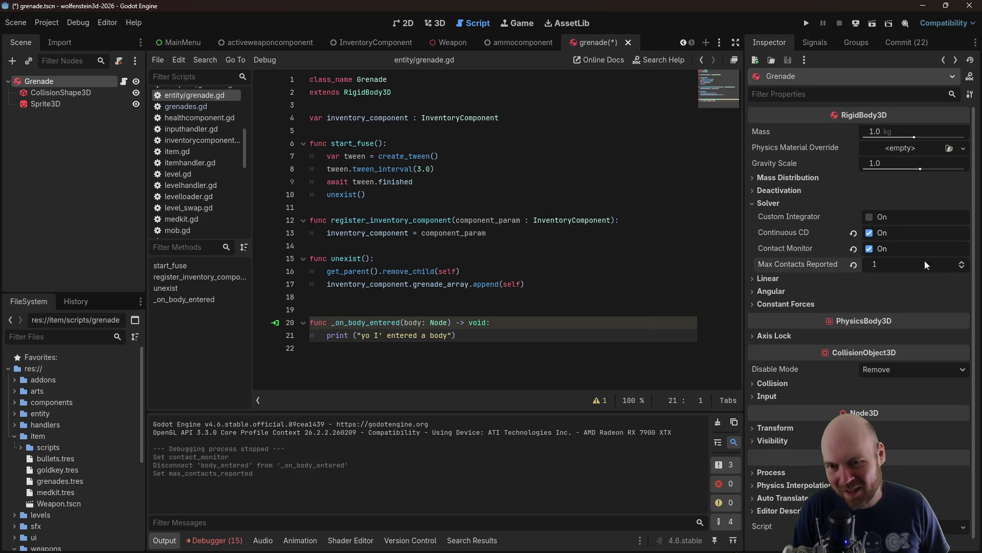
{"action": "mouse_move", "coordinate": [819, 263]}
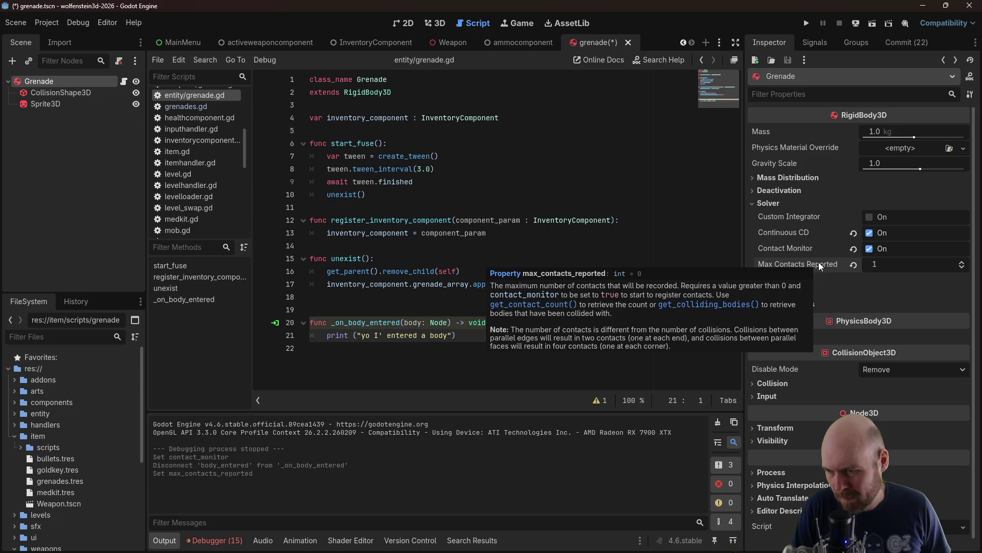
Reconnect the Grenade's body_entered signal to _on_body_entered, briefly rechecking Google's instructions
{"action": "left_click", "coordinate": [815, 42]}
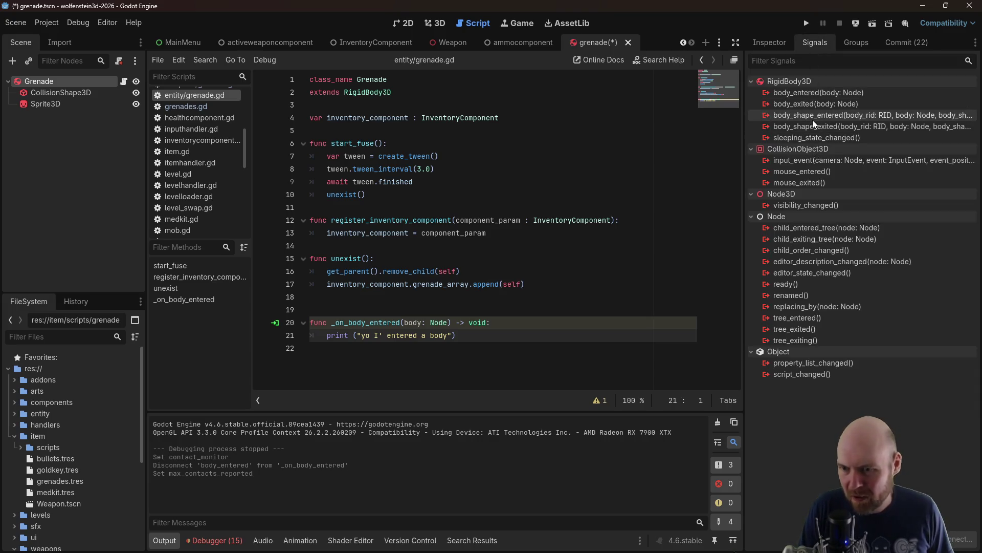
{"action": "left_click", "coordinate": [771, 42]}
{"action": "mouse_move", "coordinate": [796, 245]}
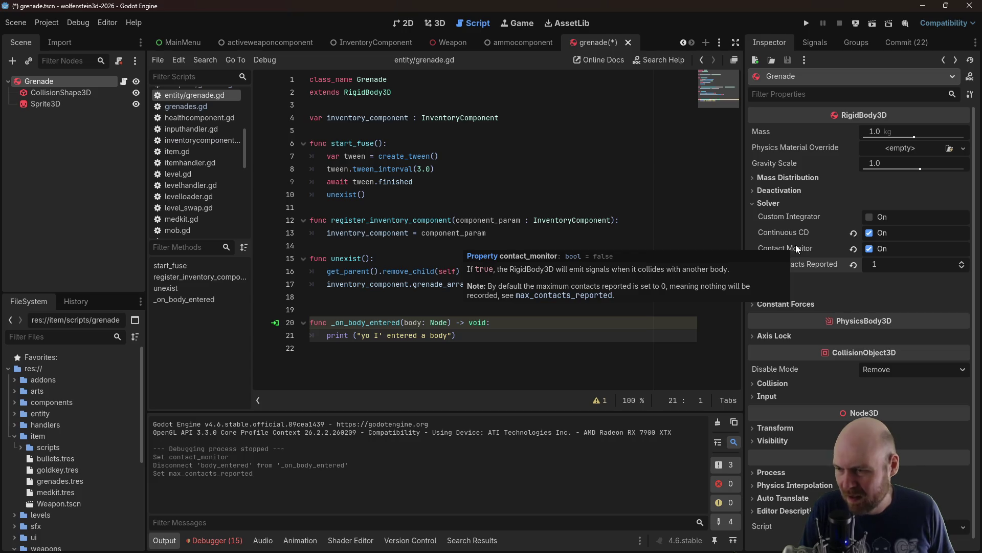
{"action": "left_click", "coordinate": [814, 42]}
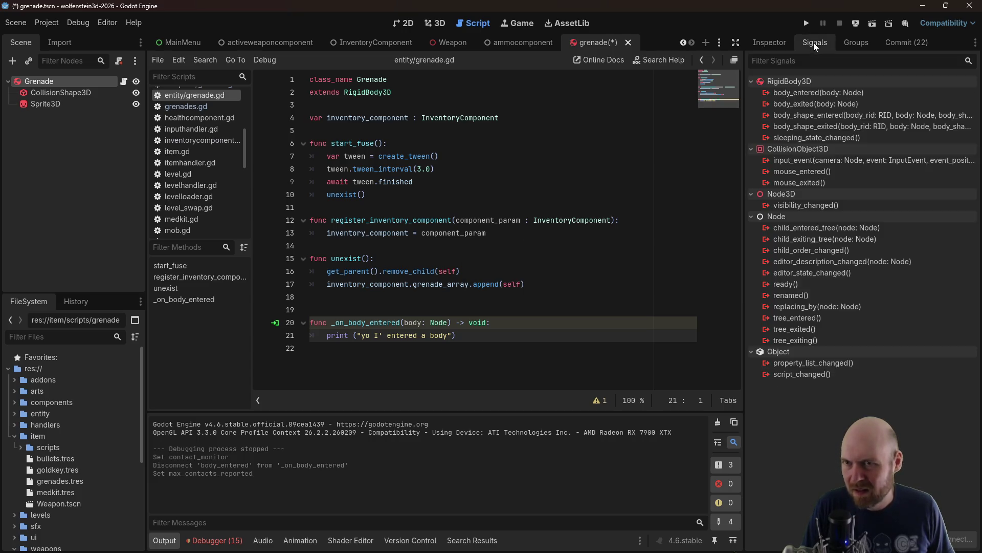
{"action": "right_click", "coordinate": [812, 94]}
{"action": "left_click", "coordinate": [850, 104]}
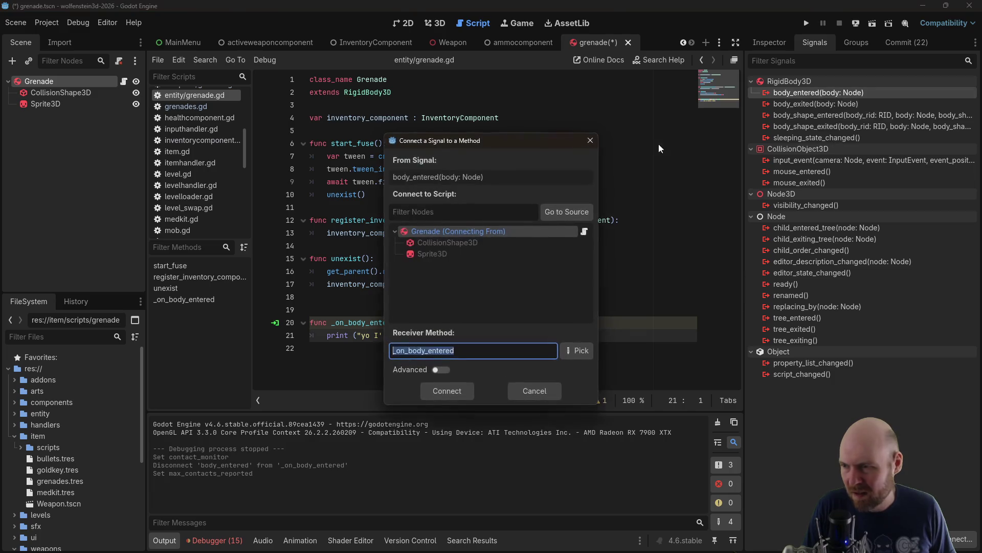
{"action": "left_click", "coordinate": [445, 389]}
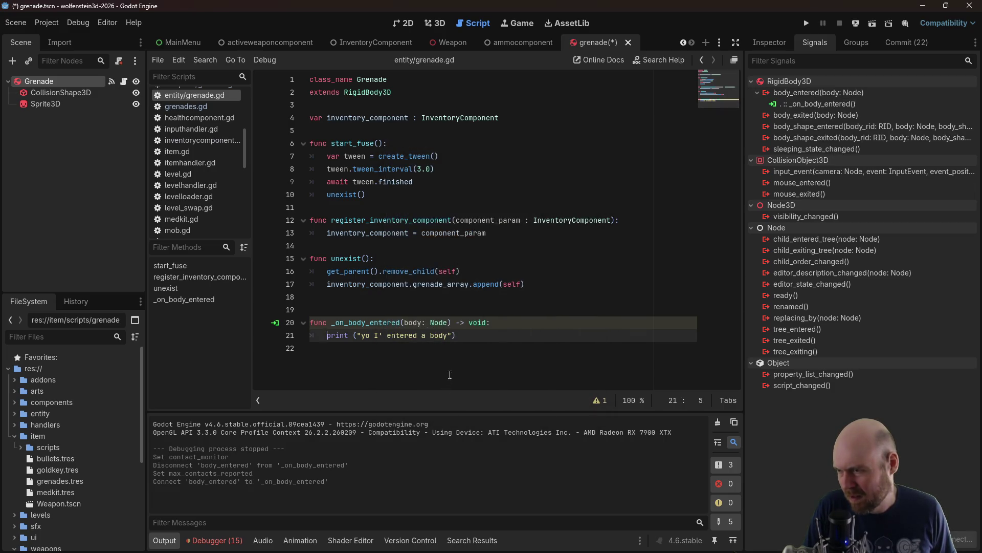
{"action": "left_click", "coordinate": [488, 323]}
{"action": "key", "text": "alt+Tab"}
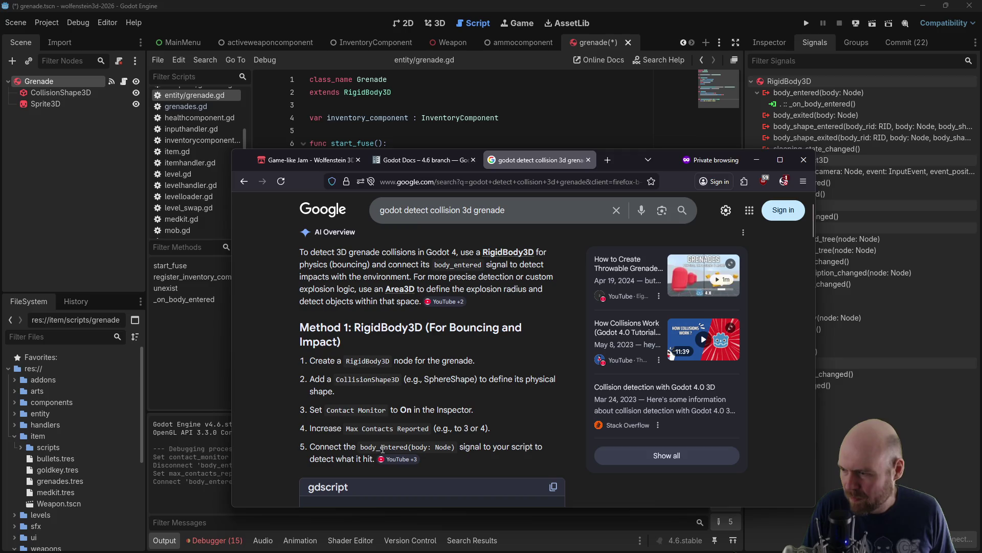
{"action": "key", "text": "alt+Tab"}
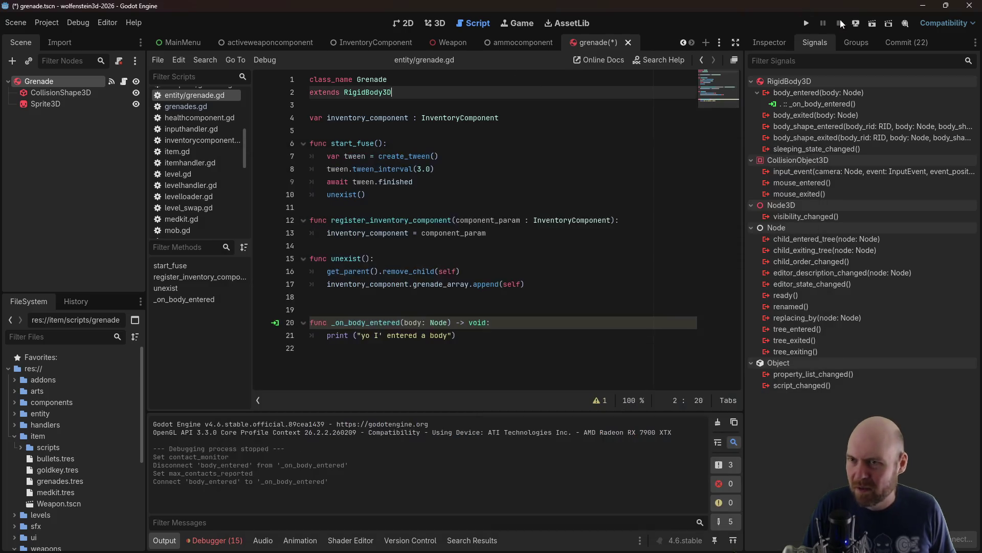
Run the project, start a game, and switch the player to the grenade weapon
{"action": "left_click", "coordinate": [807, 23]}
{"action": "left_click", "coordinate": [491, 275]}
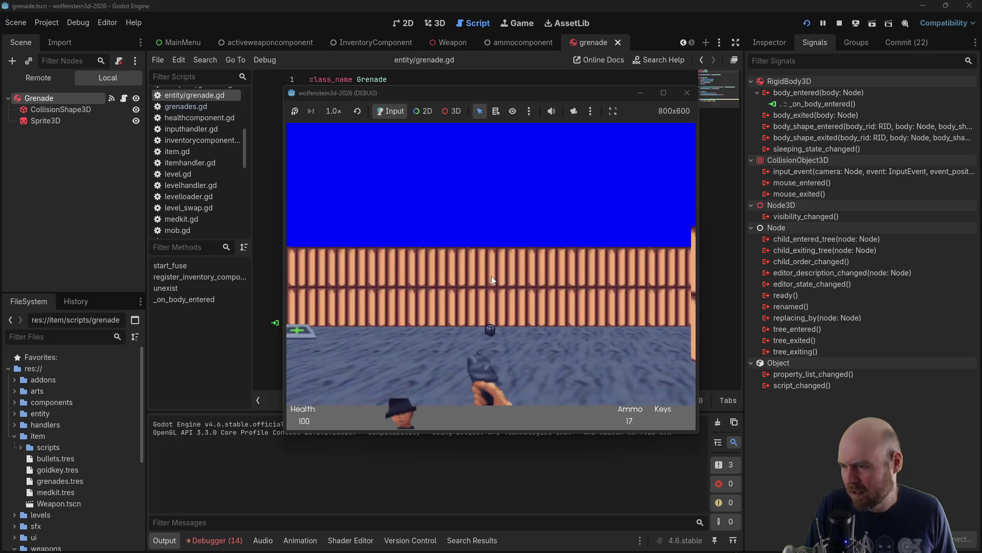
{"action": "key", "text": "g"}
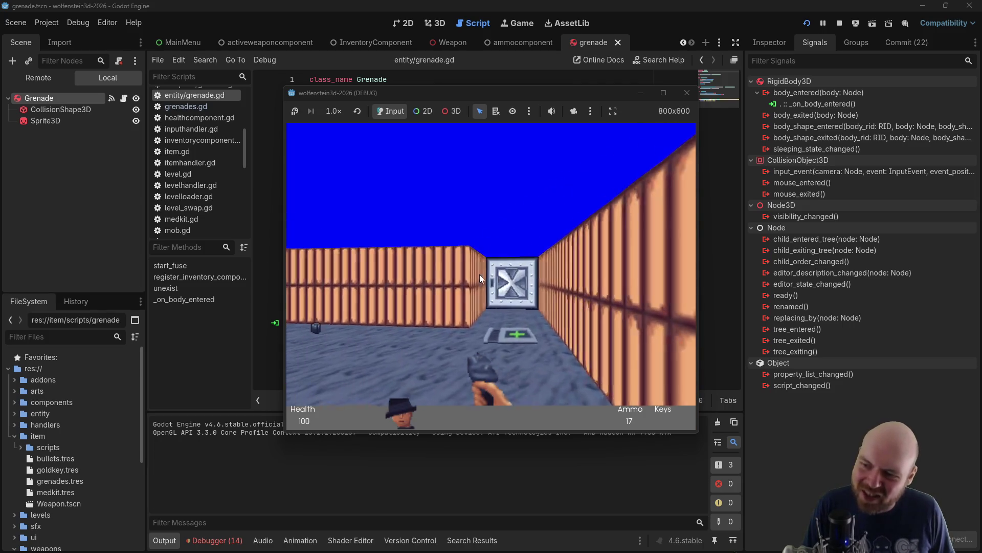
{"action": "key", "text": "Left"}
{"action": "key", "text": "2"}
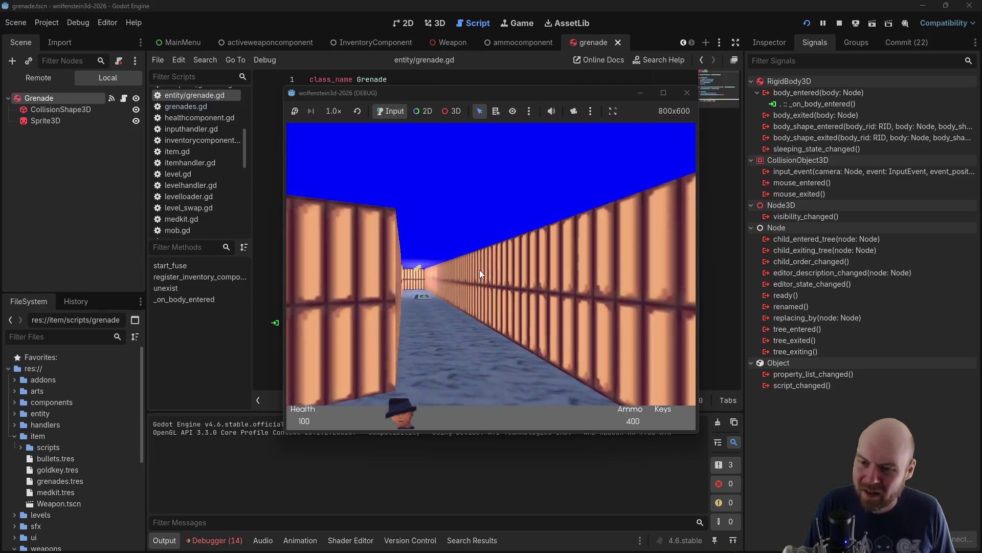
{"action": "key", "text": "Right"}
{"action": "key", "text": "Up"}
{"action": "key", "text": "Up"}
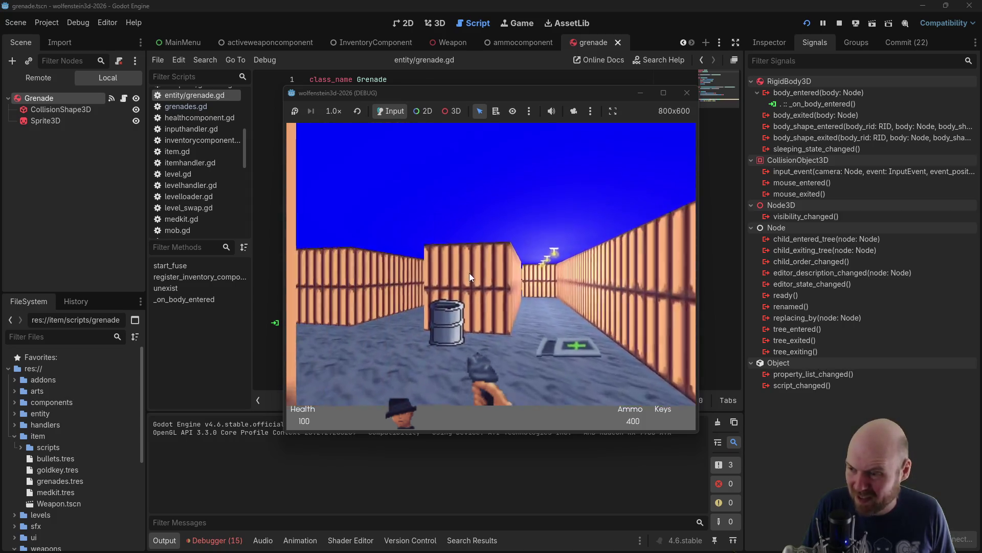
Throw several grenades down the corridor and toward the barrel, then stop the game
{"action": "key", "text": "Right"}
{"action": "key", "text": "Left"}
{"action": "key", "text": "ctrl"}
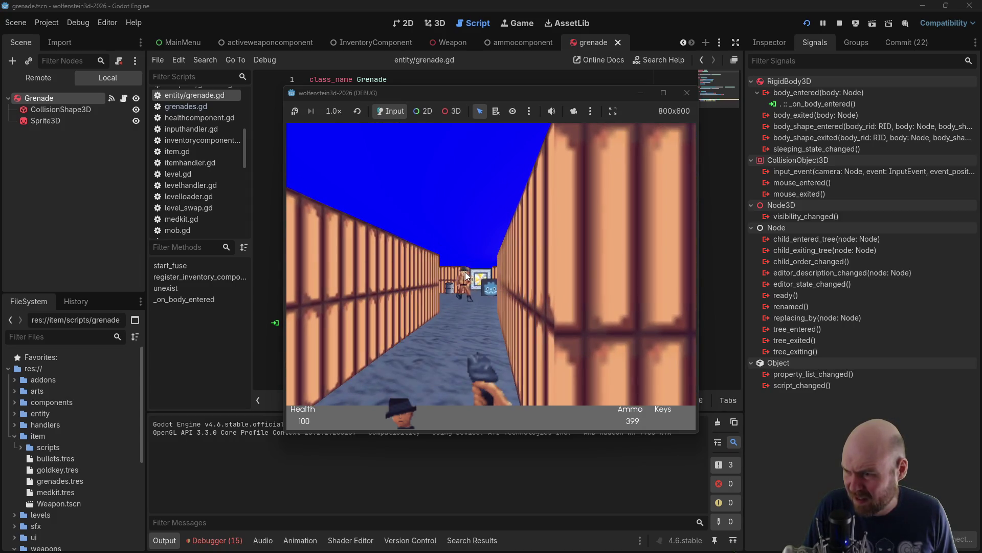
{"action": "key", "text": "Left"}
{"action": "key", "text": "Down"}
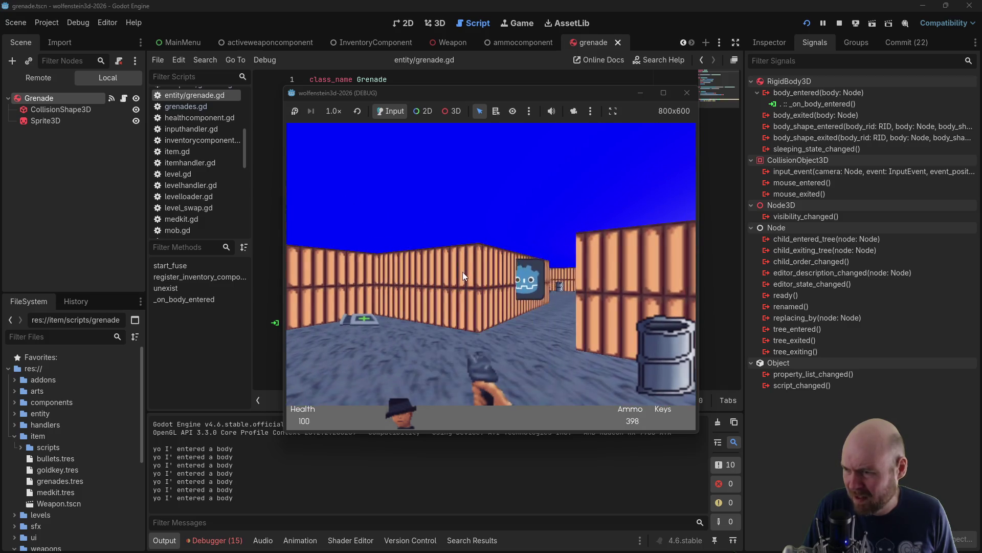
{"action": "key", "text": "ctrl"}
{"action": "key", "text": "Right"}
{"action": "key", "text": "ctrl"}
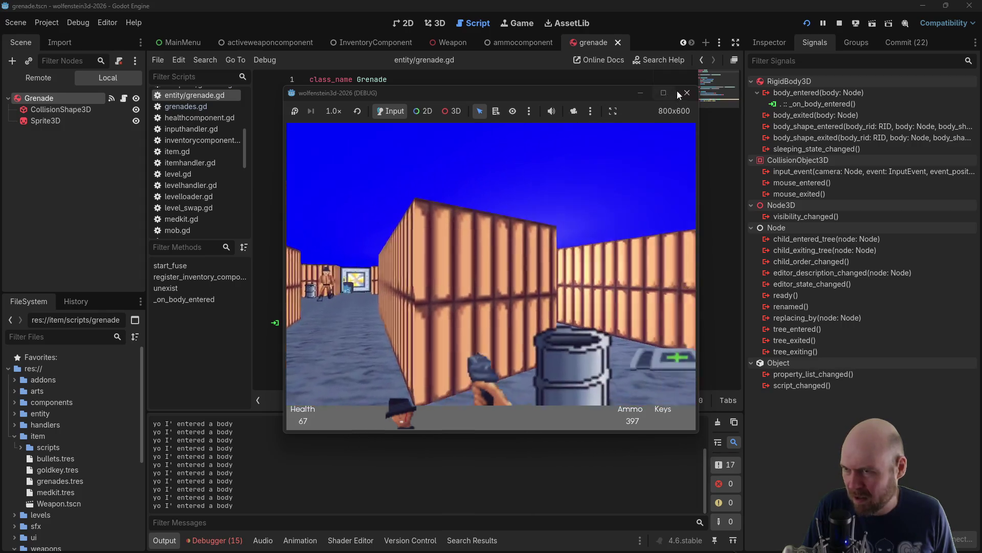
{"action": "left_click", "coordinate": [687, 92]}
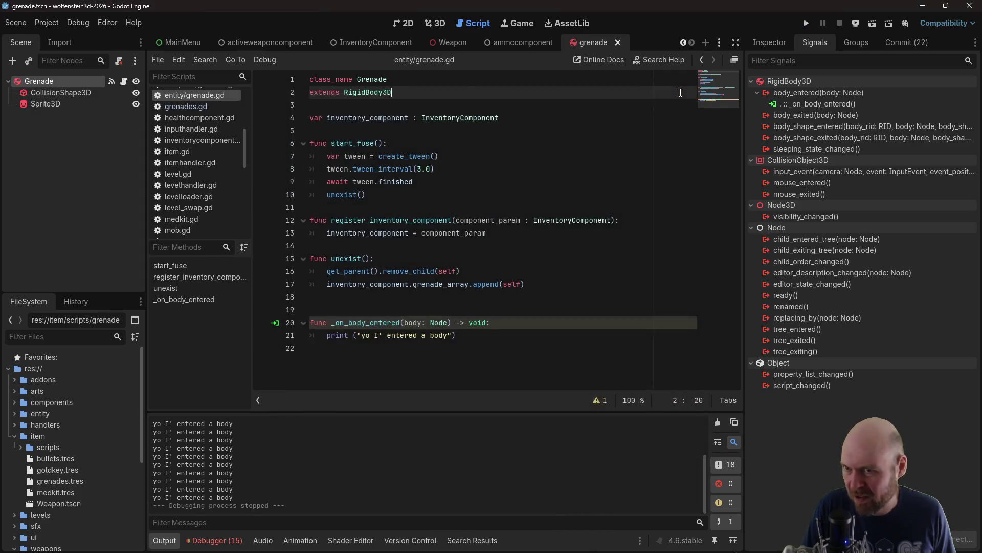
Change the print to "yo I' entered a body and it is a: ", body
{"action": "left_click", "coordinate": [484, 335]}
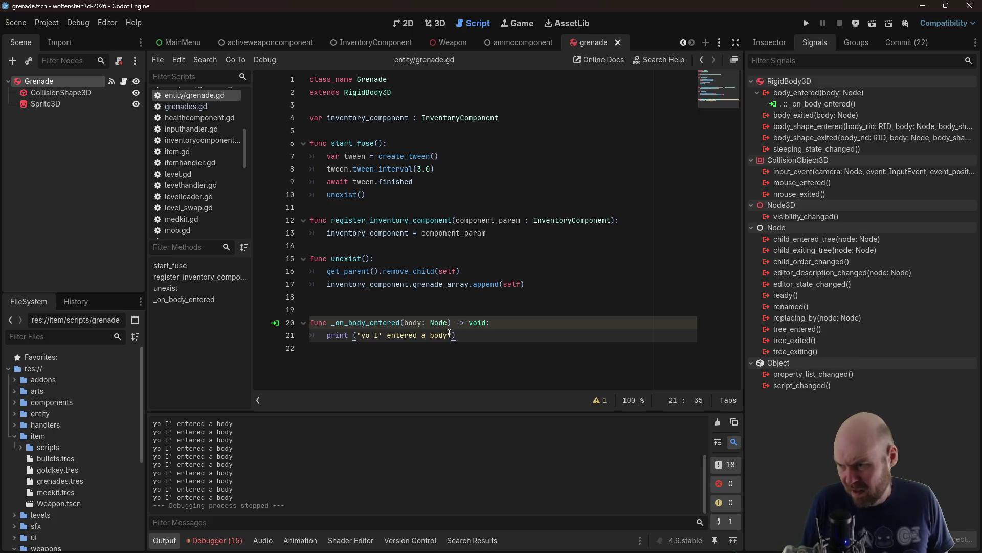
{"action": "type", "text": ", and it"}
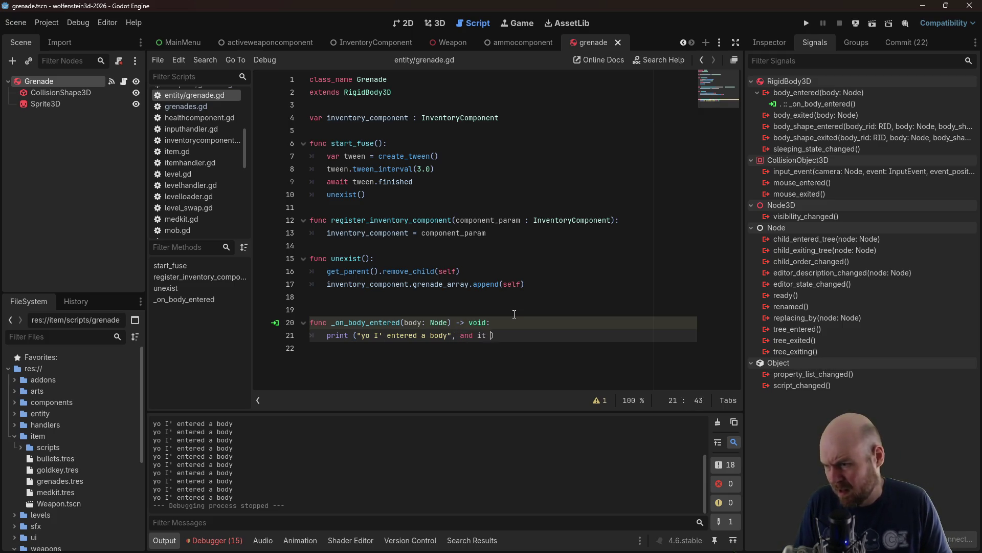
{"action": "key", "text": "ctrl+BackSpace"}
{"action": "key", "text": "ctrl+BackSpace"}
{"action": "key", "text": "ctrl+BackSpace"}
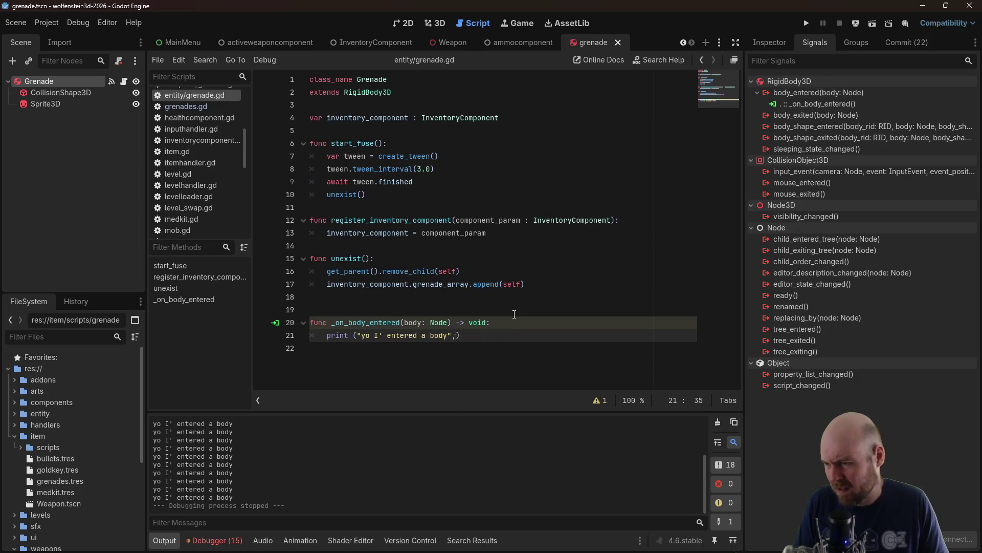
{"action": "type", "text": "and it is"}
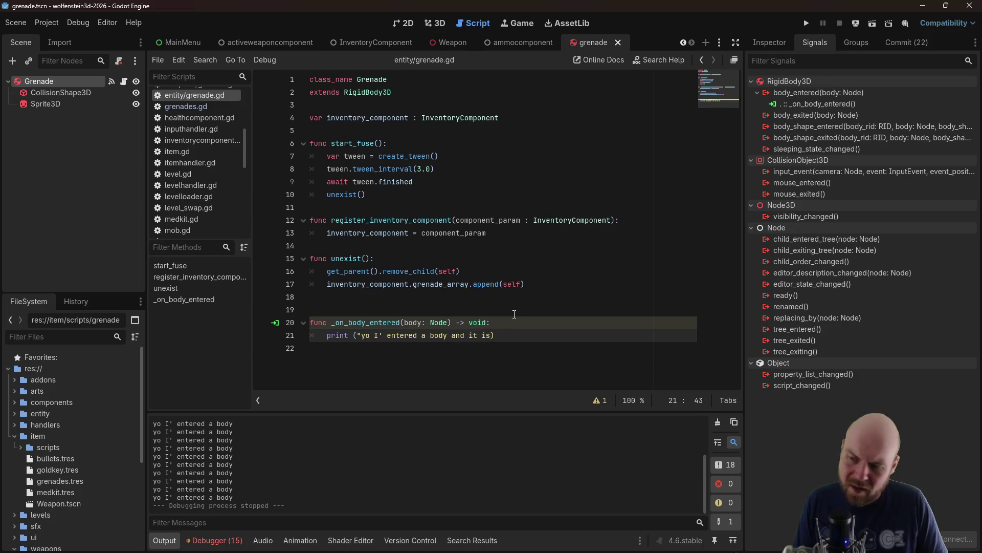
{"action": "type", "text": "\")"}
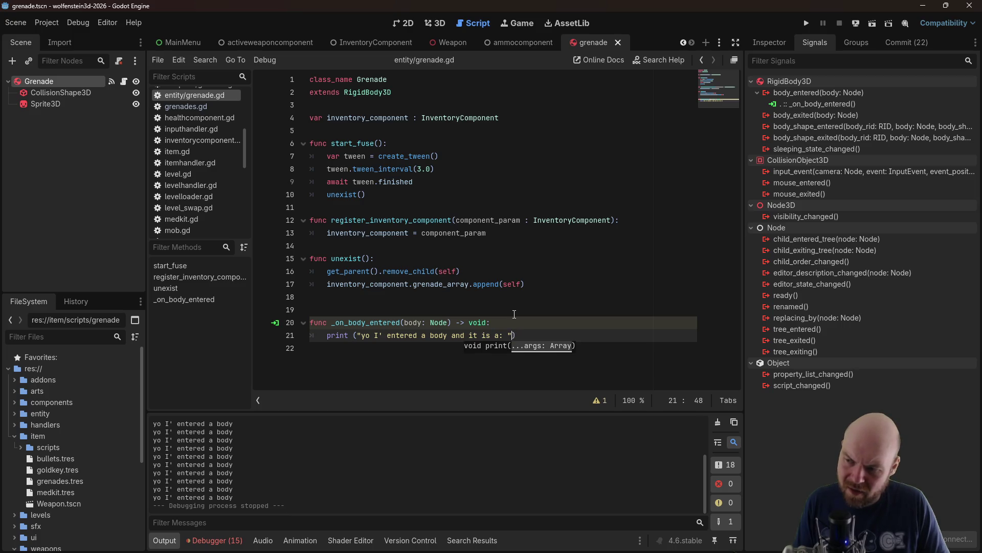
{"action": "type", "text": ", body"}
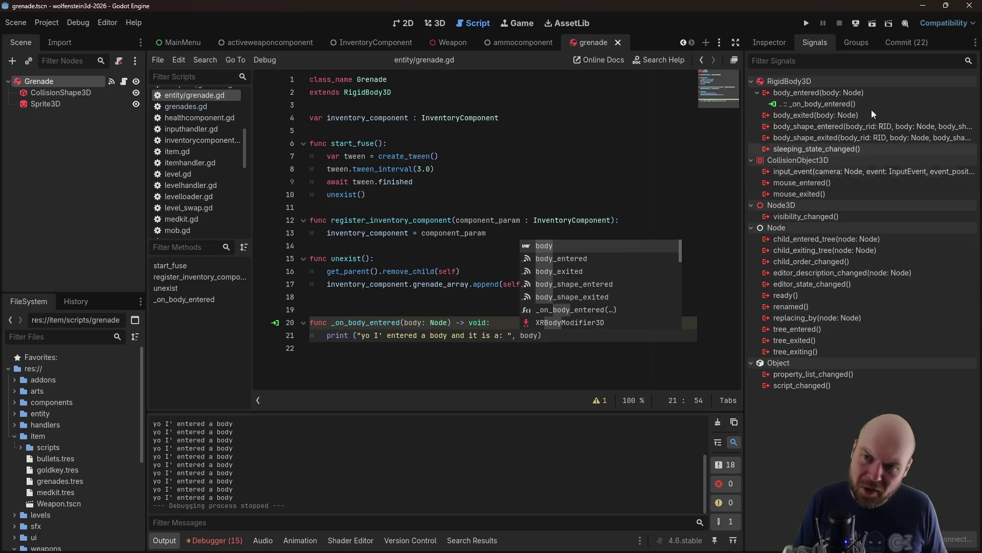
Run the game, throw grenades down the corridors to log hit bodies, then stop it
{"action": "left_click", "coordinate": [801, 26]}
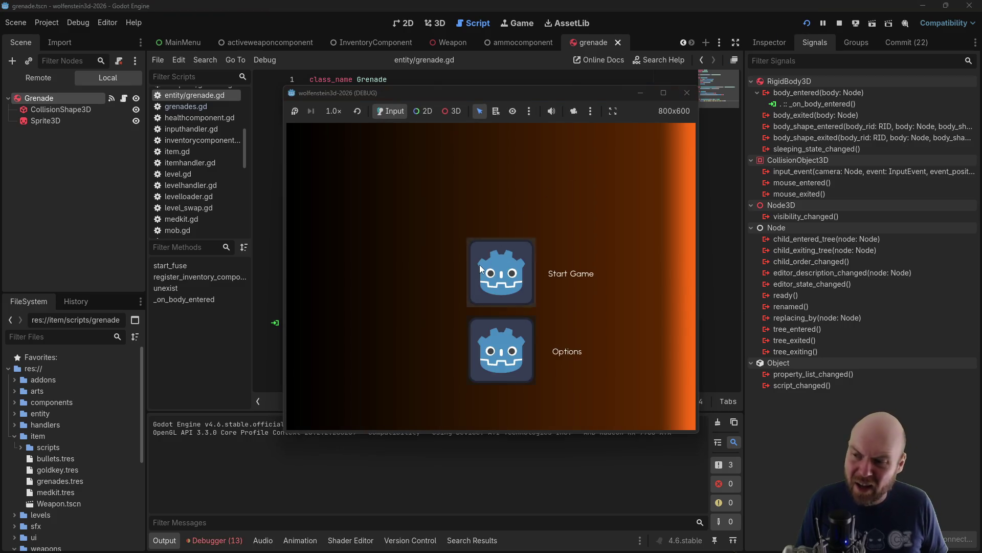
{"action": "left_click", "coordinate": [480, 265]}
{"action": "key", "text": "w"}
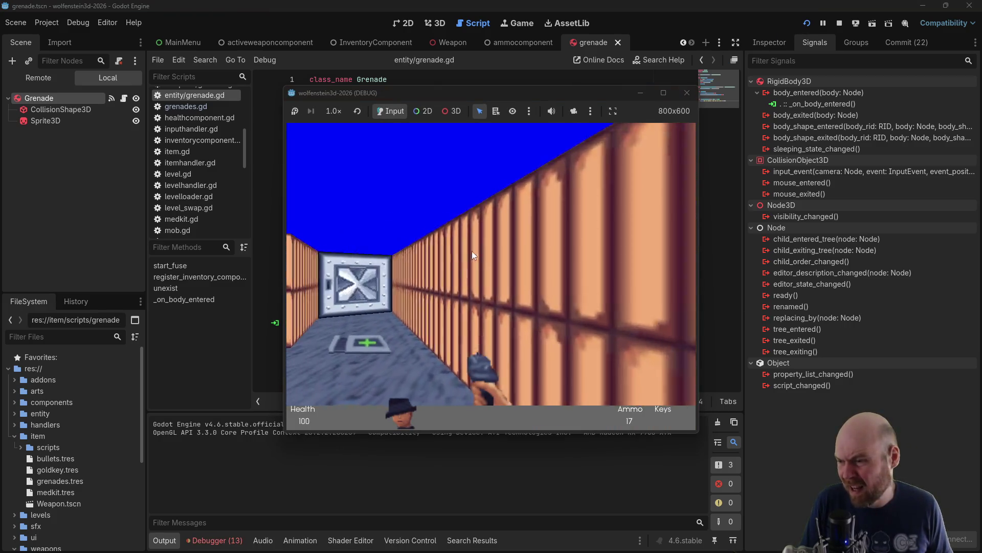
{"action": "key", "text": "Right"}
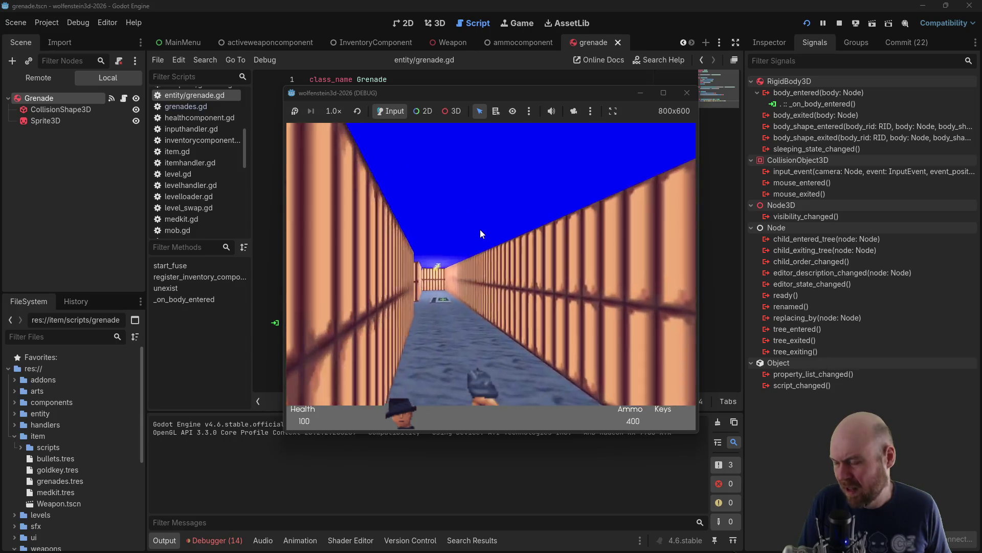
{"action": "left_click", "coordinate": [476, 232]}
{"action": "key", "text": "Left"}
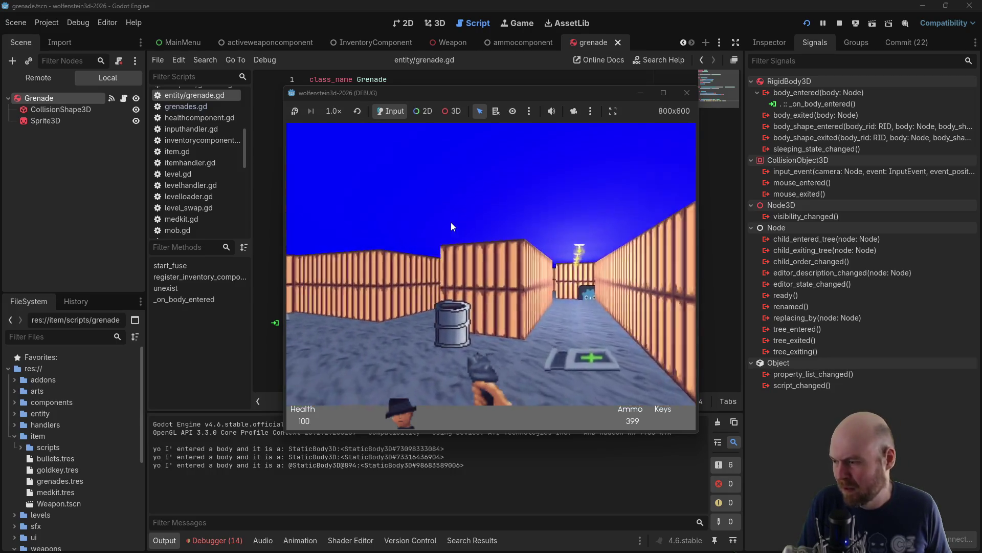
{"action": "key", "text": "Right"}
{"action": "left_click", "coordinate": [443, 223]}
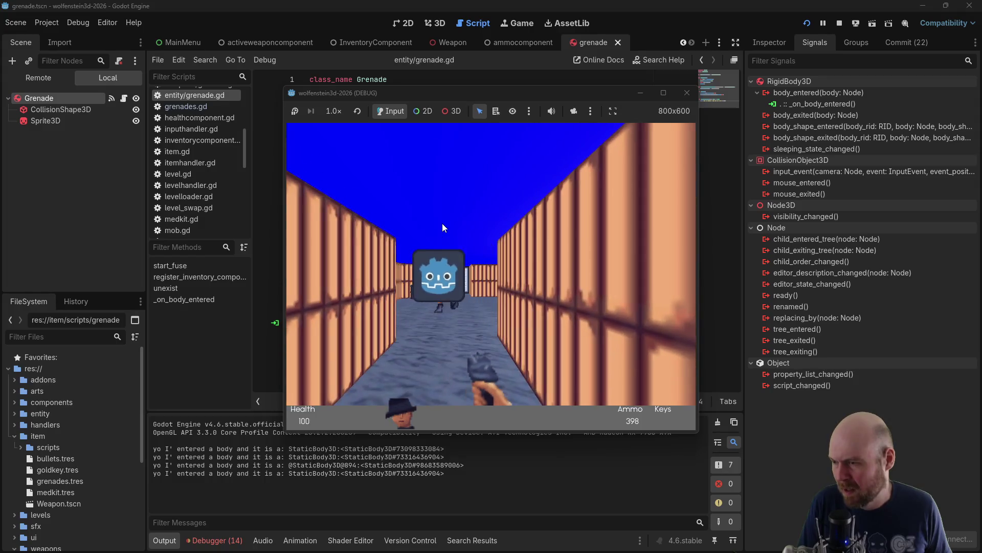
{"action": "key", "text": "Down"}
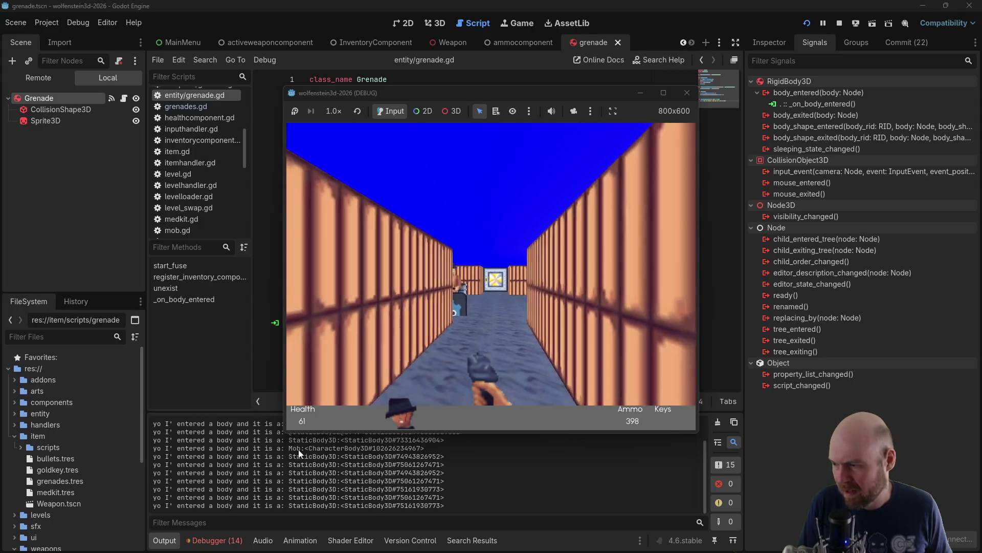
{"action": "key", "text": "Left"}
{"action": "left_click", "coordinate": [687, 94]}
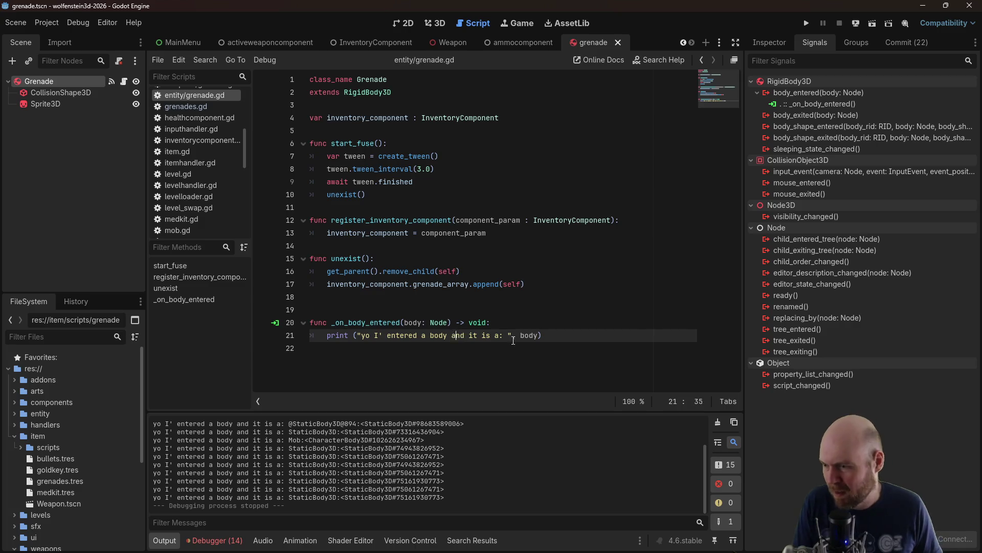
Trim the blank lines above _on_body_entered to one and review the tween lines
{"action": "left_click", "coordinate": [425, 308]}
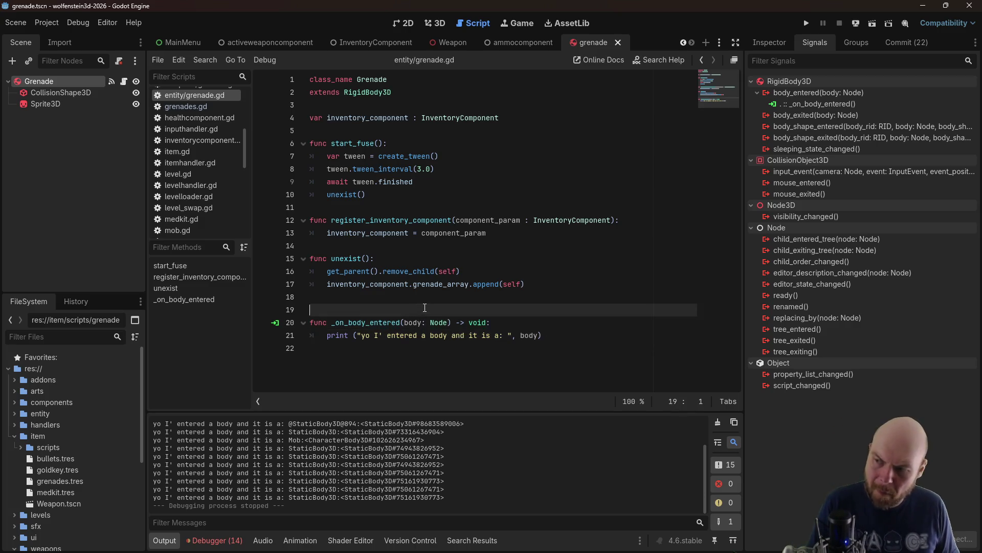
{"action": "key", "text": "BackSpace"}
{"action": "key", "text": "BackSpace"}
{"action": "key", "text": "Return"}
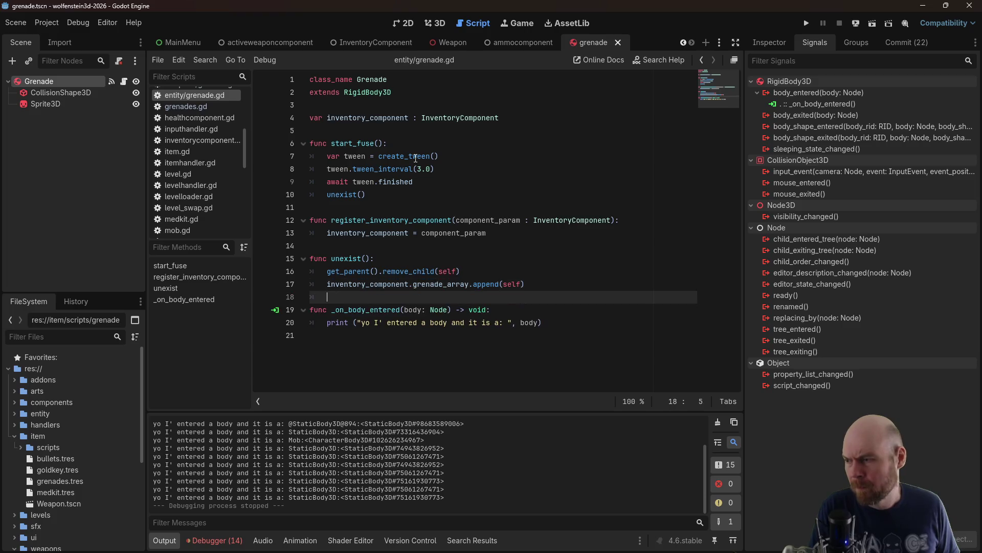
{"action": "left_click", "coordinate": [453, 154]}
{"action": "left_click", "coordinate": [452, 165]}
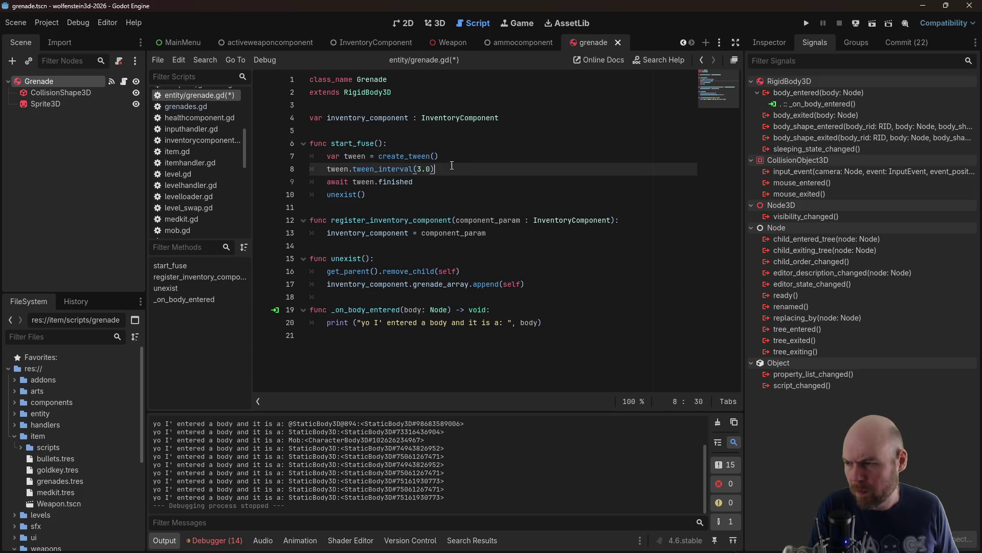
Add self.contact_monitor = false as the first line of _on_body_entered
{"action": "left_click", "coordinate": [543, 309]}
{"action": "key", "text": "Return"}
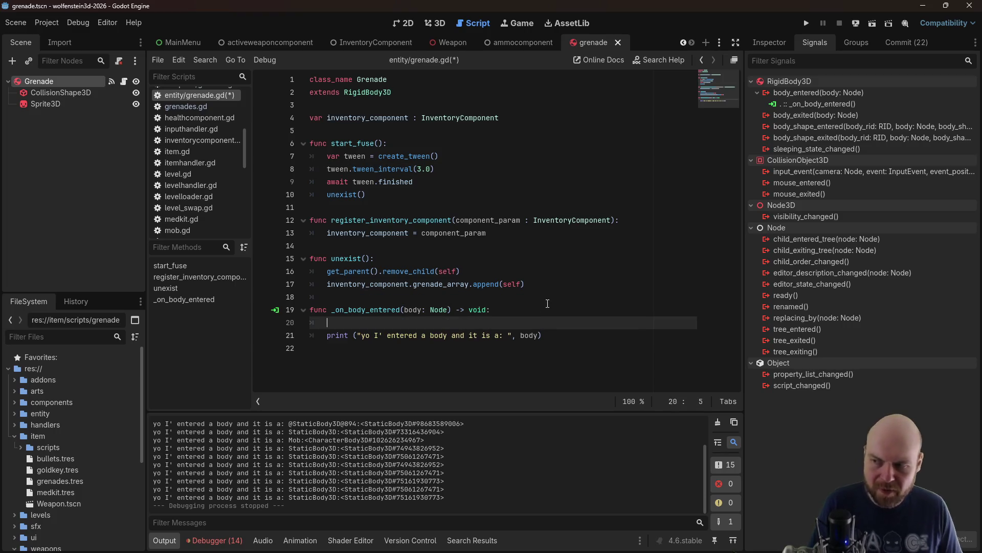
{"action": "type", "text": "self.collision_monitor = fal"}
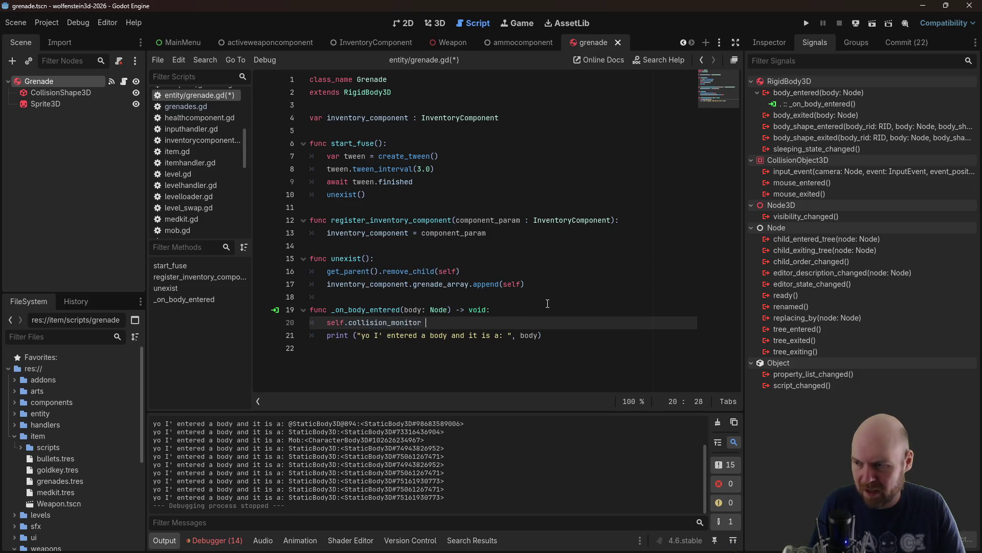
{"action": "type", "text": "se"}
{"action": "key", "text": "ctrl+s"}
{"action": "left_click", "coordinate": [551, 220]}
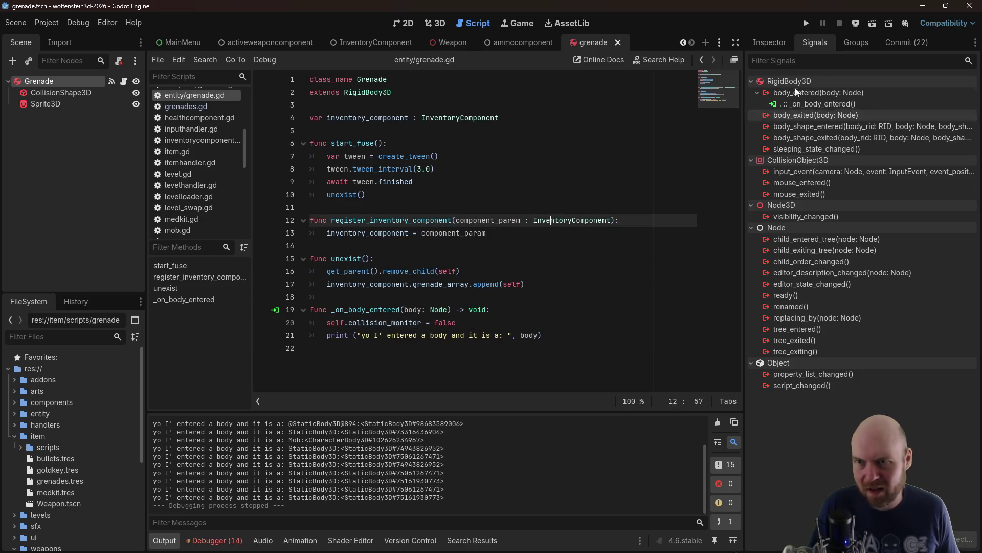
{"action": "left_click", "coordinate": [777, 42]}
{"action": "mouse_move", "coordinate": [799, 249]}
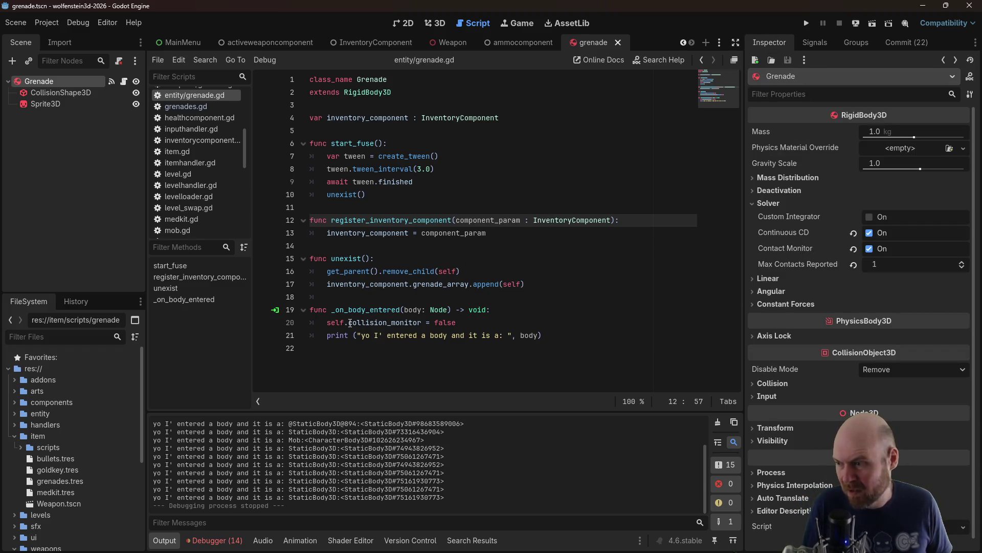
{"action": "left_click_drag", "start_coordinate": [349, 323], "coordinate": [412, 323]}
{"action": "double_click", "coordinate": [412, 322]}
{"action": "type", "text": "contact_"}
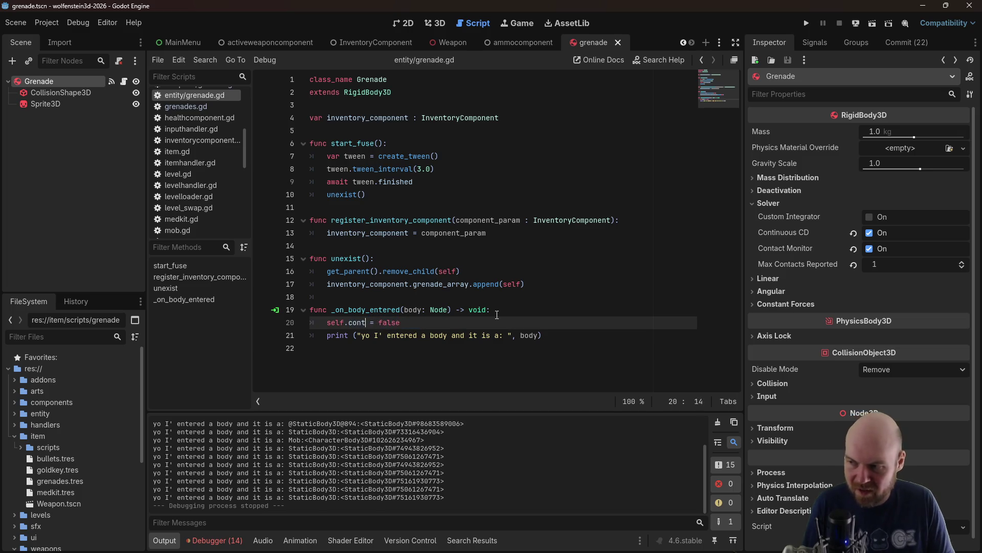
{"action": "type", "text": "monitor"}
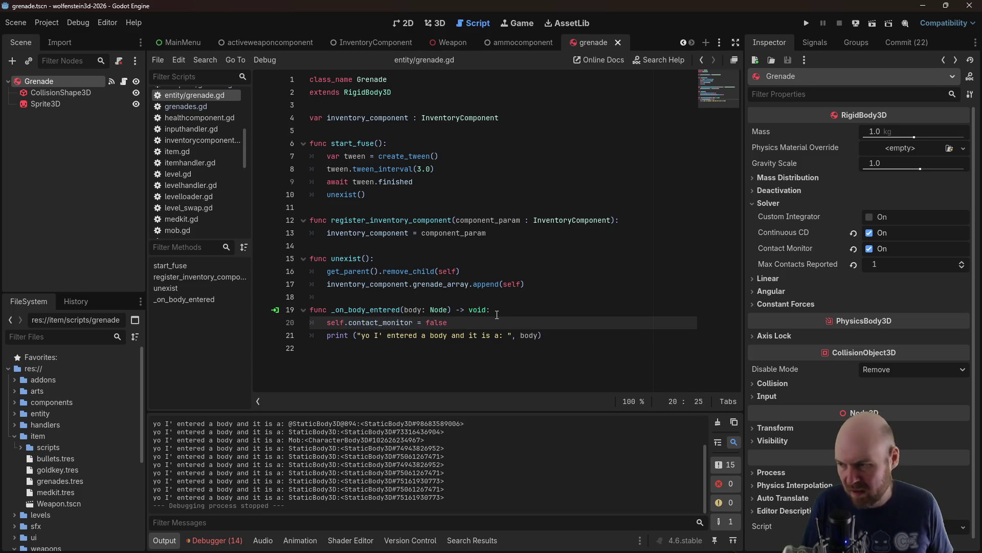
Cut the start_fuse() call out of _on_body_entered
{"action": "left_click", "coordinate": [568, 325]}
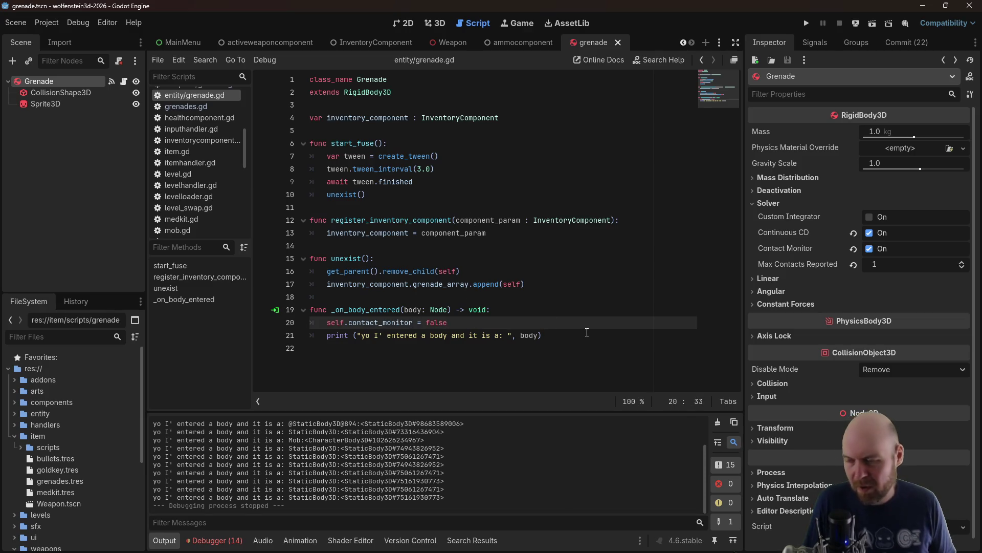
{"action": "key", "text": "Return"}
{"action": "type", "text": "start_fuse"}
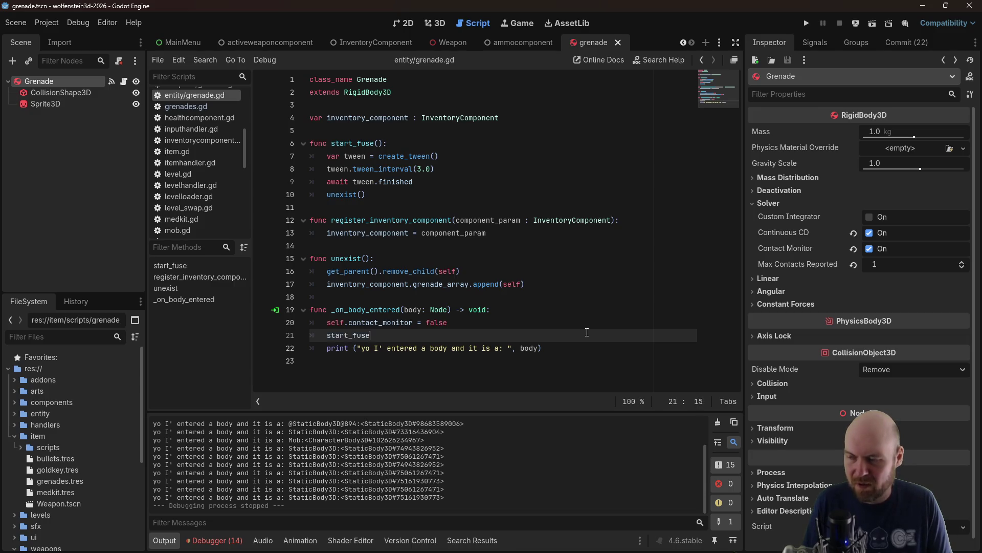
{"action": "type", "text": "()"}
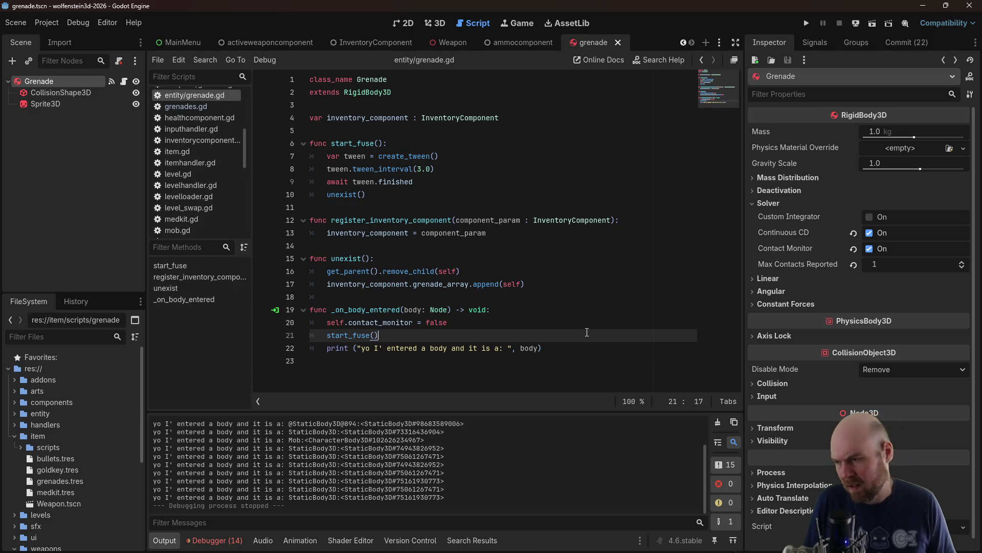
{"action": "key", "text": "shift+Left"}
{"action": "key", "text": "shift+Left"}
{"action": "key", "text": "shift+Left"}
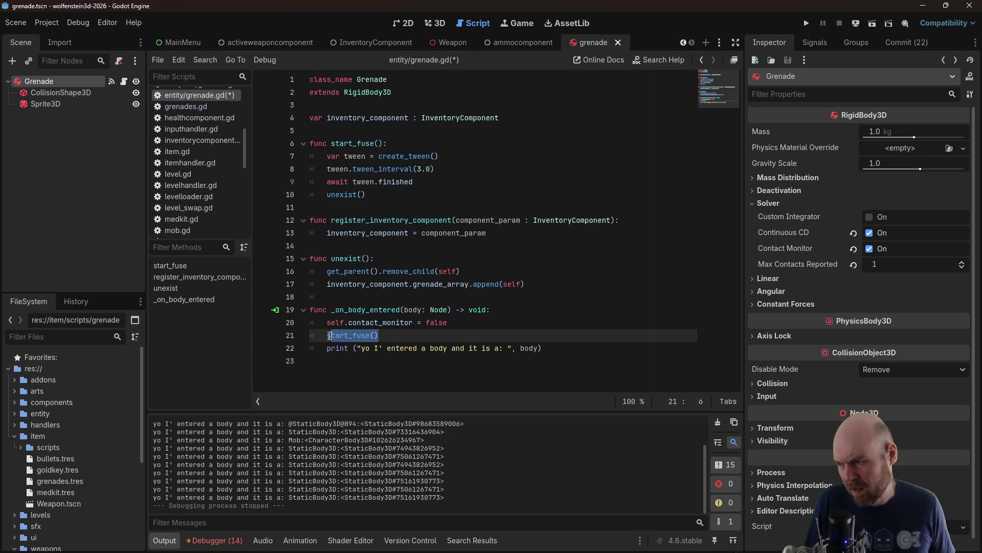
{"action": "key", "text": "ctrl+x"}
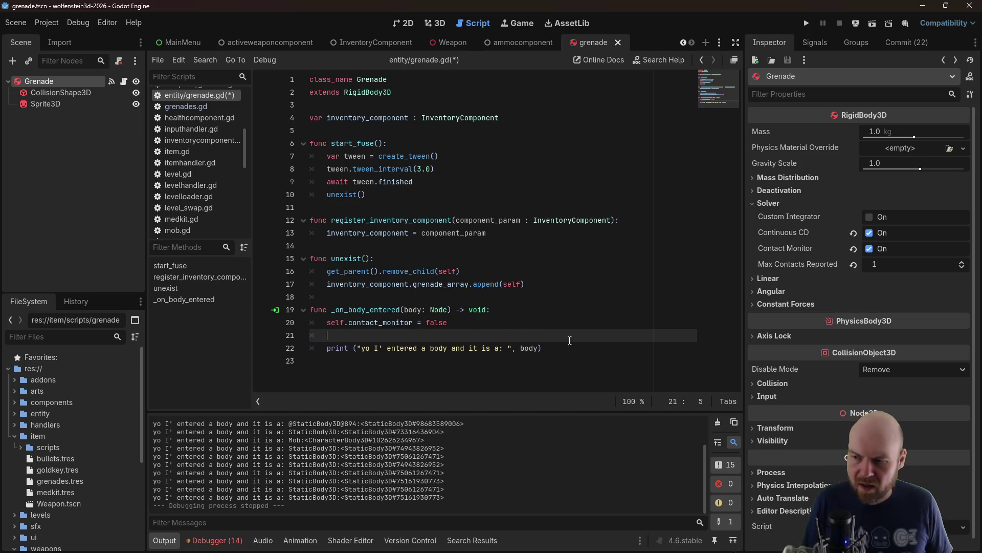
{"action": "left_click", "coordinate": [579, 348]}
Add 'if body is Mob: blow_up() else: start_fuse()' after the print statement
{"action": "key", "text": "Return"}
{"action": "key", "text": "Return"}
{"action": "type", "text": "if body is Mob"}
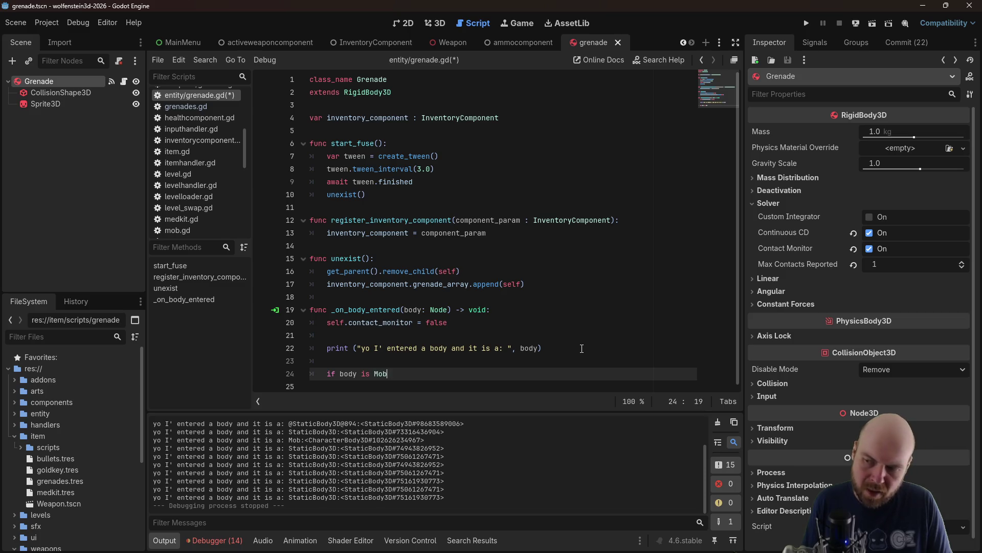
{"action": "type", "text": ":"}
{"action": "key", "text": "Return"}
{"action": "type", "text": "blow_up()"}
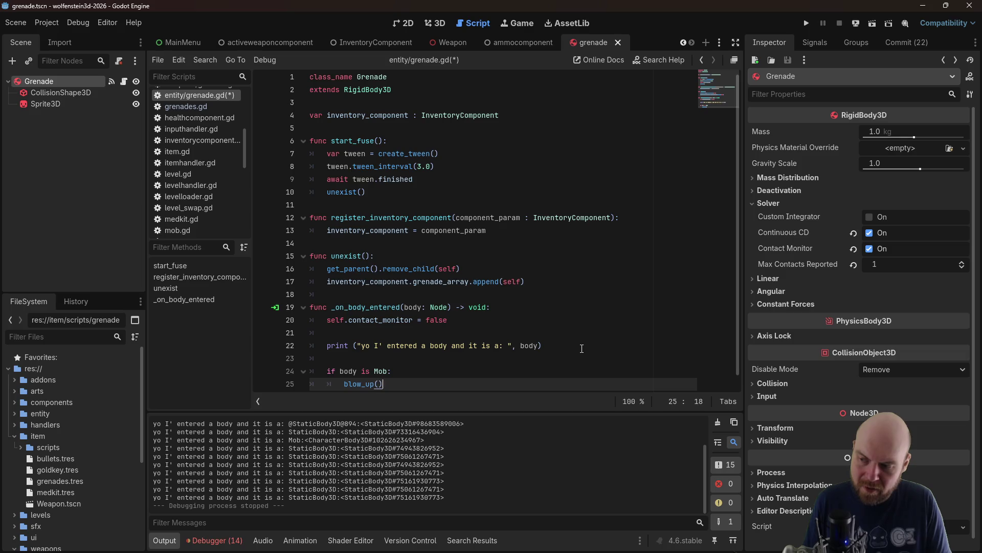
{"action": "key", "text": "Return"}
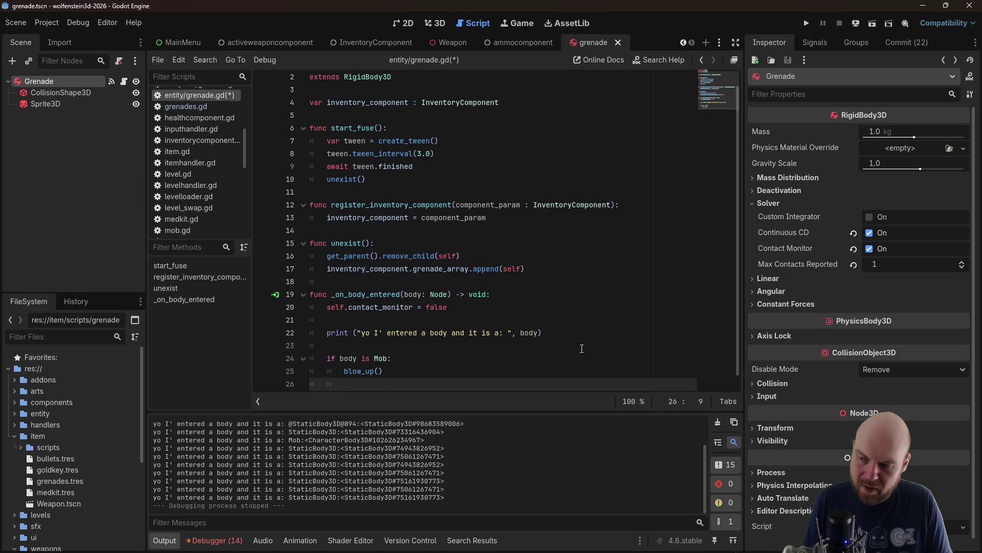
{"action": "type", "text": "else:"}
{"action": "key", "text": "Return"}
{"action": "type", "text": "start_fuse()"}
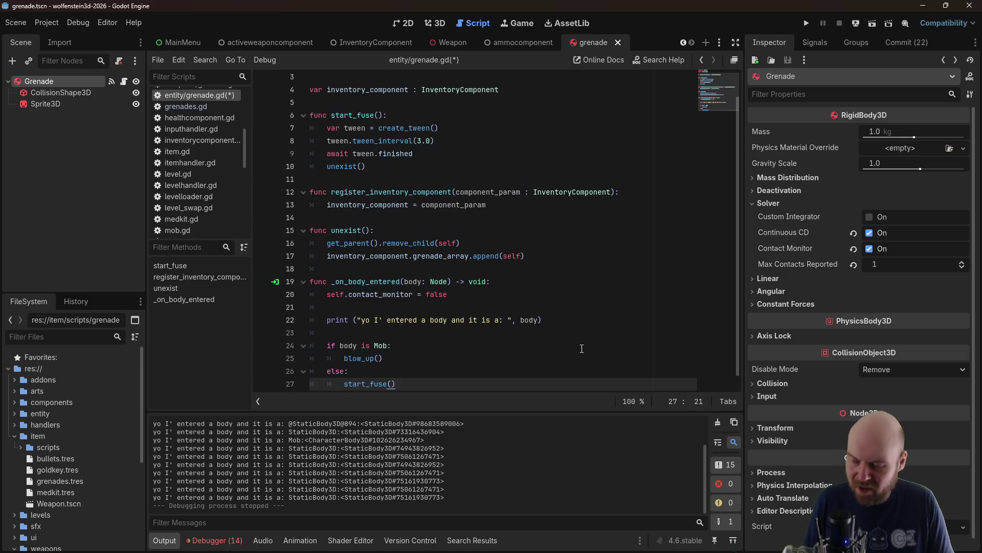
Change the fuse tween_interval from 3 to 1.0 and save the script
{"action": "left_click", "coordinate": [422, 145]}
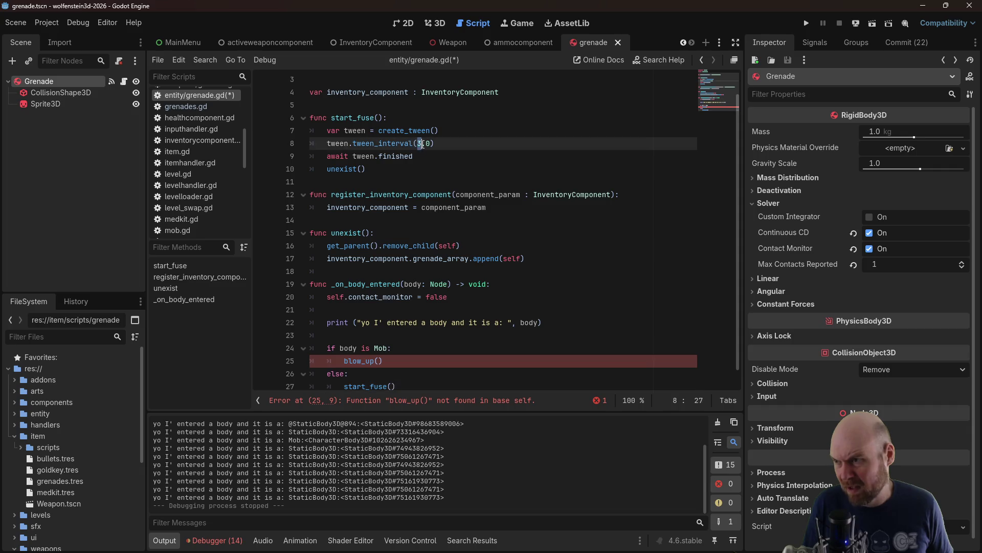
{"action": "key", "text": "BackSpace"}
{"action": "type", "text": "1"}
{"action": "key", "text": "ctrl+s"}
{"action": "key", "text": "Down"}
{"action": "key", "text": "Down"}
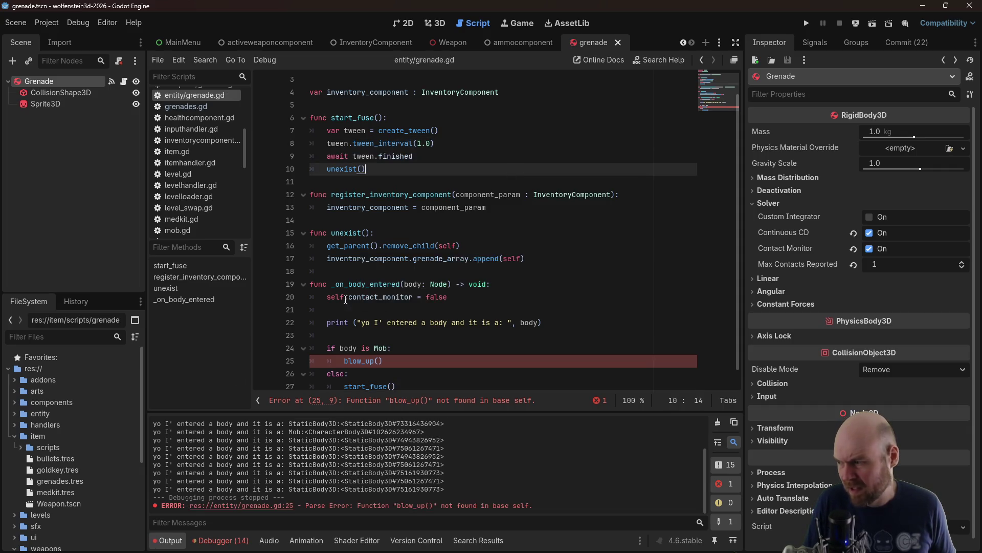
Comment out grenade.start_fuse() in weapons/grenade.gd's shoot function
{"action": "scroll", "coordinate": [51, 477], "scroll_direction": "down", "scroll_amount": 4}
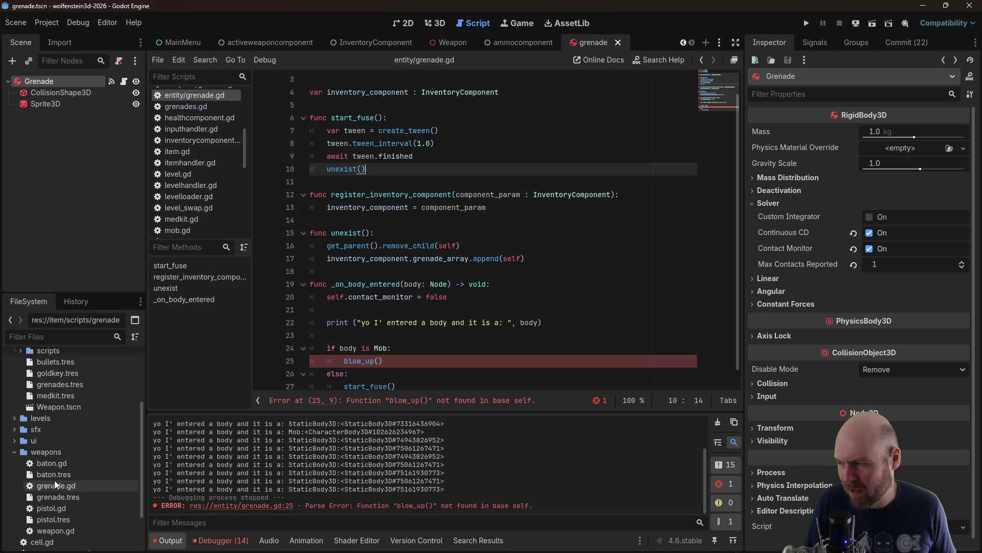
{"action": "left_click", "coordinate": [55, 486]}
{"action": "double_click", "coordinate": [54, 486]}
{"action": "left_click", "coordinate": [405, 281]}
{"action": "scroll", "coordinate": [421, 292], "scroll_direction": "down", "scroll_amount": 3}
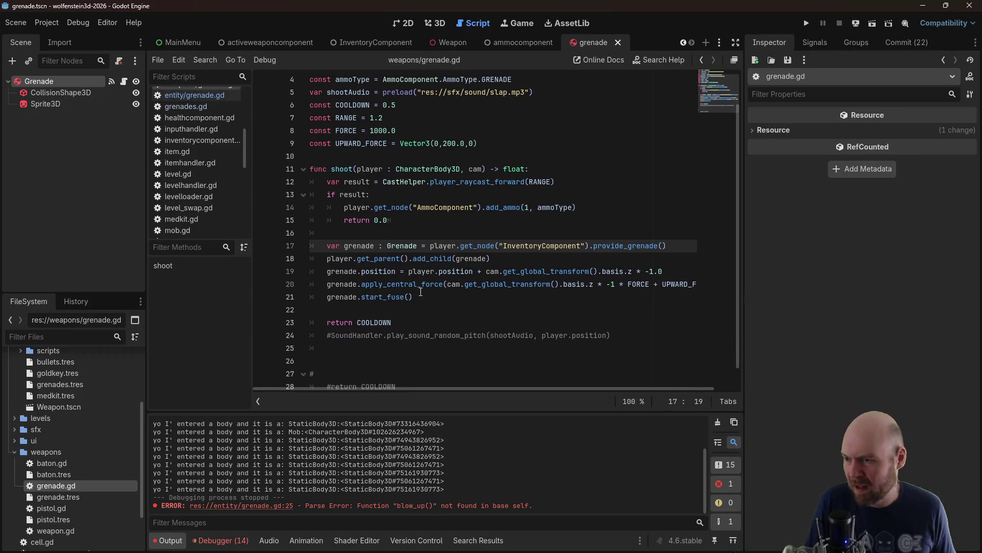
{"action": "left_click", "coordinate": [404, 297]}
{"action": "key", "text": "ctrl+k"}
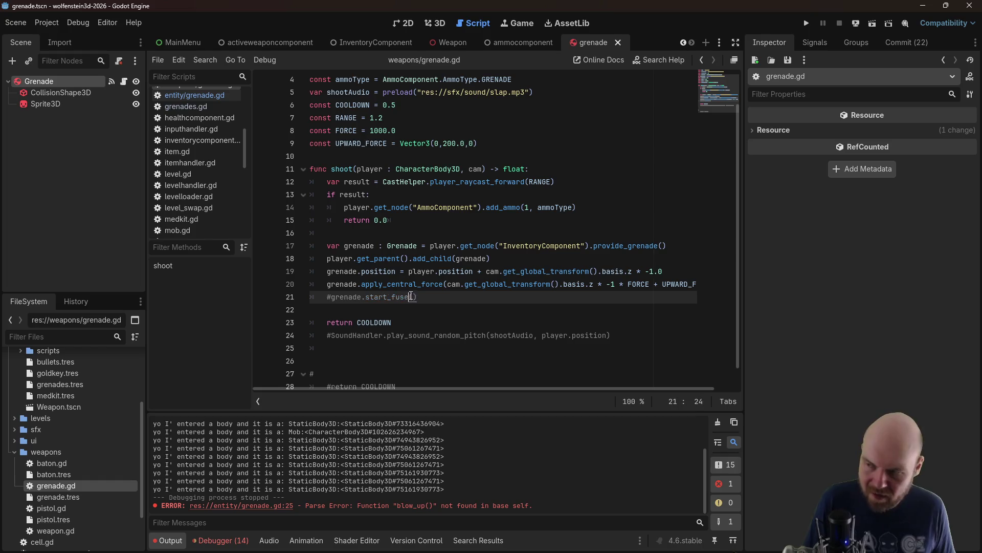
{"action": "left_click", "coordinate": [424, 208]}
{"action": "left_click", "coordinate": [807, 25]}
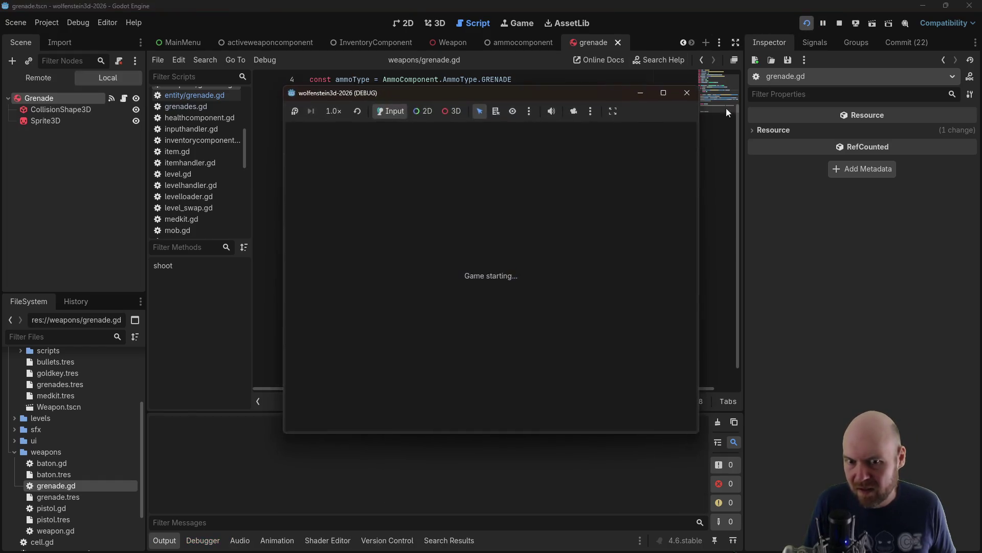
Replace blow_up() with explode() on line 25 and save
{"action": "left_click", "coordinate": [365, 348]}
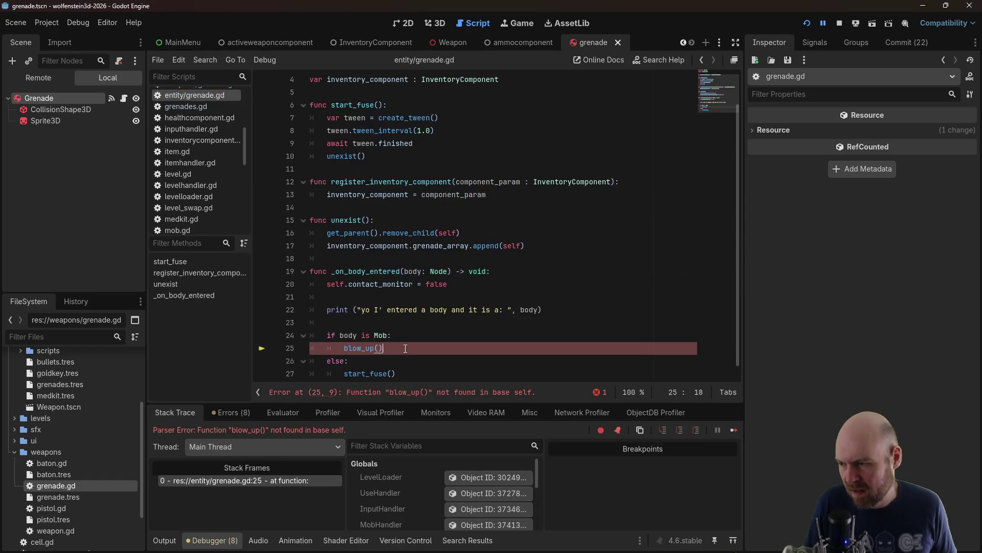
{"action": "key", "text": "ctrl+s"}
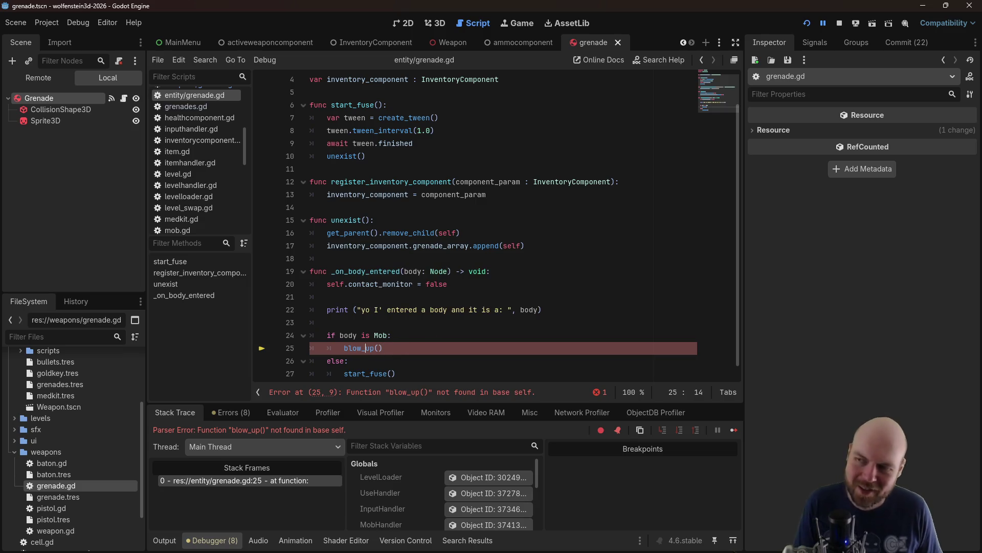
{"action": "key", "text": "End"}
{"action": "key", "text": "shift+Home"}
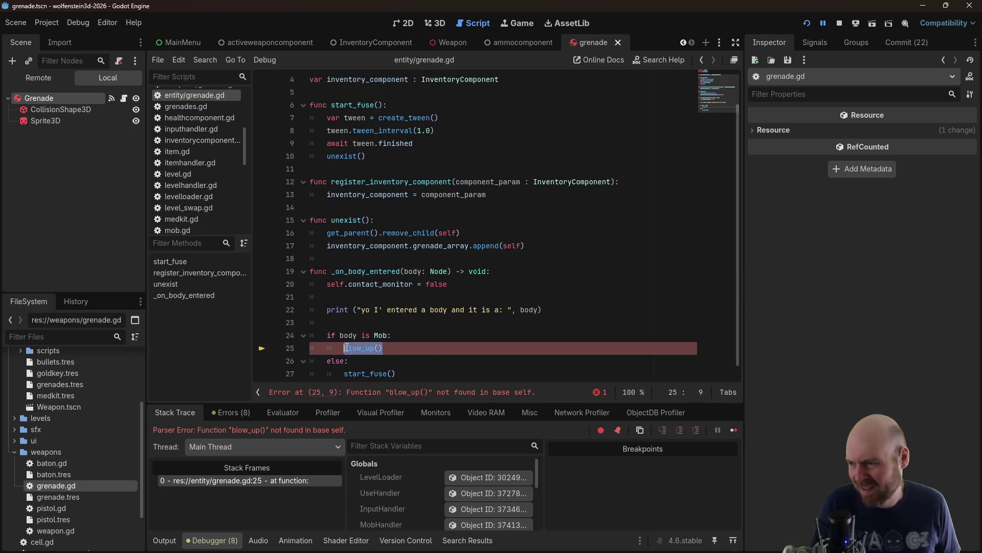
{"action": "type", "text": "explode()"}
{"action": "key", "text": "ctrl+s"}
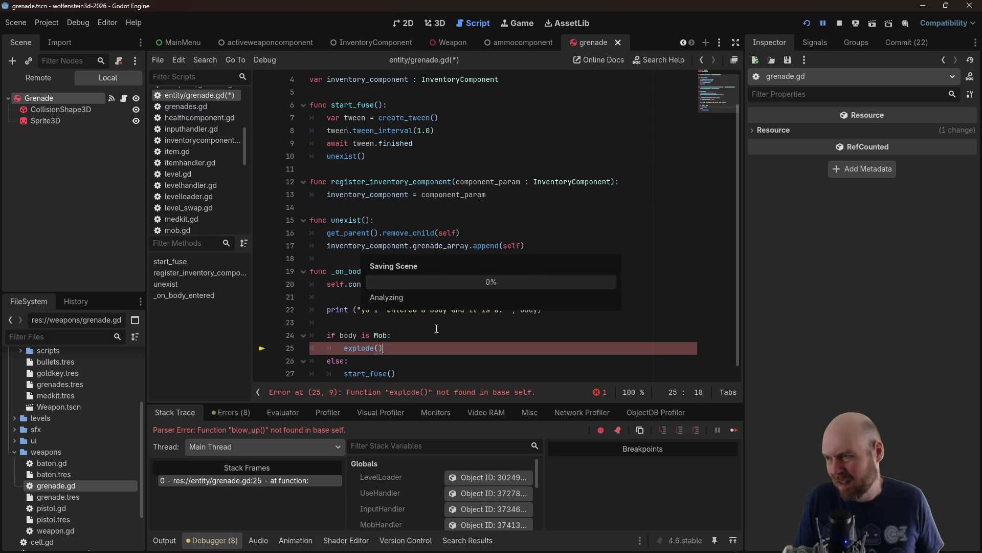
Add an empty explode() function with pass at the script's end, save, and restart the game
{"action": "left_click", "coordinate": [393, 323]}
{"action": "scroll", "coordinate": [410, 318], "scroll_direction": "down", "scroll_amount": 1}
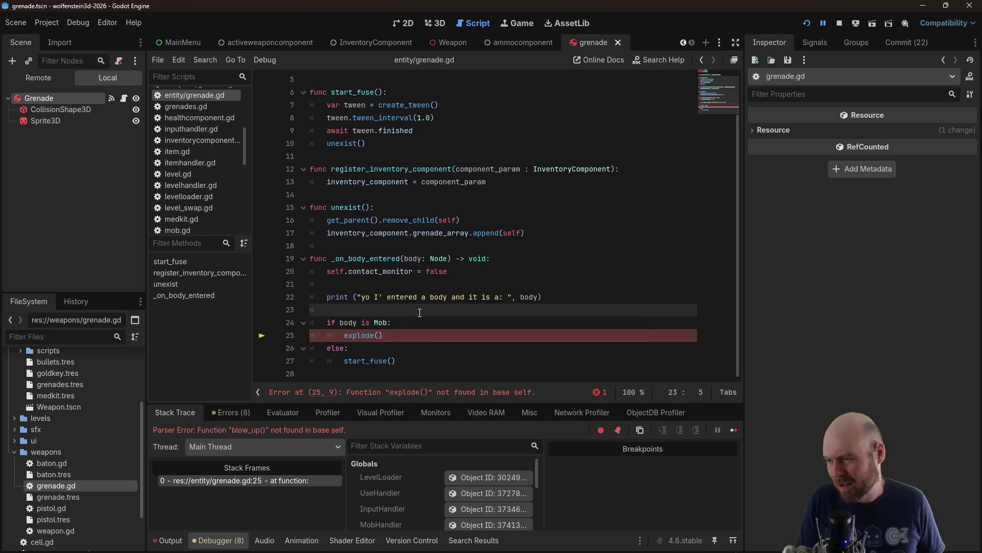
{"action": "left_click", "coordinate": [430, 374]}
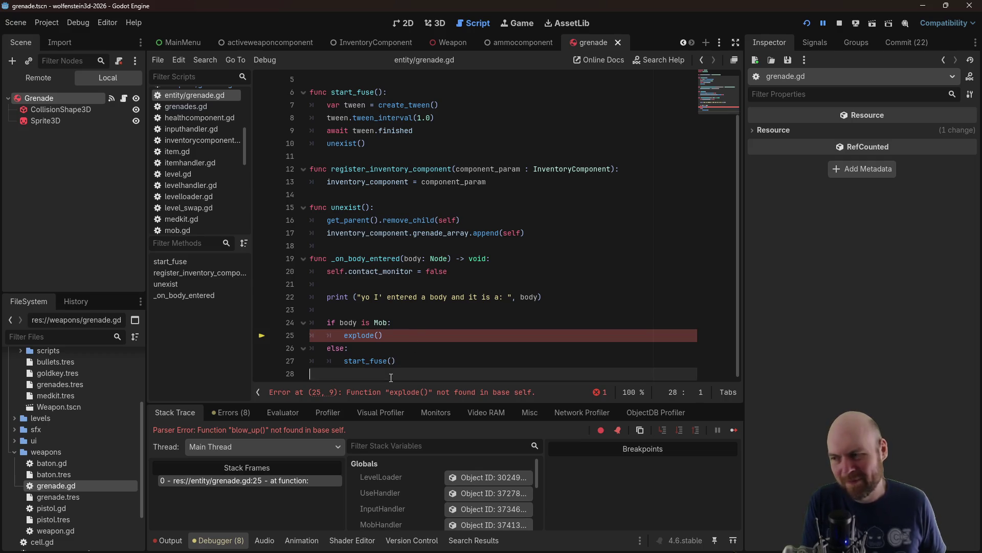
{"action": "key", "text": "Return"}
{"action": "key", "text": "Return"}
{"action": "key", "text": "Up"}
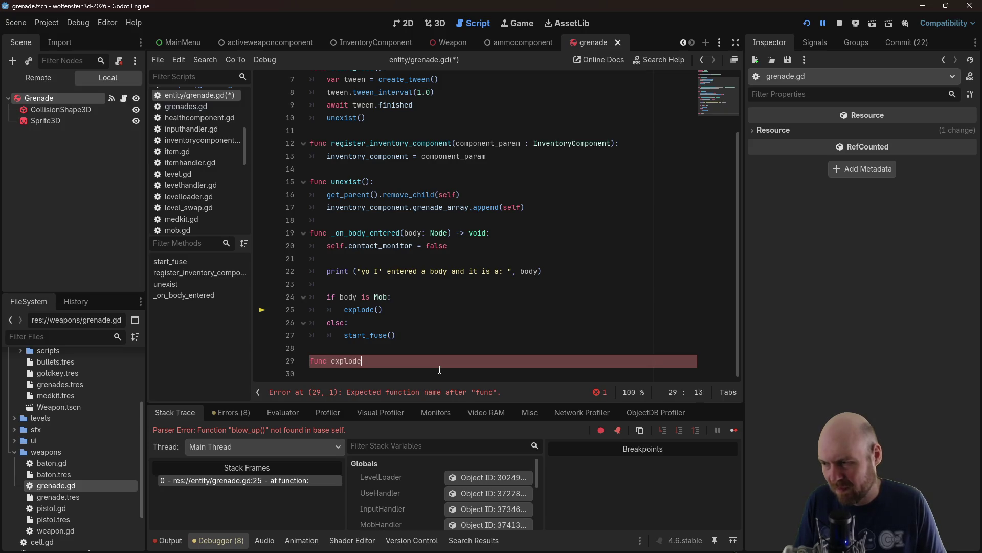
{"action": "type", "text": "():"}
{"action": "key", "text": "ctrl+s"}
{"action": "left_click", "coordinate": [512, 246]}
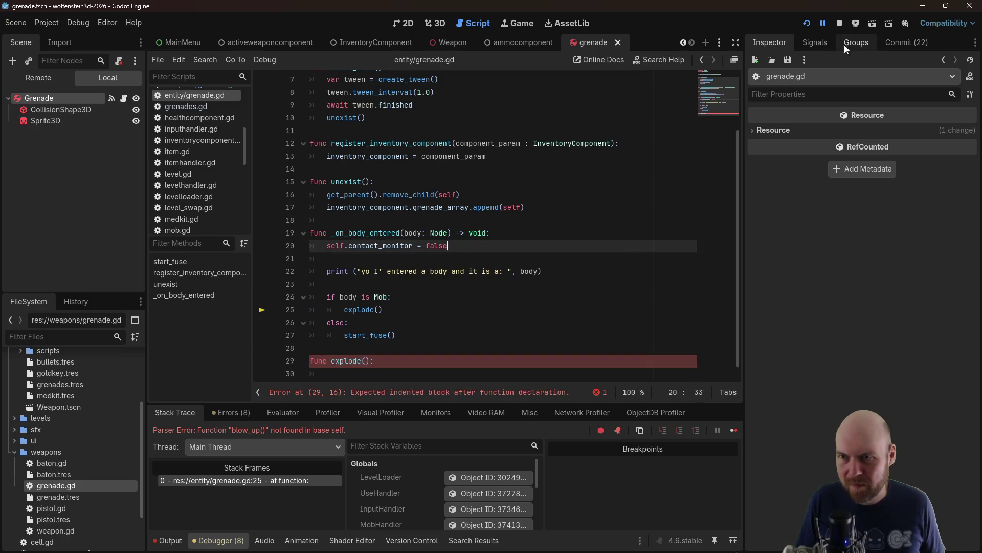
{"action": "type", "text": "p"}
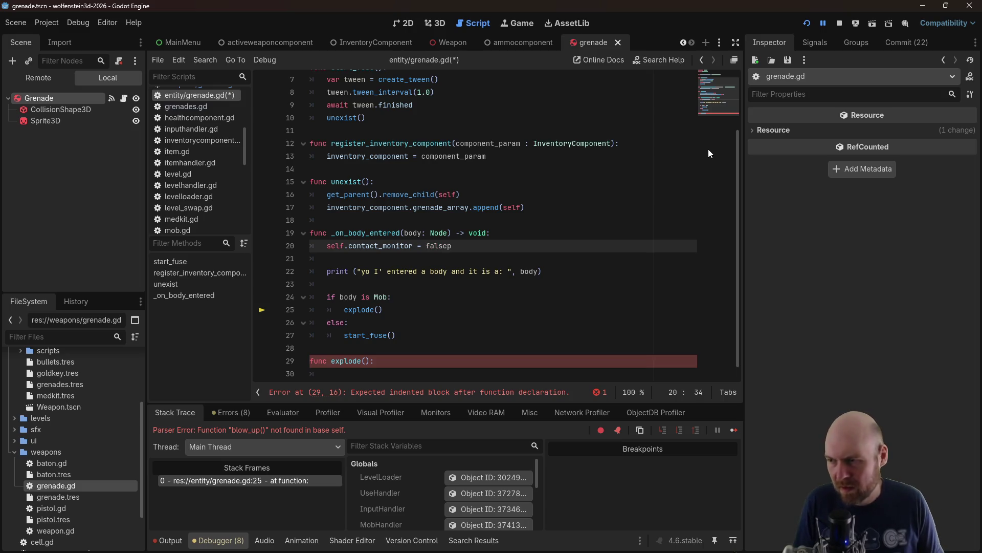
{"action": "left_click", "coordinate": [359, 374]}
{"action": "type", "text": "pa"}
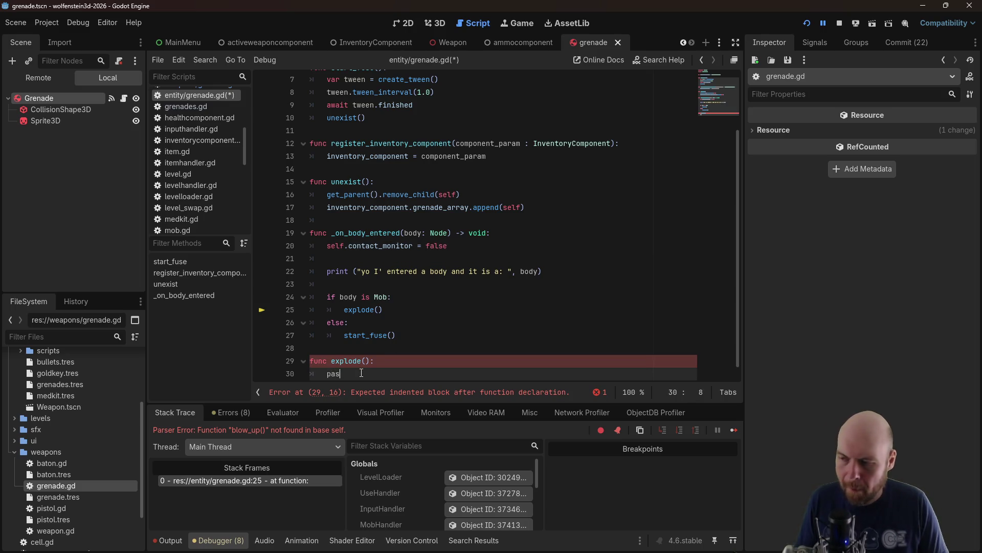
{"action": "type", "text": "s"}
{"action": "key", "text": "ctrl+s"}
{"action": "left_click", "coordinate": [834, 21]}
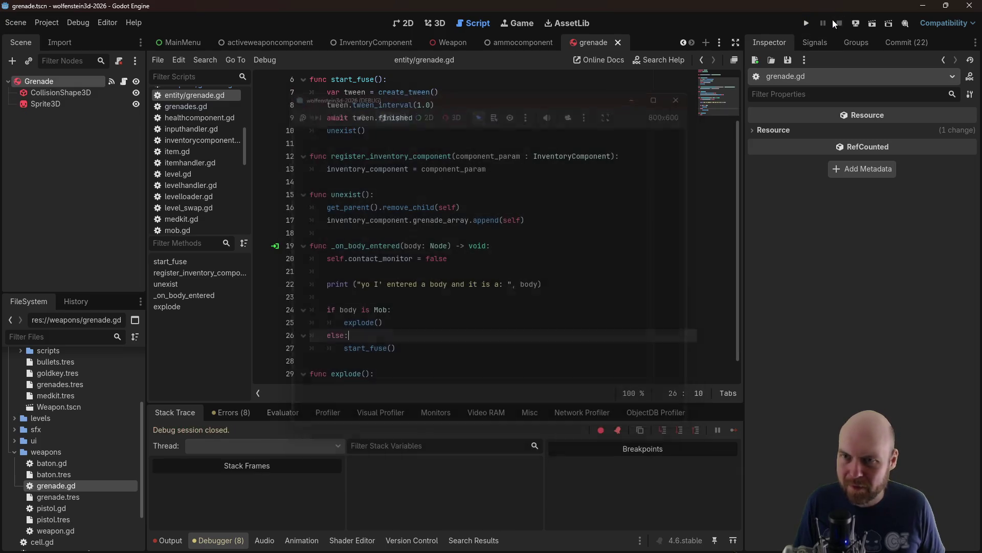
{"action": "left_click", "coordinate": [808, 22]}
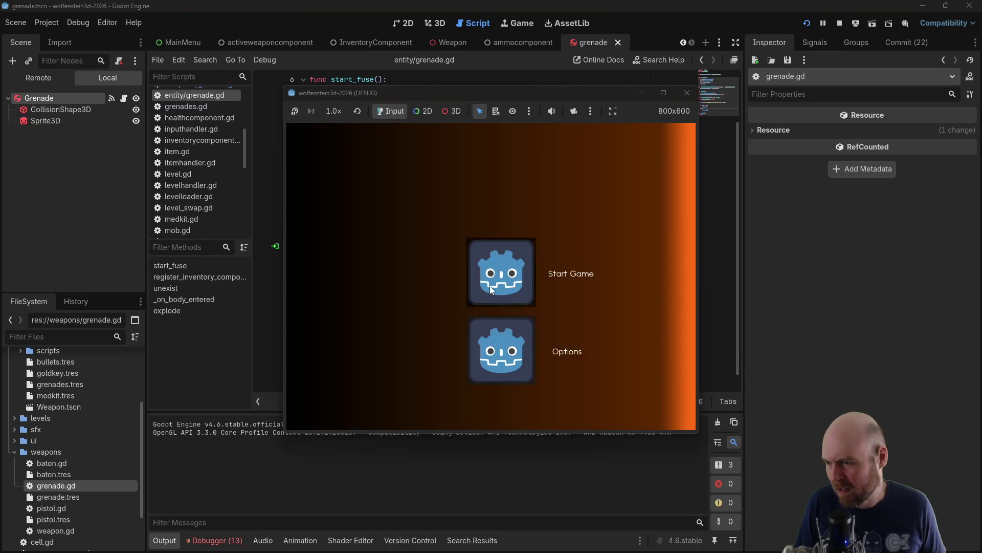
Start the game and throw the first grenades down the corridor
{"action": "left_click", "coordinate": [491, 286]}
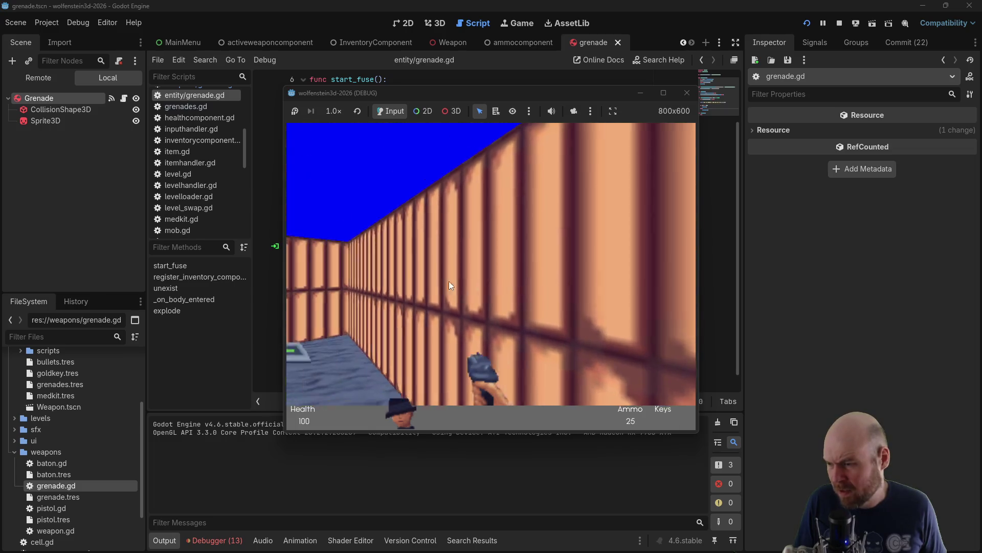
{"action": "key", "text": "Left"}
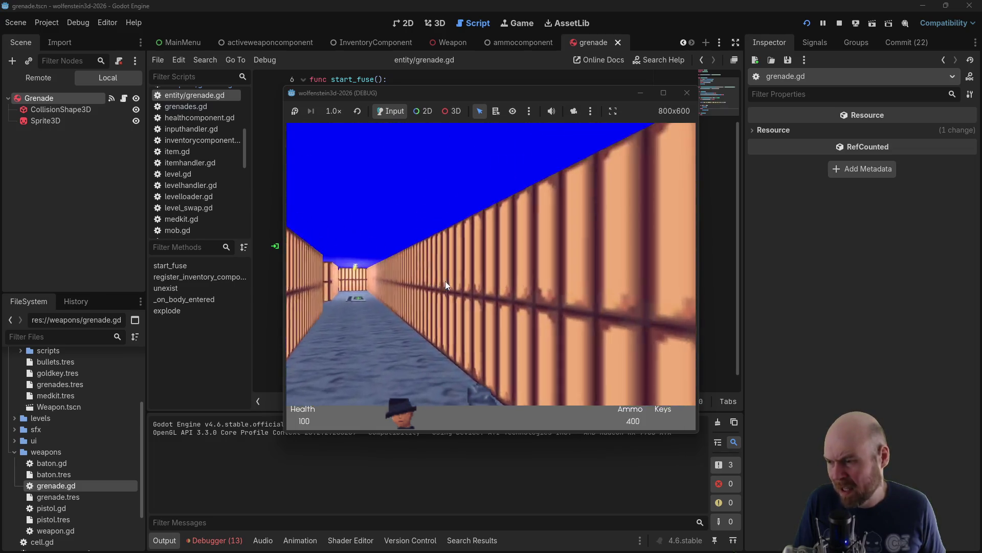
{"action": "key", "text": "Right"}
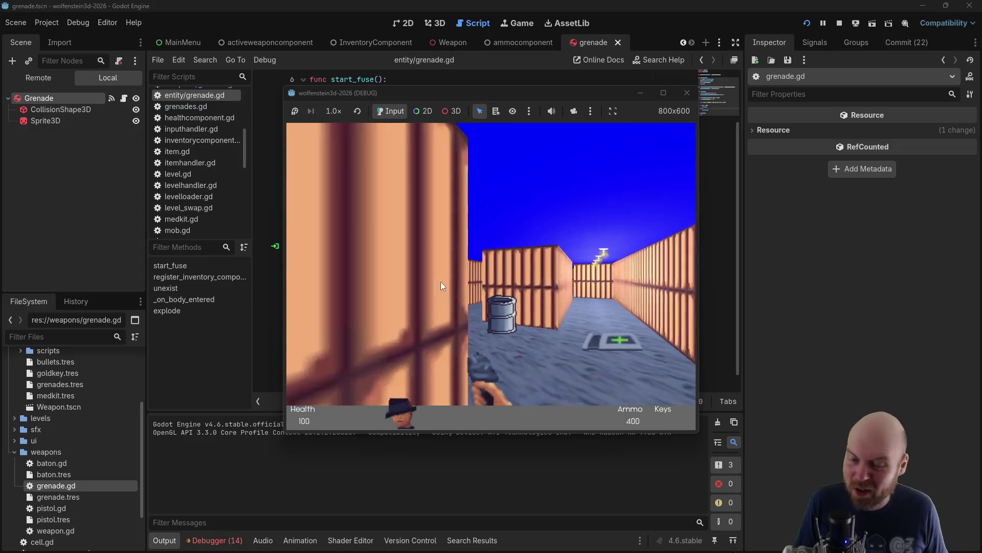
{"action": "key", "text": "Right"}
{"action": "left_click", "coordinate": [436, 277]}
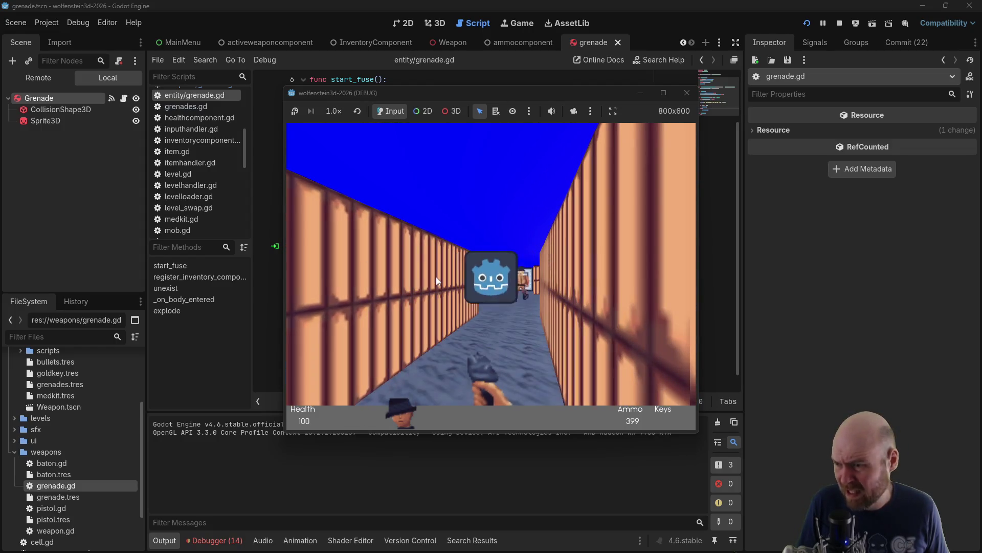
{"action": "key", "text": "Right"}
{"action": "left_click", "coordinate": [452, 287]}
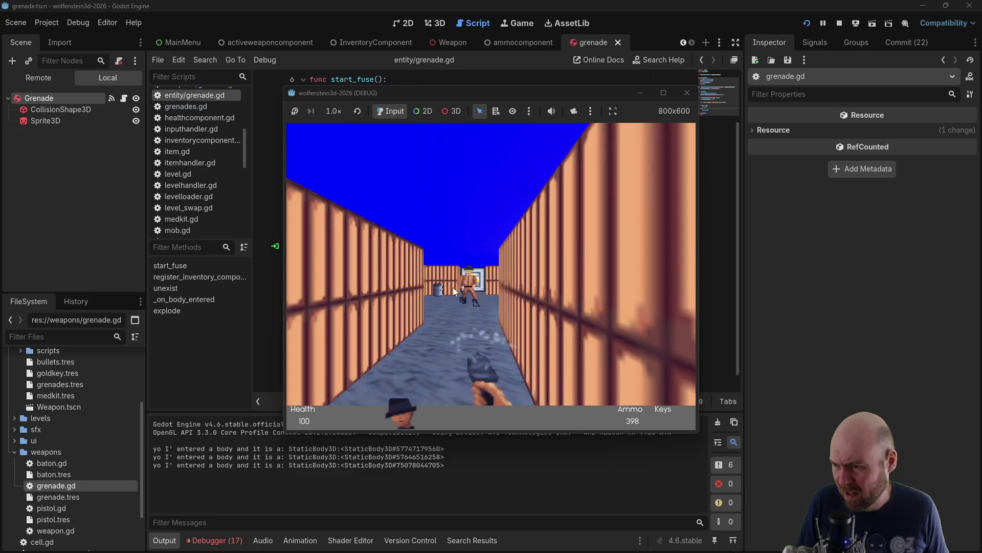
{"action": "key", "text": "Down"}
{"action": "left_click", "coordinate": [443, 284]}
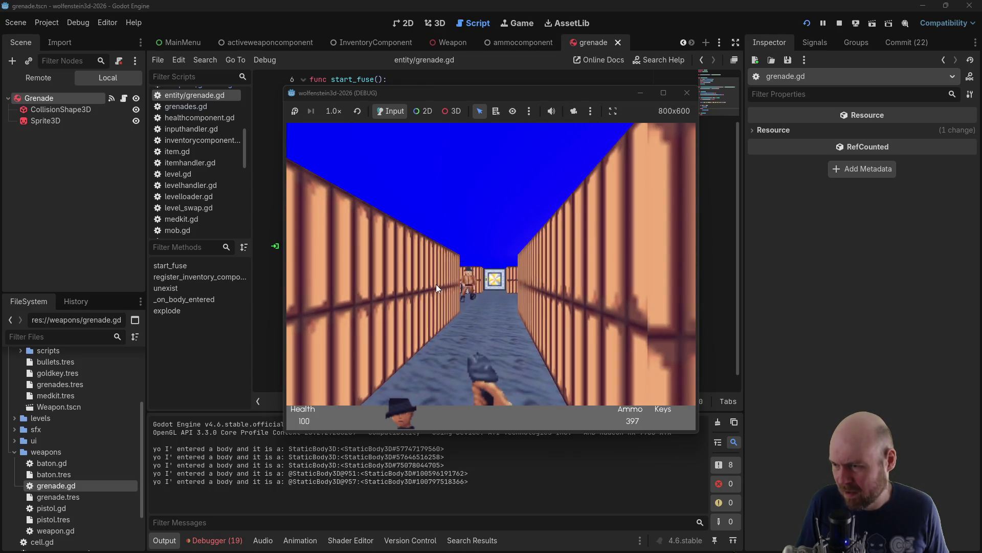
Keep throwing grenades while turning left and right, then stop the game
{"action": "key", "text": "Right"}
{"action": "left_click", "coordinate": [441, 286]}
{"action": "left_click", "coordinate": [434, 285]}
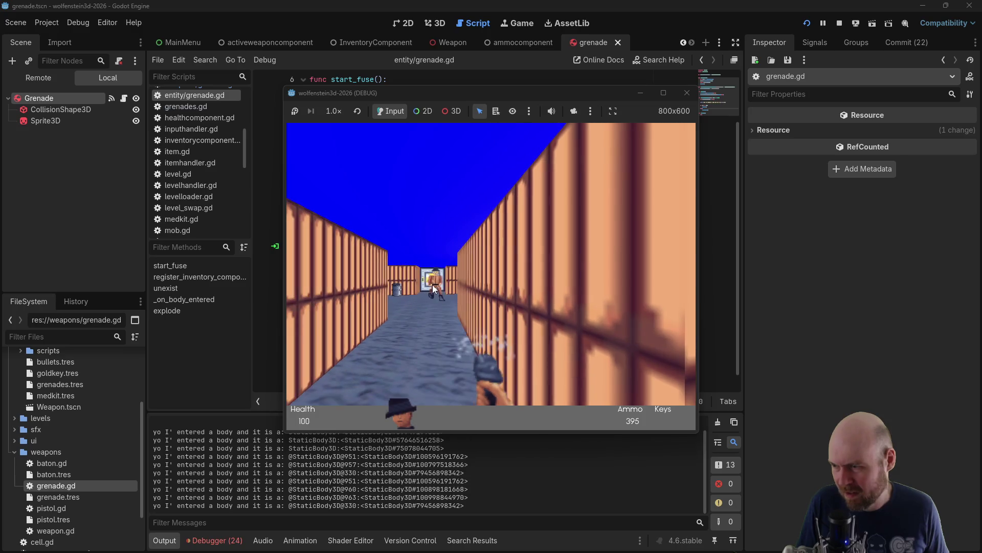
{"action": "left_click", "coordinate": [432, 285]}
{"action": "key", "text": "Left"}
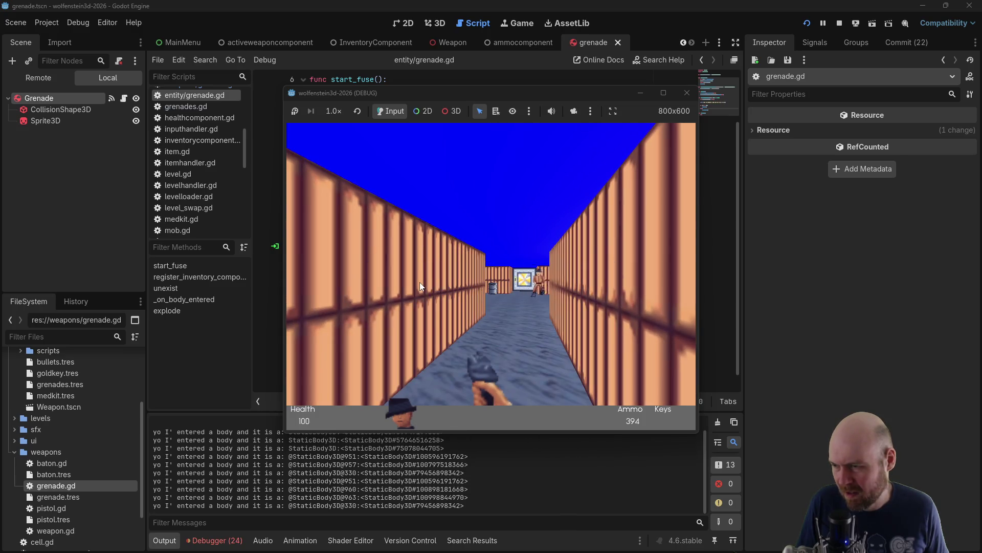
{"action": "key", "text": "Right"}
{"action": "left_click", "coordinate": [419, 284]}
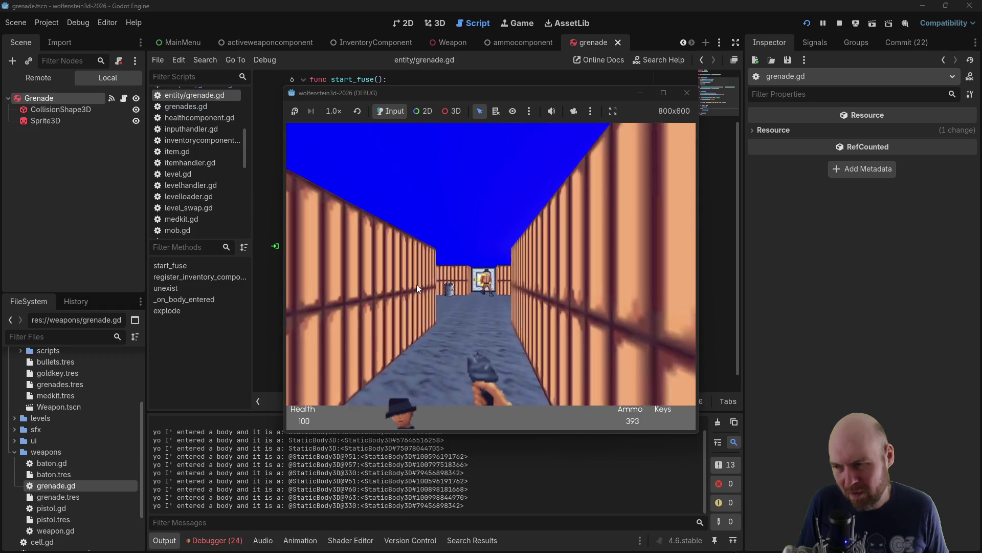
{"action": "left_click", "coordinate": [416, 284]}
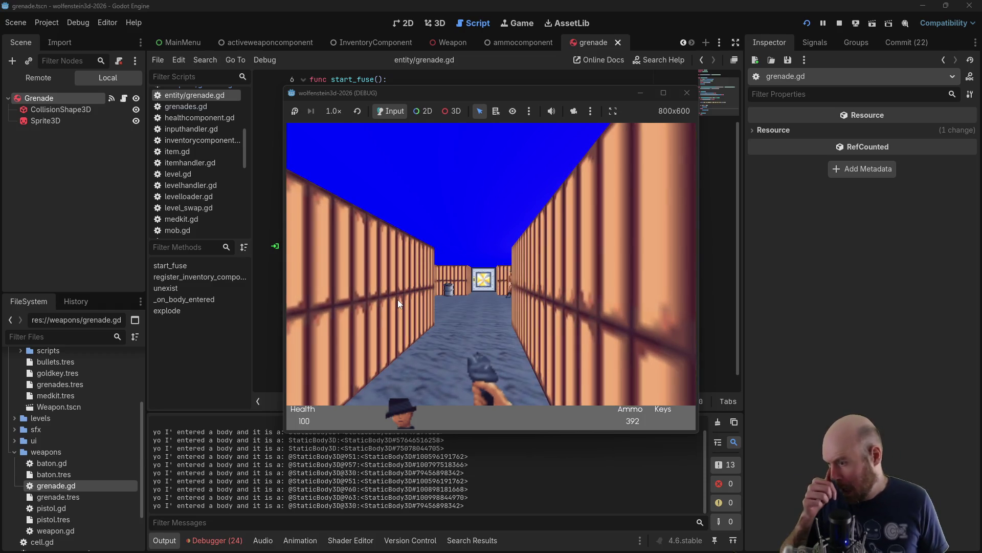
{"action": "left_click", "coordinate": [398, 299]}
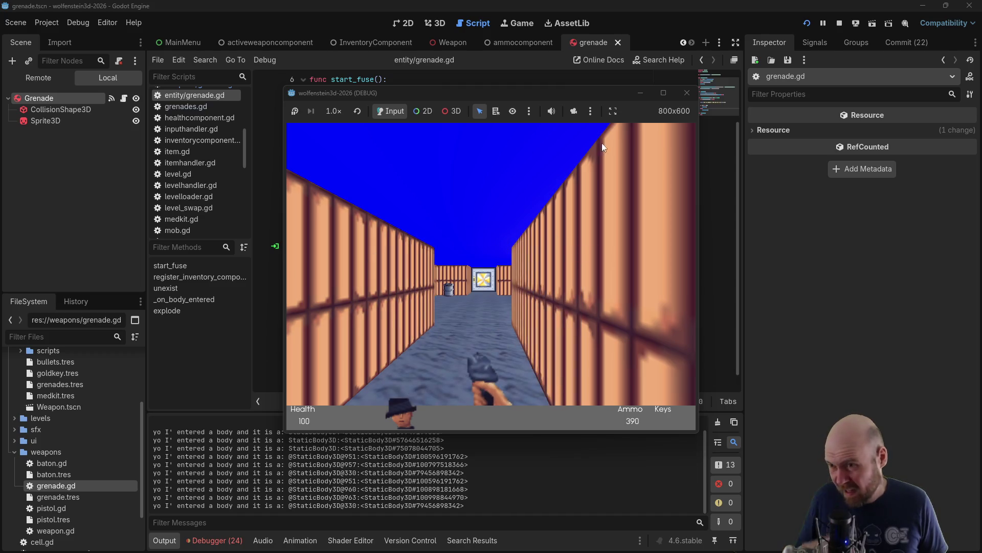
{"action": "left_click", "coordinate": [690, 99]}
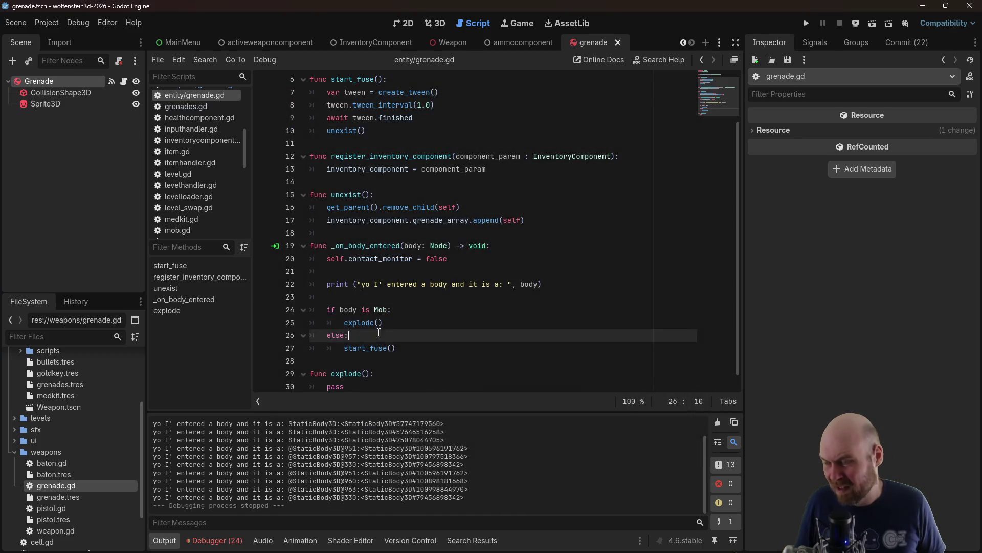
Add 'self.contact_monitor = true' at the end of unexist()
{"action": "scroll", "coordinate": [408, 311], "scroll_direction": "up", "scroll_amount": 1}
{"action": "scroll", "coordinate": [409, 311], "scroll_direction": "up", "scroll_amount": 1}
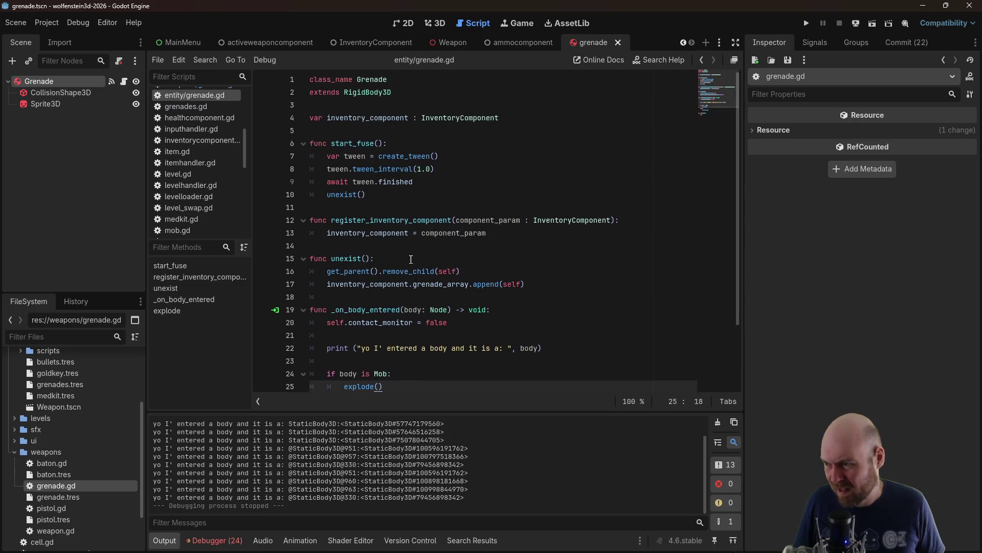
{"action": "scroll", "coordinate": [399, 268], "scroll_direction": "down", "scroll_amount": 1}
{"action": "left_click", "coordinate": [531, 244]}
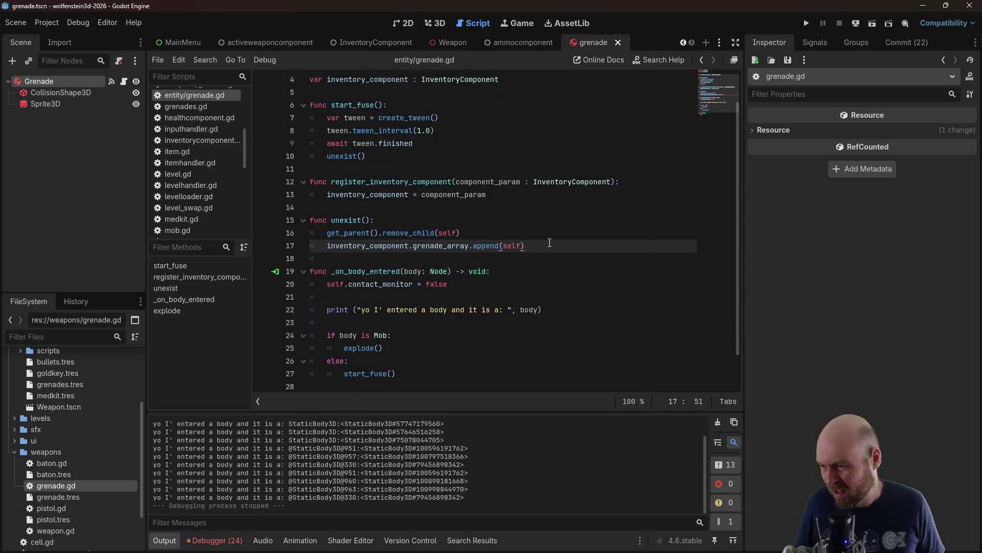
{"action": "key", "text": "Return"}
{"action": "type", "text": "self.contact_mon"}
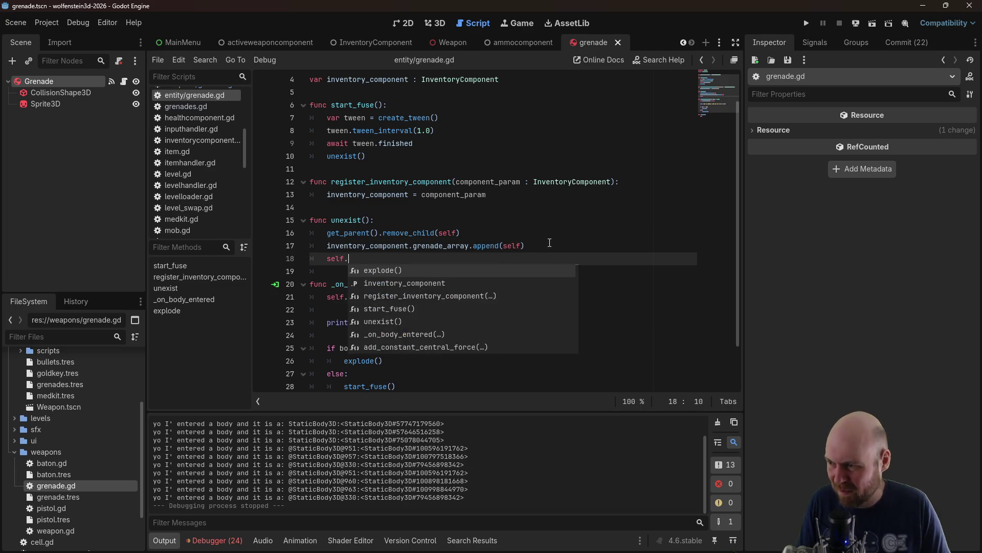
{"action": "key", "text": "Return"}
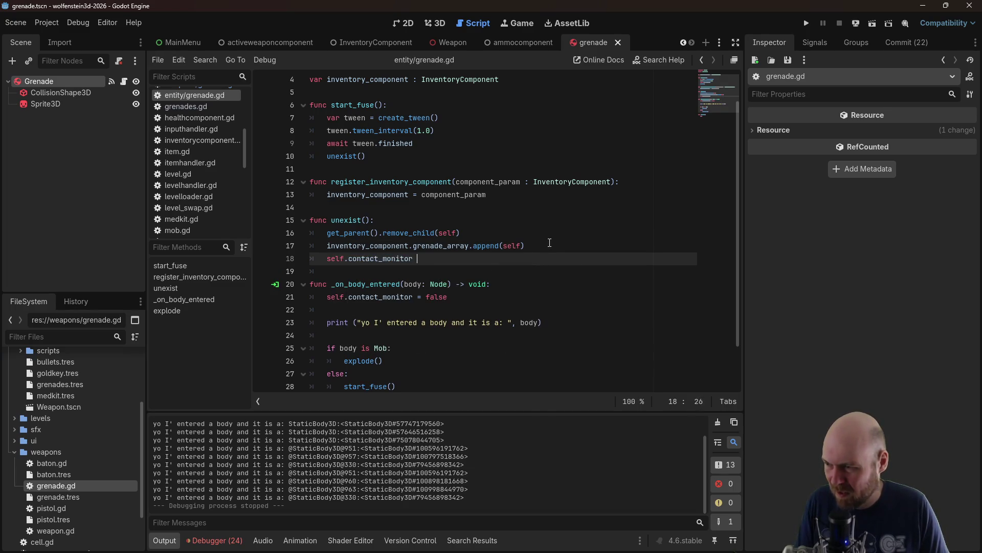
{"action": "type", "text": "= true"}
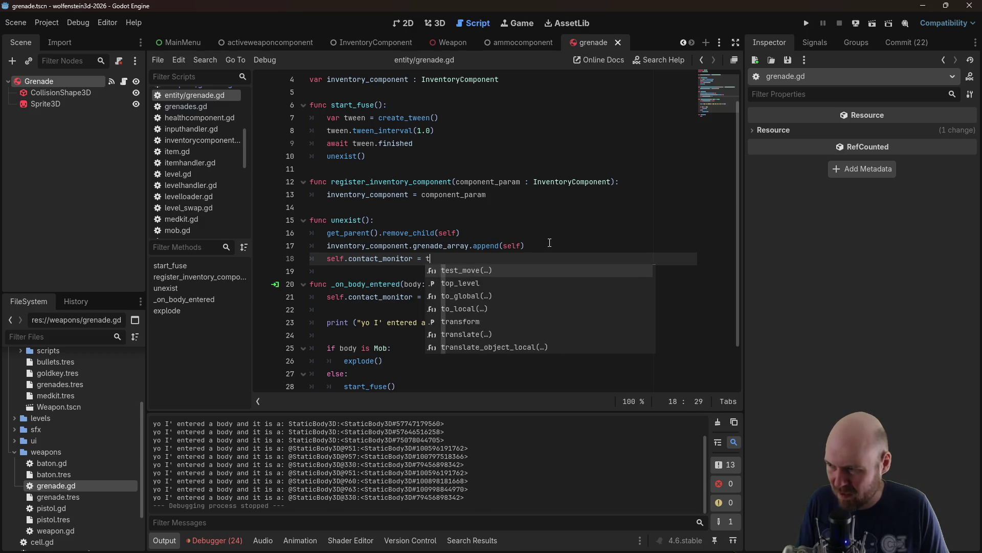
{"action": "key", "text": "Return"}
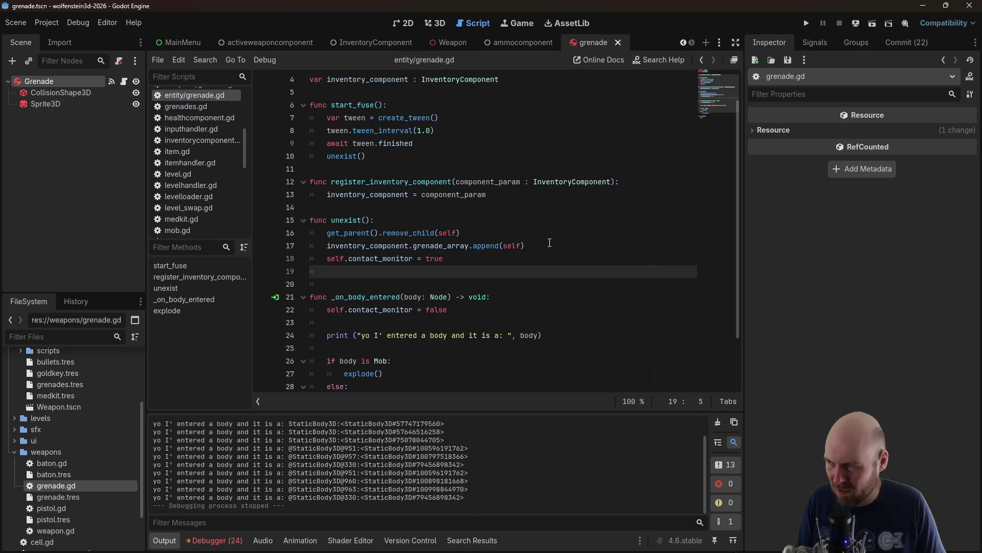
Insert a blank line after start_fuse and begin 'func reset_fuse()'
{"action": "key", "text": "Up"}
{"action": "key", "text": "Up"}
{"action": "key", "text": "Up"}
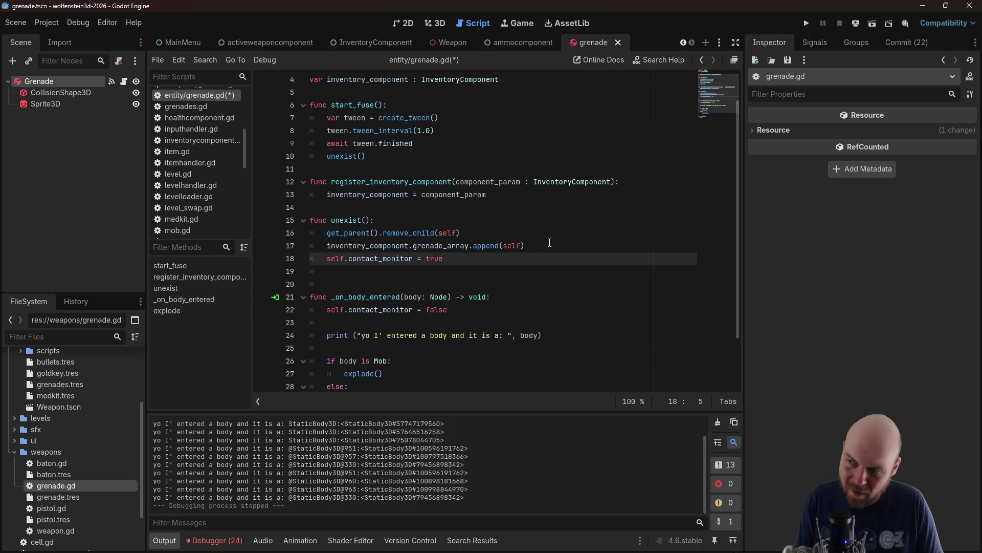
{"action": "key", "text": "Return"}
{"action": "key", "text": "Return"}
{"action": "key", "text": "Up"}
{"action": "type", "text": "func"}
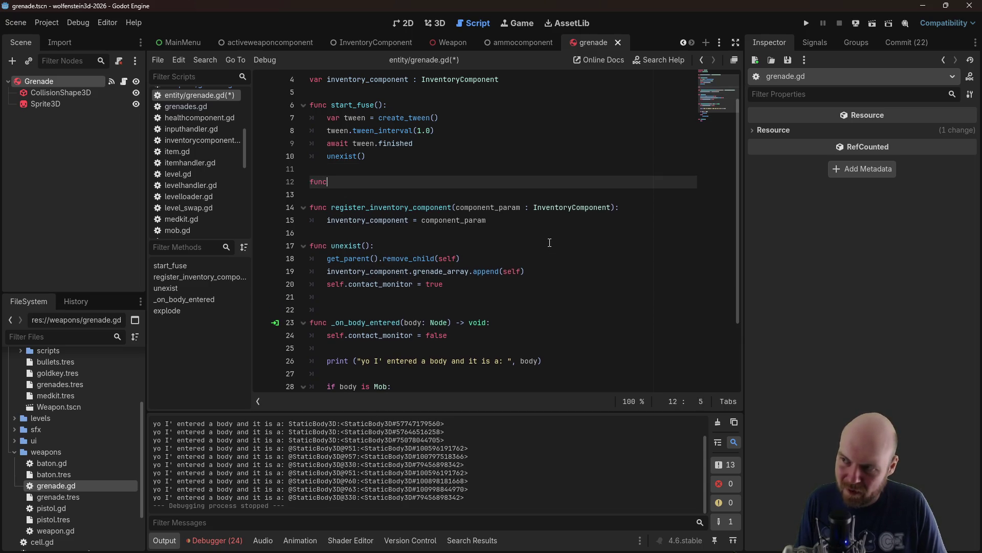
{"action": "type", "text": " reset_fuse()"}
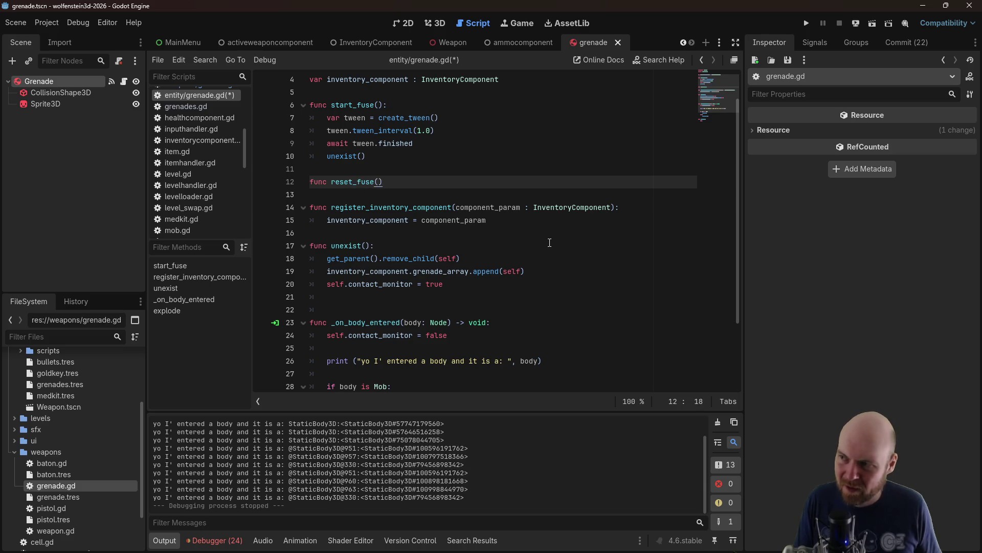
Declare a script-level 'var tween' and drop 'var' from the tween line in start_fuse
{"action": "key", "text": "ctrl+s"}
{"action": "scroll", "coordinate": [517, 176], "scroll_direction": "up", "scroll_amount": 1}
{"action": "left_click", "coordinate": [464, 132]}
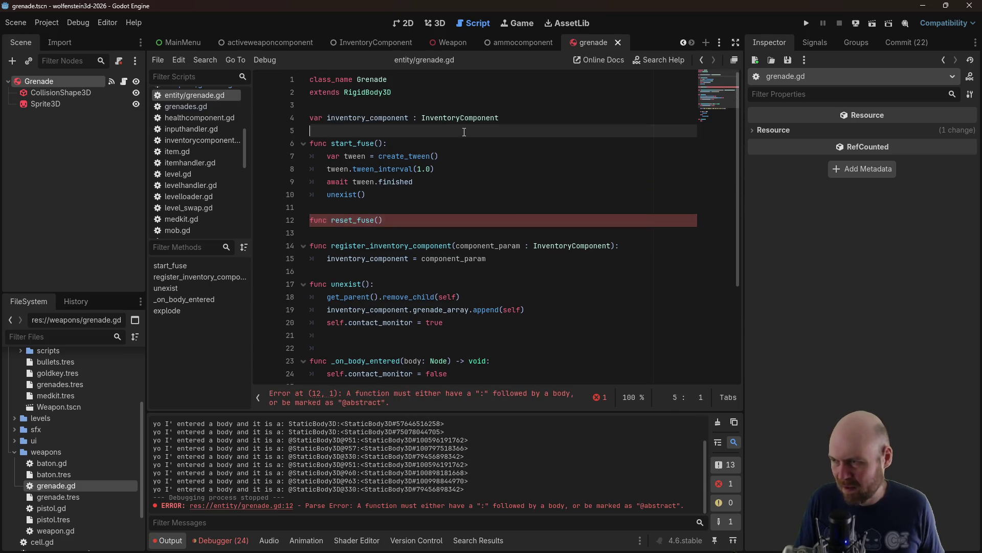
{"action": "key", "text": "Return"}
{"action": "key", "text": "Up"}
{"action": "type", "text": "va"}
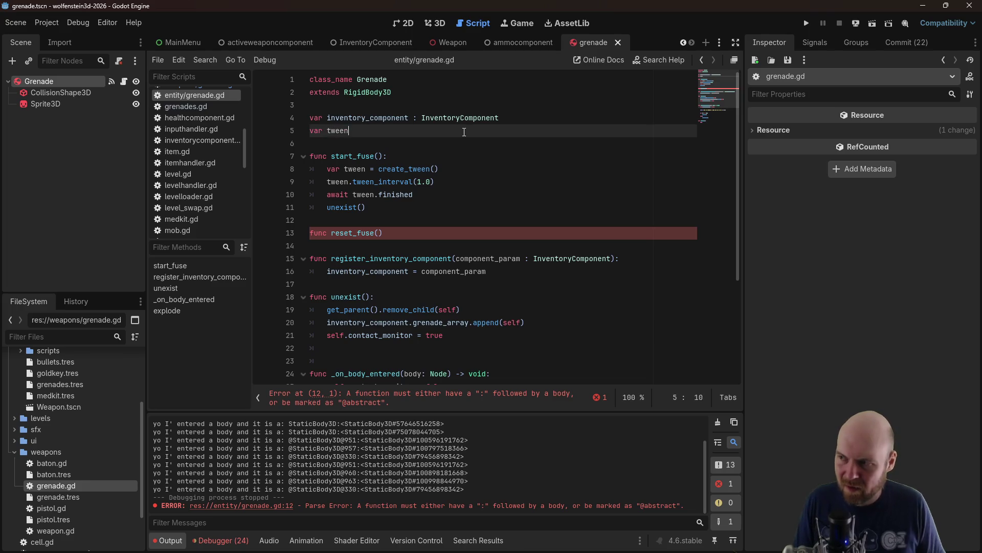
{"action": "left_click_drag", "start_coordinate": [346, 168], "coordinate": [327, 169]}
{"action": "key", "text": "BackSpace"}
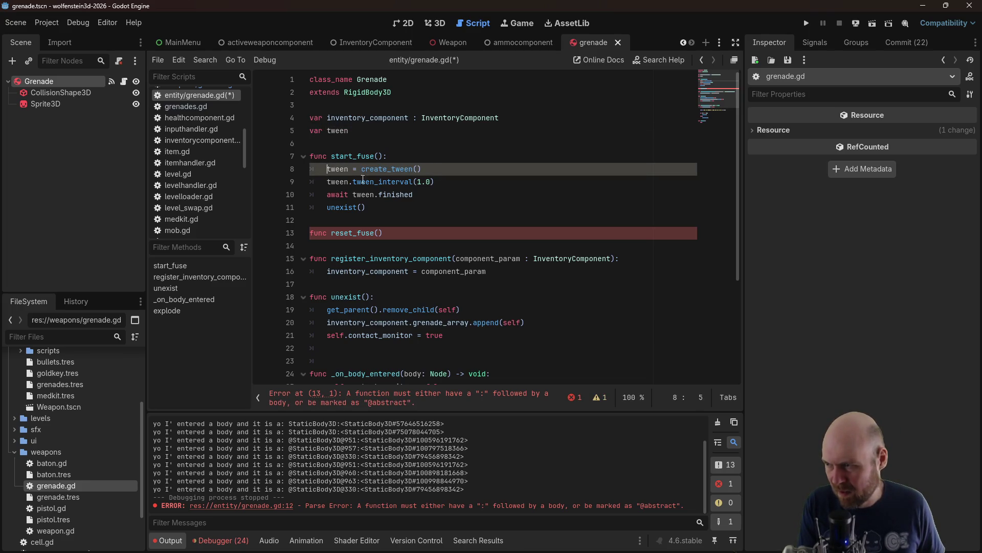
Give reset_fuse() a body calling tween.stop() and save
{"action": "left_click", "coordinate": [452, 212]}
{"action": "left_click", "coordinate": [438, 240]}
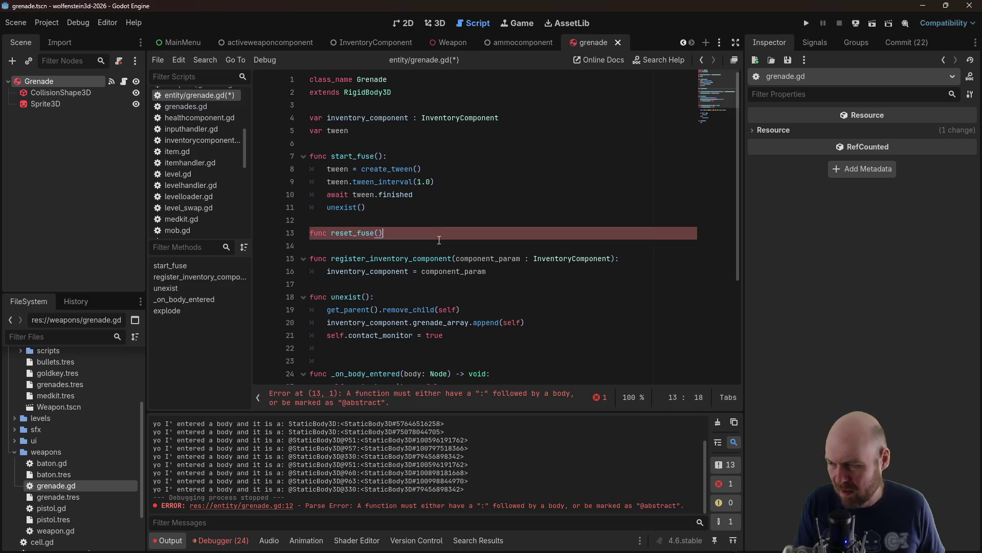
{"action": "type", "text": ":"}
{"action": "key", "text": "Return"}
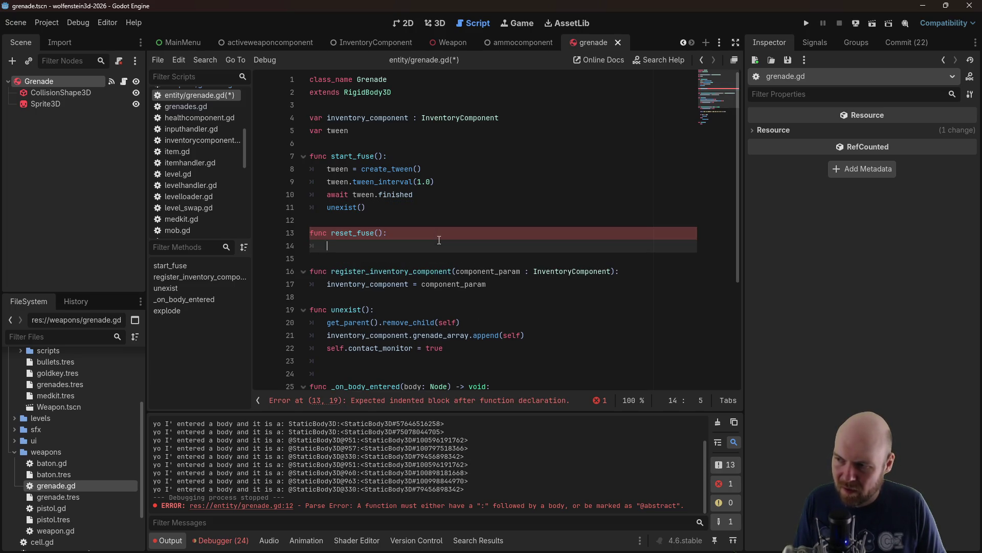
{"action": "type", "text": "tween.stop()"}
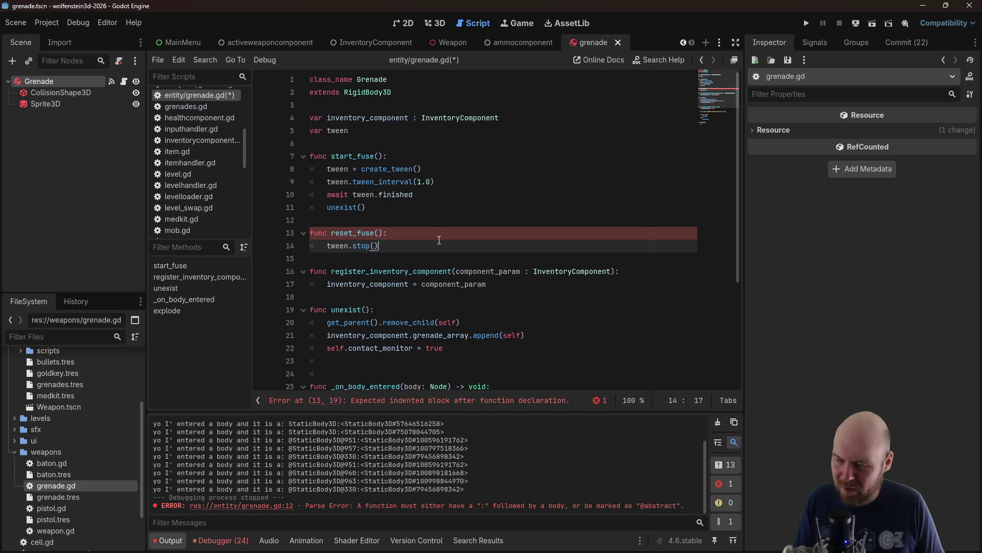
{"action": "key", "text": "ctrl+s"}
Call reset_fuse() at the end of unexist(), after the contact_monitor line
{"action": "left_click", "coordinate": [544, 288]}
{"action": "left_click", "coordinate": [505, 345]}
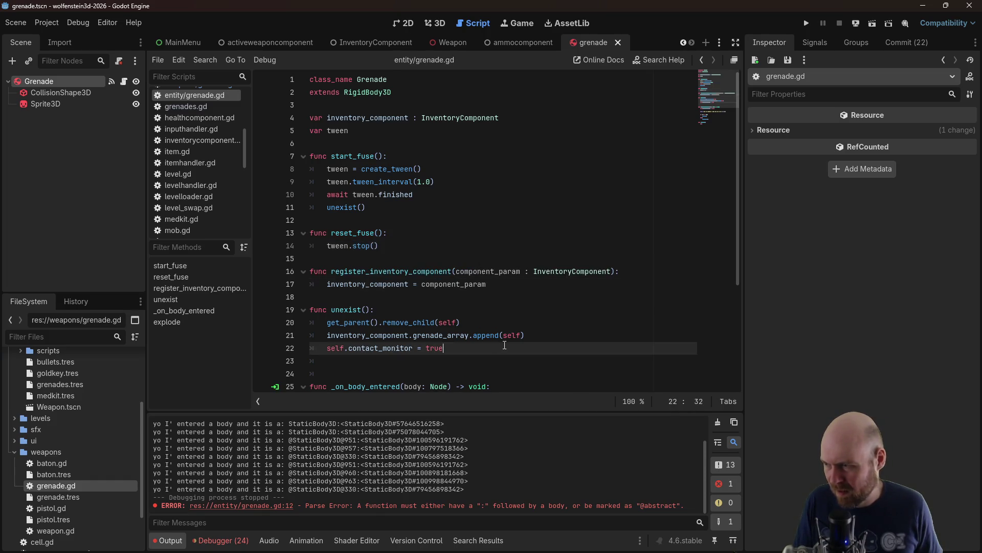
{"action": "key", "text": "Return"}
{"action": "type", "text": "reset_fuse()"}
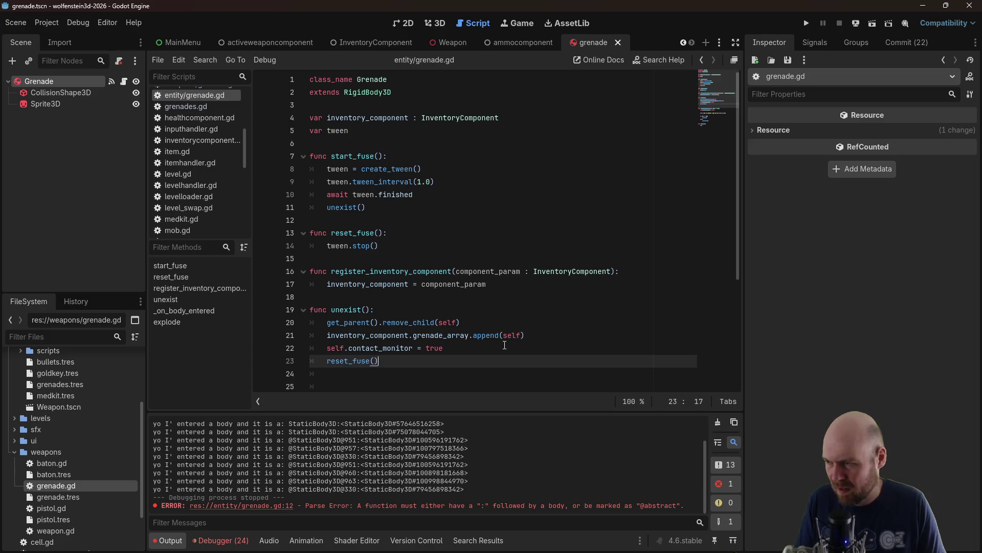
Guard tween.stop() with 'if tween:' in reset_fuse() and save
{"action": "left_click", "coordinate": [412, 244]}
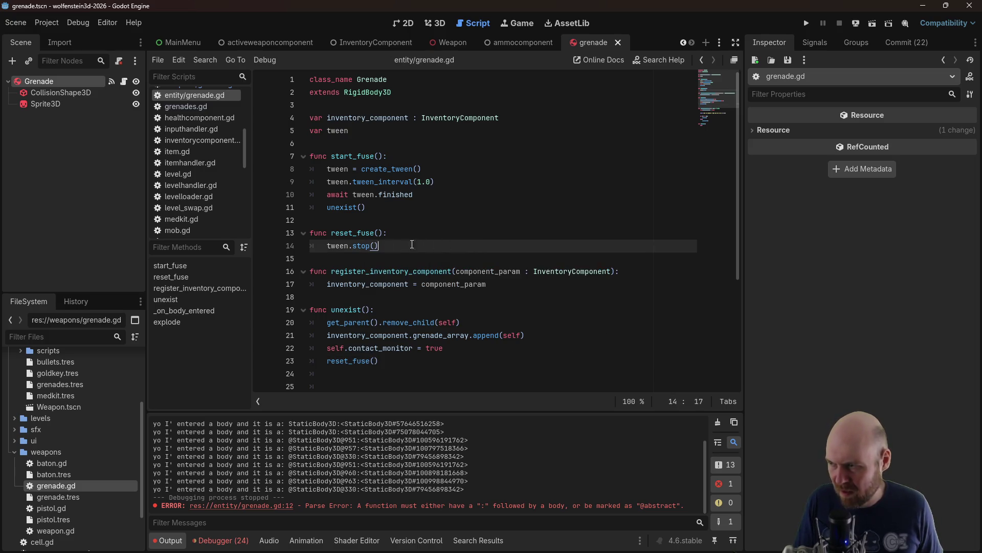
{"action": "left_click", "coordinate": [329, 246]}
{"action": "type", "text": "if tween:"}
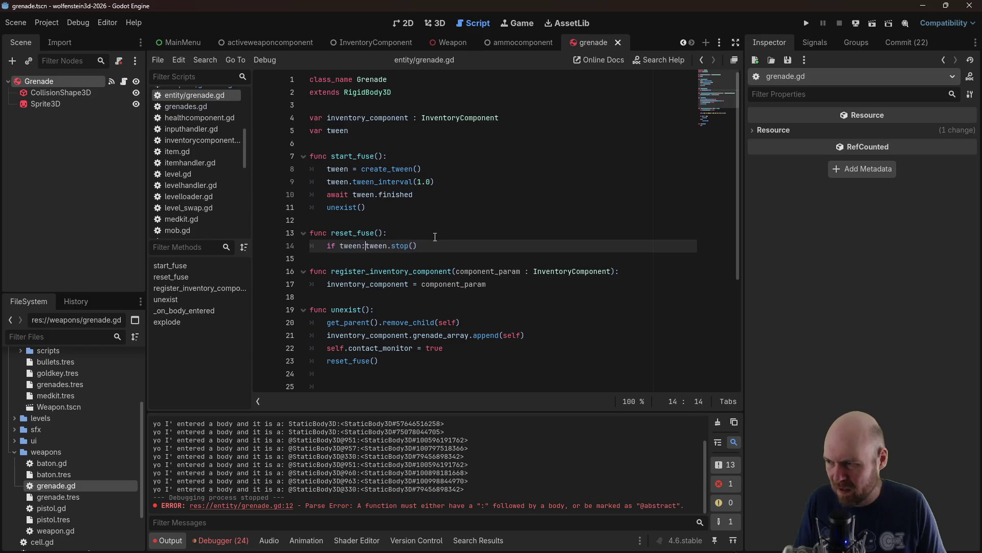
{"action": "key", "text": "Return"}
{"action": "key", "text": "ctrl+s"}
{"action": "left_click", "coordinate": [444, 219]}
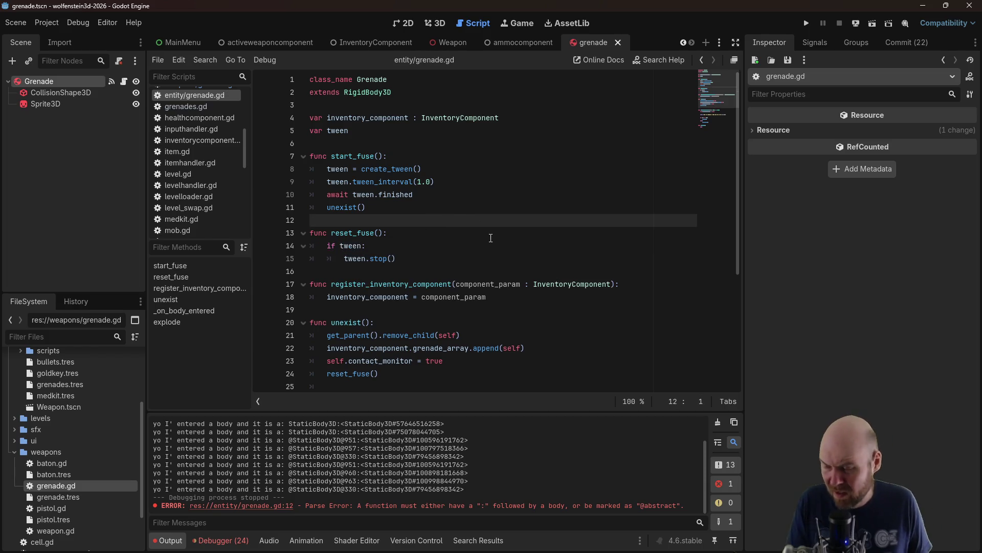
{"action": "scroll", "coordinate": [473, 248], "scroll_direction": "down", "scroll_amount": 2}
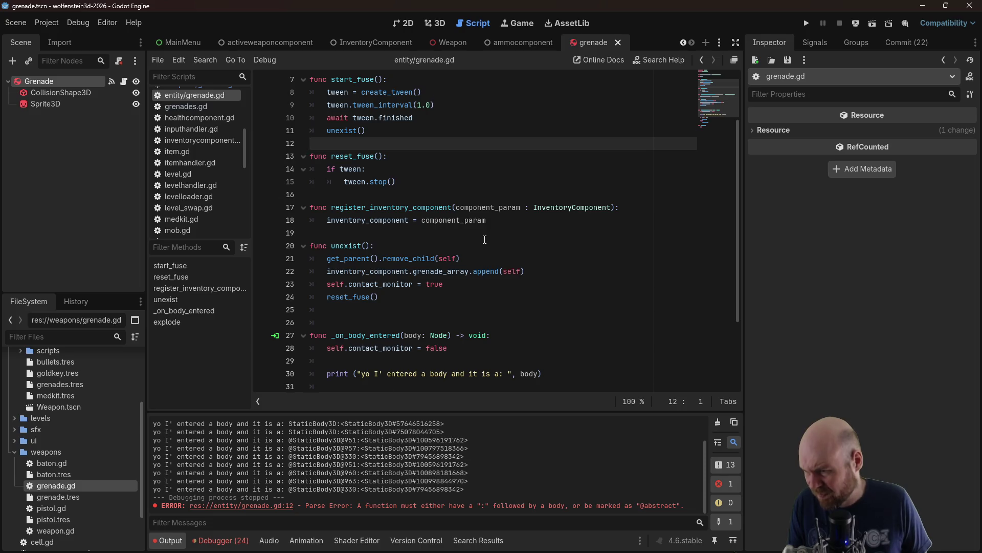
Call explode() after 'await tween.finished' and delete the old unexist() call from start_fuse
{"action": "scroll", "coordinate": [484, 239], "scroll_direction": "down", "scroll_amount": 3}
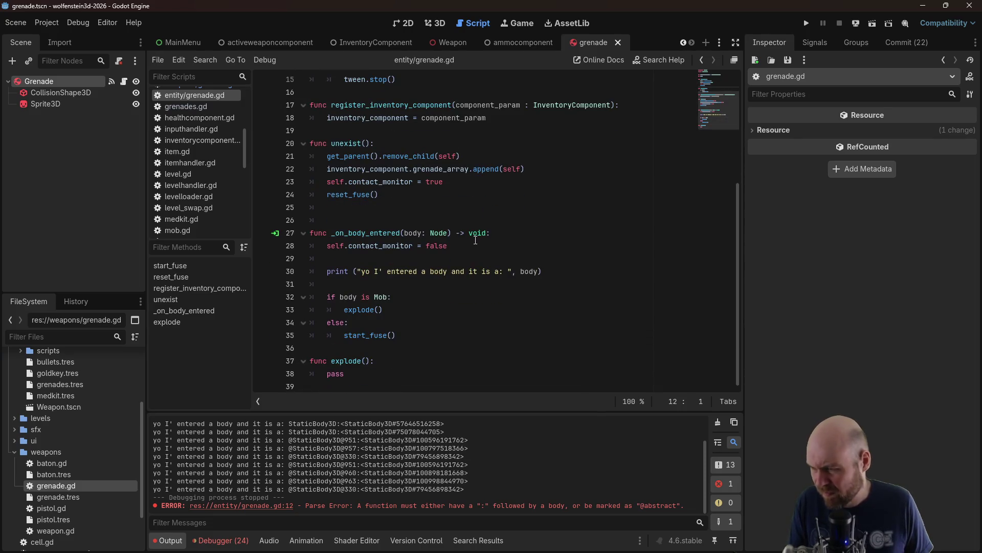
{"action": "scroll", "coordinate": [475, 239], "scroll_direction": "up", "scroll_amount": 5}
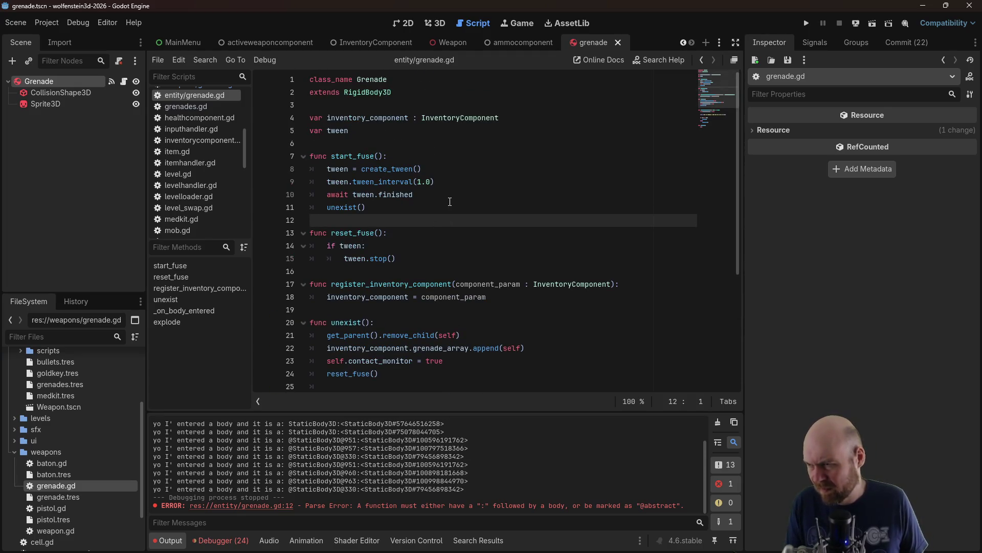
{"action": "left_click", "coordinate": [450, 200]}
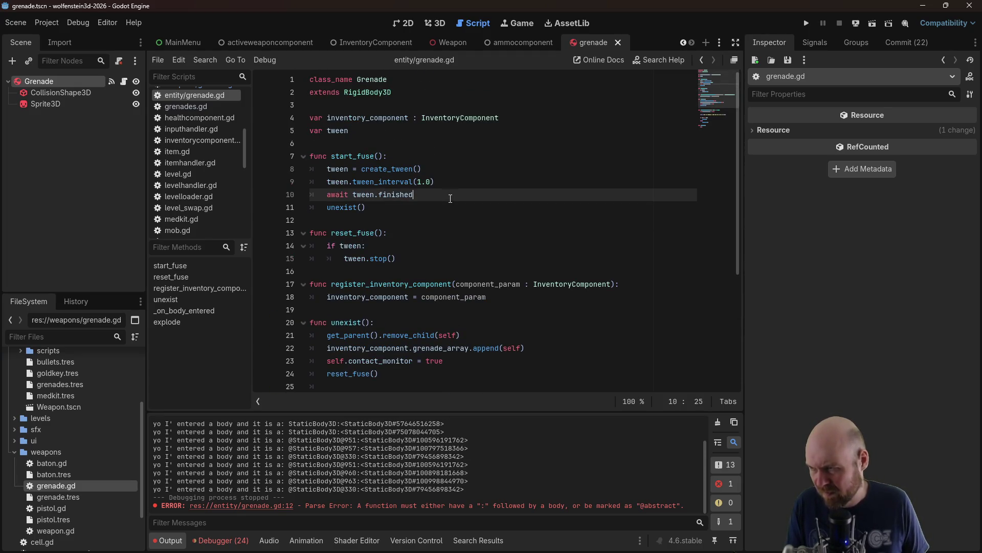
{"action": "key", "text": "Return"}
{"action": "type", "text": "explode()"}
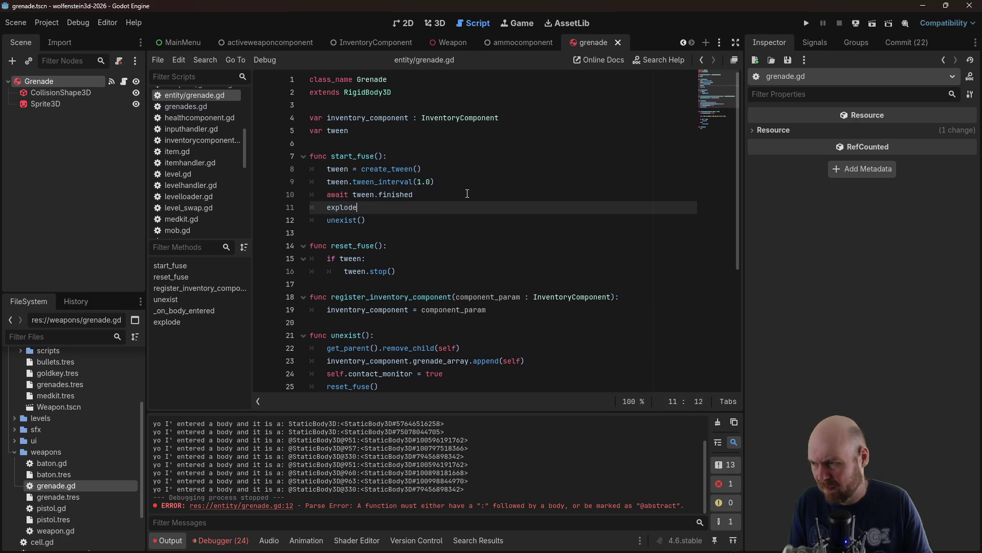
{"action": "key", "text": "ctrl+s"}
{"action": "key", "text": "Down"}
{"action": "key", "text": "shift+Home"}
{"action": "key", "text": "ctrl+c"}
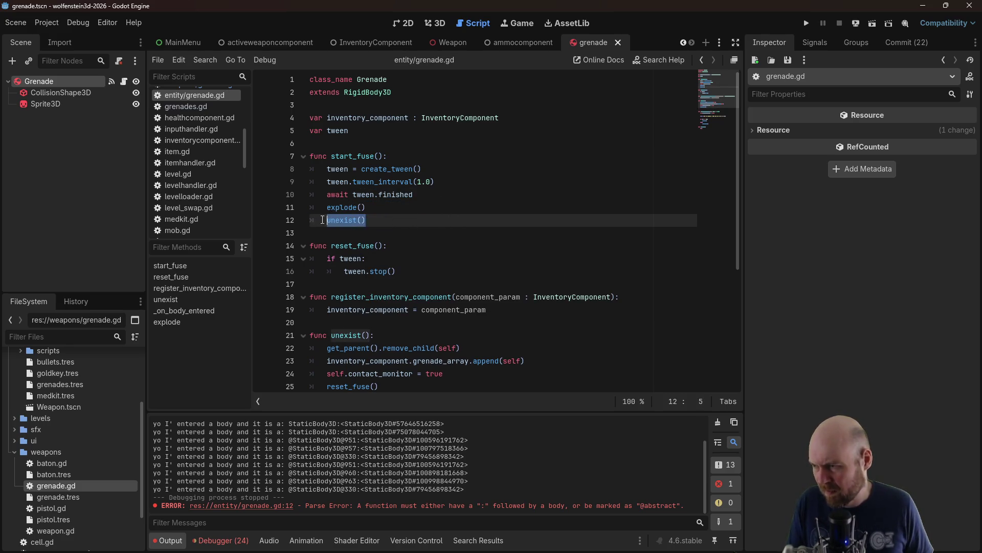
{"action": "key", "text": "BackSpace"}
Replace 'pass' in explode() with an unexist() call and save
{"action": "scroll", "coordinate": [377, 265], "scroll_direction": "down", "scroll_amount": 5}
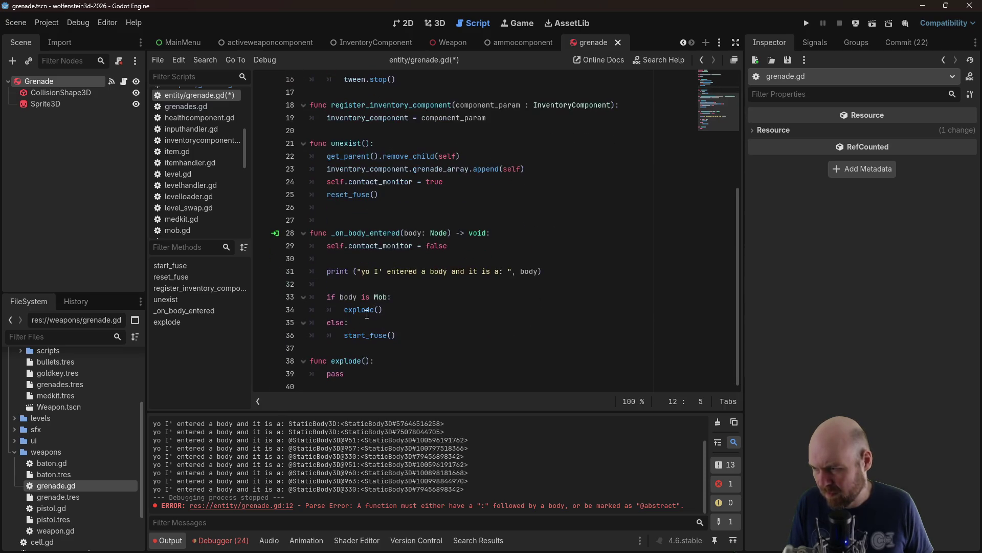
{"action": "double_click", "coordinate": [335, 374]}
{"action": "key", "text": "ctrl+v"}
{"action": "key", "text": "ctrl+s"}
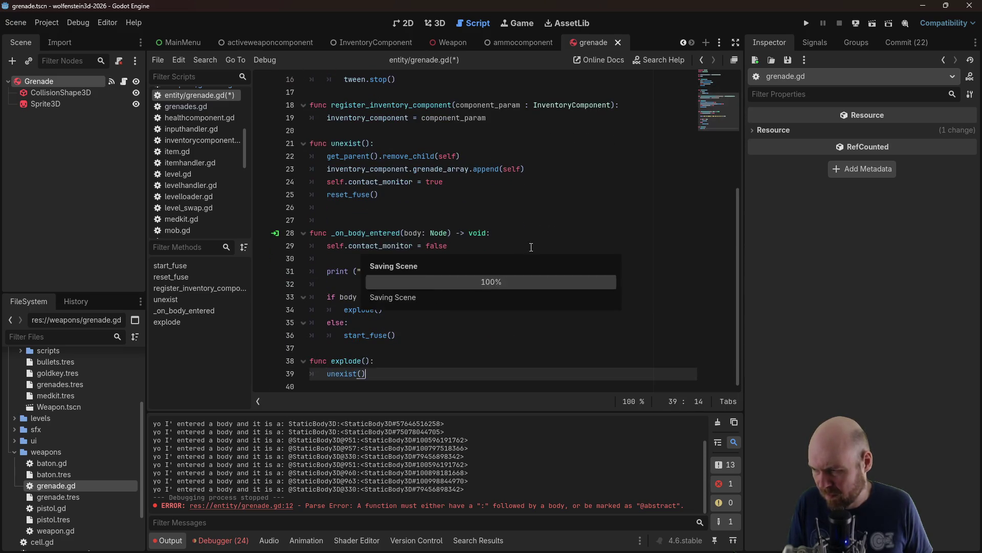
Remove the stray blank line after reset_fuse() in unexist()
{"action": "left_click", "coordinate": [597, 161]}
{"action": "scroll", "coordinate": [597, 162], "scroll_direction": "up", "scroll_amount": 1}
{"action": "scroll", "coordinate": [602, 169], "scroll_direction": "up", "scroll_amount": 3}
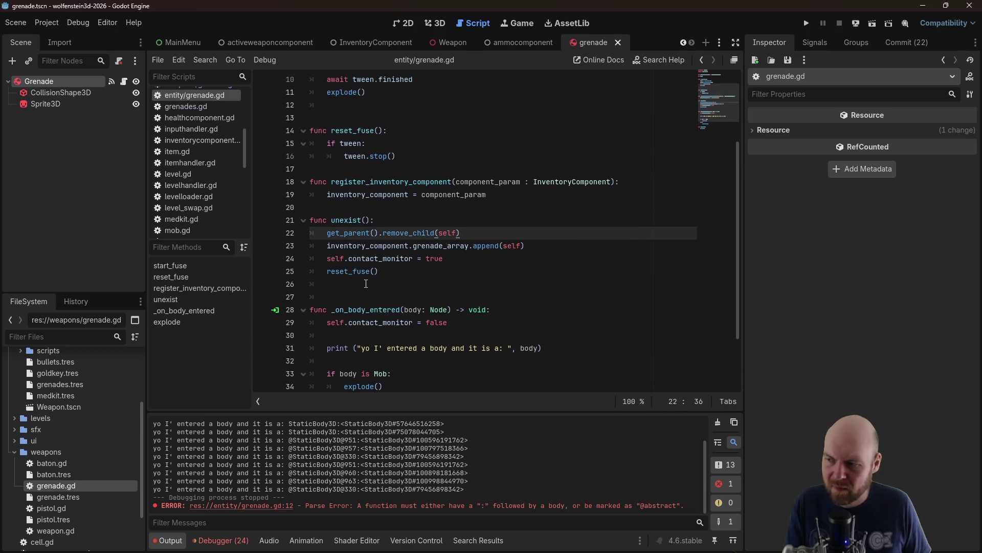
{"action": "left_click", "coordinate": [313, 284]}
{"action": "key", "text": "BackSpace"}
{"action": "left_click", "coordinate": [808, 26]}
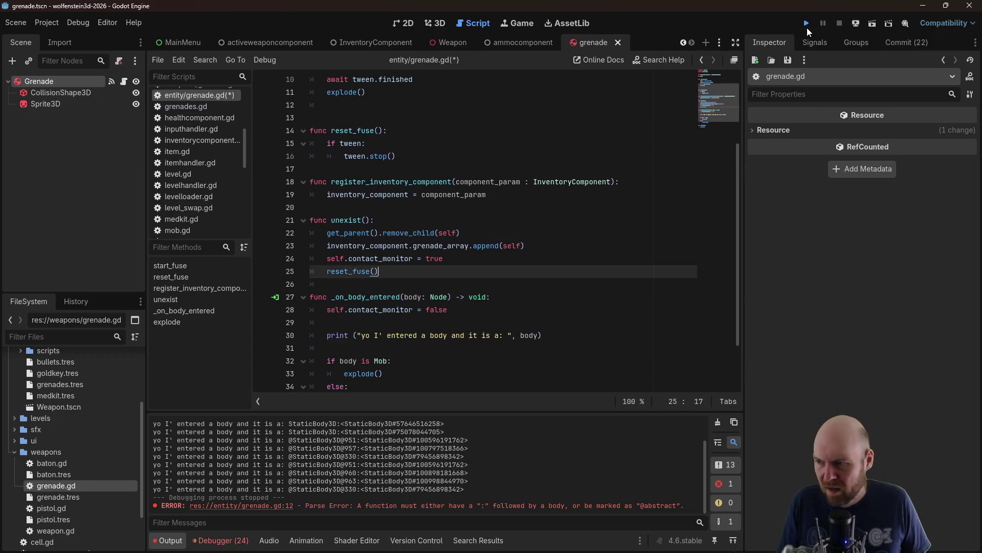
Start the game, switch to grenades, and throw several down the first corridor
{"action": "left_click", "coordinate": [476, 279]}
{"action": "key", "text": "Up"}
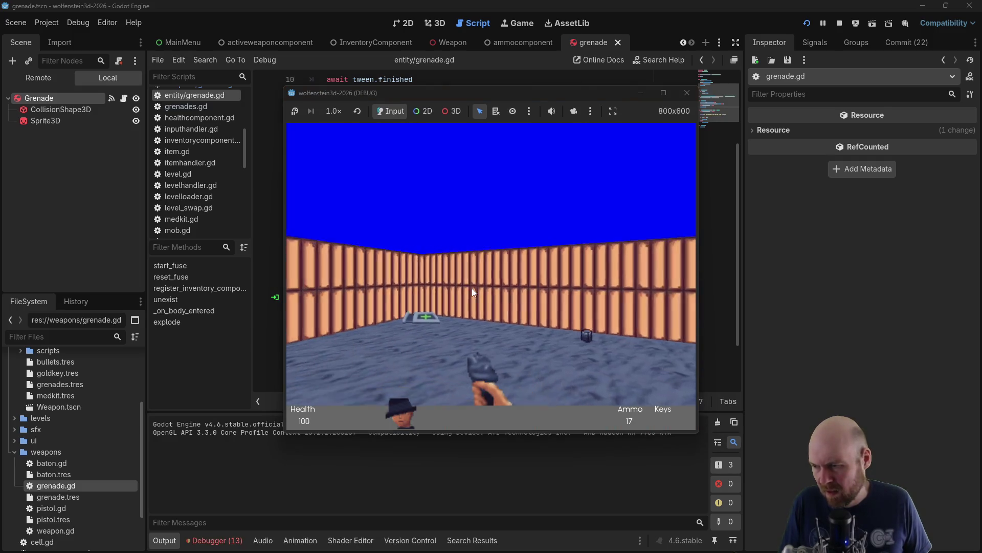
{"action": "key", "text": "Left"}
{"action": "key", "text": "Up"}
{"action": "key", "text": "Left"}
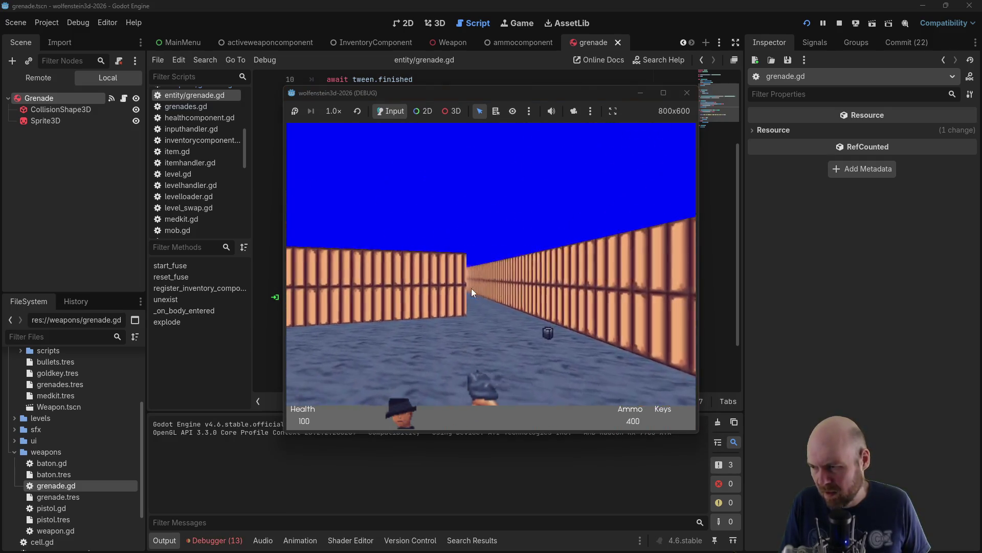
{"action": "key", "text": "Right"}
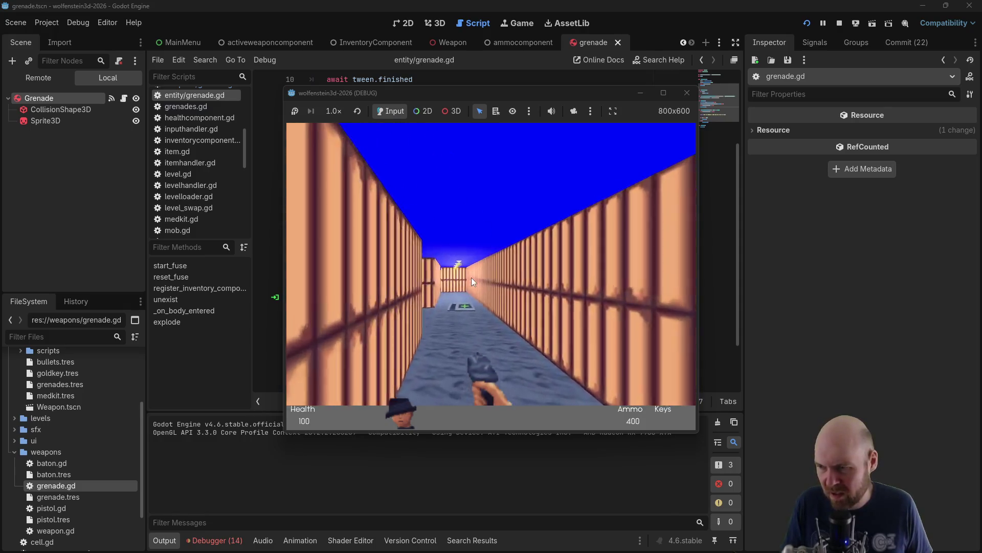
{"action": "left_click", "coordinate": [471, 277]}
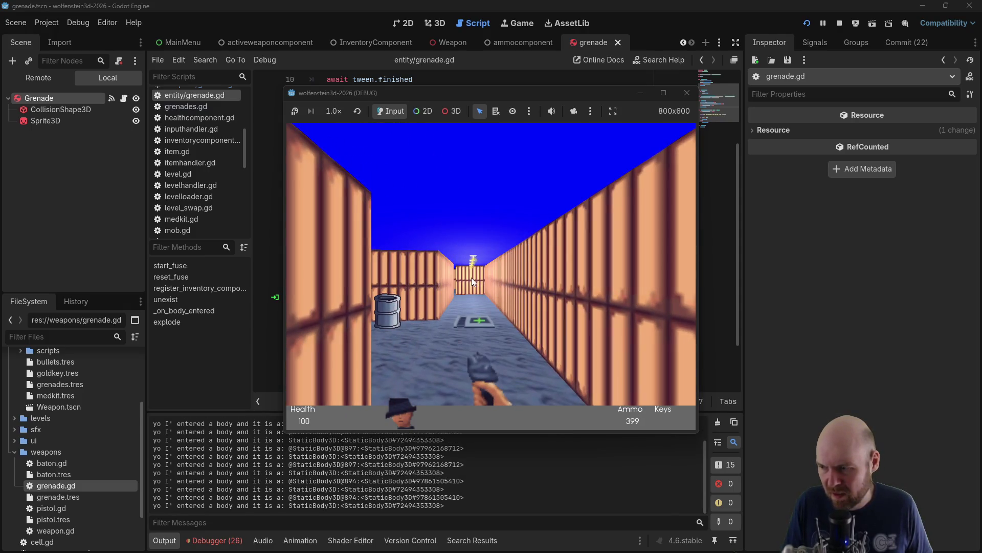
{"action": "key", "text": "Up"}
{"action": "key", "text": "Left"}
{"action": "left_click", "coordinate": [471, 277]}
{"action": "key", "text": "Left"}
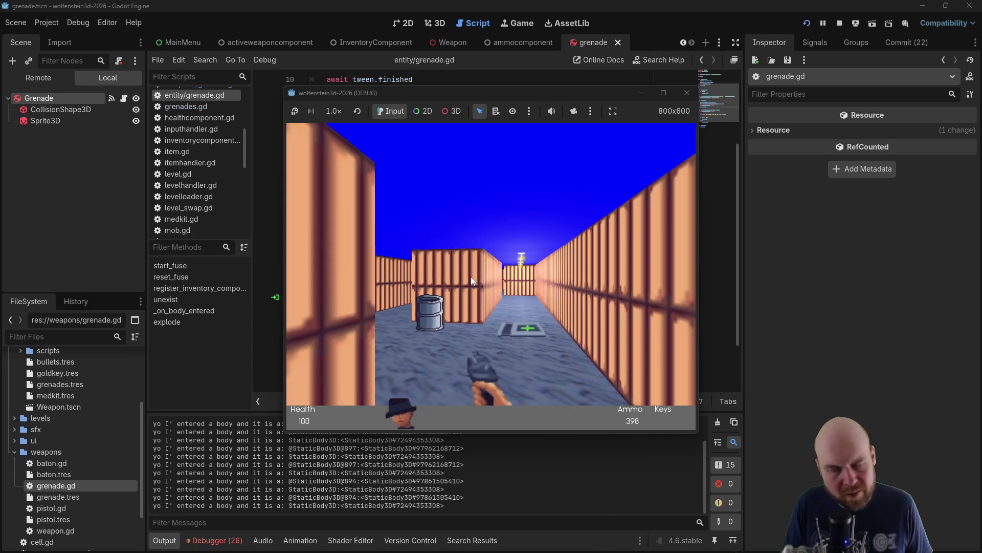
{"action": "left_click", "coordinate": [471, 277]}
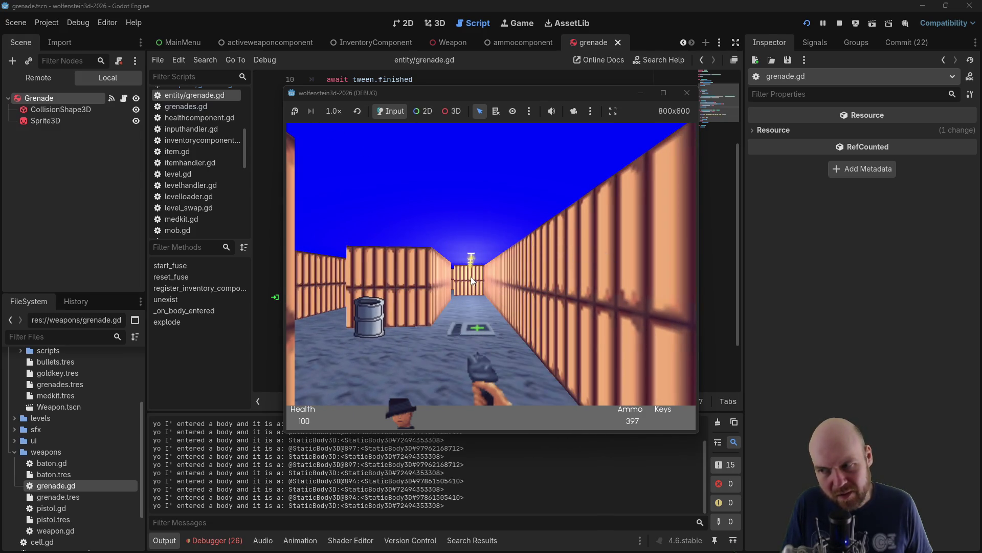
{"action": "left_click", "coordinate": [471, 278]}
{"action": "left_click", "coordinate": [471, 278]}
{"action": "left_click", "coordinate": [471, 277]}
Keep turning and throwing grenades down other corridors and at walls, then stop the game
{"action": "key", "text": "Left"}
{"action": "left_click", "coordinate": [471, 279]}
{"action": "left_click", "coordinate": [471, 279]}
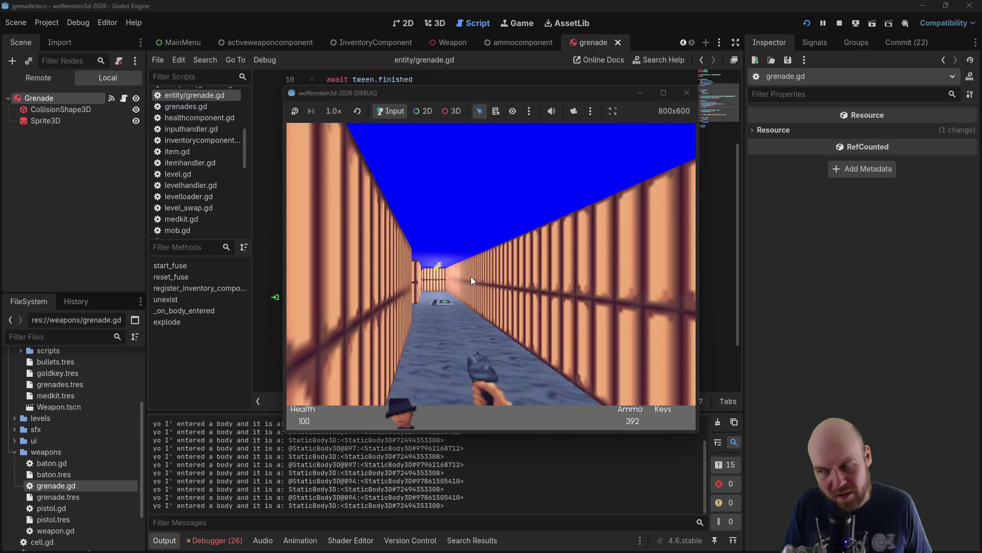
{"action": "left_click", "coordinate": [471, 276]}
{"action": "key", "text": "Left"}
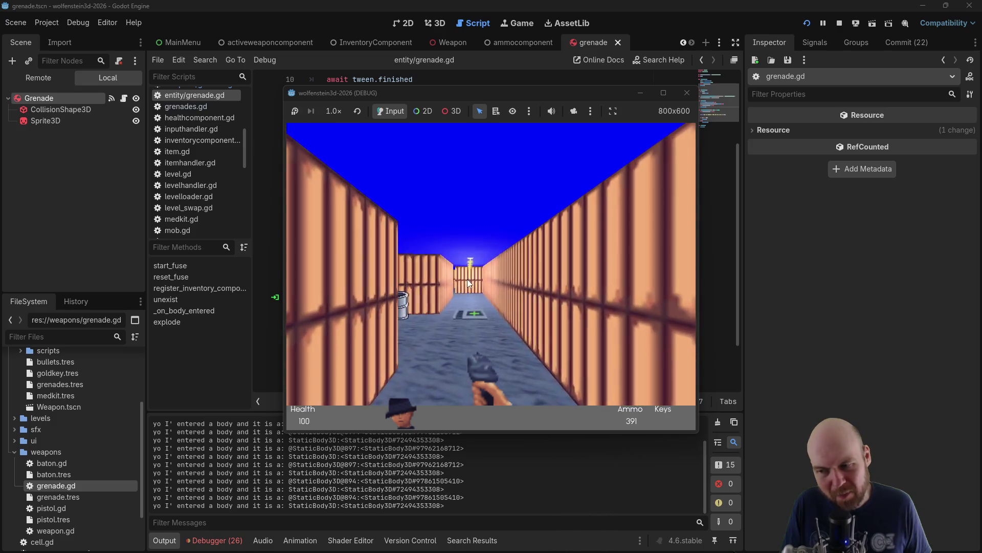
{"action": "left_click", "coordinate": [468, 278]}
{"action": "key", "text": "Left"}
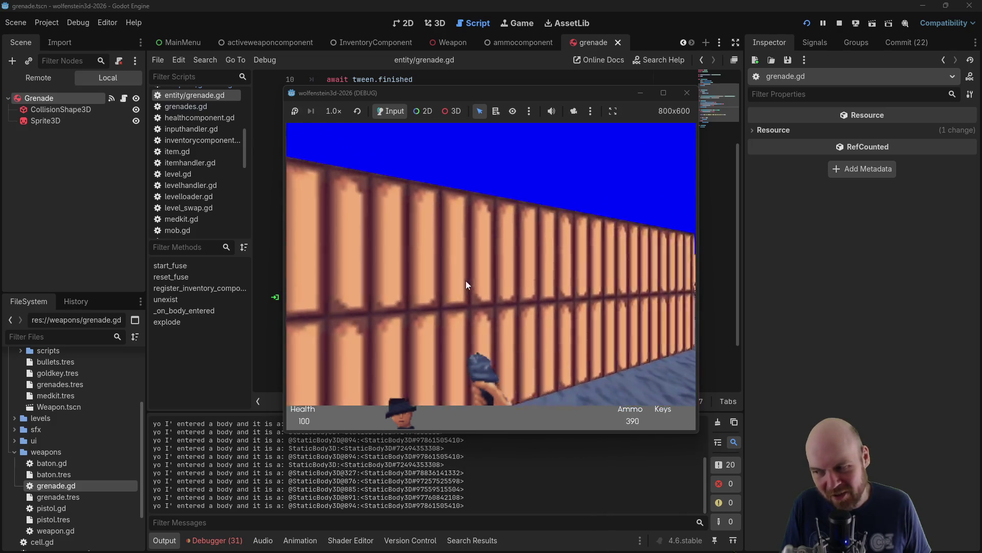
{"action": "key", "text": "Left"}
{"action": "left_click", "coordinate": [466, 281]}
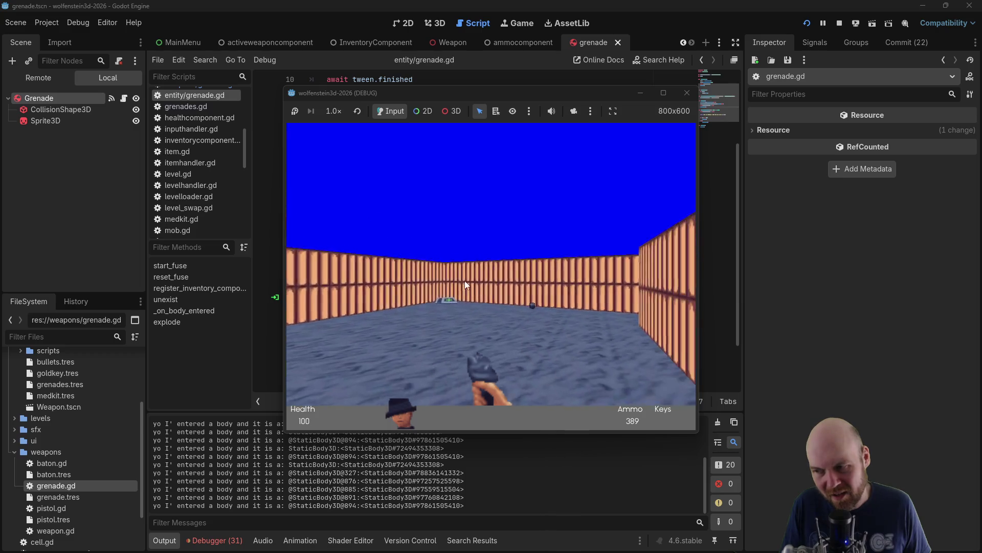
{"action": "key", "text": "Right"}
{"action": "left_click", "coordinate": [465, 280]}
{"action": "left_click", "coordinate": [464, 280]}
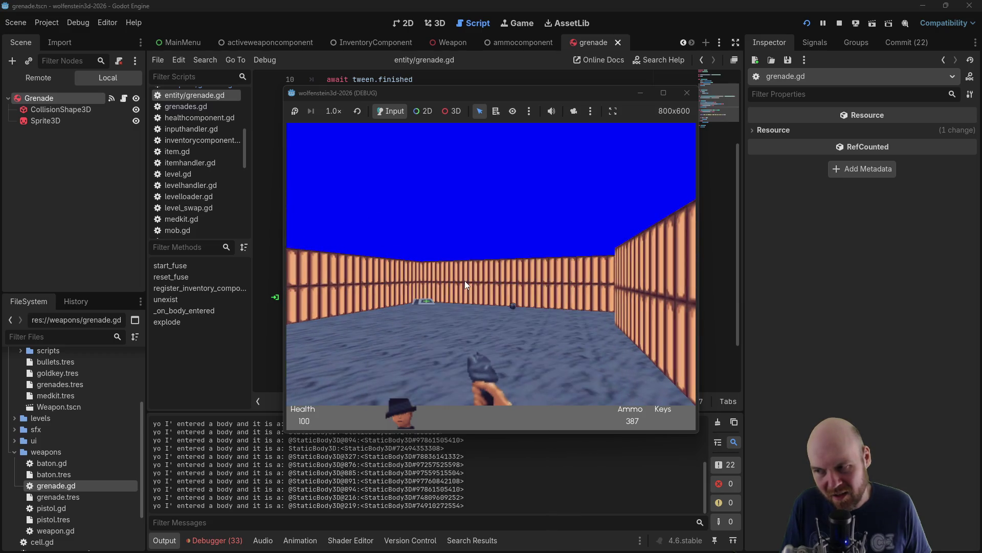
{"action": "left_click", "coordinate": [464, 281]}
{"action": "key", "text": "Left"}
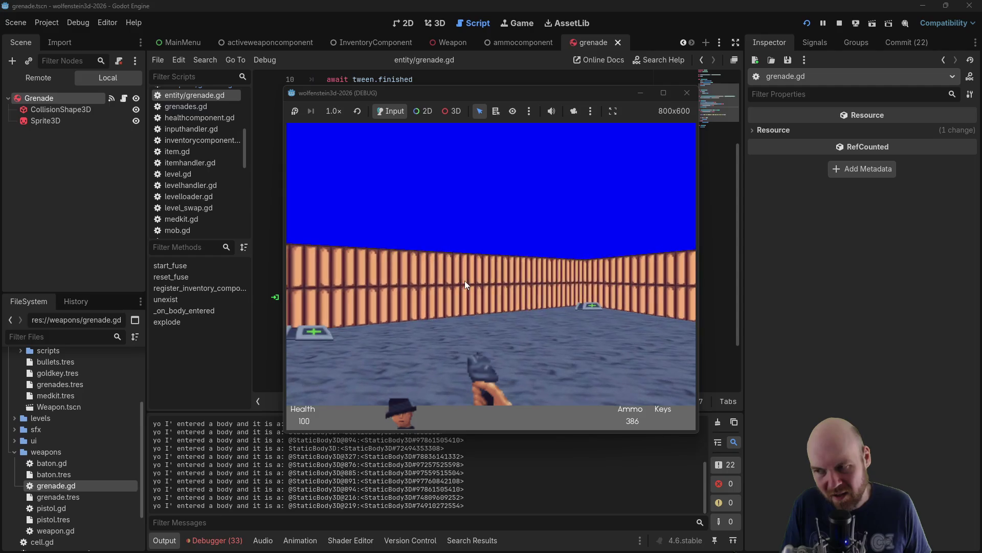
{"action": "left_click", "coordinate": [465, 280]}
{"action": "key", "text": "Right"}
{"action": "left_click", "coordinate": [465, 280]}
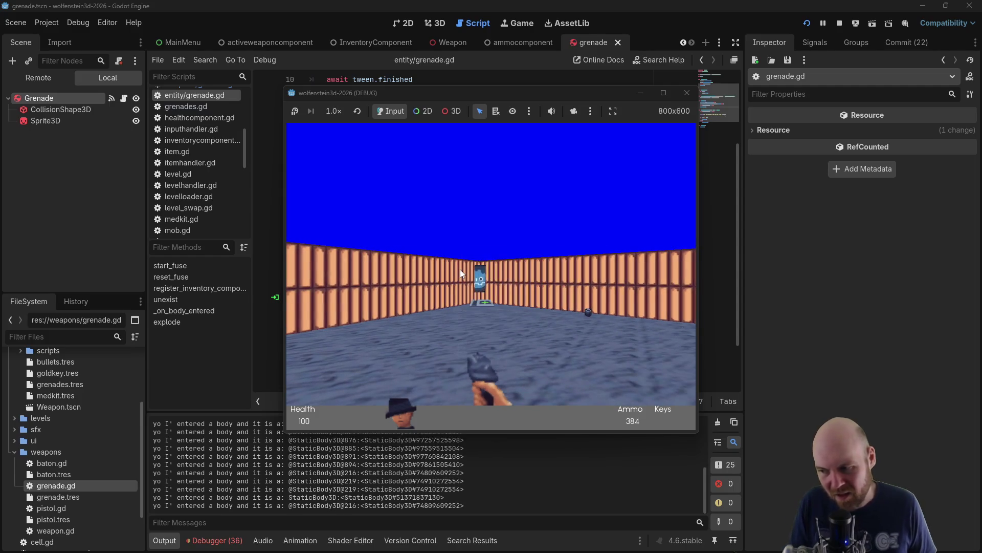
{"action": "left_click", "coordinate": [460, 269]}
{"action": "key", "text": "Right"}
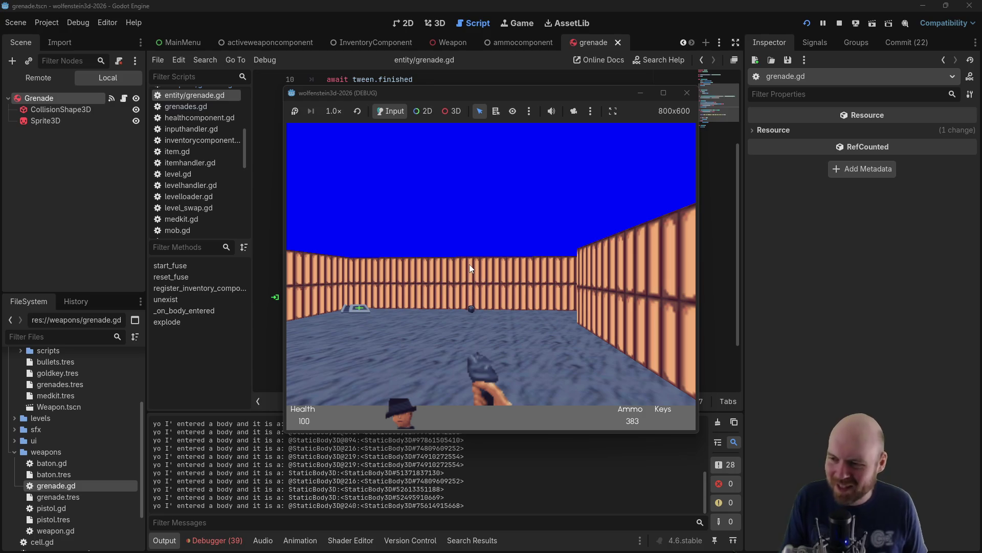
{"action": "left_click", "coordinate": [468, 264]}
{"action": "key", "text": "Right"}
{"action": "left_click", "coordinate": [469, 264]}
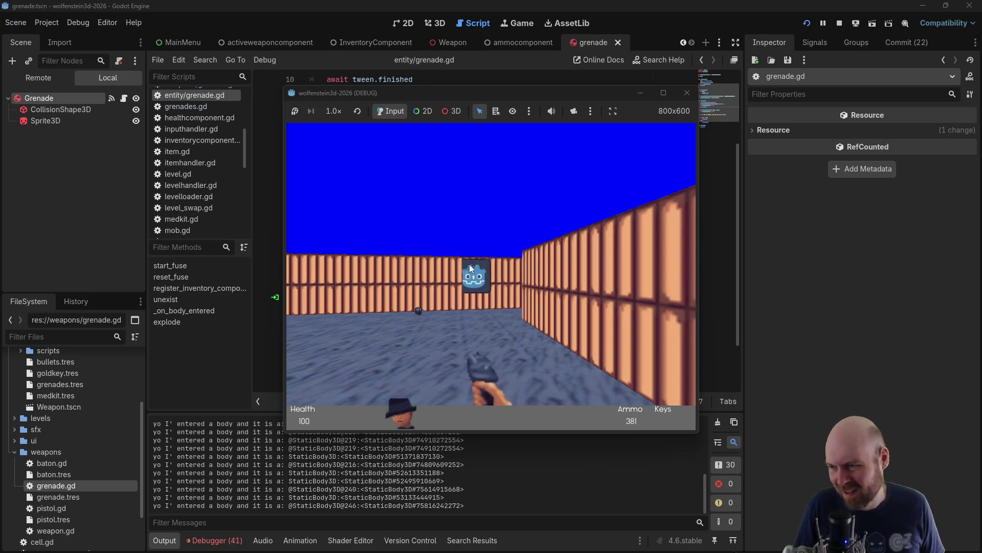
{"action": "left_click", "coordinate": [469, 264]}
{"action": "left_click", "coordinate": [469, 264]}
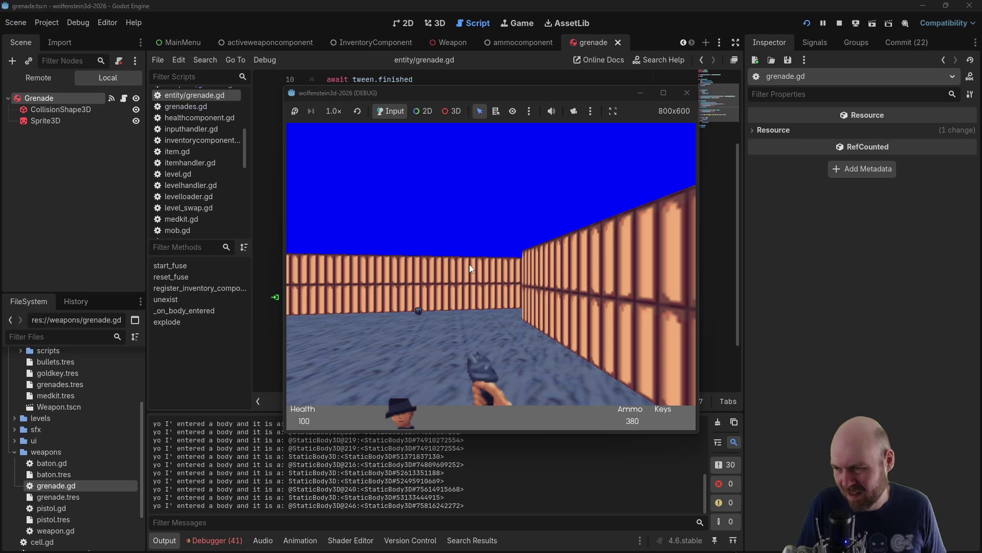
{"action": "key", "text": "Left"}
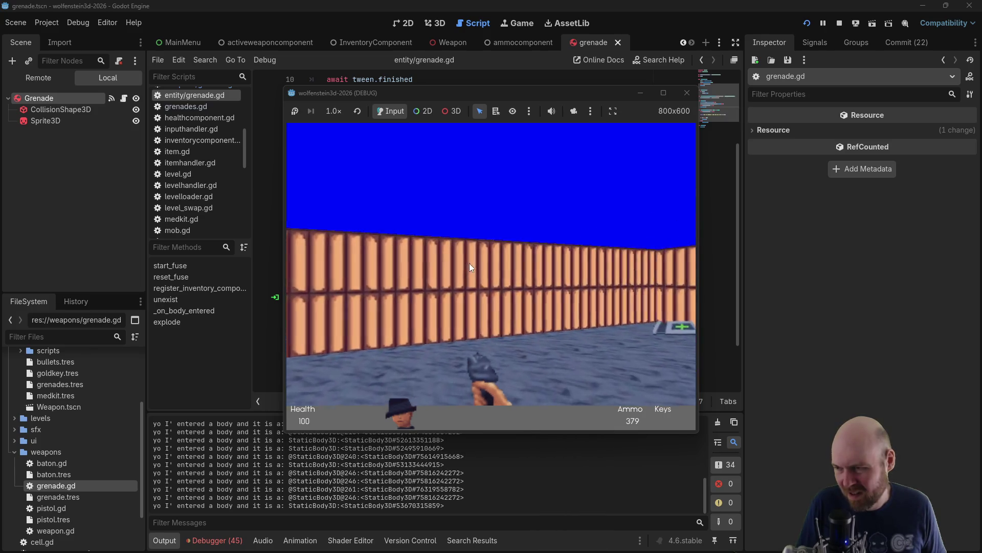
{"action": "key", "text": "Right"}
{"action": "left_click", "coordinate": [607, 198]}
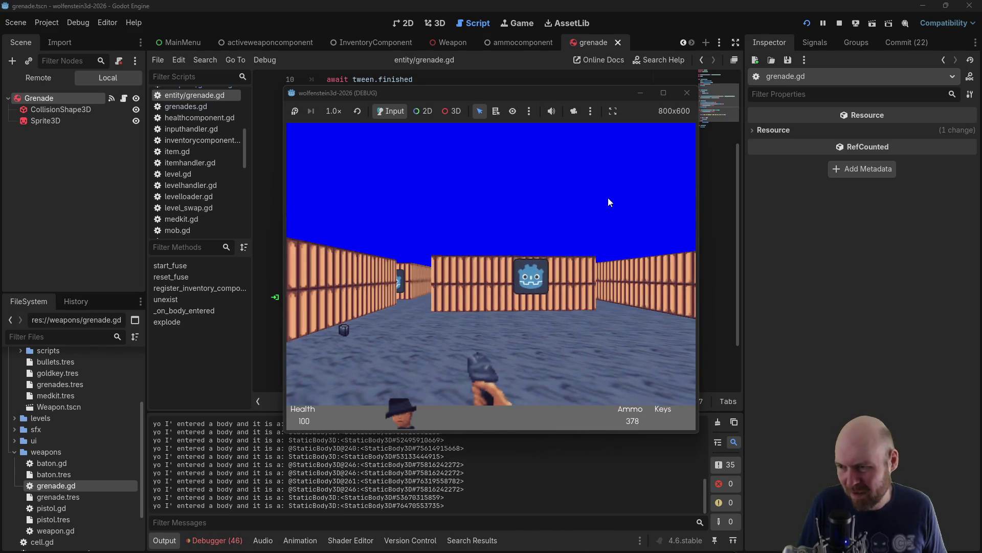
{"action": "left_click", "coordinate": [693, 90]}
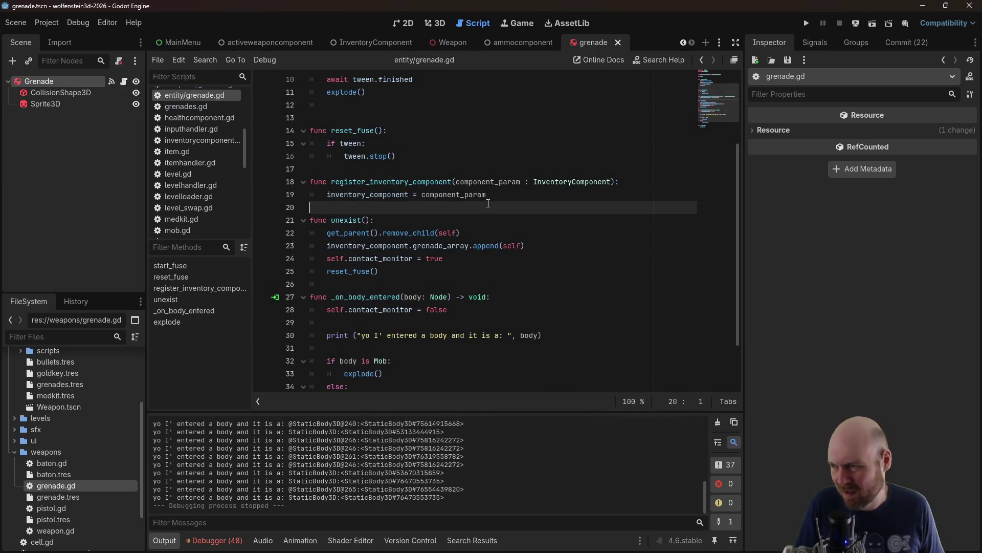
Delete the empty line after explode() and save grenade.gd
{"action": "left_click", "coordinate": [426, 259]}
{"action": "left_click", "coordinate": [444, 259]}
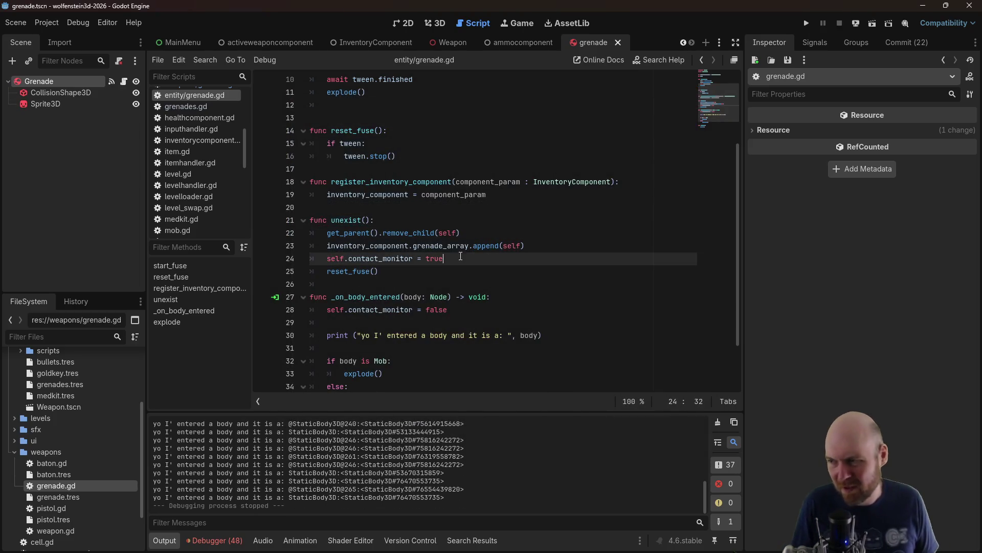
{"action": "right_click", "coordinate": [69, 77]}
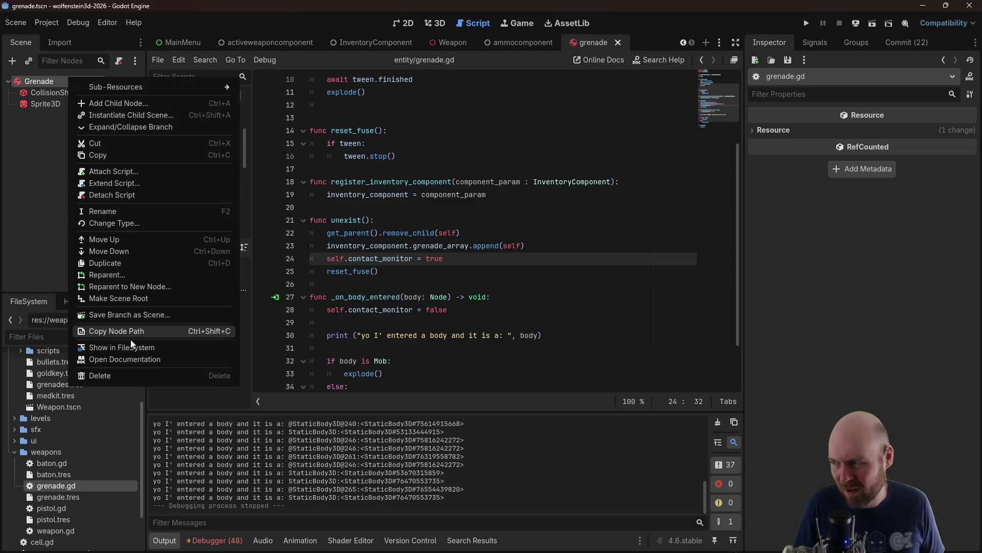
{"action": "left_click", "coordinate": [518, 272]}
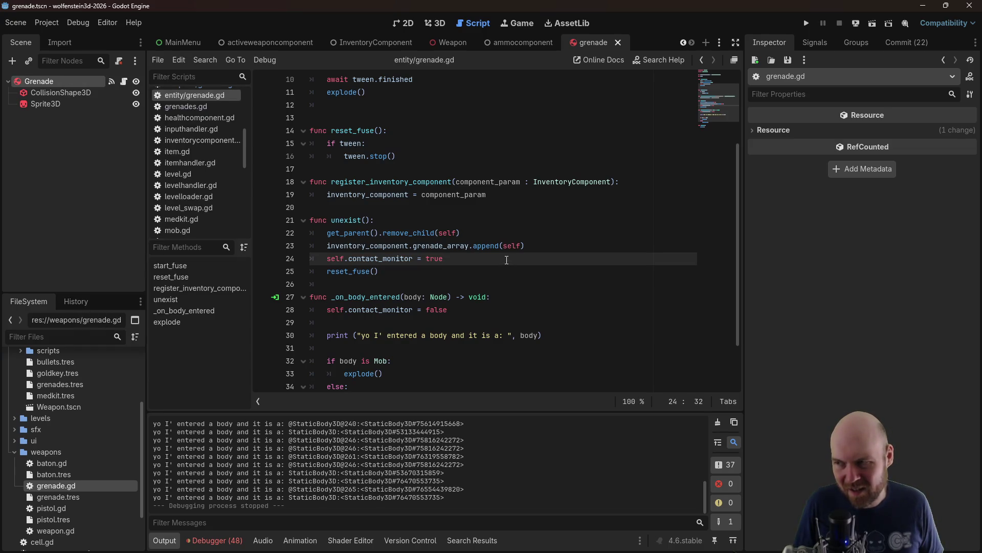
{"action": "scroll", "coordinate": [507, 260], "scroll_direction": "up", "scroll_amount": 4}
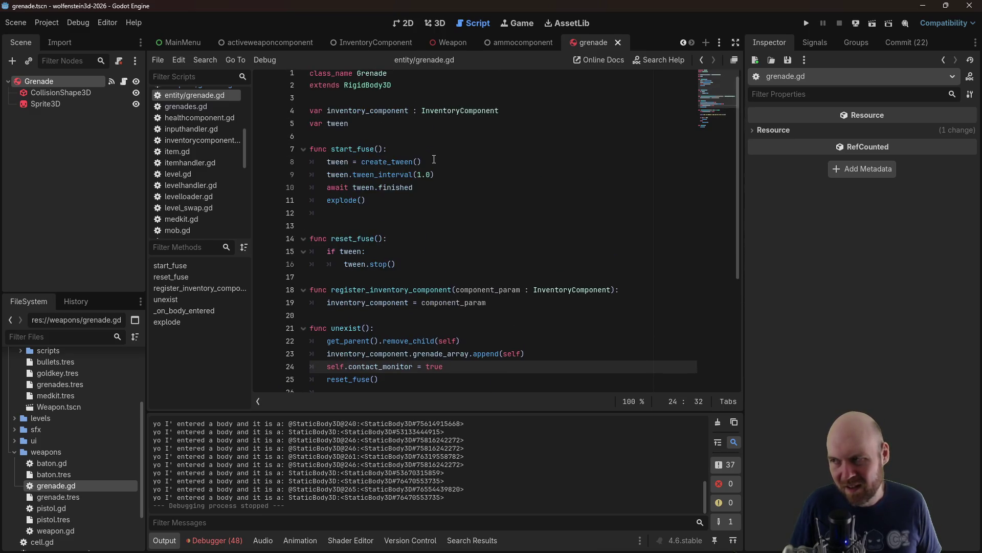
{"action": "left_click", "coordinate": [383, 210]}
{"action": "key", "text": "BackSpace"}
{"action": "key", "text": "BackSpace"}
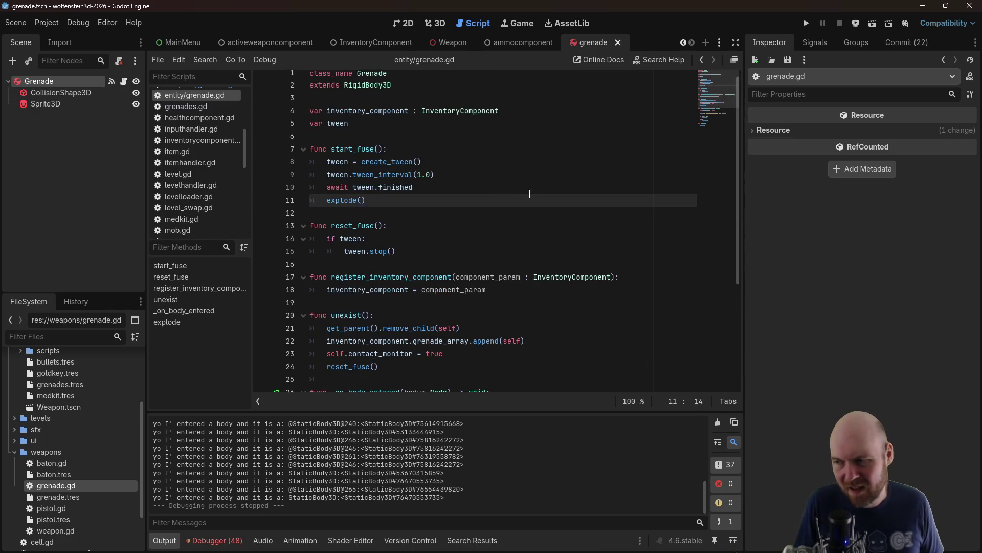
{"action": "key", "text": "ctrl+s"}
Open the RigidBody3D class reference from the extends line
{"action": "scroll", "coordinate": [498, 208], "scroll_direction": "down", "scroll_amount": 3}
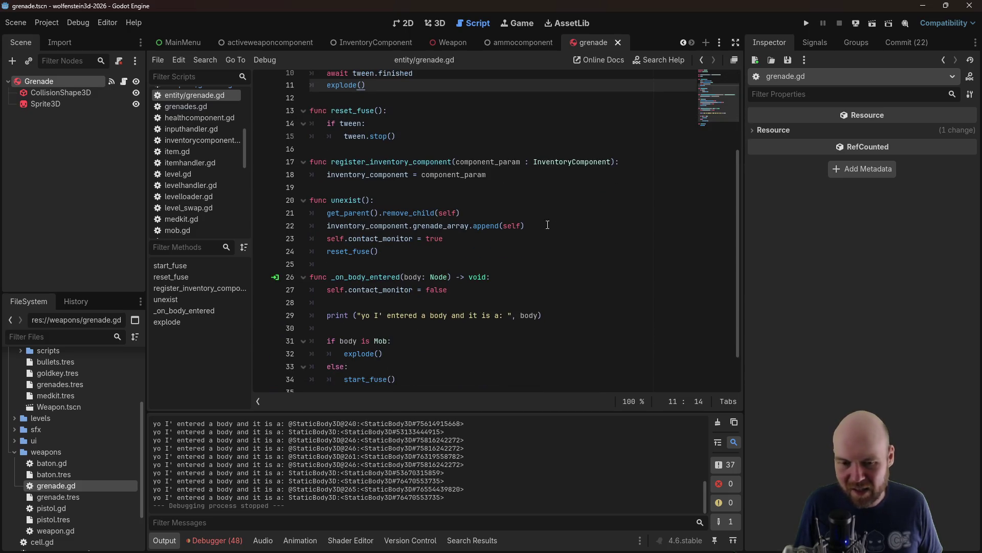
{"action": "left_click", "coordinate": [519, 201]}
{"action": "scroll", "coordinate": [512, 204], "scroll_direction": "up", "scroll_amount": 3}
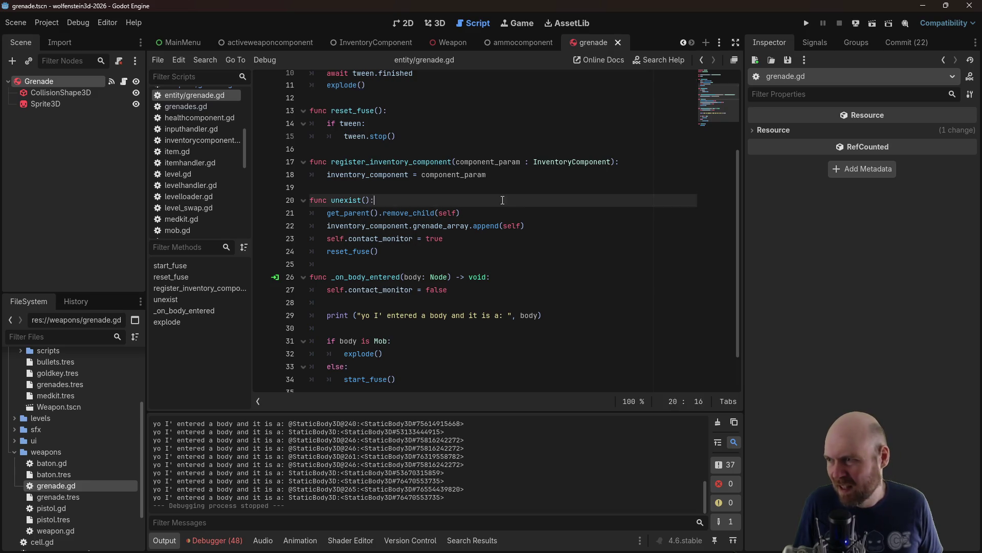
{"action": "left_click", "coordinate": [387, 97], "text": "ctrl"}
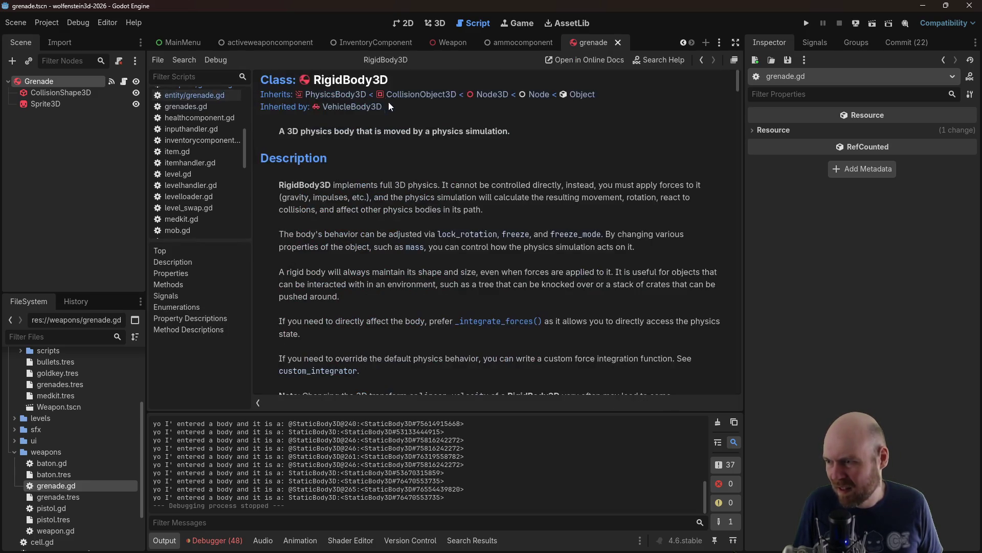
Browse RigidBody3D's Properties, read the constant_force description, and return to grenade.gd
{"action": "scroll", "coordinate": [461, 191], "scroll_direction": "down", "scroll_amount": 8}
{"action": "scroll", "coordinate": [461, 191], "scroll_direction": "down", "scroll_amount": 3}
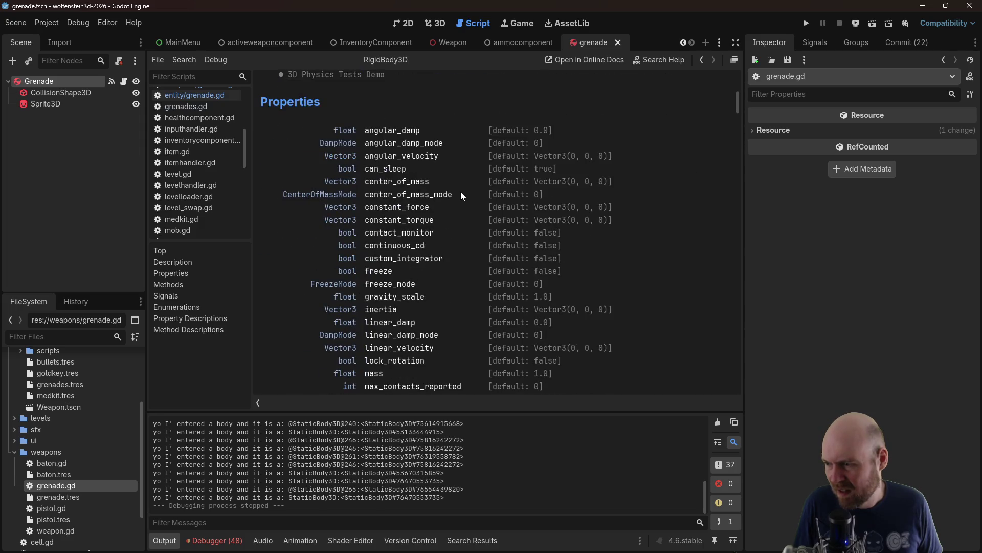
{"action": "scroll", "coordinate": [456, 270], "scroll_direction": "down", "scroll_amount": 2}
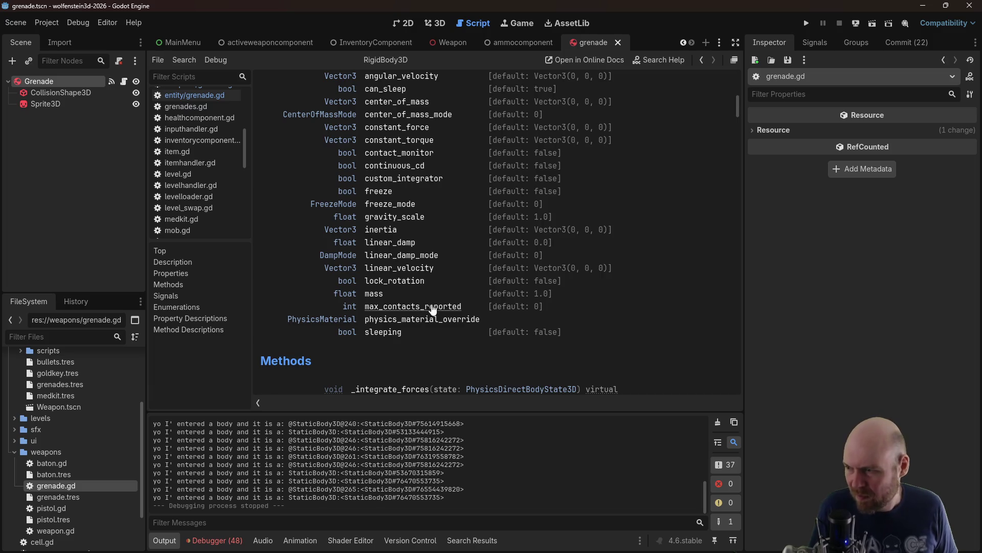
{"action": "scroll", "coordinate": [419, 313], "scroll_direction": "up", "scroll_amount": 2}
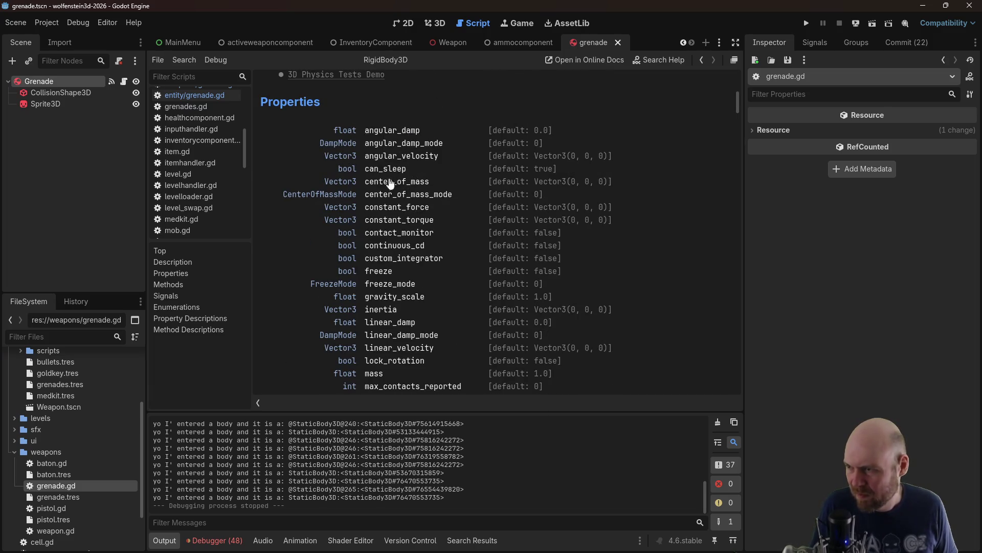
{"action": "left_click", "coordinate": [401, 207]}
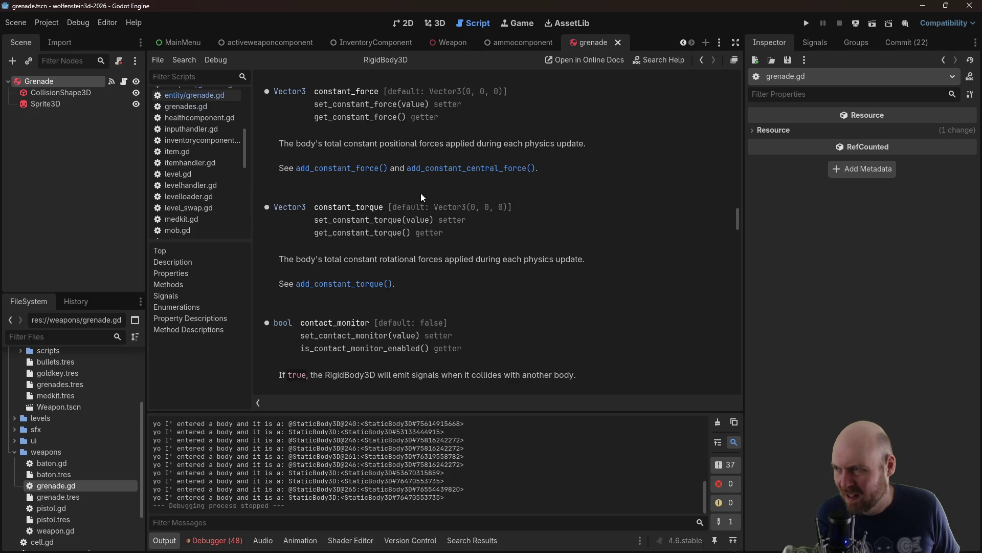
{"action": "left_click", "coordinate": [702, 59]}
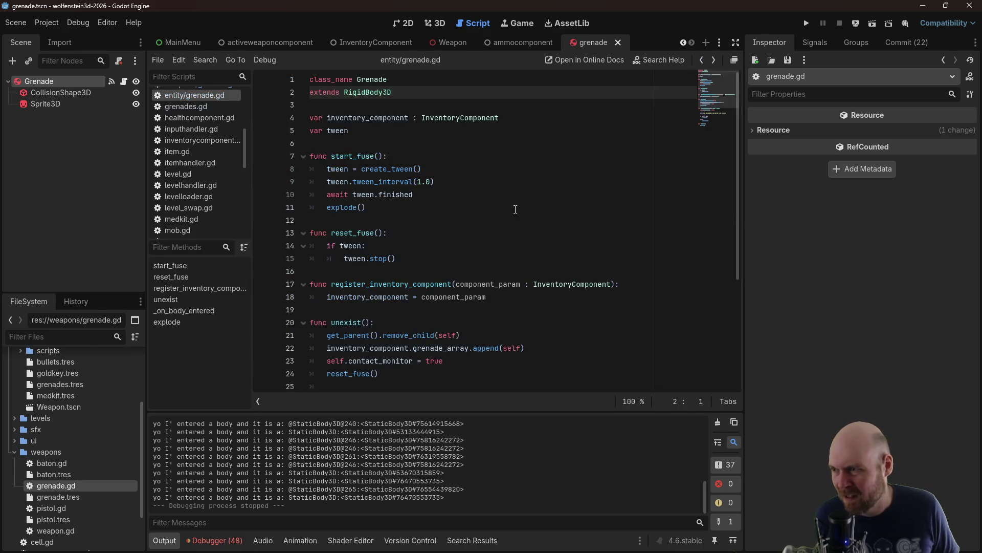
{"action": "left_click", "coordinate": [364, 92], "text": "ctrl"}
Read down through the RigidBody3D Methods, Signals, Enumerations and Property Descriptions sections
{"action": "scroll", "coordinate": [397, 184], "scroll_direction": "down", "scroll_amount": 5}
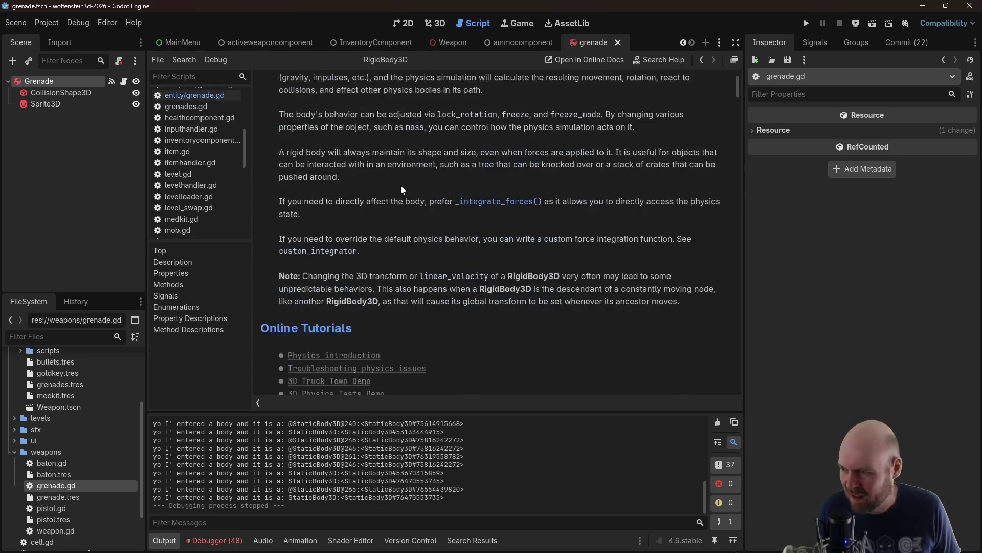
{"action": "scroll", "coordinate": [401, 185], "scroll_direction": "down", "scroll_amount": 6}
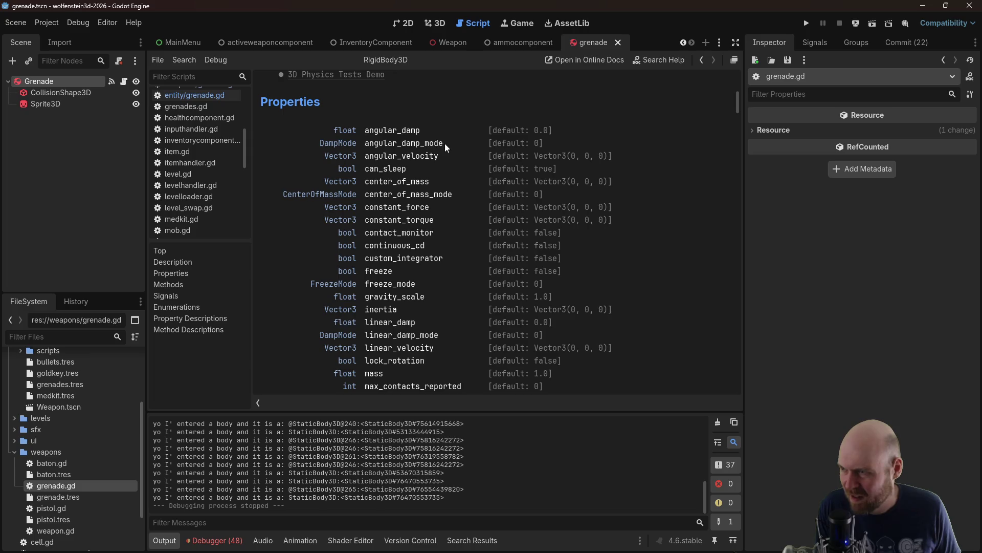
{"action": "scroll", "coordinate": [450, 177], "scroll_direction": "down", "scroll_amount": 6}
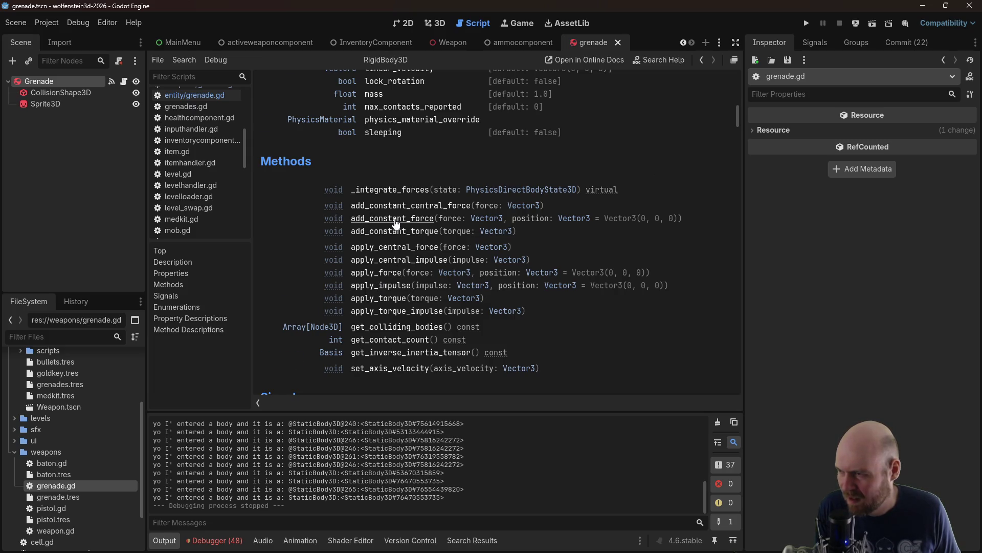
{"action": "scroll", "coordinate": [398, 220], "scroll_direction": "down", "scroll_amount": 6}
{"action": "scroll", "coordinate": [415, 215], "scroll_direction": "down", "scroll_amount": 8}
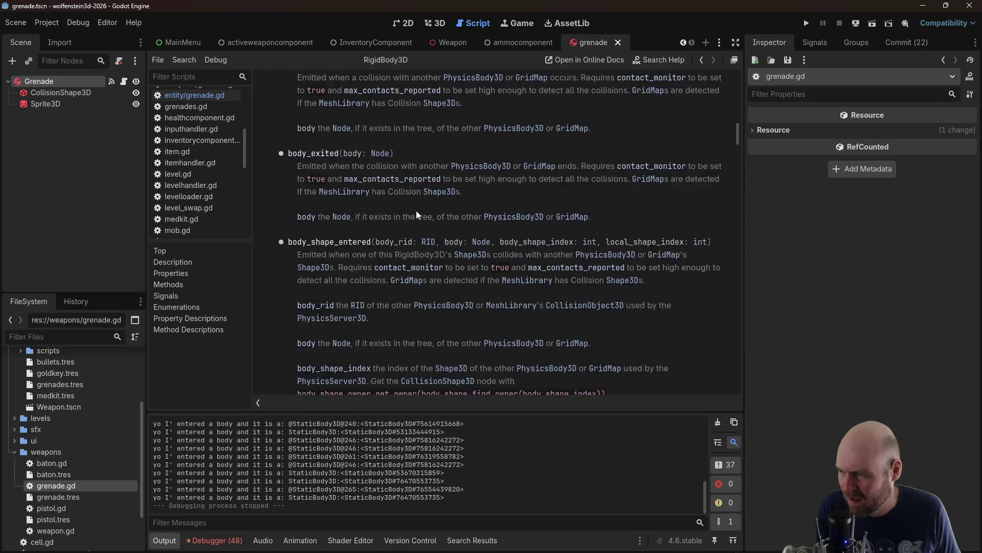
{"action": "scroll", "coordinate": [420, 210], "scroll_direction": "down", "scroll_amount": 6}
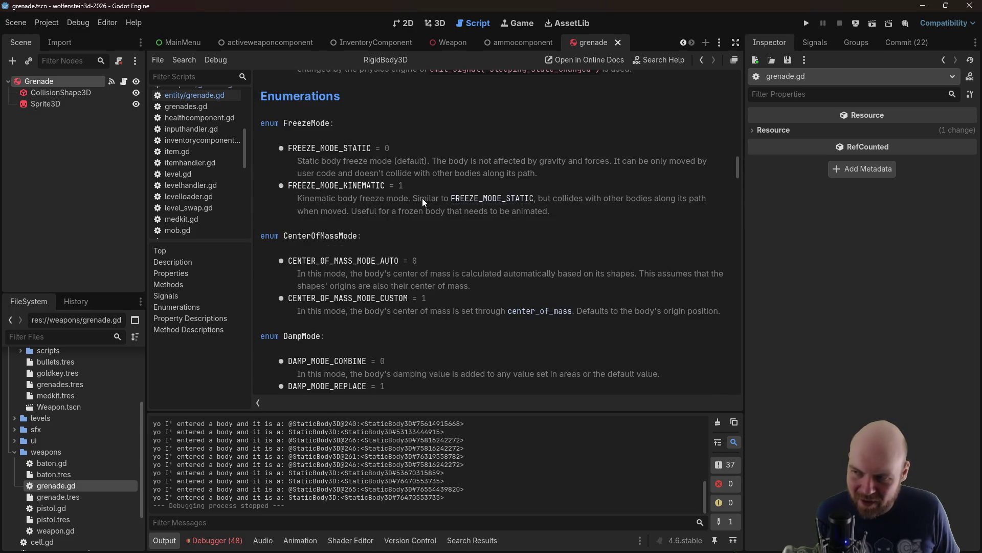
{"action": "scroll", "coordinate": [424, 196], "scroll_direction": "down", "scroll_amount": 3}
{"action": "scroll", "coordinate": [429, 193], "scroll_direction": "up", "scroll_amount": 3}
{"action": "scroll", "coordinate": [440, 192], "scroll_direction": "down", "scroll_amount": 3}
{"action": "scroll", "coordinate": [451, 193], "scroll_direction": "down", "scroll_amount": 6}
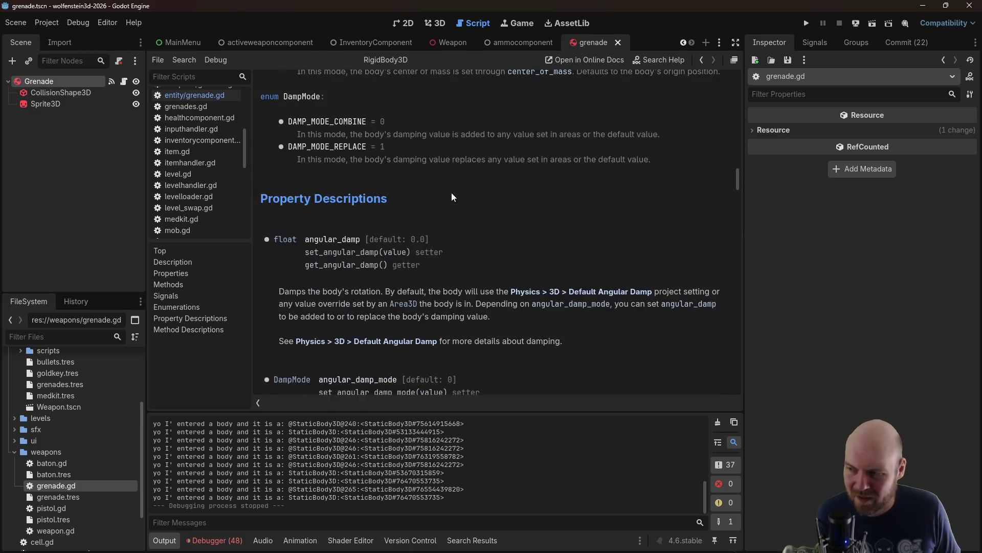
{"action": "scroll", "coordinate": [629, 205], "scroll_direction": "down", "scroll_amount": 4}
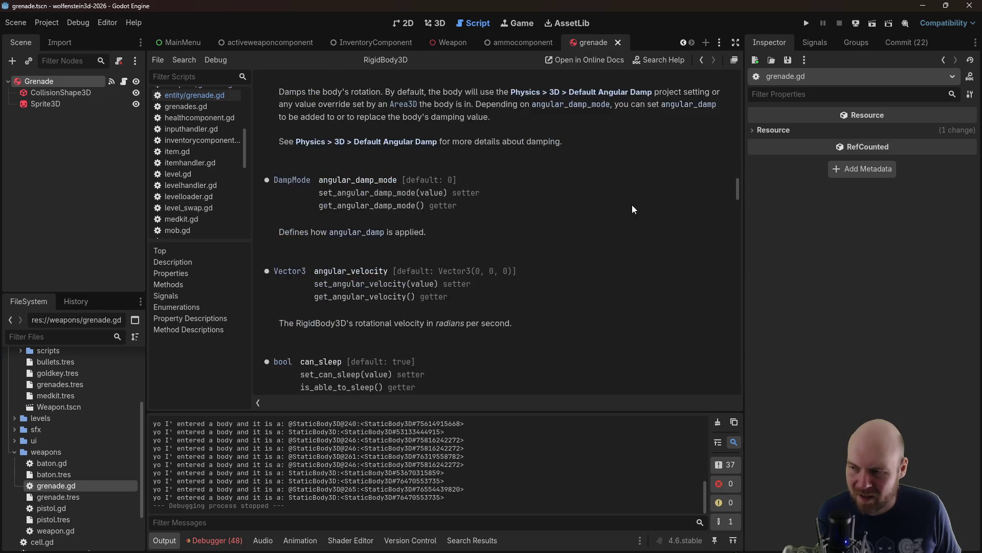
{"action": "scroll", "coordinate": [640, 202], "scroll_direction": "down", "scroll_amount": 2}
{"action": "scroll", "coordinate": [646, 203], "scroll_direction": "down", "scroll_amount": 5}
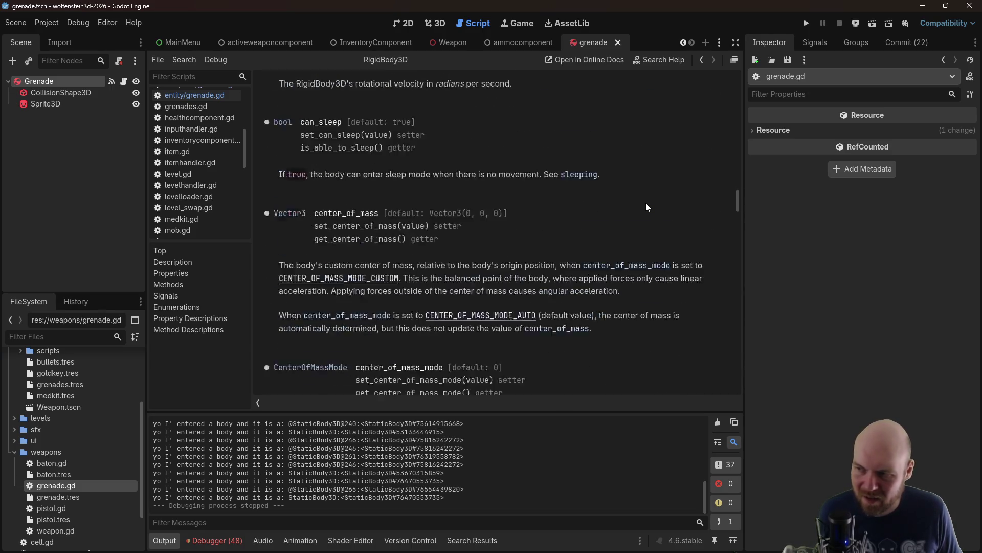
{"action": "scroll", "coordinate": [649, 207], "scroll_direction": "down", "scroll_amount": 10}
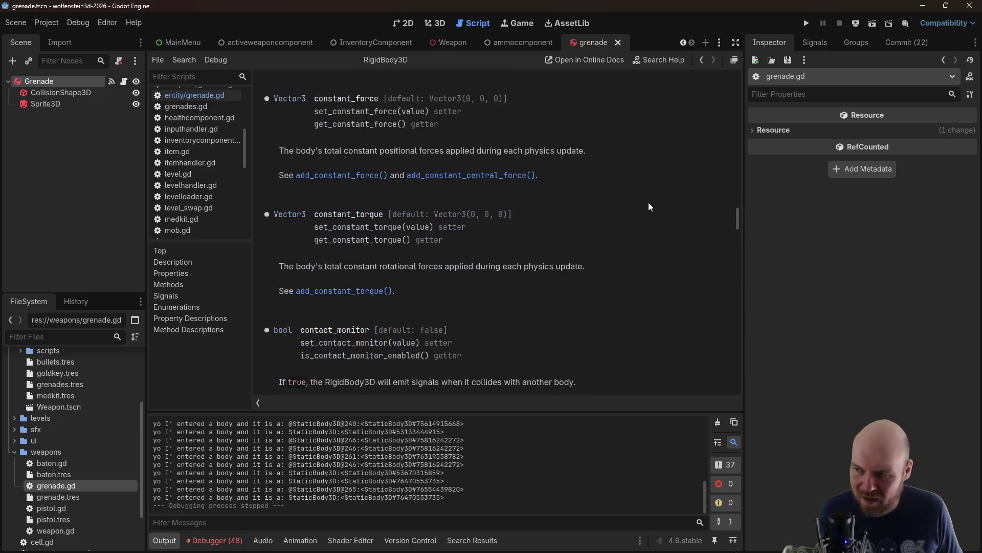
{"action": "scroll", "coordinate": [653, 205], "scroll_direction": "down", "scroll_amount": 5}
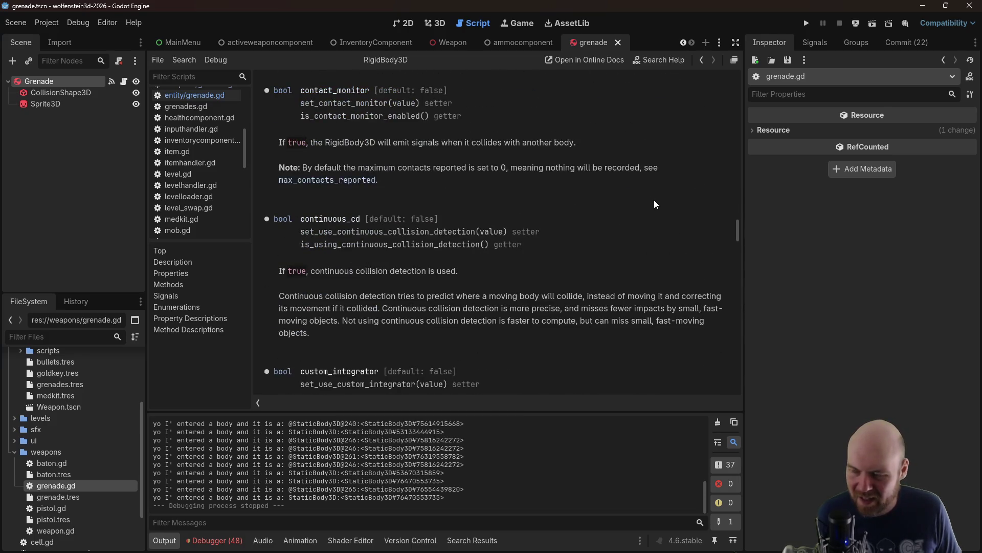
{"action": "scroll", "coordinate": [654, 199], "scroll_direction": "up", "scroll_amount": 1}
{"action": "scroll", "coordinate": [656, 197], "scroll_direction": "down", "scroll_amount": 3}
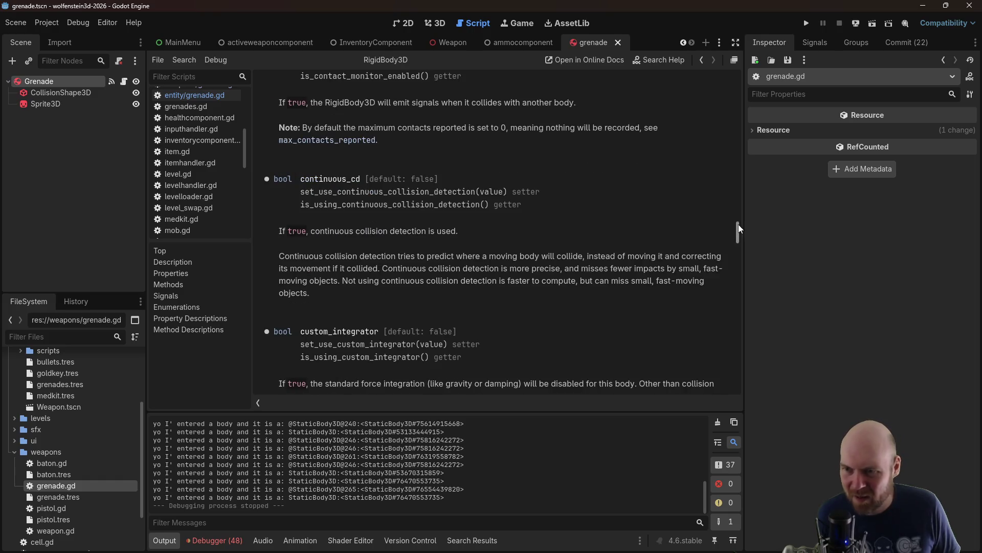
{"action": "mouse_move", "coordinate": [739, 229]}
{"action": "left_mouse_down"}
{"action": "mouse_move", "coordinate": [739, 75]}
{"action": "mouse_move", "coordinate": [739, 105]}
{"action": "mouse_move", "coordinate": [744, 96]}
{"action": "left_mouse_up"}
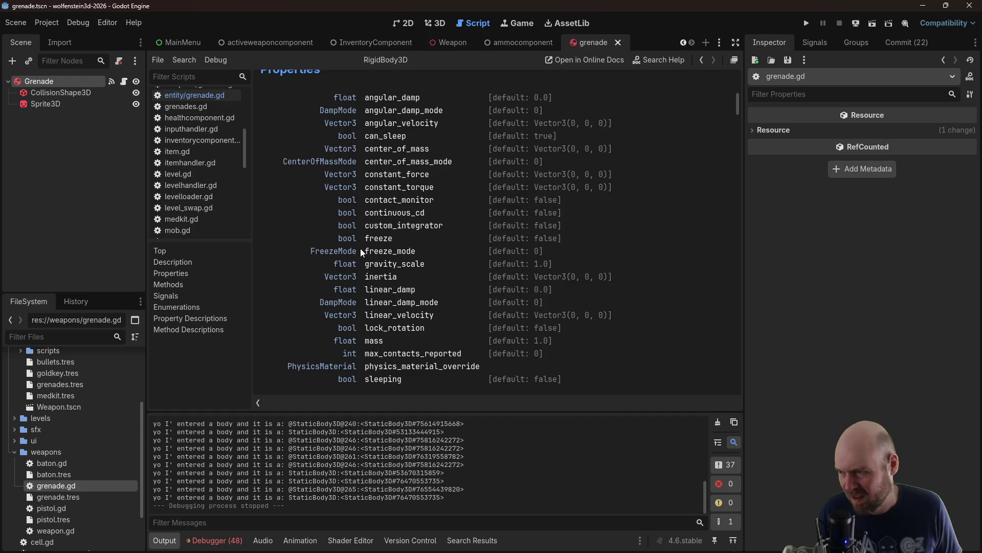
Check the bool reference, return to RigidBody3D, and read the freeze, gravity_scale and inertia properties
{"action": "left_click", "coordinate": [347, 239]}
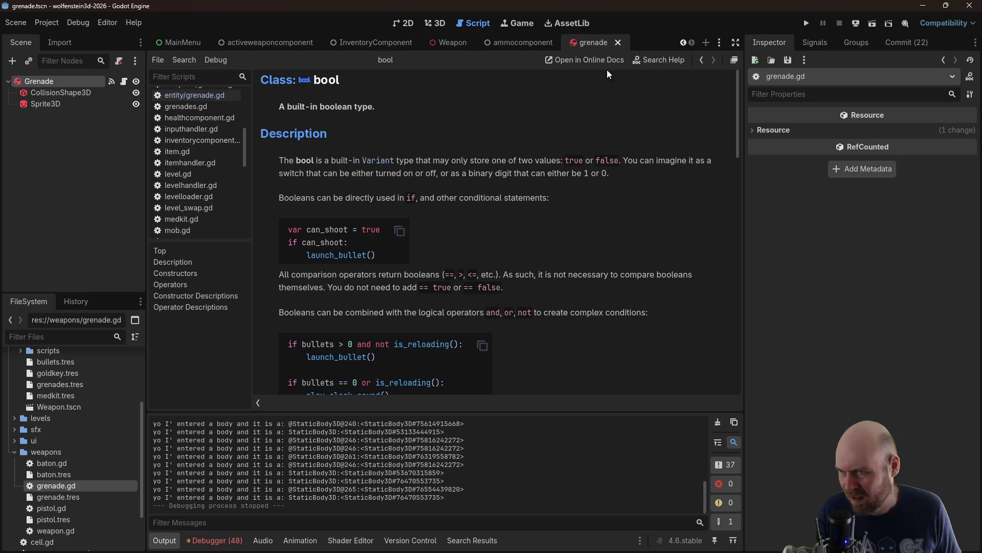
{"action": "left_click", "coordinate": [699, 62]}
{"action": "left_click", "coordinate": [375, 240]}
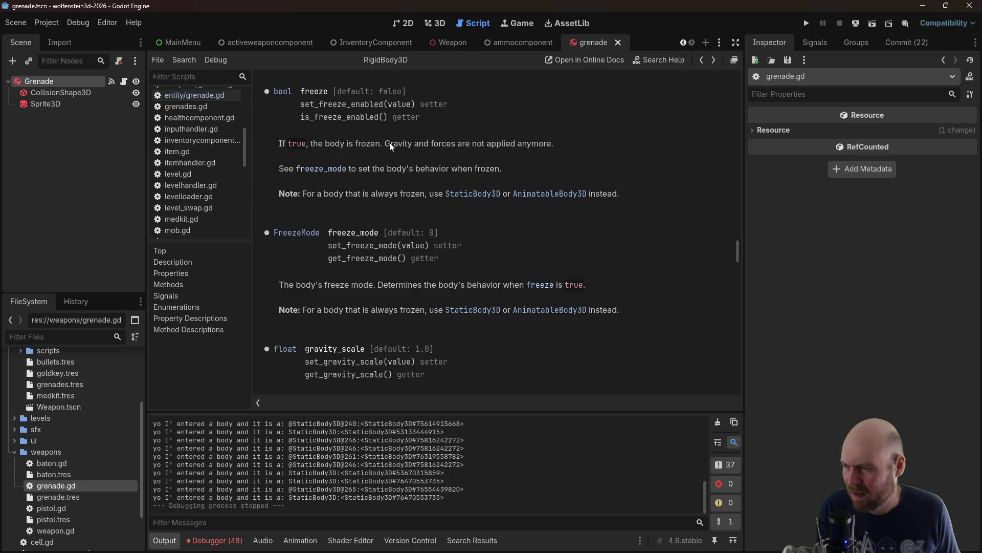
{"action": "scroll", "coordinate": [379, 219], "scroll_direction": "down", "scroll_amount": 3}
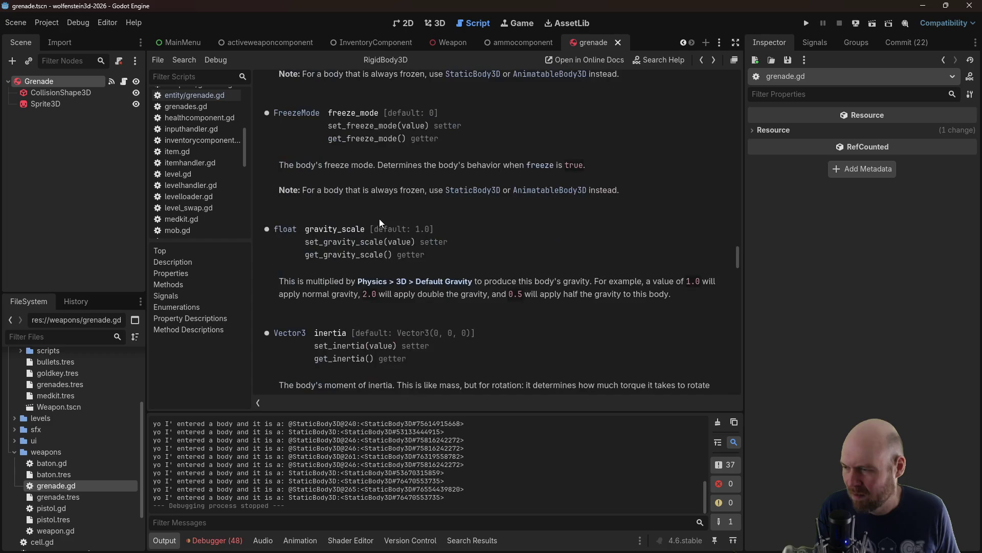
{"action": "scroll", "coordinate": [379, 219], "scroll_direction": "down", "scroll_amount": 3}
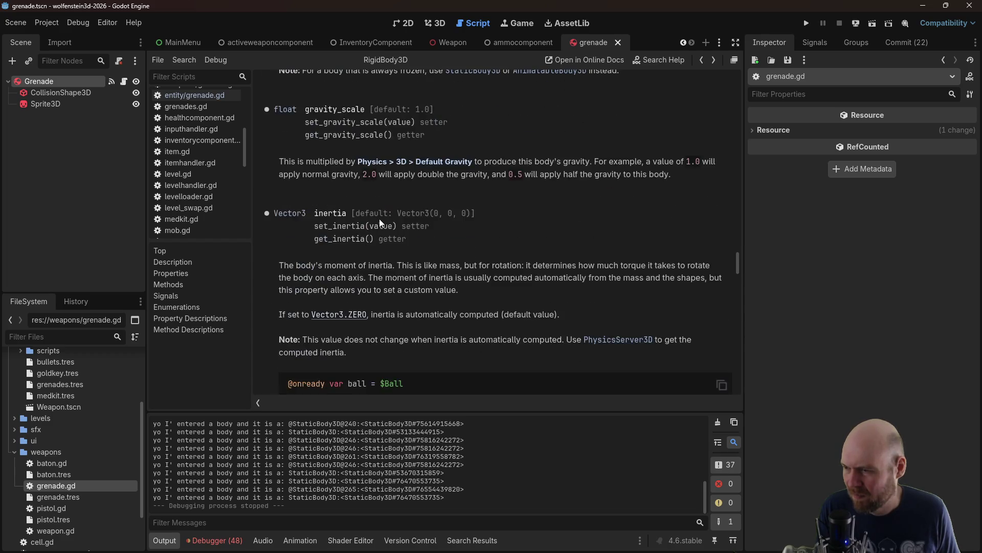
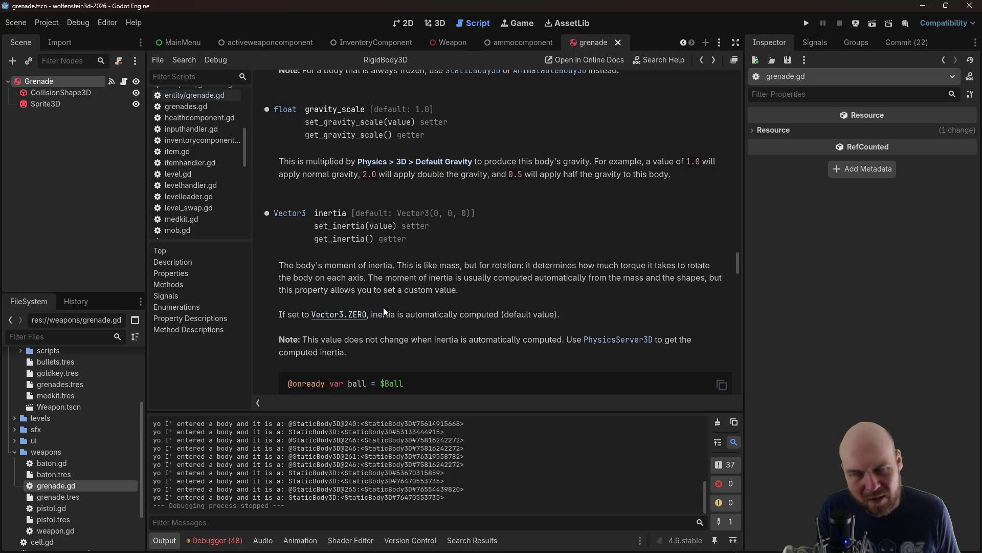
Browse the RigidBody3D reference page, then go back to entity/grenade.gd
{"action": "scroll", "coordinate": [385, 310], "scroll_direction": "down", "scroll_amount": 10}
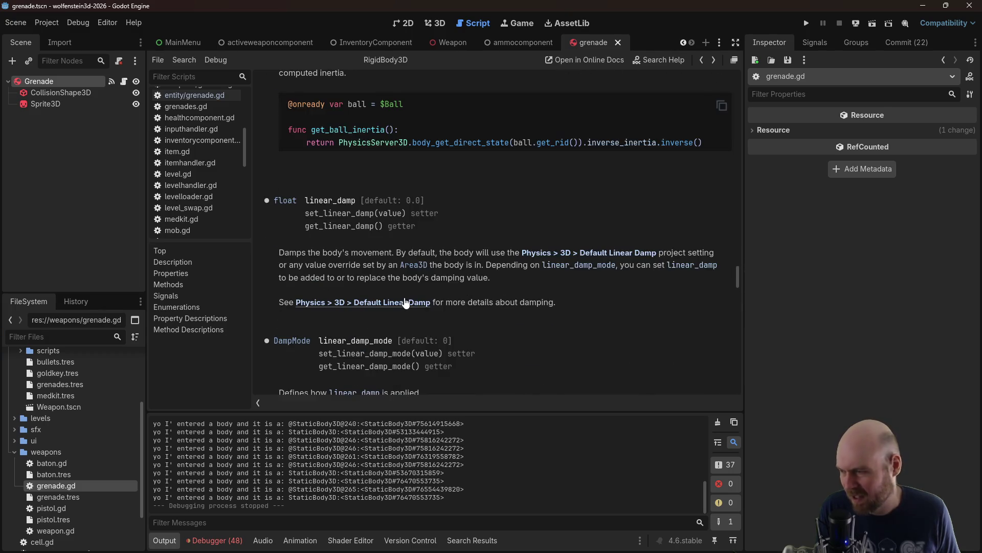
{"action": "scroll", "coordinate": [399, 289], "scroll_direction": "up", "scroll_amount": 2}
{"action": "scroll", "coordinate": [403, 284], "scroll_direction": "down", "scroll_amount": 3}
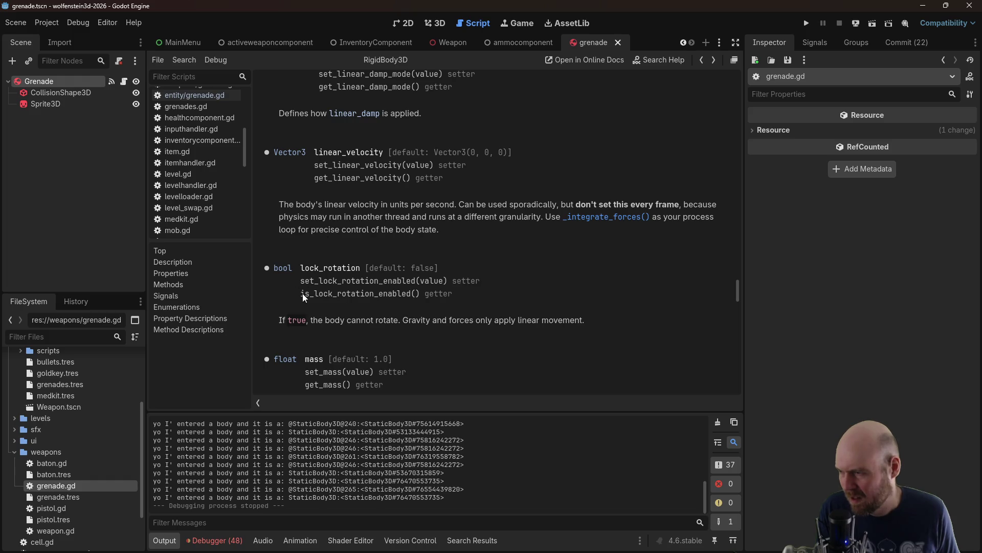
{"action": "scroll", "coordinate": [303, 293], "scroll_direction": "down", "scroll_amount": 8}
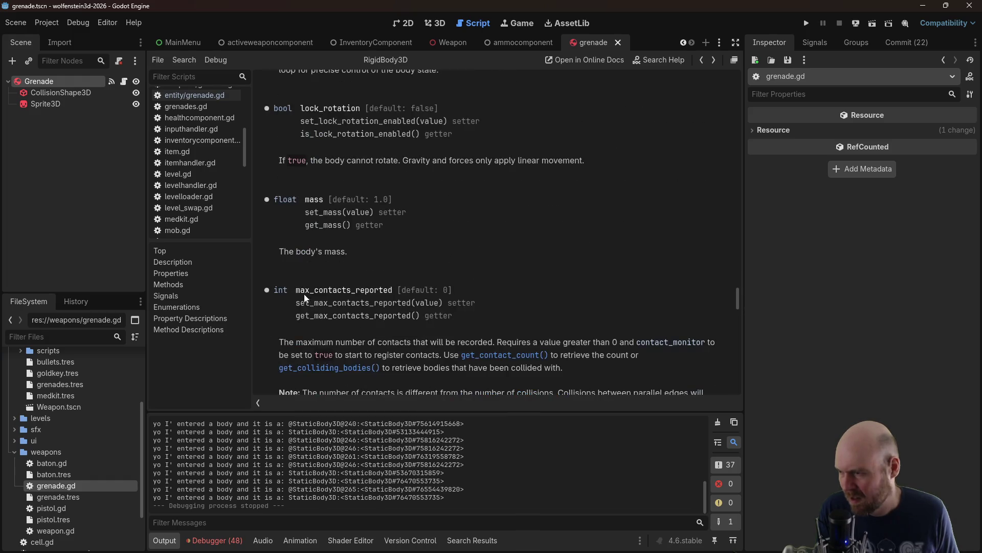
{"action": "scroll", "coordinate": [424, 279], "scroll_direction": "down", "scroll_amount": 8}
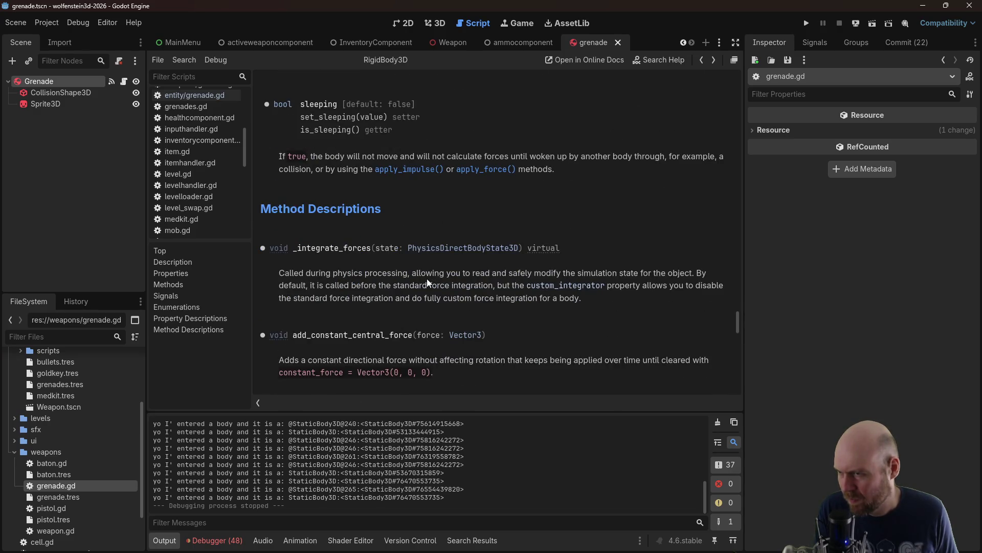
{"action": "scroll", "coordinate": [426, 276], "scroll_direction": "up", "scroll_amount": 1}
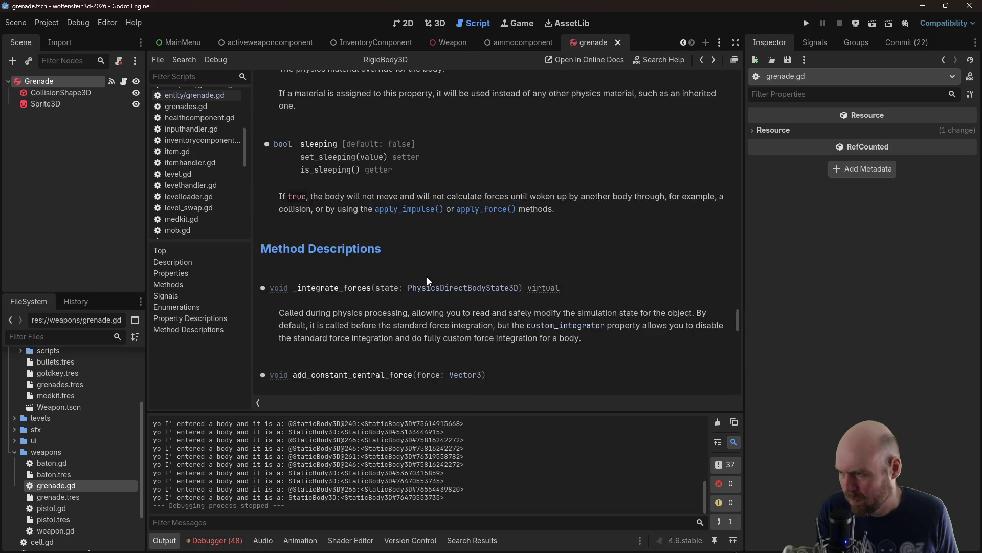
{"action": "scroll", "coordinate": [427, 276], "scroll_direction": "down", "scroll_amount": 1}
{"action": "scroll", "coordinate": [426, 276], "scroll_direction": "down", "scroll_amount": 4}
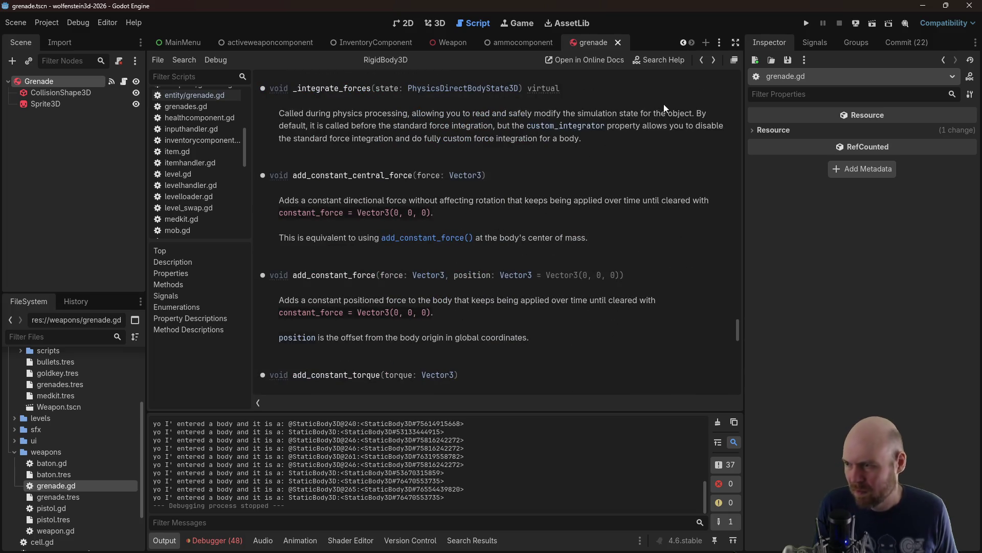
{"action": "left_click", "coordinate": [701, 60]}
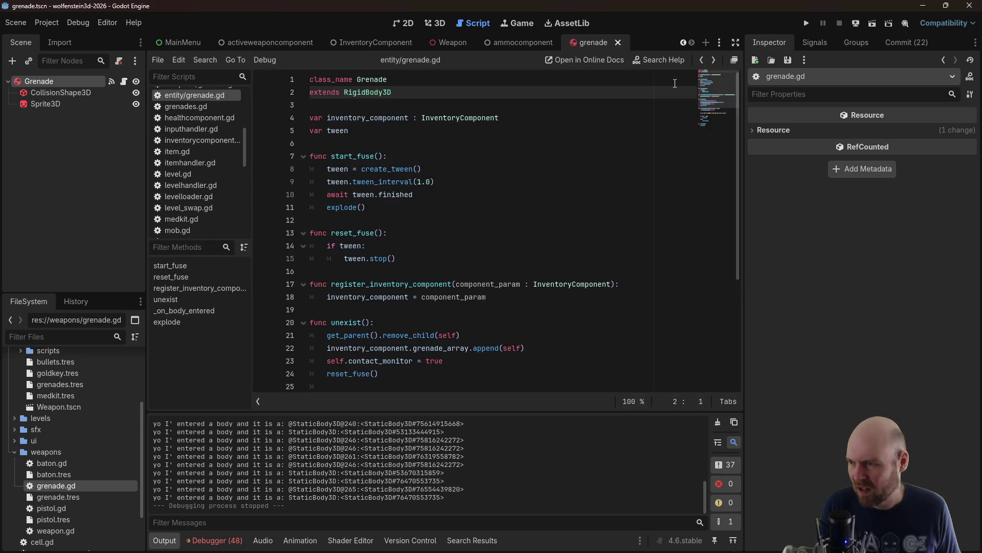
Add self.linear_velocity = Vector3.ZERO after reset_fuse() in unexist(), then run the game from the main menu
{"action": "left_click", "coordinate": [502, 247]}
{"action": "left_click", "coordinate": [486, 258]}
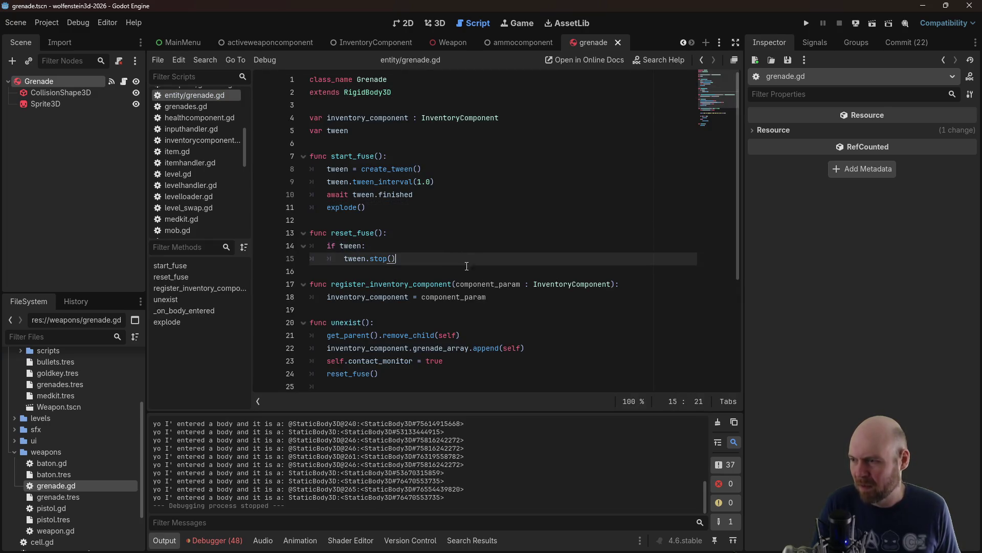
{"action": "left_click", "coordinate": [460, 322]}
{"action": "scroll", "coordinate": [446, 336], "scroll_direction": "down", "scroll_amount": 1}
{"action": "left_click", "coordinate": [446, 336]}
{"action": "key", "text": "Return"}
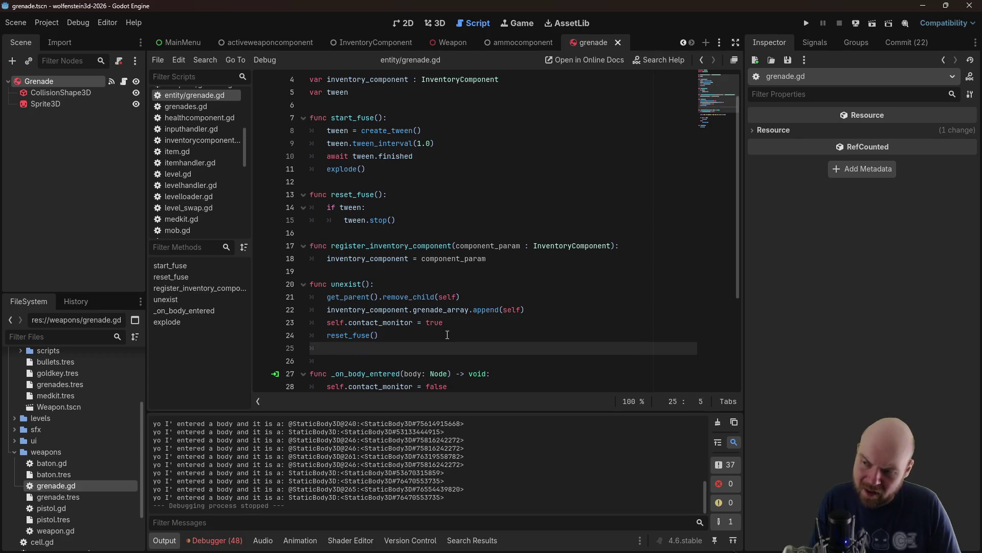
{"action": "type", "text": "self.linear_velocit"}
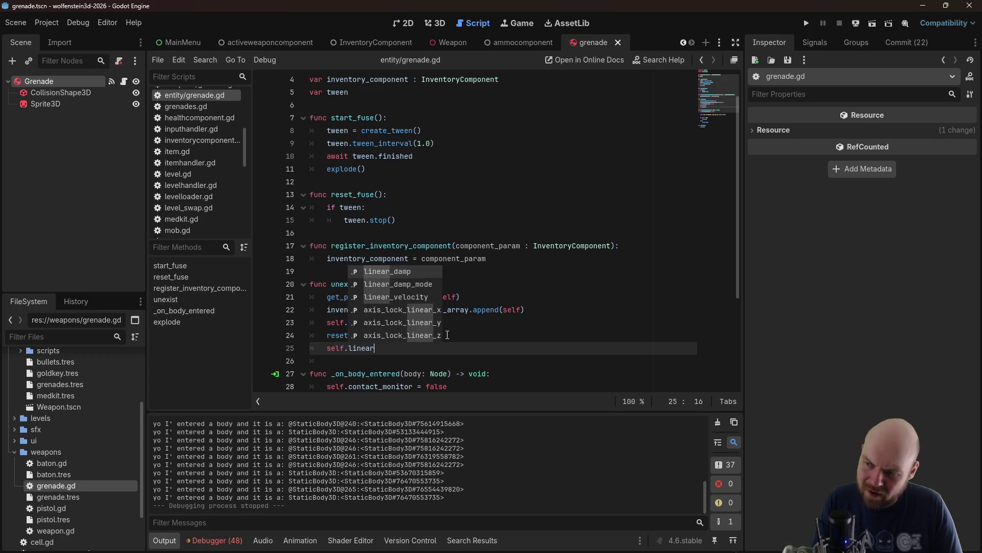
{"action": "type", "text": "y = "}
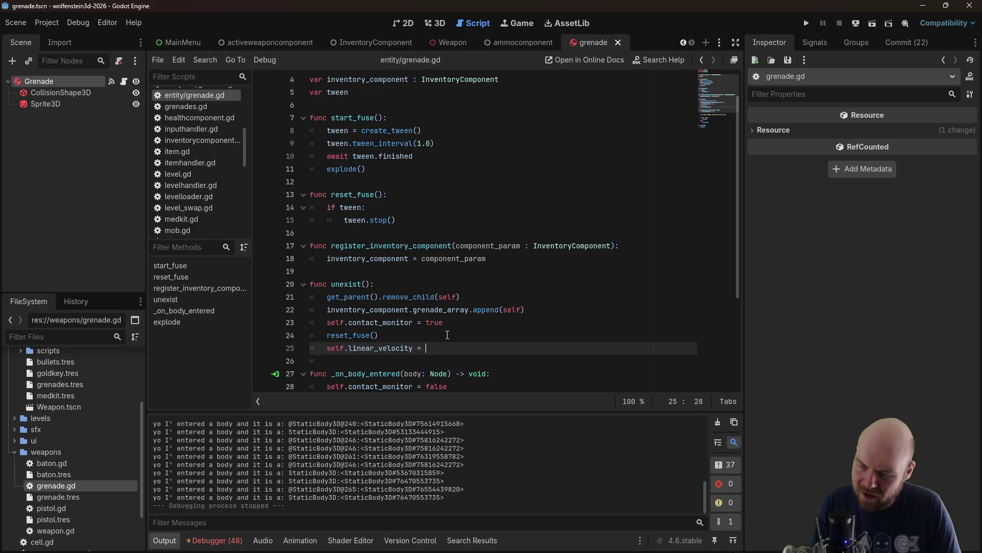
{"action": "type", "text": "Vector3.z"}
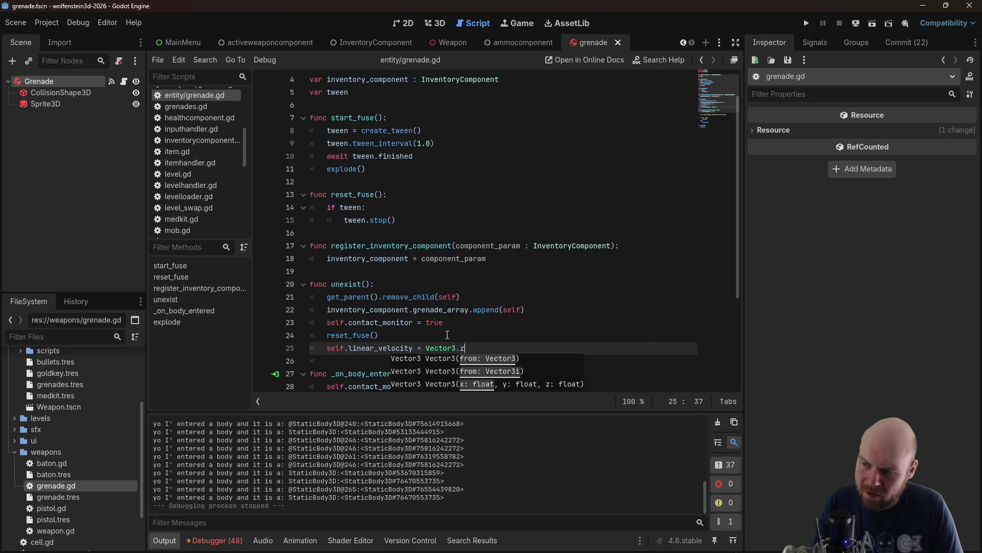
{"action": "key", "text": "Return"}
{"action": "key", "text": "F5"}
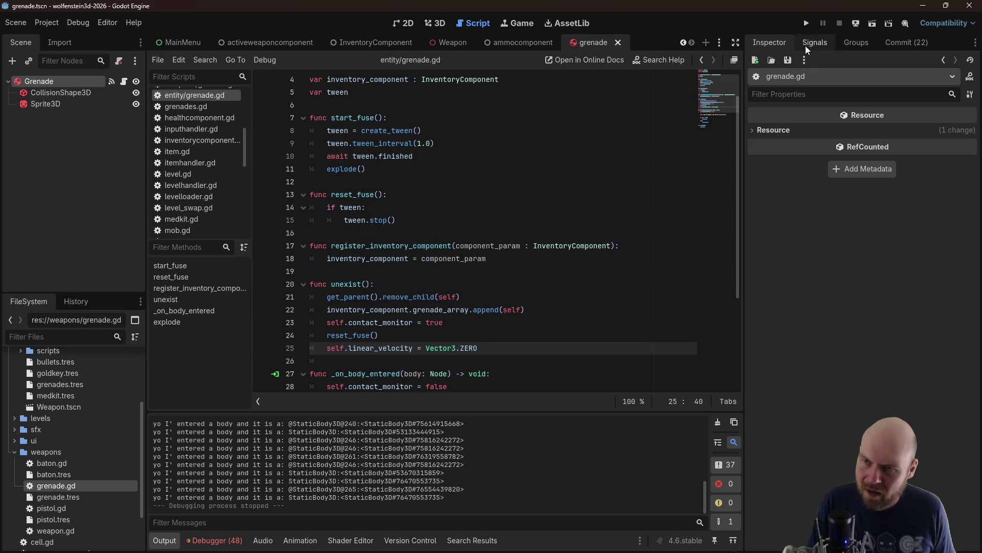
{"action": "left_click", "coordinate": [482, 281]}
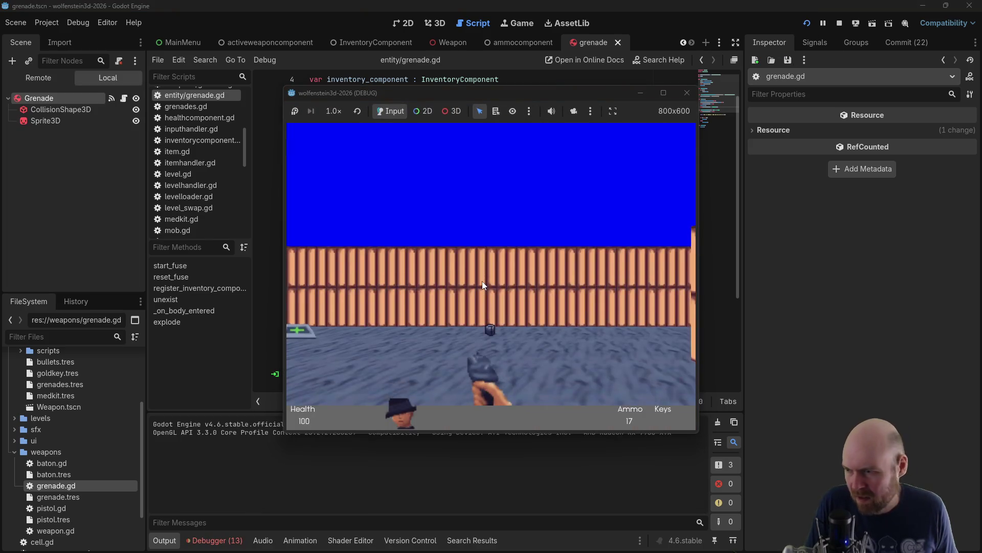
Walk forward, equip grenades with key 2, and throw several grenades at the wall
{"action": "key", "text": "w"}
{"action": "key", "text": "d"}
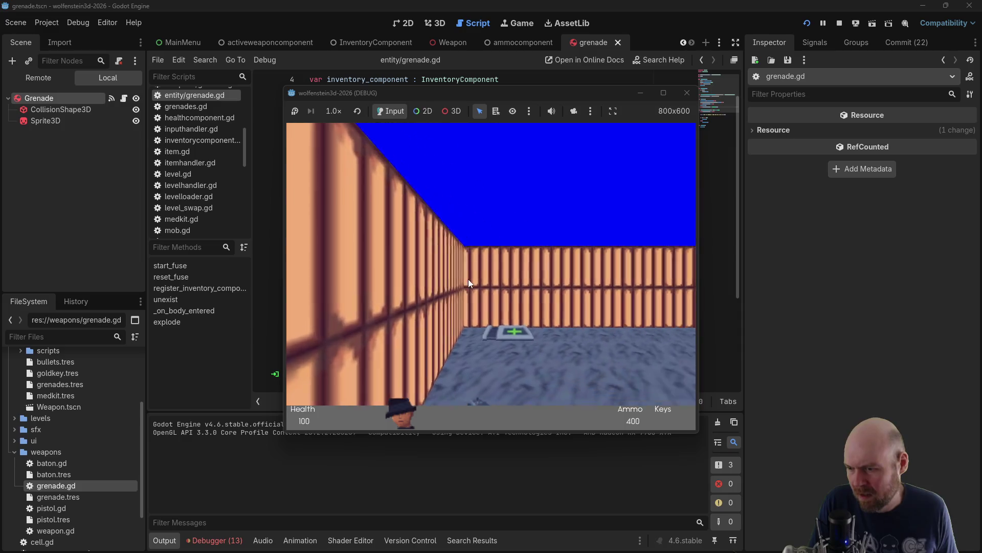
{"action": "key", "text": "2"}
{"action": "left_click", "coordinate": [516, 267]}
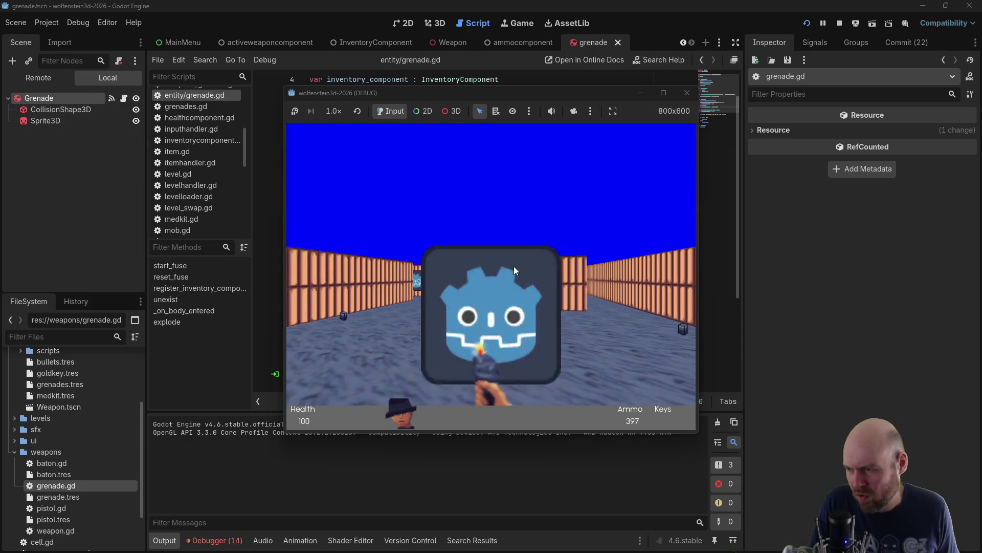
{"action": "left_click", "coordinate": [514, 266]}
{"action": "left_click", "coordinate": [513, 263]}
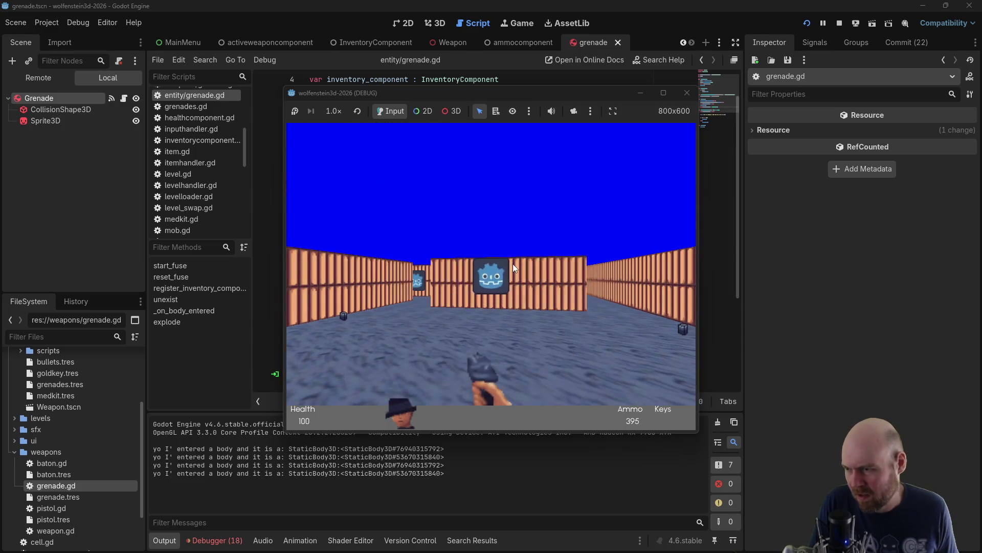
{"action": "left_click", "coordinate": [513, 263]}
{"action": "left_click", "coordinate": [513, 263]}
Turn toward the corridor and throw grenades at the enemy ahead
{"action": "key", "text": "a"}
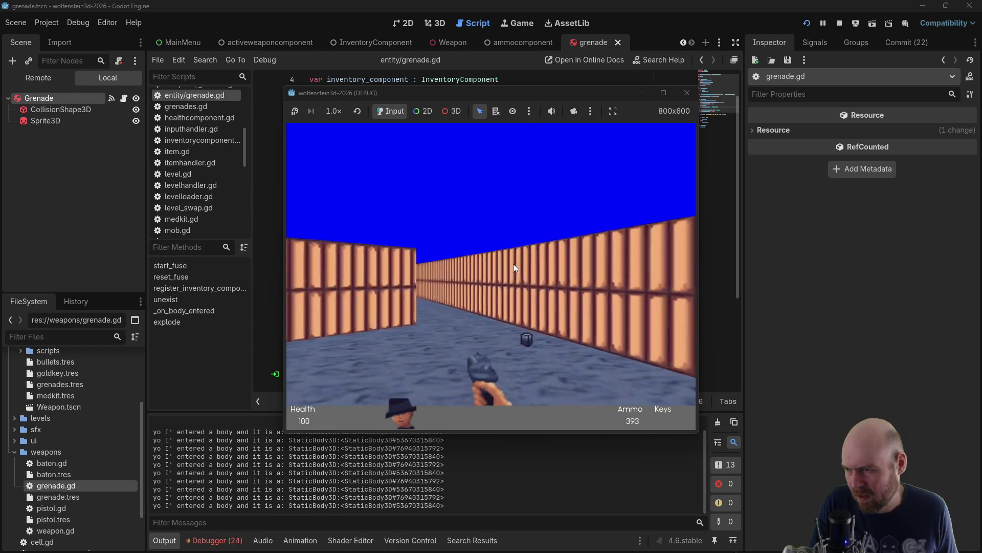
{"action": "left_click", "coordinate": [512, 263]}
{"action": "key", "text": "d"}
{"action": "left_click", "coordinate": [510, 263]}
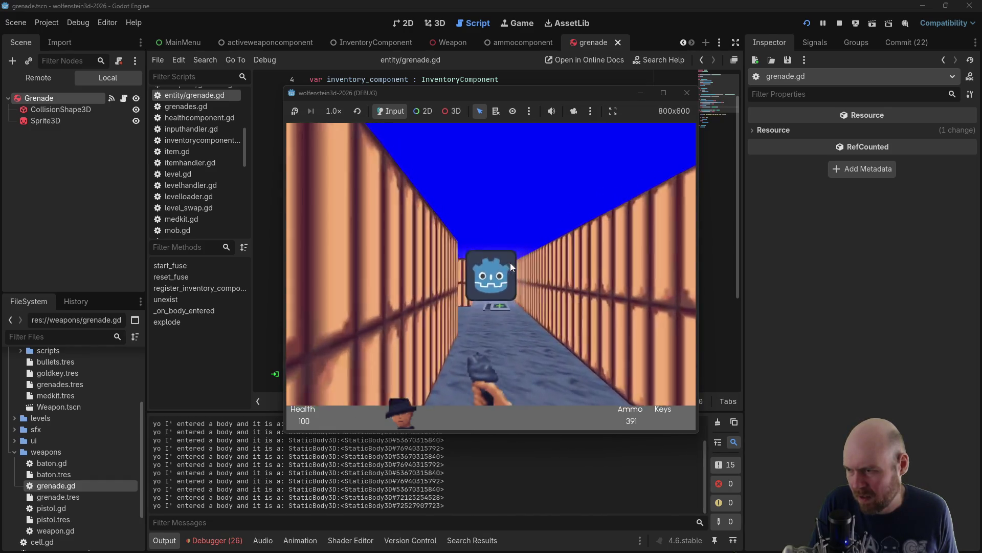
{"action": "left_click", "coordinate": [511, 262]}
{"action": "left_click", "coordinate": [511, 262]}
{"action": "left_click", "coordinate": [511, 262]}
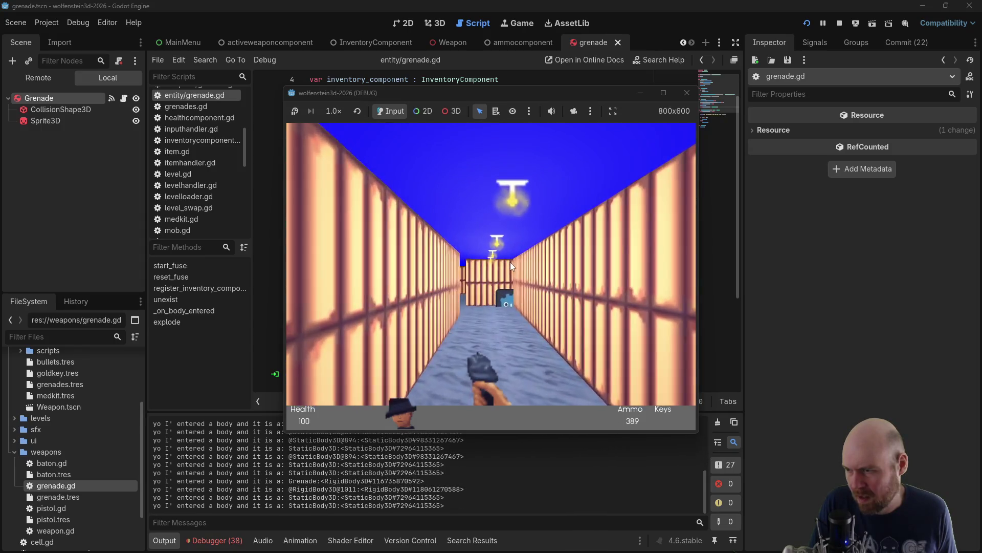
{"action": "left_click", "coordinate": [510, 262]}
{"action": "left_click", "coordinate": [510, 262]}
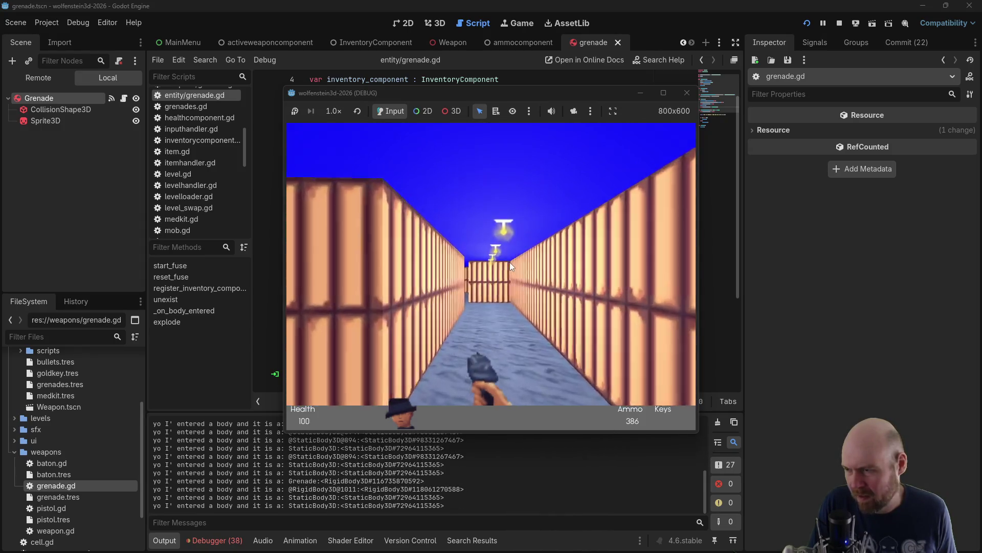
Keep throwing grenades along the corridor to test impact explosions, then stop the game
{"action": "left_click", "coordinate": [510, 262]}
{"action": "left_click", "coordinate": [507, 262]}
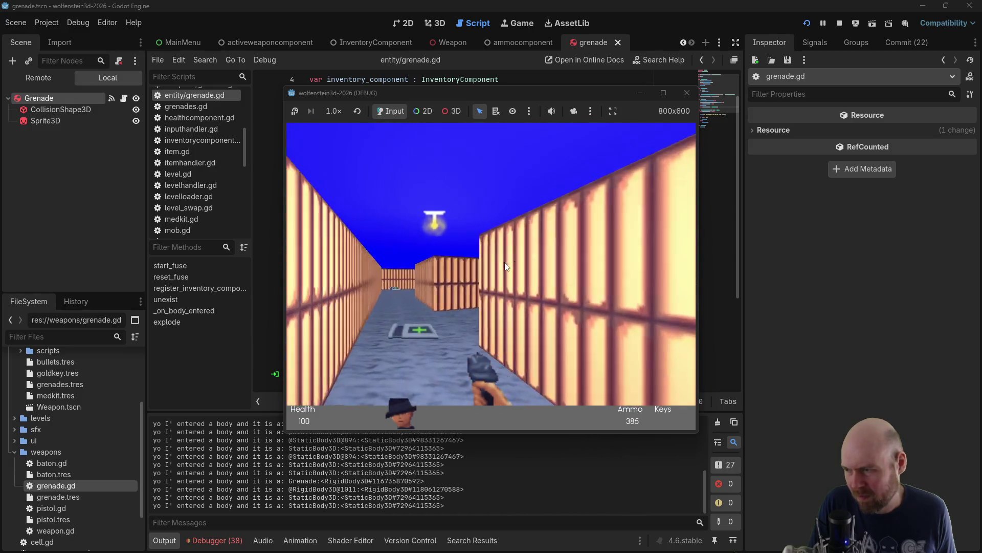
{"action": "left_click", "coordinate": [505, 262]}
{"action": "left_click", "coordinate": [502, 261]}
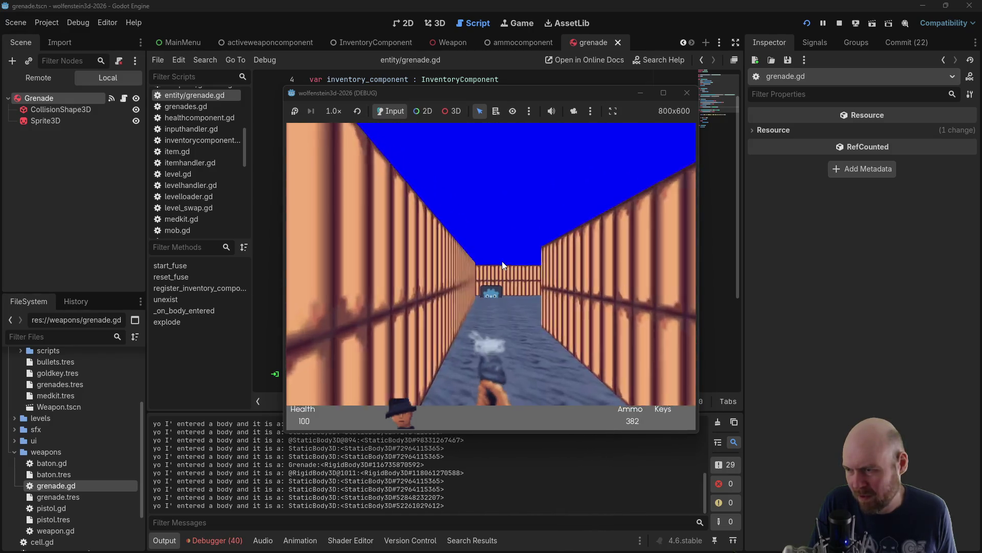
{"action": "left_click", "coordinate": [501, 261]}
{"action": "left_click", "coordinate": [499, 261]}
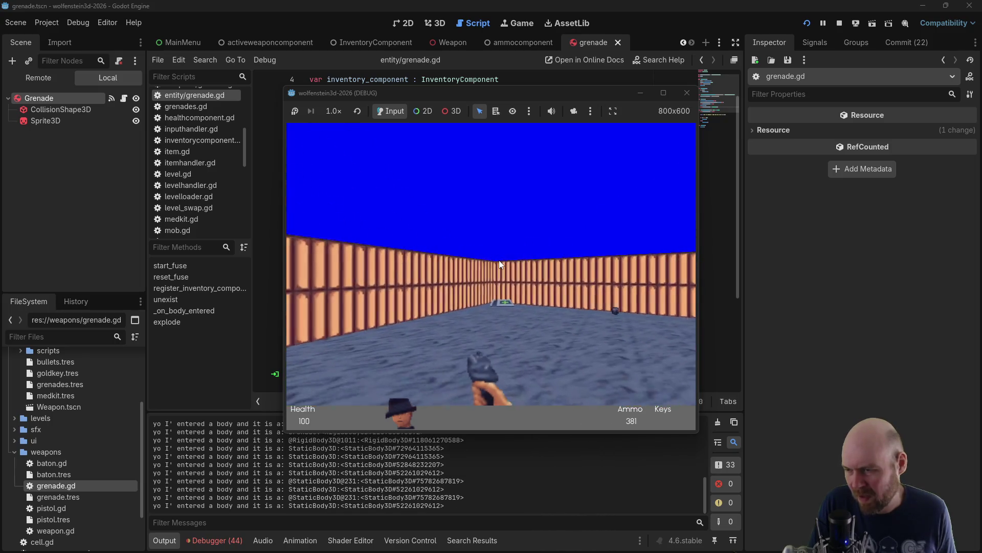
{"action": "left_click", "coordinate": [496, 259]}
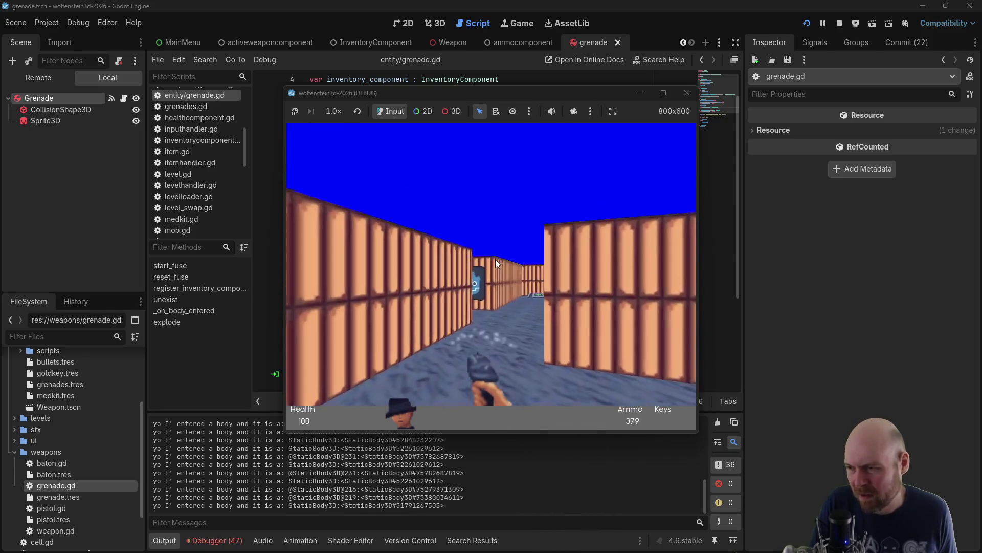
{"action": "left_click", "coordinate": [495, 258]}
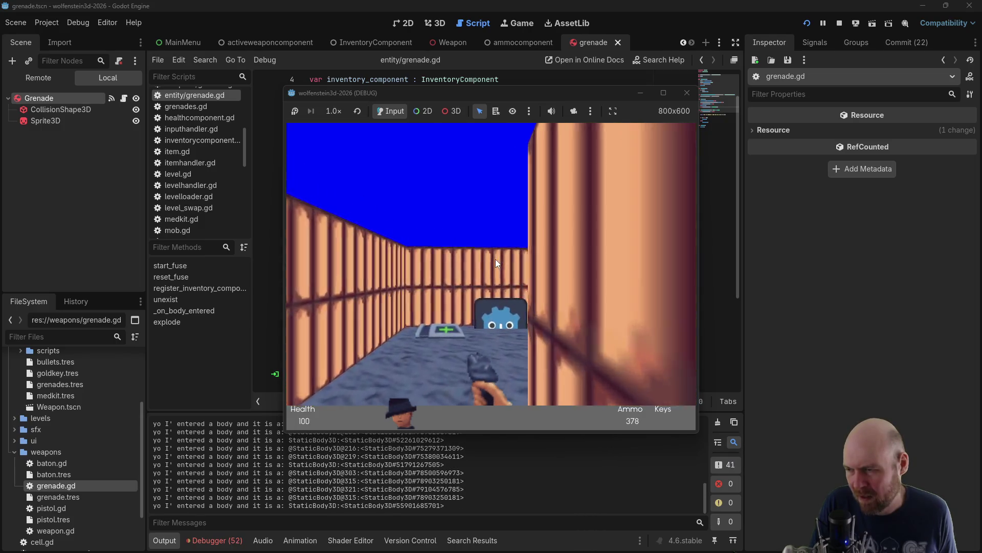
{"action": "left_click", "coordinate": [495, 259]}
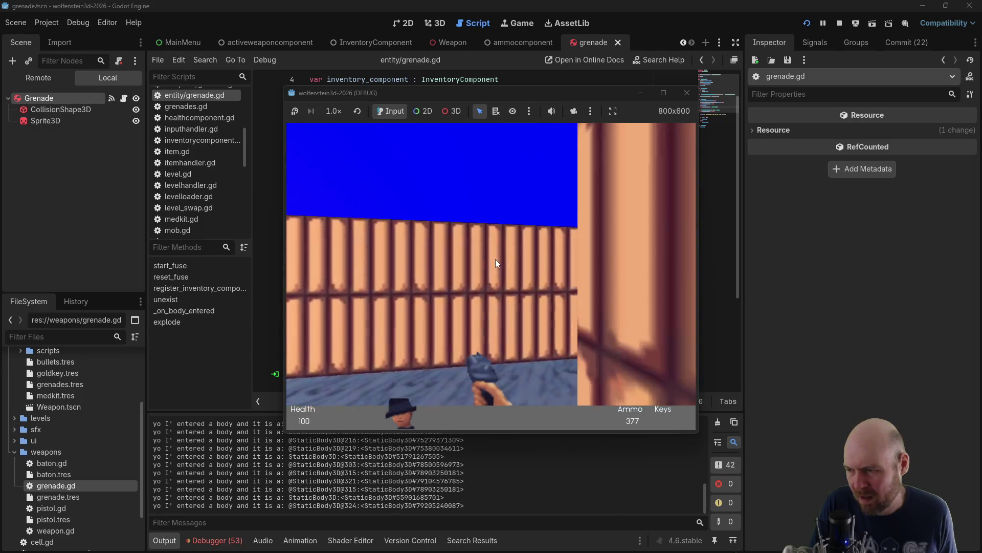
{"action": "left_click", "coordinate": [496, 259]}
{"action": "left_click", "coordinate": [495, 258]}
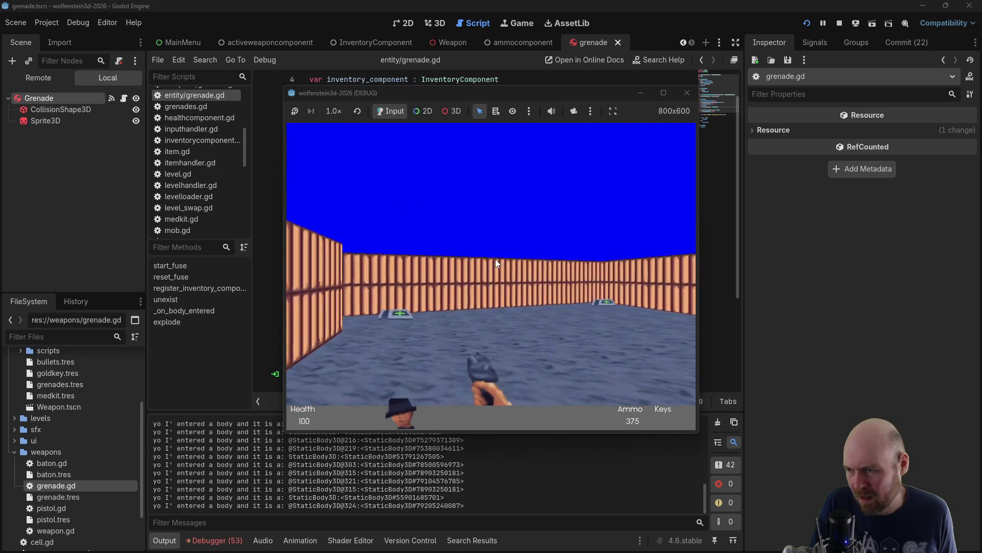
{"action": "left_click", "coordinate": [496, 259]}
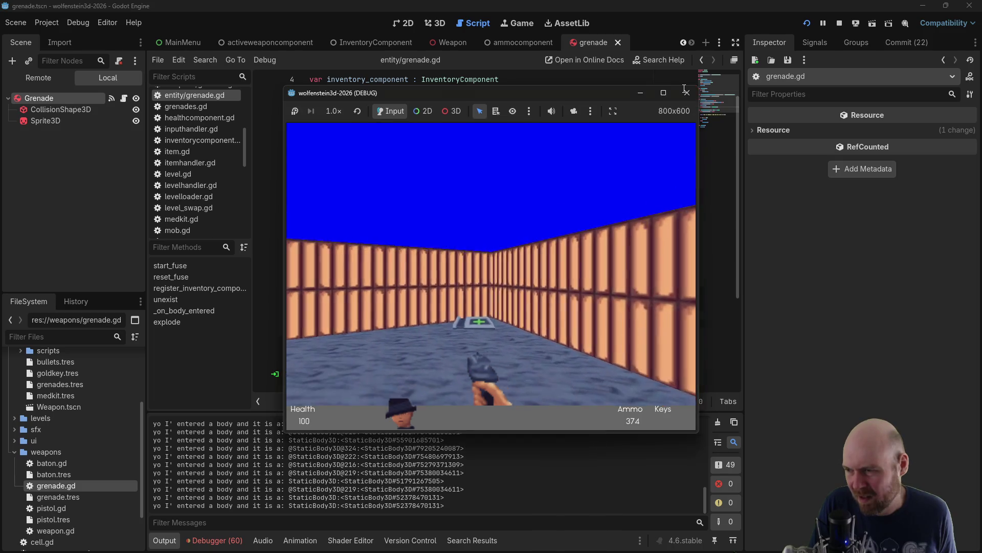
{"action": "left_click", "coordinate": [686, 93]}
{"action": "left_click", "coordinate": [373, 336]}
Inspect the Grenade node's Collision layer and mask settings in the Inspector, then collapse them
{"action": "scroll", "coordinate": [381, 322], "scroll_direction": "up", "scroll_amount": 1}
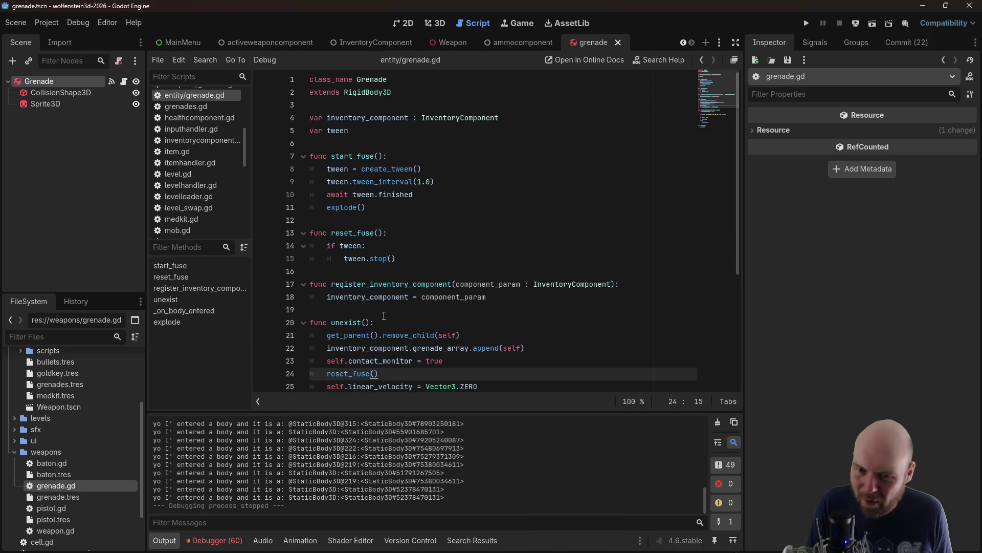
{"action": "left_click", "coordinate": [97, 84]}
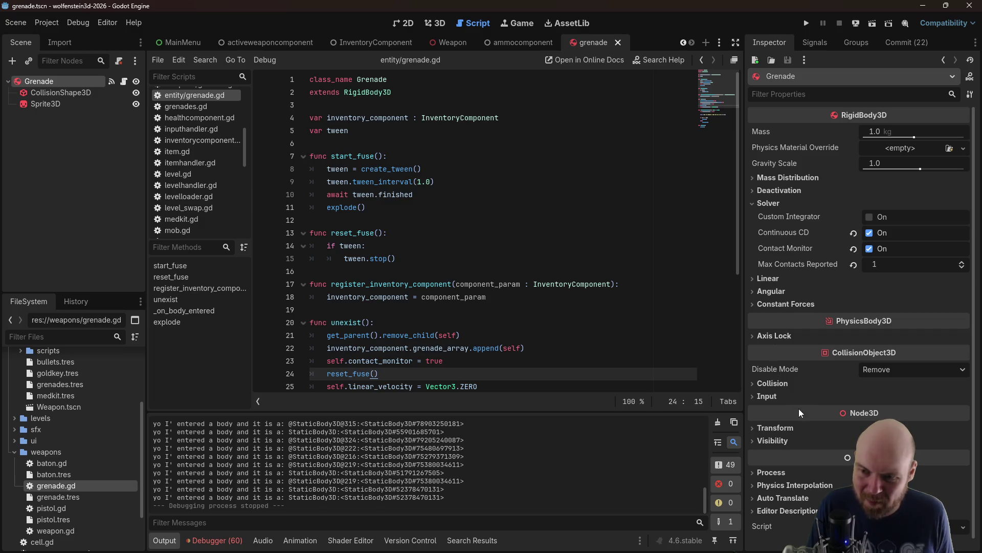
{"action": "left_click", "coordinate": [787, 383]}
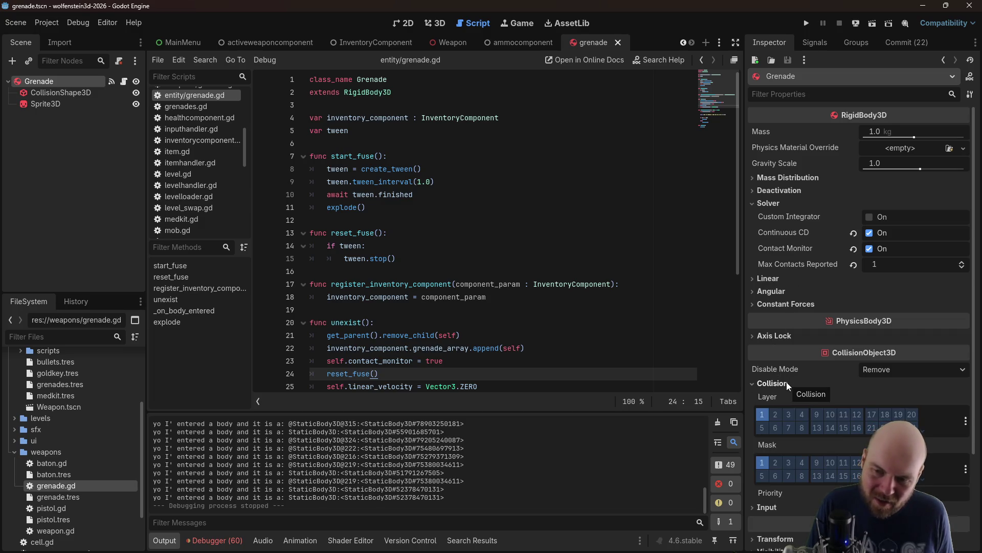
{"action": "left_click", "coordinate": [786, 383]}
{"action": "left_click", "coordinate": [503, 191]}
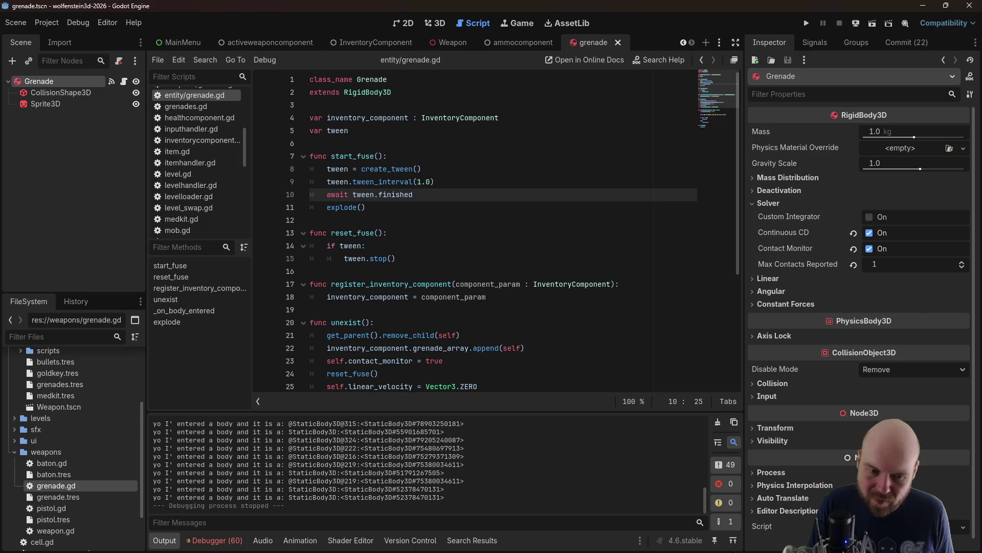
In the browser, enter the search 'godot rigidbody3d don't collide with specific object'
{"action": "key", "text": "alt+Tab"}
{"action": "key", "text": "slash"}
{"action": "type", "text": "g"}
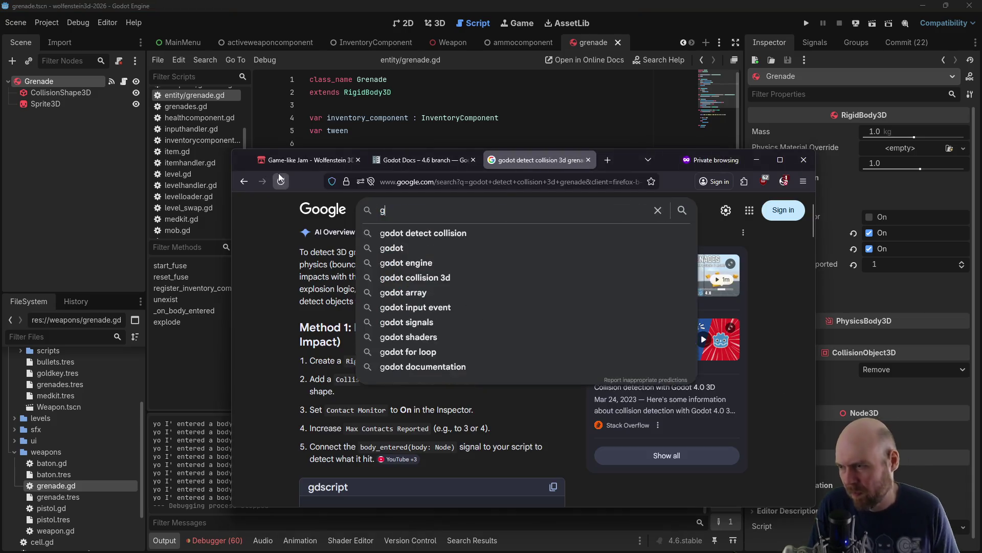
{"action": "type", "text": "odot ri"}
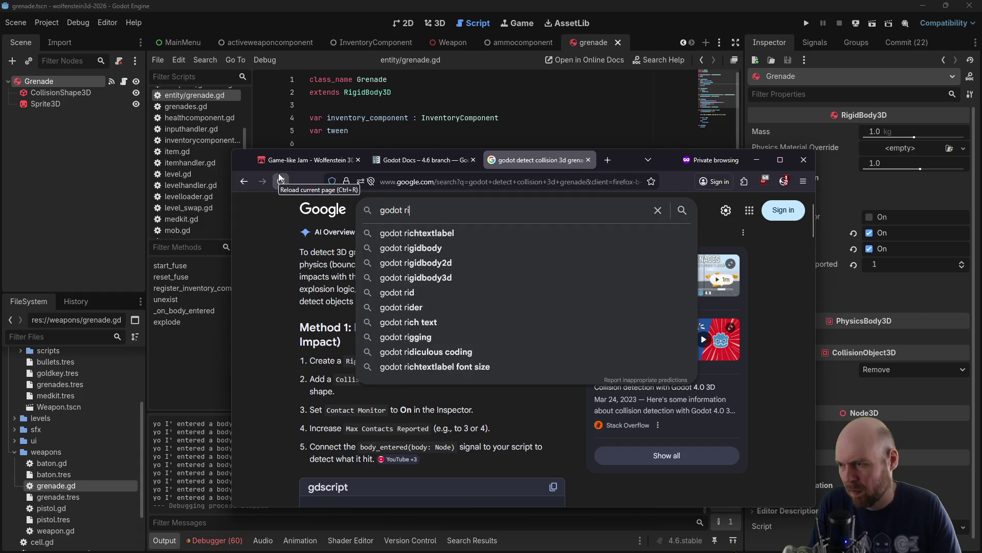
{"action": "type", "text": "gidbody3d don"}
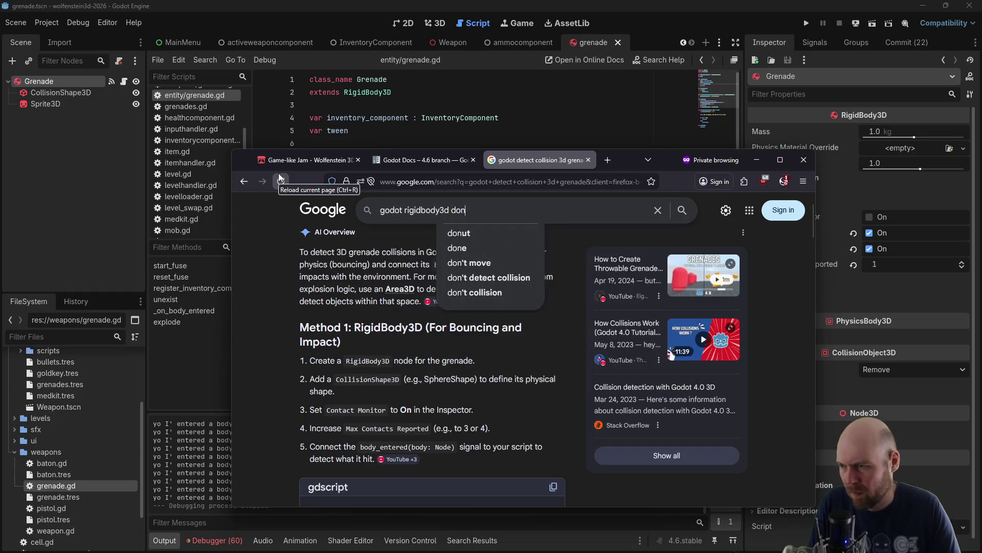
{"action": "type", "text": "'t collide with"}
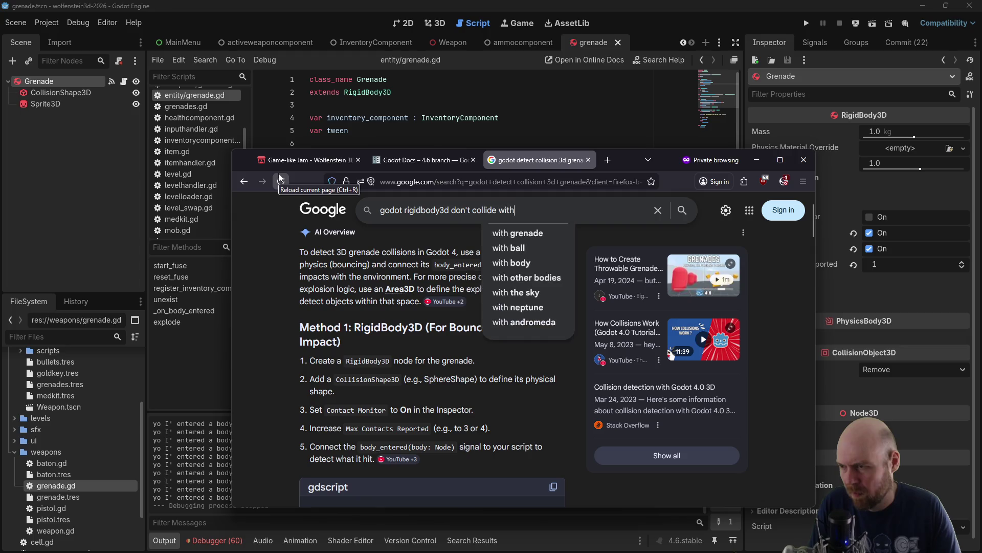
{"action": "type", "text": " specific object"}
Run the search, read the AI Overview, and switch back to Godot
{"action": "key", "text": "Return"}
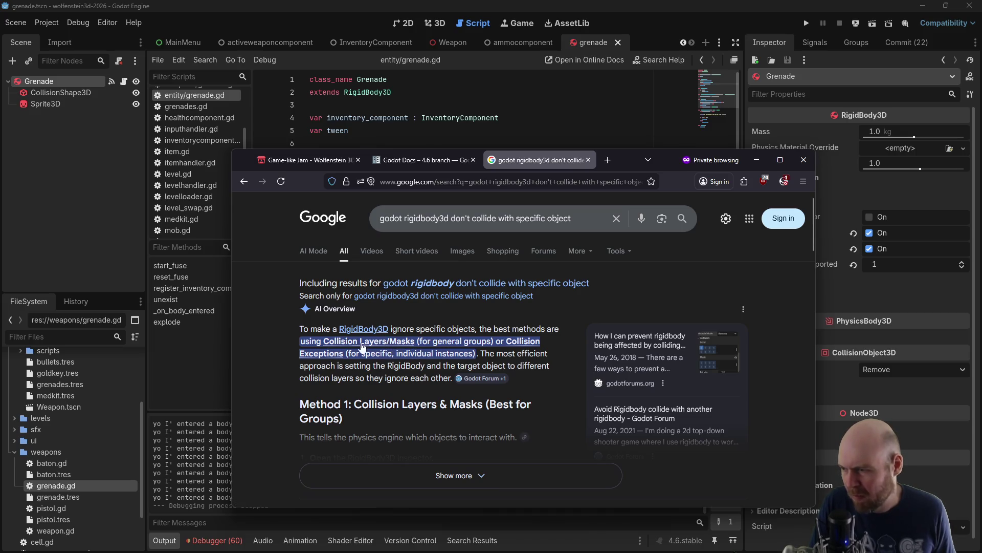
{"action": "key", "text": "alt+Tab"}
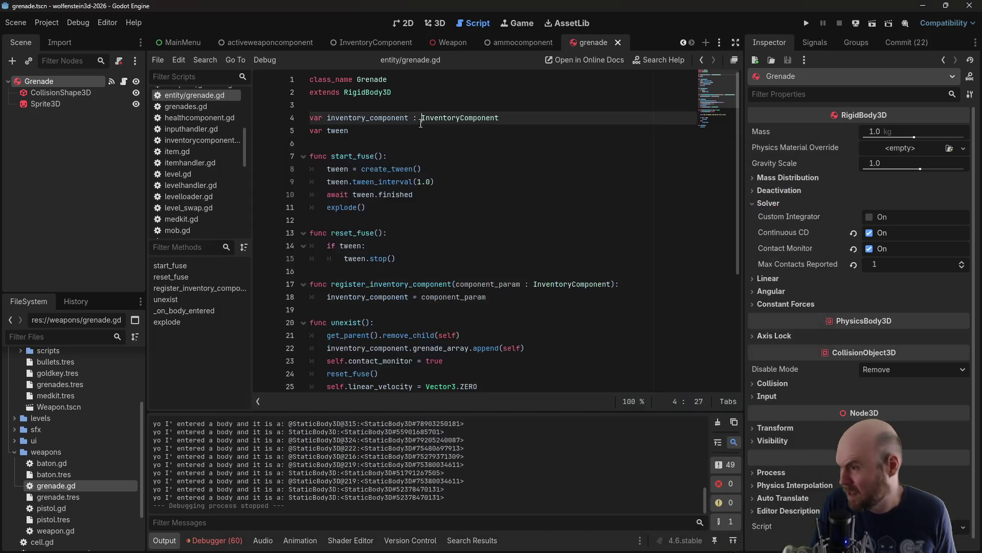
Open and read the RigidBody3D class reference from the script
{"action": "left_click", "coordinate": [379, 95], "text": "ctrl"}
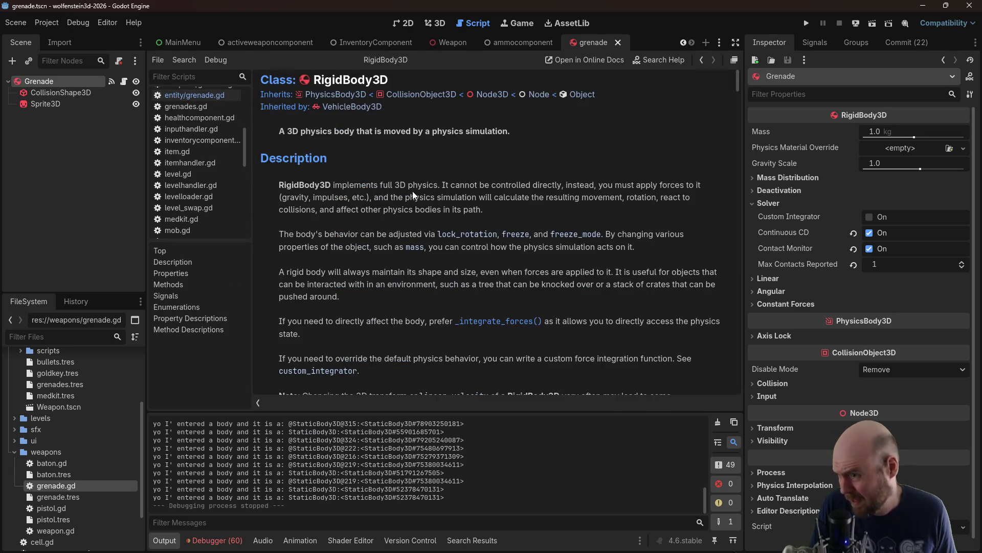
{"action": "scroll", "coordinate": [462, 209], "scroll_direction": "down", "scroll_amount": 8}
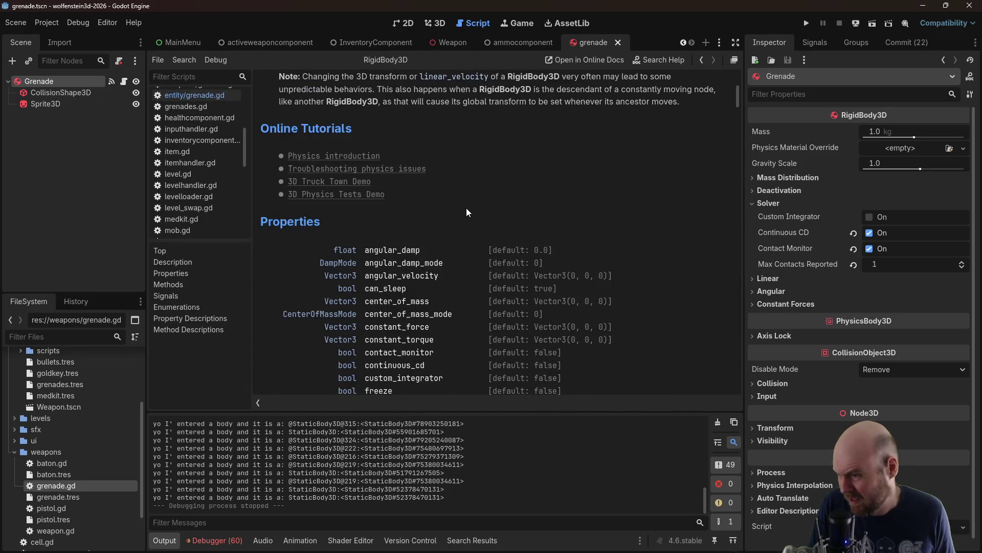
{"action": "scroll", "coordinate": [466, 208], "scroll_direction": "down", "scroll_amount": 5}
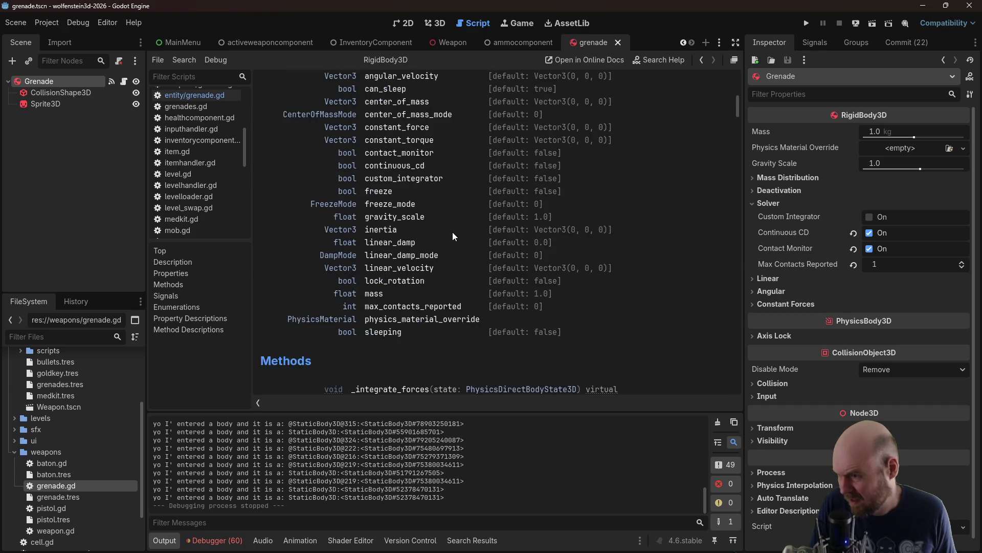
{"action": "scroll", "coordinate": [455, 227], "scroll_direction": "down", "scroll_amount": 6}
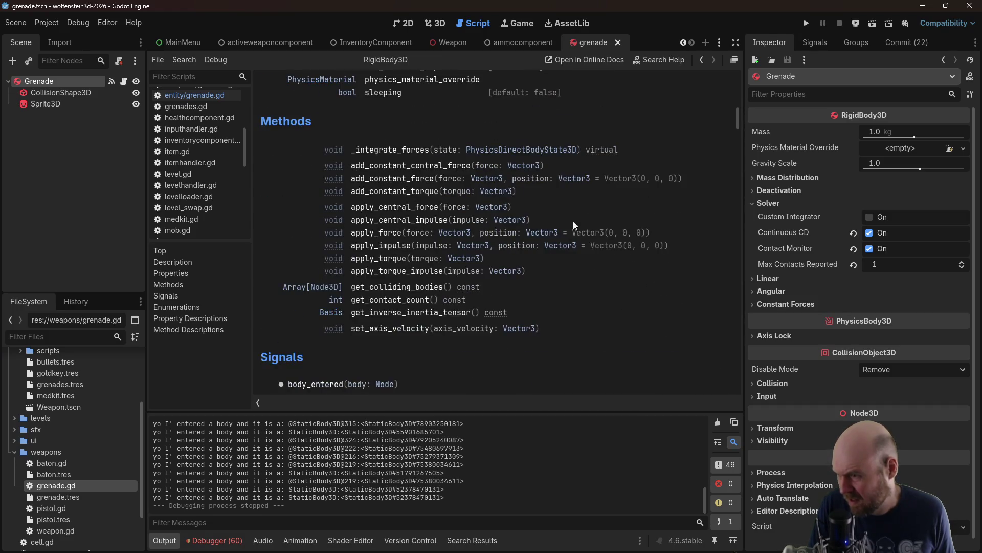
{"action": "left_click_drag", "start_coordinate": [738, 120], "coordinate": [732, 68]}
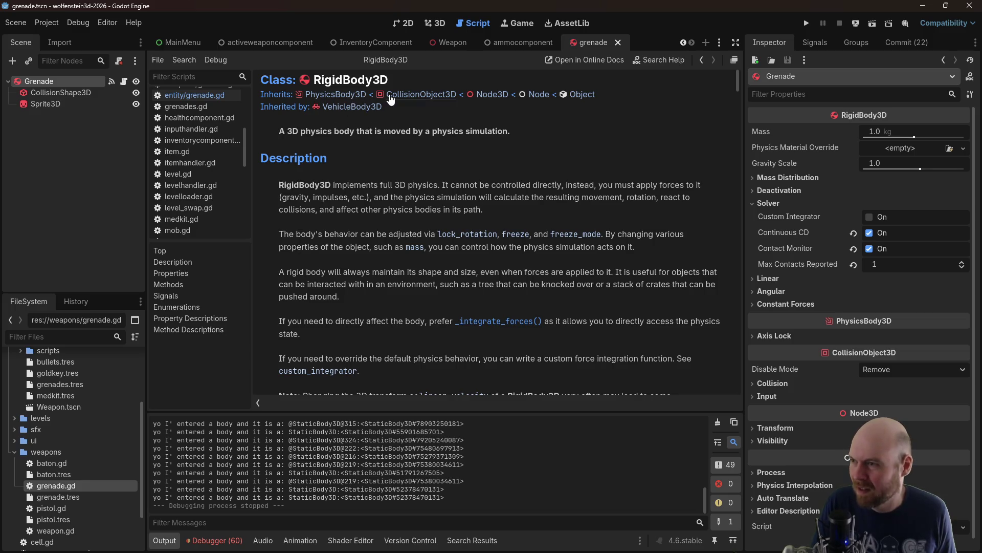
Read the inherited CollisionObject3D reference, then switch back to the Google results
{"action": "left_click", "coordinate": [415, 96]}
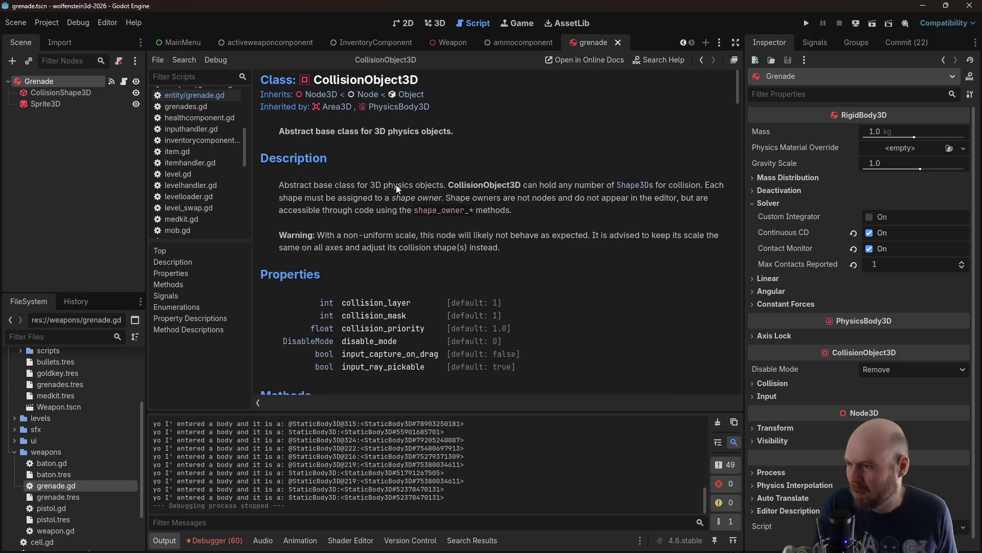
{"action": "scroll", "coordinate": [489, 357], "scroll_direction": "down", "scroll_amount": 4}
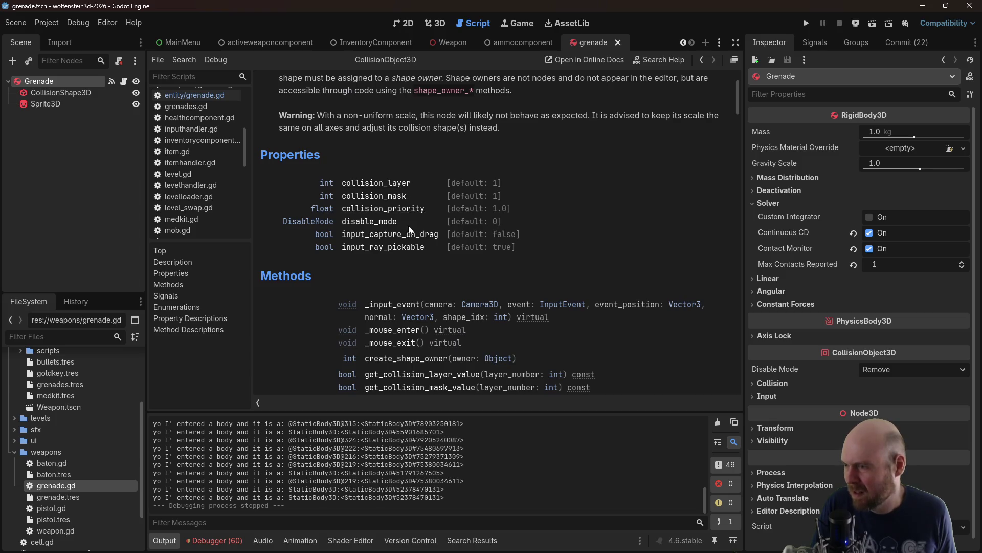
{"action": "scroll", "coordinate": [409, 230], "scroll_direction": "down", "scroll_amount": 5}
{"action": "scroll", "coordinate": [431, 285], "scroll_direction": "down", "scroll_amount": 3}
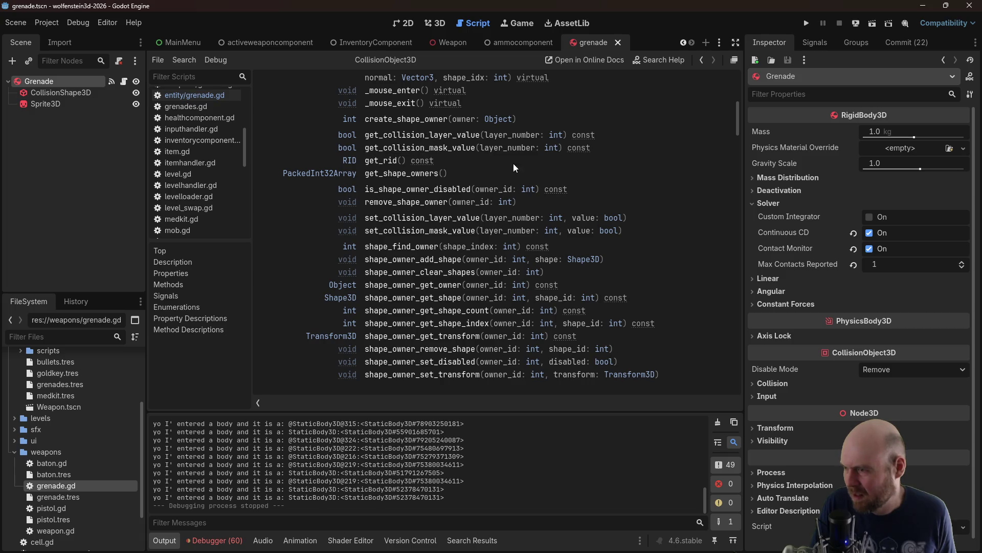
{"action": "scroll", "coordinate": [514, 167], "scroll_direction": "down", "scroll_amount": 4}
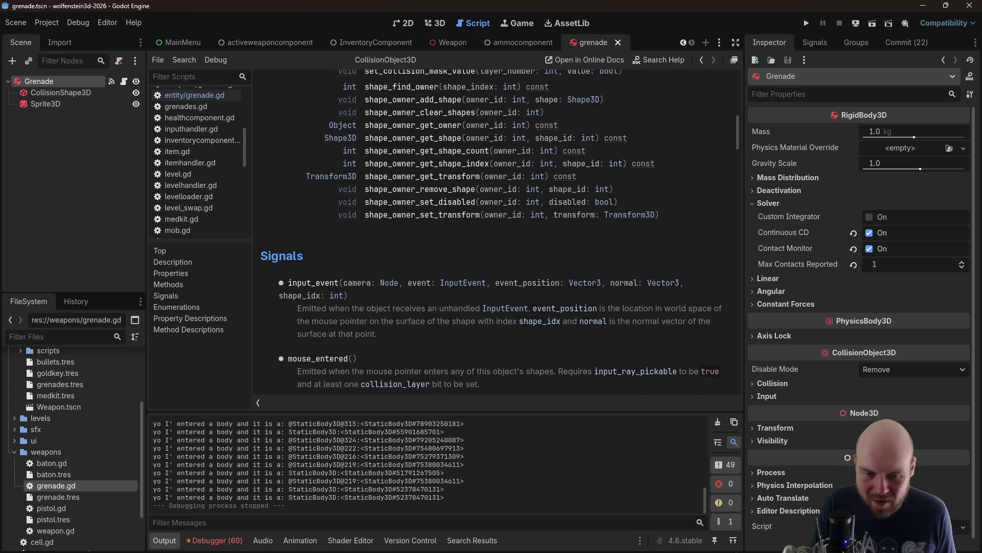
{"action": "key", "text": "alt+Tab"}
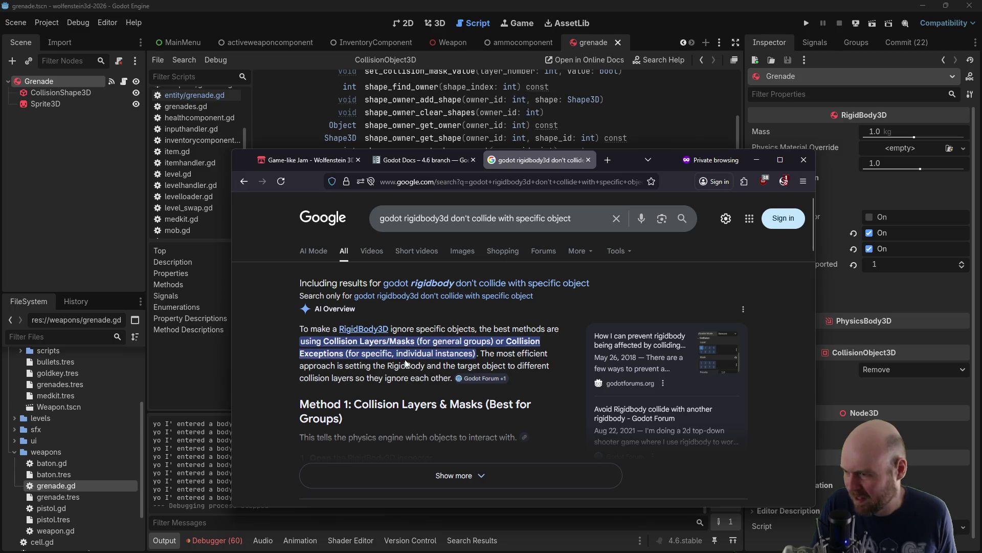
Expand the AI Overview and read the layer/mask and add_collision_exception_with methods, then return to Godot
{"action": "left_click", "coordinate": [454, 476]}
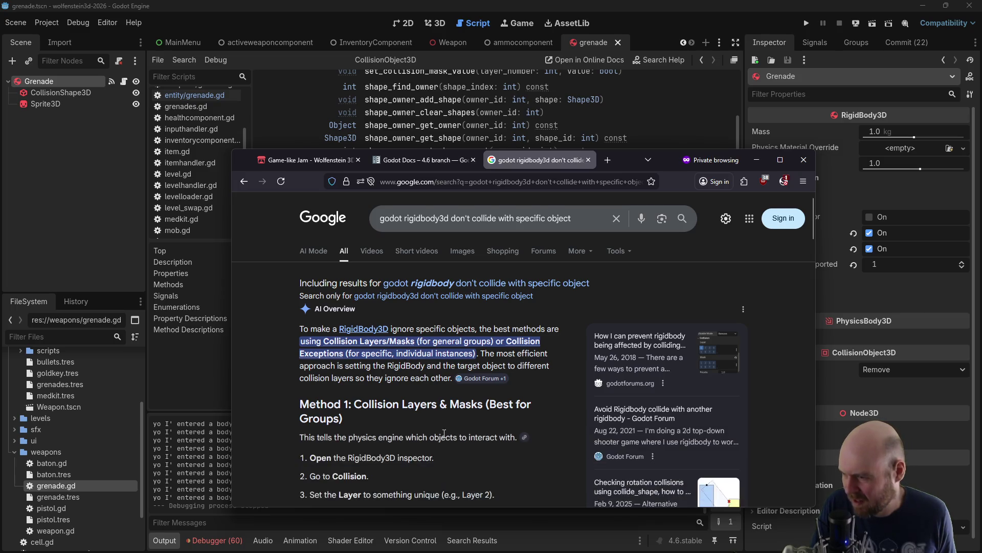
{"action": "scroll", "coordinate": [413, 387], "scroll_direction": "down", "scroll_amount": 3}
{"action": "scroll", "coordinate": [412, 388], "scroll_direction": "down", "scroll_amount": 3}
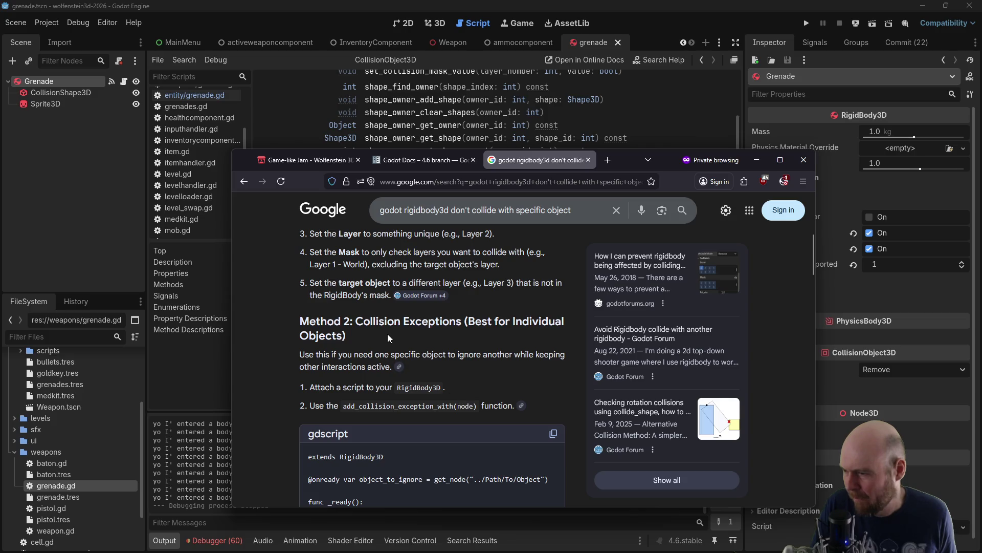
{"action": "scroll", "coordinate": [385, 367], "scroll_direction": "down", "scroll_amount": 2}
{"action": "scroll", "coordinate": [383, 367], "scroll_direction": "down", "scroll_amount": 2}
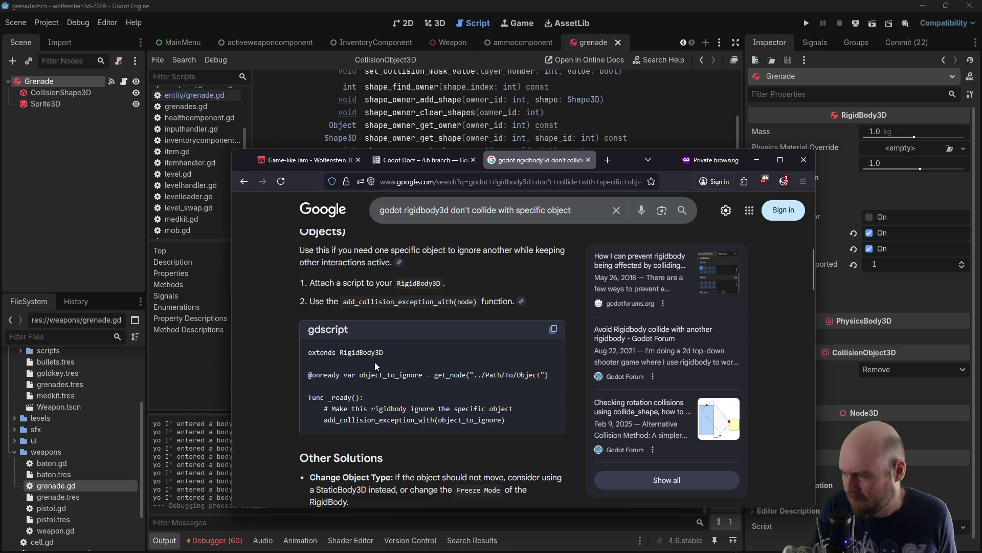
{"action": "left_click", "coordinate": [329, 113]}
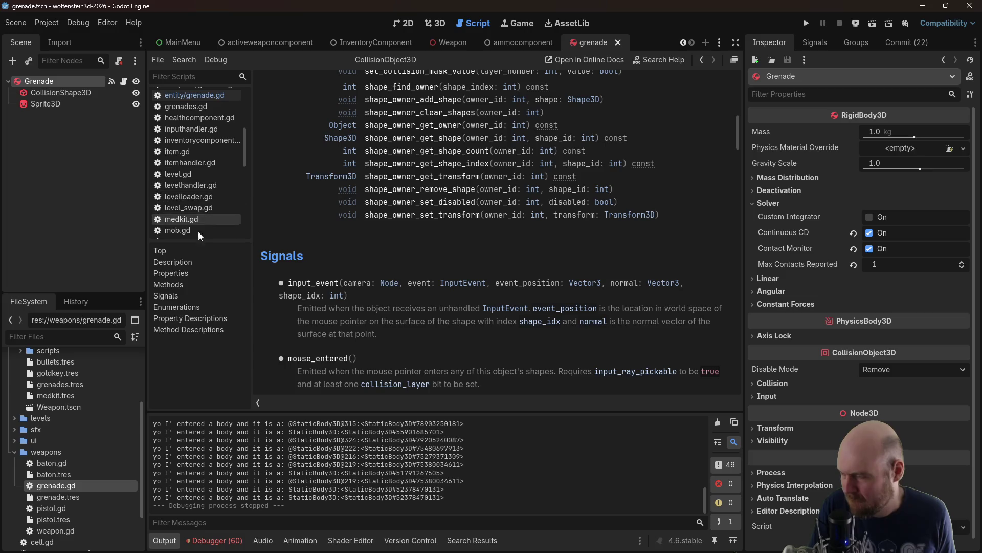
Open the grenade weapon script and look at the add_child line that spawns the grenade
{"action": "double_click", "coordinate": [60, 487]}
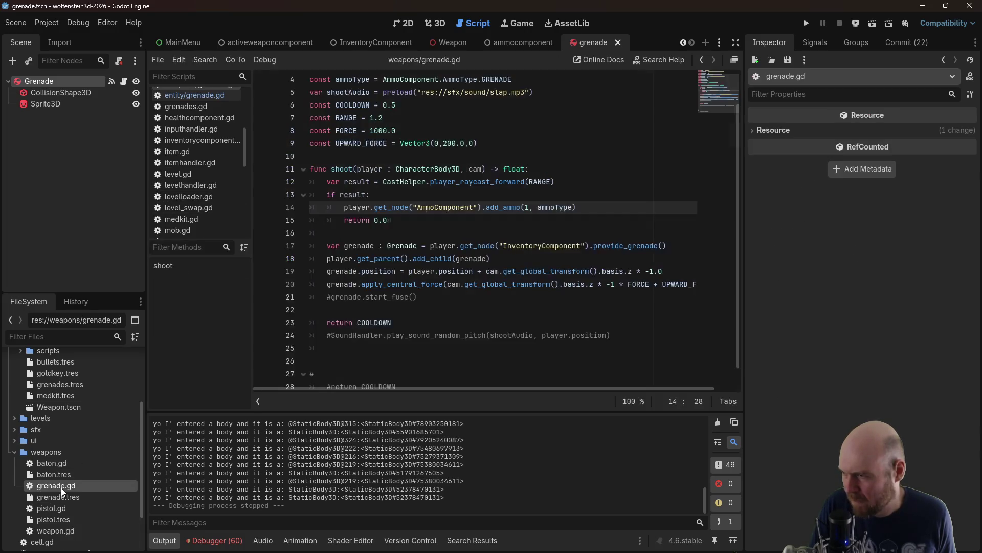
{"action": "left_click", "coordinate": [548, 255]}
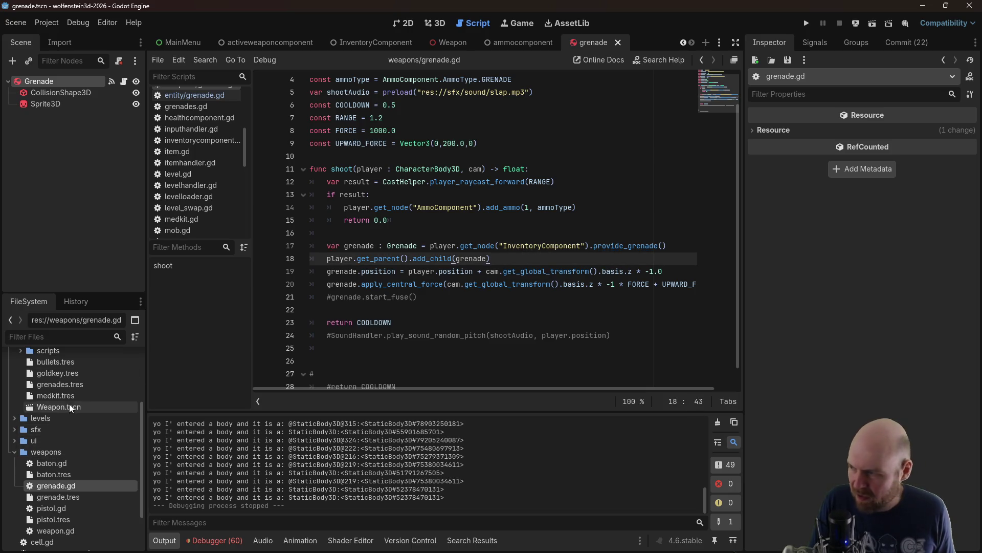
{"action": "scroll", "coordinate": [69, 403], "scroll_direction": "up", "scroll_amount": 5}
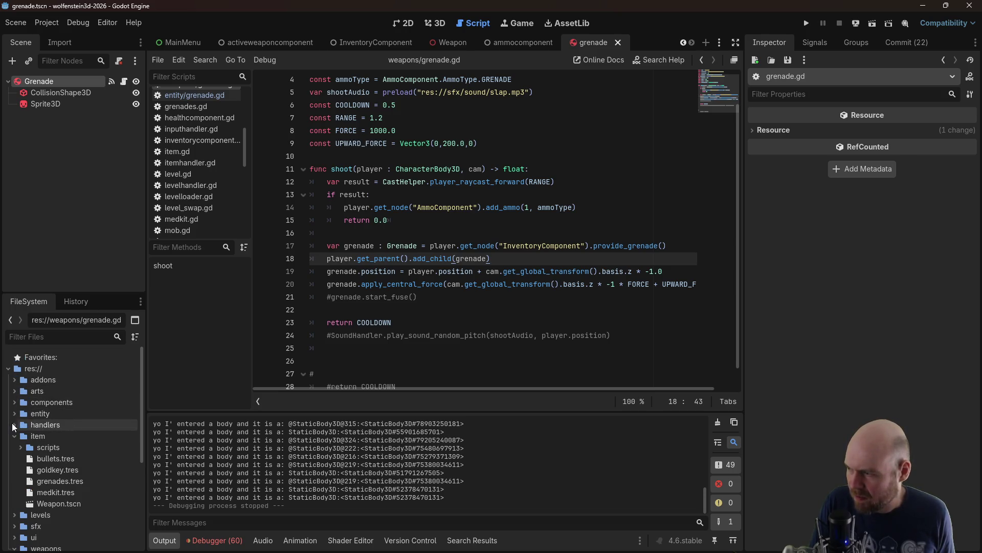
Open the InventoryComponent scene and its inventorycomponent.gd script at line 48
{"action": "left_click", "coordinate": [14, 402]}
{"action": "left_click", "coordinate": [48, 447]}
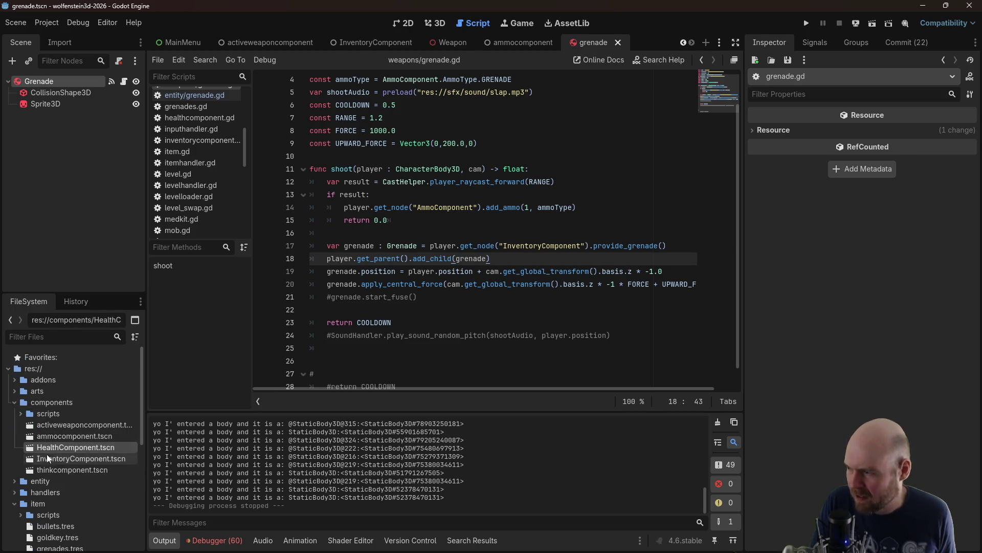
{"action": "double_click", "coordinate": [46, 455]}
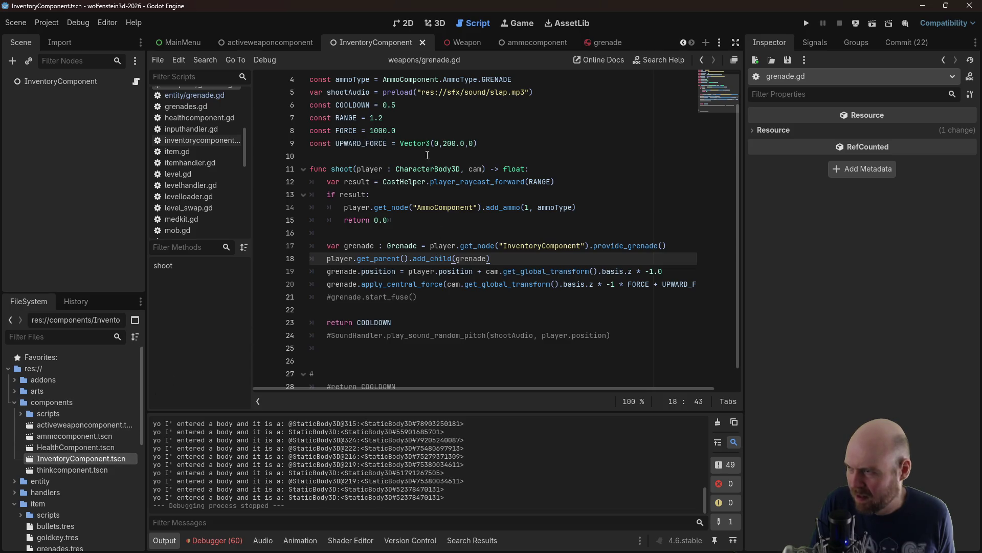
{"action": "left_click", "coordinate": [20, 413]}
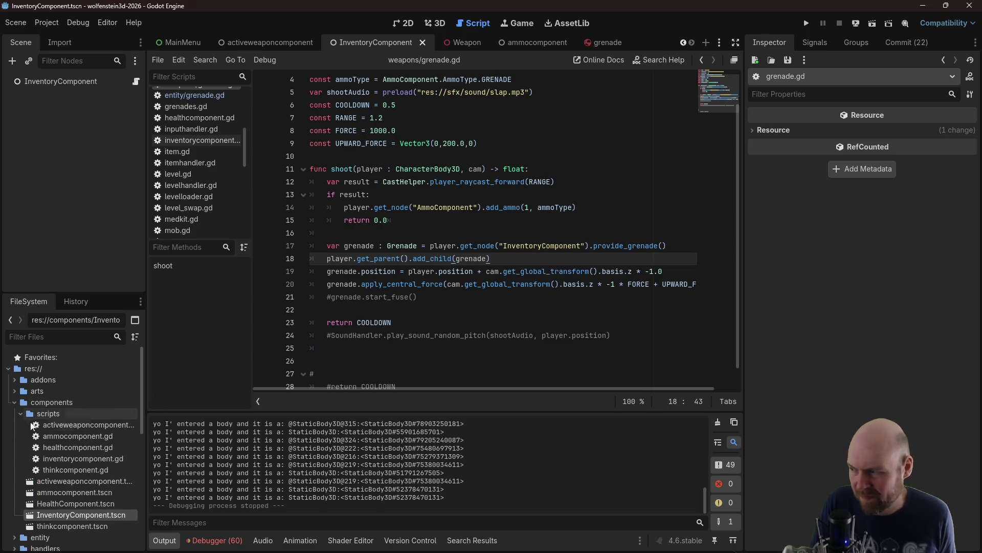
{"action": "double_click", "coordinate": [60, 460]}
{"action": "left_click", "coordinate": [476, 283]}
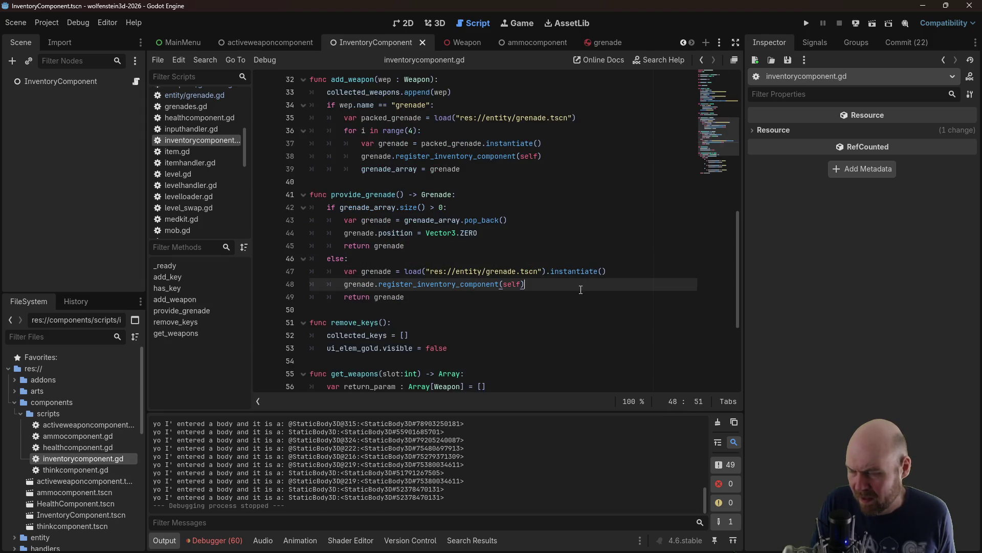
Type the grenade variable as Grenade and add grenade.add_collision_exception_with(player) in provide_grenade
{"action": "key", "text": "Return"}
{"action": "type", "text": "g"}
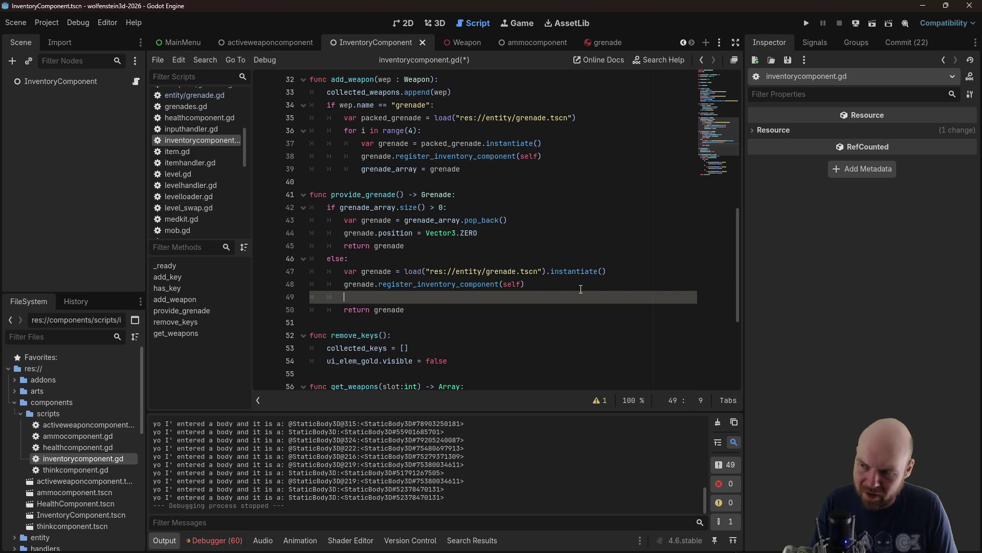
{"action": "key", "text": "Up"}
{"action": "key", "text": "Up"}
{"action": "key", "text": "ctrl+Right"}
{"action": "key", "text": "ctrl+Right"}
{"action": "type", "text": ":Gr"}
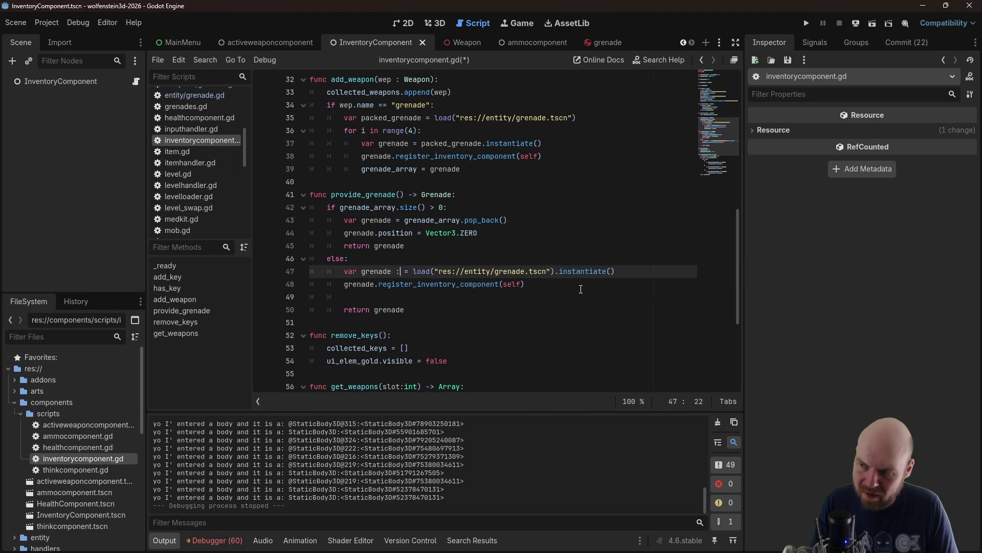
{"action": "key", "text": "Return"}
{"action": "key", "text": "ctrl+Left"}
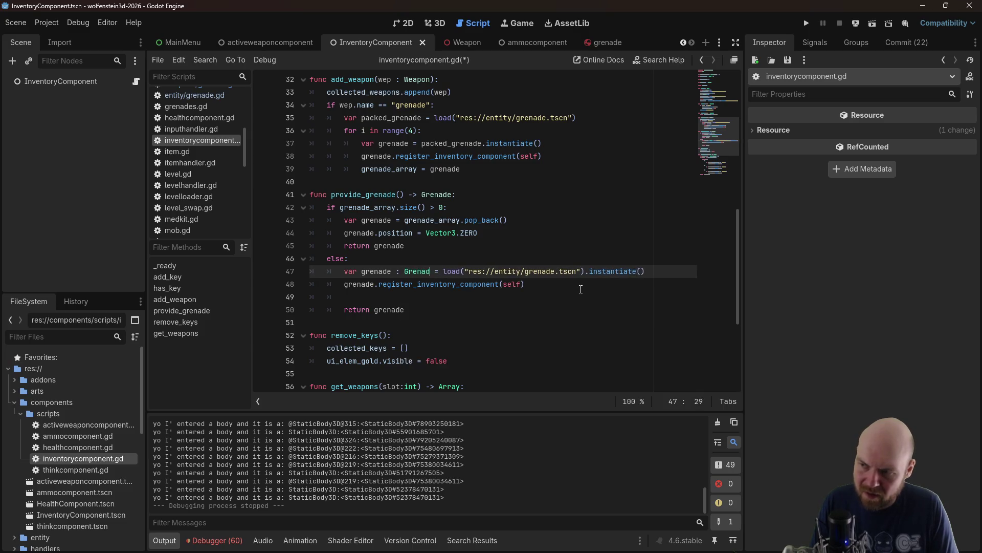
{"action": "key", "text": "Down"}
{"action": "key", "text": "Down"}
{"action": "key", "text": "Down"}
{"action": "key", "text": "Up"}
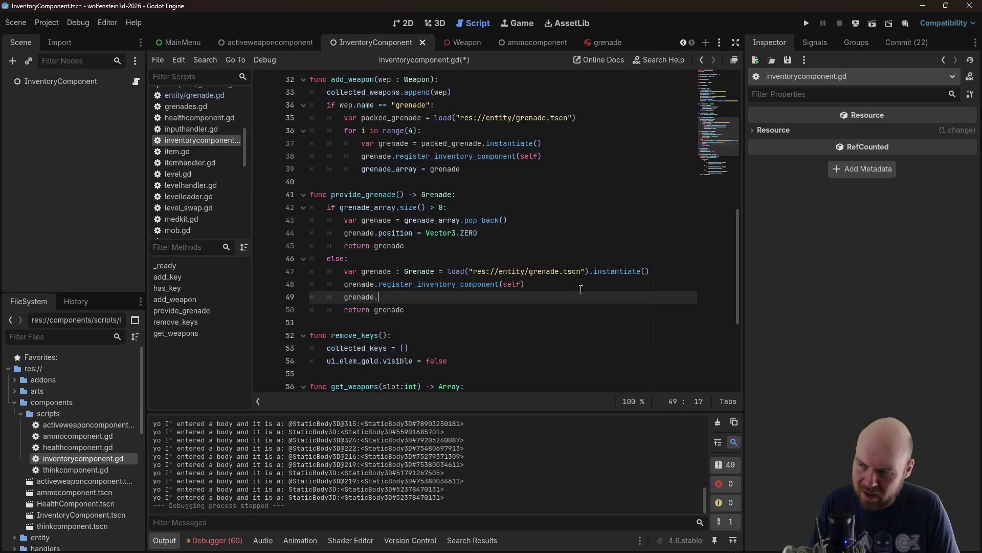
{"action": "type", "text": "add_"}
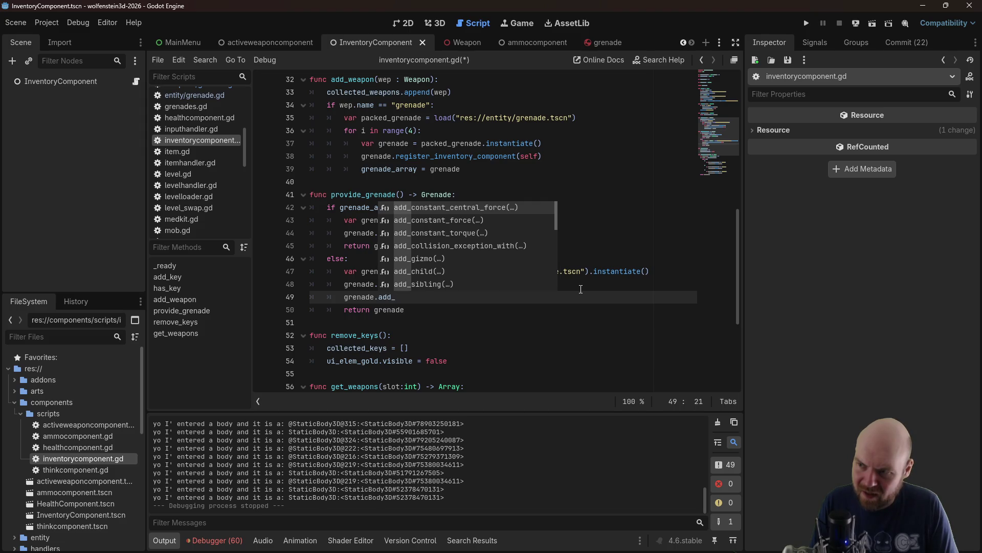
{"action": "type", "text": "coll"}
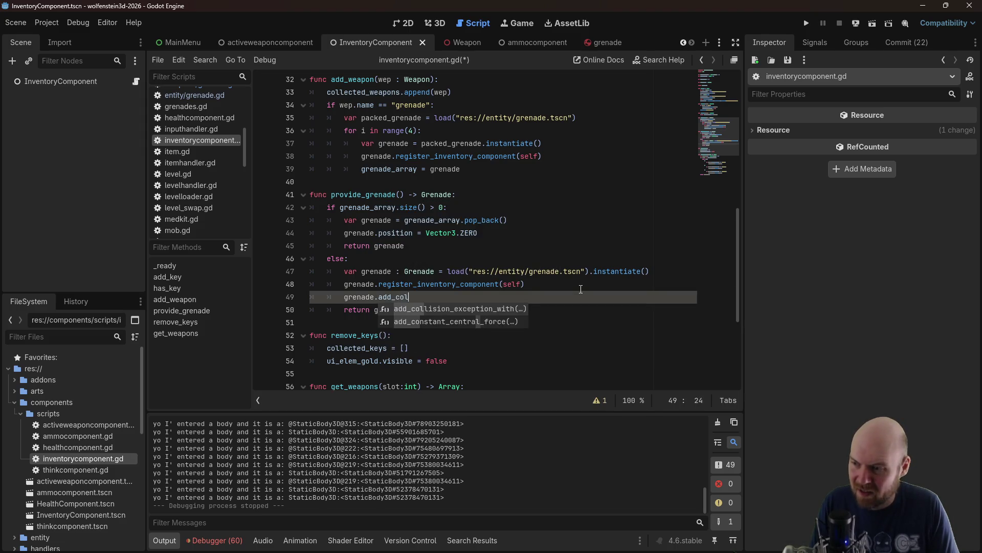
{"action": "type", "text": "ision_exception_w"}
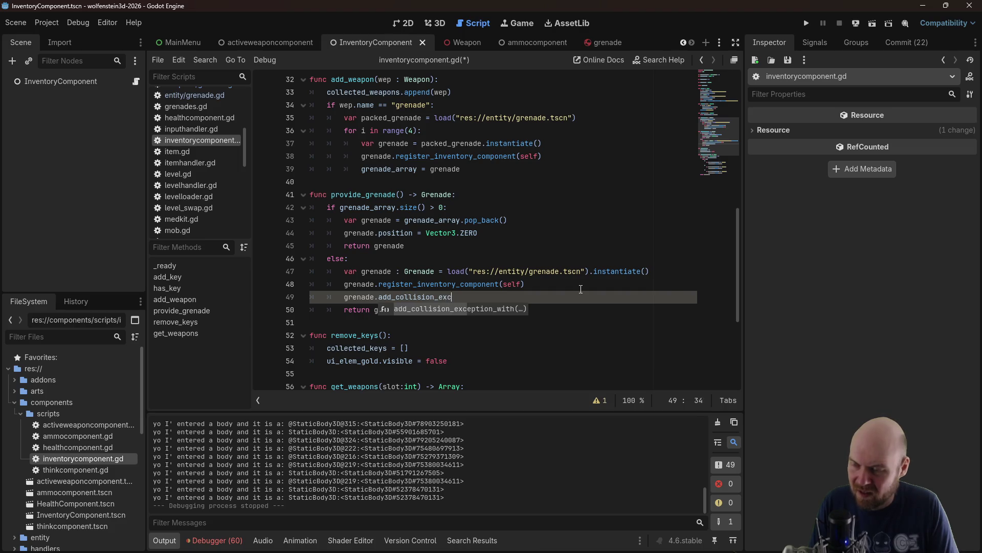
{"action": "key", "text": "Return"}
{"action": "type", "text": "player"}
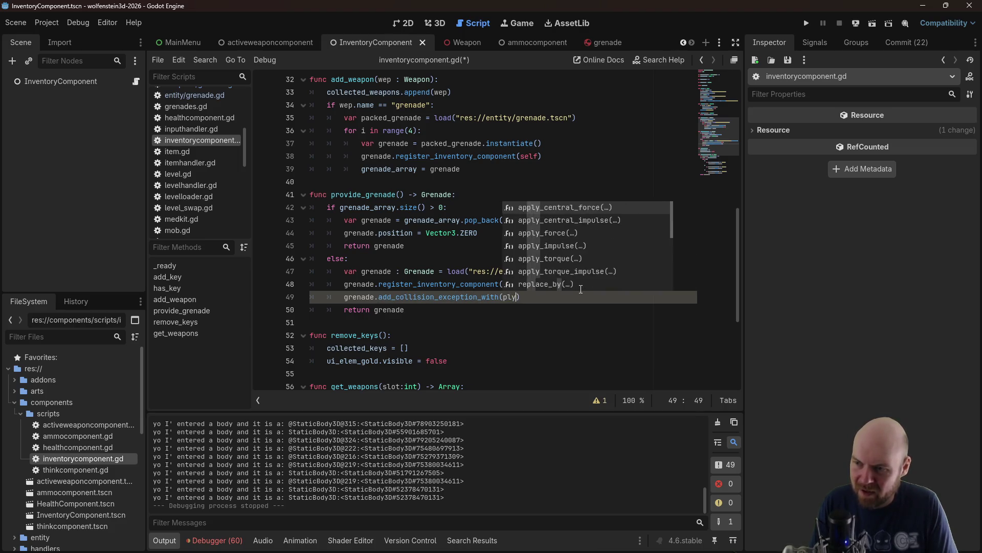
{"action": "type", "text": ")"}
{"action": "key", "text": "ctrl+s"}
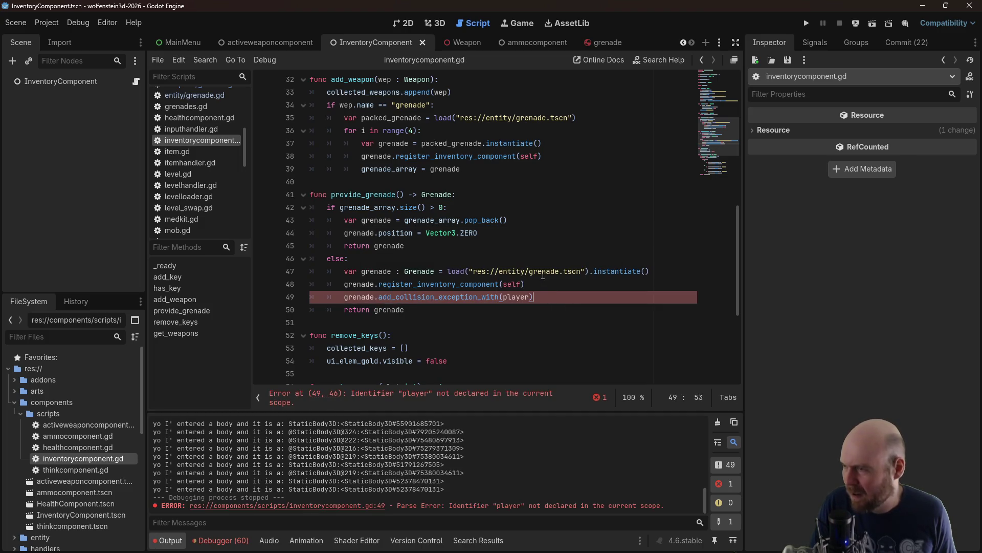
Replace the undeclared player argument with get_parent() and save the script
{"action": "scroll", "coordinate": [732, 229], "scroll_direction": "up", "scroll_amount": 10}
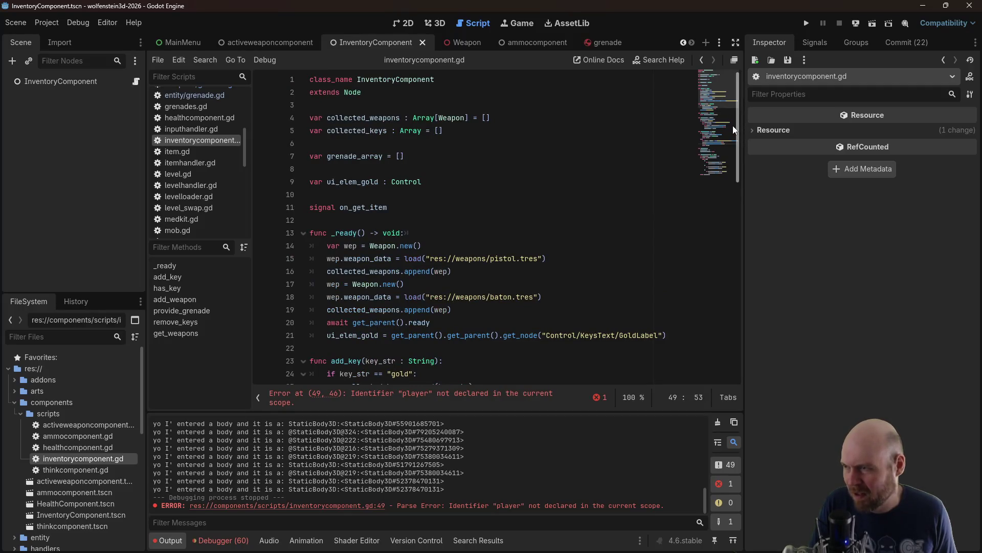
{"action": "left_click_drag", "start_coordinate": [732, 125], "coordinate": [734, 287]}
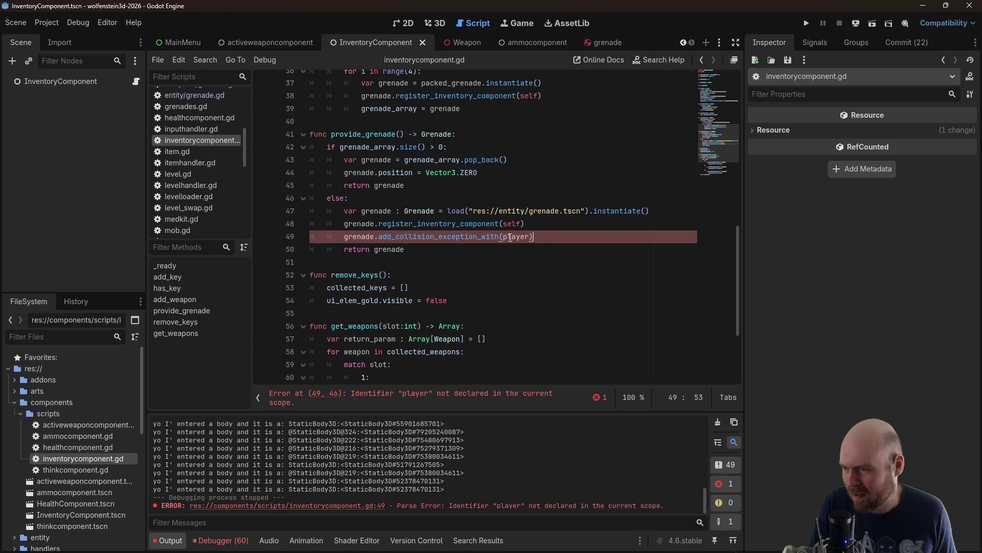
{"action": "left_click_drag", "start_coordinate": [523, 235], "coordinate": [532, 235]}
{"action": "type", "text": "get_pare"}
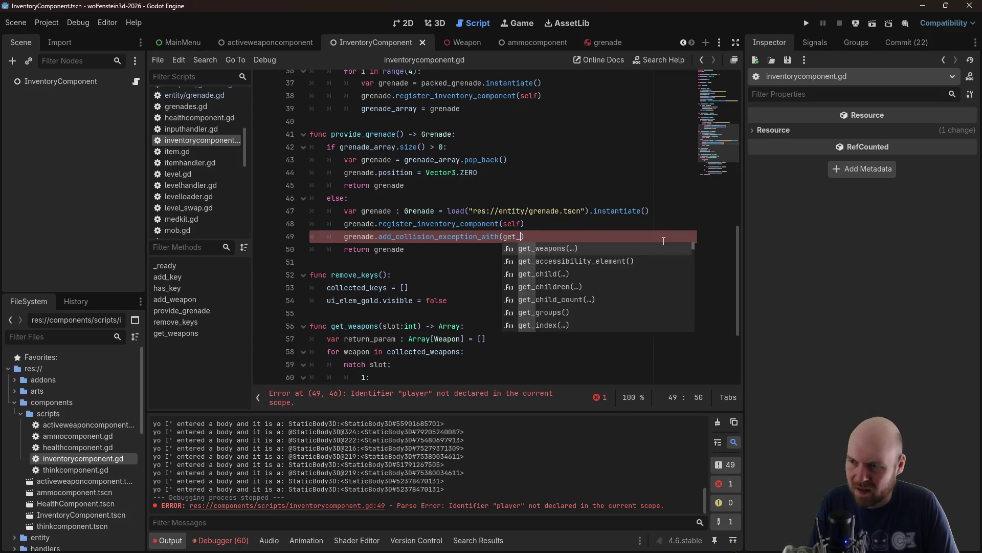
{"action": "key", "text": "Return"}
{"action": "key", "text": "ctrl+s"}
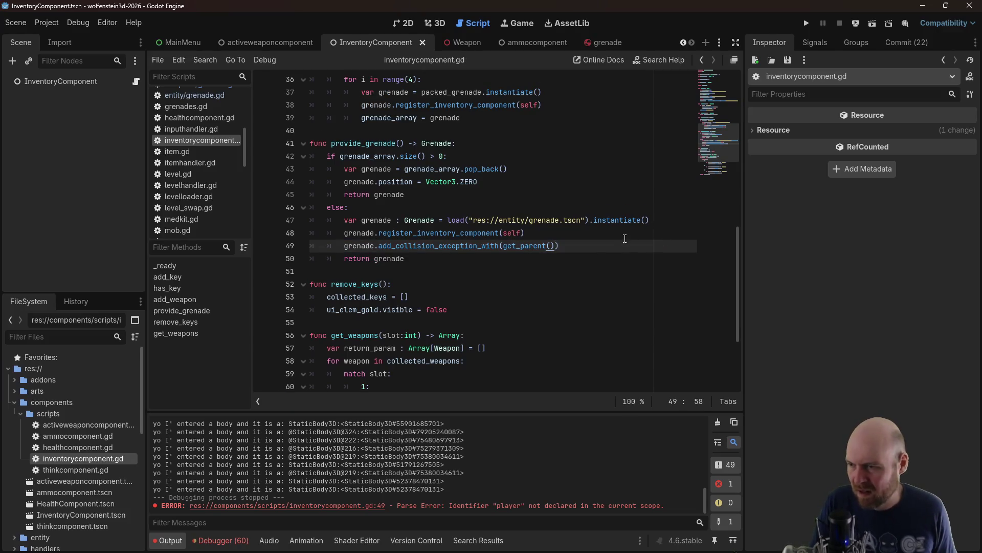
Copy the collision exception line into add_weapon after line 38 and save
{"action": "left_click_drag", "start_coordinate": [572, 245], "coordinate": [344, 246]}
{"action": "key", "text": "ctrl+c"}
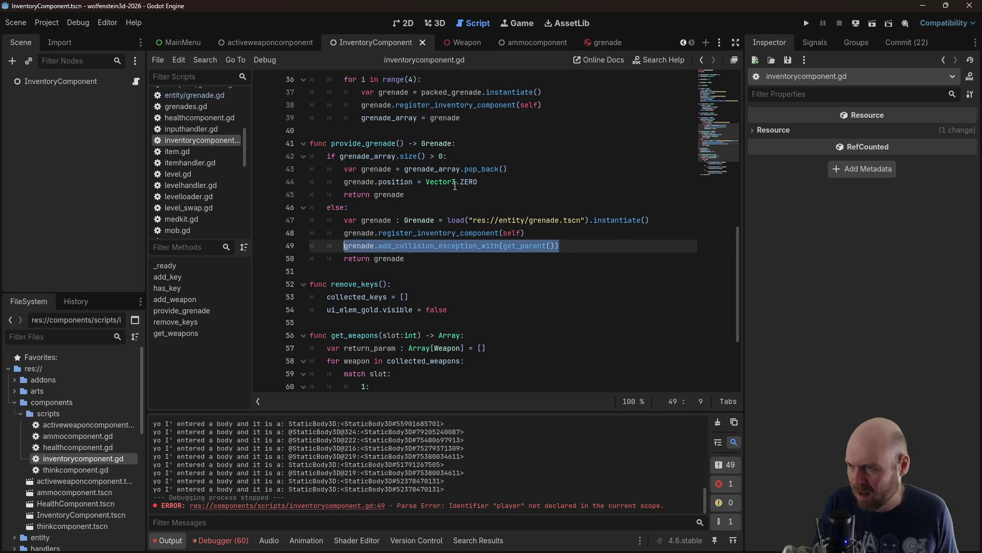
{"action": "scroll", "coordinate": [455, 185], "scroll_direction": "up", "scroll_amount": 3}
{"action": "left_click", "coordinate": [613, 152]}
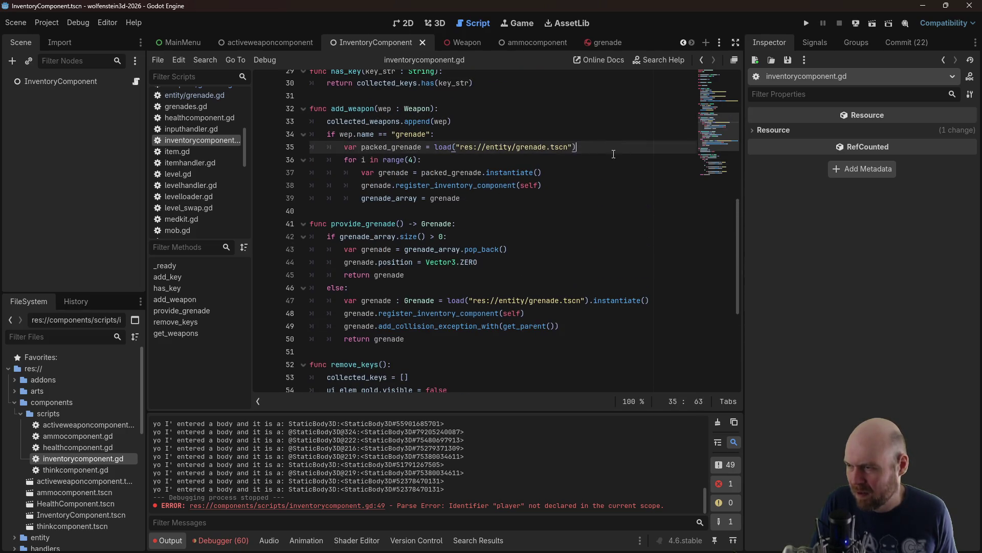
{"action": "left_click", "coordinate": [582, 185]}
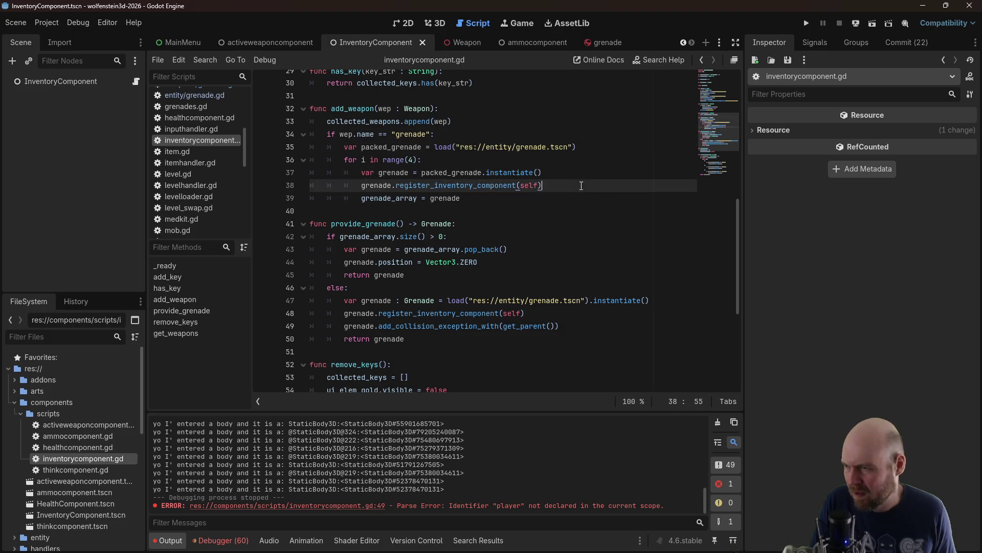
{"action": "key", "text": "Return"}
{"action": "key", "text": "ctrl+v"}
{"action": "key", "text": "ctrl+s"}
Run the project and start the game from the main menu
{"action": "left_click", "coordinate": [614, 147]}
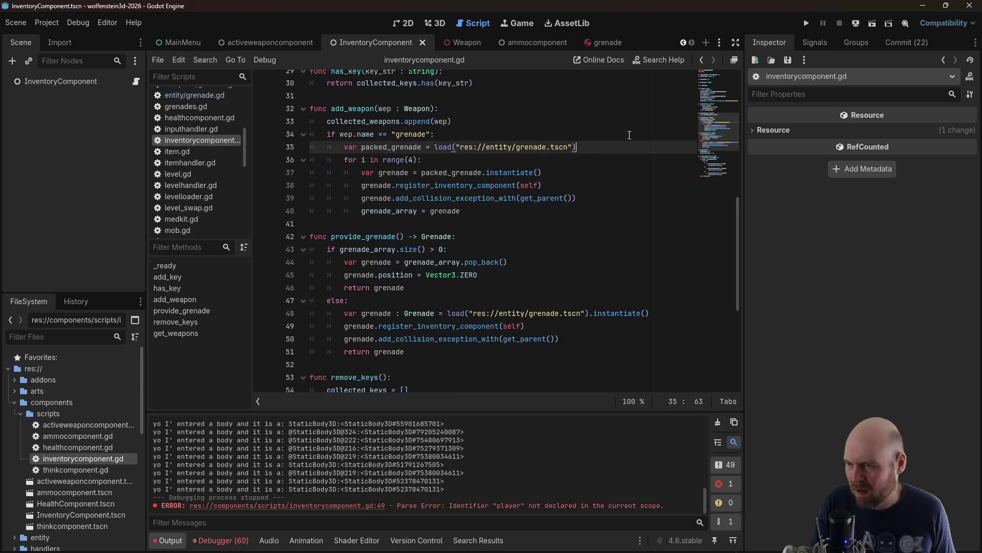
{"action": "left_click", "coordinate": [807, 24]}
{"action": "left_click", "coordinate": [503, 278]}
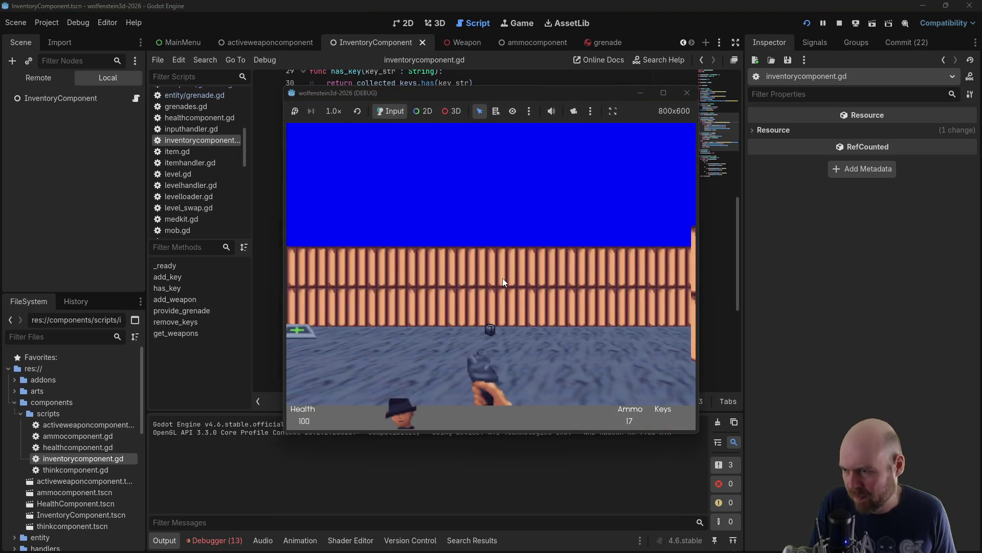
Walk the corridors, throwing a grenade and firing at the Godot-icon enemies
{"action": "key", "text": "Left"}
{"action": "key", "text": "Left"}
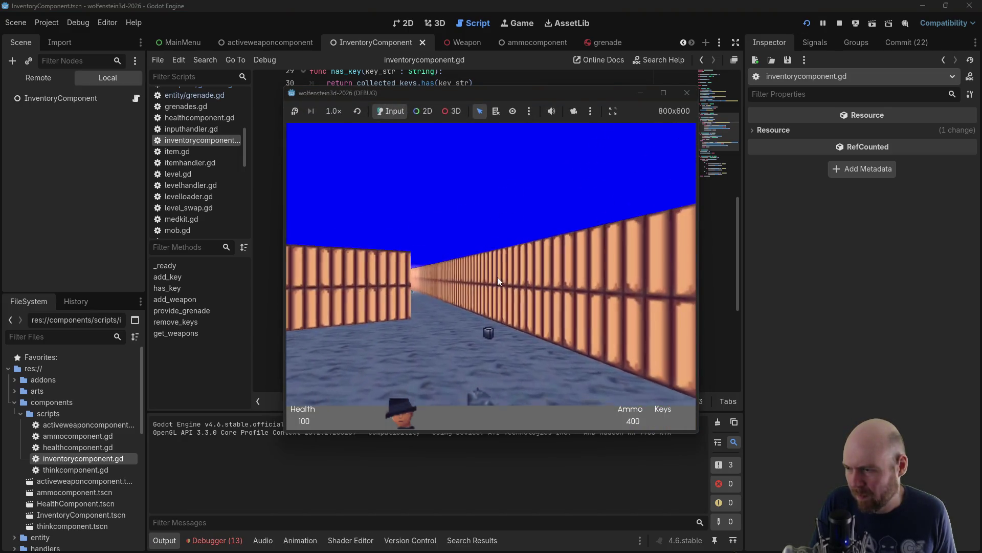
{"action": "key", "text": "Up"}
{"action": "key", "text": "Up"}
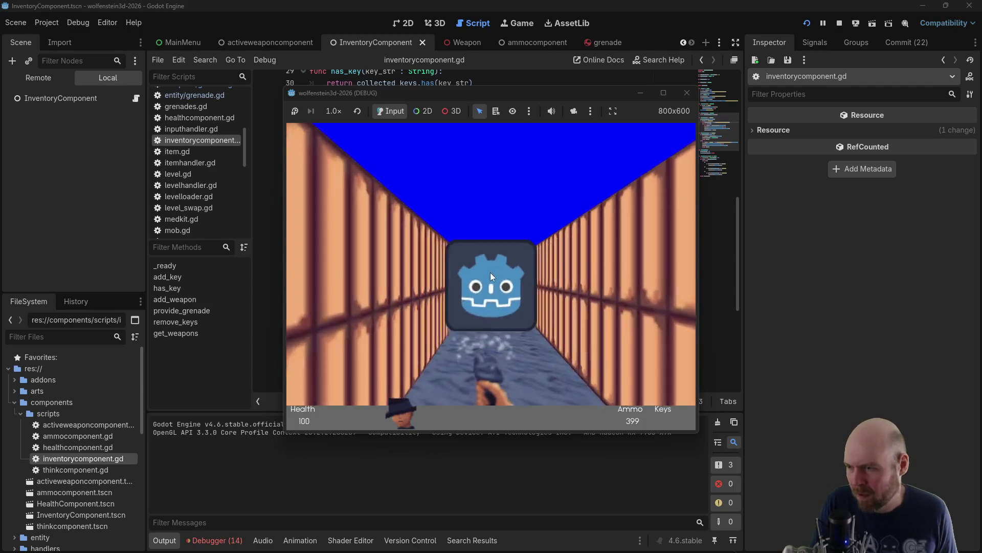
{"action": "key", "text": "Left"}
{"action": "key", "text": "Left"}
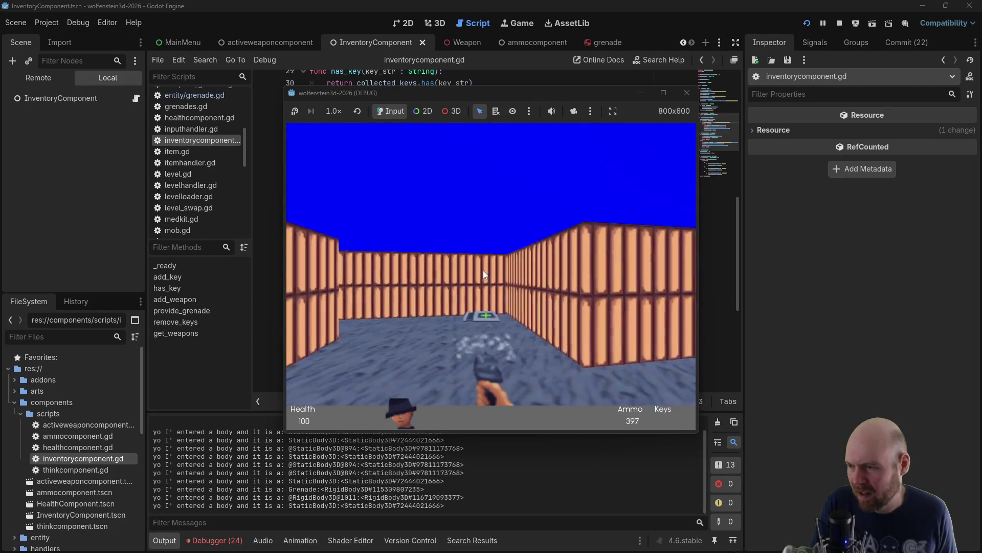
{"action": "left_click", "coordinate": [484, 270]}
{"action": "key", "text": "Left"}
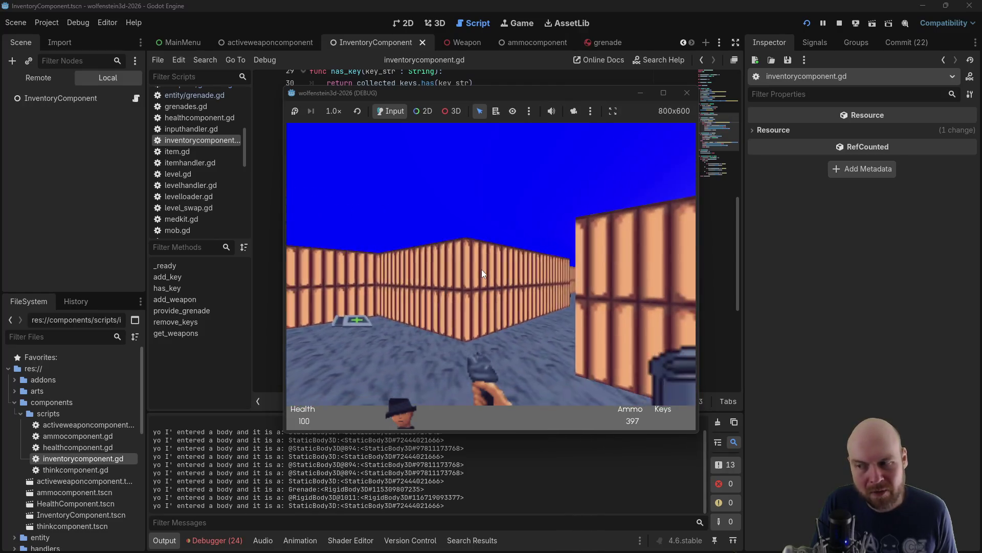
{"action": "left_click", "coordinate": [481, 270]}
{"action": "key", "text": "Left"}
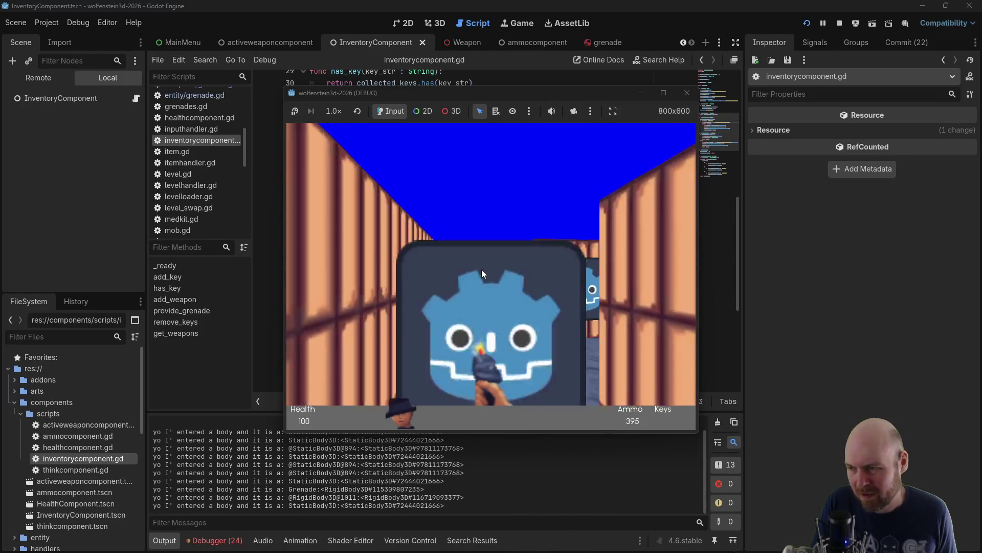
{"action": "left_click", "coordinate": [481, 269]}
{"action": "left_click", "coordinate": [481, 269]}
{"action": "left_click", "coordinate": [481, 270]}
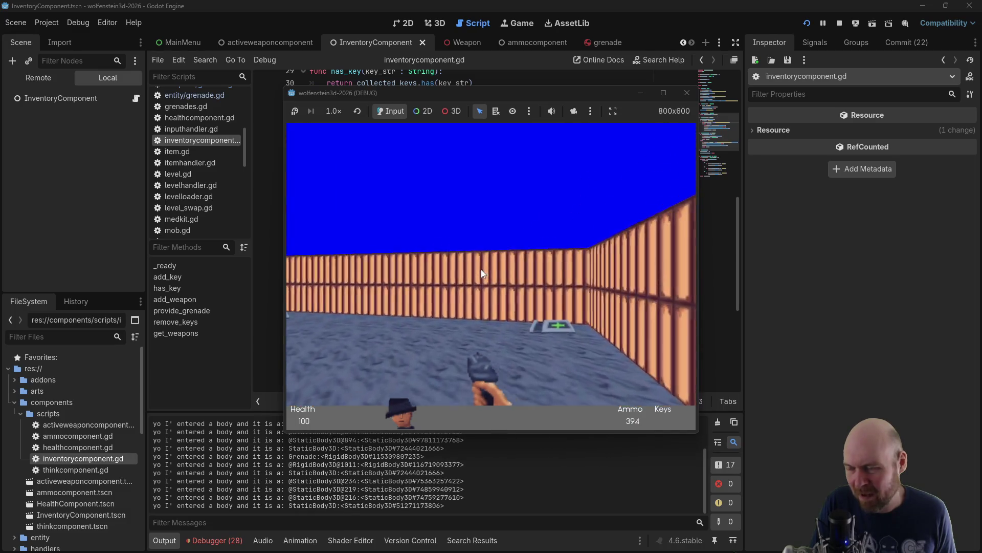
{"action": "key", "text": "Left"}
{"action": "key", "text": "Left"}
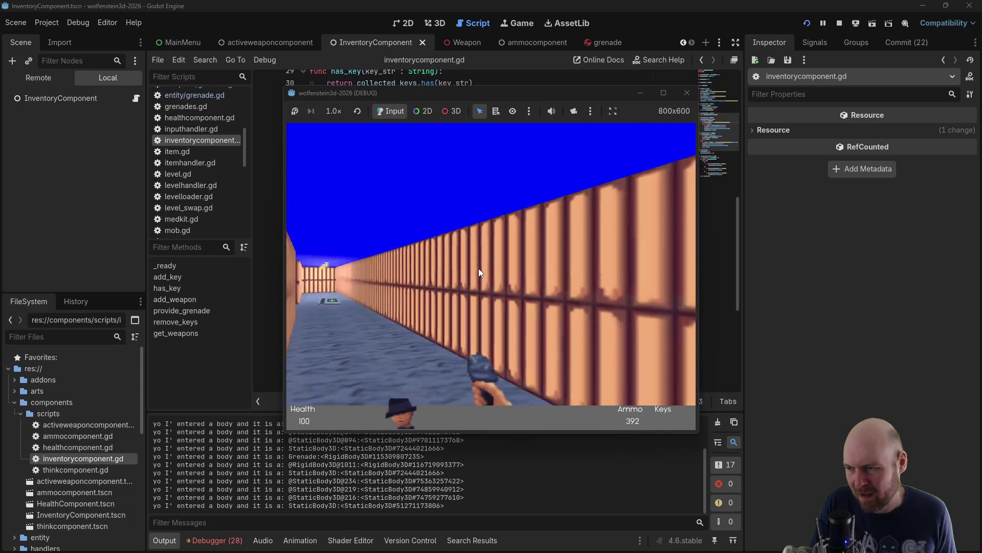
{"action": "left_click", "coordinate": [480, 272]}
{"action": "left_click", "coordinate": [480, 271]}
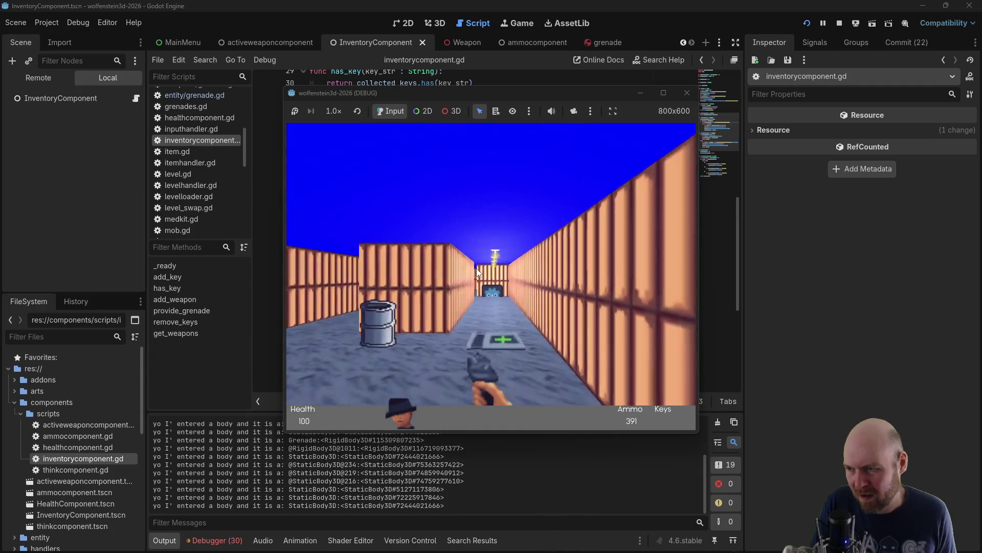
{"action": "key", "text": "Left"}
Throw grenades down the corridors, toward the door and into the barrel room
{"action": "left_click", "coordinate": [477, 268]}
{"action": "key", "text": "Left"}
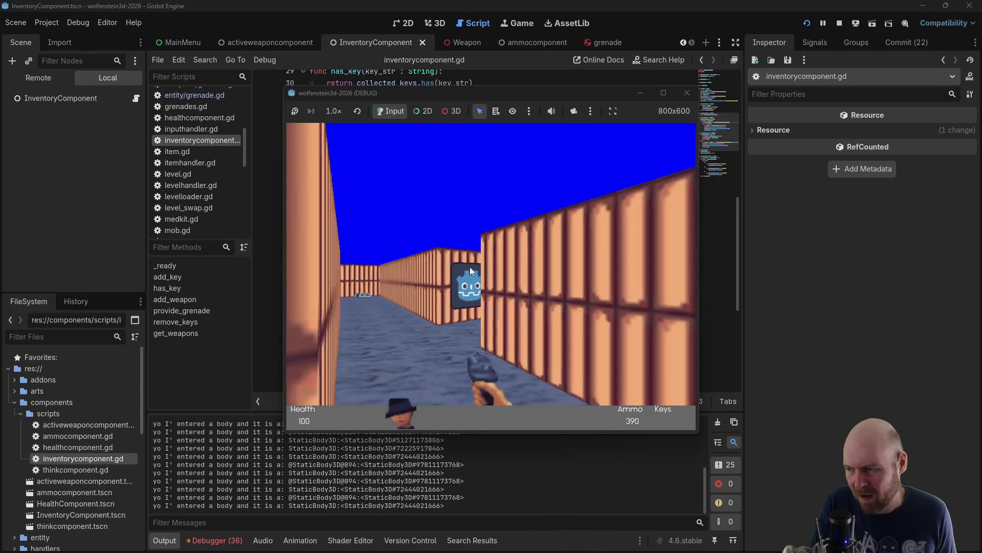
{"action": "left_click", "coordinate": [469, 266]}
{"action": "key", "text": "Left"}
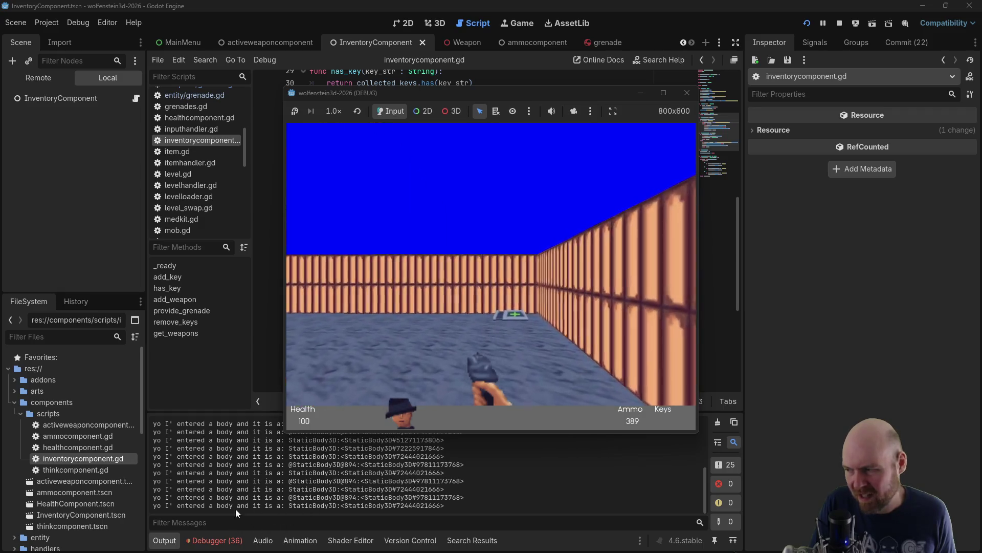
{"action": "left_click", "coordinate": [443, 283]}
{"action": "key", "text": "Left"}
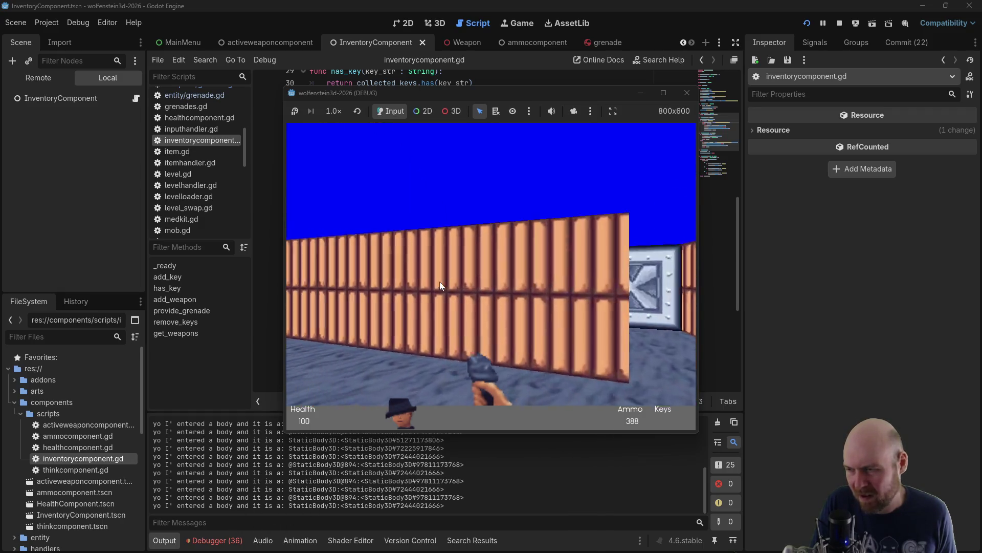
{"action": "left_click", "coordinate": [437, 281]}
{"action": "key", "text": "Up"}
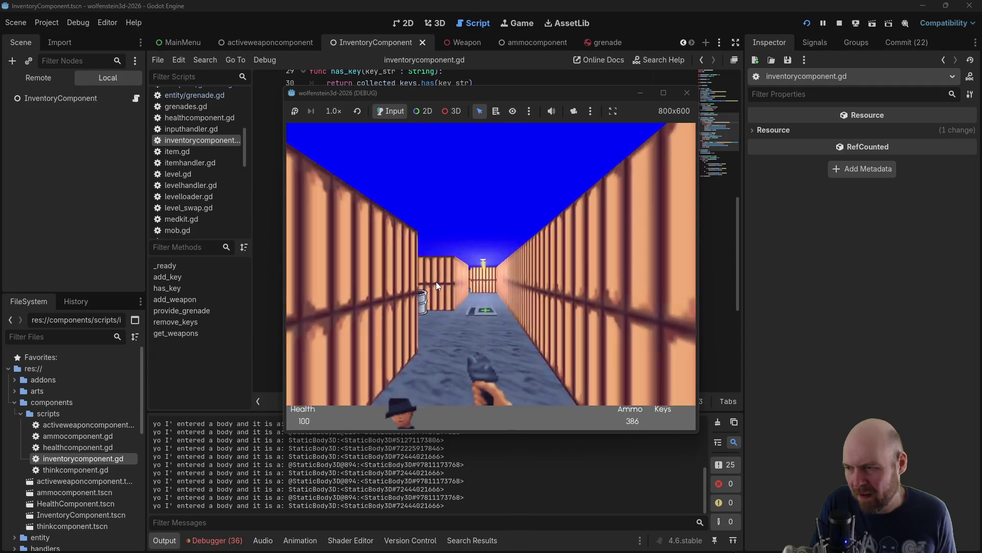
{"action": "left_click", "coordinate": [436, 281]}
{"action": "left_click", "coordinate": [436, 281]}
{"action": "key", "text": "Up"}
{"action": "left_click", "coordinate": [435, 282]}
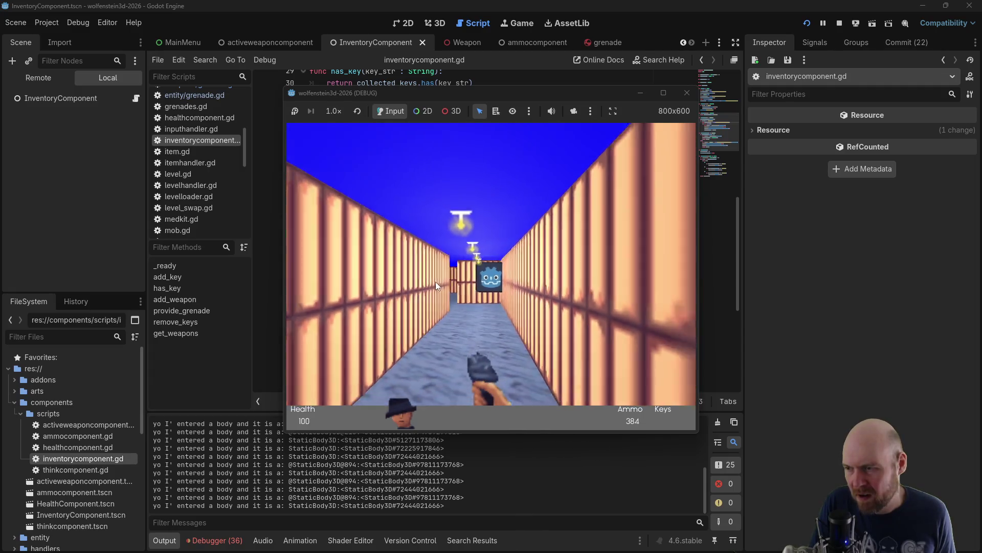
{"action": "key", "text": "Left"}
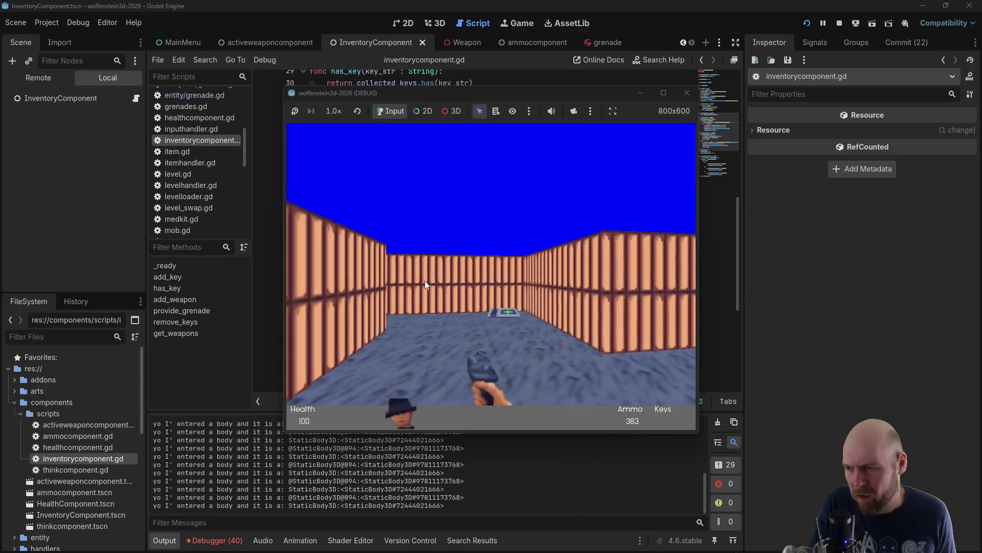
{"action": "left_click", "coordinate": [424, 281]}
{"action": "key", "text": "Up"}
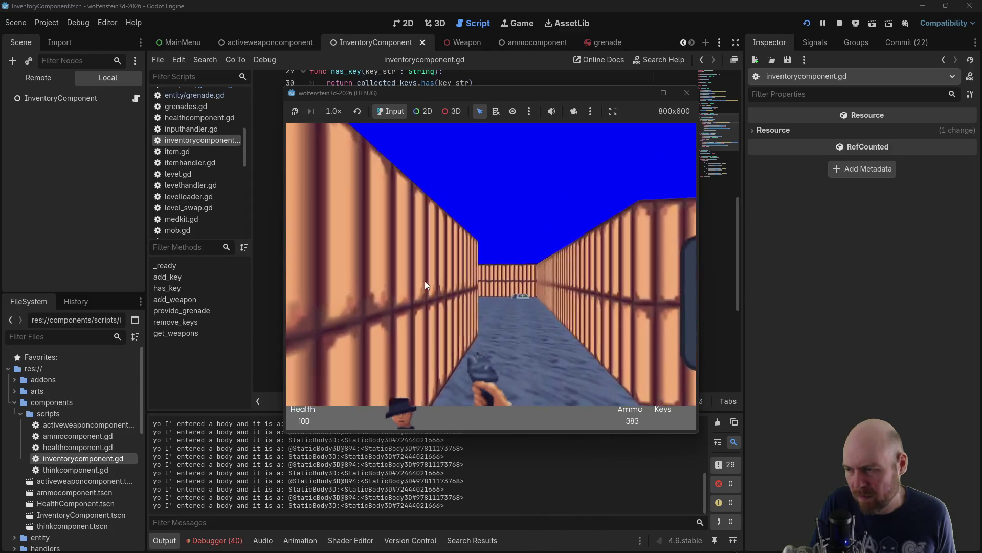
Throw repeated grenade volleys at the far wall down to 371 ammo, then stop the game
{"action": "key", "text": "Left"}
{"action": "left_click", "coordinate": [425, 280]}
{"action": "left_click", "coordinate": [425, 280]}
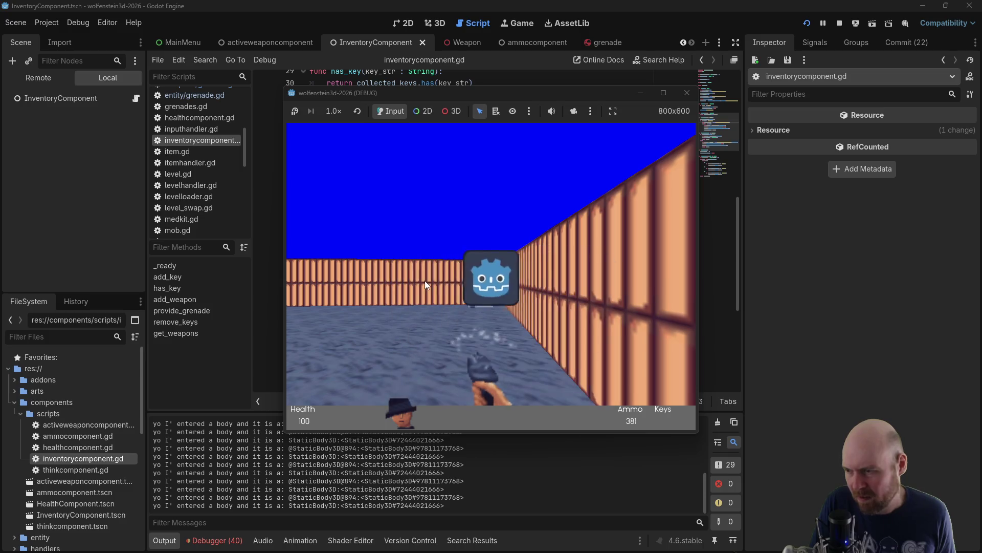
{"action": "left_click", "coordinate": [424, 280]}
{"action": "left_click", "coordinate": [425, 280]}
{"action": "left_click", "coordinate": [425, 281]}
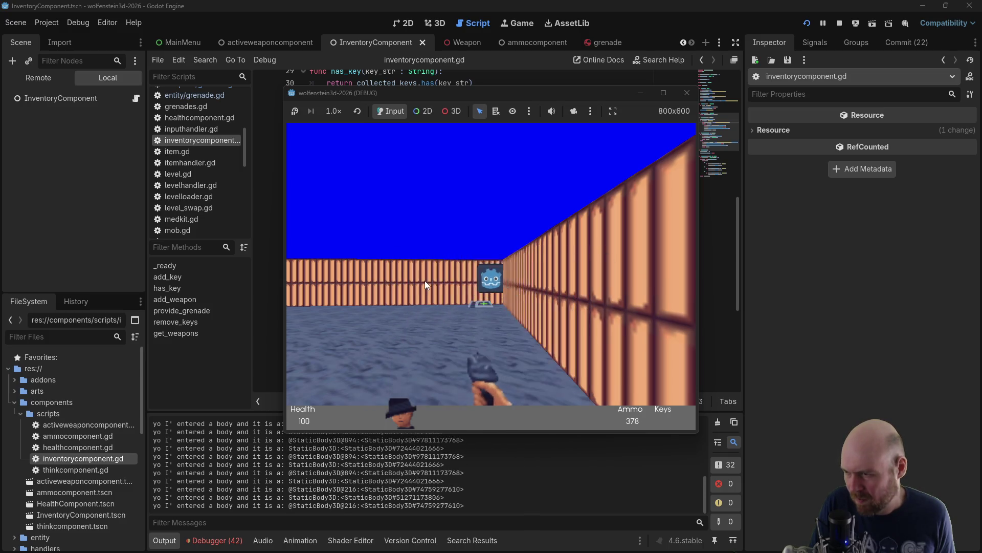
{"action": "left_click", "coordinate": [424, 280]}
{"action": "left_click", "coordinate": [425, 280]}
{"action": "left_click", "coordinate": [425, 280]}
{"action": "left_click", "coordinate": [425, 280]}
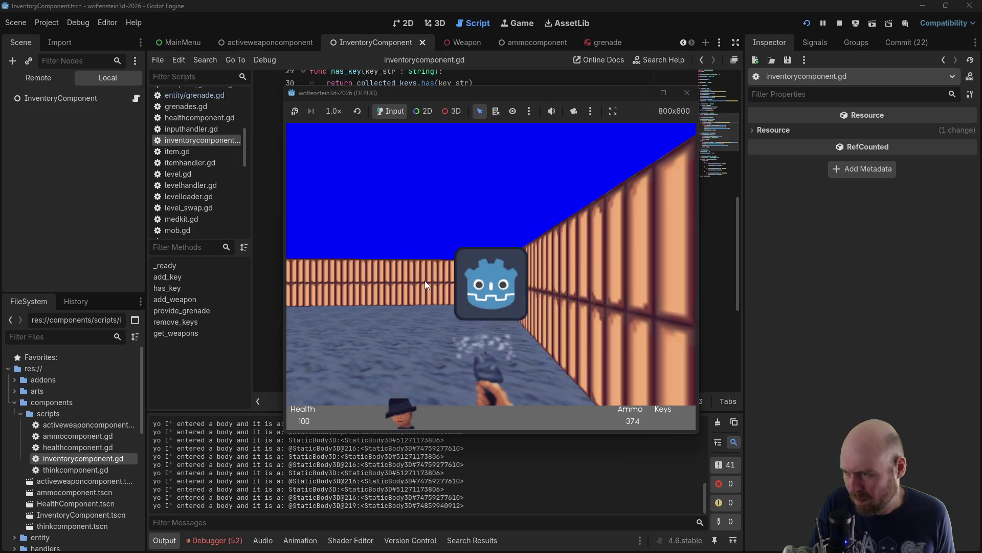
{"action": "left_click", "coordinate": [424, 280]}
{"action": "left_click", "coordinate": [424, 280]}
{"action": "left_click", "coordinate": [425, 280]}
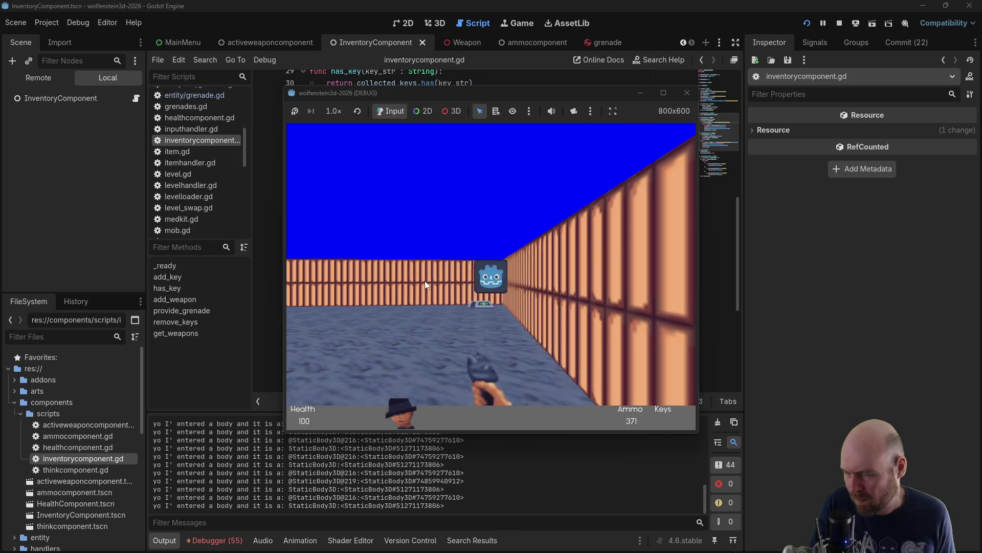
{"action": "left_click", "coordinate": [687, 93]}
{"action": "key", "text": "Down"}
{"action": "key", "text": "Down"}
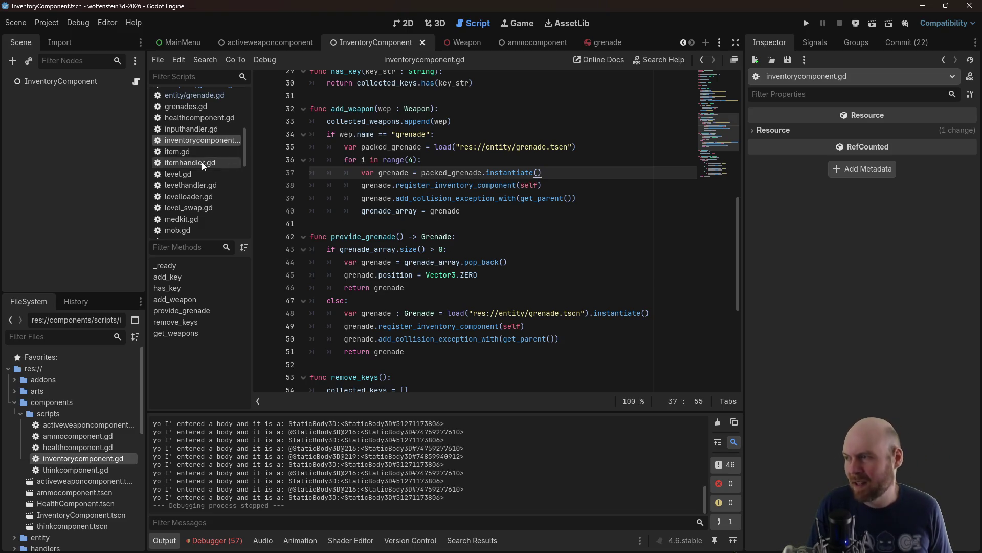
Open entity/grenade.gd from the script list
{"action": "left_click", "coordinate": [204, 102]}
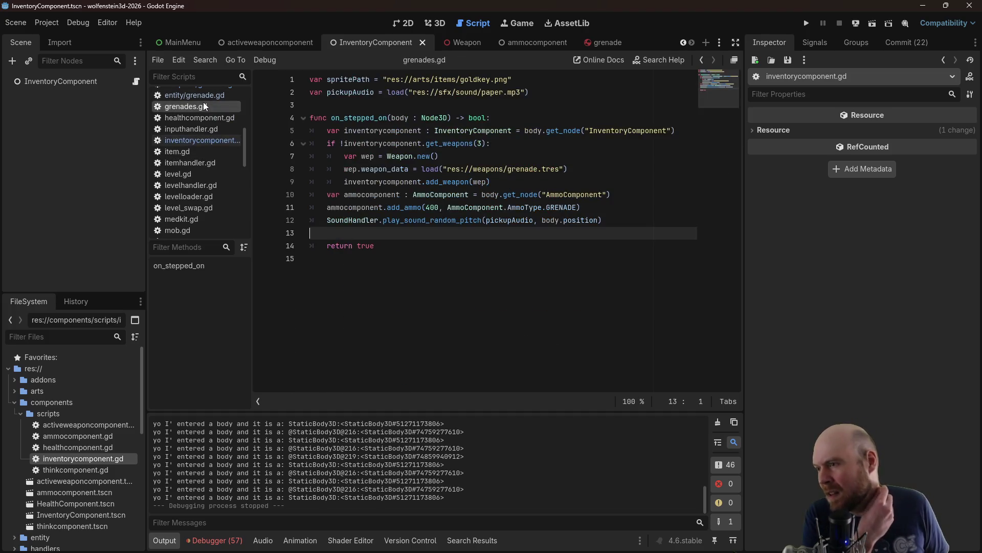
{"action": "scroll", "coordinate": [244, 140], "scroll_direction": "up", "scroll_amount": 1}
{"action": "scroll", "coordinate": [244, 140], "scroll_direction": "up", "scroll_amount": 1}
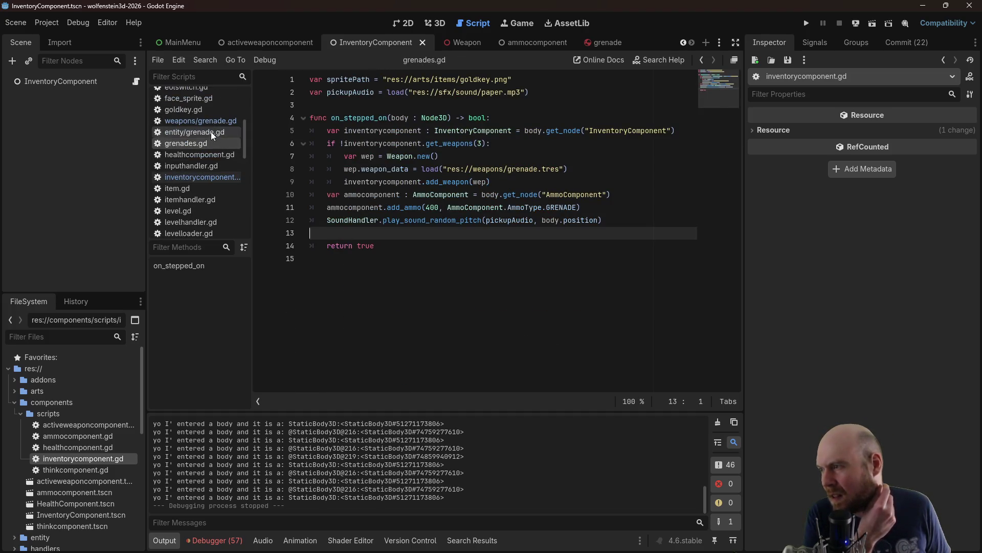
{"action": "left_click", "coordinate": [211, 131]}
Look through grenade.gd's explode, _on_body_entered and reset_fuse code
{"action": "left_click", "coordinate": [393, 122]}
{"action": "scroll", "coordinate": [393, 158], "scroll_direction": "down", "scroll_amount": 5}
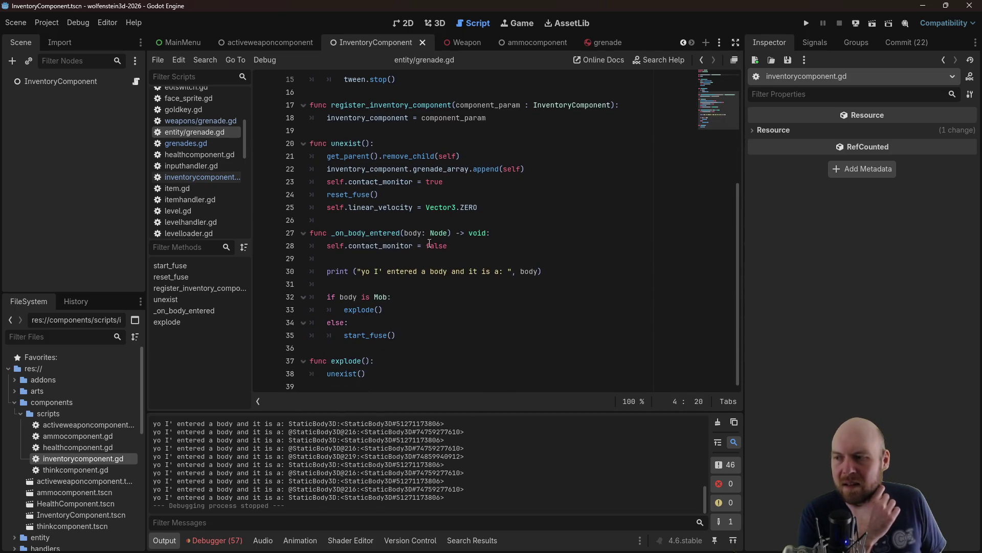
{"action": "left_click", "coordinate": [371, 362]}
{"action": "scroll", "coordinate": [447, 187], "scroll_direction": "up", "scroll_amount": 4}
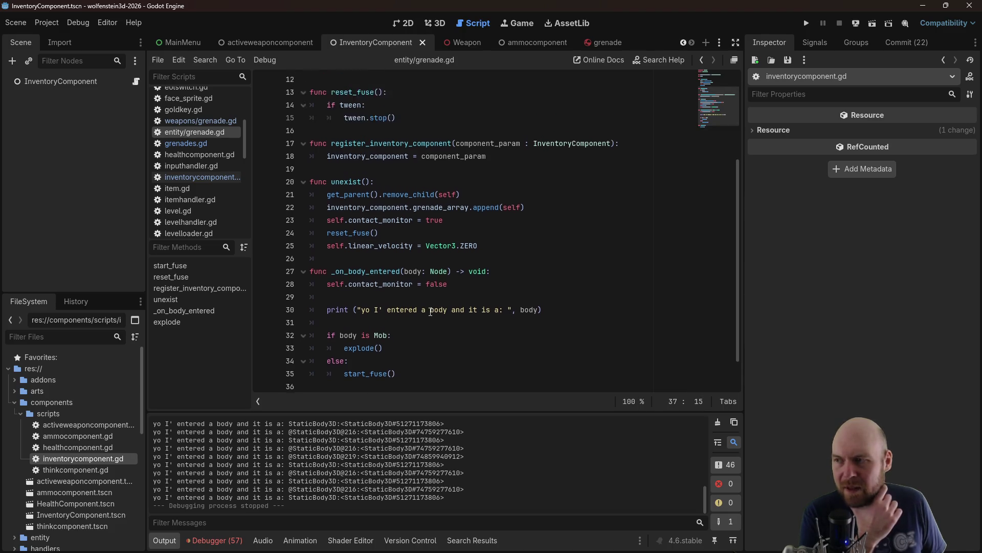
{"action": "scroll", "coordinate": [454, 166], "scroll_direction": "down", "scroll_amount": 3}
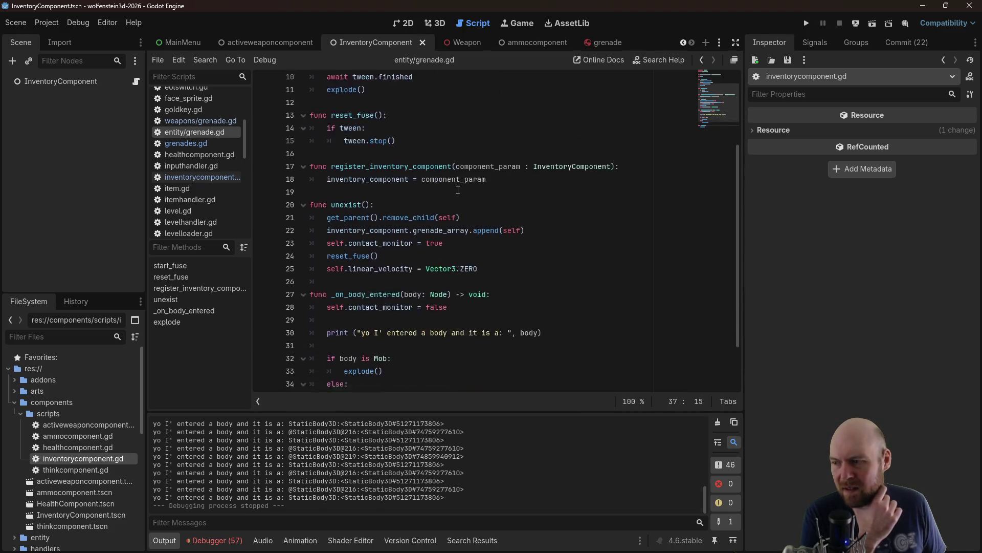
{"action": "left_click", "coordinate": [439, 309]}
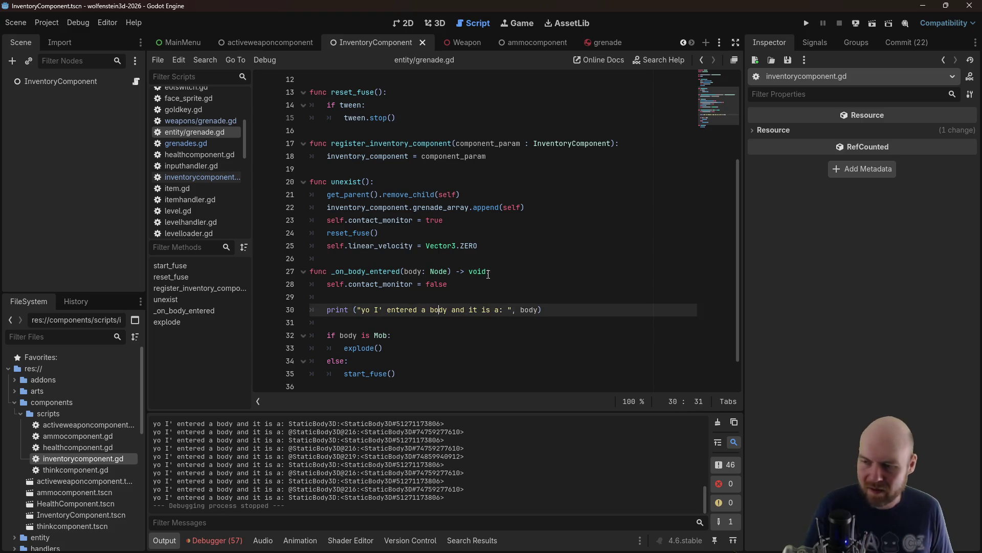
{"action": "scroll", "coordinate": [370, 324], "scroll_direction": "up", "scroll_amount": 3}
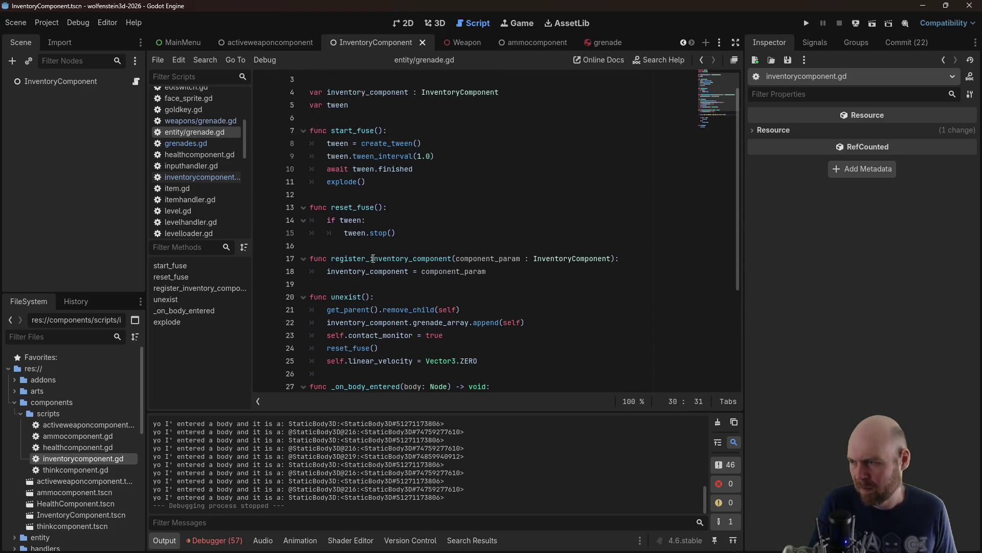
{"action": "left_click", "coordinate": [392, 215]}
{"action": "left_click", "coordinate": [399, 212]}
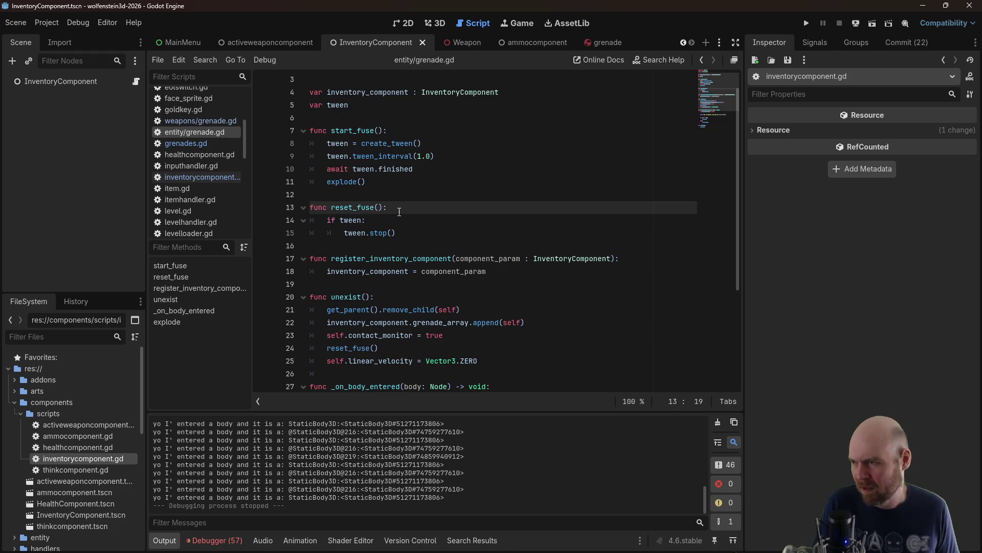
{"action": "scroll", "coordinate": [399, 212], "scroll_direction": "up", "scroll_amount": 1}
Add print("fuse timer over") after await tween.finished in start_fuse and run the game
{"action": "left_click", "coordinate": [400, 209]}
{"action": "left_click", "coordinate": [455, 180]}
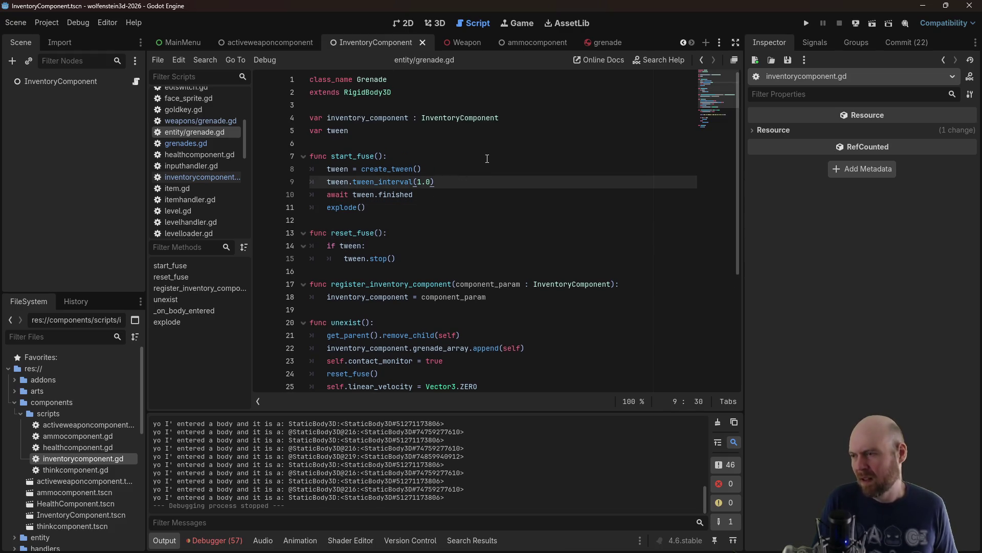
{"action": "key", "text": "Down"}
{"action": "key", "text": "Return"}
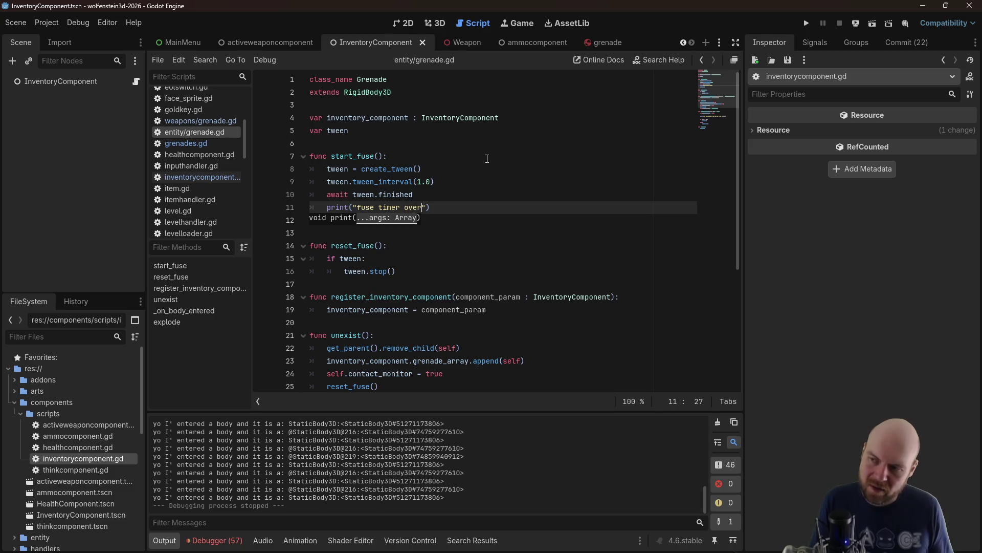
{"action": "left_click", "coordinate": [809, 28]}
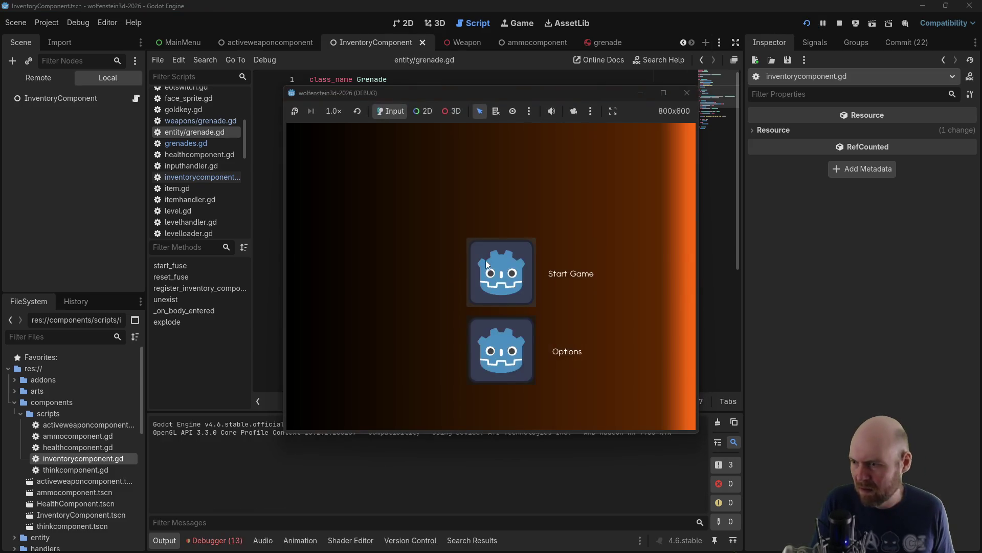
Start a new game, pick up ammo and throw grenades down the first corridor
{"action": "left_click", "coordinate": [485, 261]}
{"action": "key", "text": "Up"}
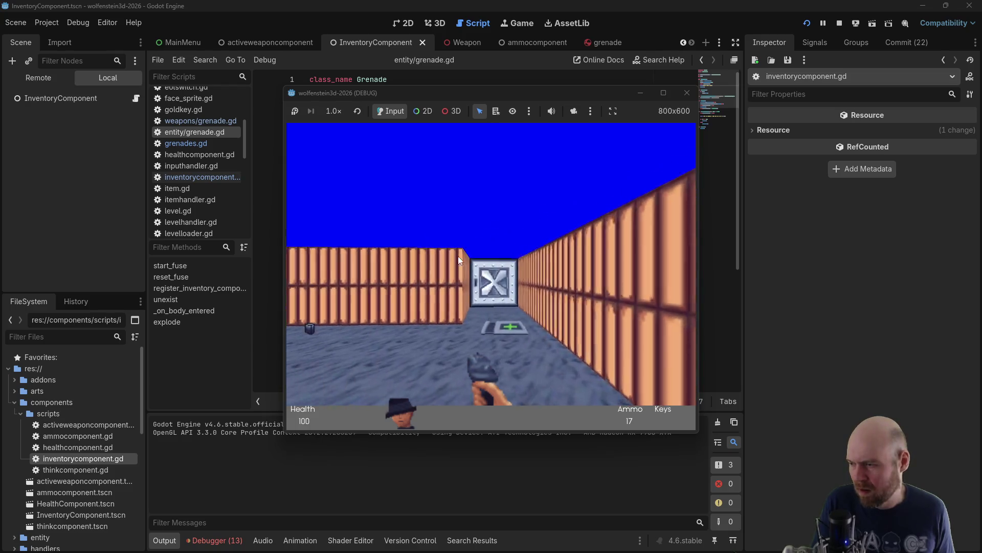
{"action": "key", "text": "Left"}
{"action": "key", "text": "ctrl"}
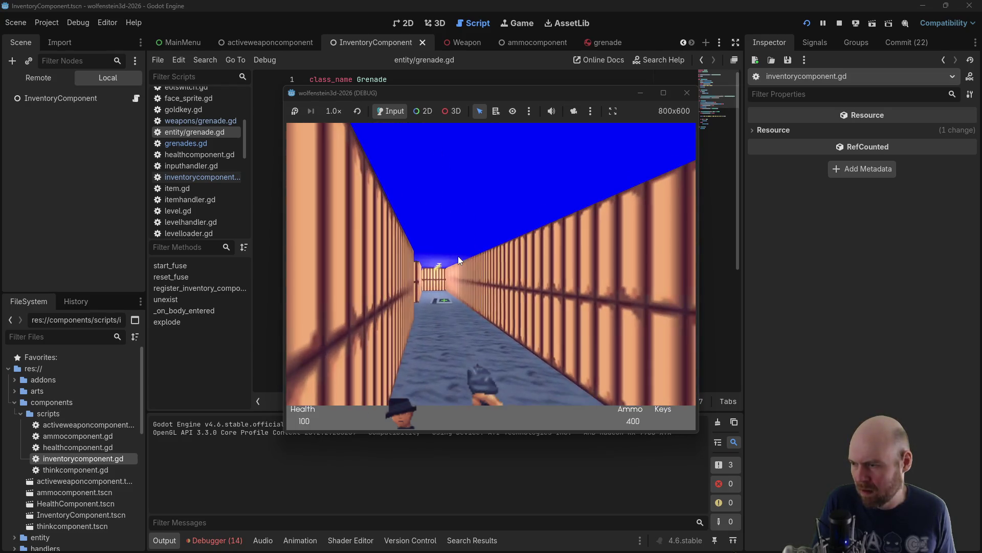
{"action": "key", "text": "Left"}
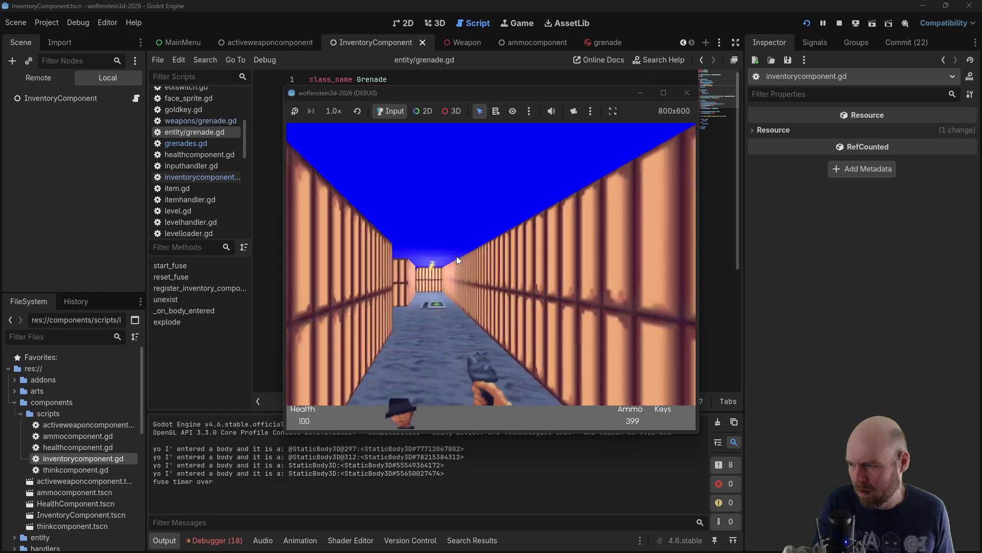
{"action": "key", "text": "ctrl"}
Throw more grenades, watching the output for 'fuse timer over', then stop the game
{"action": "key", "text": "ctrl"}
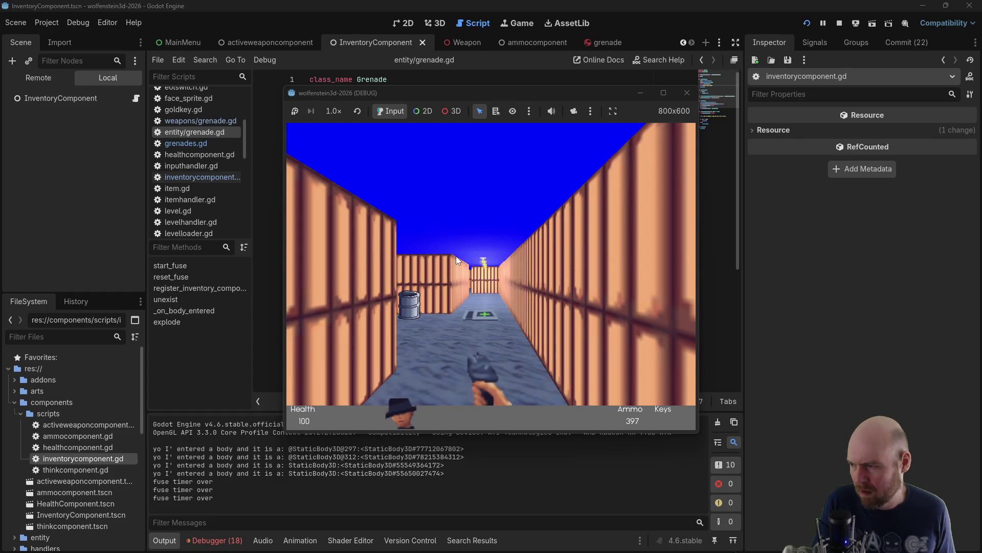
{"action": "key", "text": "ctrl"}
{"action": "key", "text": "ctrl"}
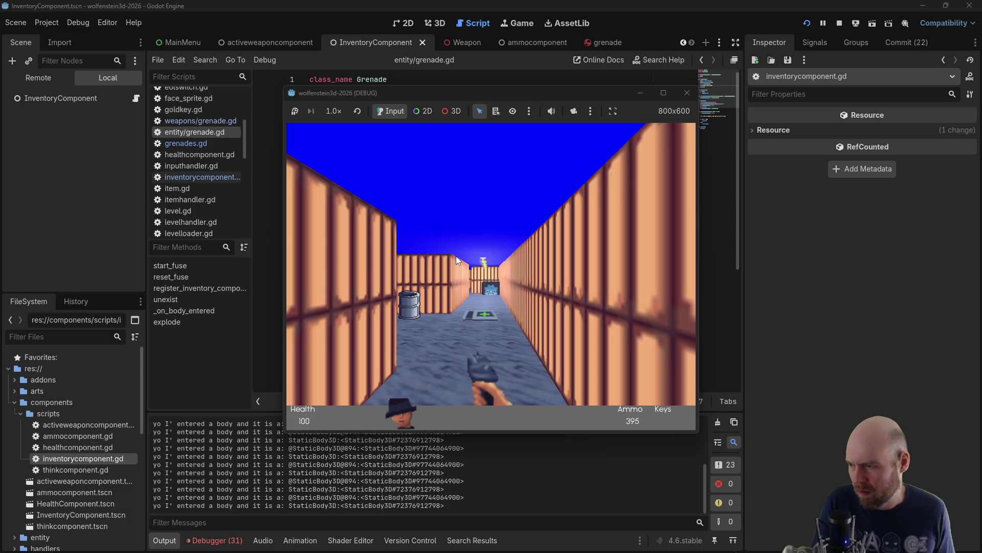
{"action": "key", "text": "ctrl"}
{"action": "key", "text": "Left"}
{"action": "key", "text": "Left"}
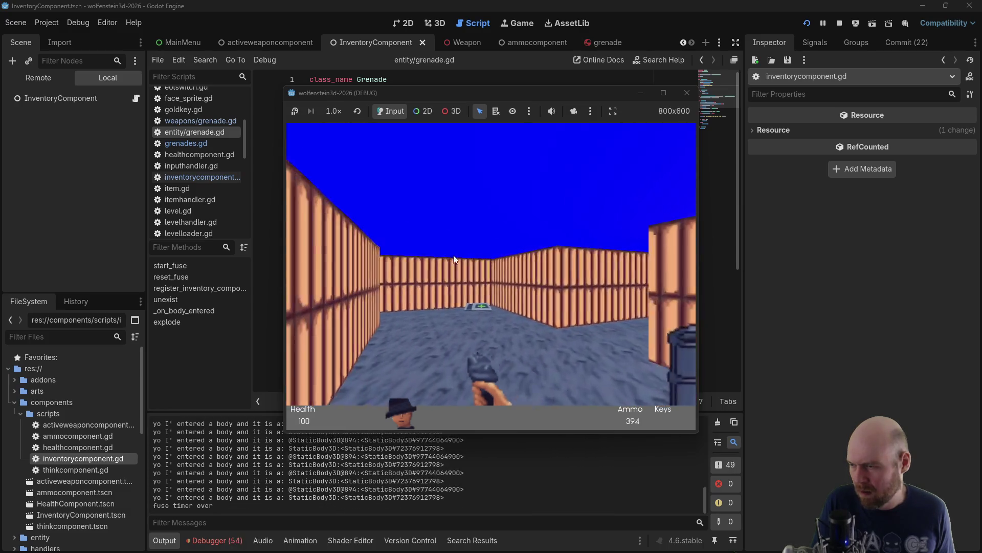
{"action": "key", "text": "ctrl"}
{"action": "key", "text": "ctrl"}
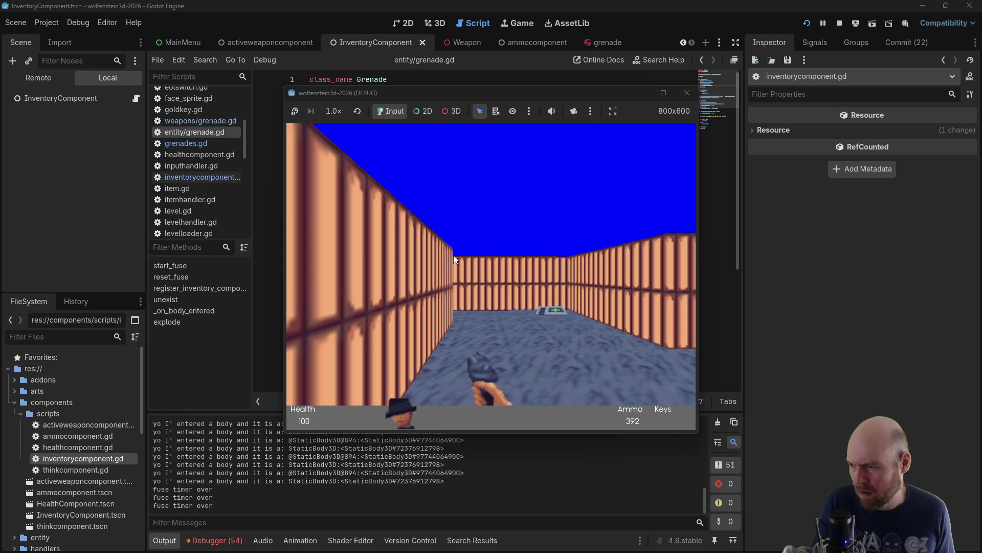
{"action": "key", "text": "ctrl"}
{"action": "key", "text": "ctrl"}
{"action": "key", "text": "ctrl"}
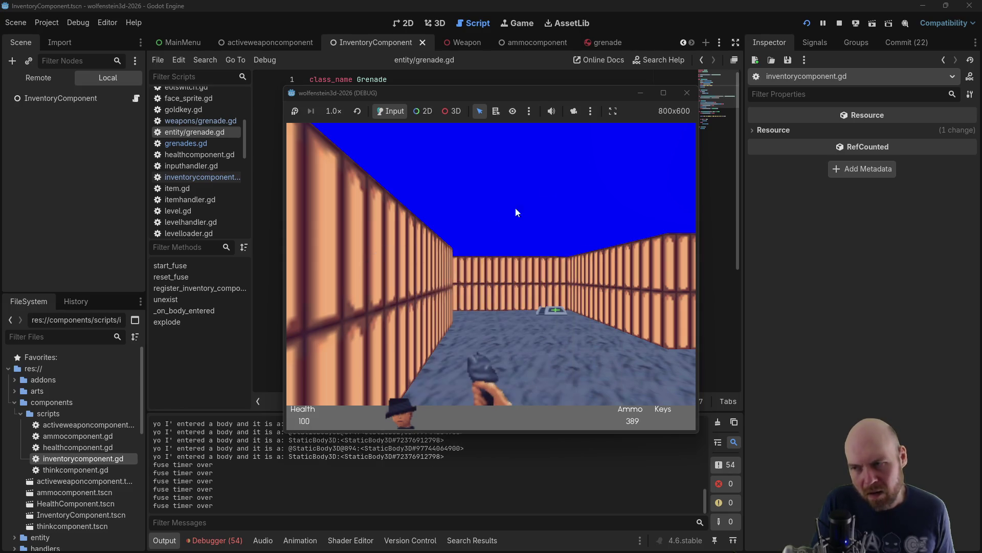
{"action": "left_click", "coordinate": [688, 93]}
Stop the game and search all project files for start_fuse
{"action": "key", "text": "Up"}
{"action": "key", "text": "Up"}
{"action": "key", "text": "Up"}
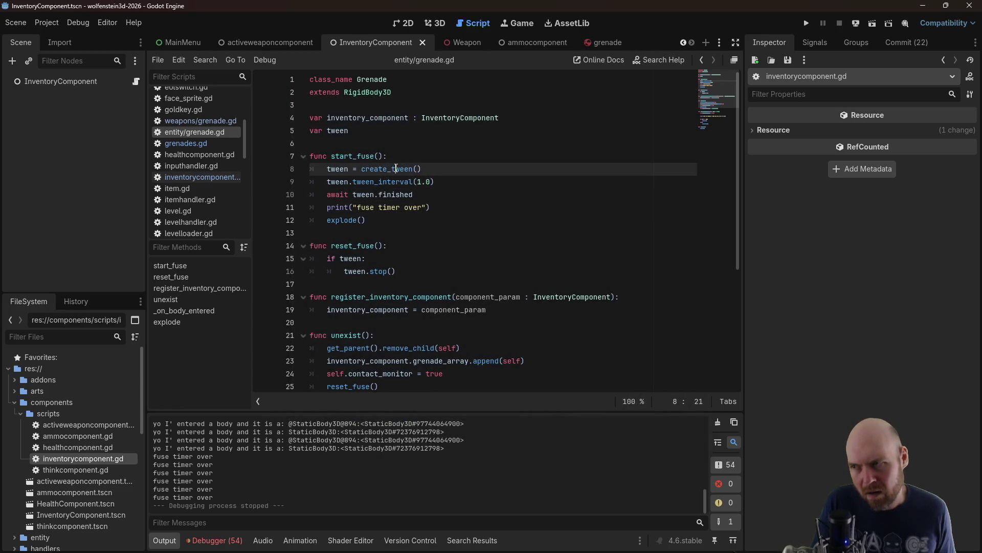
{"action": "left_click", "coordinate": [386, 157]}
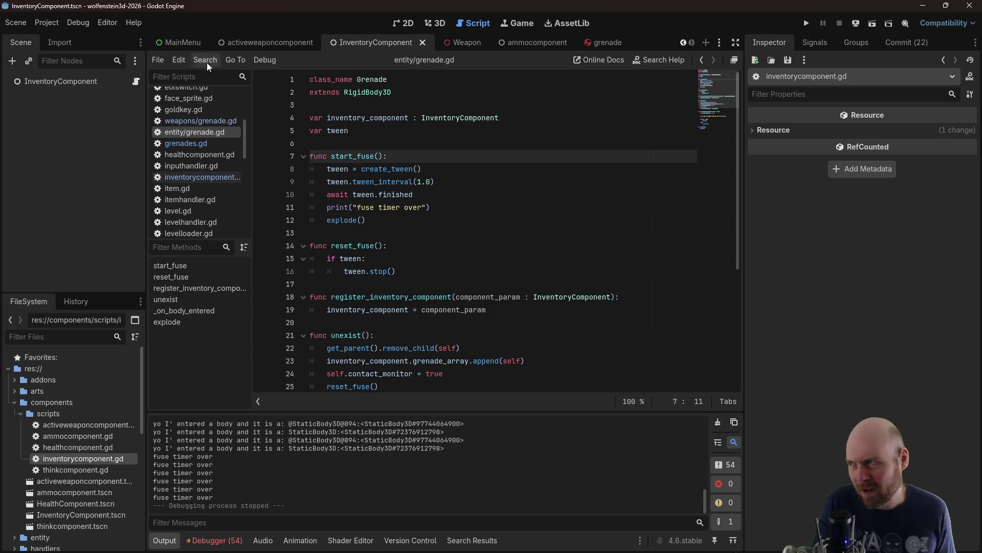
{"action": "left_click", "coordinate": [46, 22]}
{"action": "left_click", "coordinate": [65, 48]}
{"action": "type", "text": "start_fuse"}
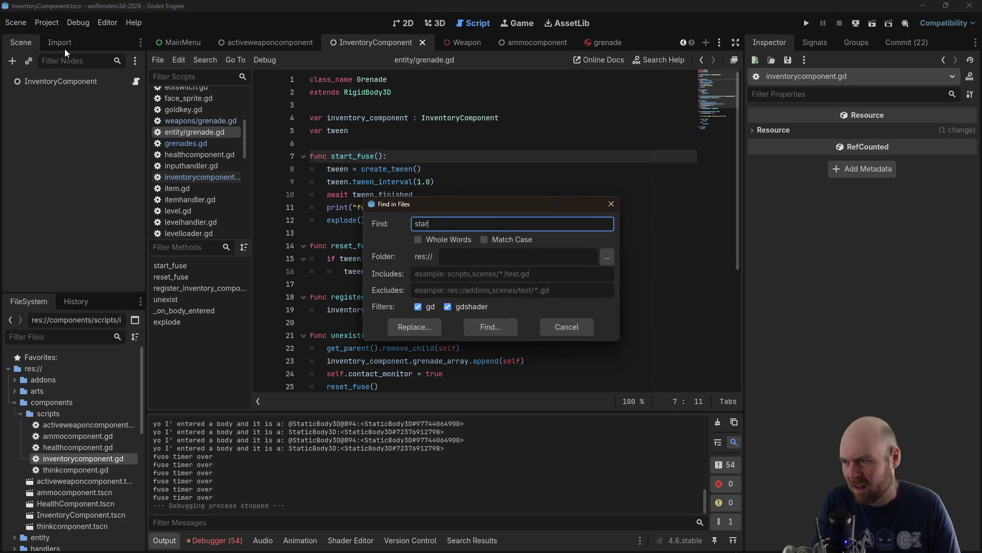
{"action": "key", "text": "Return"}
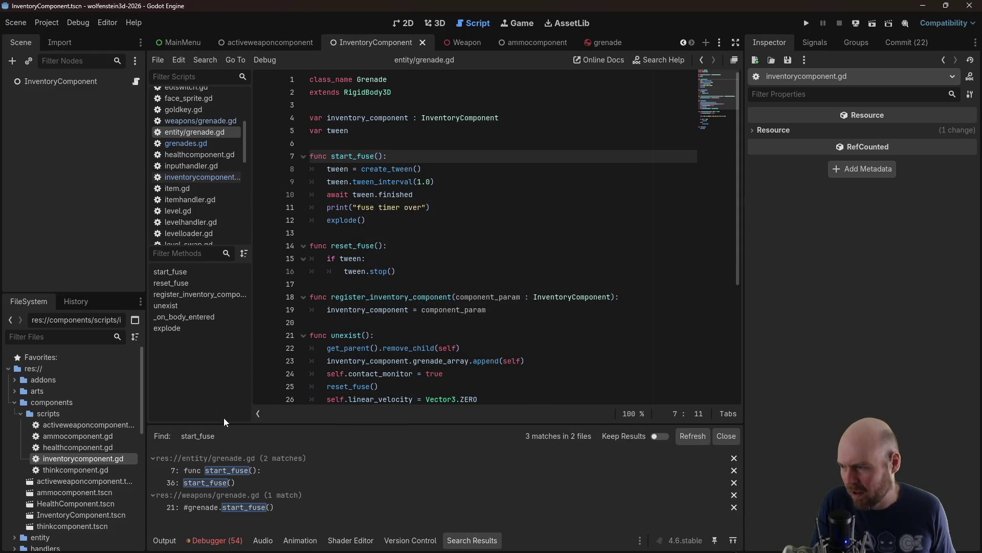
Delete the commented-out '#grenade.start_fuse()' on line 21 of weapons/grenade.gd
{"action": "left_click", "coordinate": [244, 507]}
{"action": "left_click", "coordinate": [426, 301]}
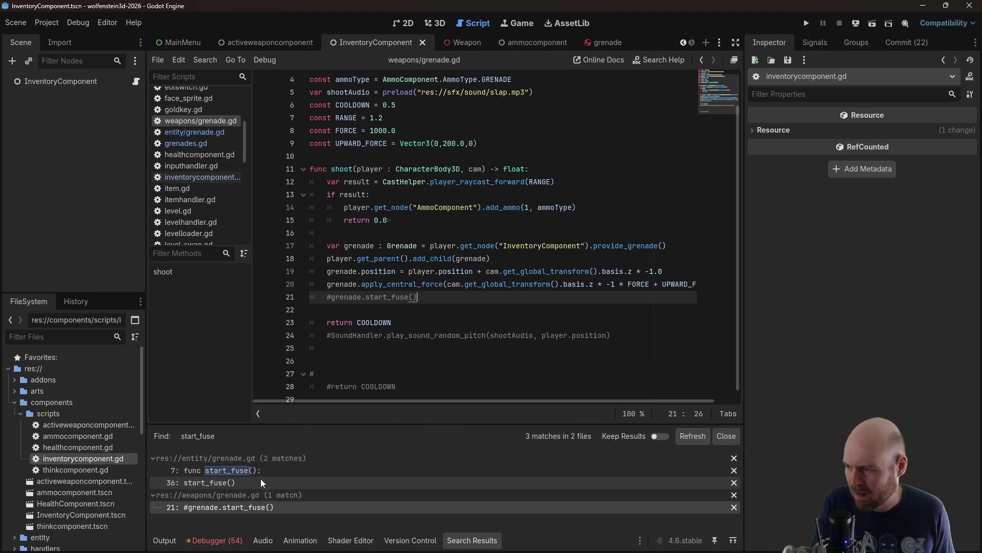
{"action": "left_click_drag", "start_coordinate": [441, 296], "coordinate": [294, 296]}
{"action": "key", "text": "BackSpace"}
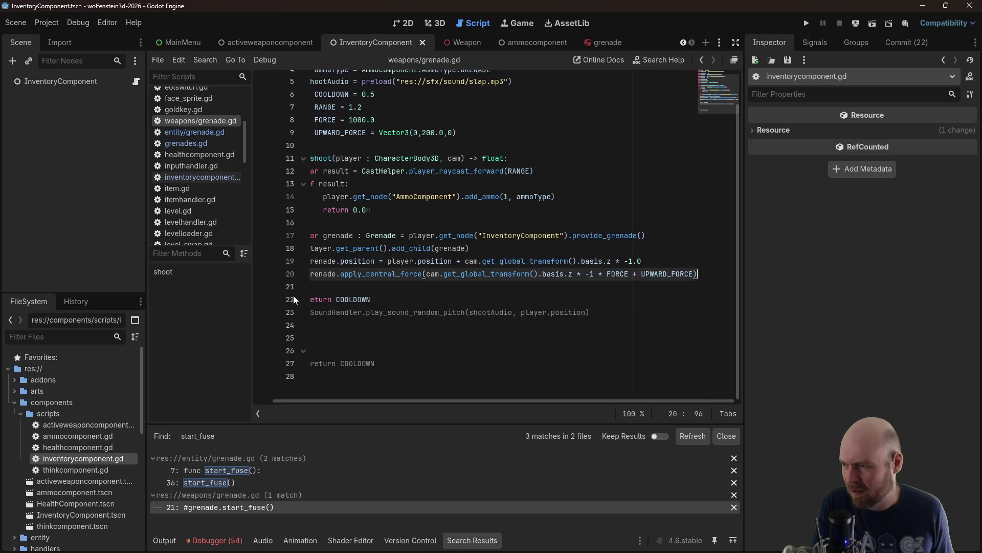
{"action": "key", "text": "BackSpace"}
{"action": "left_click", "coordinate": [381, 210]}
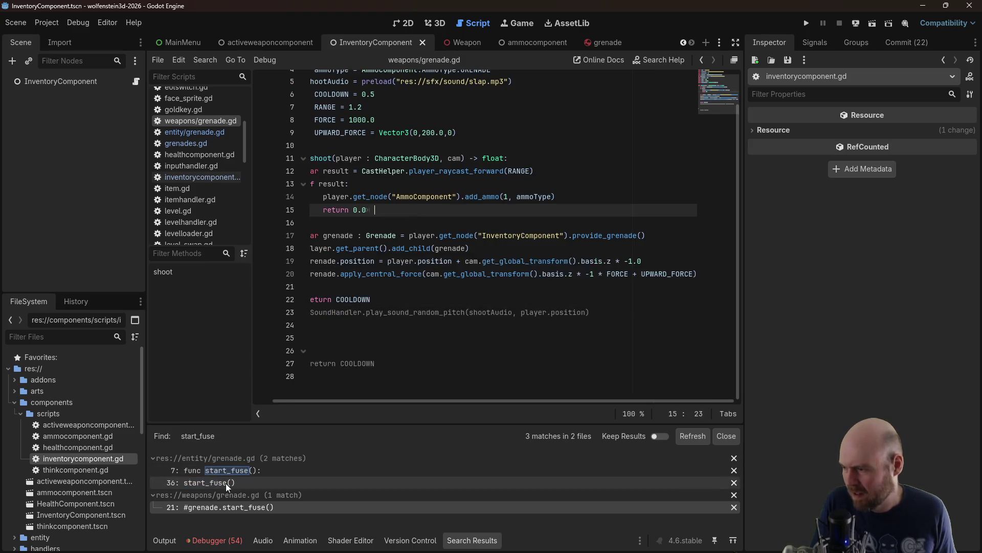
Check the remaining start_fuse matches in entity/grenade.gd, including the line 36 call
{"action": "left_click", "coordinate": [225, 483]}
{"action": "left_click", "coordinate": [229, 470]}
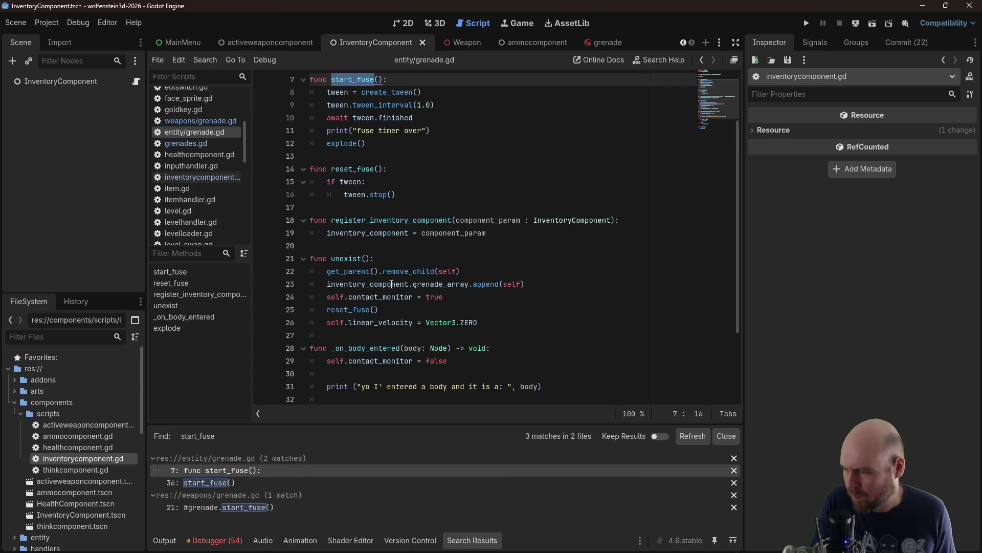
{"action": "left_click", "coordinate": [216, 481]}
{"action": "scroll", "coordinate": [350, 304], "scroll_direction": "down", "scroll_amount": 1}
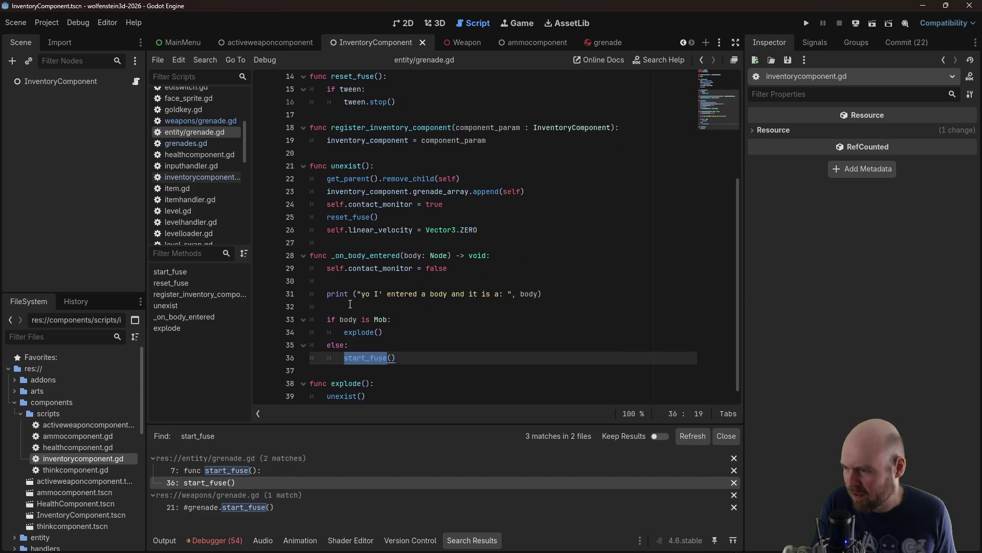
{"action": "left_click", "coordinate": [356, 319]}
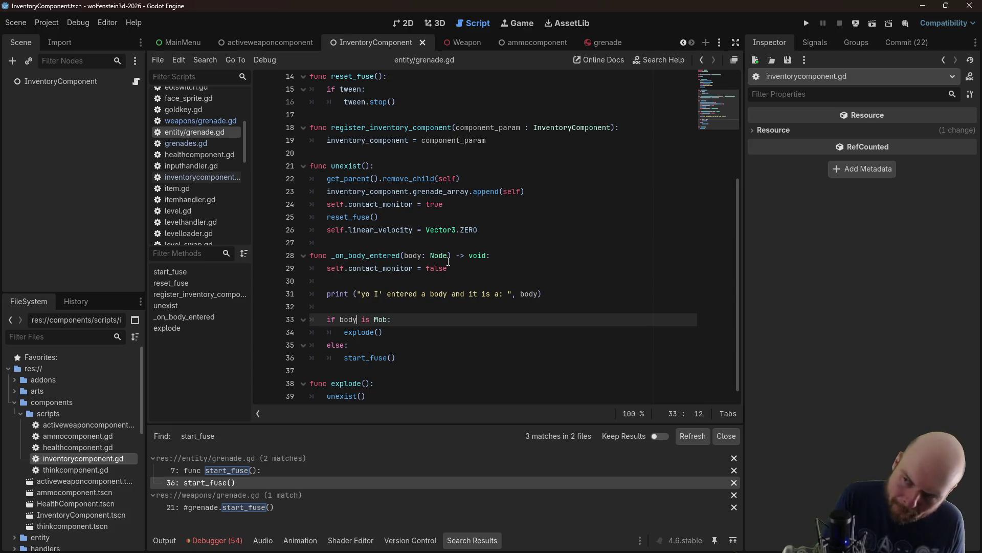
{"action": "scroll", "coordinate": [444, 262], "scroll_direction": "up", "scroll_amount": 4}
{"action": "scroll", "coordinate": [444, 262], "scroll_direction": "up", "scroll_amount": 1}
Save the edited scripts with Ctrl+S and relaunch the project
{"action": "left_click", "coordinate": [432, 193]}
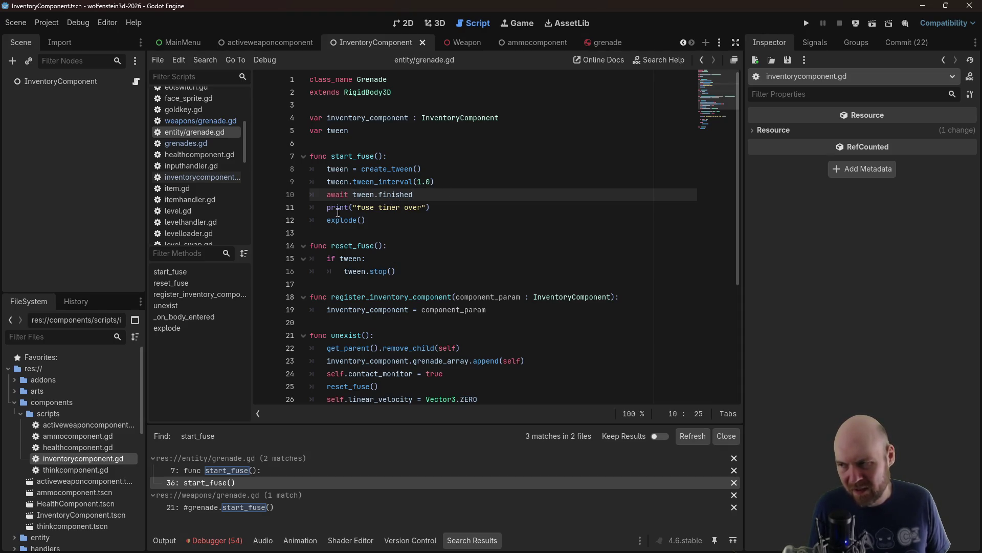
{"action": "left_click", "coordinate": [441, 208]}
{"action": "left_click", "coordinate": [445, 221]}
{"action": "left_click", "coordinate": [436, 208]}
{"action": "key", "text": "ctrl+s"}
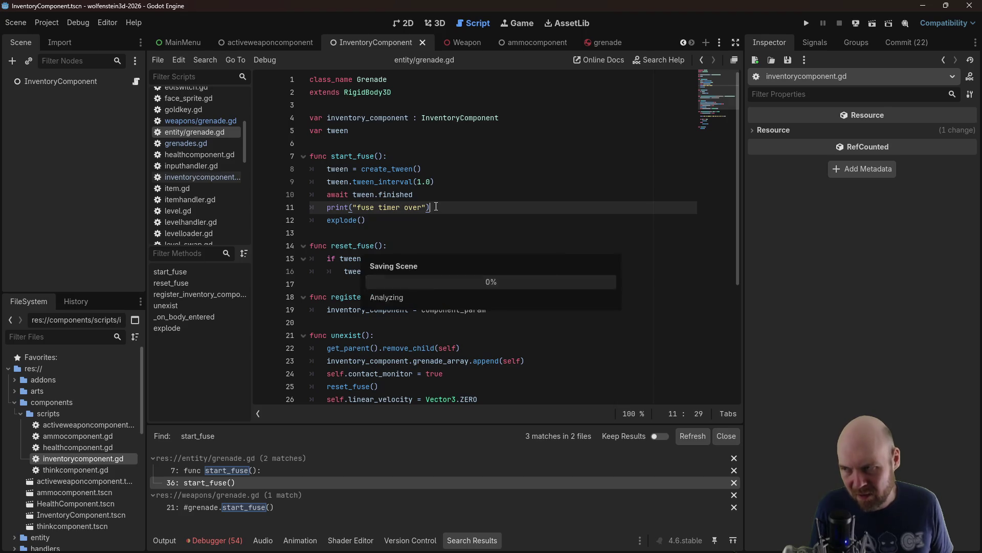
{"action": "left_click", "coordinate": [449, 174]}
{"action": "left_click", "coordinate": [445, 183]}
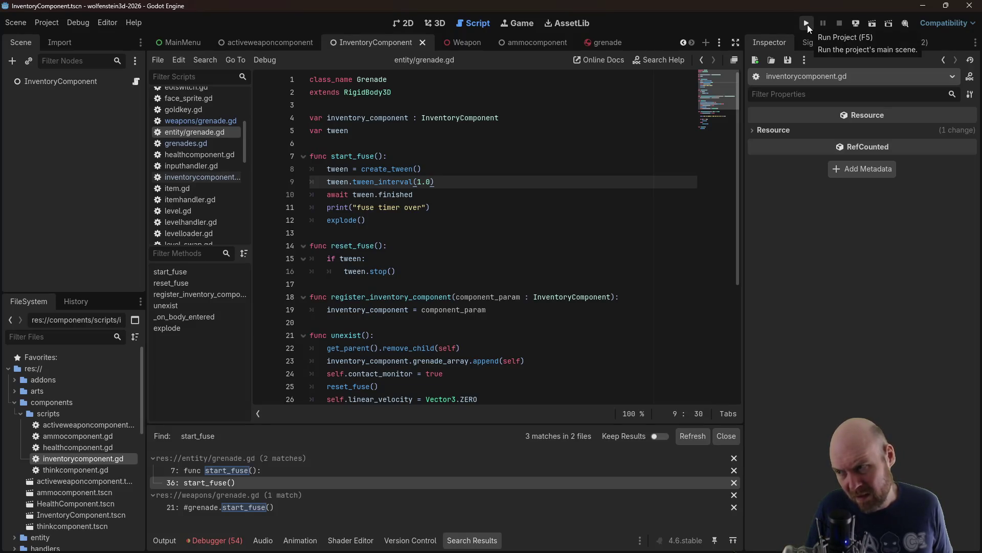
{"action": "left_click", "coordinate": [807, 25]}
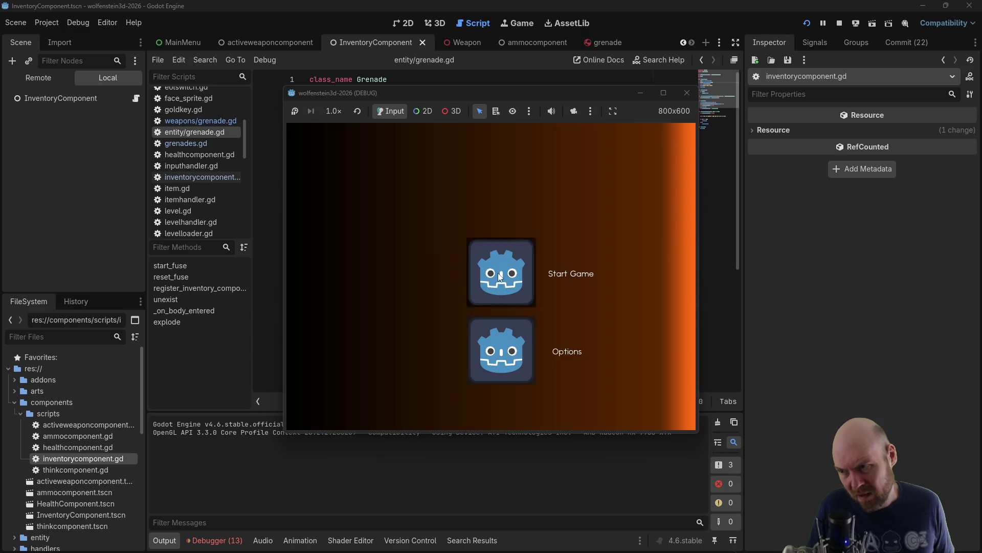
Start the game, switch to the grenade weapon and walk down the long corridor
{"action": "left_click", "coordinate": [482, 271]}
{"action": "key", "text": "3"}
{"action": "key", "text": "Left"}
{"action": "key", "text": "w"}
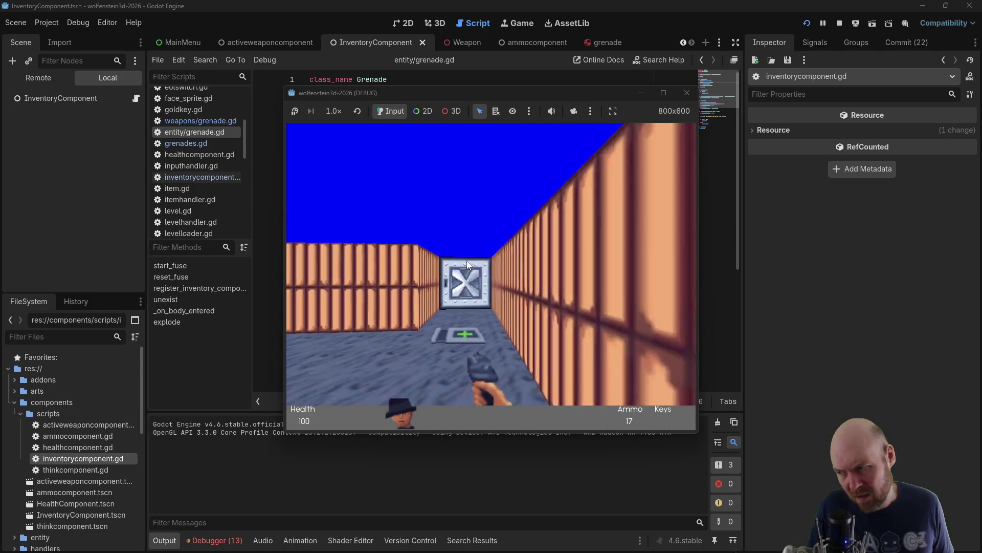
{"action": "key", "text": "Left"}
{"action": "key", "text": "w"}
{"action": "key", "text": "1"}
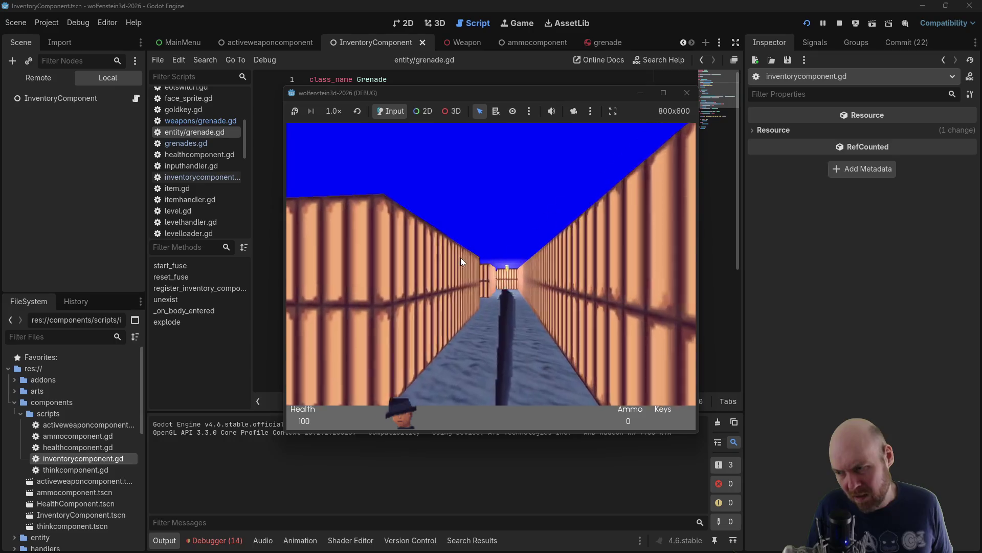
{"action": "key", "text": "w"}
{"action": "key", "text": "2"}
{"action": "key", "text": "Left"}
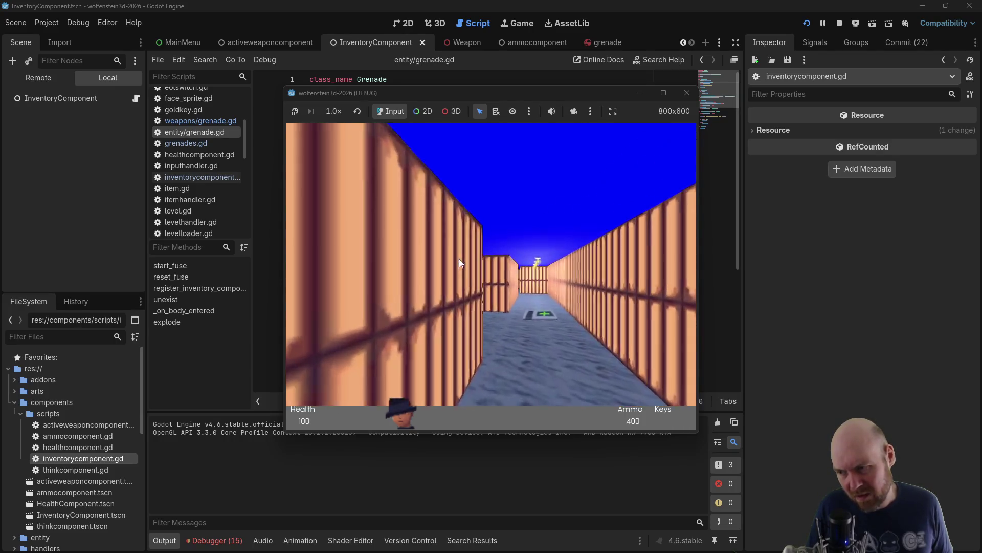
{"action": "key", "text": "w"}
Throw grenades down the corridor until 388 ammo remain, then stop the game
{"action": "left_click", "coordinate": [459, 259]}
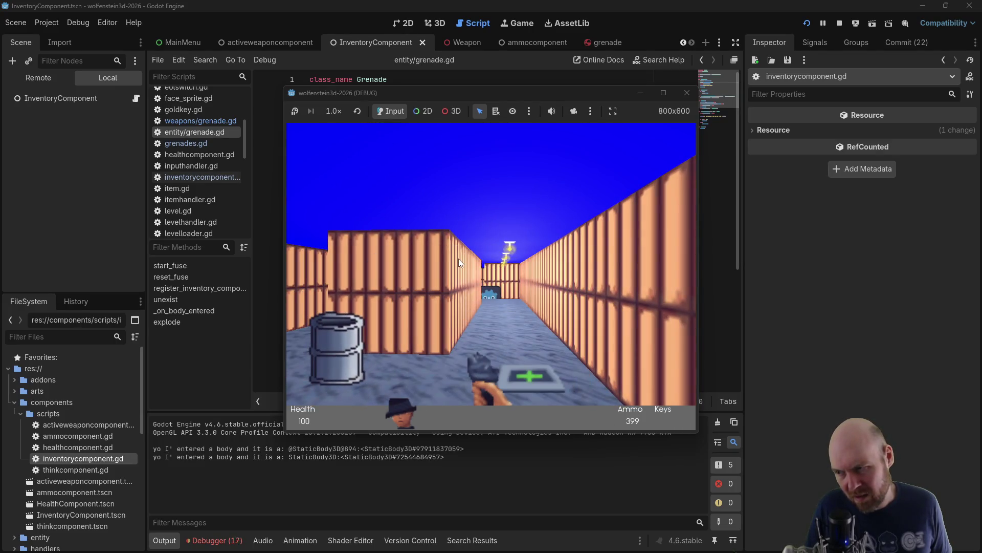
{"action": "left_click", "coordinate": [459, 259]}
{"action": "key", "text": "w"}
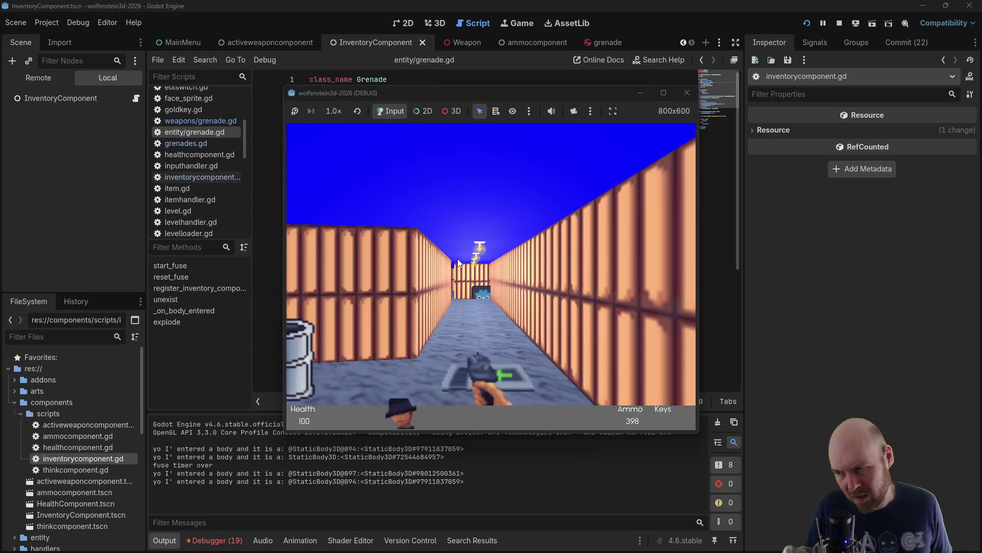
{"action": "left_click", "coordinate": [456, 260]}
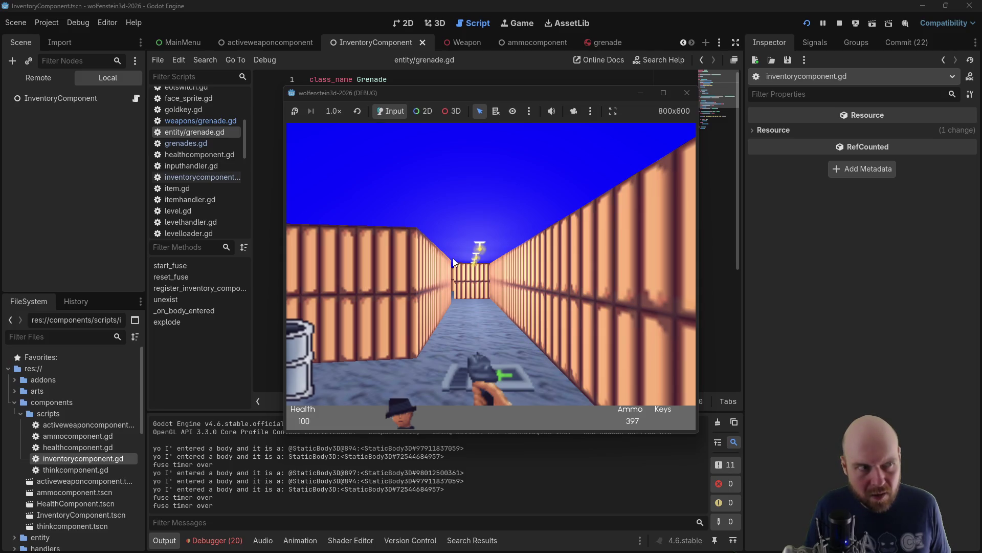
{"action": "left_click", "coordinate": [458, 260]}
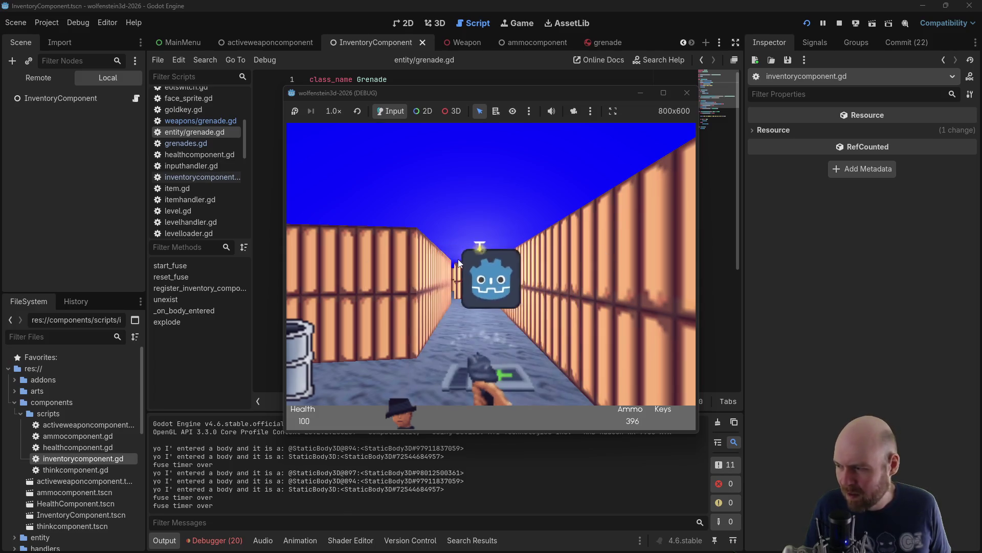
{"action": "left_click", "coordinate": [456, 261]}
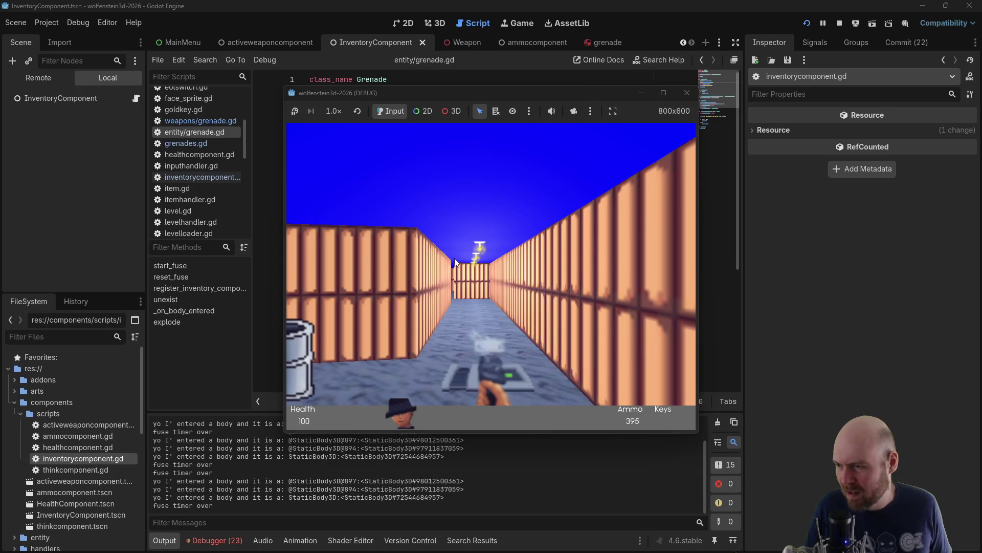
{"action": "left_click", "coordinate": [453, 258]}
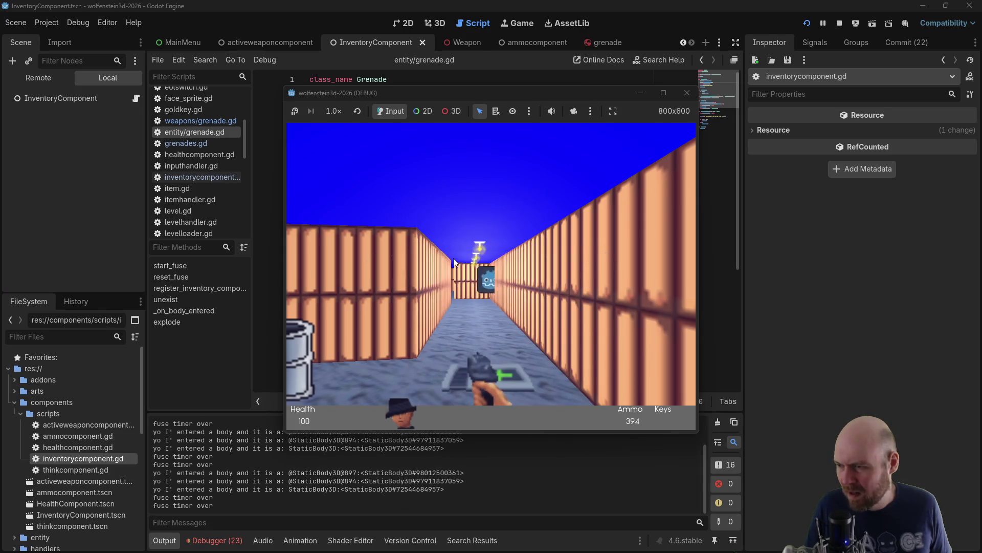
{"action": "left_click", "coordinate": [453, 258]}
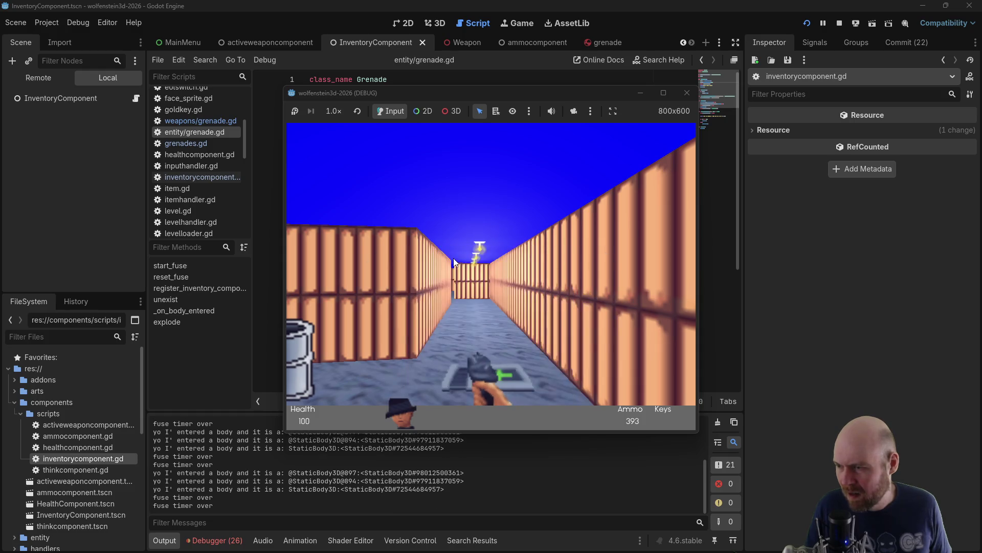
{"action": "left_click", "coordinate": [453, 258]}
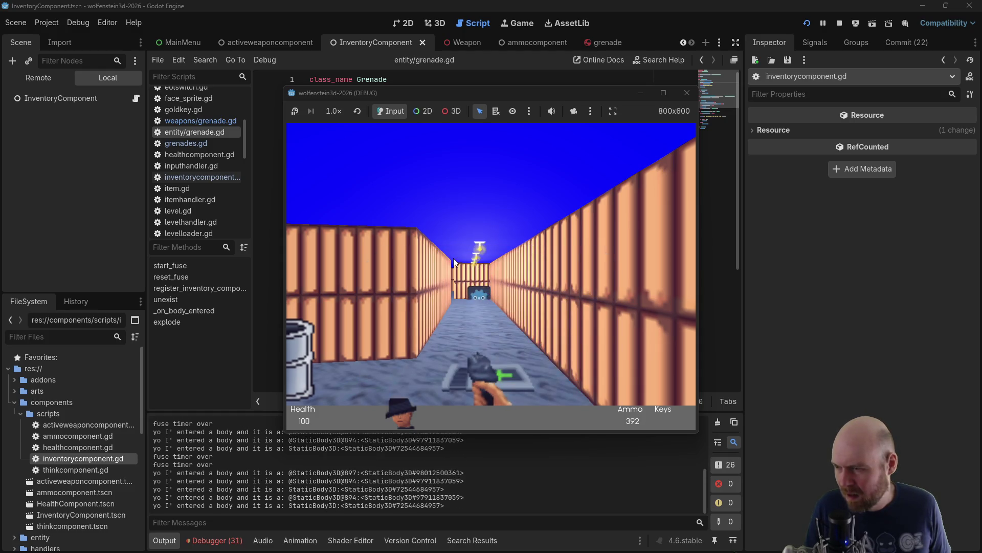
{"action": "left_click", "coordinate": [453, 257]}
{"action": "left_click", "coordinate": [453, 258]}
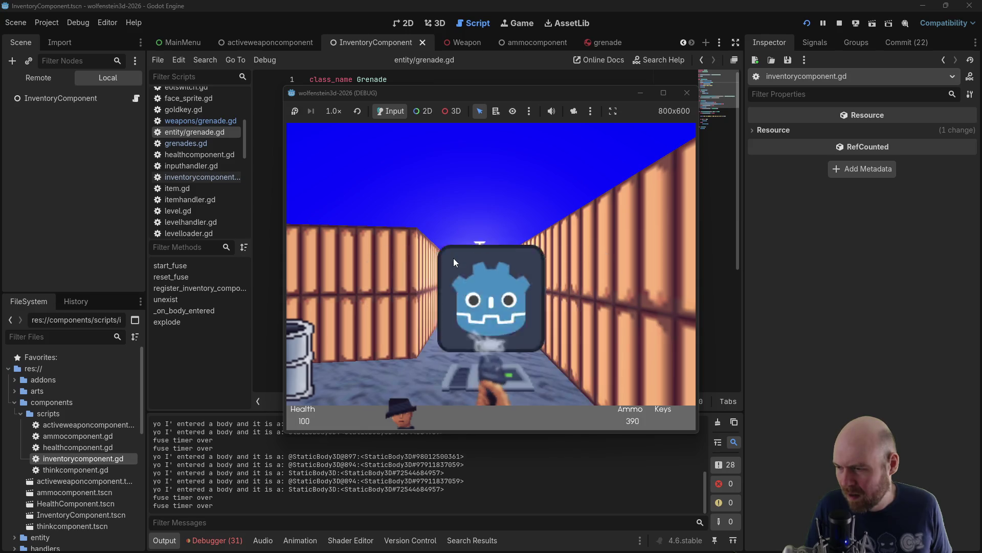
{"action": "left_click", "coordinate": [453, 258]}
{"action": "left_click", "coordinate": [453, 258]}
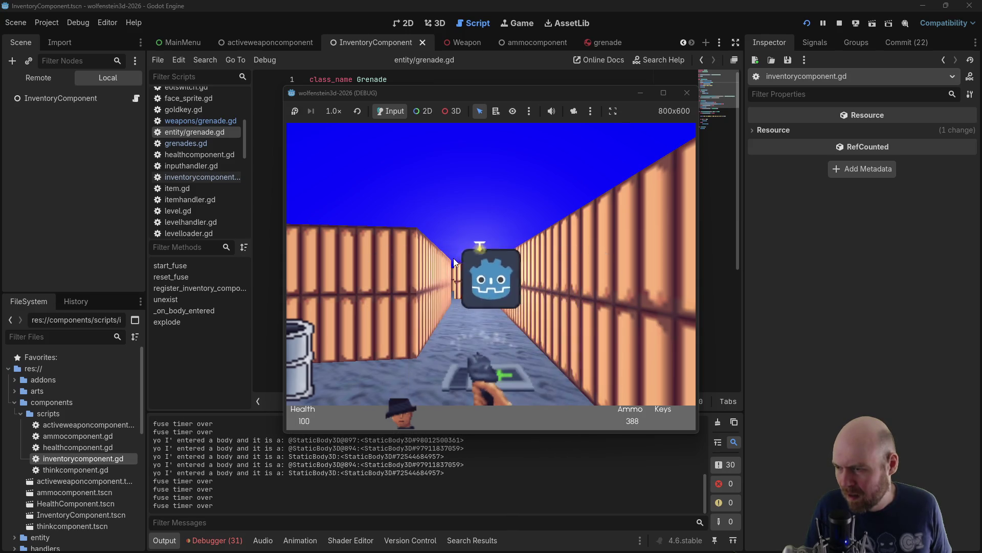
{"action": "left_click", "coordinate": [686, 93]}
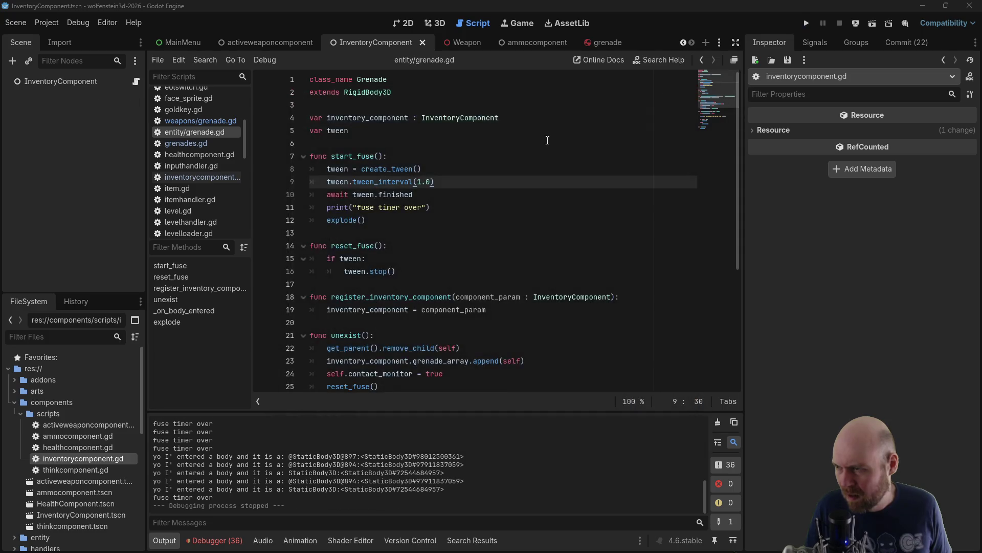
Place the caret on line 10 of grenade.gd and run the project again
{"action": "left_click", "coordinate": [470, 193]}
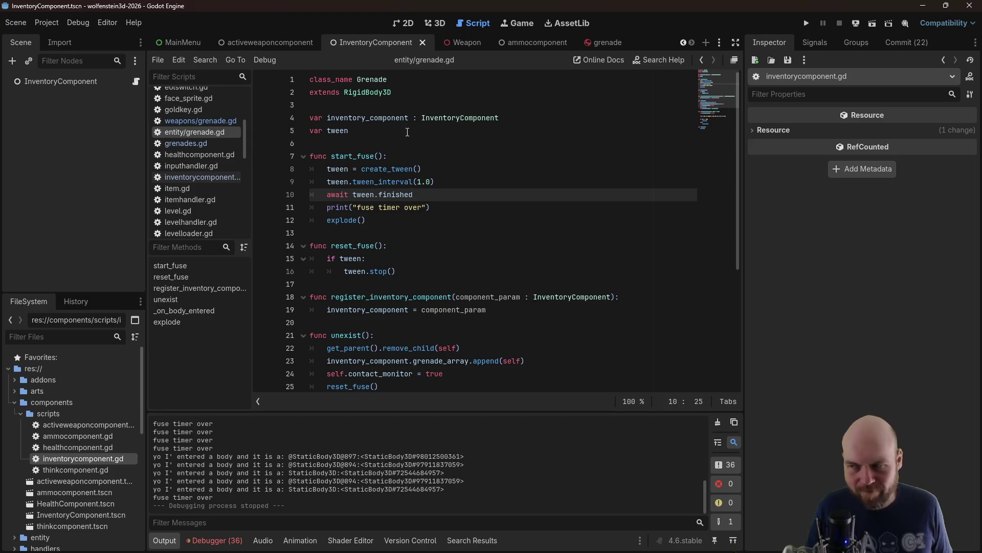
{"action": "left_click", "coordinate": [800, 23]}
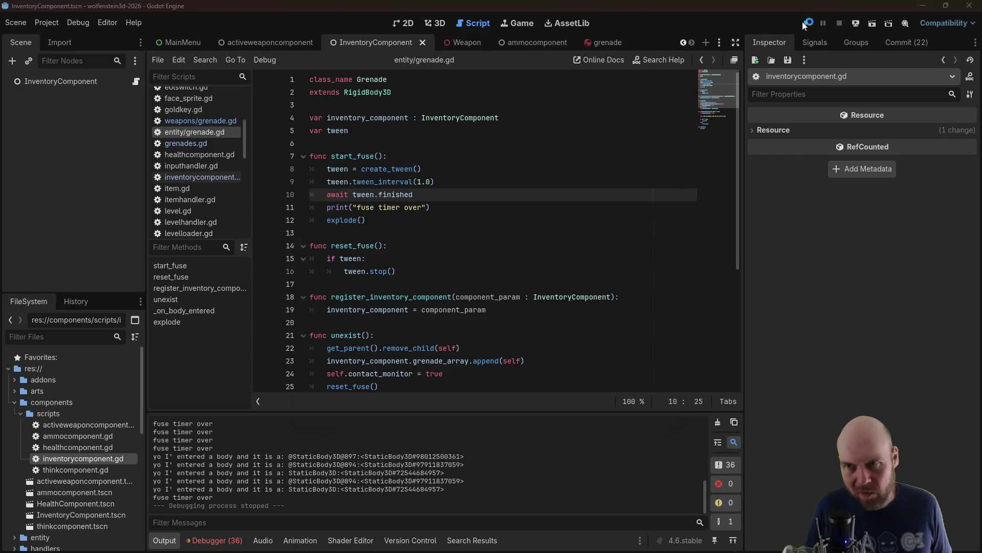
Start a new game, place its window beside the code, and throw two grenades down the corridor
{"action": "left_click", "coordinate": [521, 256]}
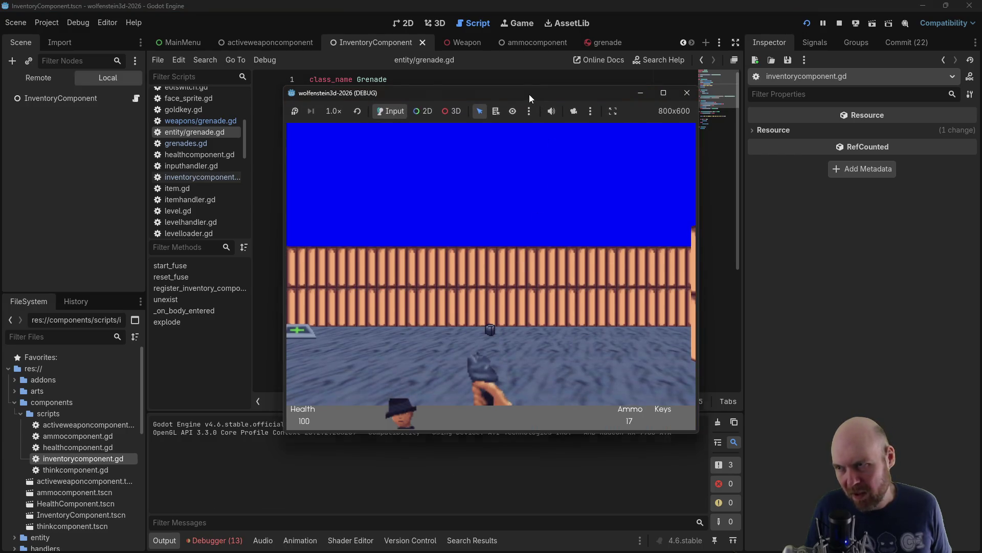
{"action": "mouse_move", "coordinate": [529, 94]}
{"action": "left_mouse_down"}
{"action": "mouse_move", "coordinate": [646, 167]}
{"action": "mouse_move", "coordinate": [767, 152]}
{"action": "left_mouse_up"}
{"action": "key", "text": "Left"}
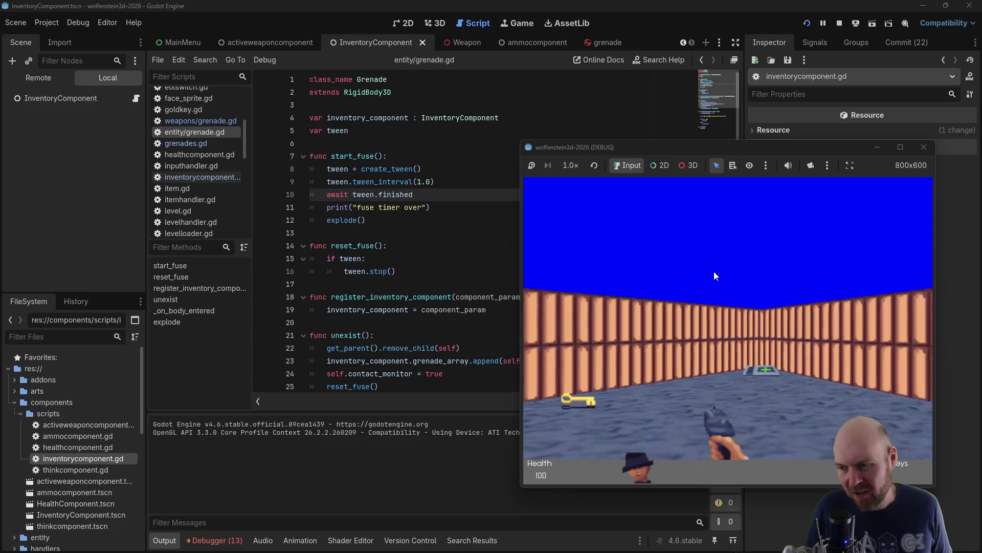
{"action": "key", "text": "Right"}
{"action": "key", "text": "Up"}
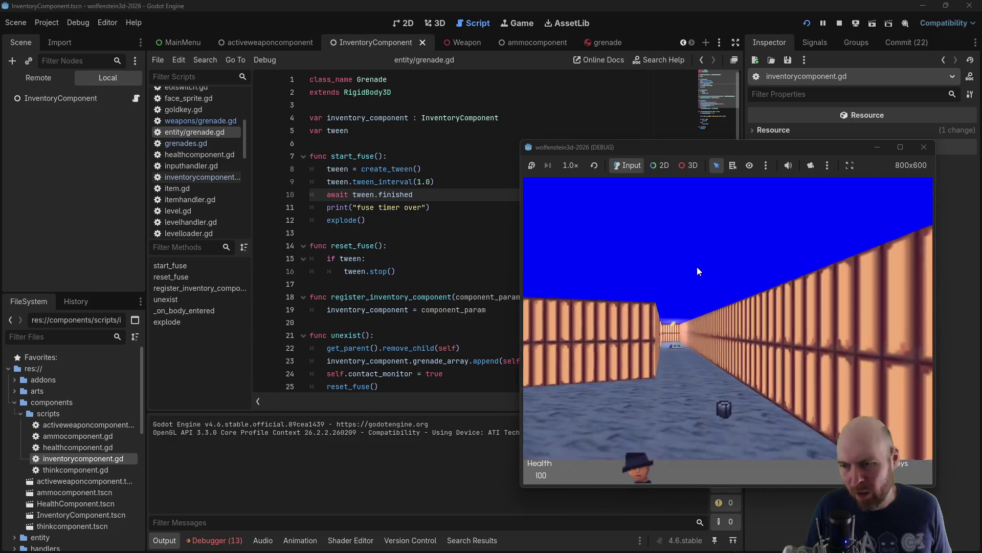
{"action": "left_click", "coordinate": [686, 283]}
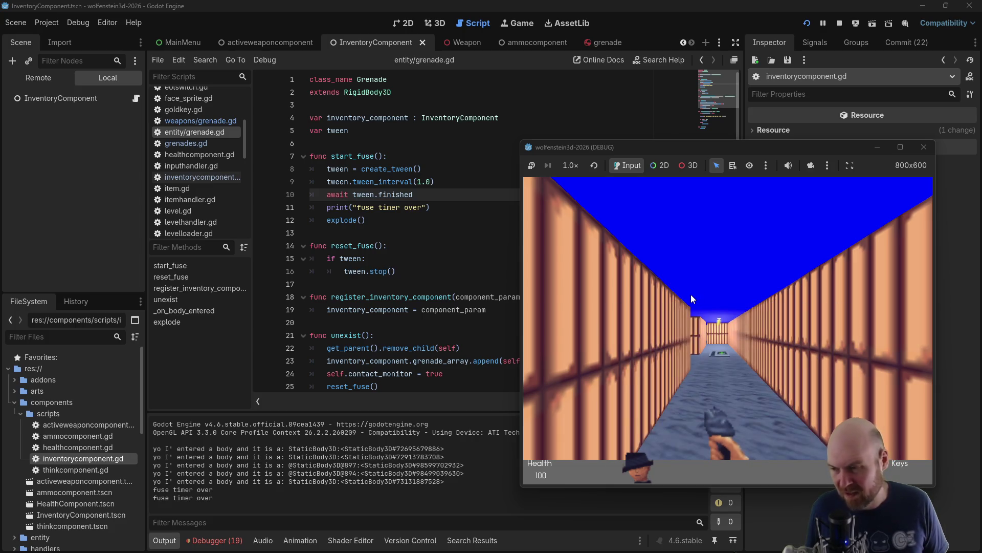
{"action": "left_click", "coordinate": [689, 297]}
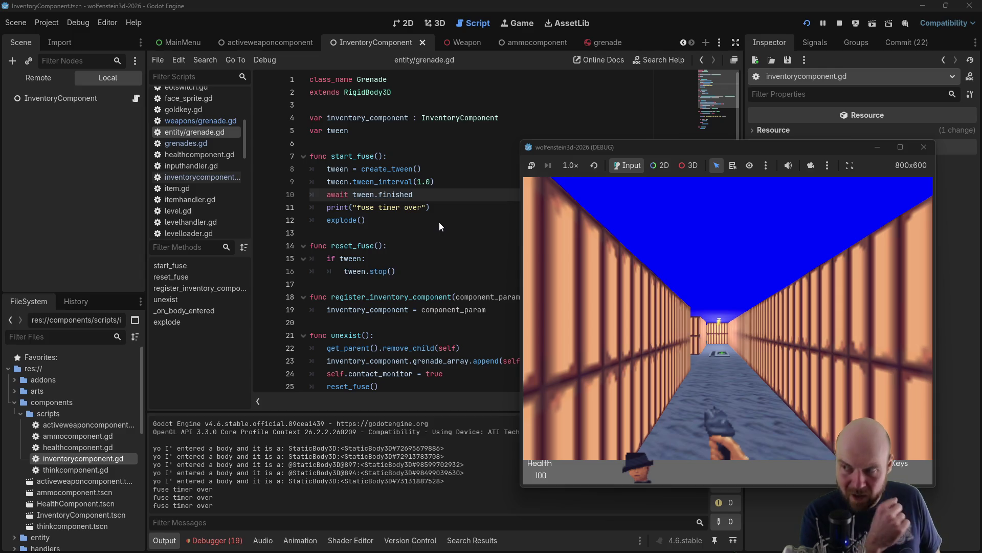
Compare grenade.gd against the Output log of body contacts and 'fuse timer over' messages
{"action": "scroll", "coordinate": [439, 223], "scroll_direction": "down", "scroll_amount": 4}
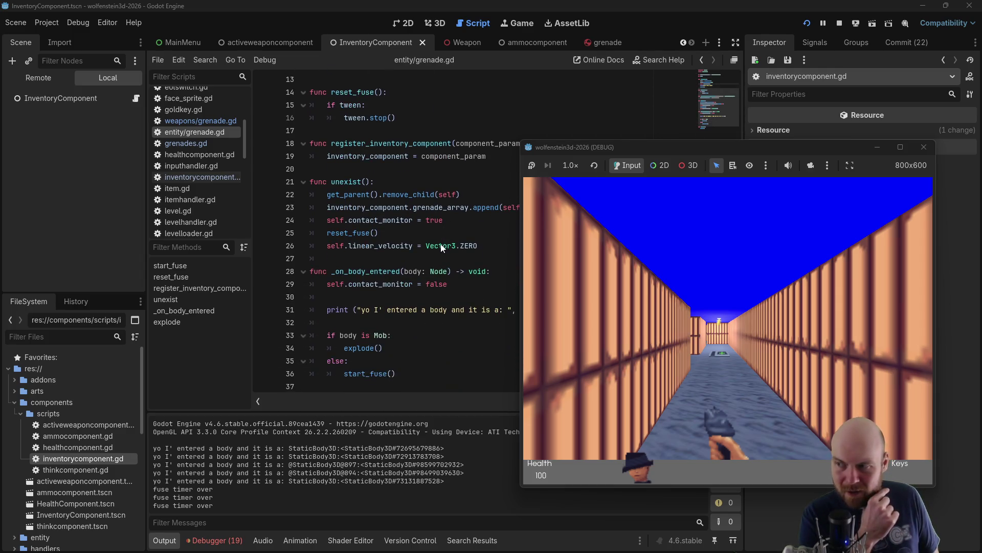
{"action": "scroll", "coordinate": [441, 246], "scroll_direction": "up", "scroll_amount": 4}
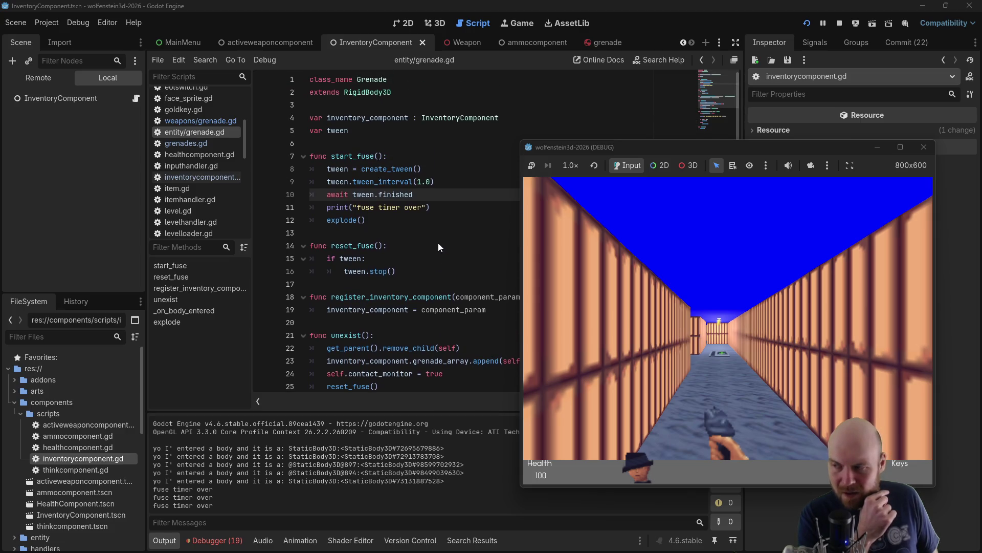
{"action": "scroll", "coordinate": [437, 248], "scroll_direction": "down", "scroll_amount": 2}
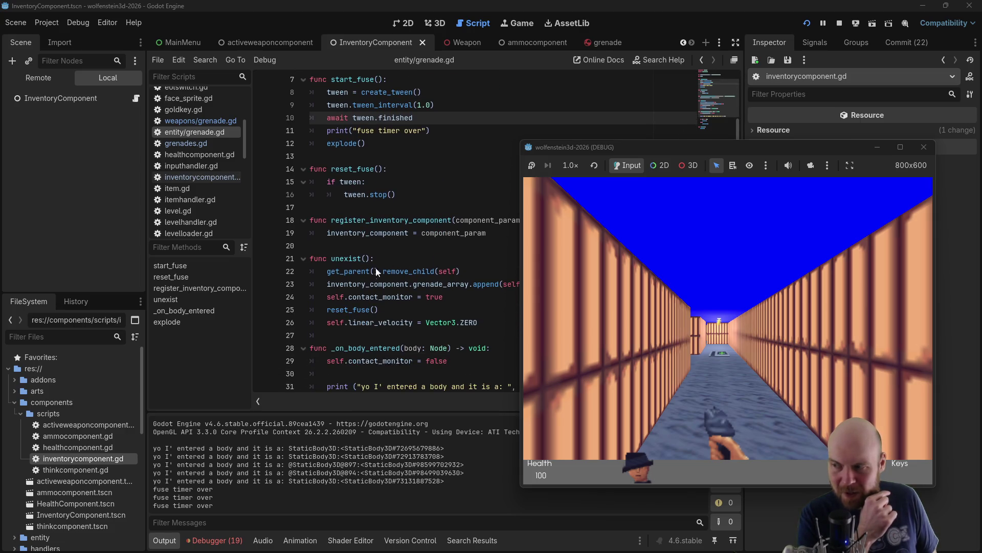
{"action": "scroll", "coordinate": [361, 316], "scroll_direction": "up", "scroll_amount": 2}
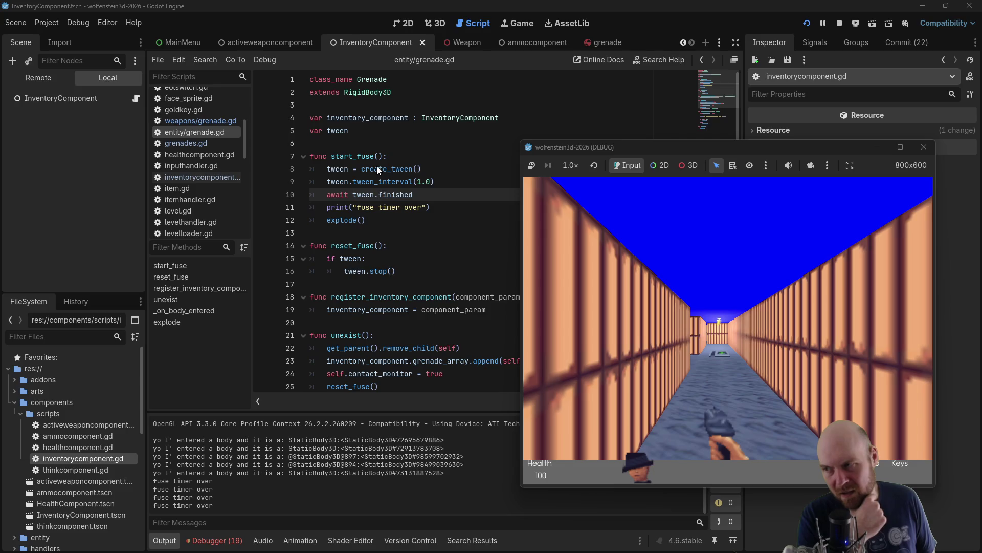
{"action": "scroll", "coordinate": [418, 286], "scroll_direction": "down", "scroll_amount": 5}
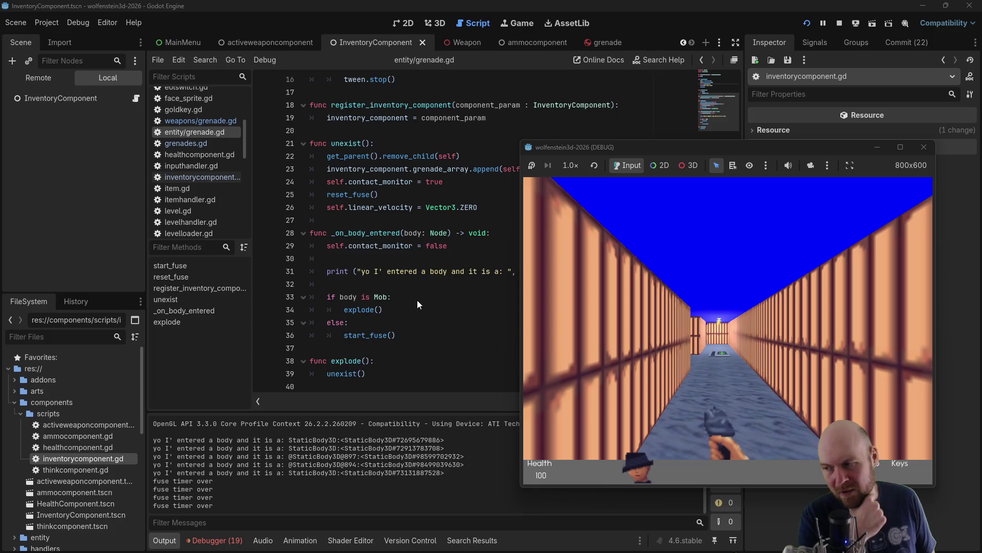
{"action": "scroll", "coordinate": [418, 301], "scroll_direction": "up", "scroll_amount": 1}
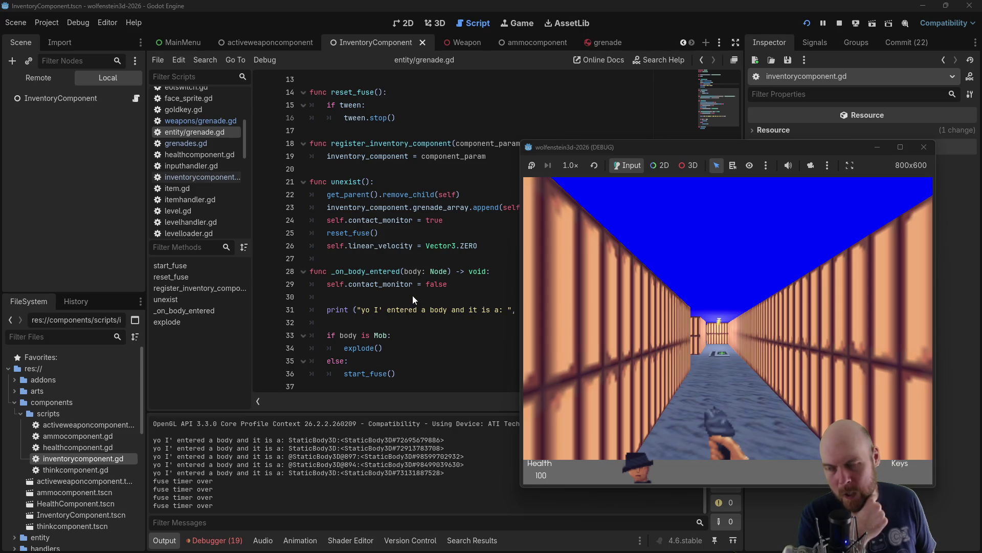
{"action": "scroll", "coordinate": [414, 299], "scroll_direction": "up", "scroll_amount": 3}
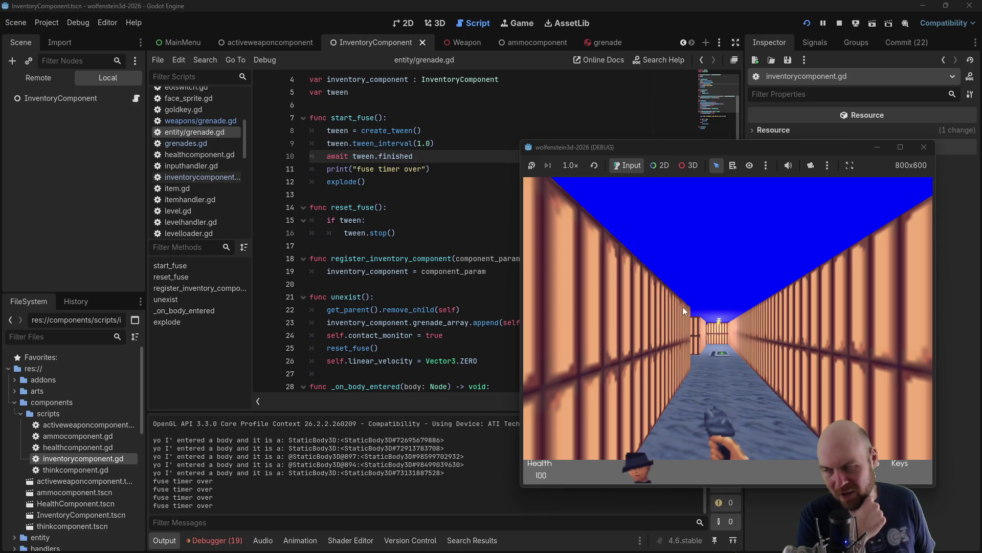
{"action": "left_click", "coordinate": [434, 127]}
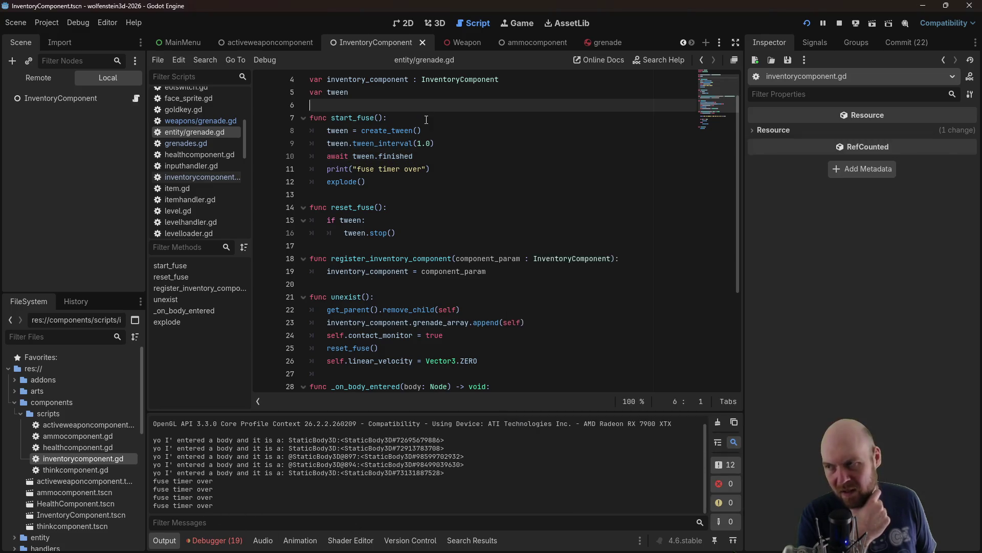
Add print('creating tween') at the start of start_fuse and save the script
{"action": "left_click", "coordinate": [427, 121]}
{"action": "type", "text": "\\"}
{"action": "key", "text": "BackSpace"}
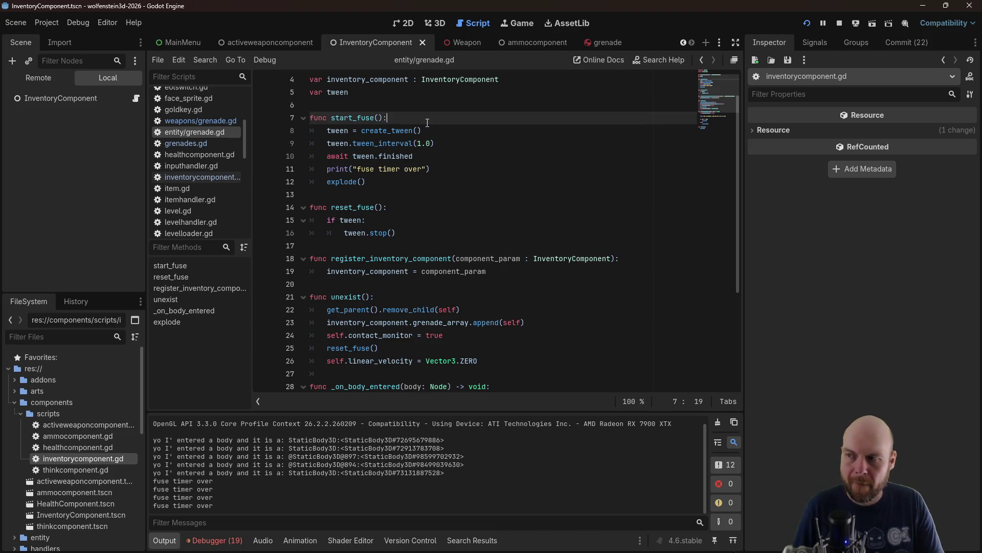
{"action": "key", "text": "Return"}
{"action": "type", "text": "print('"}
{"action": "type", "text": "creating tween"}
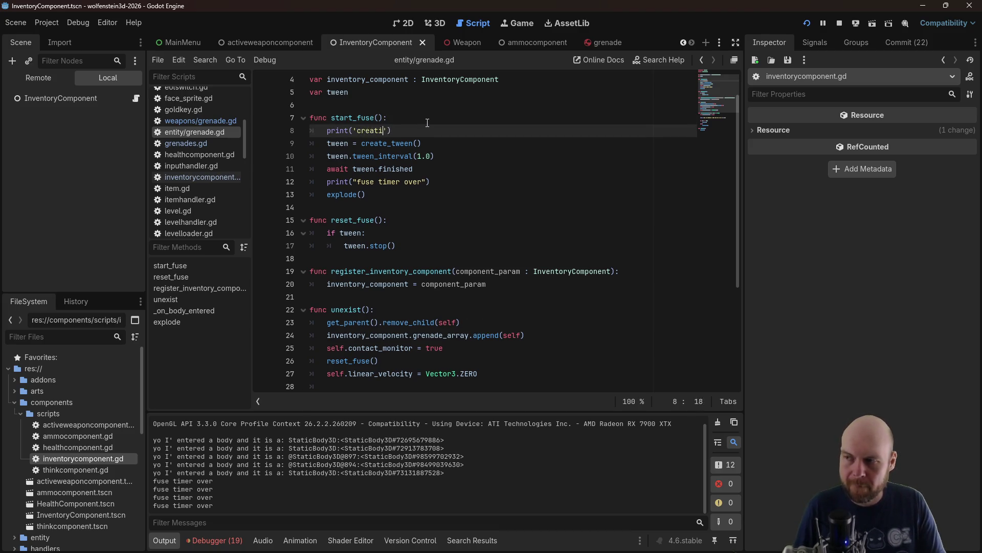
{"action": "key", "text": "ctrl+s"}
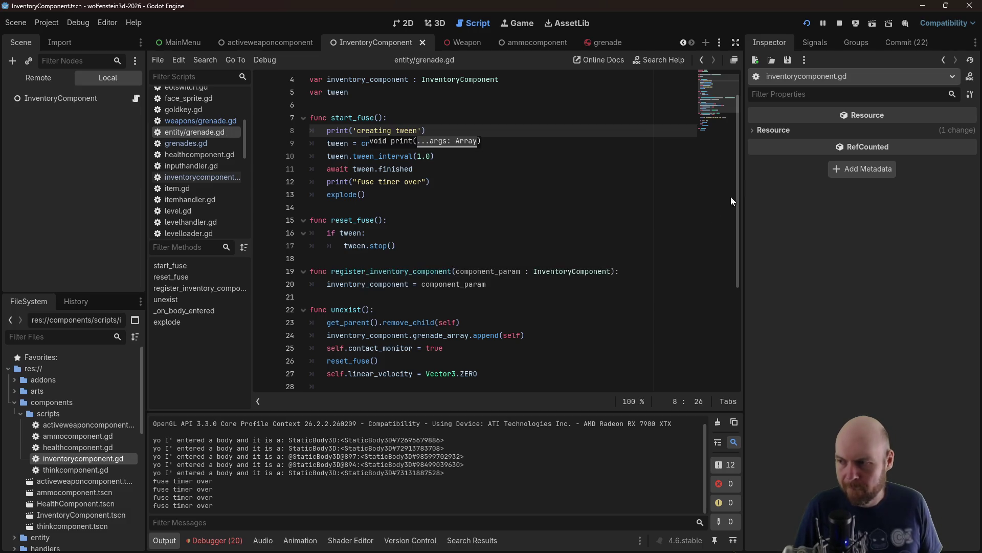
Add print('stopped tween') on a new line after tween.stop() in reset_fuse
{"action": "left_click", "coordinate": [507, 244]}
{"action": "key", "text": "Return"}
{"action": "type", "text": "print"}
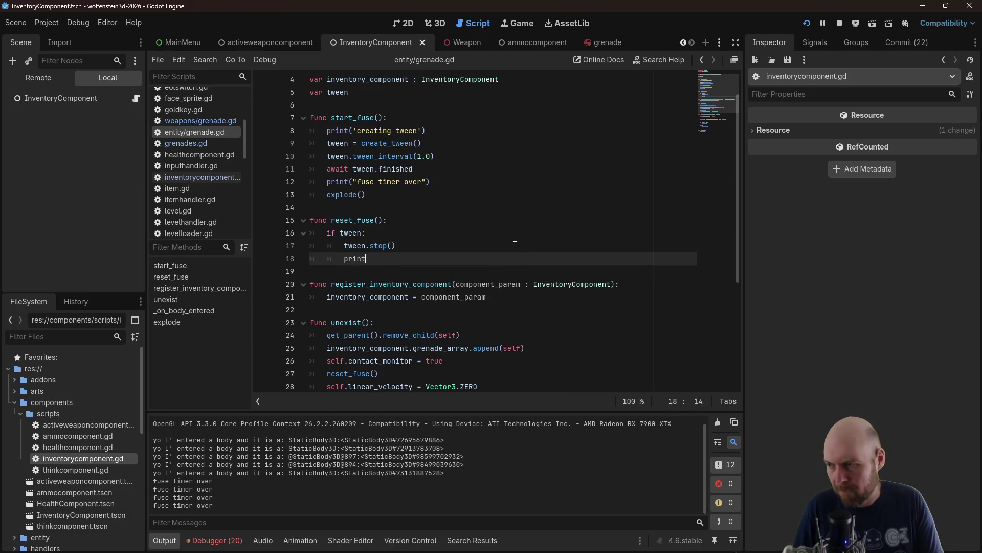
{"action": "type", "text": "('stopped tween"}
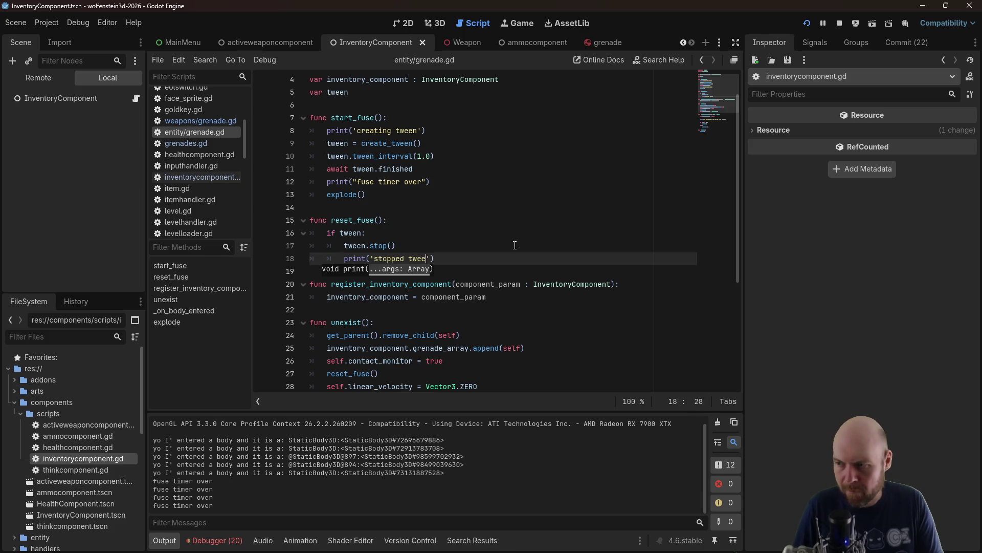
{"action": "left_click", "coordinate": [510, 207]}
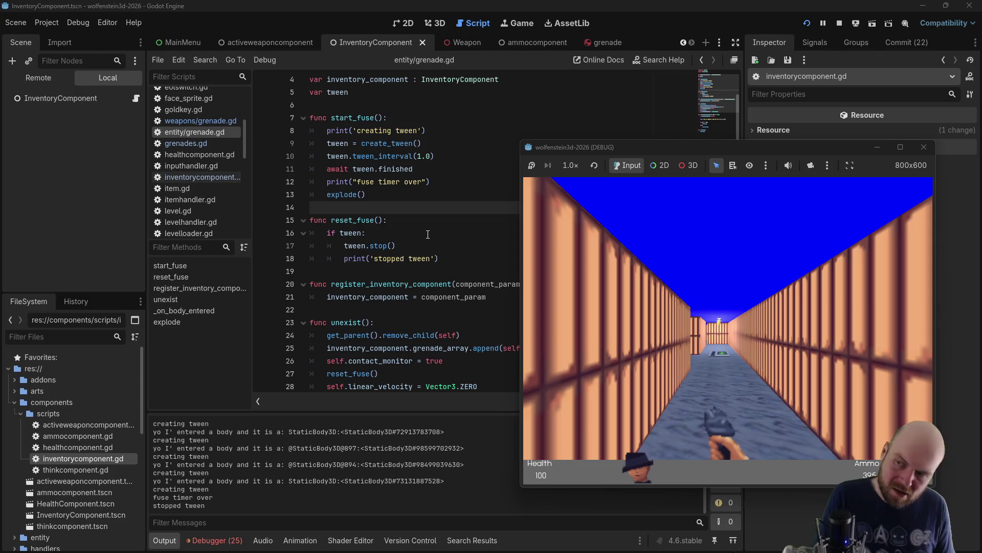
Bring grenade.gd in front of the debug game window
{"action": "left_click", "coordinate": [433, 128]}
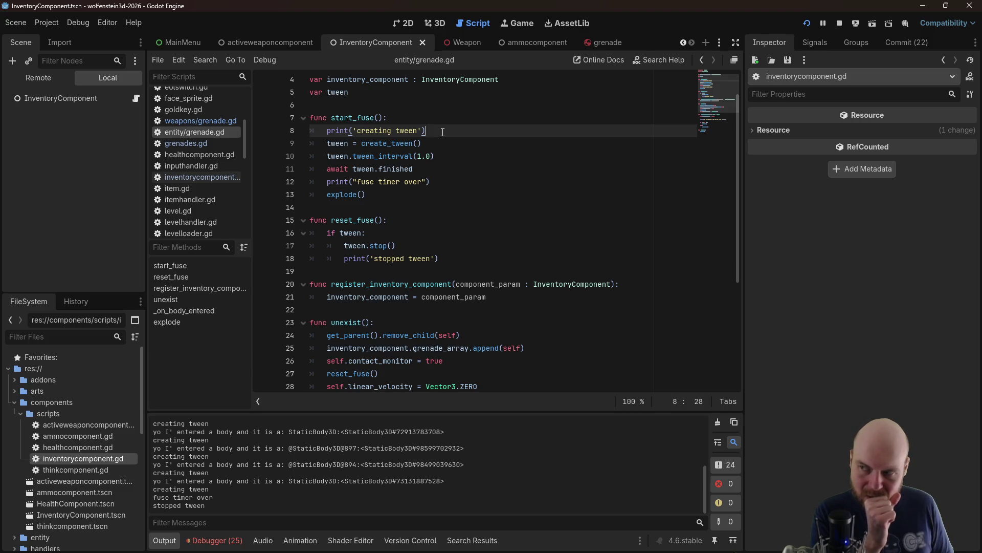
Below the tween variable on line 5, begin a new declaration 'var fuse_burning'
{"action": "scroll", "coordinate": [481, 143], "scroll_direction": "down", "scroll_amount": 5}
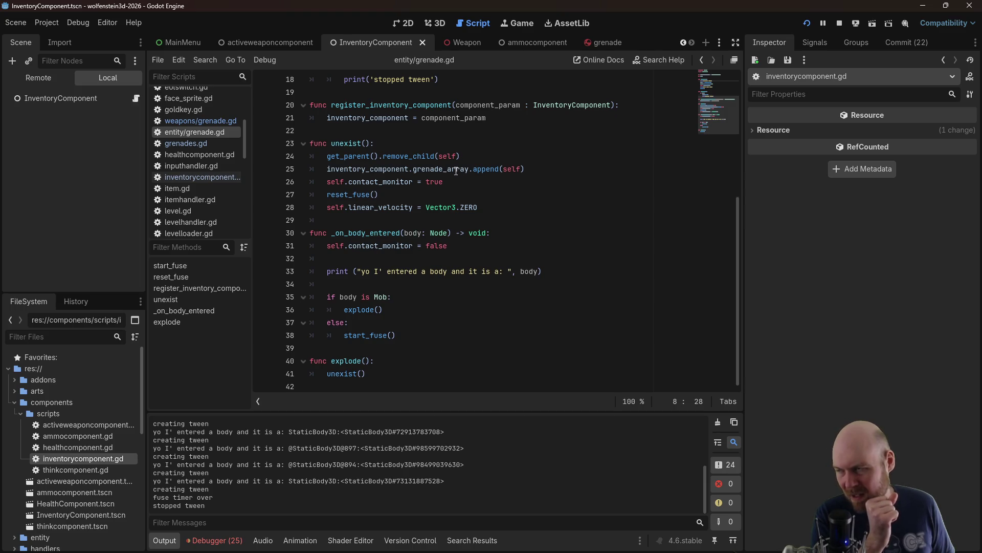
{"action": "scroll", "coordinate": [457, 171], "scroll_direction": "up", "scroll_amount": 4}
{"action": "left_click", "coordinate": [420, 93]}
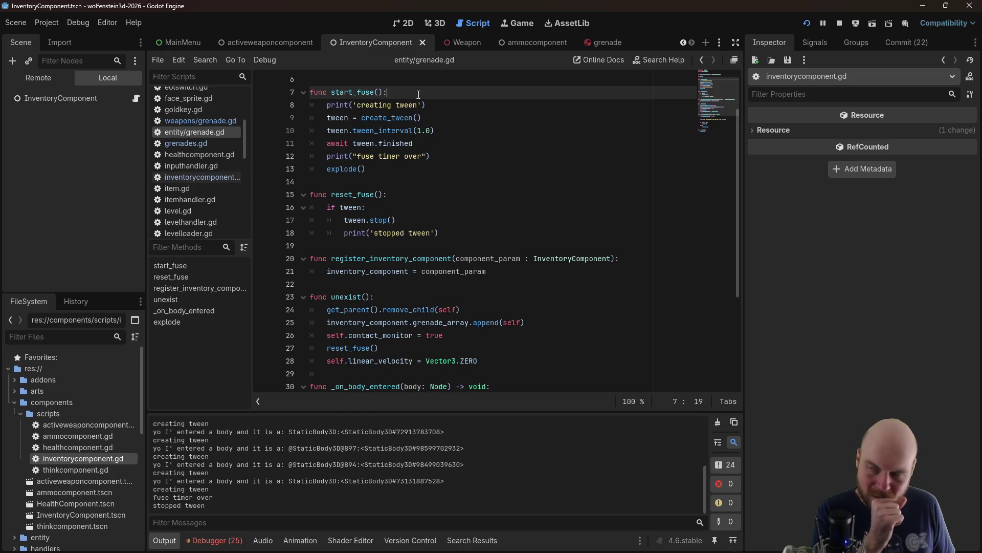
{"action": "scroll", "coordinate": [409, 107], "scroll_direction": "up", "scroll_amount": 2}
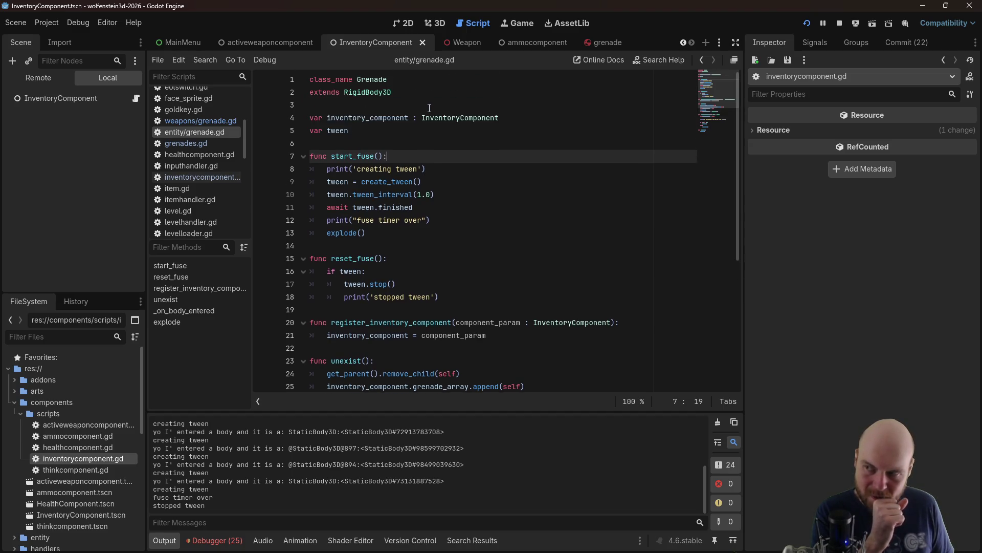
{"action": "left_click", "coordinate": [406, 130]}
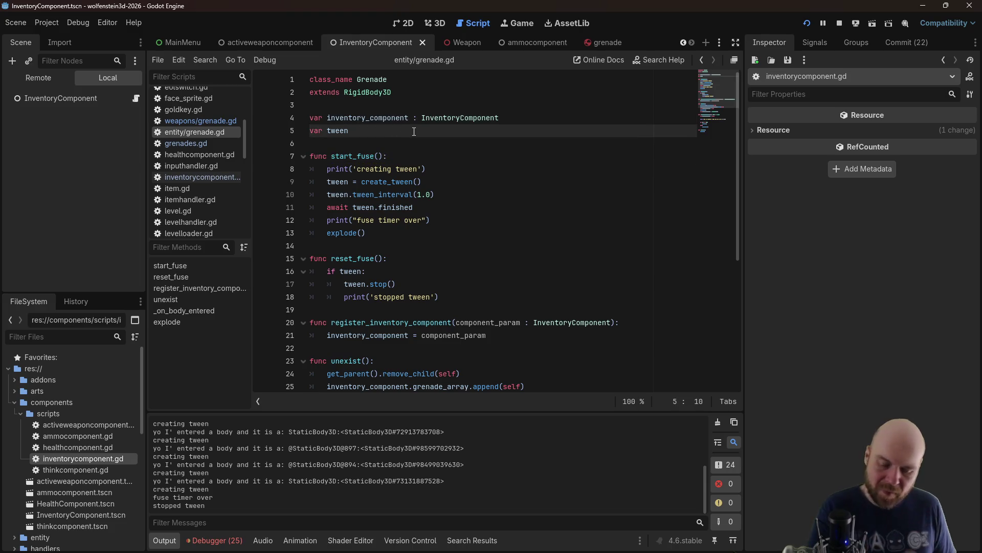
{"action": "key", "text": "Return"}
{"action": "type", "text": "var fuse"}
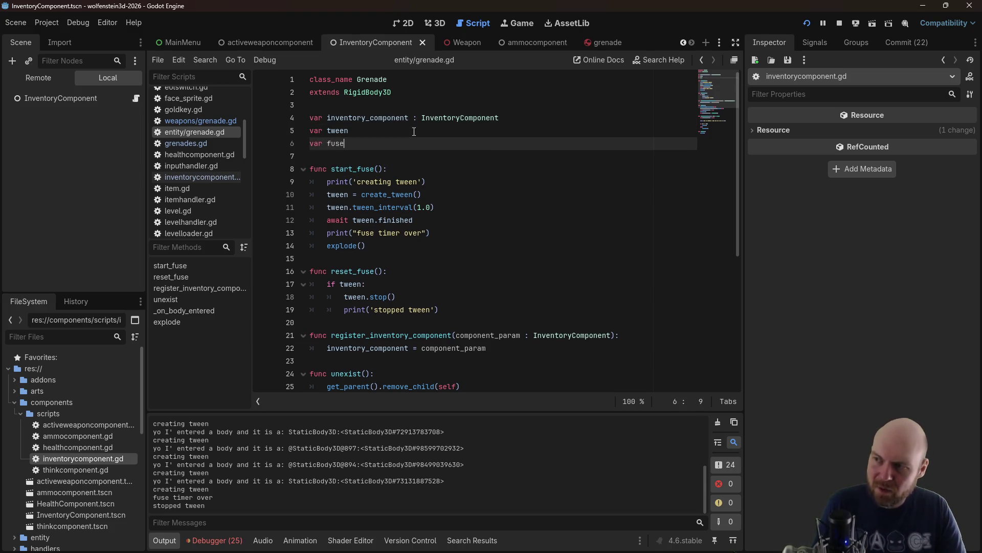
{"action": "type", "text": "_bur"}
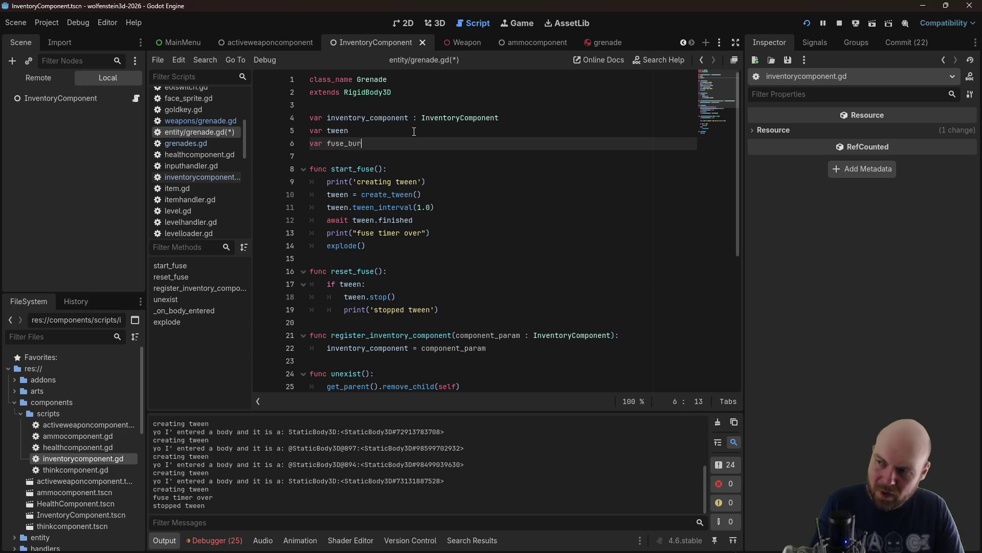
Change the new variable into 'fuse_active = false'
{"action": "key", "text": "BackSpace"}
{"action": "key", "text": "BackSpace"}
{"action": "key", "text": "BackSpace"}
{"action": "type", "text": "ac"}
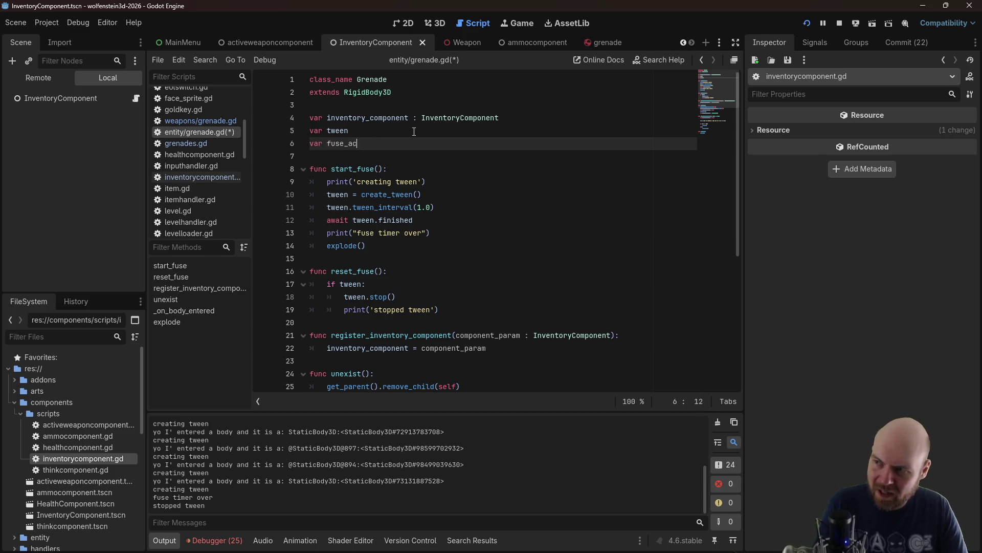
{"action": "type", "text": "tivebool"}
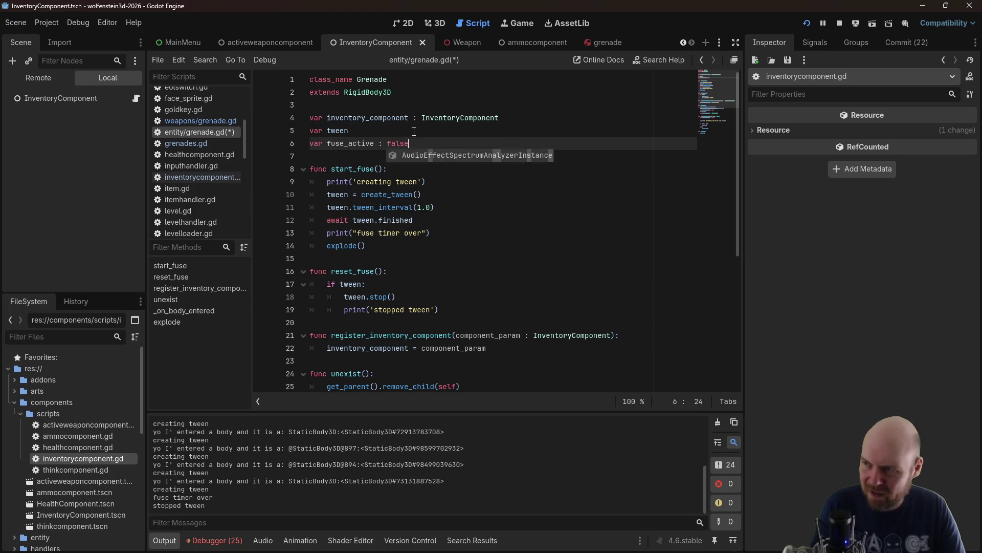
{"action": "key", "text": "BackSpace"}
{"action": "key", "text": "BackSpace"}
{"action": "key", "text": "BackSpace"}
{"action": "key", "text": "BackSpace"}
{"action": "type", "text": "= false"}
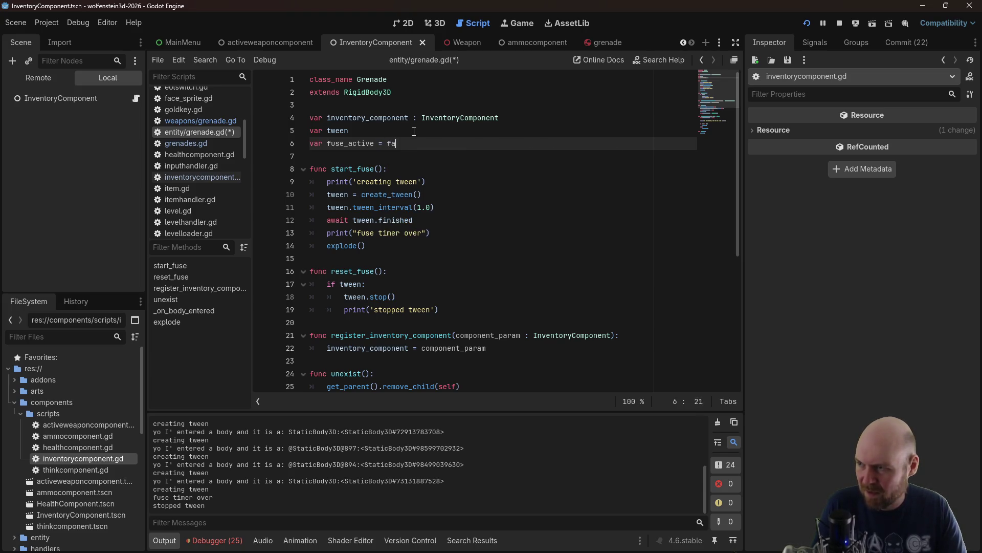
Make start_fuse return early if fuse_active is set, otherwise set it to true
{"action": "key", "text": "Down"}
{"action": "key", "text": "Down"}
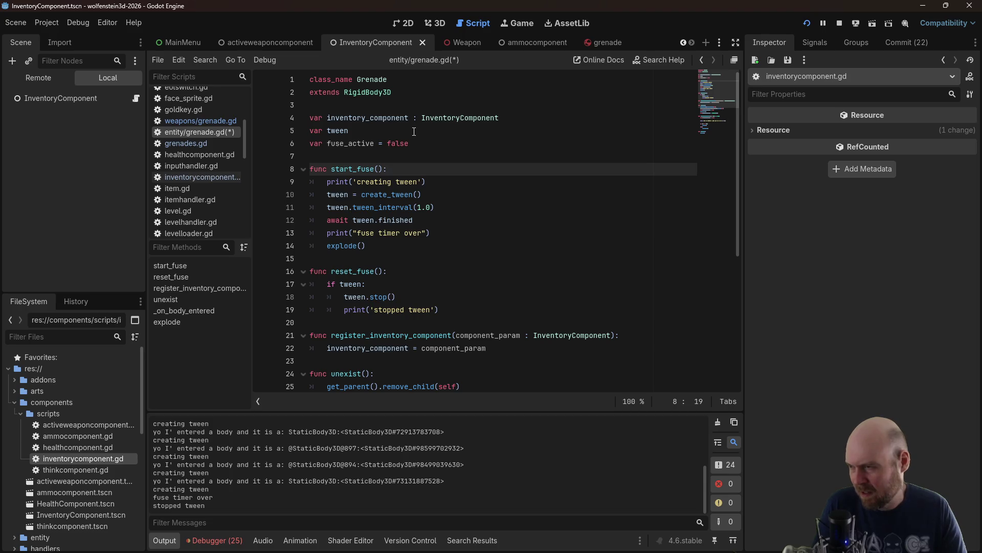
{"action": "key", "text": "Return"}
{"action": "type", "text": "if fuse_acti"}
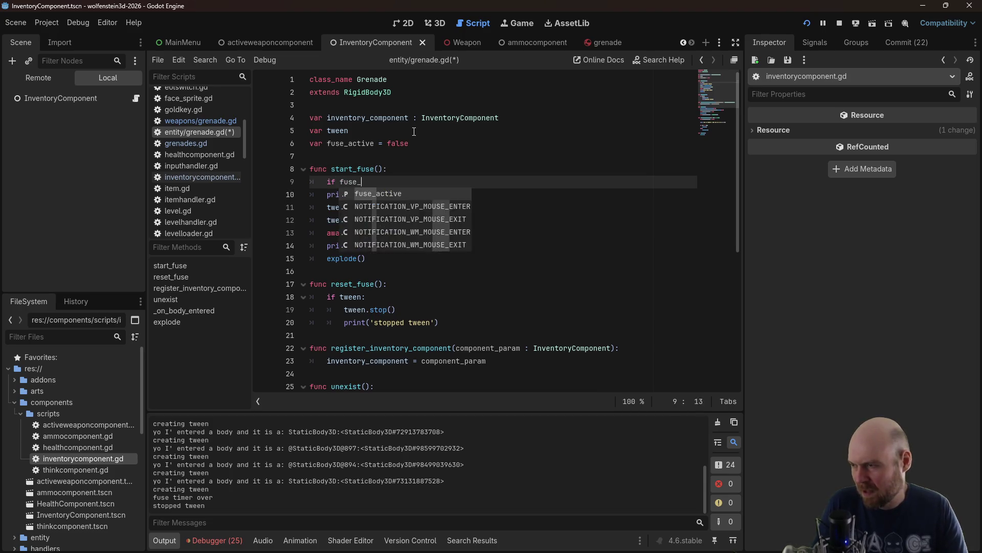
{"action": "key", "text": "Return"}
{"action": "type", "text": ":"}
{"action": "key", "text": "Return"}
{"action": "type", "text": "return"}
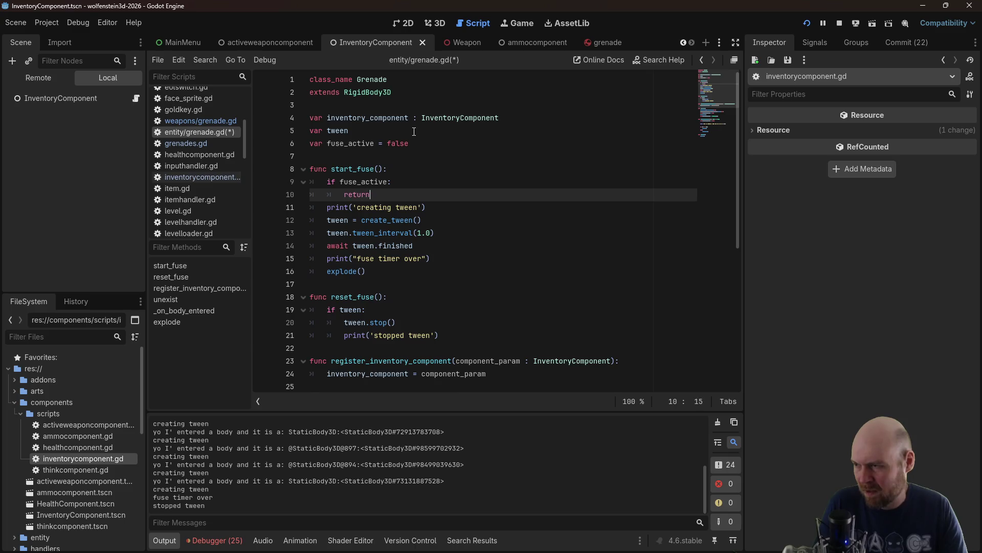
{"action": "key", "text": "Return"}
{"action": "type", "text": "fuse_"}
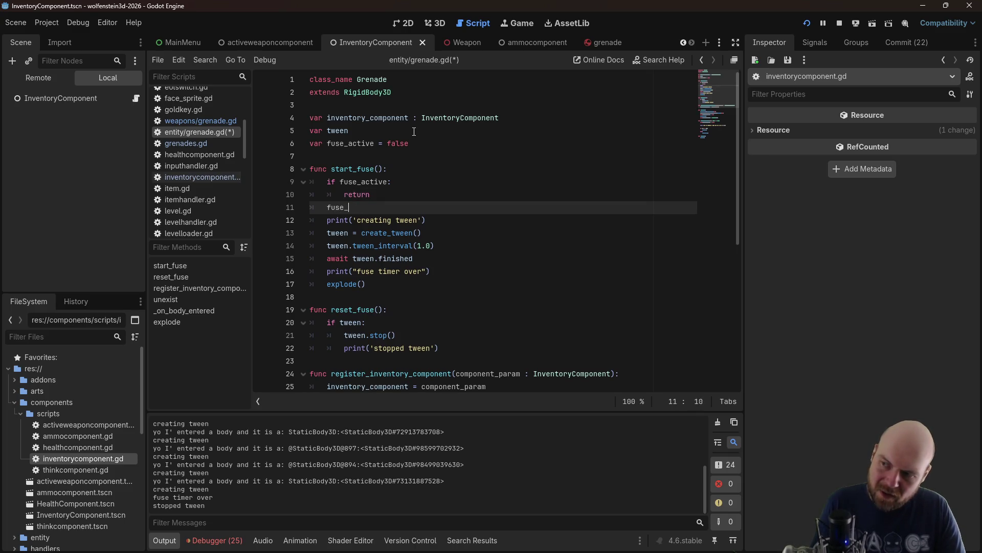
{"action": "type", "text": "action = true"}
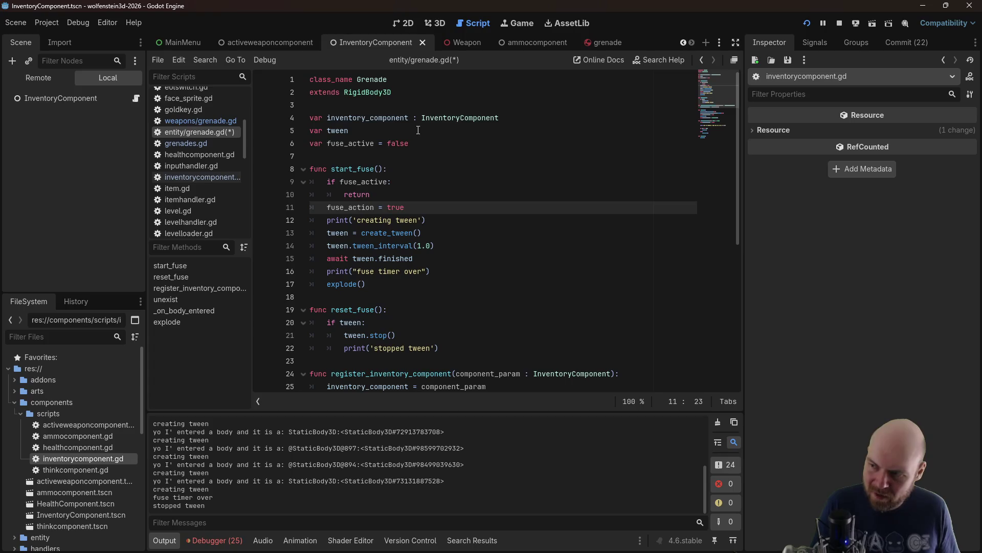
Add 'fuse_active = false' at the start of reset_fuse
{"action": "left_click", "coordinate": [394, 312]}
{"action": "key", "text": "Return"}
{"action": "type", "text": "fuse_actio"}
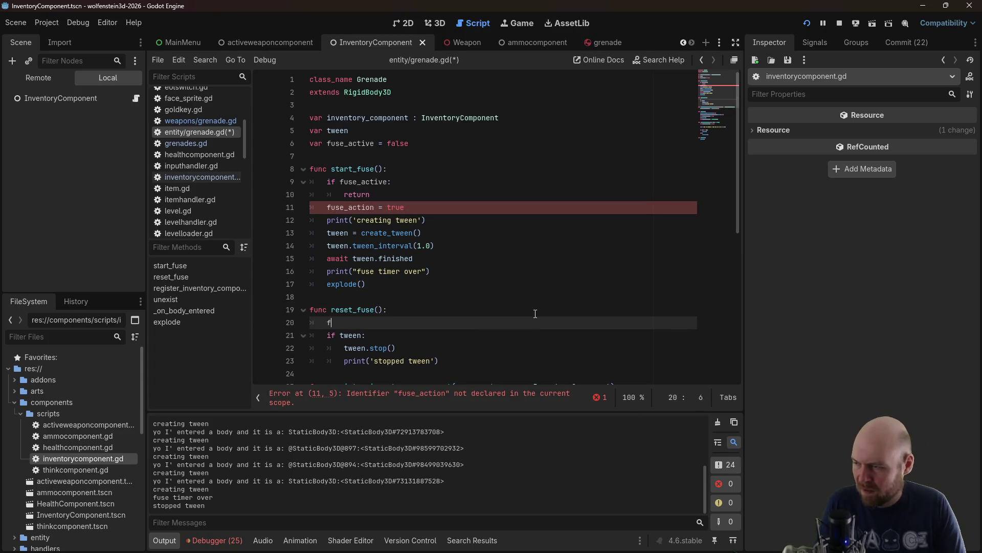
{"action": "key", "text": "BackSpace"}
{"action": "key", "text": "BackSpace"}
{"action": "type", "text": "ve = false"}
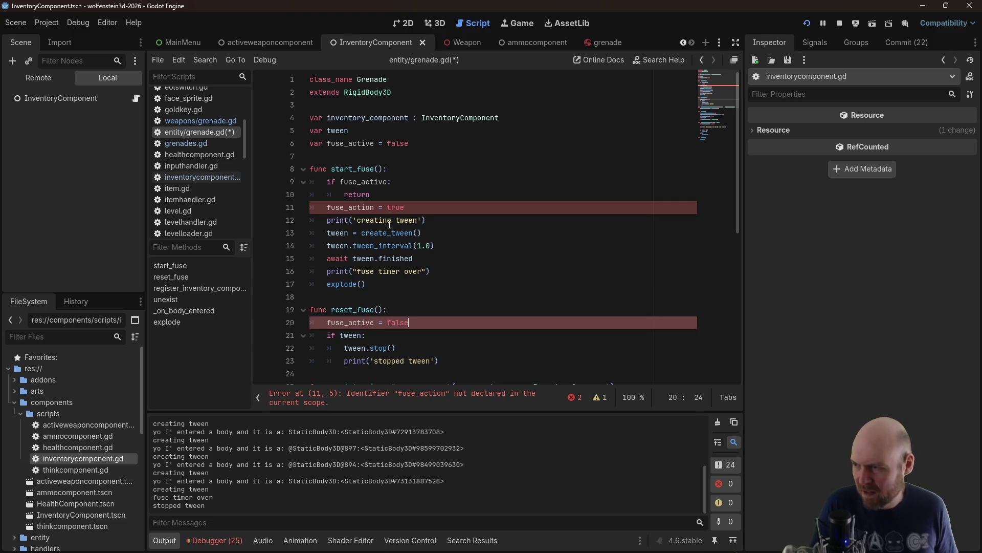
Fix the 'fuse_action' typo to fuse_active on line 11, save, and run the game
{"action": "left_click", "coordinate": [371, 208]}
{"action": "key", "text": "Delete"}
{"action": "type", "text": "ve"}
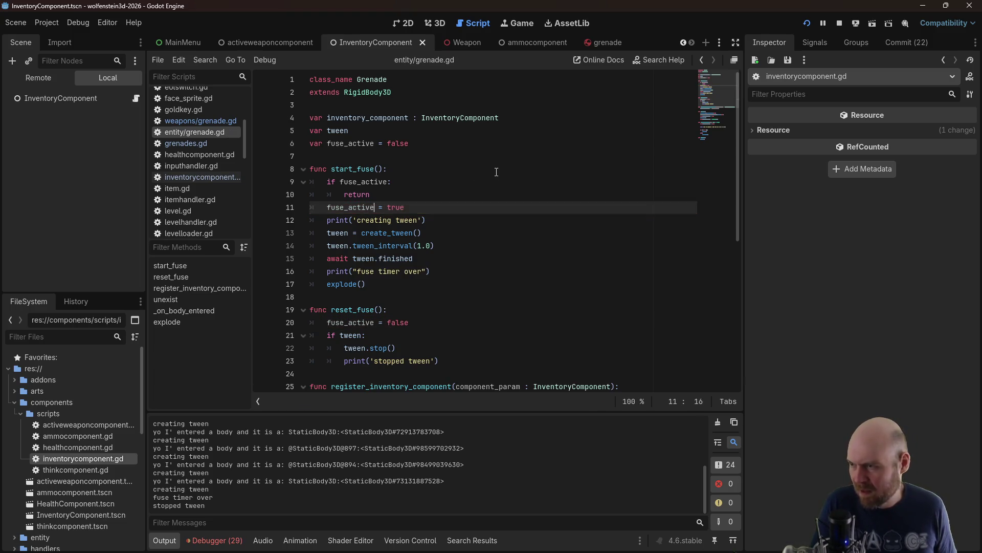
{"action": "left_click", "coordinate": [495, 170]}
{"action": "key", "text": "ctrl+s"}
{"action": "left_click", "coordinate": [808, 24]}
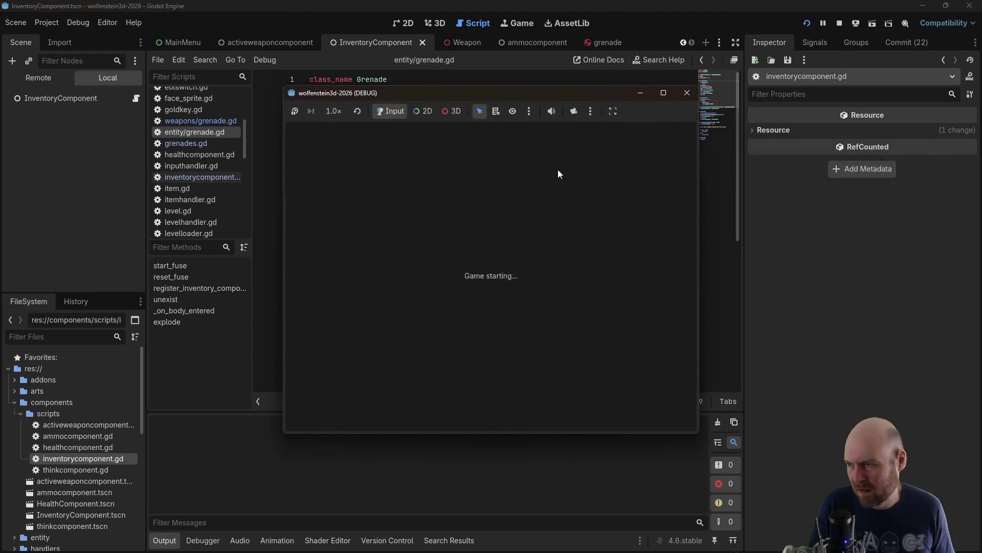
Aim down the corridor, throw about 22 grenades until ammo reaches 376, then close the game
{"action": "key", "text": "Up"}
{"action": "key", "text": "Left"}
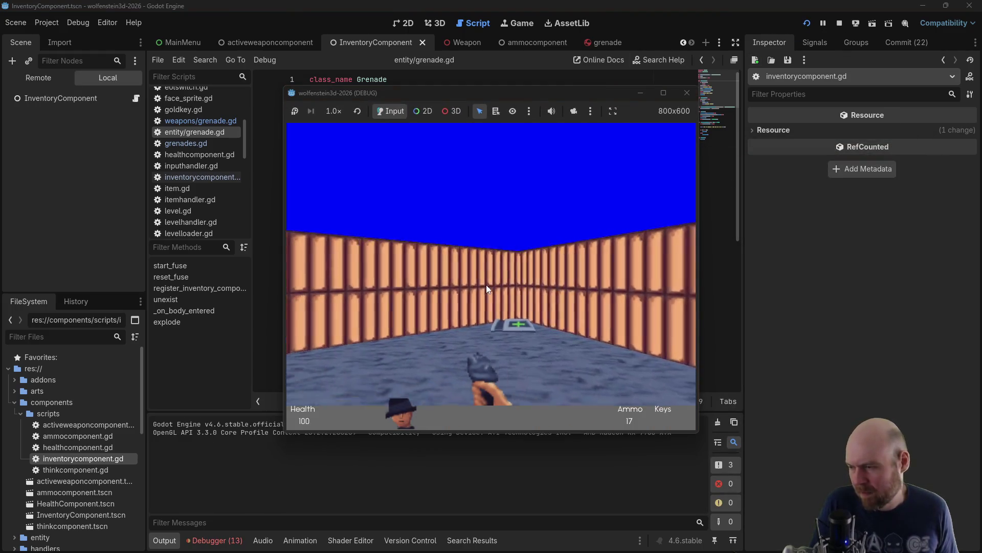
{"action": "key", "text": "Left"}
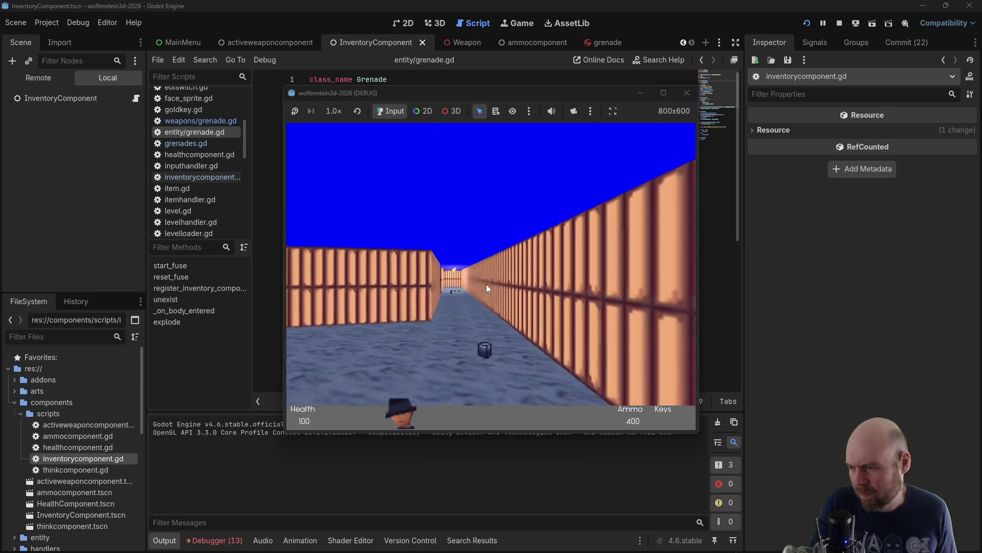
{"action": "key", "text": "Right"}
{"action": "left_click", "coordinate": [486, 284]}
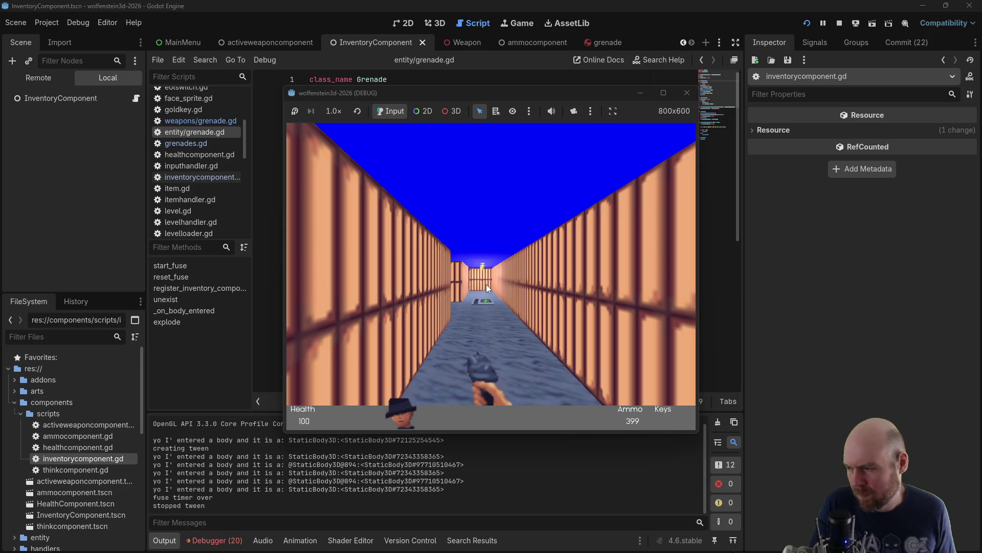
{"action": "left_click", "coordinate": [486, 284]}
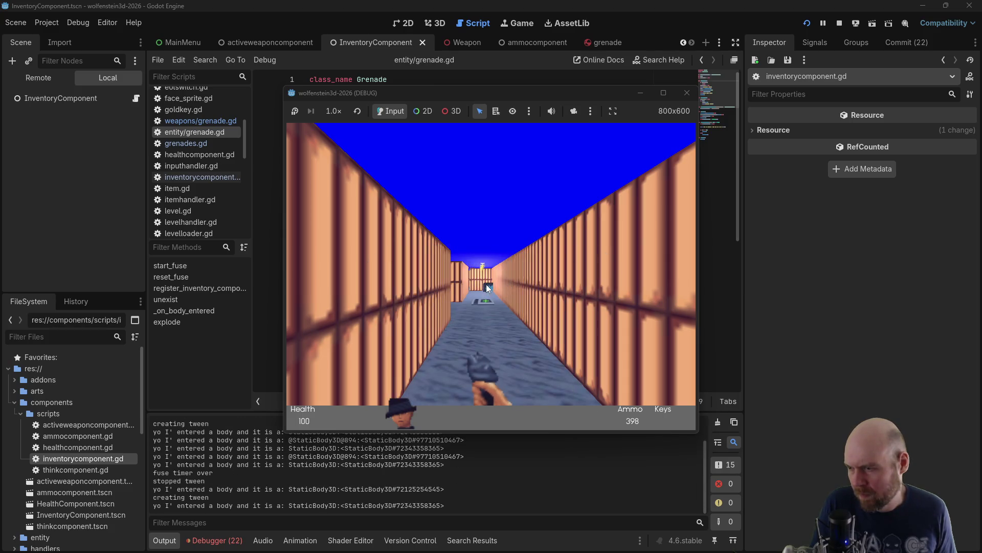
{"action": "left_click", "coordinate": [486, 285]}
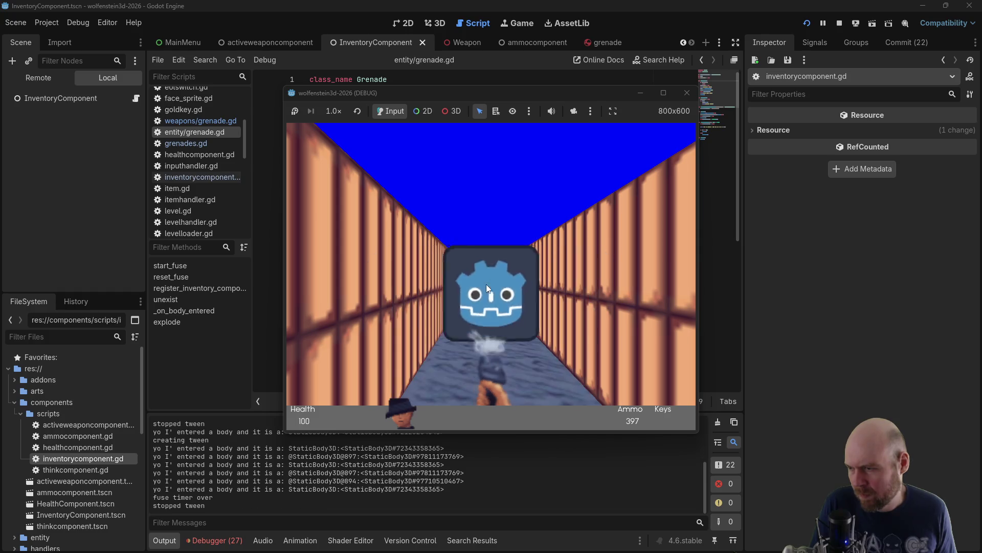
{"action": "left_click", "coordinate": [487, 284]}
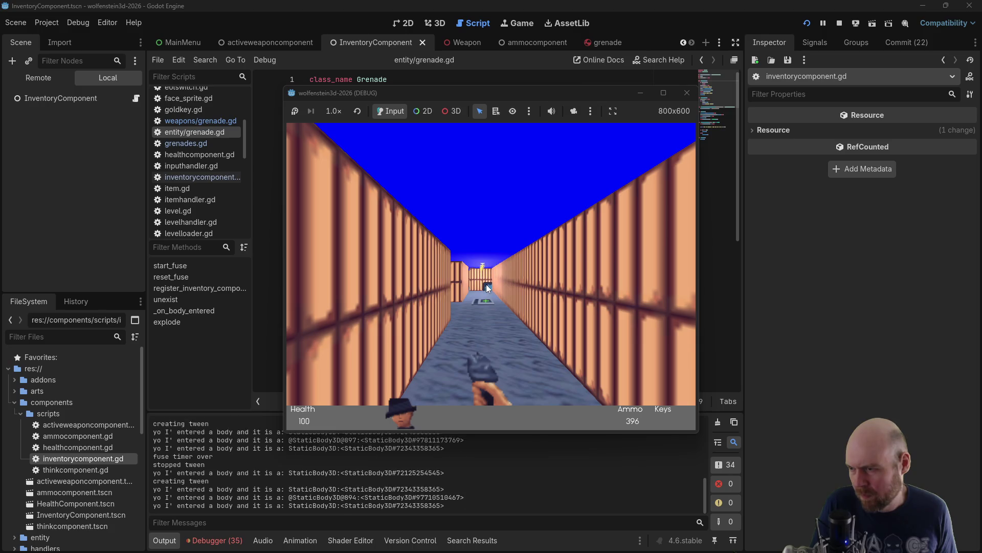
{"action": "left_click", "coordinate": [486, 284]}
{"action": "left_click", "coordinate": [486, 284]}
{"action": "left_click", "coordinate": [486, 284]}
{"action": "left_click", "coordinate": [486, 284]}
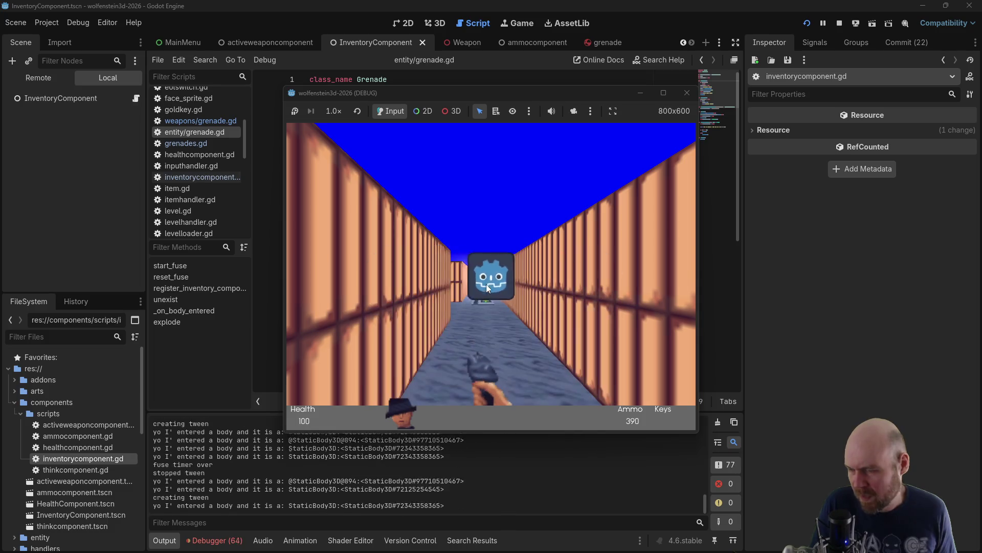
{"action": "left_click", "coordinate": [487, 284]}
{"action": "left_click", "coordinate": [489, 284]}
{"action": "left_click", "coordinate": [491, 283]}
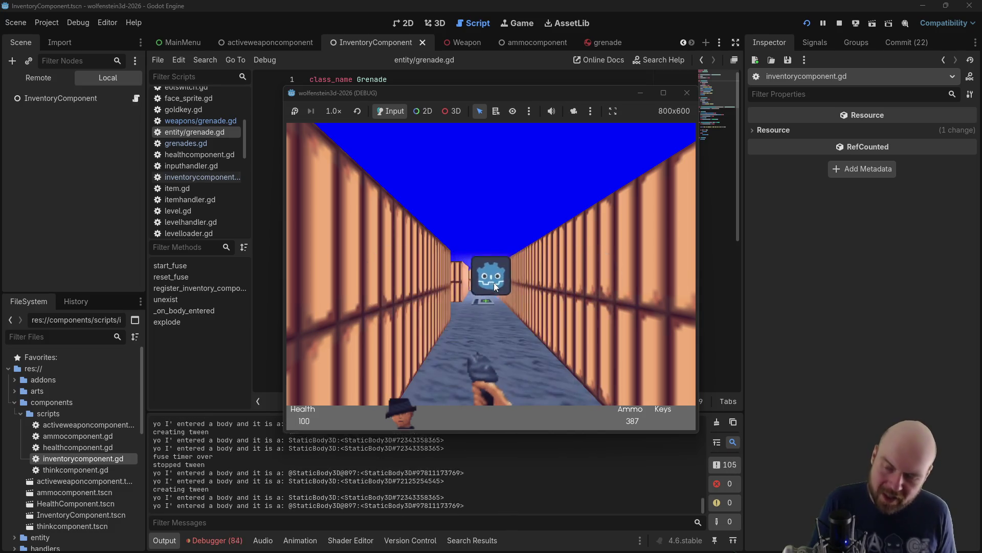
{"action": "left_click", "coordinate": [495, 283]}
{"action": "left_click", "coordinate": [495, 282]}
{"action": "left_click", "coordinate": [496, 281]}
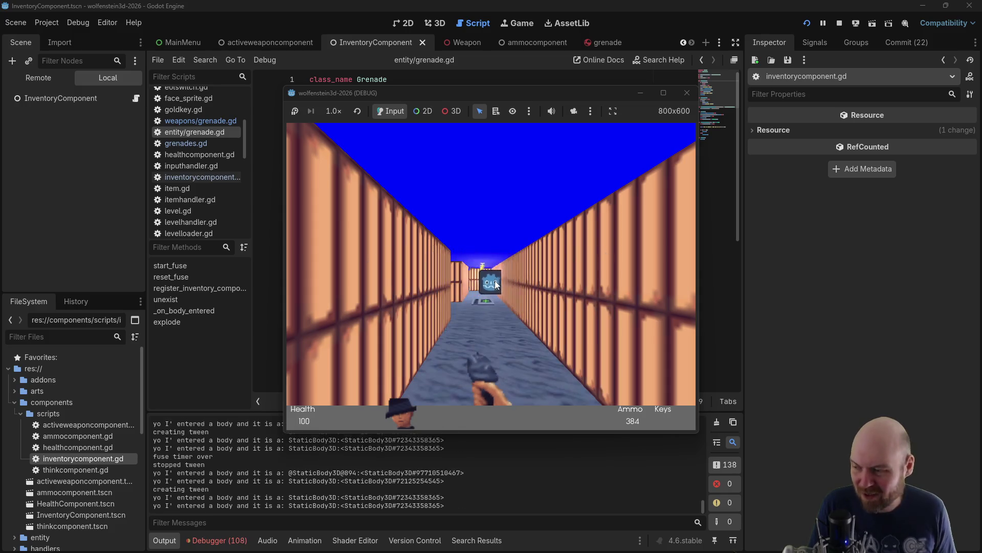
{"action": "left_click", "coordinate": [495, 281]}
{"action": "left_click", "coordinate": [496, 280]}
{"action": "left_click", "coordinate": [495, 280]}
{"action": "left_click", "coordinate": [495, 280]}
{"action": "left_click", "coordinate": [495, 281]}
{"action": "left_click", "coordinate": [494, 280]}
{"action": "left_click", "coordinate": [494, 279]}
{"action": "left_click", "coordinate": [495, 278]}
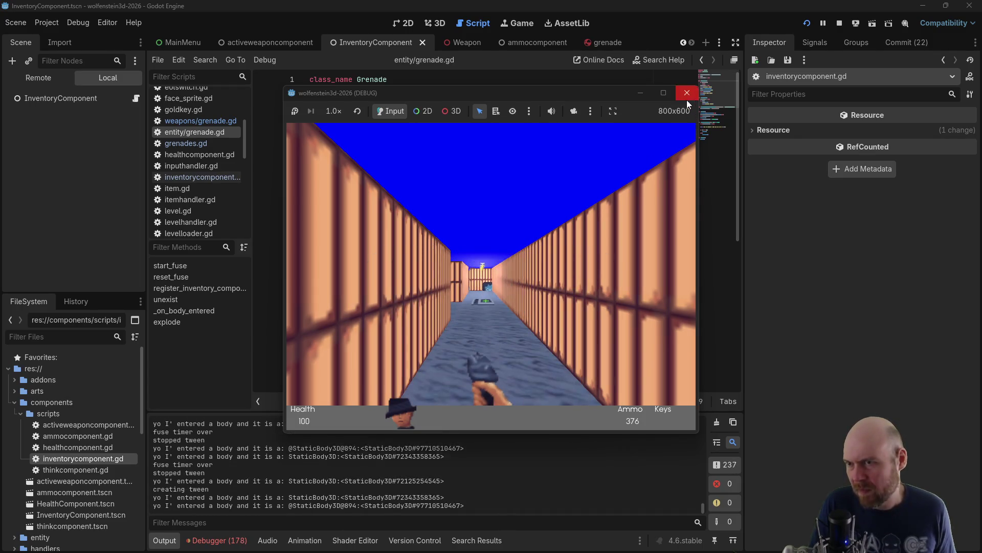
{"action": "left_click", "coordinate": [687, 93]}
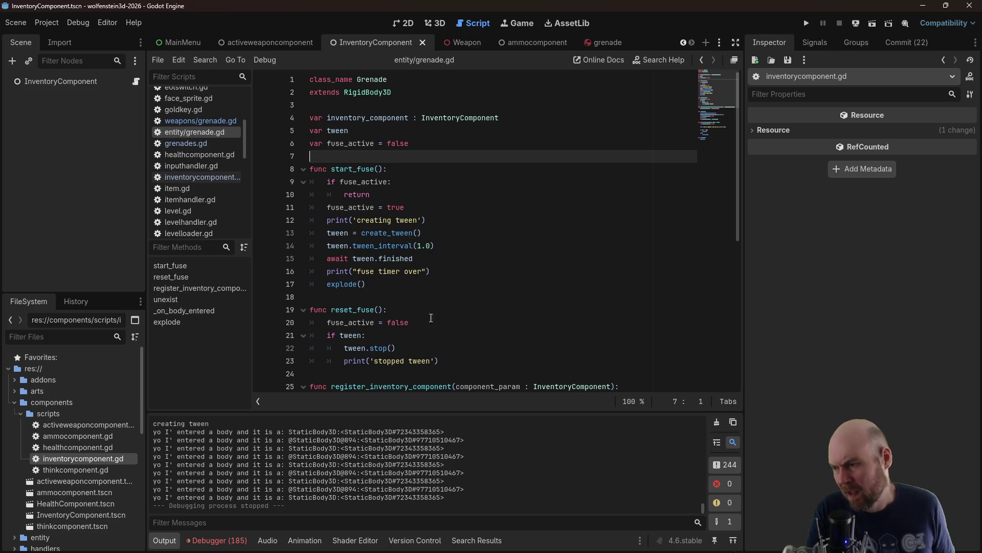
Delete the debug print line in _on_body_entered
{"action": "scroll", "coordinate": [429, 308], "scroll_direction": "down", "scroll_amount": 4}
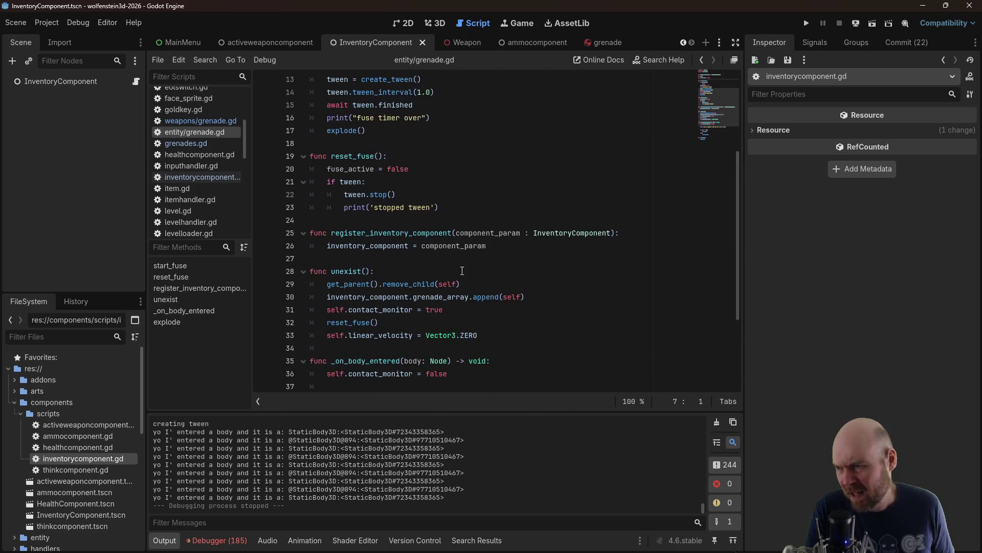
{"action": "scroll", "coordinate": [445, 276], "scroll_direction": "down", "scroll_amount": 1}
{"action": "left_click", "coordinate": [412, 347]}
{"action": "left_click", "coordinate": [444, 335]}
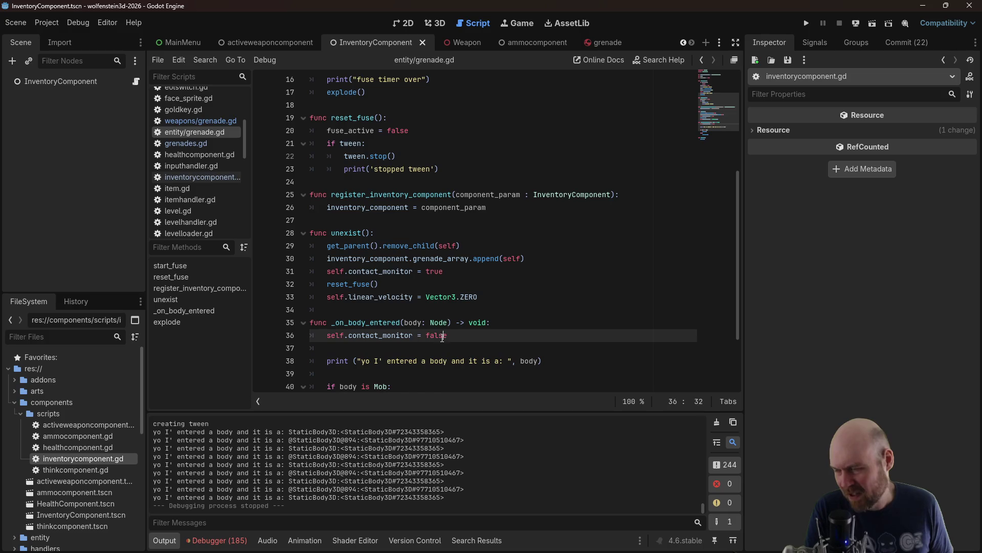
{"action": "scroll", "coordinate": [461, 340], "scroll_direction": "down", "scroll_amount": 2}
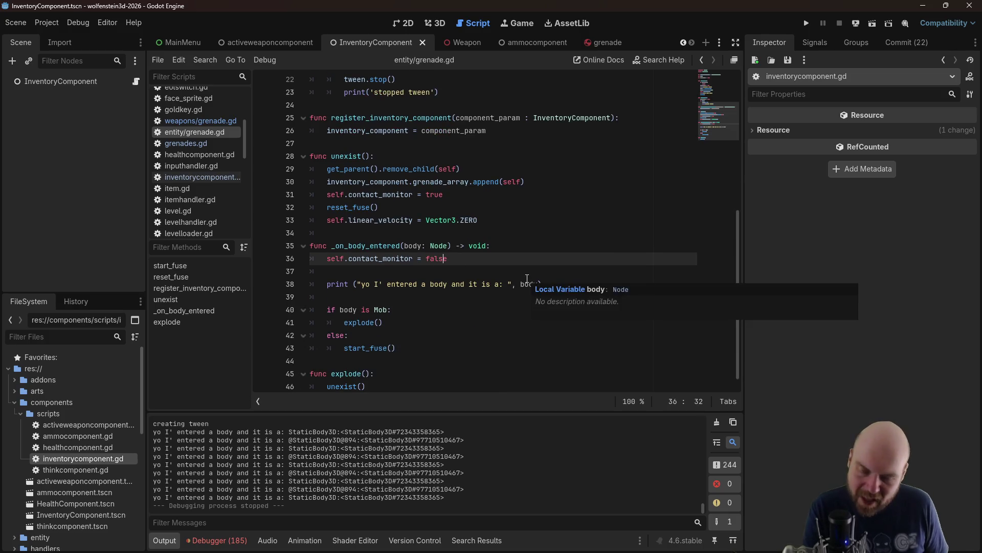
{"action": "left_click", "coordinate": [563, 284]}
{"action": "key", "text": "shift+Up"}
{"action": "key", "text": "shift+Up"}
{"action": "key", "text": "BackSpace"}
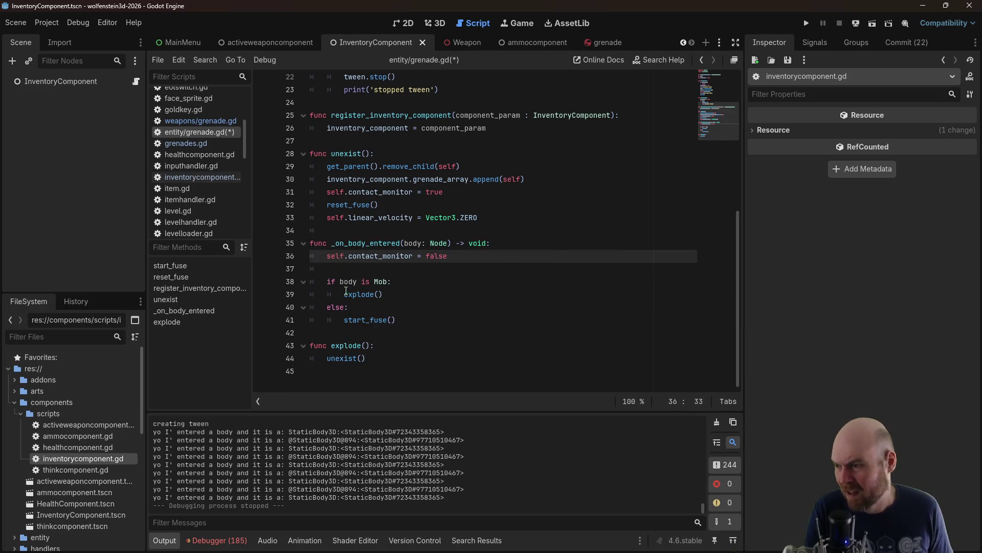
Delete the 'creating tween', 'fuse timer over' and 'stopped tween' print lines
{"action": "scroll", "coordinate": [401, 333], "scroll_direction": "up", "scroll_amount": 7}
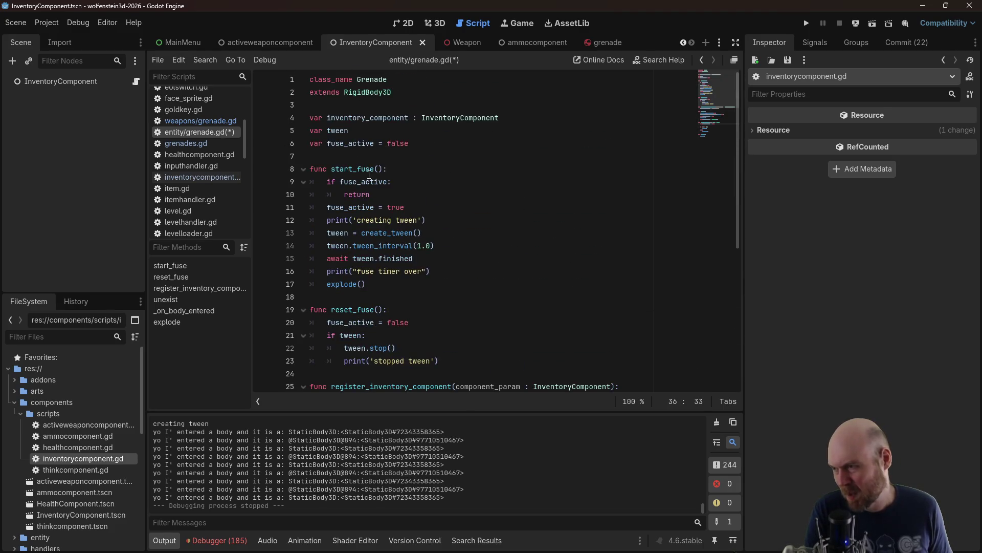
{"action": "left_click_drag", "start_coordinate": [427, 220], "coordinate": [406, 207]}
{"action": "key", "text": "BackSpace"}
{"action": "left_click_drag", "start_coordinate": [431, 259], "coordinate": [446, 248]}
{"action": "key", "text": "BackSpace"}
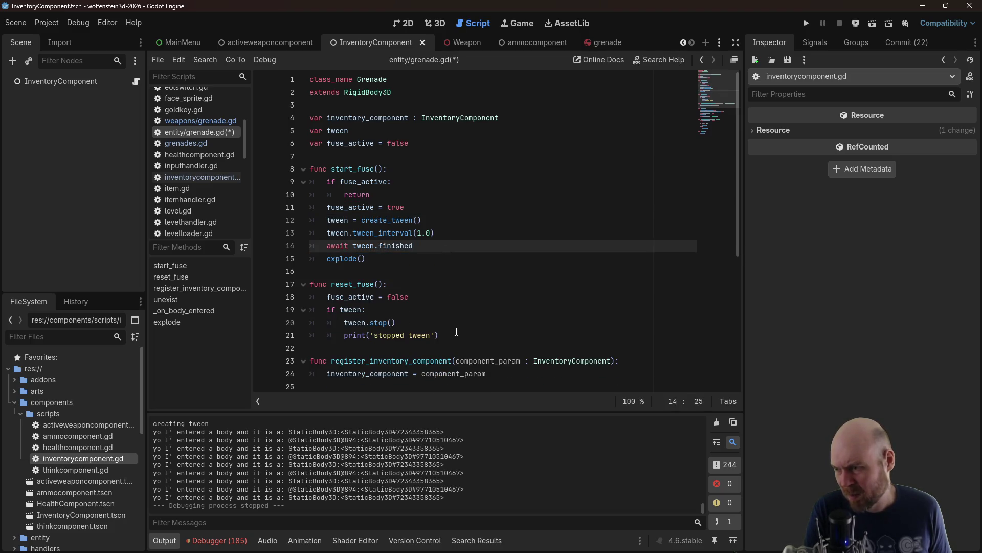
{"action": "left_click_drag", "start_coordinate": [456, 333], "coordinate": [457, 323]}
{"action": "key", "text": "BackSpace"}
{"action": "left_click", "coordinate": [415, 220]}
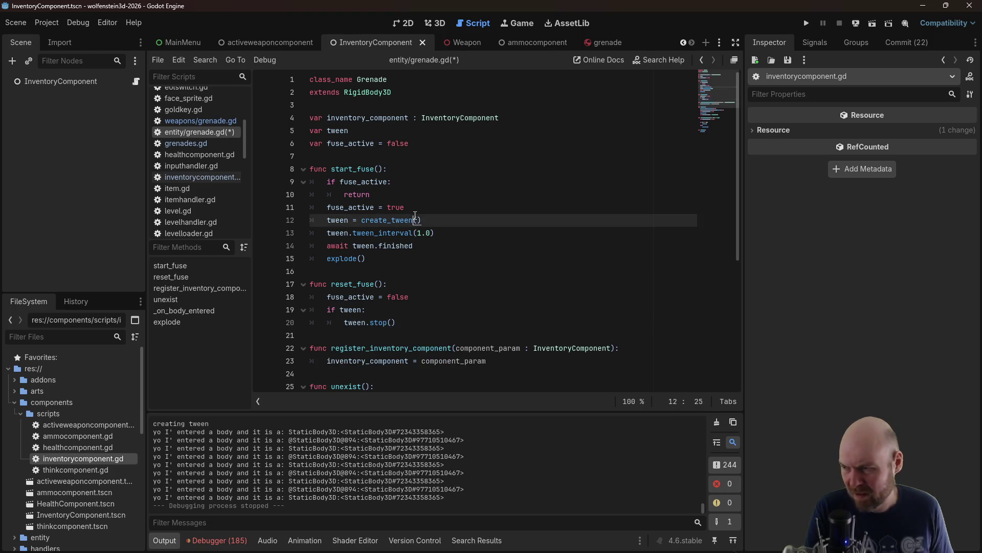
Save grenade.gd, run the project, and start a new game
{"action": "scroll", "coordinate": [429, 215], "scroll_direction": "down", "scroll_amount": 5}
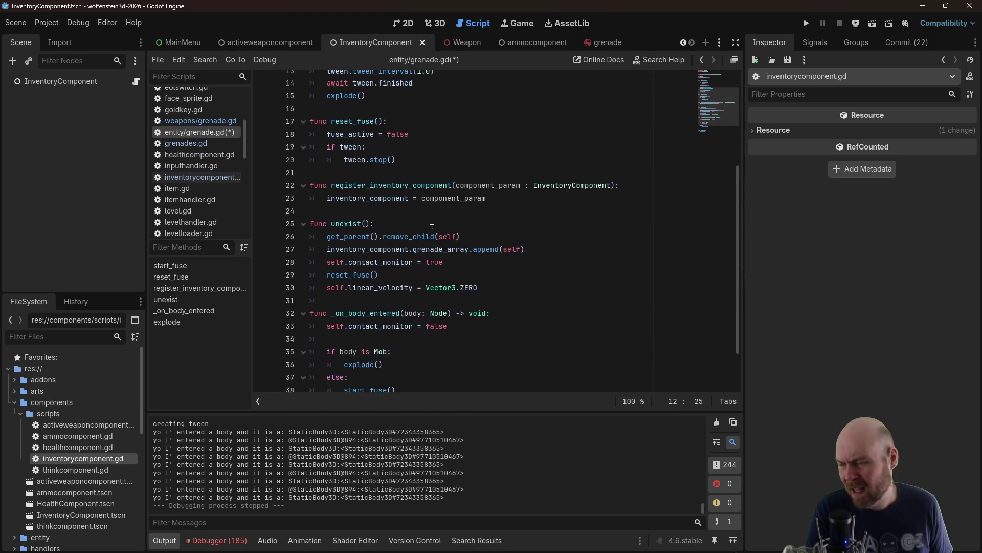
{"action": "scroll", "coordinate": [428, 227], "scroll_direction": "down", "scroll_amount": 1}
{"action": "key", "text": "ctrl+s"}
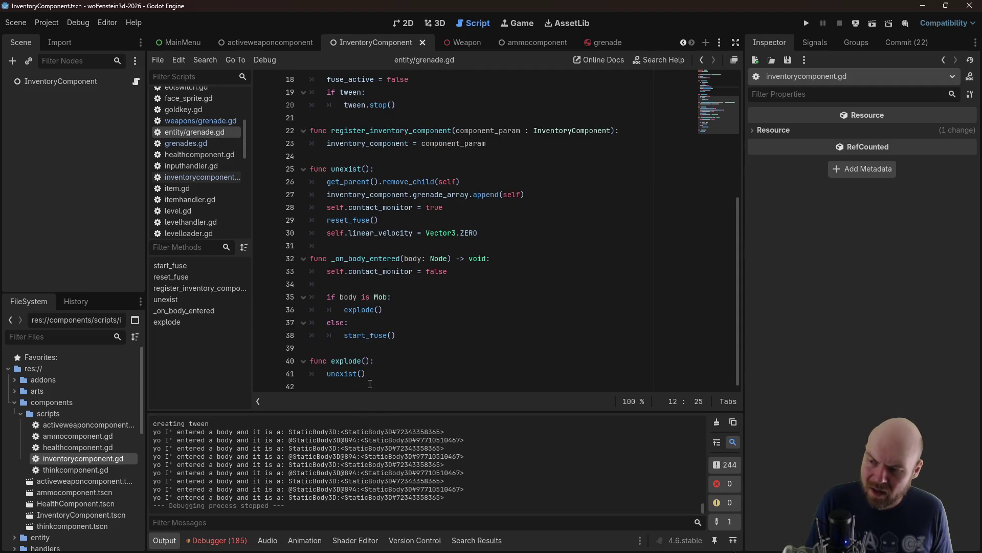
{"action": "left_click", "coordinate": [375, 374]}
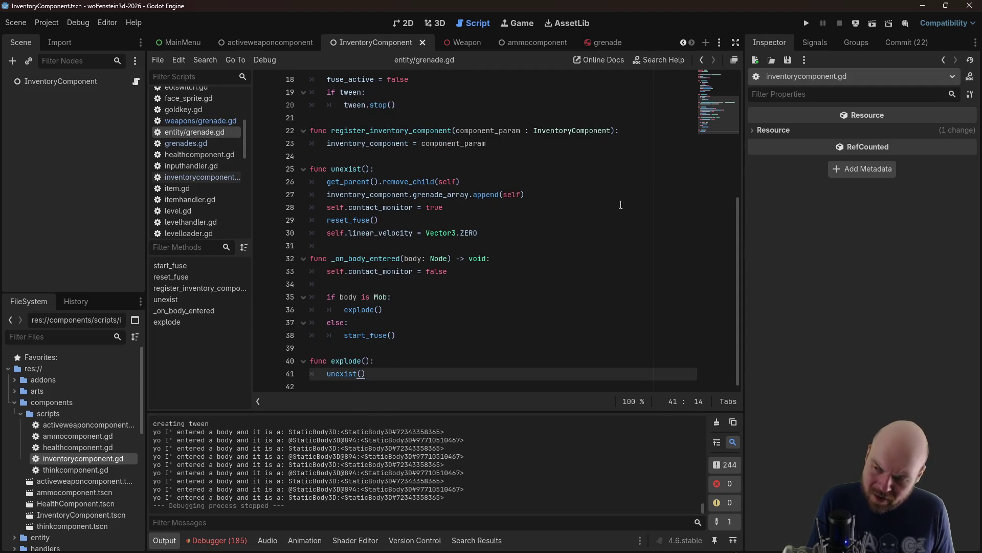
{"action": "left_click", "coordinate": [807, 23]}
{"action": "left_click", "coordinate": [518, 275]}
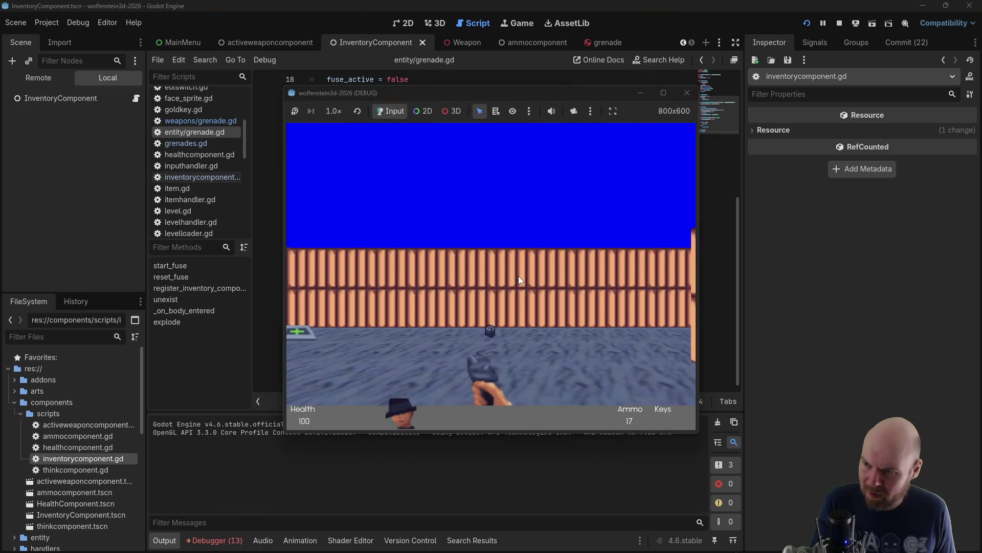
Walk into the corridor and shoot at the Godot-icon enemy
{"action": "key", "text": "w"}
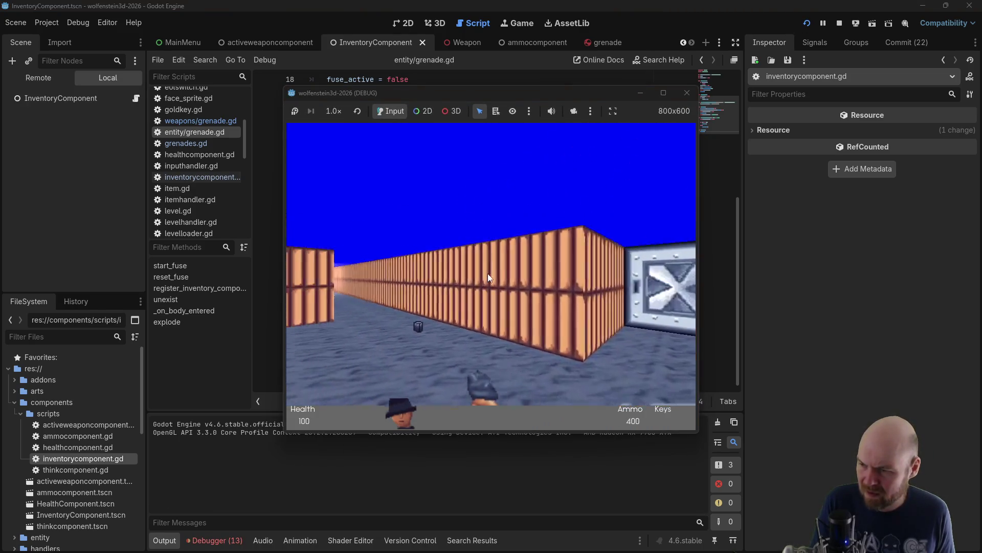
{"action": "key", "text": "Left"}
{"action": "left_click", "coordinate": [481, 265]}
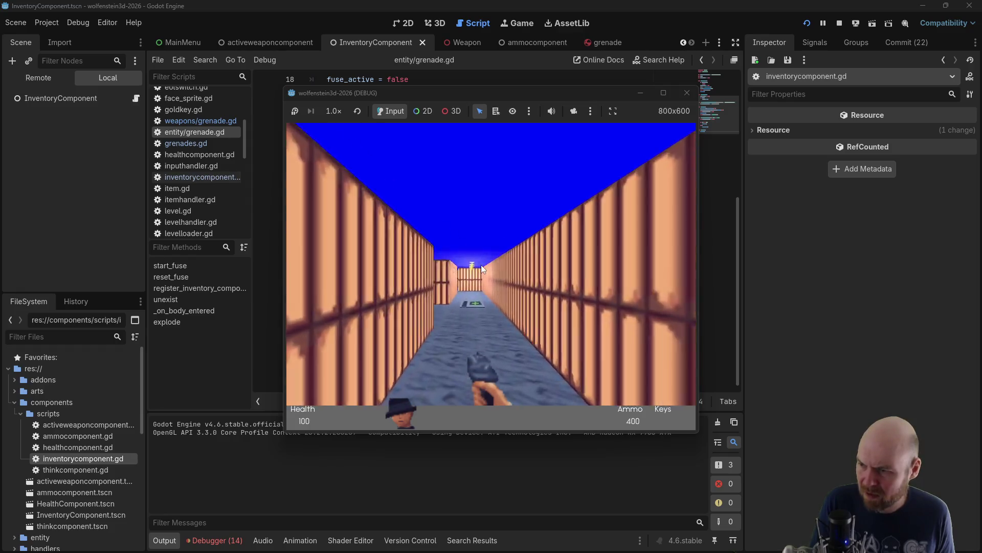
{"action": "key", "text": "w"}
{"action": "left_click", "coordinate": [480, 264]}
{"action": "left_click", "coordinate": [479, 264]}
{"action": "left_click", "coordinate": [479, 264]}
{"action": "key", "text": "Left"}
{"action": "left_click", "coordinate": [477, 265]}
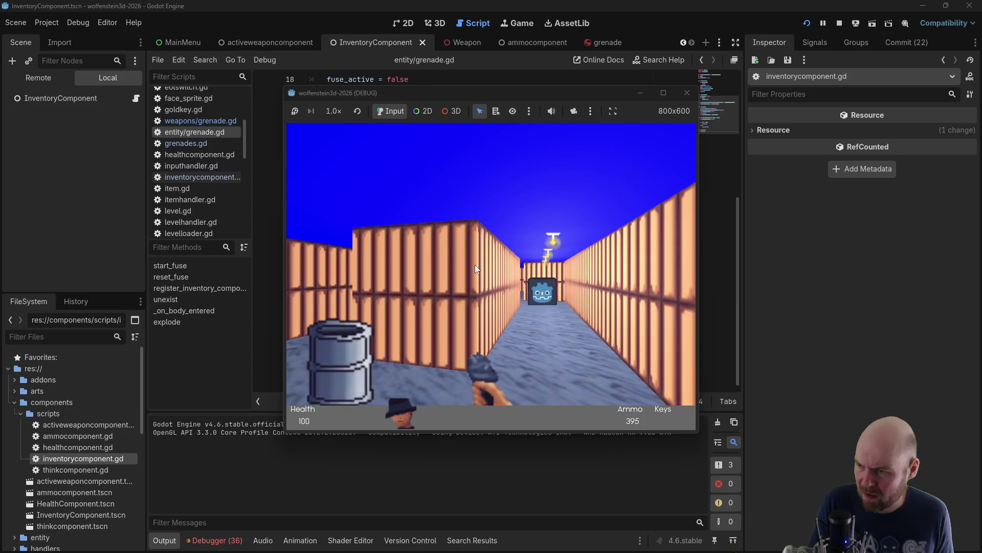
{"action": "key", "text": "Right"}
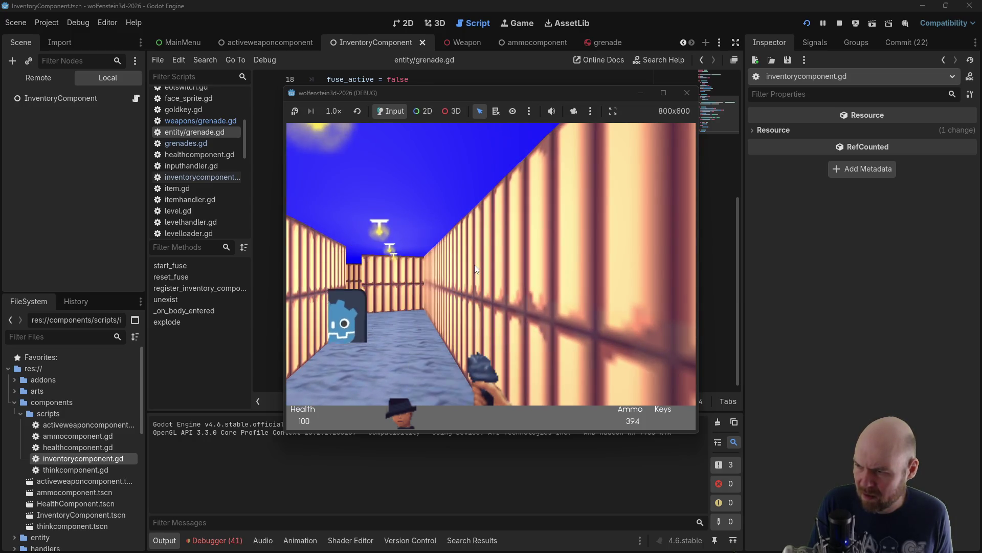
Keep moving and throwing grenades at guards until the remove_child null error halts at line 26
{"action": "left_click", "coordinate": [475, 269]}
{"action": "key", "text": "Left"}
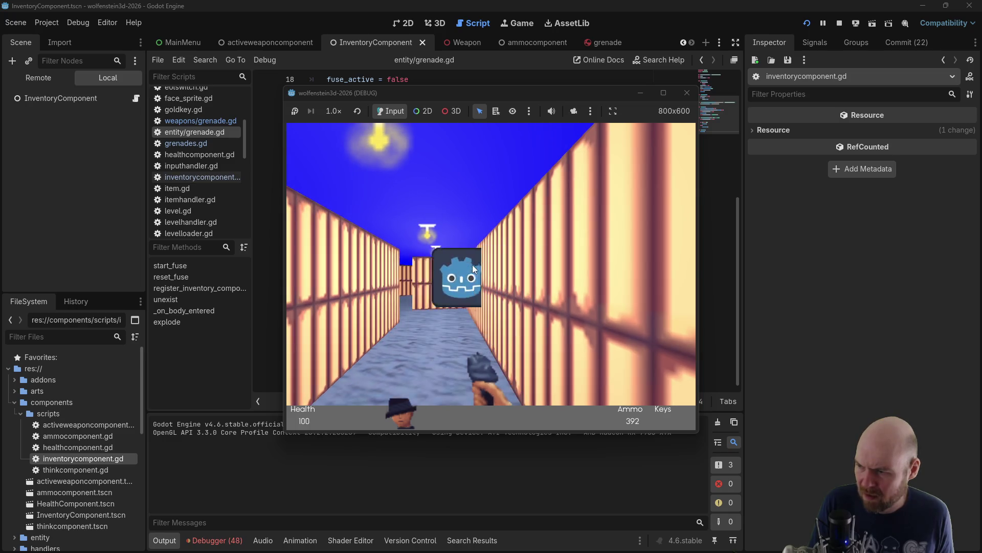
{"action": "left_click", "coordinate": [469, 262]}
{"action": "key", "text": "Left"}
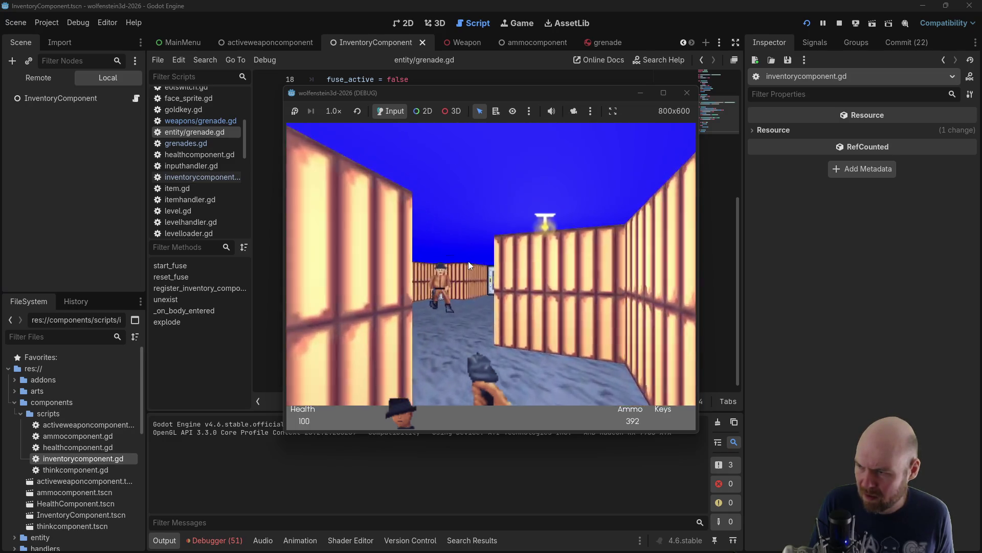
{"action": "left_click", "coordinate": [468, 261]}
{"action": "key", "text": "Up"}
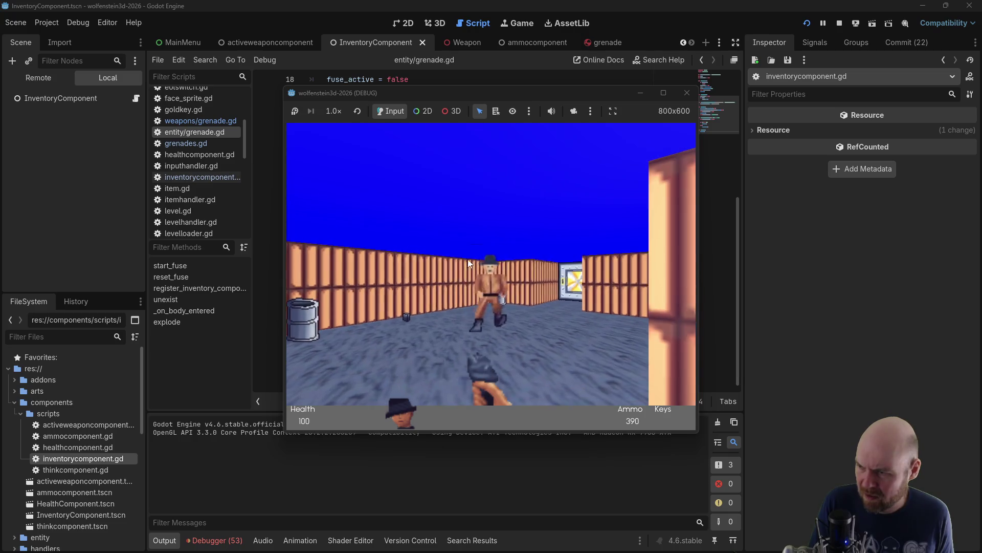
{"action": "key", "text": "Up"}
{"action": "left_click", "coordinate": [468, 261]}
{"action": "left_click", "coordinate": [468, 259]}
{"action": "key", "text": "Right"}
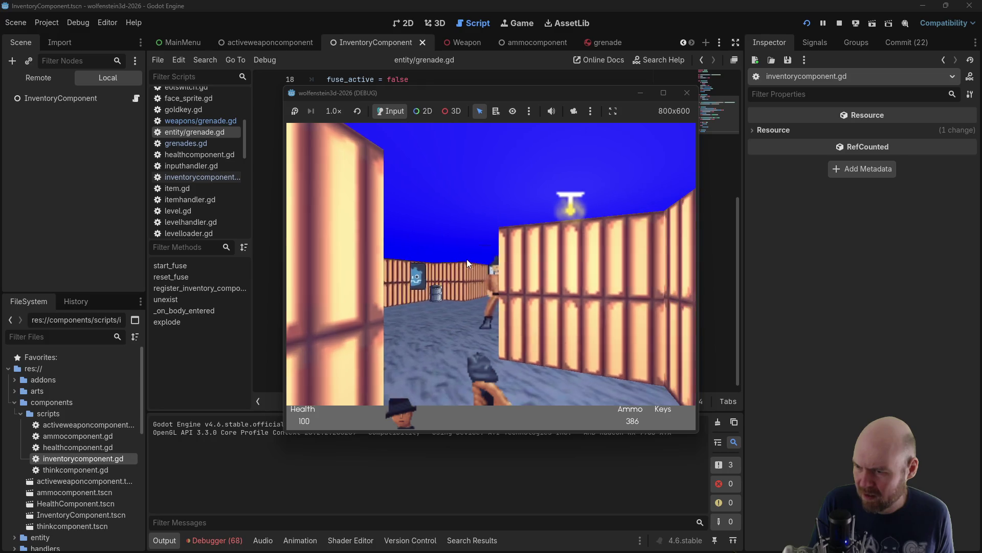
{"action": "left_click", "coordinate": [466, 259]}
{"action": "key", "text": "Up"}
{"action": "left_click", "coordinate": [466, 259]}
{"action": "left_click", "coordinate": [464, 257]}
{"action": "key", "text": "Left"}
{"action": "left_click", "coordinate": [463, 257]}
{"action": "left_click", "coordinate": [463, 257]}
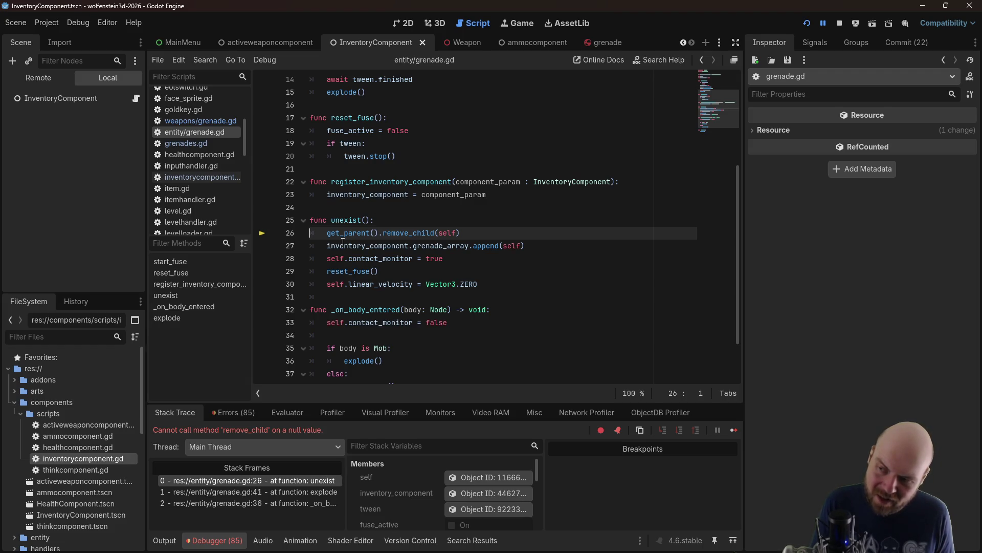
Review grenade.gd and insert a blank line right after 'func unexist():'
{"action": "left_click", "coordinate": [394, 220]}
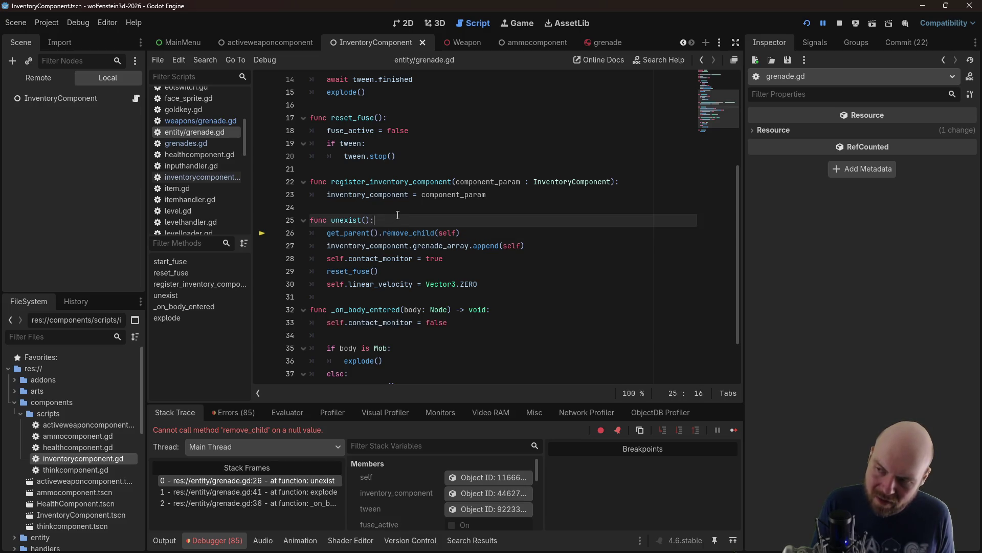
{"action": "scroll", "coordinate": [403, 229], "scroll_direction": "up", "scroll_amount": 4}
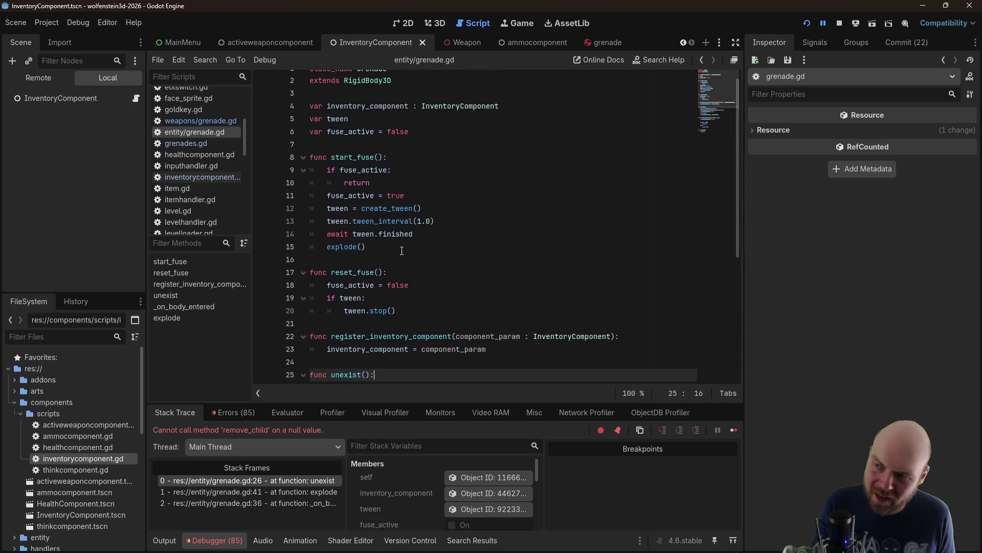
{"action": "scroll", "coordinate": [402, 250], "scroll_direction": "down", "scroll_amount": 2}
{"action": "scroll", "coordinate": [402, 249], "scroll_direction": "up", "scroll_amount": 2}
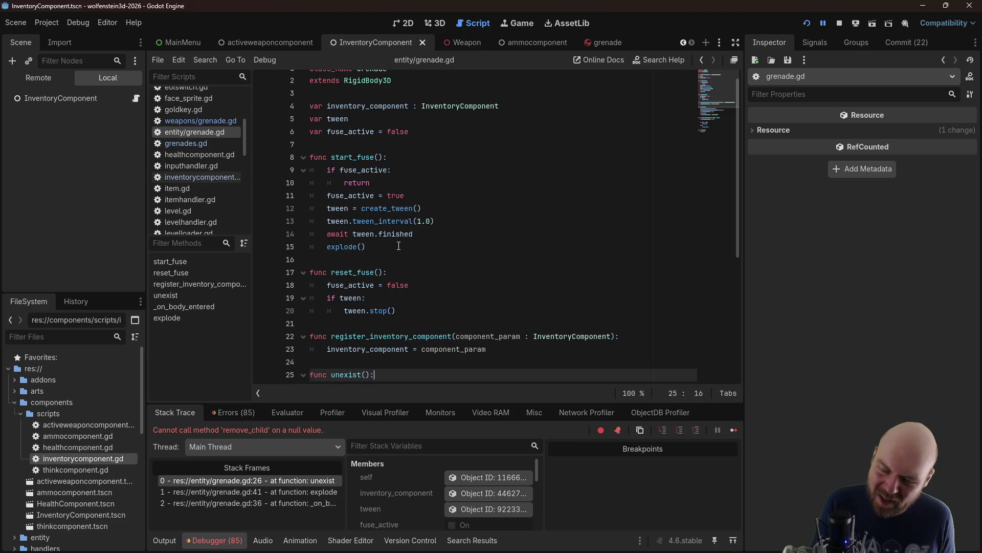
{"action": "scroll", "coordinate": [433, 238], "scroll_direction": "down", "scroll_amount": 5}
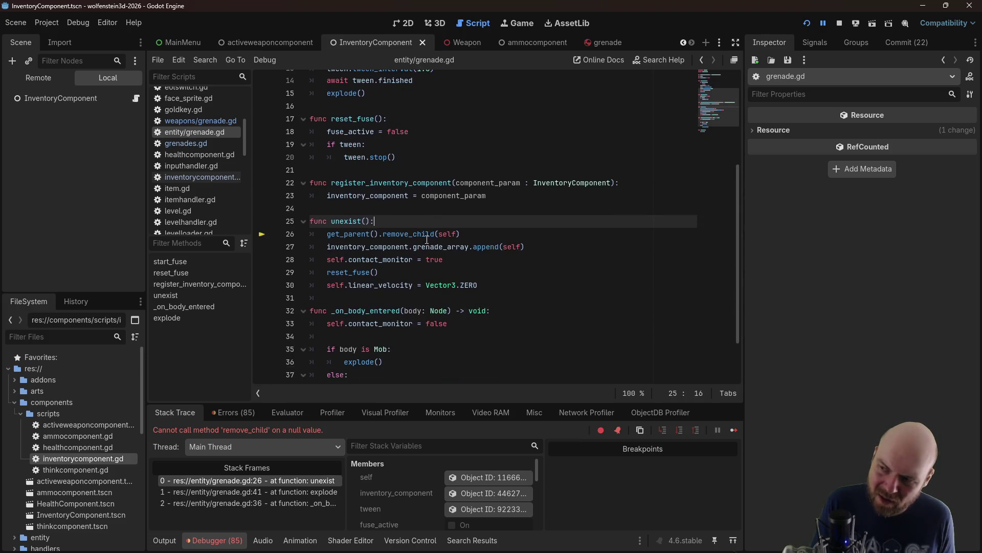
{"action": "scroll", "coordinate": [424, 240], "scroll_direction": "up", "scroll_amount": 3}
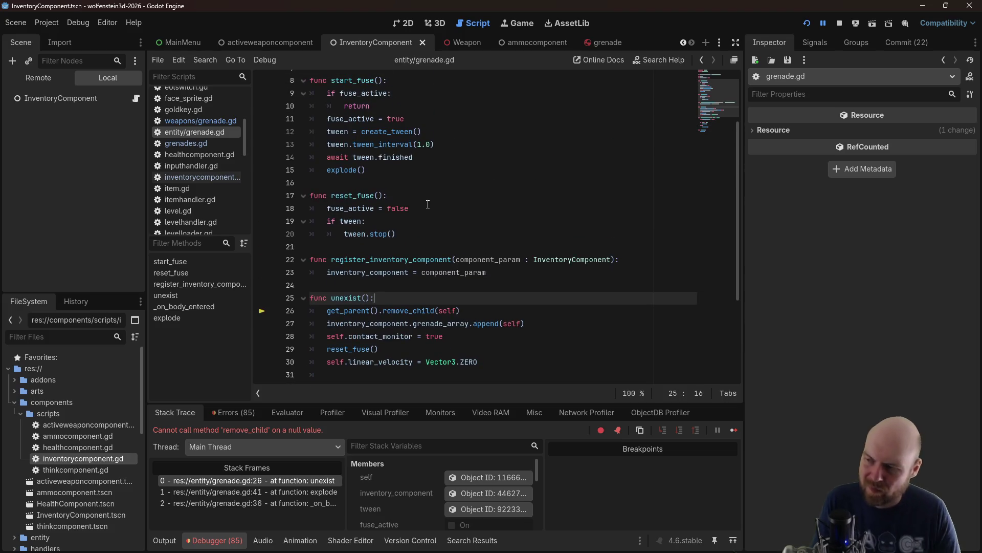
{"action": "key", "text": "Return"}
{"action": "type", "text": "var parent = get"}
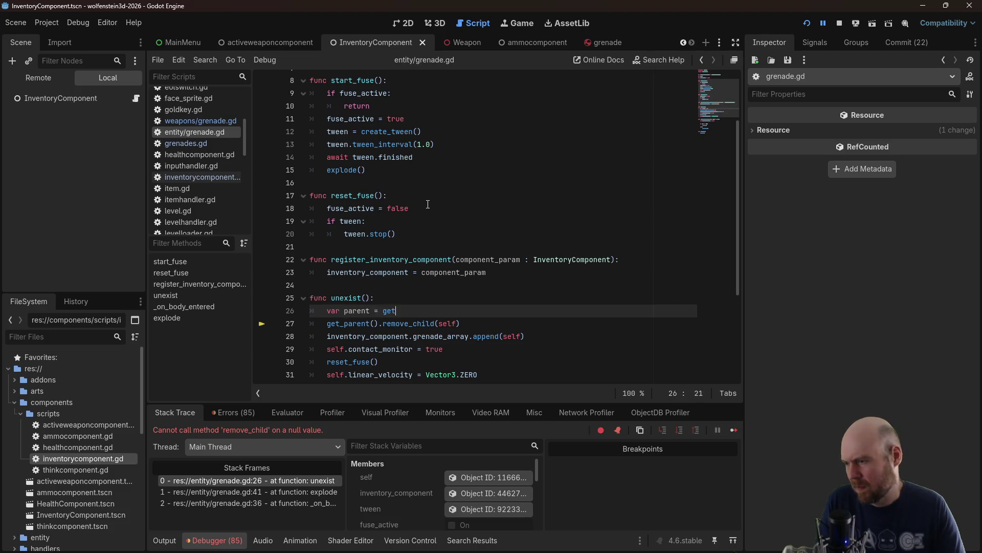
In unexist(), store get_parent() in a parent variable and call parent.remove_child(self) under 'if parent:'
{"action": "type", "text": "_par"}
{"action": "key", "text": "Return"}
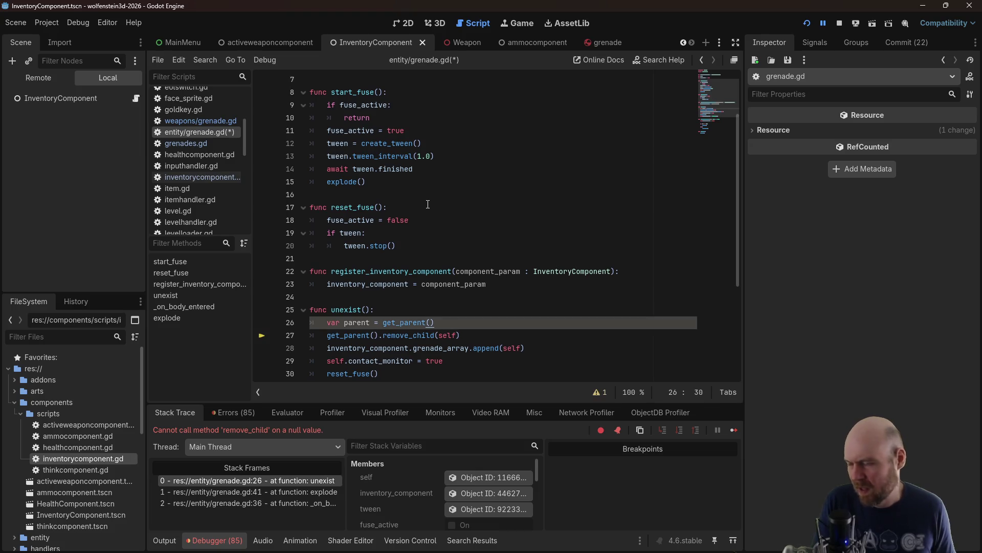
{"action": "left_click", "coordinate": [337, 335]}
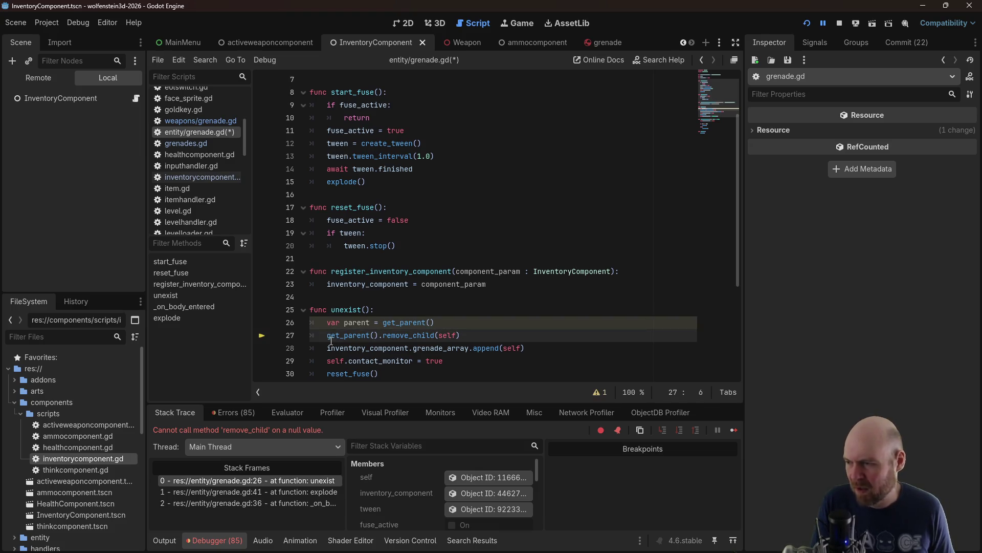
{"action": "key", "text": "Tab"}
{"action": "left_click", "coordinate": [486, 326]}
{"action": "key", "text": "Return"}
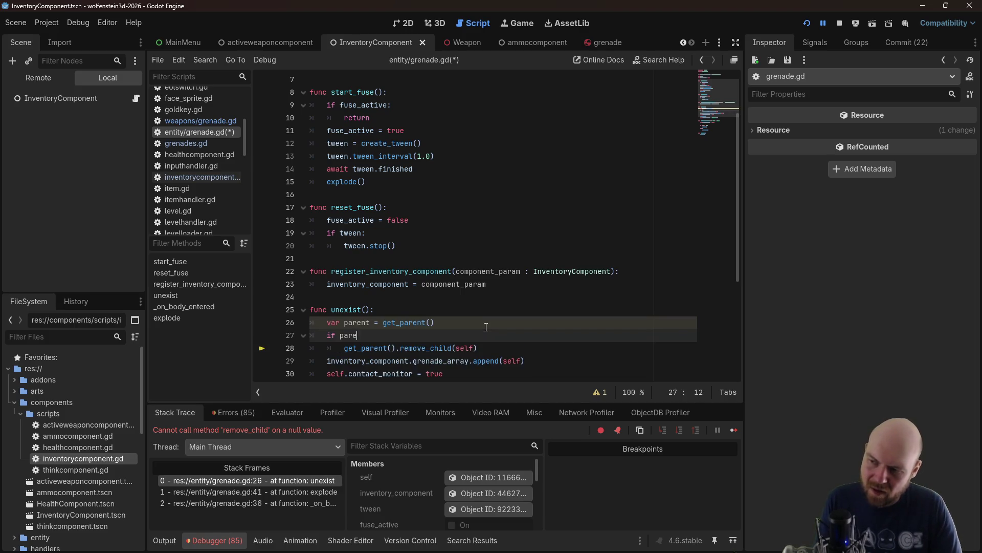
{"action": "key", "text": "Down"}
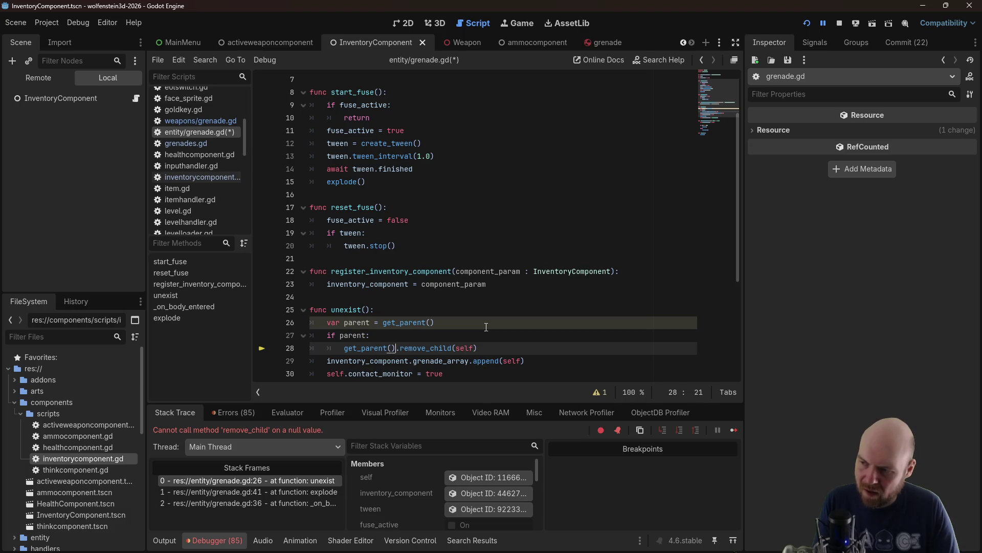
{"action": "key", "text": "BackSpace"}
{"action": "key", "text": "BackSpace"}
{"action": "key", "text": "BackSpace"}
{"action": "key", "text": "BackSpace"}
{"action": "type", "text": "parent"}
Save grenade.gd and stop the running game
{"action": "key", "text": "ctrl+s"}
{"action": "left_click", "coordinate": [567, 244]}
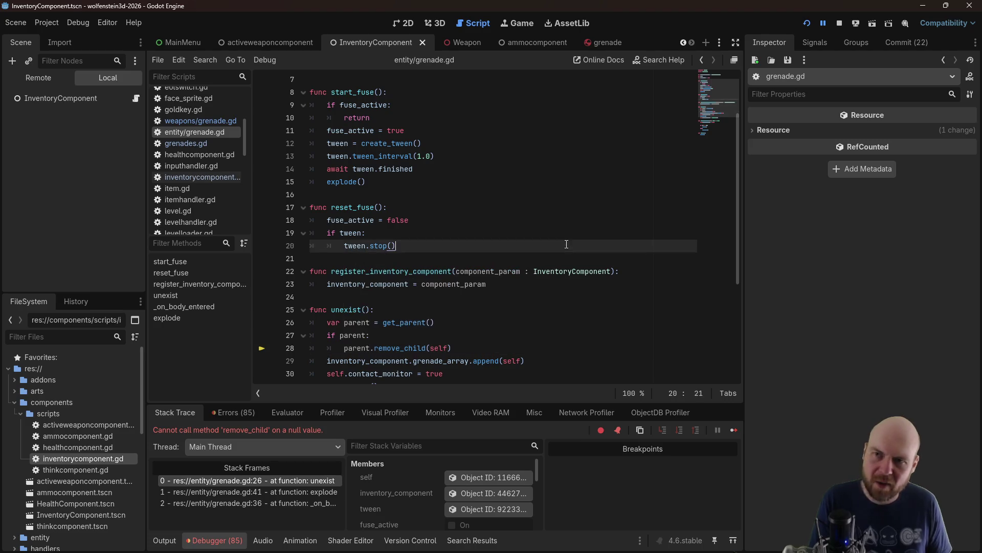
{"action": "left_click", "coordinate": [837, 24]}
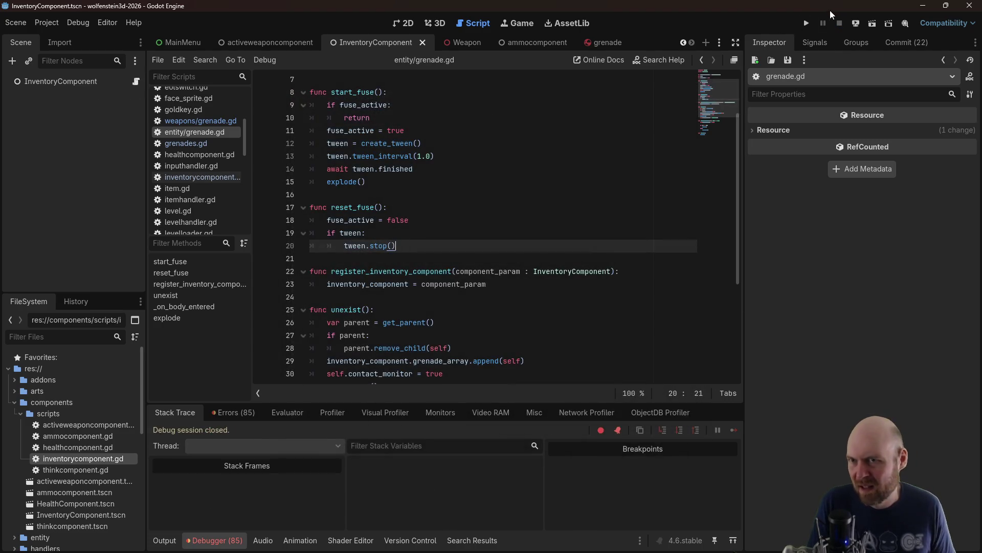
Relaunch the game, start a new game, and throw grenades down the corridor toward the enemy
{"action": "left_click", "coordinate": [807, 23]}
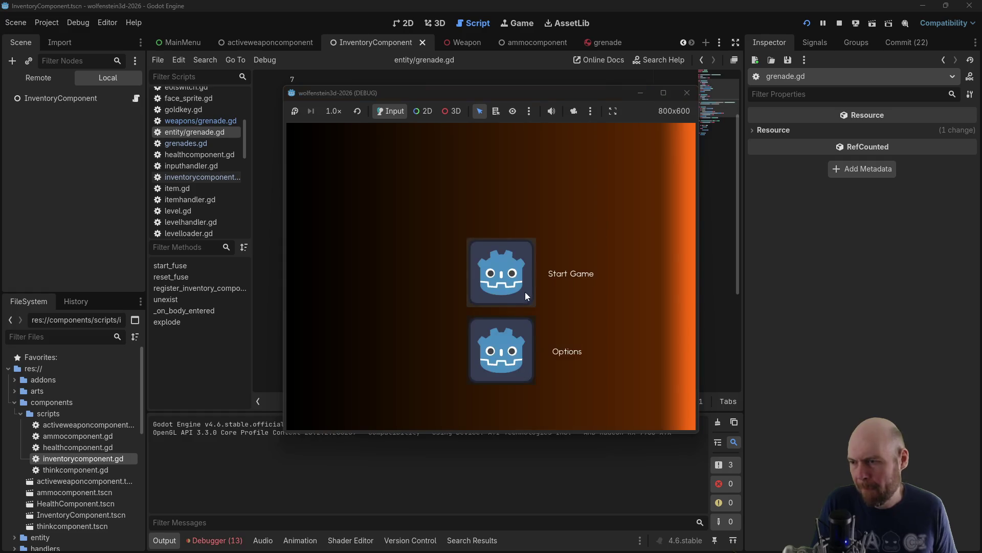
{"action": "left_click", "coordinate": [526, 295]}
{"action": "key", "text": "Up"}
{"action": "key", "text": "Left"}
{"action": "key", "text": "Left"}
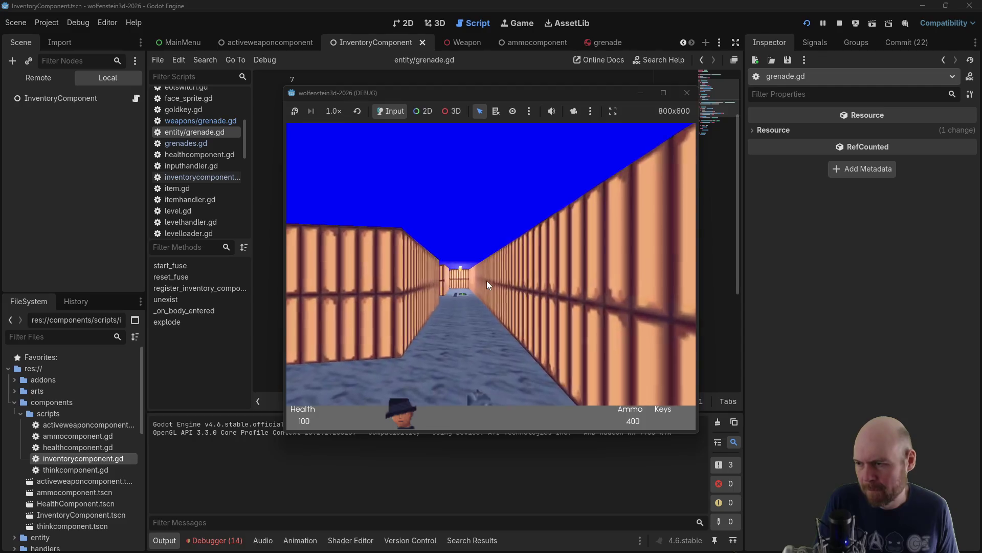
{"action": "key", "text": "Up"}
{"action": "left_click", "coordinate": [486, 280]}
{"action": "key", "text": "Up"}
{"action": "left_click", "coordinate": [486, 281]}
{"action": "left_click", "coordinate": [486, 280]}
{"action": "key", "text": "Right"}
{"action": "left_click", "coordinate": [486, 281]}
{"action": "key", "text": "Left"}
{"action": "left_click", "coordinate": [481, 278]}
{"action": "left_click", "coordinate": [481, 279]}
{"action": "key", "text": "Left"}
{"action": "left_click", "coordinate": [441, 281]}
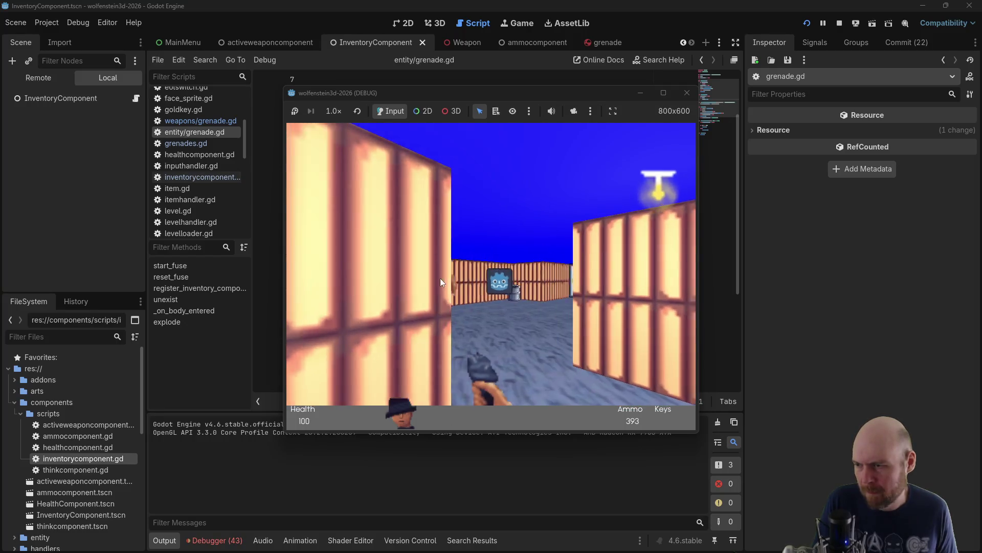
{"action": "left_click", "coordinate": [441, 281]}
Shoot repeatedly at the enemy soldiers around the door
{"action": "left_click", "coordinate": [441, 278]}
{"action": "left_click", "coordinate": [441, 278]}
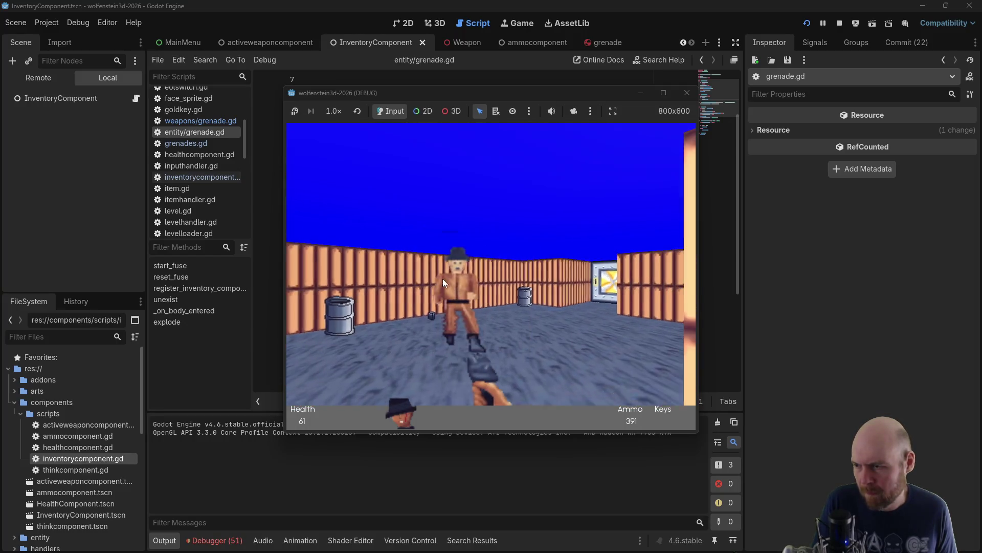
{"action": "left_click", "coordinate": [443, 279]}
{"action": "left_click", "coordinate": [443, 278]}
{"action": "key", "text": "Right"}
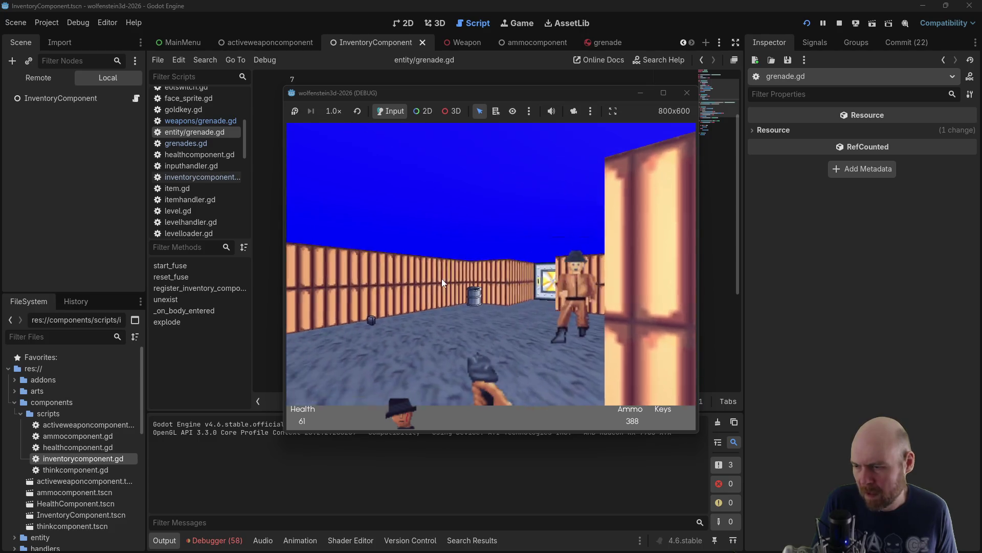
{"action": "left_click", "coordinate": [441, 278]}
{"action": "key", "text": "Right"}
{"action": "left_click", "coordinate": [440, 278]}
{"action": "left_click", "coordinate": [440, 278]}
{"action": "left_click", "coordinate": [440, 279]}
{"action": "key", "text": "Left"}
{"action": "left_click", "coordinate": [448, 280]}
{"action": "left_click", "coordinate": [448, 279]}
{"action": "left_click", "coordinate": [449, 279]}
{"action": "left_click", "coordinate": [447, 280]}
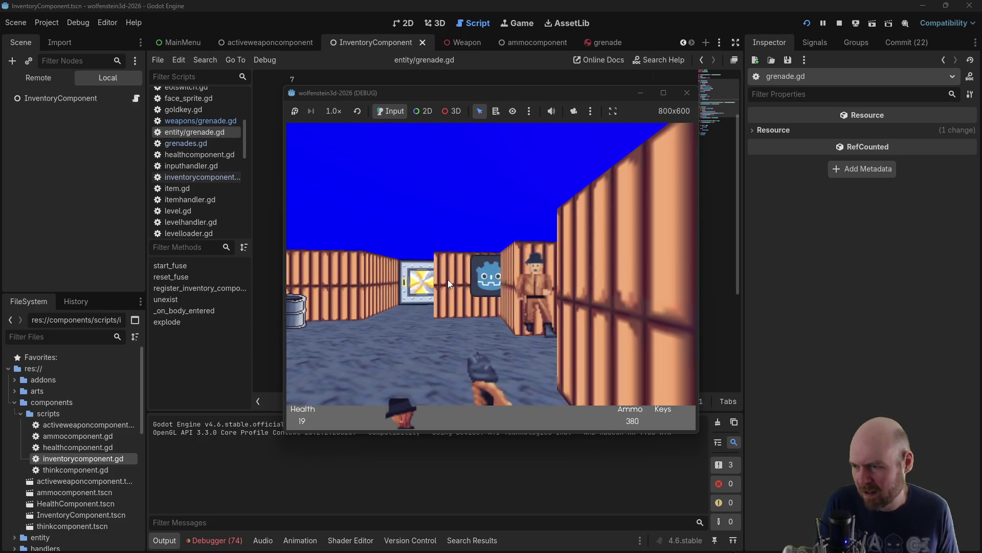
{"action": "key", "text": "Left"}
{"action": "key", "text": "Right"}
{"action": "left_click", "coordinate": [441, 272]}
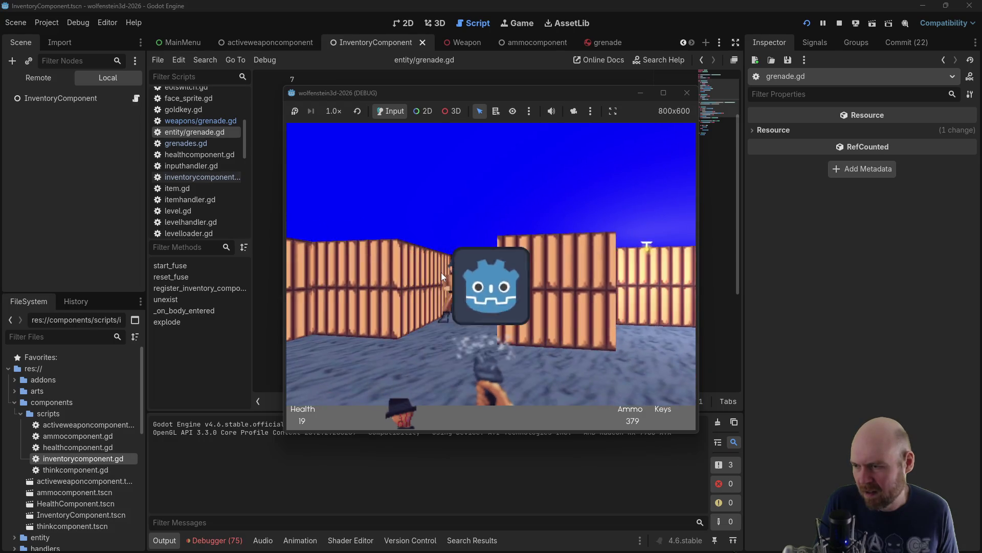
{"action": "left_click", "coordinate": [441, 272]}
{"action": "left_click", "coordinate": [441, 272]}
{"action": "key", "text": "Left"}
{"action": "left_click", "coordinate": [441, 272]}
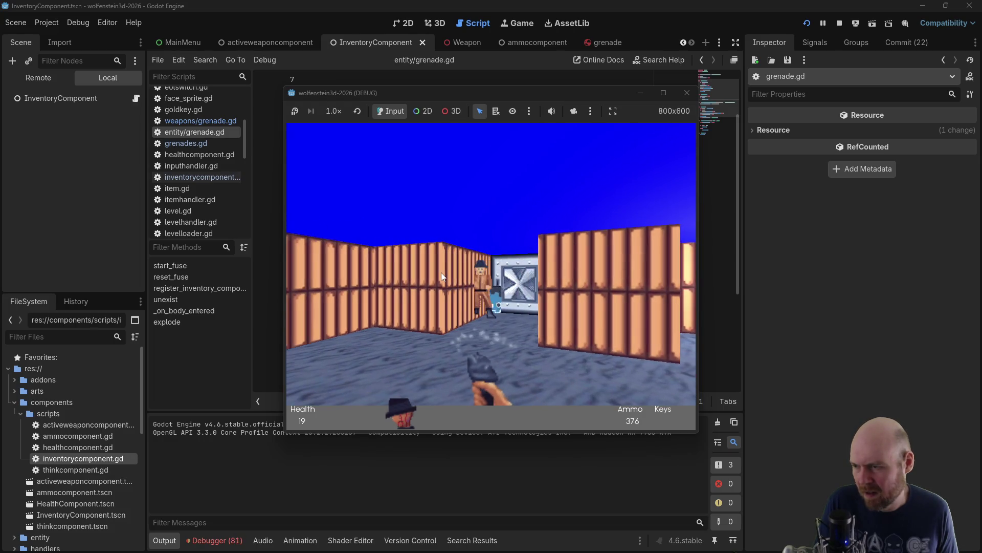
{"action": "left_click", "coordinate": [466, 269]}
{"action": "left_click", "coordinate": [465, 269]}
{"action": "left_click", "coordinate": [474, 274]}
{"action": "left_click", "coordinate": [473, 275]}
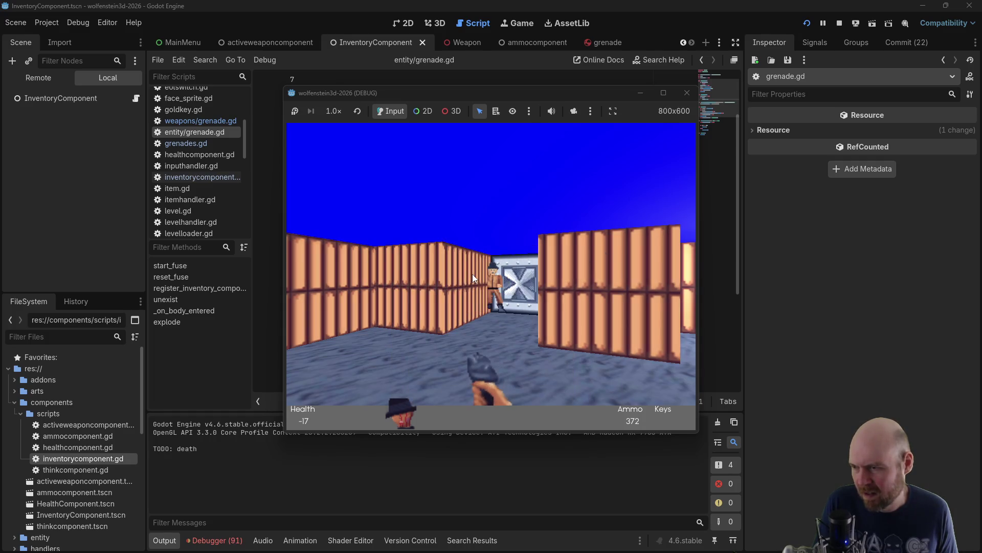
{"action": "left_click", "coordinate": [470, 273]}
{"action": "left_click", "coordinate": [470, 272]}
{"action": "left_click", "coordinate": [475, 272]}
{"action": "left_click", "coordinate": [475, 272]}
Keep firing at soldiers approaching down the corridors, then stop the game at 346 ammo
{"action": "key", "text": "Right"}
{"action": "left_click", "coordinate": [475, 271]}
{"action": "key", "text": "Left"}
{"action": "left_click", "coordinate": [474, 269]}
{"action": "left_click", "coordinate": [475, 269]}
{"action": "key", "text": "Left"}
{"action": "left_click", "coordinate": [475, 267]}
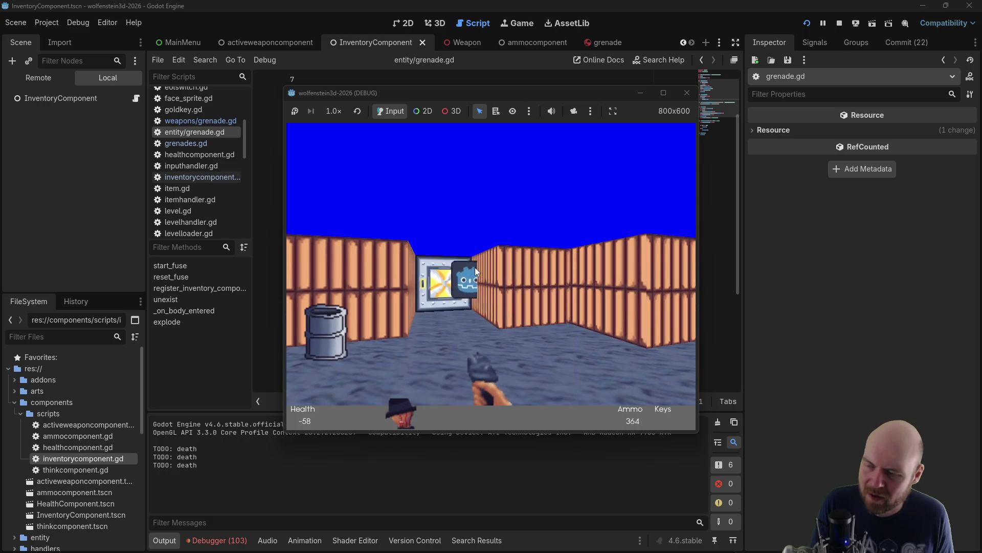
{"action": "left_click", "coordinate": [475, 267]}
{"action": "key", "text": "Right"}
{"action": "left_click", "coordinate": [475, 267]}
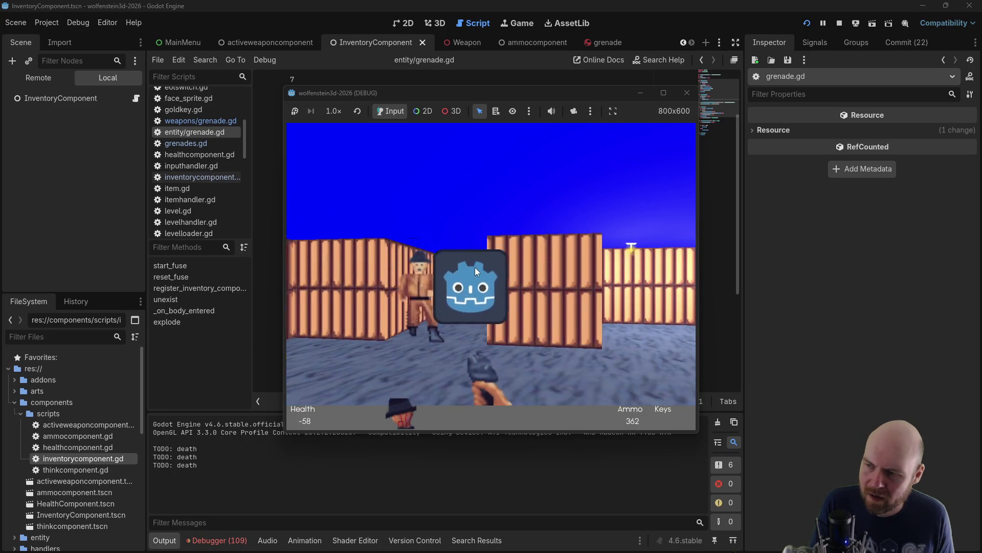
{"action": "left_click", "coordinate": [475, 267]}
{"action": "left_click", "coordinate": [475, 266]}
{"action": "left_click", "coordinate": [474, 266]}
{"action": "left_click", "coordinate": [473, 265]}
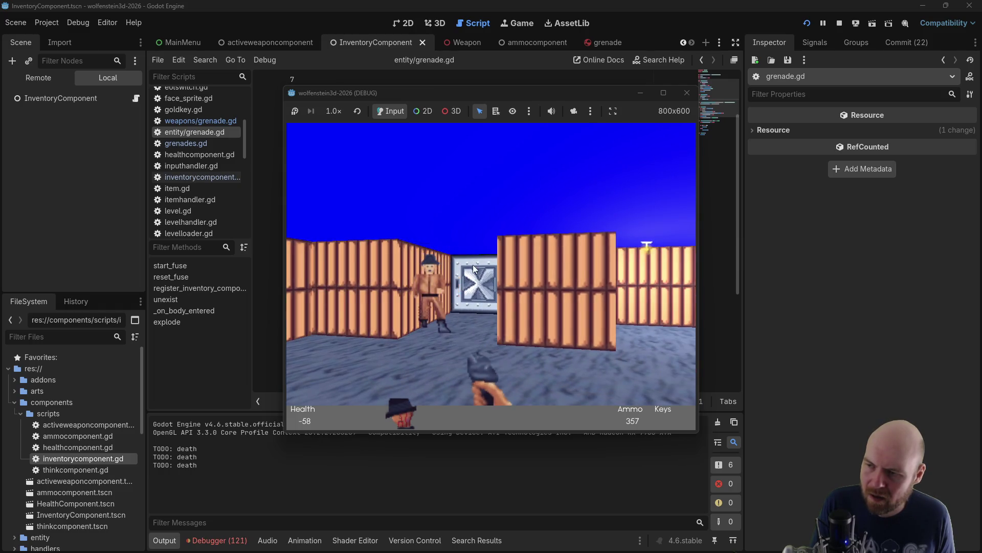
{"action": "key", "text": "Left"}
{"action": "left_click", "coordinate": [473, 265]}
{"action": "left_click", "coordinate": [472, 265]}
{"action": "left_click", "coordinate": [473, 266]}
{"action": "key", "text": "Left"}
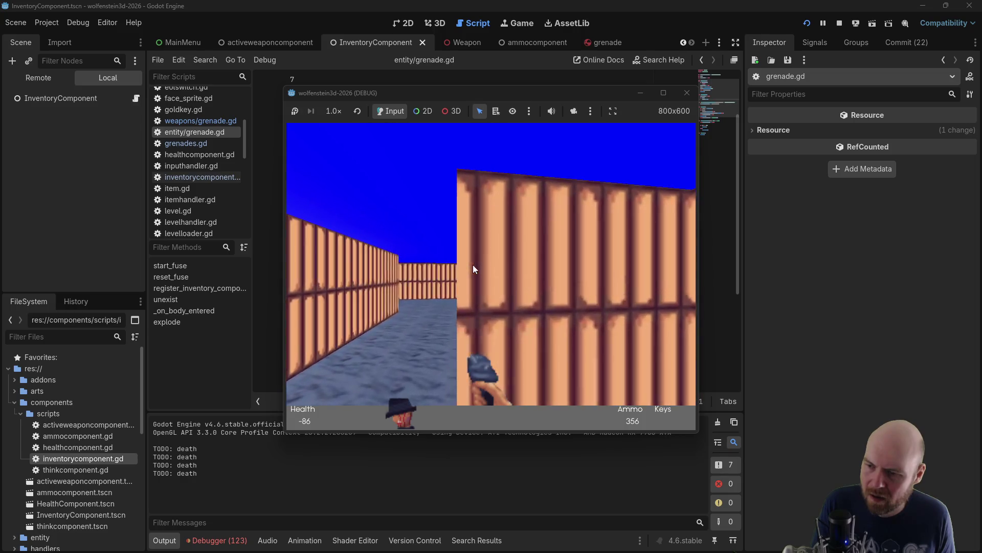
{"action": "left_click", "coordinate": [472, 263]}
{"action": "key", "text": "Left"}
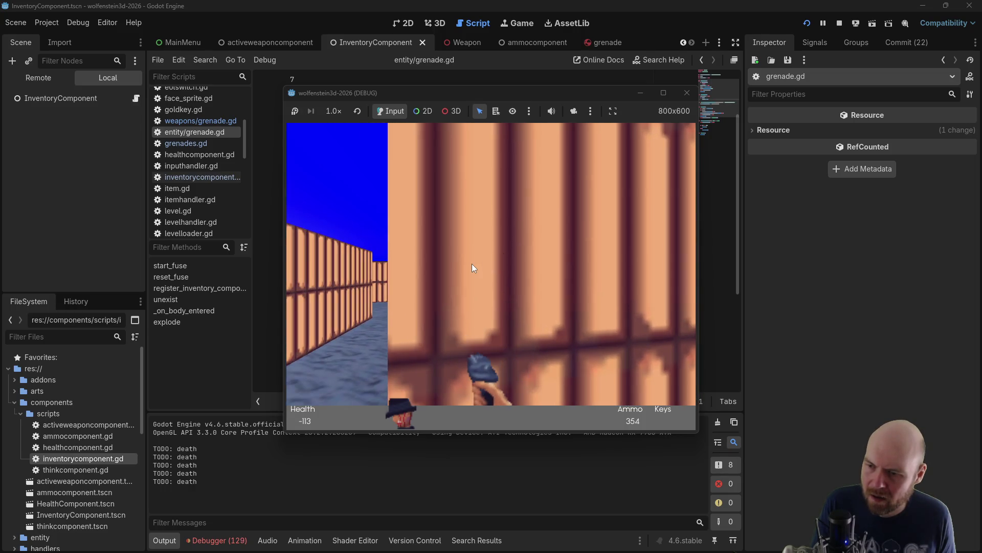
{"action": "key", "text": "Left"}
{"action": "key", "text": "Right"}
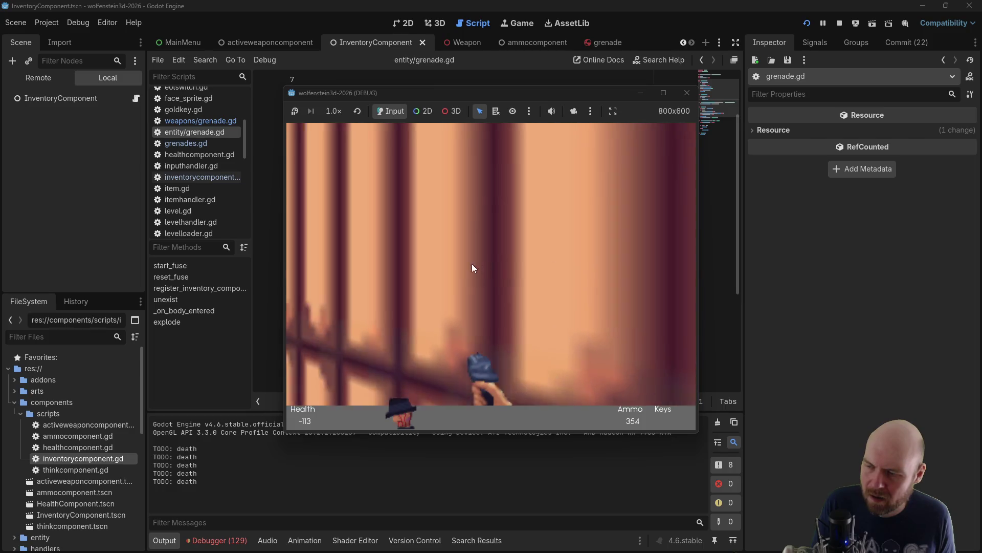
{"action": "left_click", "coordinate": [471, 263]}
{"action": "key", "text": "Left"}
{"action": "left_click", "coordinate": [471, 262]}
{"action": "left_click", "coordinate": [471, 263]}
{"action": "left_click", "coordinate": [471, 263]}
{"action": "left_click", "coordinate": [471, 262]}
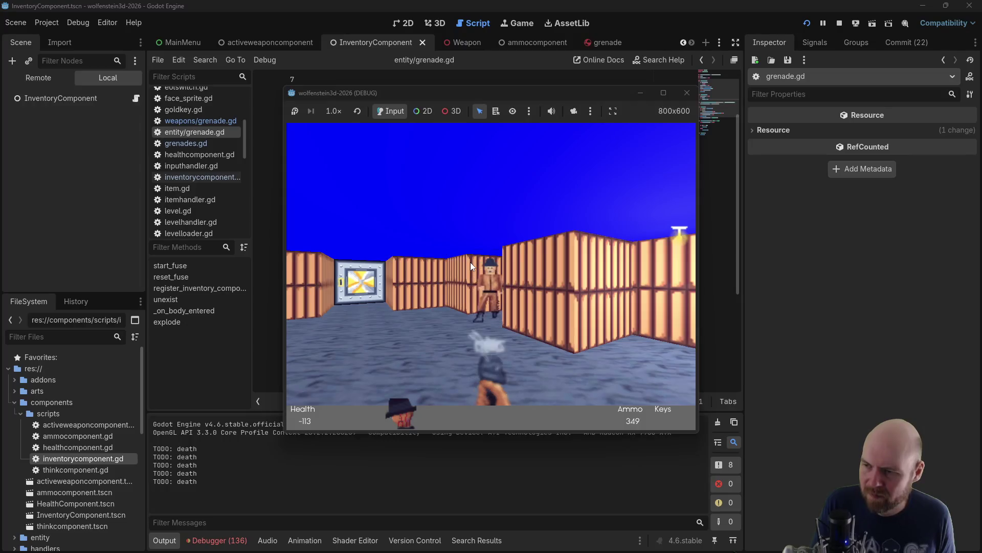
{"action": "left_click", "coordinate": [471, 262]}
{"action": "left_click", "coordinate": [471, 262]}
{"action": "left_click", "coordinate": [471, 262]}
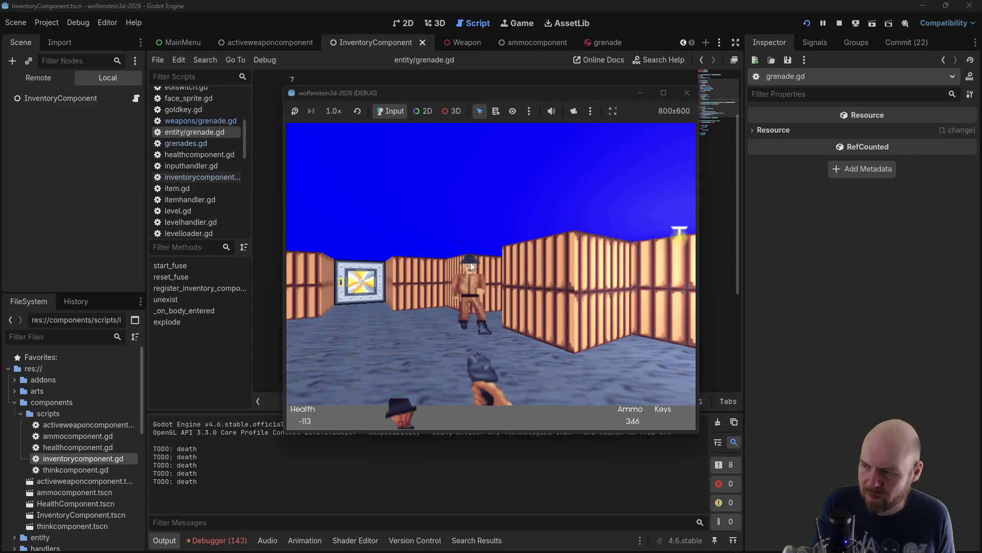
{"action": "left_click", "coordinate": [684, 95]}
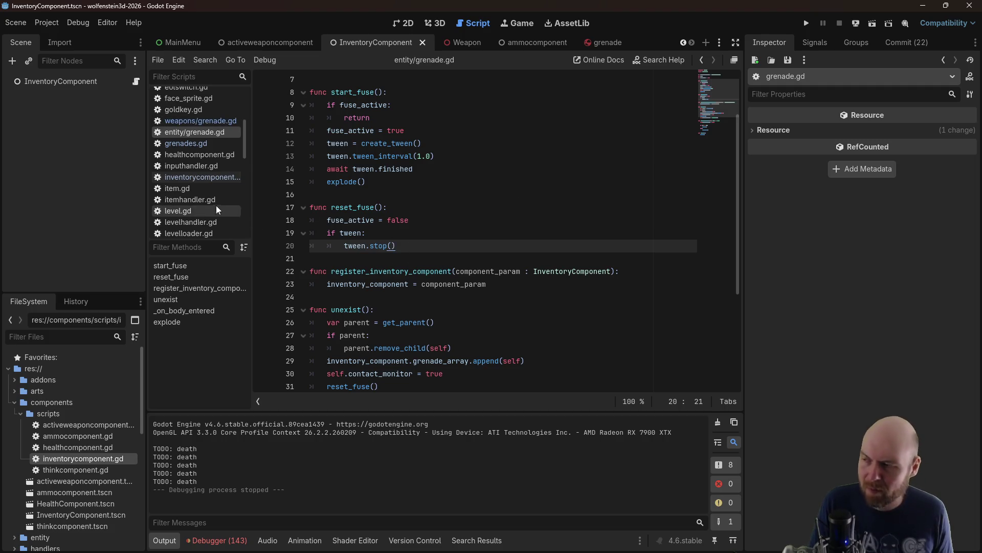
{"action": "left_click", "coordinate": [215, 123]}
{"action": "left_click", "coordinate": [358, 181]}
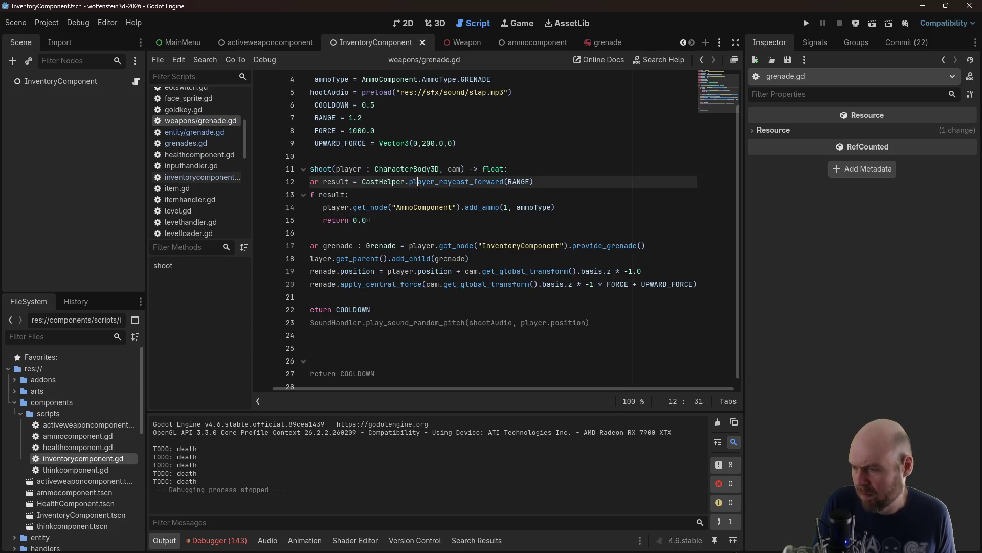
{"action": "left_click", "coordinate": [421, 207]}
{"action": "left_click_drag", "start_coordinate": [430, 388], "coordinate": [370, 379]}
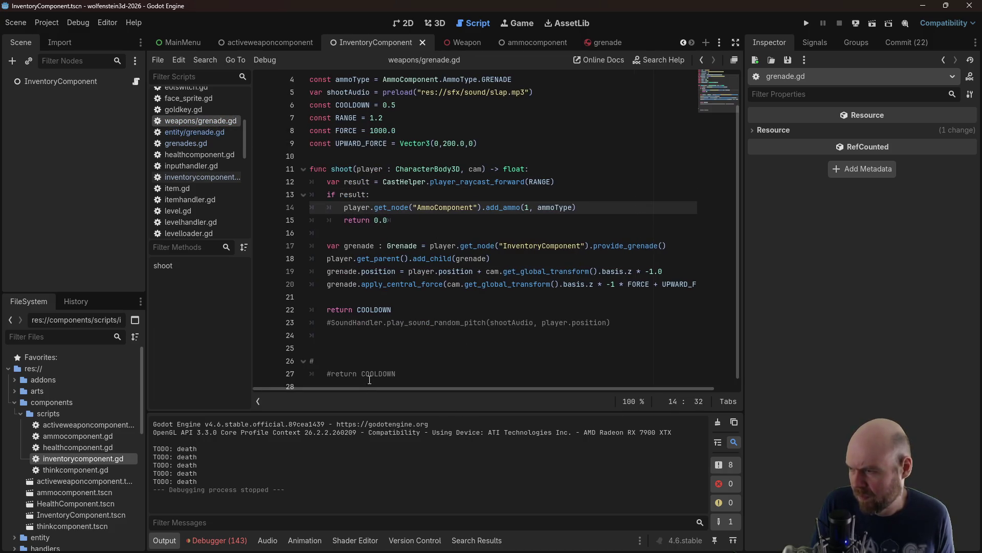
{"action": "left_click", "coordinate": [179, 132]}
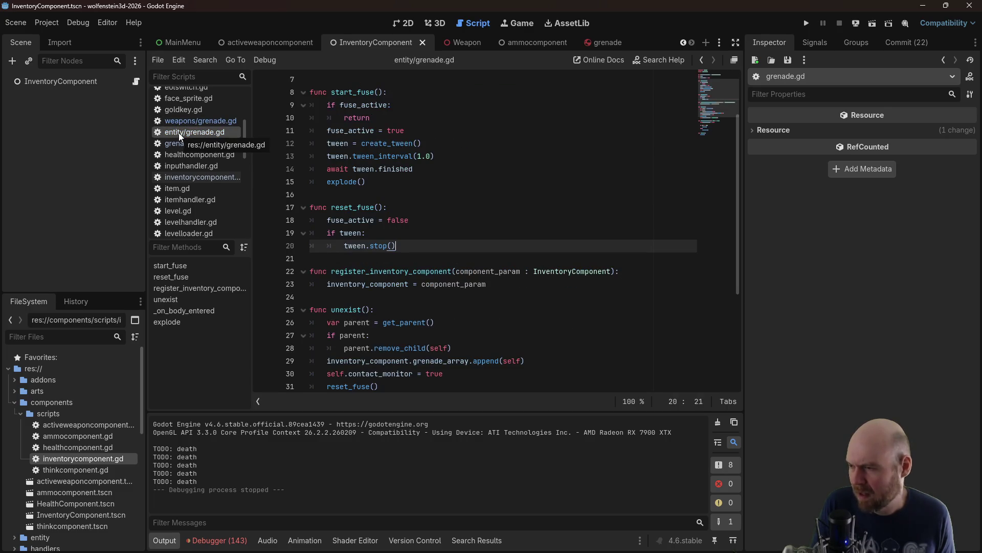
{"action": "scroll", "coordinate": [532, 208], "scroll_direction": "up", "scroll_amount": 2}
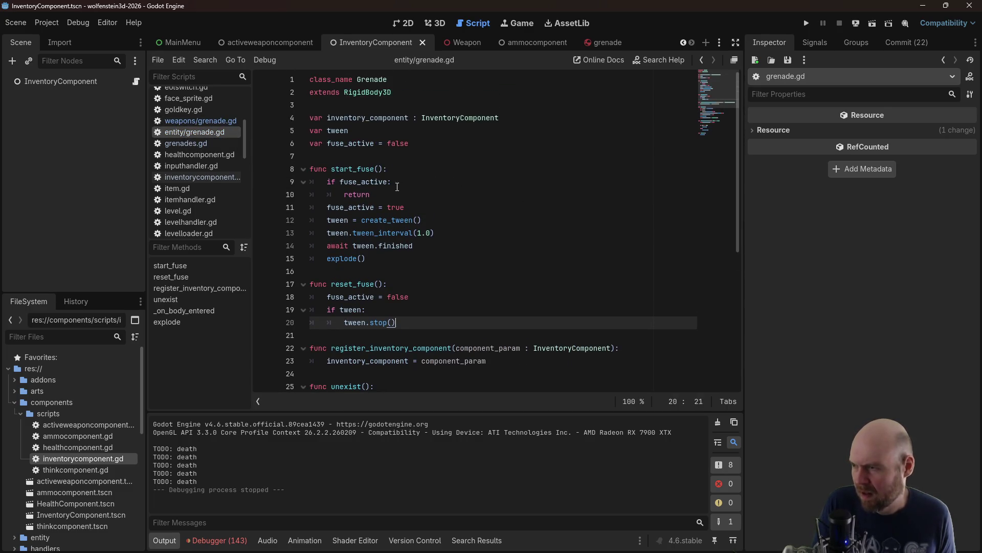
{"action": "left_click", "coordinate": [210, 121]}
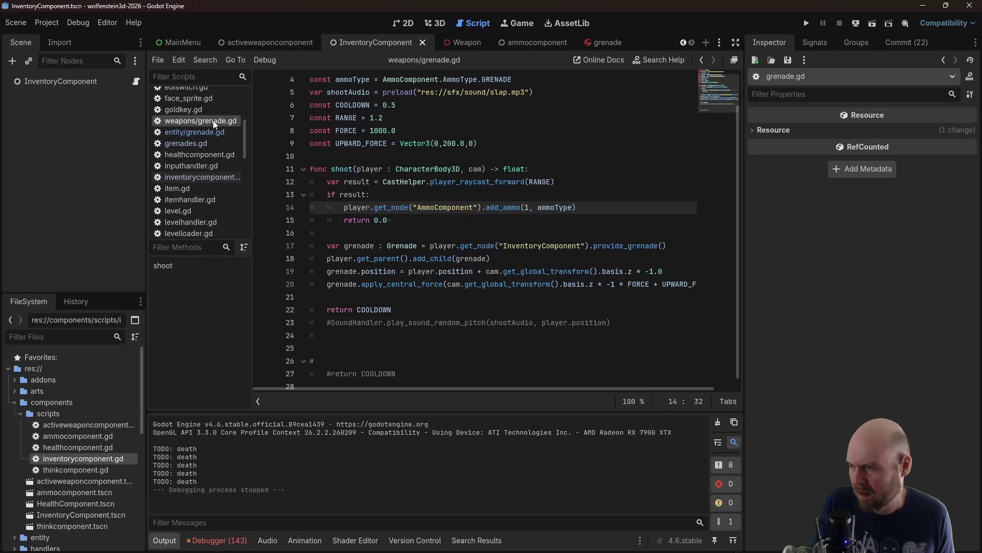
{"action": "left_click", "coordinate": [205, 177]}
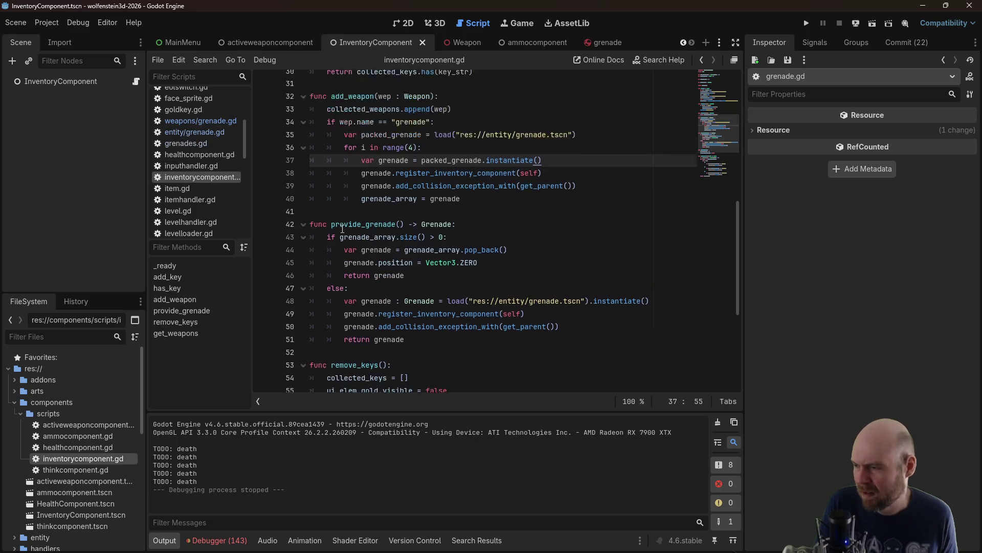
{"action": "left_click", "coordinate": [195, 132]}
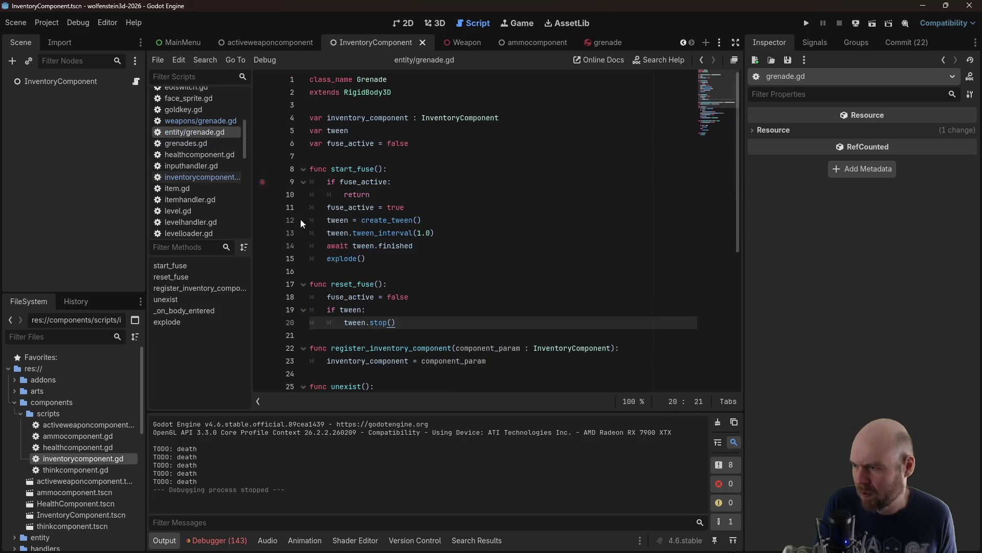
{"action": "scroll", "coordinate": [350, 286], "scroll_direction": "down", "scroll_amount": 3}
{"action": "scroll", "coordinate": [353, 282], "scroll_direction": "down", "scroll_amount": 2}
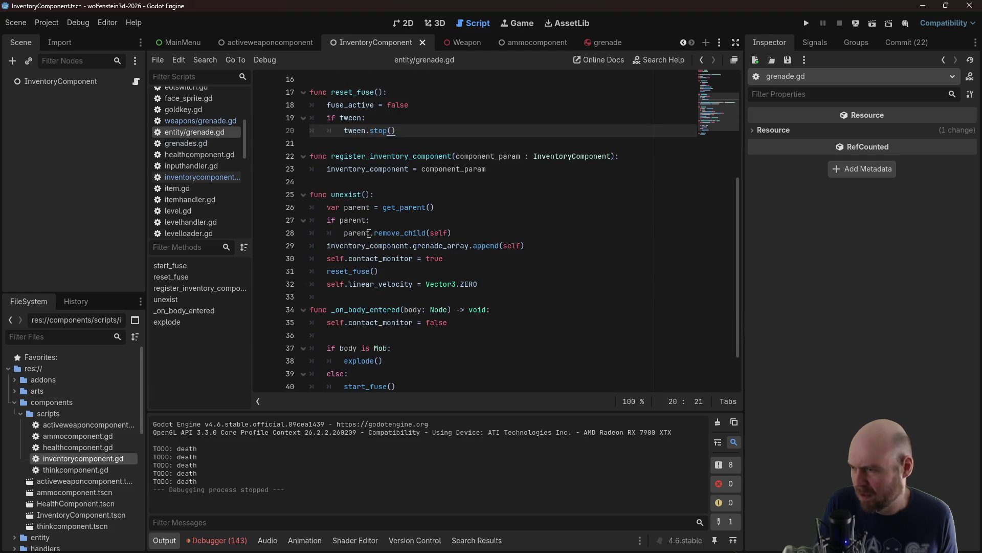
{"action": "left_click", "coordinate": [378, 246]}
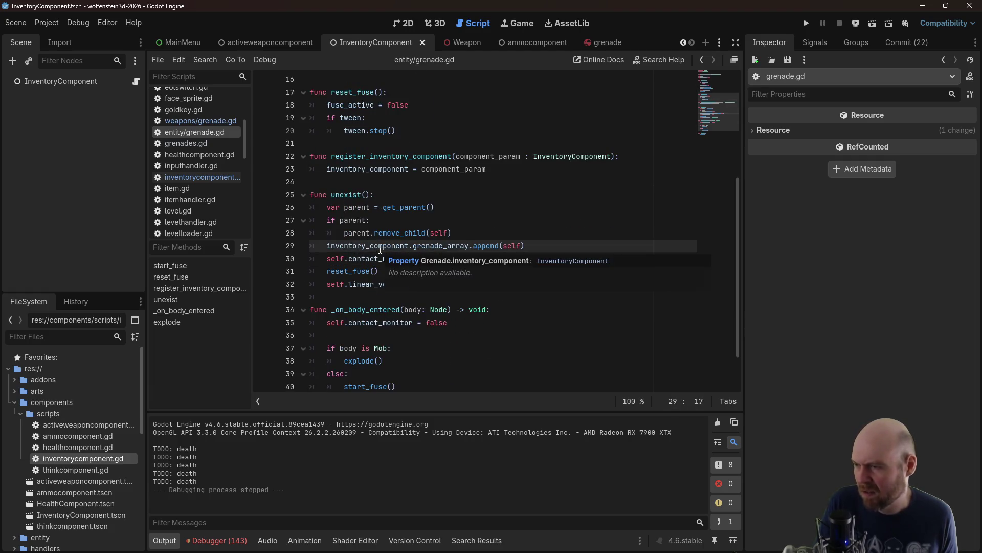
{"action": "key", "text": "Up"}
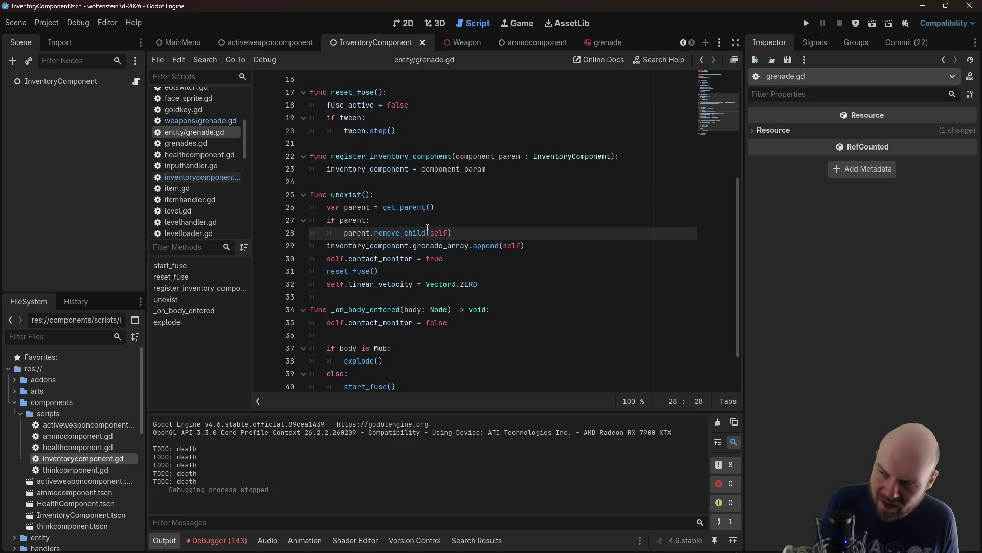
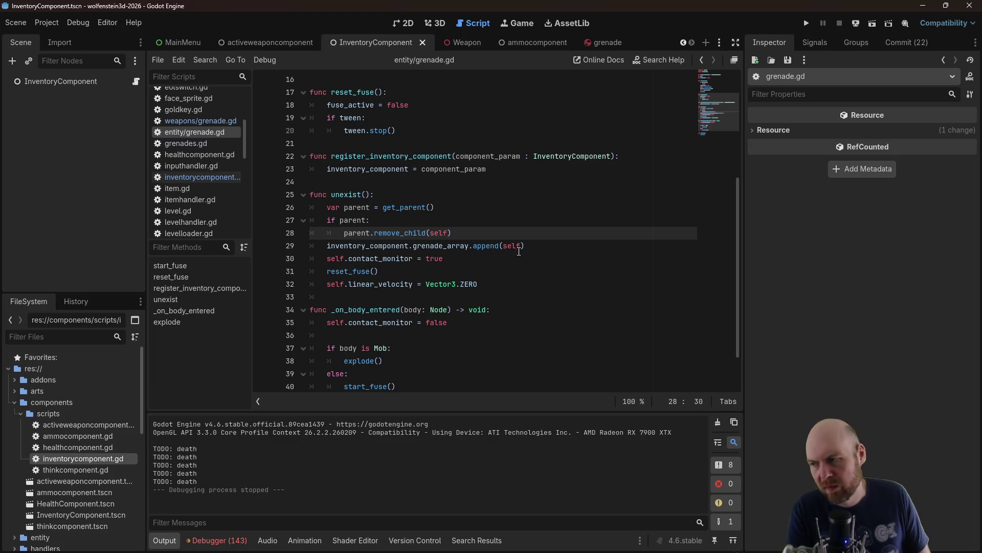
Delete 'self.contact_monitor = true' from unexist() and 'self.contact_monitor = false' from _on_body_entered()
{"action": "left_click_drag", "start_coordinate": [510, 262], "coordinate": [548, 248]}
{"action": "key", "text": "BackSpace"}
{"action": "left_click", "coordinate": [489, 309]}
{"action": "left_click_drag", "start_coordinate": [490, 310], "coordinate": [506, 302]}
{"action": "key", "text": "BackSpace"}
{"action": "key", "text": "Delete"}
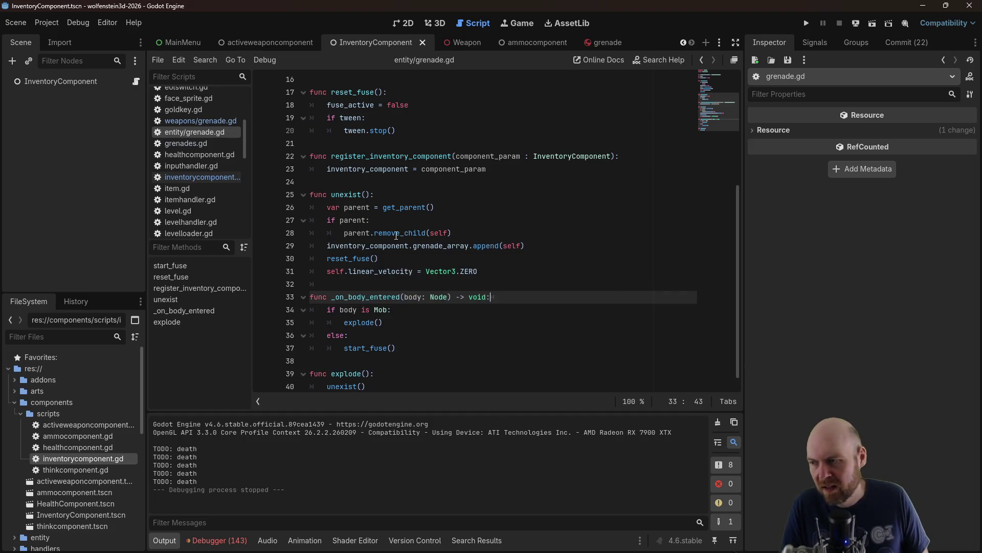
Check the grenade_array append and reset_fuse() lines, then switch to inventorycomponent.gd
{"action": "left_click", "coordinate": [396, 248]}
{"action": "left_click", "coordinate": [394, 255]}
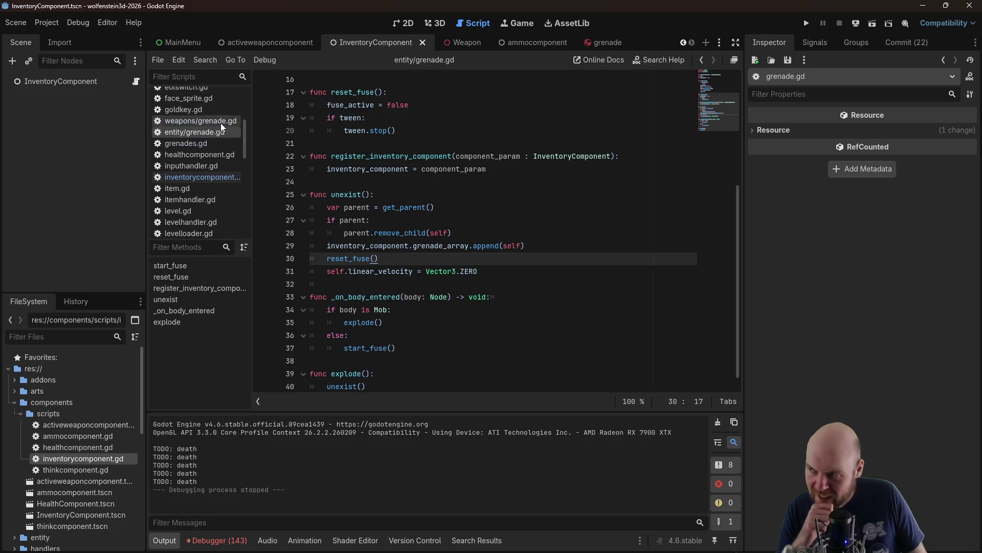
{"action": "left_click", "coordinate": [210, 179]}
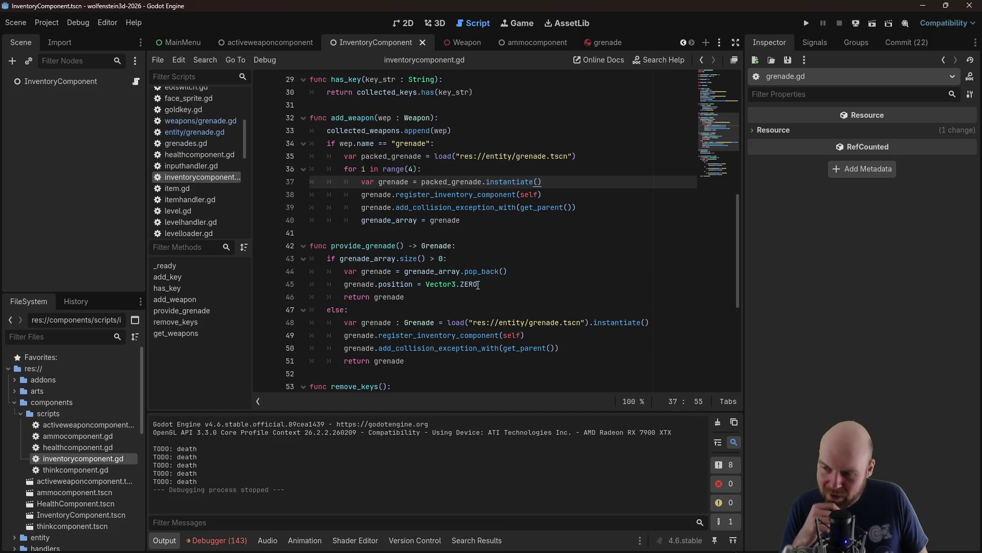
Review the pop_back line in provide_grenade() of inventorycomponent.gd, then run the project
{"action": "mouse_move", "coordinate": [478, 285]}
{"action": "left_click", "coordinate": [490, 348]}
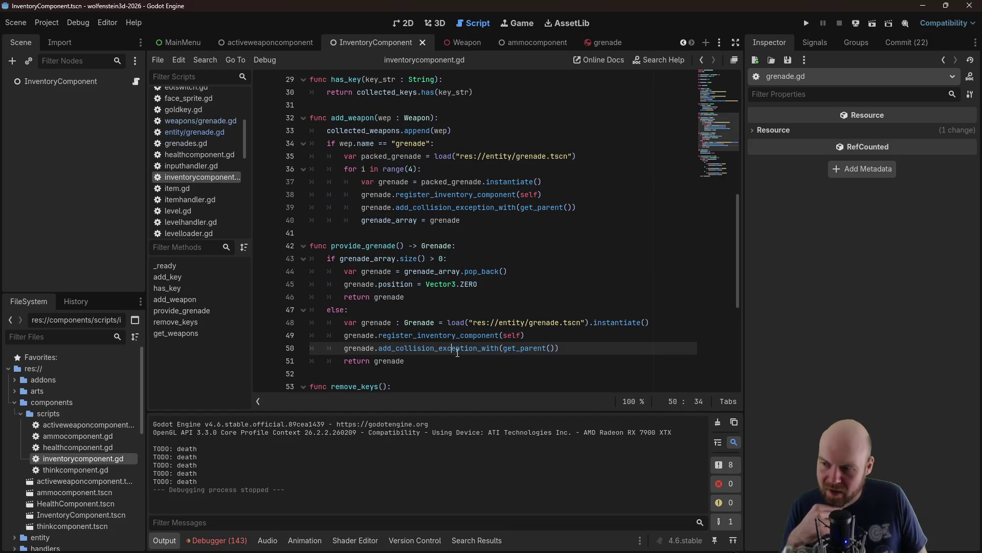
{"action": "left_click", "coordinate": [520, 307]}
{"action": "left_click", "coordinate": [519, 284]}
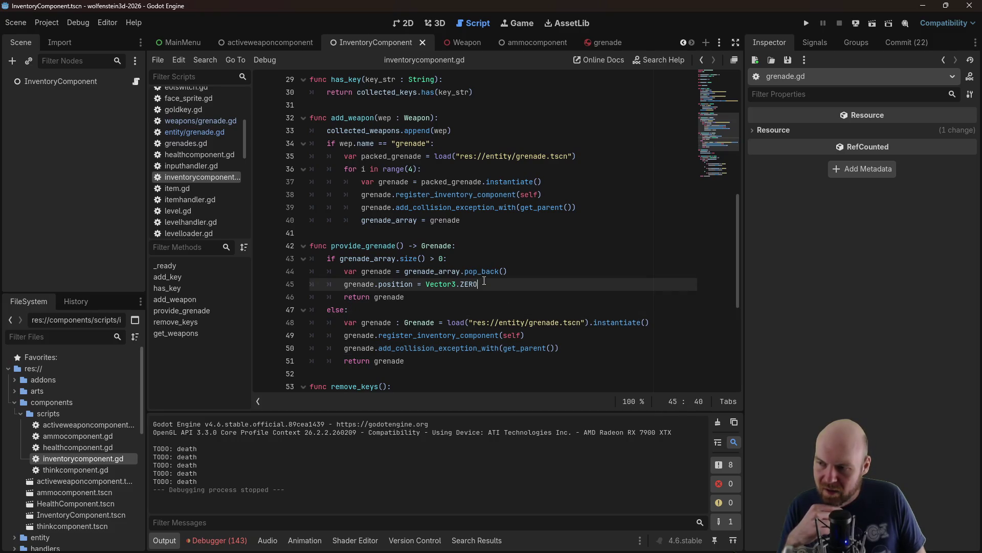
{"action": "left_click", "coordinate": [518, 268]}
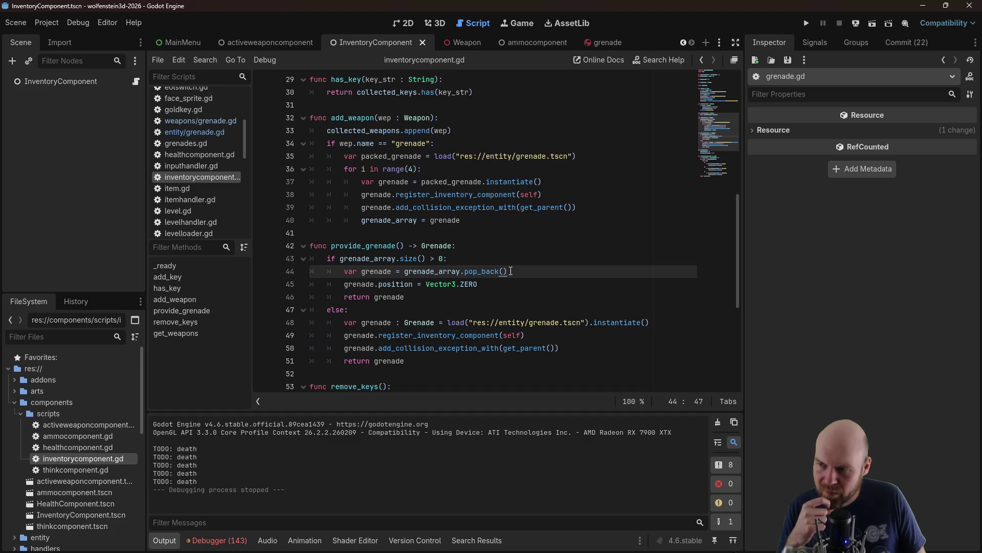
{"action": "scroll", "coordinate": [205, 210], "scroll_direction": "down", "scroll_amount": 5}
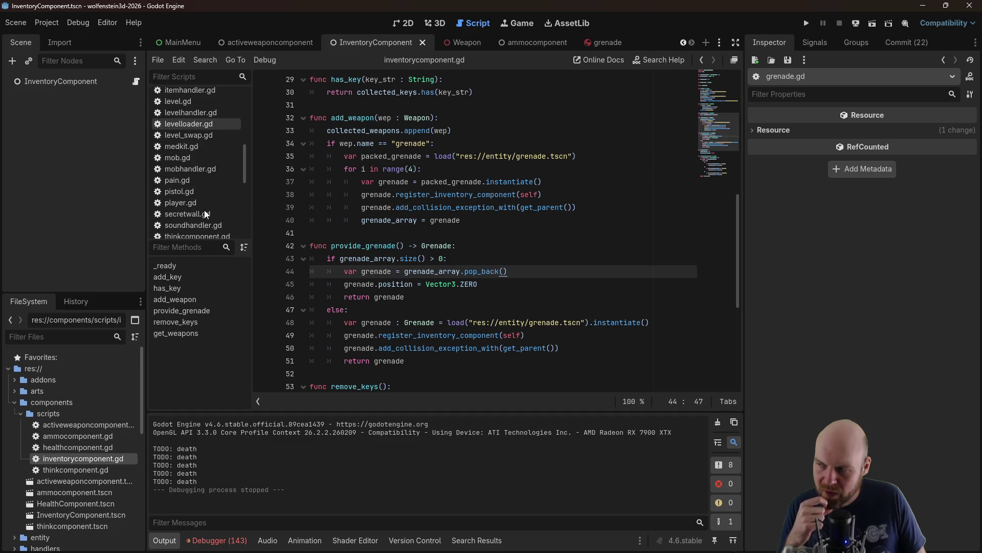
{"action": "left_click", "coordinate": [806, 23]}
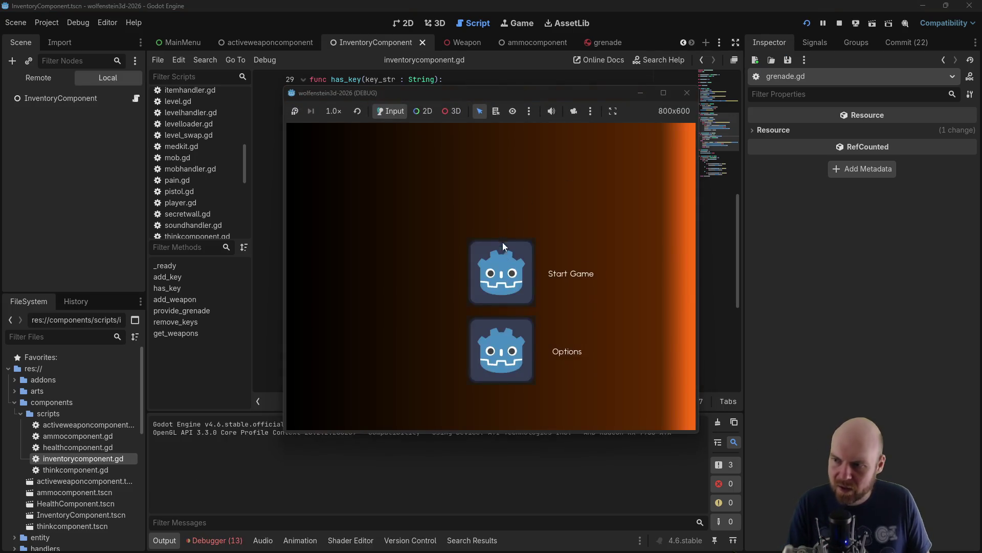
Start a new game, walk to the corridor enemy, throw grenades at it, then close the game
{"action": "left_click", "coordinate": [503, 253]}
{"action": "key", "text": "Left"}
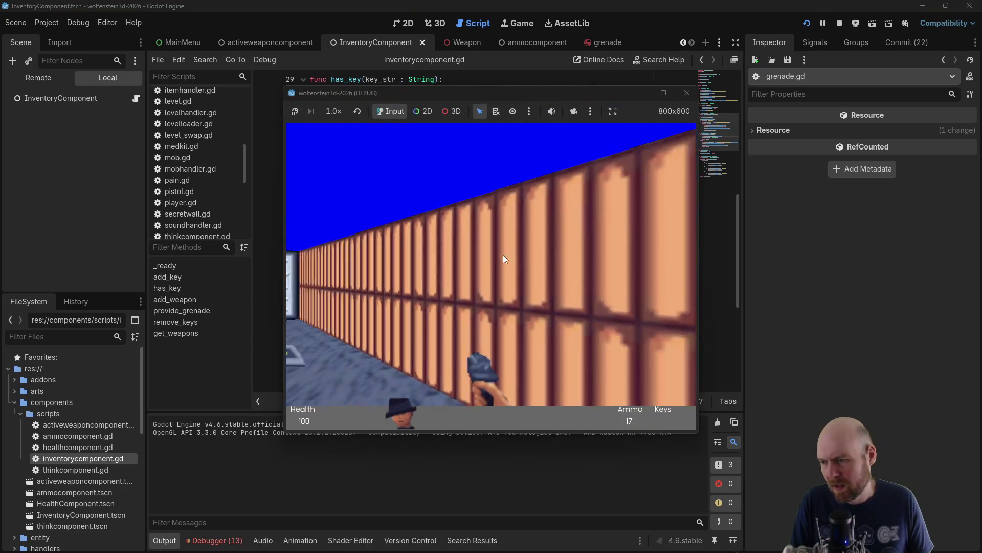
{"action": "key", "text": "Right"}
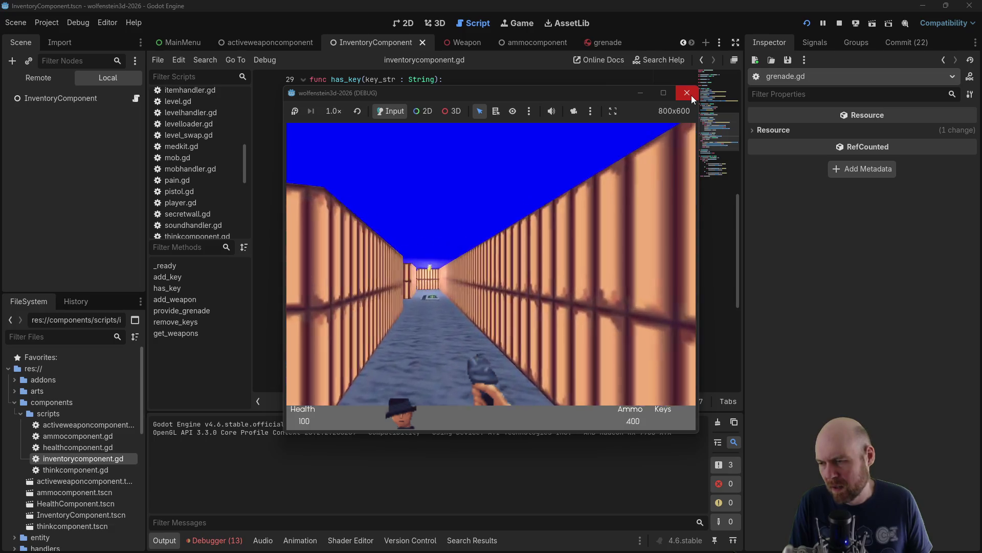
{"action": "key", "text": "Left"}
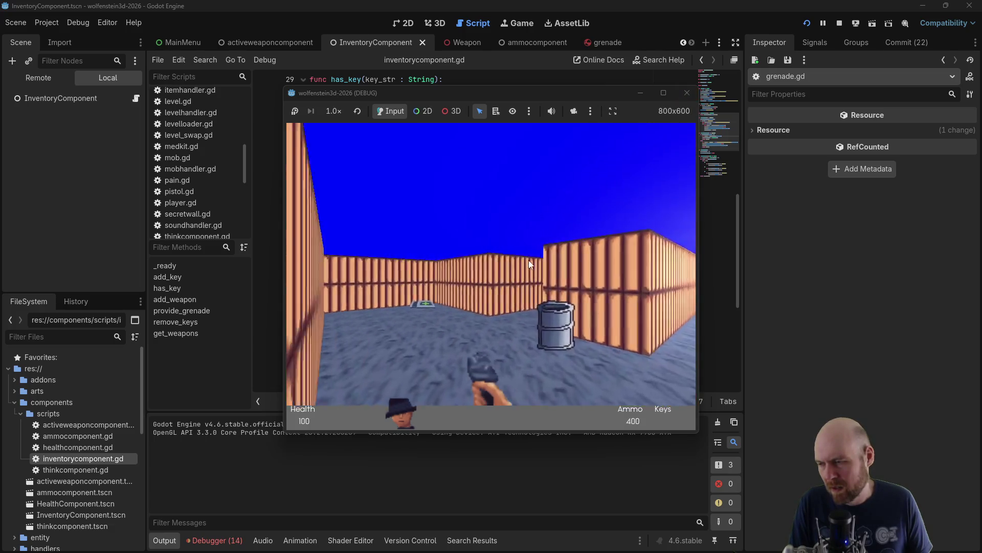
{"action": "key", "text": "Right"}
{"action": "key", "text": "ctrl"}
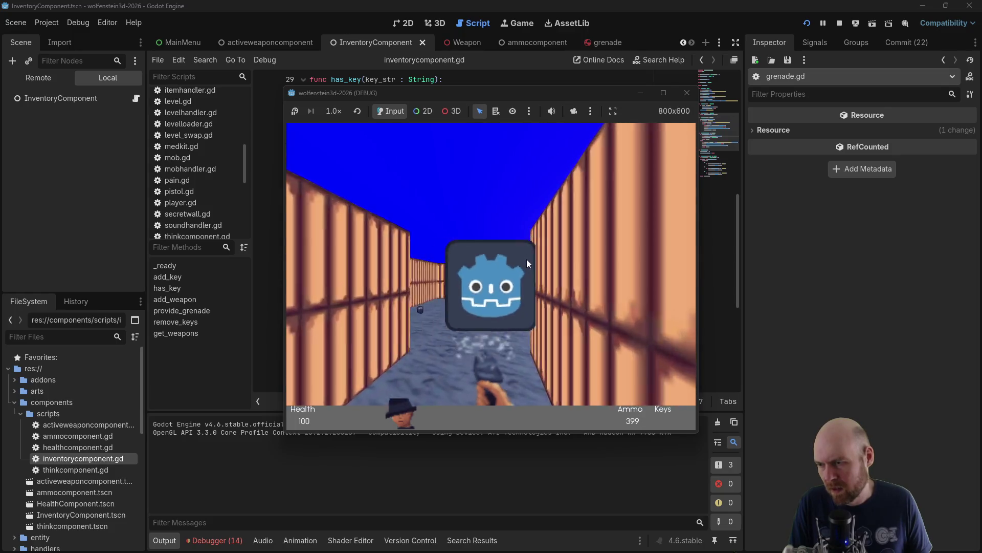
{"action": "left_click", "coordinate": [527, 259]}
{"action": "left_click", "coordinate": [526, 259]}
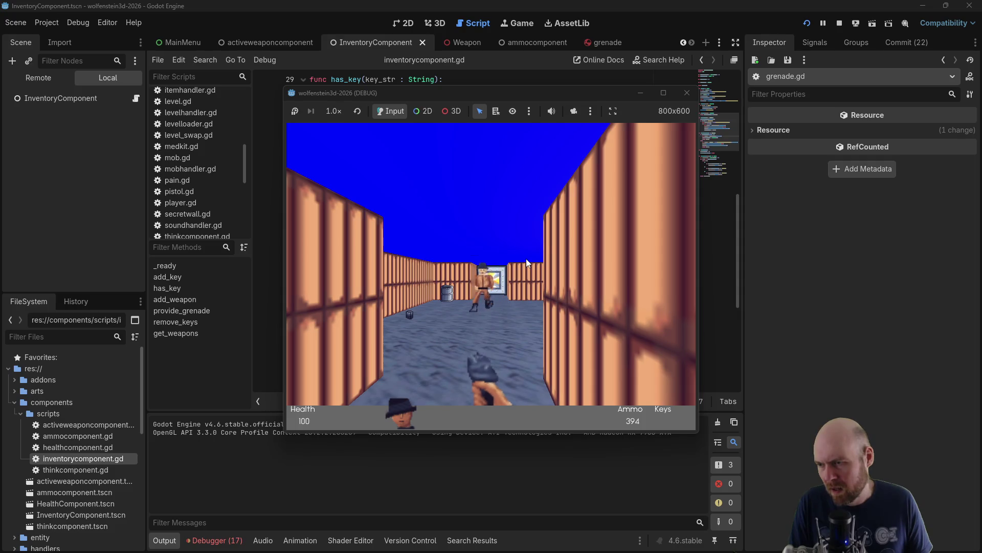
{"action": "left_click", "coordinate": [687, 93]}
{"action": "scroll", "coordinate": [380, 233], "scroll_direction": "down", "scroll_amount": 4}
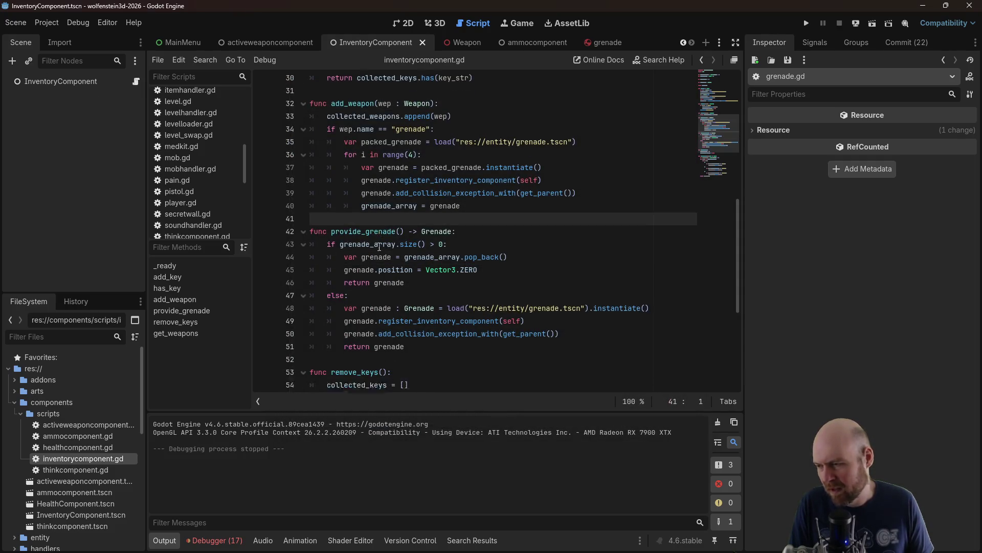
Switch the script editor to entity/grenade.gd
{"action": "scroll", "coordinate": [399, 218], "scroll_direction": "down", "scroll_amount": 2}
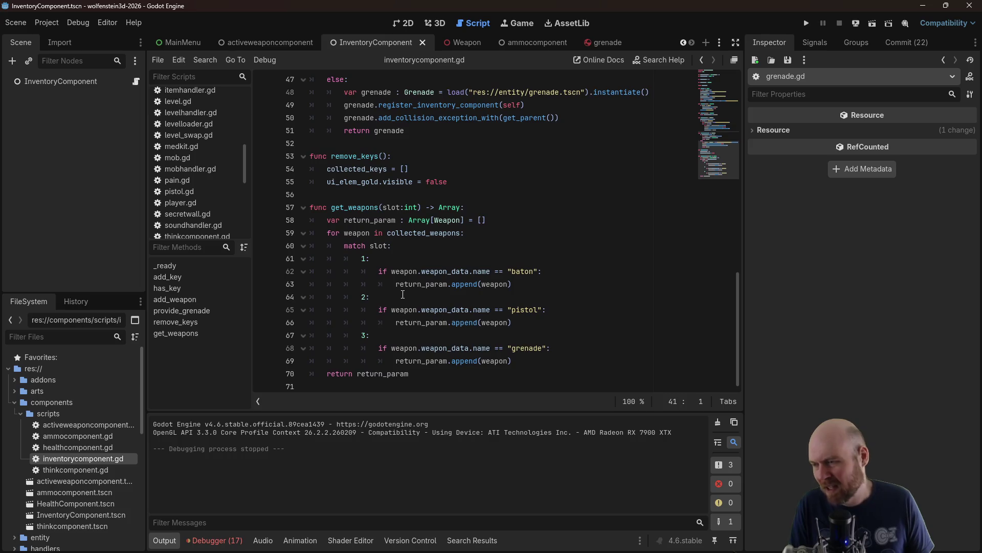
{"action": "scroll", "coordinate": [403, 295], "scroll_direction": "up", "scroll_amount": 2}
{"action": "scroll", "coordinate": [203, 131], "scroll_direction": "up", "scroll_amount": 5}
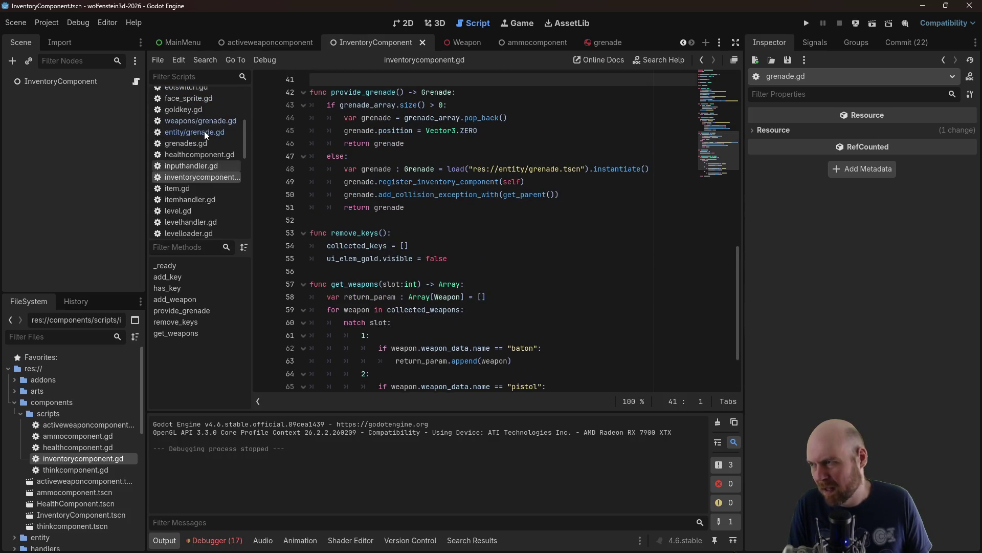
{"action": "left_click", "coordinate": [207, 121]}
{"action": "left_click", "coordinate": [205, 132]}
Inspect the explode() call and the fuse_active check in the grenade script
{"action": "scroll", "coordinate": [399, 177], "scroll_direction": "up", "scroll_amount": 4}
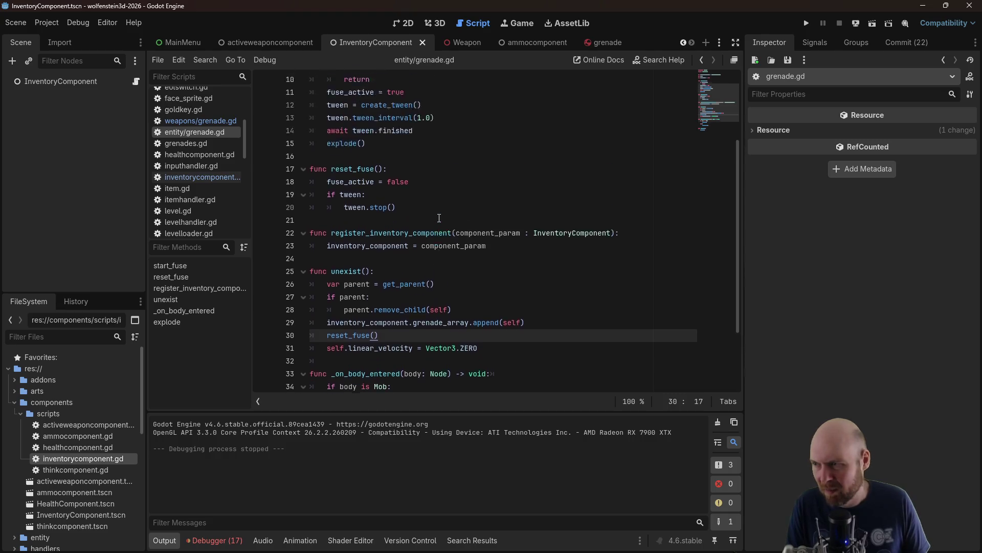
{"action": "left_click", "coordinate": [376, 208]}
{"action": "left_click", "coordinate": [387, 221]}
{"action": "left_click", "coordinate": [370, 155]}
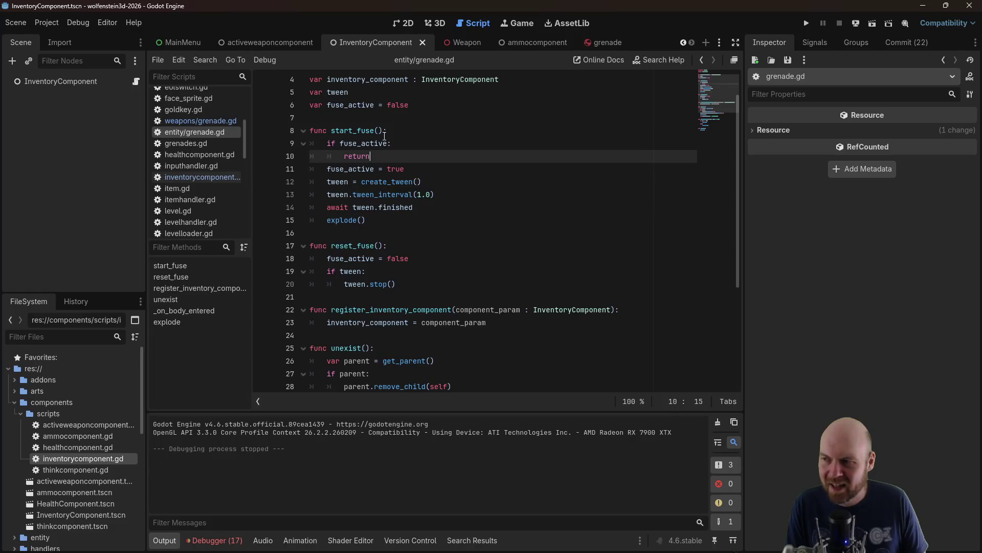
{"action": "left_click", "coordinate": [397, 142]}
{"action": "scroll", "coordinate": [407, 150], "scroll_direction": "down", "scroll_amount": 2}
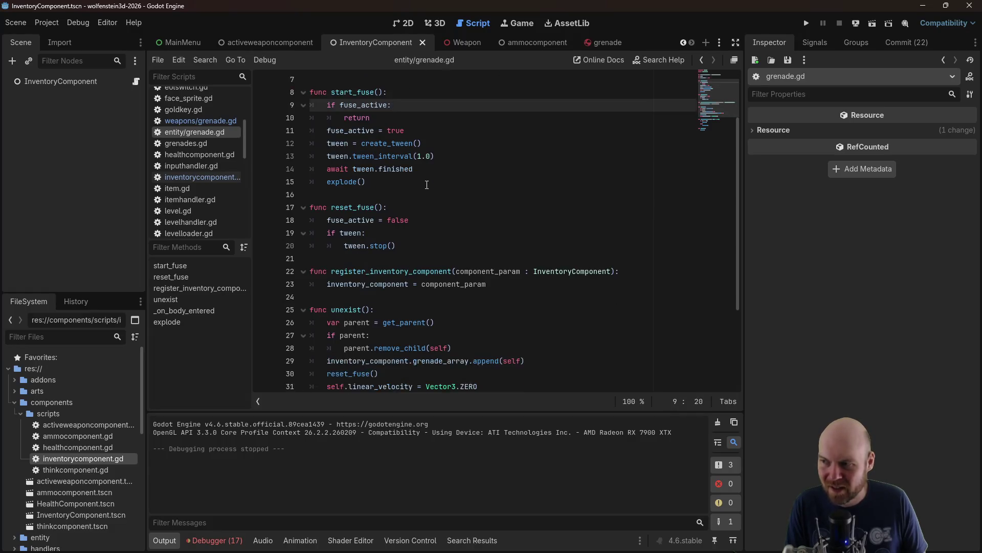
{"action": "scroll", "coordinate": [428, 189], "scroll_direction": "up", "scroll_amount": 2}
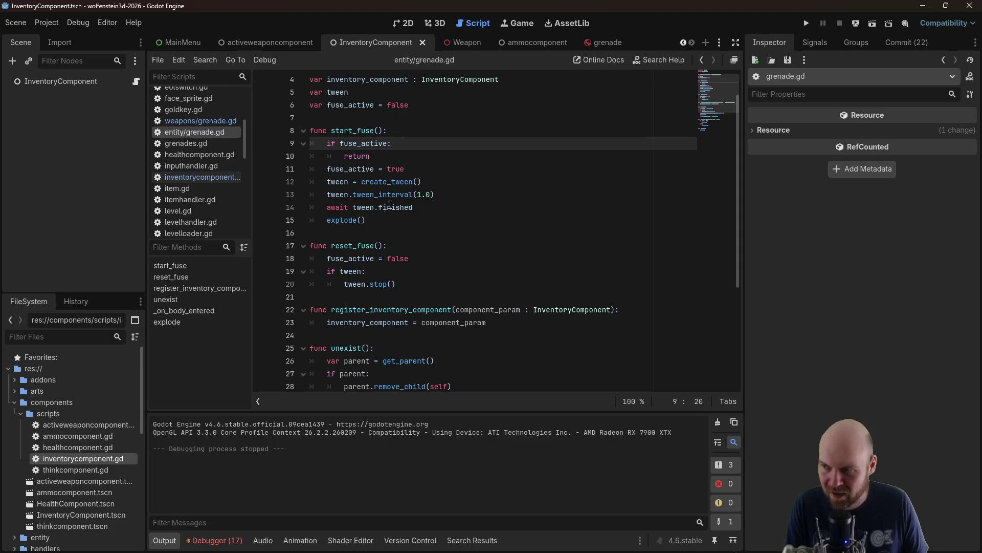
Examine start_fuse()'s create_tween line and its 1.0-second fuse interval
{"action": "left_click", "coordinate": [414, 182]}
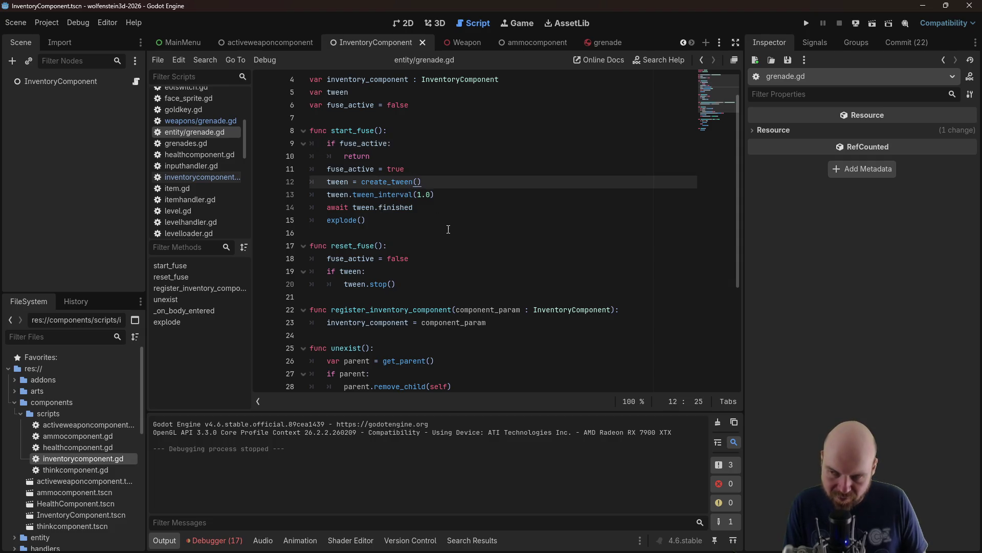
{"action": "scroll", "coordinate": [445, 235], "scroll_direction": "down", "scroll_amount": 4}
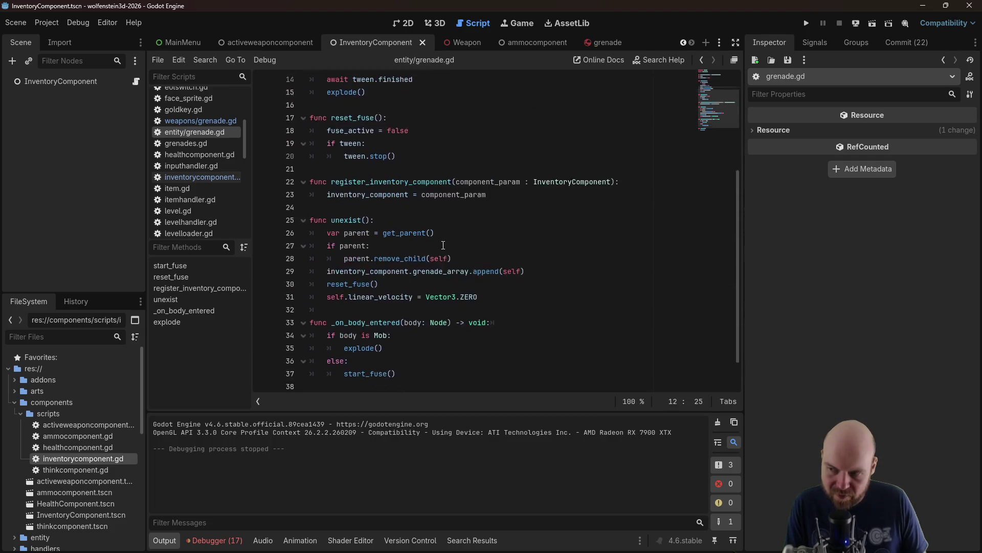
{"action": "scroll", "coordinate": [406, 271], "scroll_direction": "up", "scroll_amount": 3}
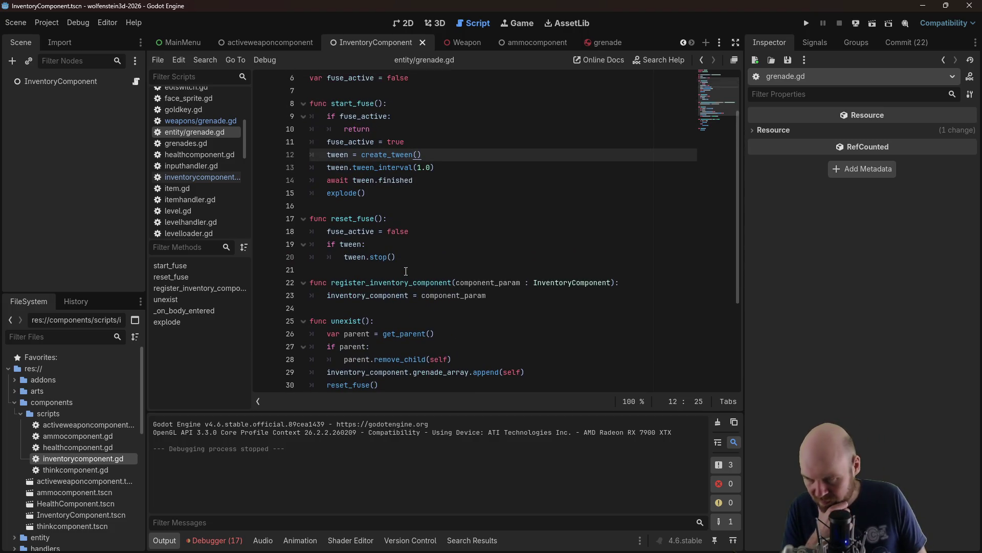
{"action": "scroll", "coordinate": [406, 271], "scroll_direction": "down", "scroll_amount": 4}
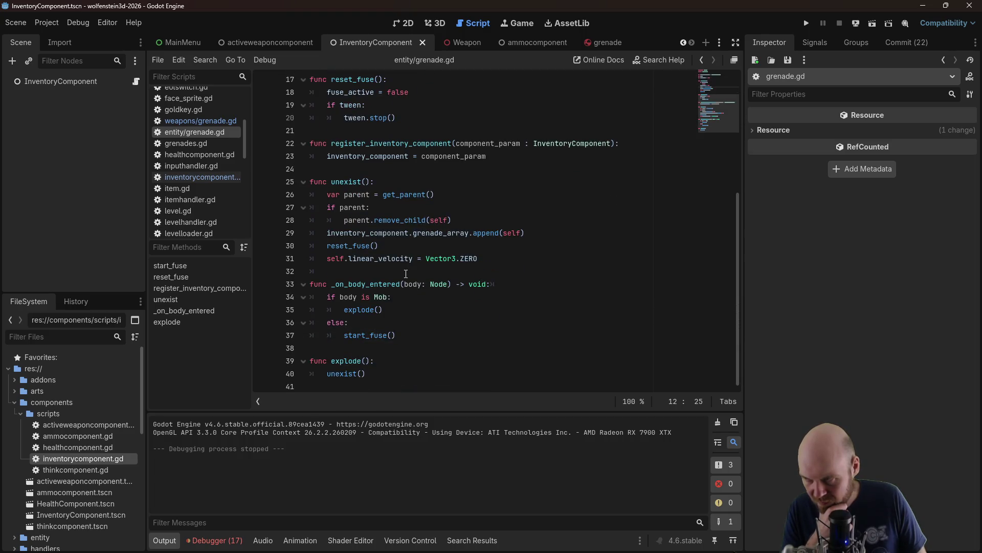
{"action": "scroll", "coordinate": [406, 271], "scroll_direction": "up", "scroll_amount": 5}
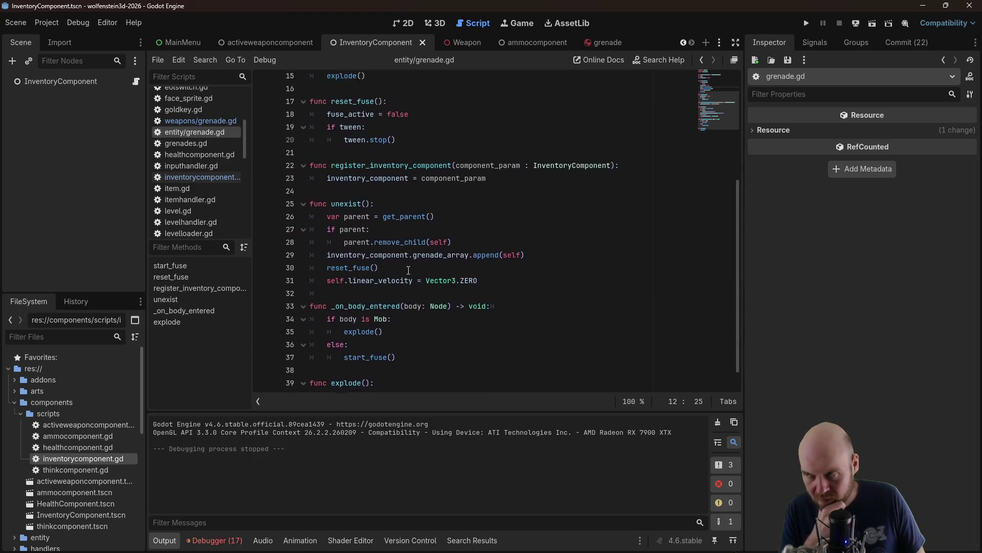
{"action": "left_click", "coordinate": [423, 219]}
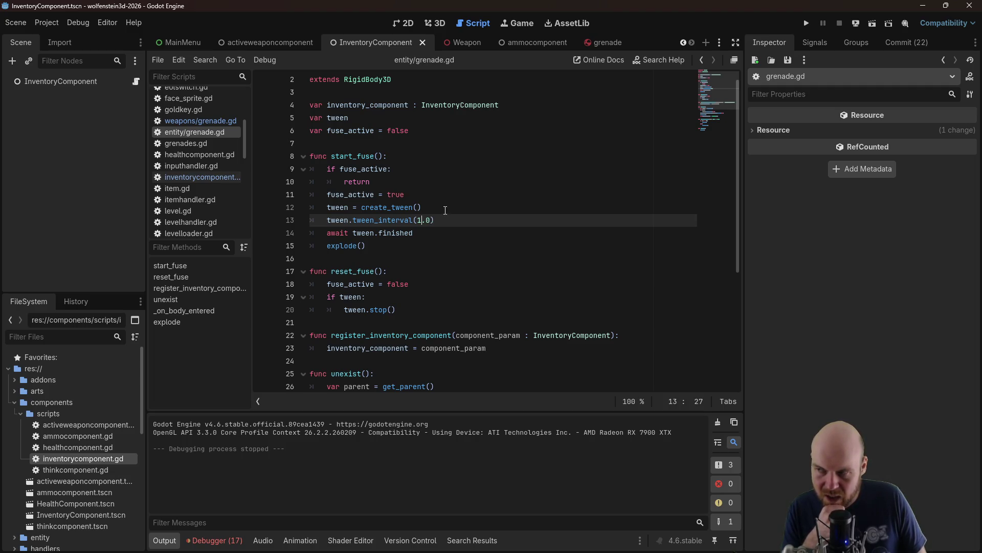
{"action": "scroll", "coordinate": [454, 220], "scroll_direction": "down", "scroll_amount": 5}
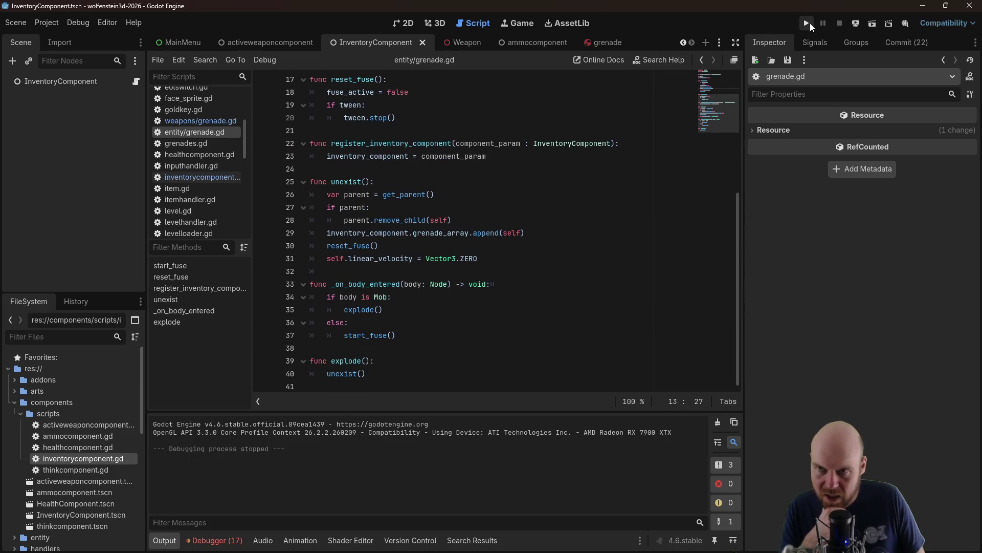
{"action": "left_click", "coordinate": [807, 23]}
{"action": "left_click", "coordinate": [488, 264]}
{"action": "key", "text": "Left"}
{"action": "key", "text": "Left"}
{"action": "left_click", "coordinate": [489, 255]}
{"action": "left_click", "coordinate": [480, 253]}
{"action": "key", "text": "Left"}
{"action": "left_click", "coordinate": [480, 254]}
{"action": "left_click", "coordinate": [480, 254]}
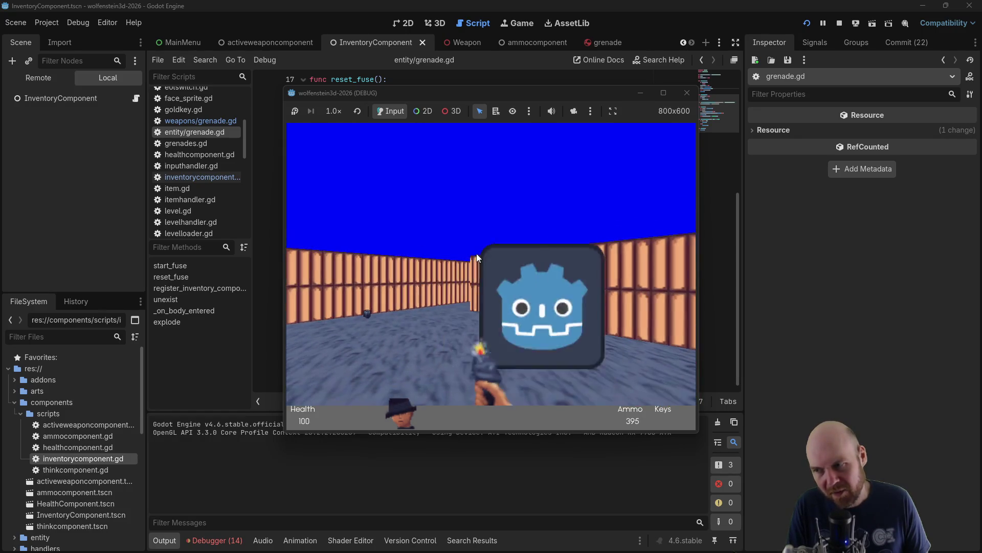
{"action": "key", "text": "Left"}
{"action": "left_click", "coordinate": [477, 253]}
{"action": "left_click", "coordinate": [476, 253]}
{"action": "left_click", "coordinate": [476, 253]}
{"action": "left_click", "coordinate": [475, 253]}
{"action": "left_click", "coordinate": [474, 252]}
{"action": "key", "text": "Left"}
{"action": "left_click", "coordinate": [474, 252]}
{"action": "left_click", "coordinate": [474, 253]}
{"action": "key", "text": "Left"}
{"action": "left_click", "coordinate": [474, 253]}
{"action": "left_click", "coordinate": [474, 253]}
{"action": "key", "text": "Left"}
{"action": "left_click", "coordinate": [472, 252]}
{"action": "key", "text": "Left"}
{"action": "left_click", "coordinate": [471, 249]}
{"action": "left_click", "coordinate": [471, 250]}
{"action": "key", "text": "Left"}
{"action": "left_click", "coordinate": [471, 250]}
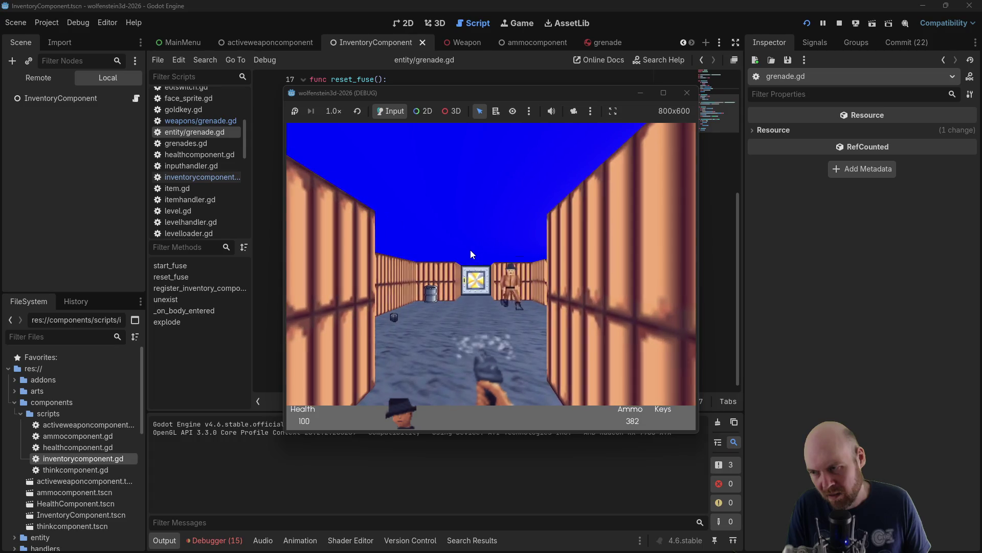
{"action": "key", "text": "Down"}
{"action": "key", "text": "Up"}
{"action": "left_click", "coordinate": [479, 284]}
{"action": "key", "text": "Down"}
{"action": "left_click", "coordinate": [478, 283]}
{"action": "left_click", "coordinate": [477, 283]}
{"action": "key", "text": "Up"}
{"action": "left_click", "coordinate": [475, 278]}
{"action": "left_click", "coordinate": [474, 278]}
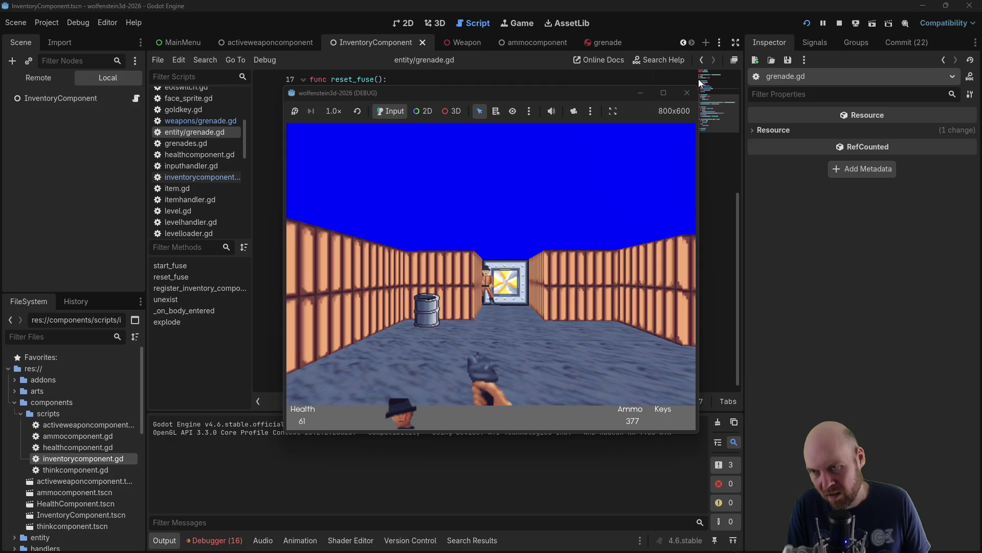
{"action": "key", "text": "F8"}
{"action": "left_click", "coordinate": [468, 200]}
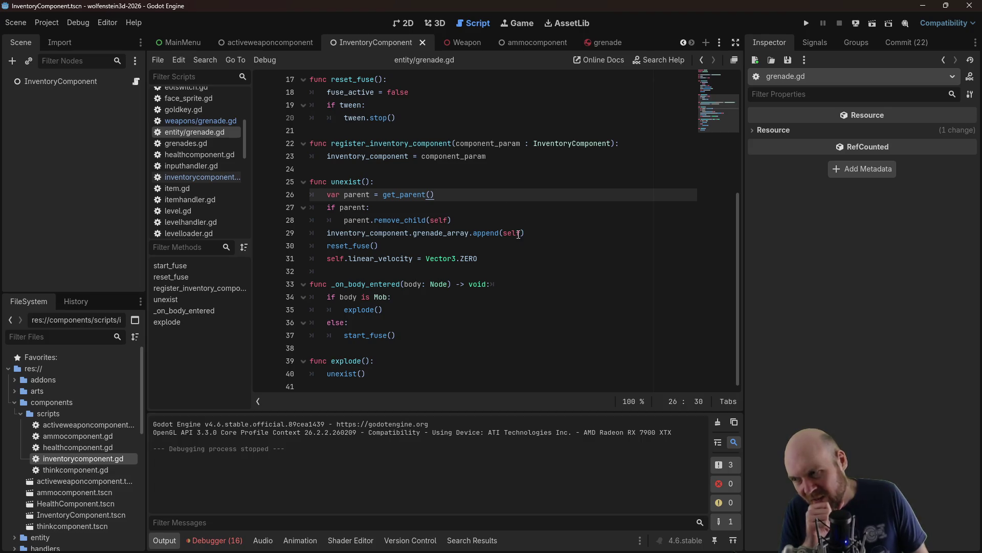
{"action": "scroll", "coordinate": [519, 234], "scroll_direction": "up", "scroll_amount": 5}
{"action": "left_click", "coordinate": [383, 261]}
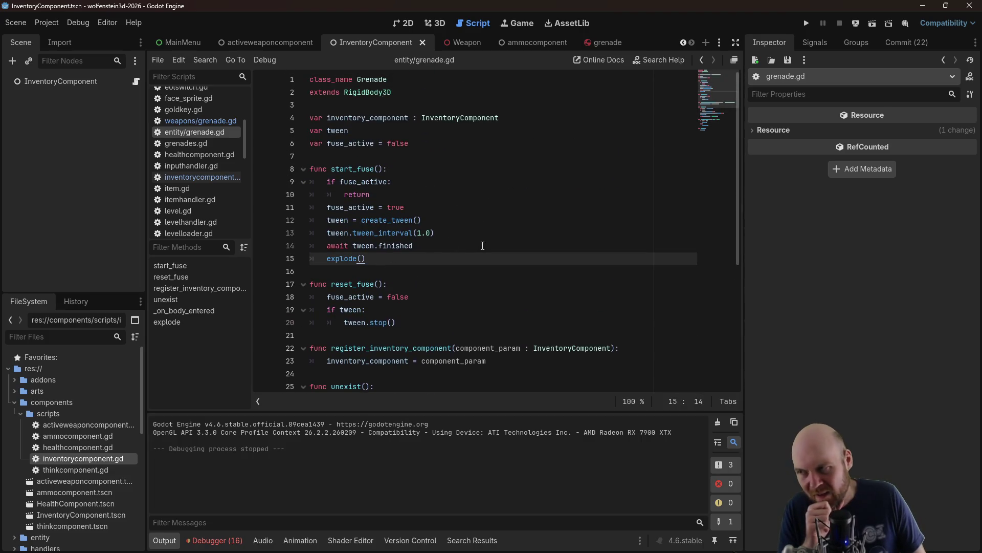
{"action": "scroll", "coordinate": [482, 245], "scroll_direction": "down", "scroll_amount": 2}
{"action": "left_click_drag", "start_coordinate": [328, 105], "coordinate": [465, 169]}
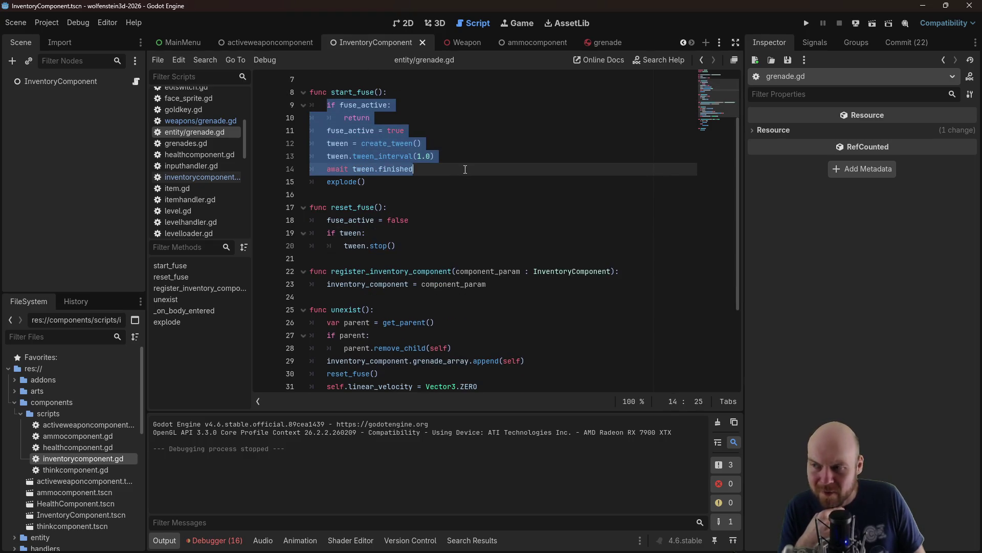
{"action": "left_click", "coordinate": [406, 143]}
{"action": "left_click_drag", "start_coordinate": [325, 143], "coordinate": [426, 173]}
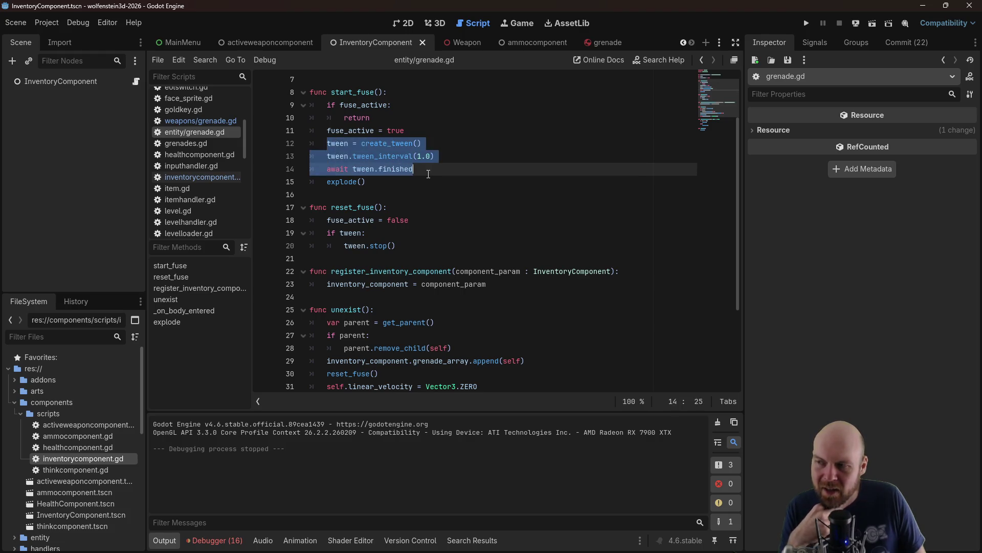
{"action": "scroll", "coordinate": [432, 175], "scroll_direction": "down", "scroll_amount": 2}
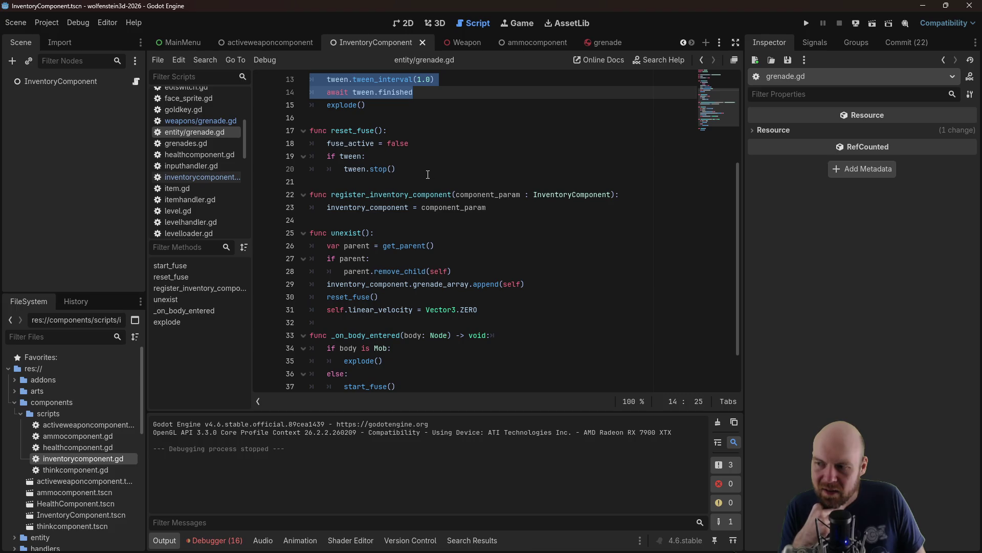
{"action": "scroll", "coordinate": [425, 173], "scroll_direction": "up", "scroll_amount": 2}
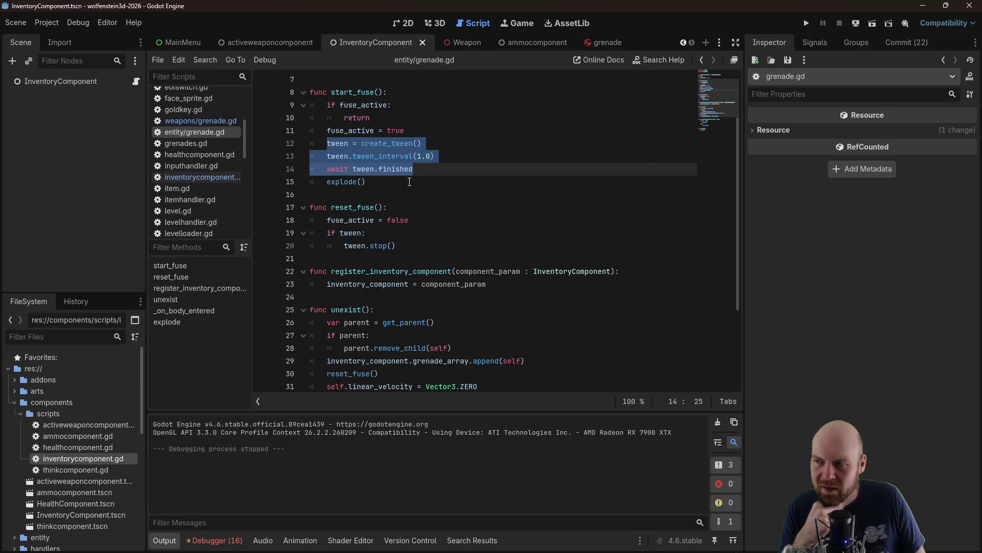
{"action": "scroll", "coordinate": [410, 182], "scroll_direction": "up", "scroll_amount": 2}
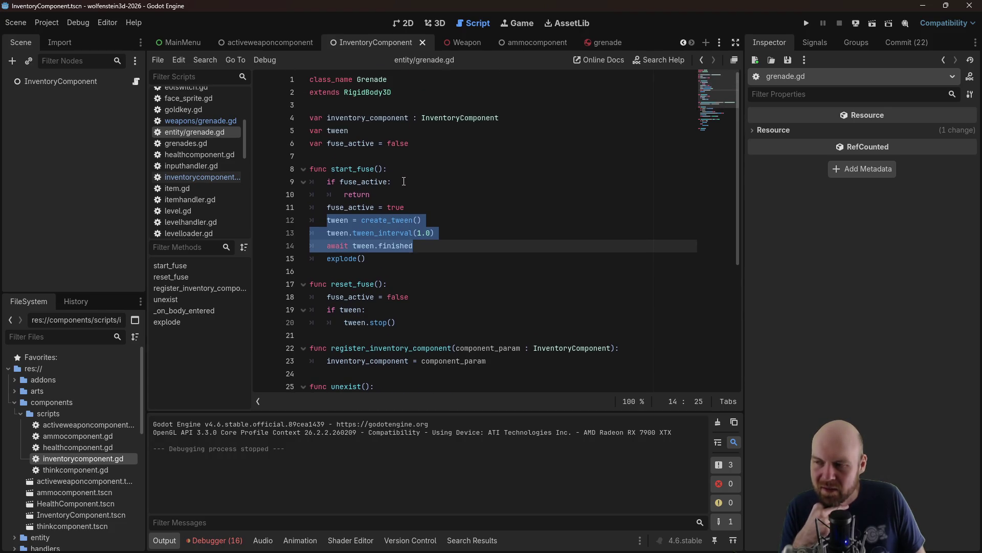
{"action": "scroll", "coordinate": [405, 182], "scroll_direction": "down", "scroll_amount": 2}
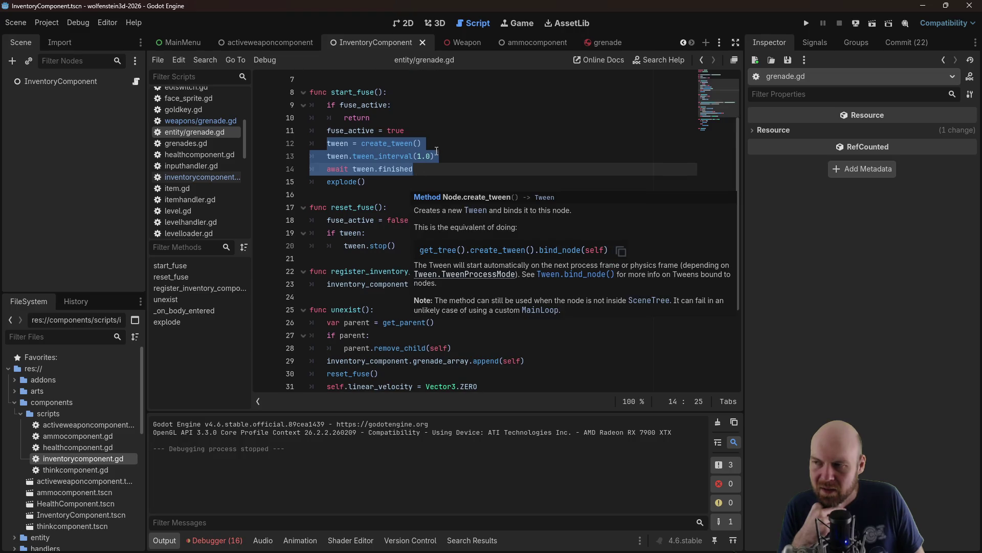
{"action": "left_click", "coordinate": [456, 134]}
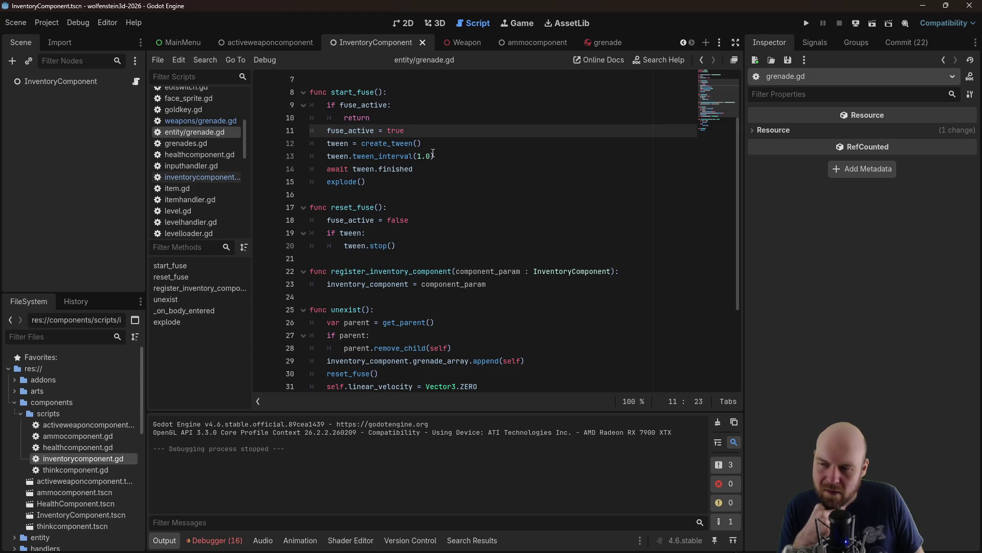
{"action": "scroll", "coordinate": [433, 154], "scroll_direction": "down", "scroll_amount": 2}
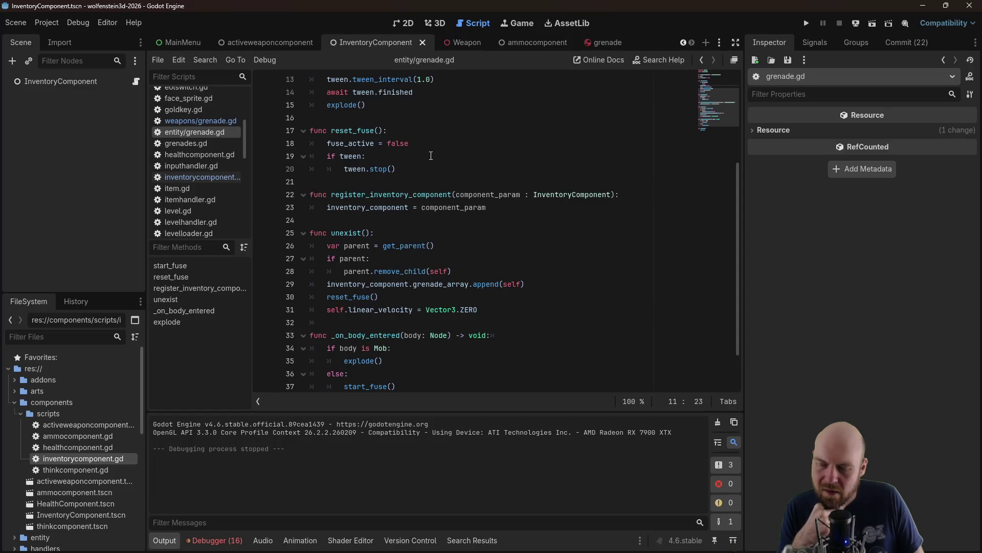
{"action": "left_click_drag", "start_coordinate": [545, 283], "coordinate": [327, 285]}
Move the grenade_array.append(self) line below self.linear_velocity = Vector3.ZERO in unexist()
{"action": "key", "text": "ctrl+x"}
{"action": "left_click", "coordinate": [506, 307]}
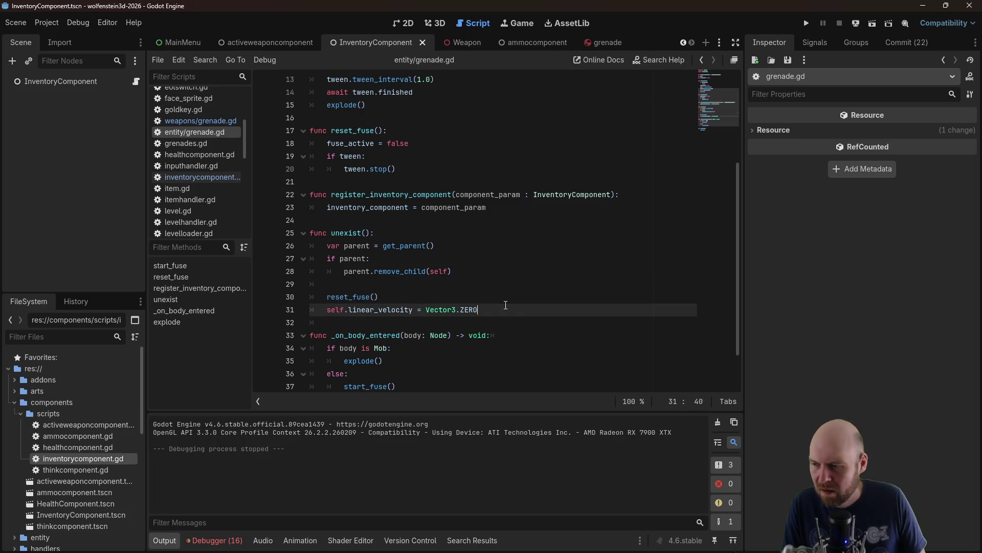
{"action": "key", "text": "Return"}
{"action": "key", "text": "ctrl+v"}
{"action": "key", "text": "Up"}
{"action": "key", "text": "Up"}
{"action": "key", "text": "Up"}
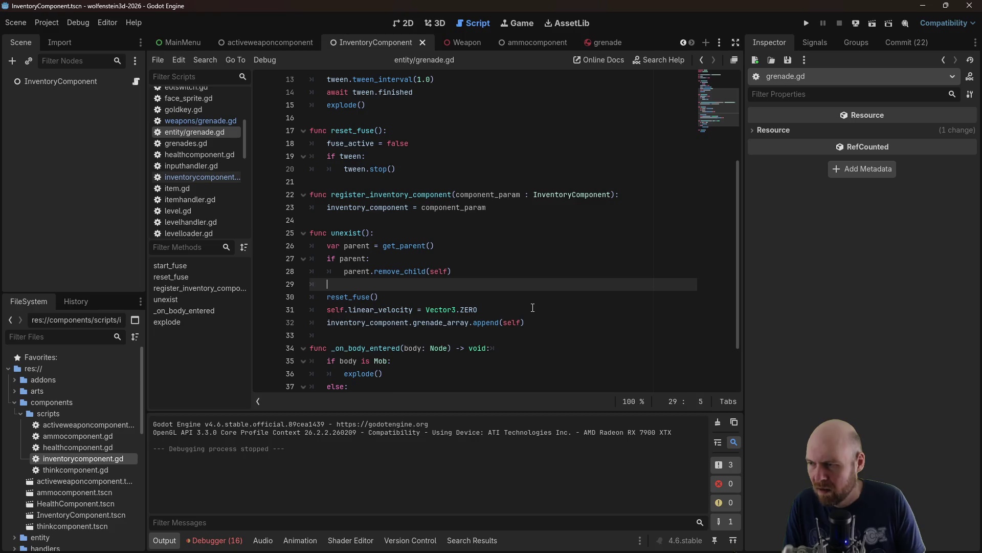
{"action": "key", "text": "BackSpace"}
{"action": "key", "text": "BackSpace"}
Check the explode() call and Mob check in _on_body_entered, then run the game
{"action": "scroll", "coordinate": [535, 239], "scroll_direction": "down", "scroll_amount": 2}
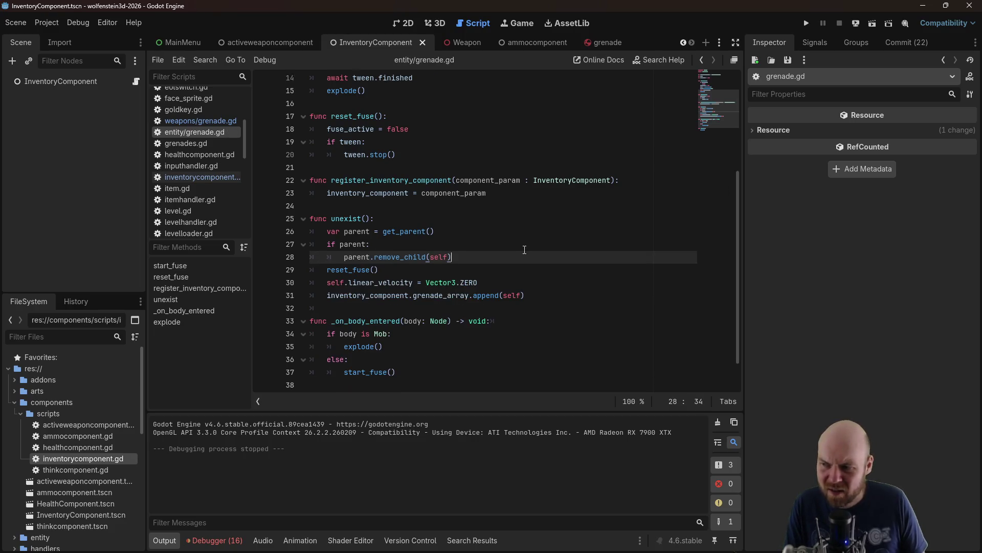
{"action": "scroll", "coordinate": [535, 239], "scroll_direction": "up", "scroll_amount": 4}
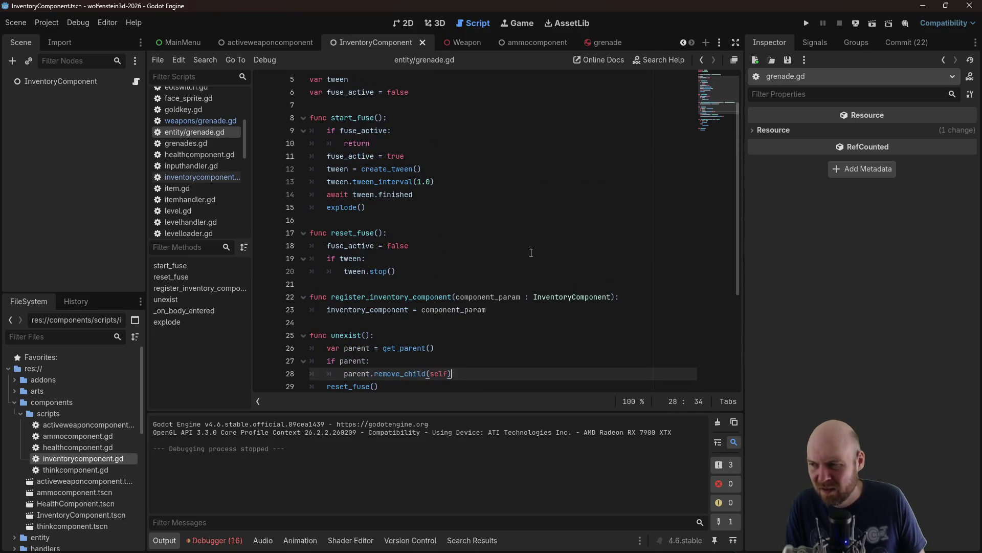
{"action": "scroll", "coordinate": [531, 253], "scroll_direction": "down", "scroll_amount": 6}
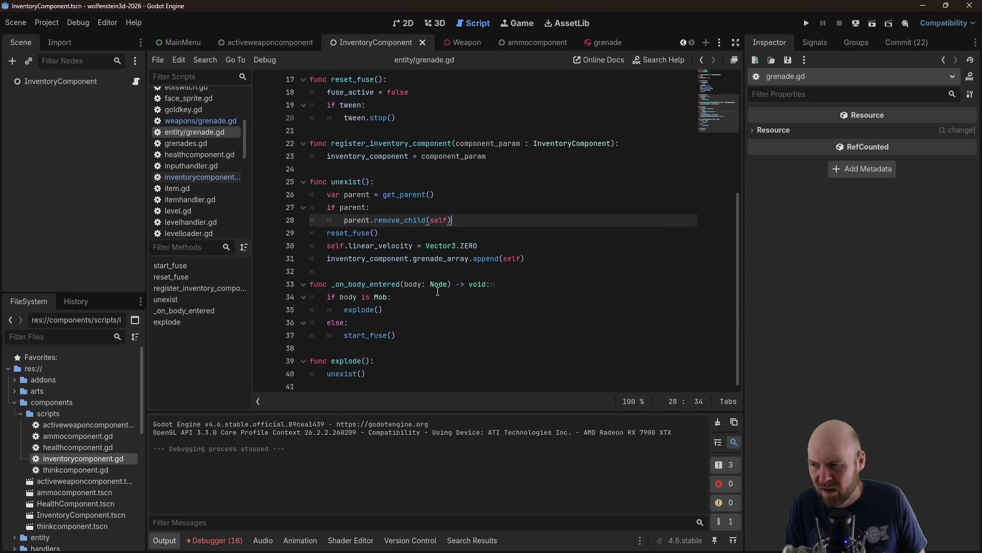
{"action": "left_click", "coordinate": [394, 307]}
{"action": "left_click", "coordinate": [402, 298]}
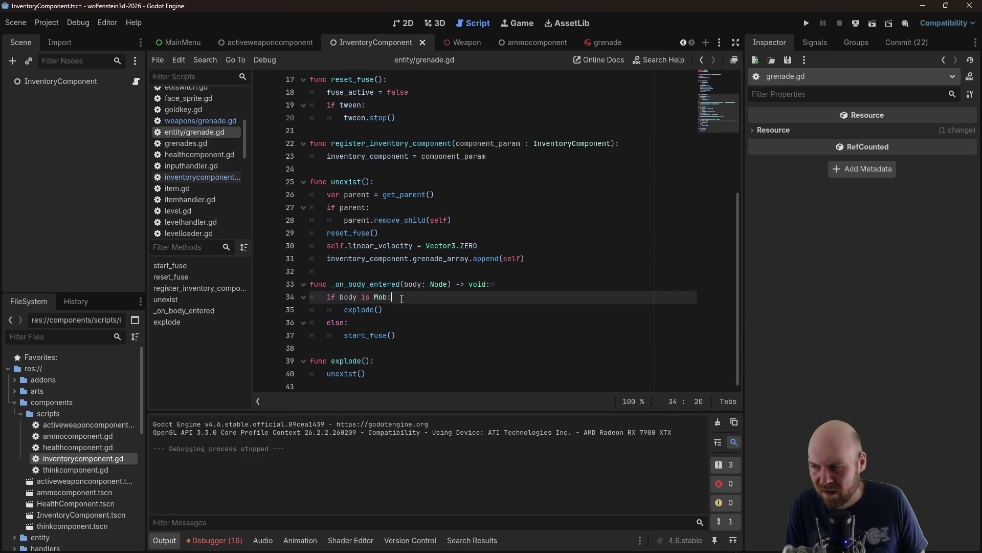
{"action": "left_click", "coordinate": [806, 23]}
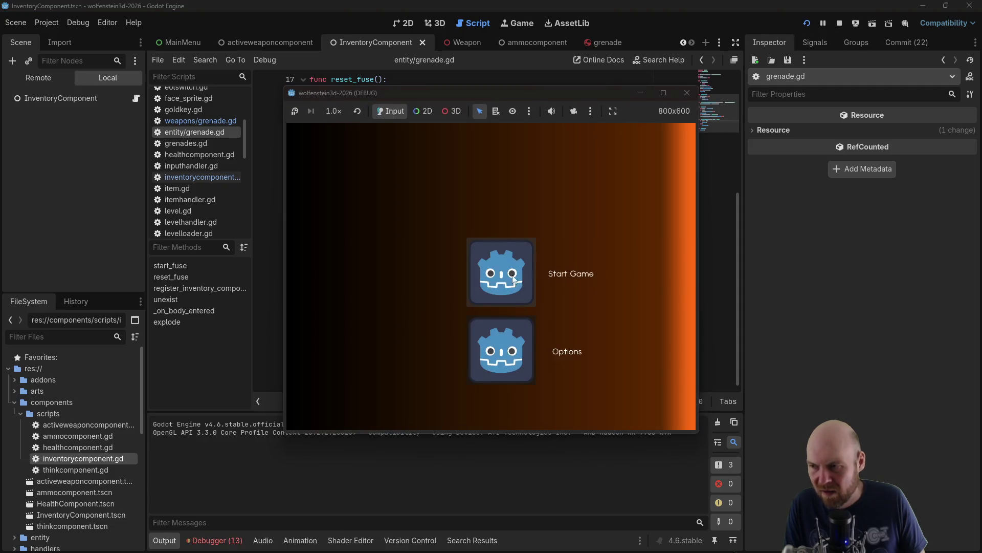
Start the game, walk down the corridors, and fire test pistol shots
{"action": "left_click", "coordinate": [512, 276]}
{"action": "key", "text": "Up"}
{"action": "key", "text": "Left"}
{"action": "key", "text": "Up"}
{"action": "key", "text": "Left"}
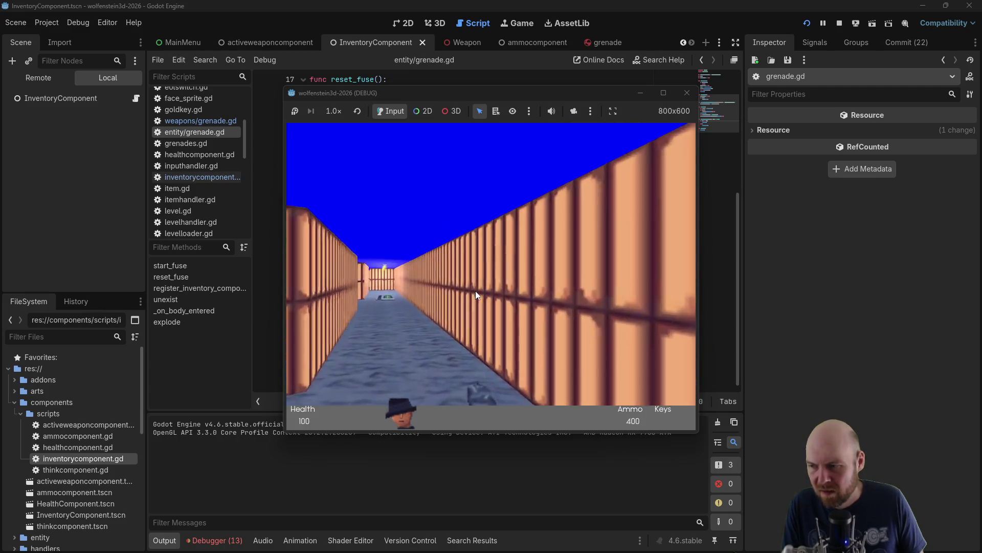
{"action": "key", "text": "Left"}
{"action": "left_click", "coordinate": [479, 281]}
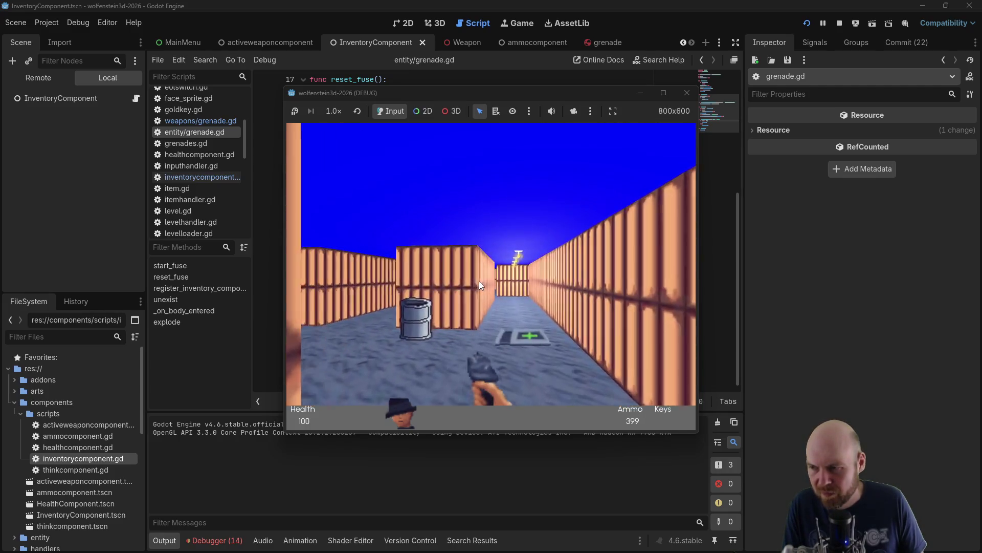
{"action": "key", "text": "Left"}
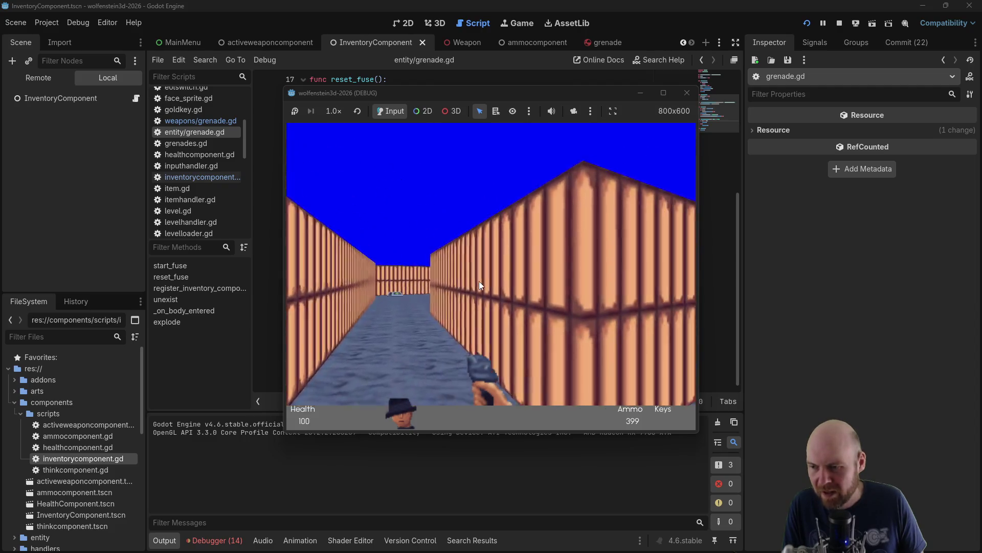
{"action": "key", "text": "Left"}
{"action": "left_click", "coordinate": [479, 281]}
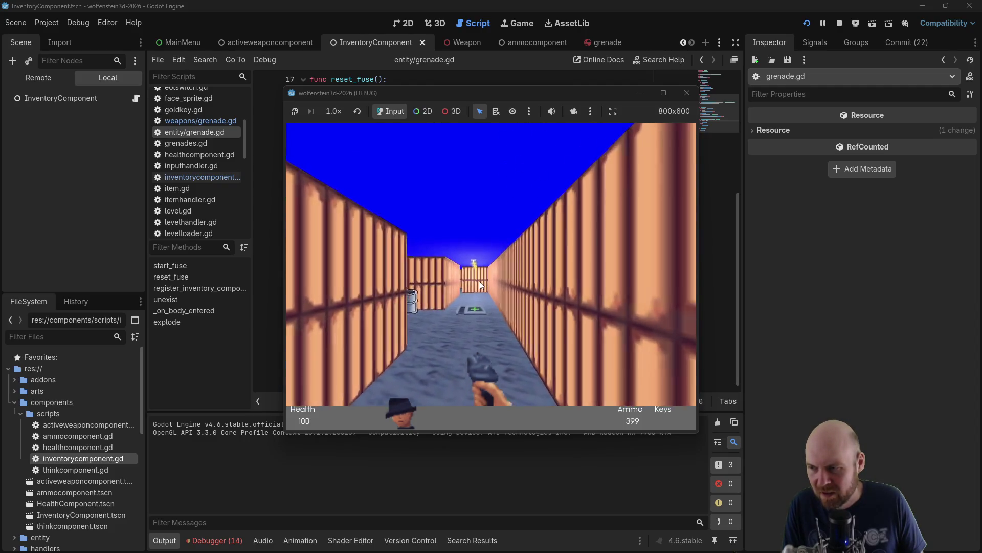
{"action": "key", "text": "Left"}
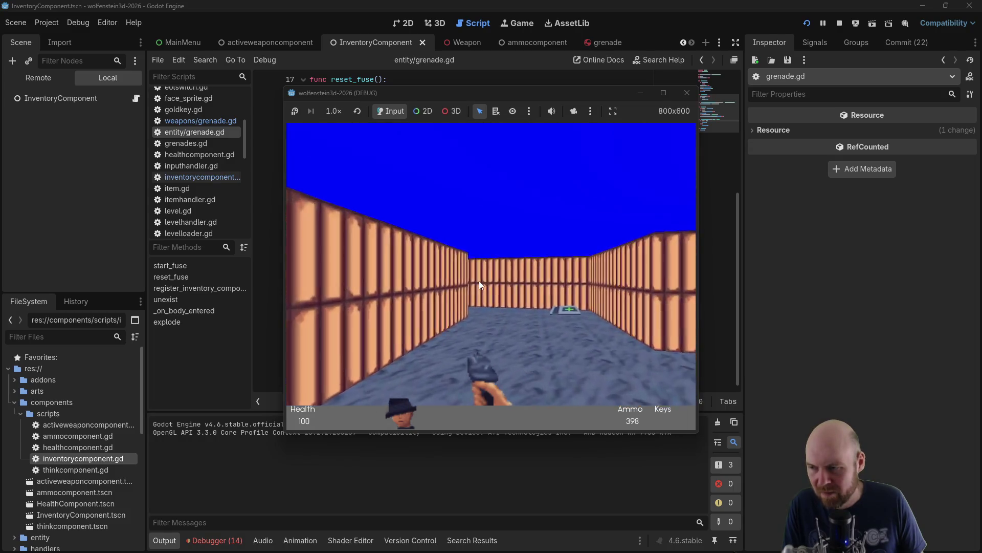
{"action": "key", "text": "Up"}
Throw a volley of grenades at the enemy near the door, then close the game
{"action": "left_click", "coordinate": [479, 280]}
{"action": "left_click", "coordinate": [479, 280]}
{"action": "left_click", "coordinate": [479, 280]}
{"action": "left_click", "coordinate": [479, 280]}
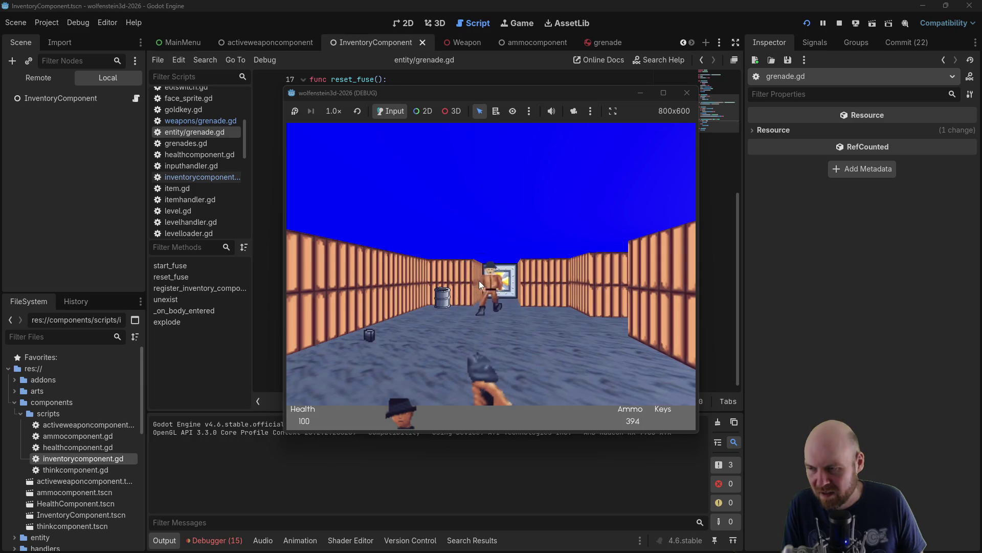
{"action": "key", "text": "Up"}
{"action": "key", "text": "Right"}
{"action": "left_click", "coordinate": [479, 281]}
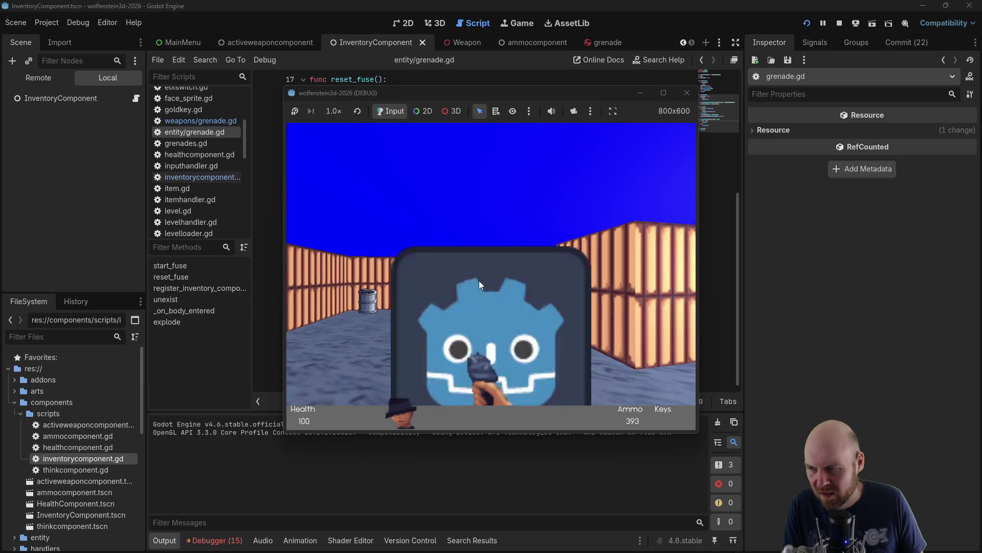
{"action": "key", "text": "Up"}
{"action": "left_click", "coordinate": [479, 280]}
{"action": "left_click", "coordinate": [479, 281]}
{"action": "key", "text": "Left"}
{"action": "left_click", "coordinate": [477, 281]}
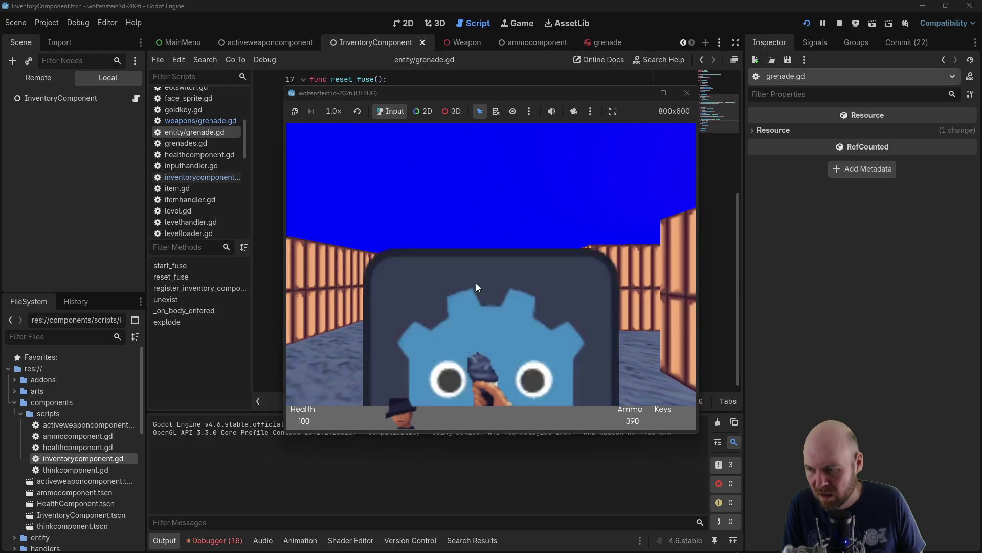
{"action": "left_click", "coordinate": [476, 284]}
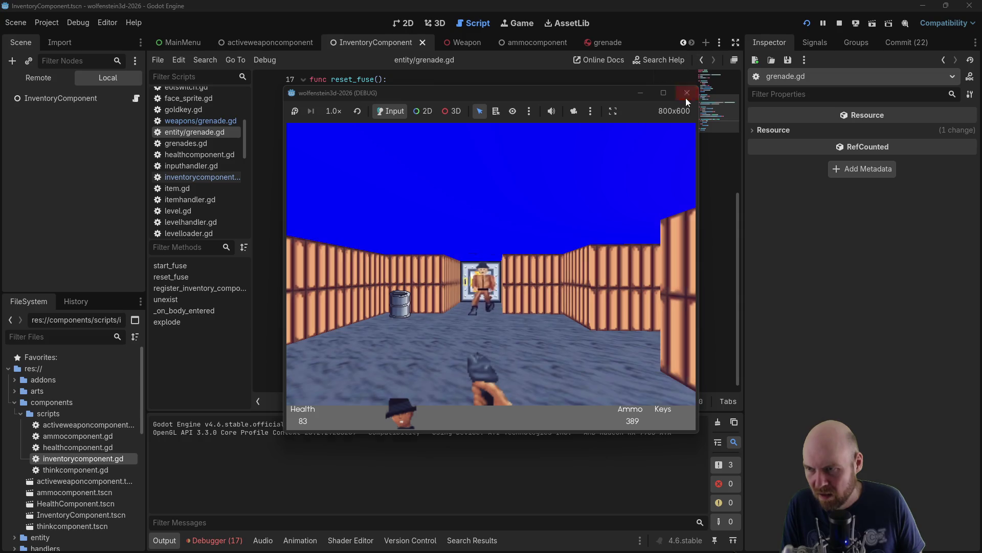
{"action": "left_click", "coordinate": [687, 93]}
Add an empty line after the linear_velocity reset in unexist()
{"action": "scroll", "coordinate": [481, 251], "scroll_direction": "up", "scroll_amount": 2}
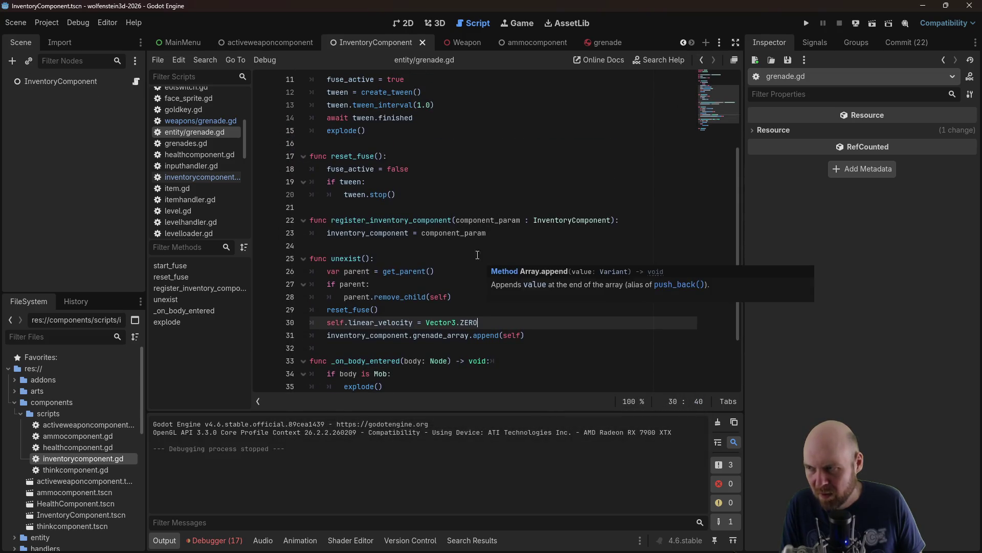
{"action": "left_click", "coordinate": [430, 167]}
{"action": "scroll", "coordinate": [412, 208], "scroll_direction": "up", "scroll_amount": 3}
{"action": "scroll", "coordinate": [410, 210], "scroll_direction": "down", "scroll_amount": 5}
{"action": "left_click", "coordinate": [387, 241]}
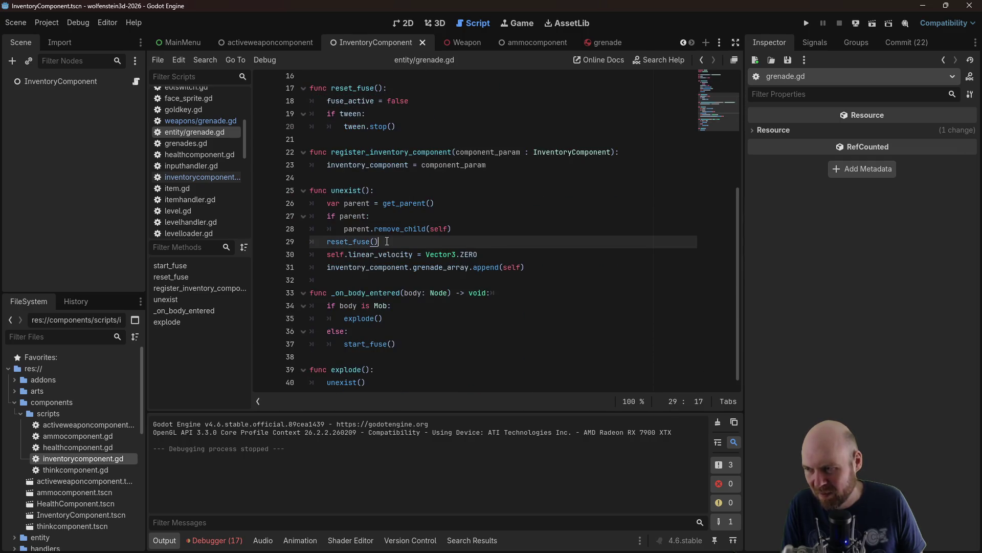
{"action": "left_click", "coordinate": [439, 251]}
{"action": "key", "text": "Down"}
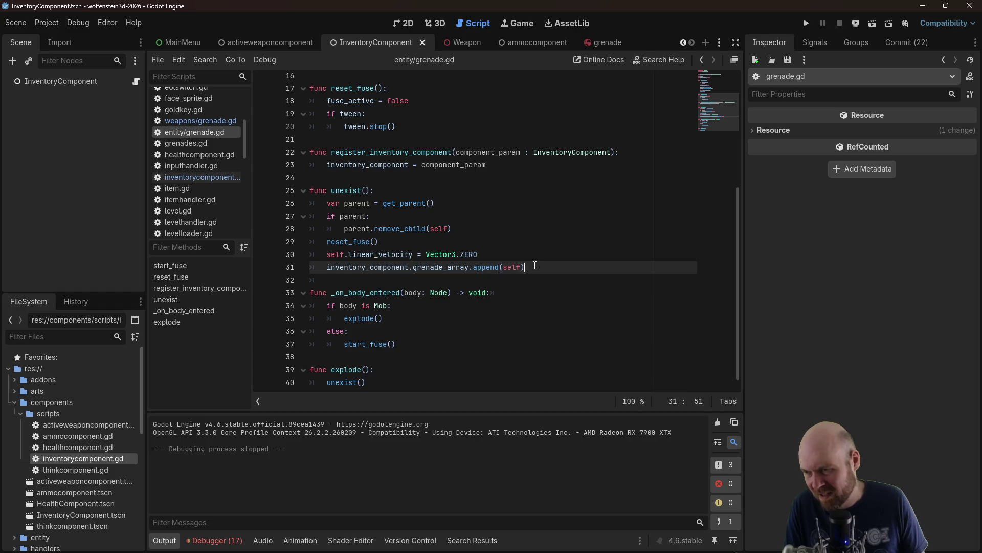
{"action": "left_click", "coordinate": [528, 258]}
{"action": "scroll", "coordinate": [524, 249], "scroll_direction": "up", "scroll_amount": 2}
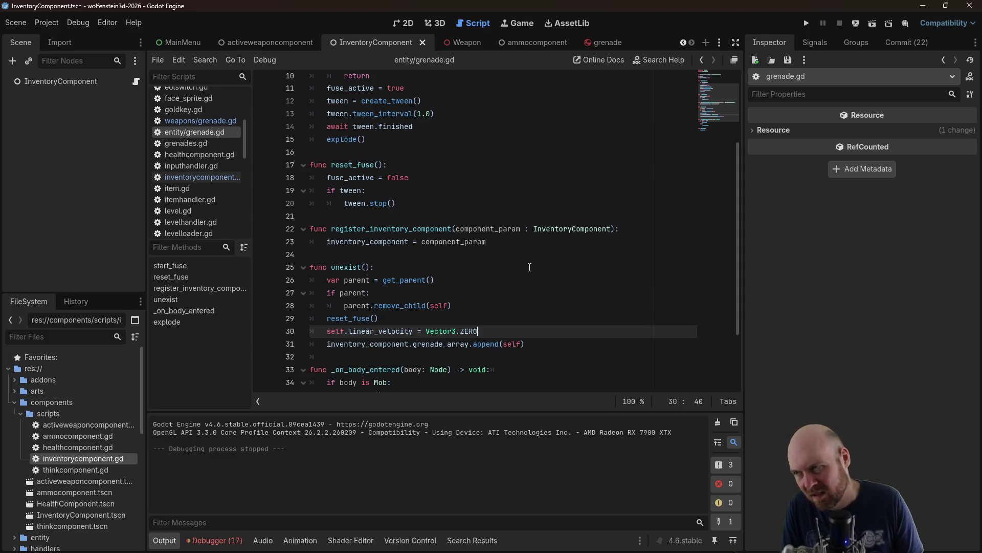
{"action": "key", "text": "Return"}
Paste start_fuse's three tween lines there, fix the indentation, save grenade.gd, and run the game
{"action": "mouse_move", "coordinate": [420, 126]}
{"action": "left_mouse_down"}
{"action": "mouse_move", "coordinate": [310, 127]}
{"action": "mouse_move", "coordinate": [296, 106]}
{"action": "left_mouse_up"}
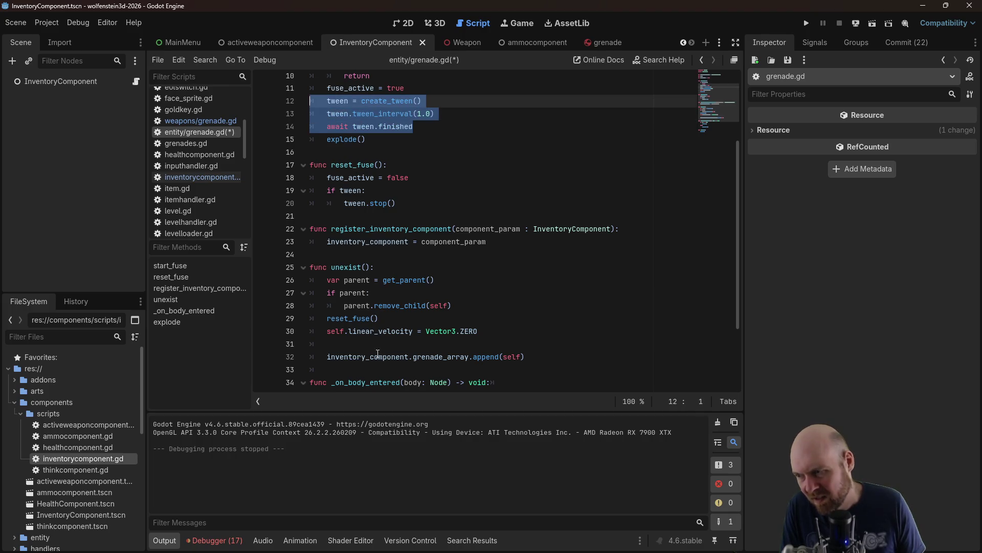
{"action": "key", "text": "ctrl+c"}
{"action": "left_click", "coordinate": [370, 344]}
{"action": "key", "text": "ctrl+v"}
{"action": "left_click", "coordinate": [346, 343]}
{"action": "key", "text": "BackSpace"}
{"action": "key", "text": "ctrl+s"}
{"action": "left_click", "coordinate": [806, 24]}
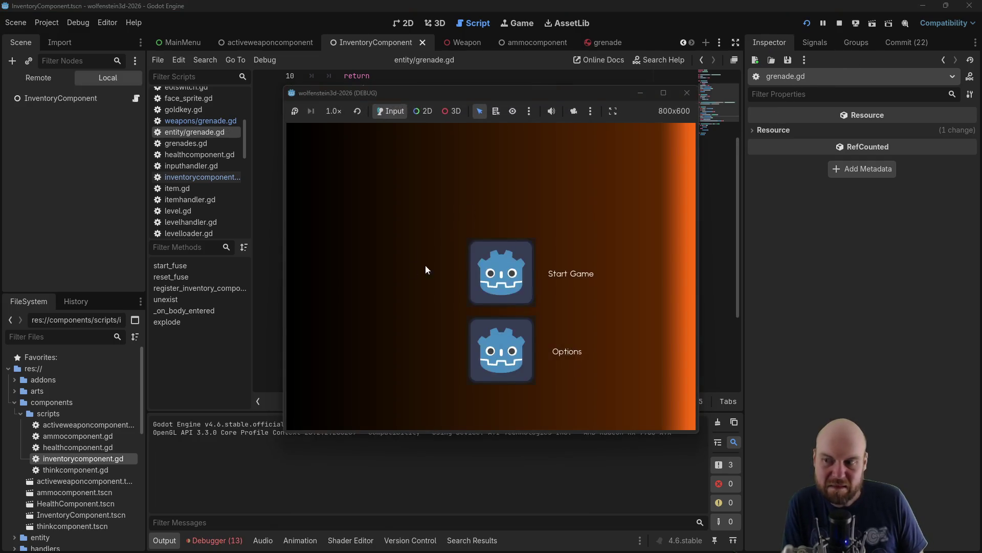
Walk through the maze, switch to grenades, and throw a barrage down the corridor at the enemy
{"action": "key", "text": "w"}
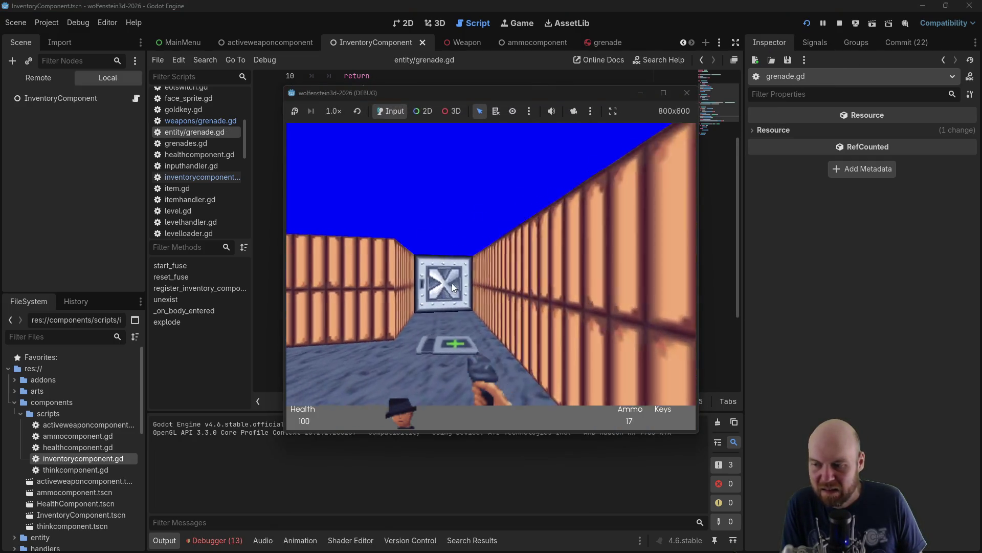
{"action": "key", "text": "w"}
{"action": "left_click", "coordinate": [441, 289]}
{"action": "key", "text": "d"}
{"action": "left_click", "coordinate": [438, 289]}
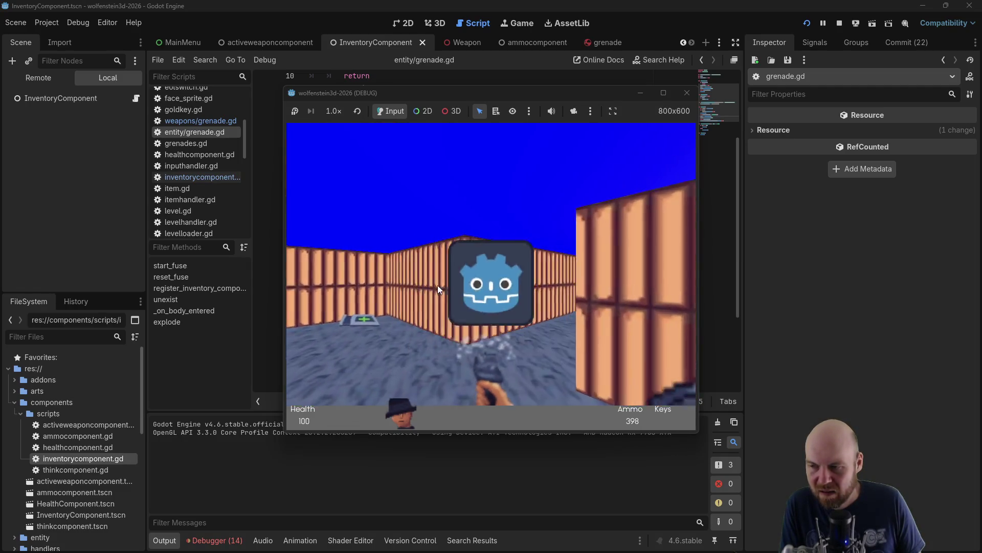
{"action": "left_click", "coordinate": [438, 290]}
{"action": "left_click", "coordinate": [437, 289]}
{"action": "left_click", "coordinate": [437, 289]}
{"action": "left_click", "coordinate": [438, 289]}
{"action": "left_click", "coordinate": [438, 289]}
{"action": "left_click", "coordinate": [438, 288]}
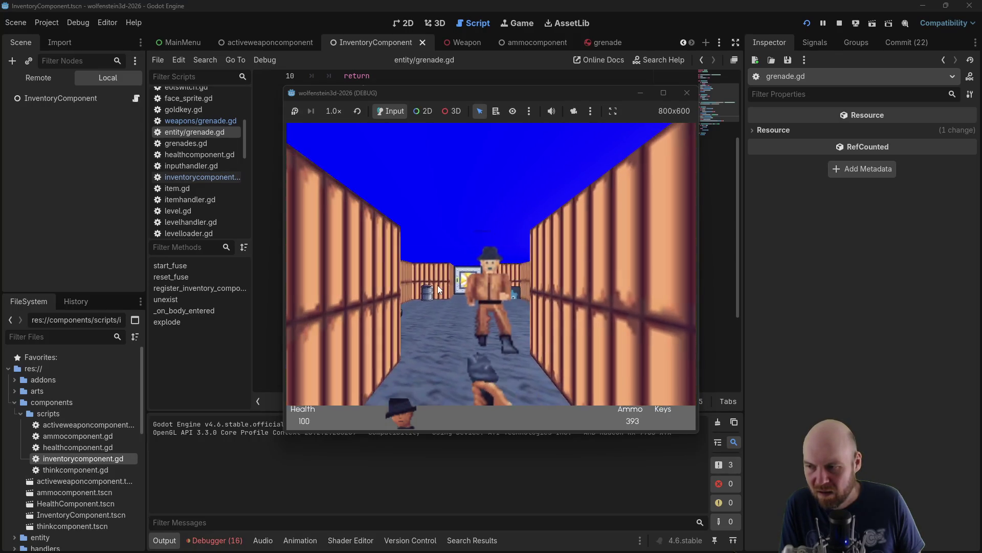
{"action": "left_click", "coordinate": [437, 288]}
{"action": "left_click", "coordinate": [438, 288]}
{"action": "left_click", "coordinate": [437, 288]}
{"action": "left_click", "coordinate": [437, 288]}
{"action": "left_click", "coordinate": [438, 284]}
Advance and keep throwing grenades at the approaching enemy, then close the game window
{"action": "key", "text": "w"}
{"action": "left_click", "coordinate": [438, 284]}
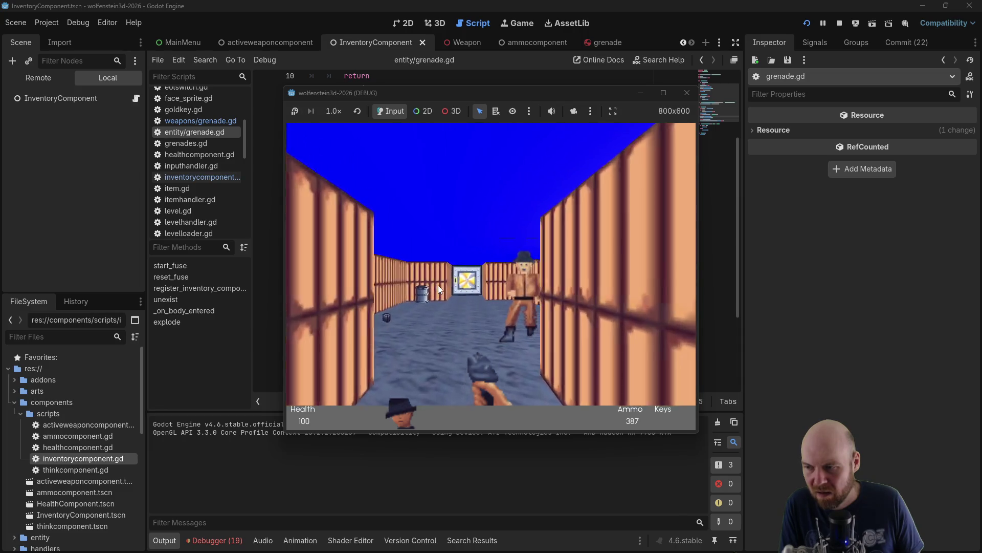
{"action": "left_click", "coordinate": [438, 284]}
{"action": "key", "text": "Right"}
{"action": "left_click", "coordinate": [438, 285]}
{"action": "left_click", "coordinate": [438, 285]}
{"action": "key", "text": "Right"}
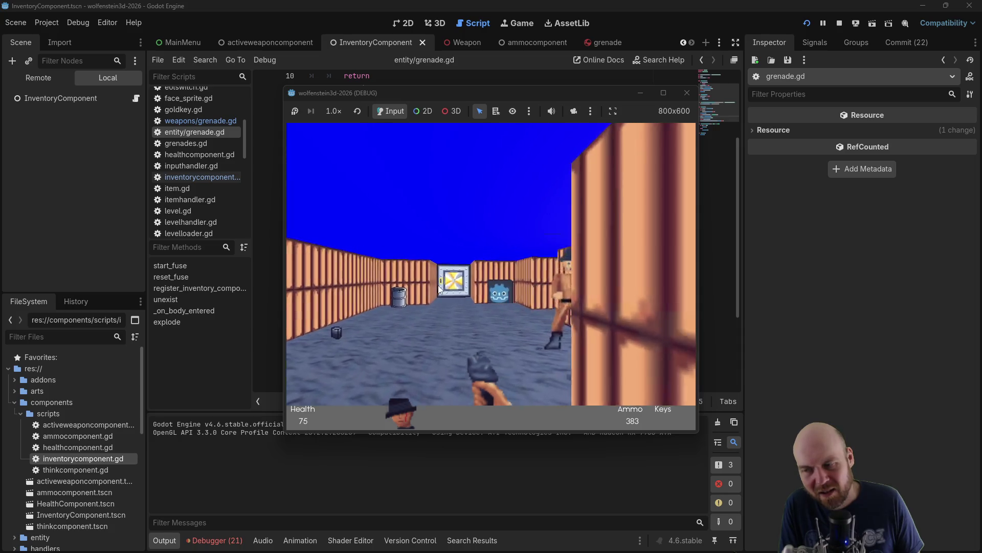
{"action": "left_click", "coordinate": [438, 284]}
{"action": "left_click", "coordinate": [438, 284]}
{"action": "left_click", "coordinate": [438, 285]}
{"action": "key", "text": "Right"}
{"action": "left_click", "coordinate": [438, 284]}
{"action": "left_click", "coordinate": [438, 285]}
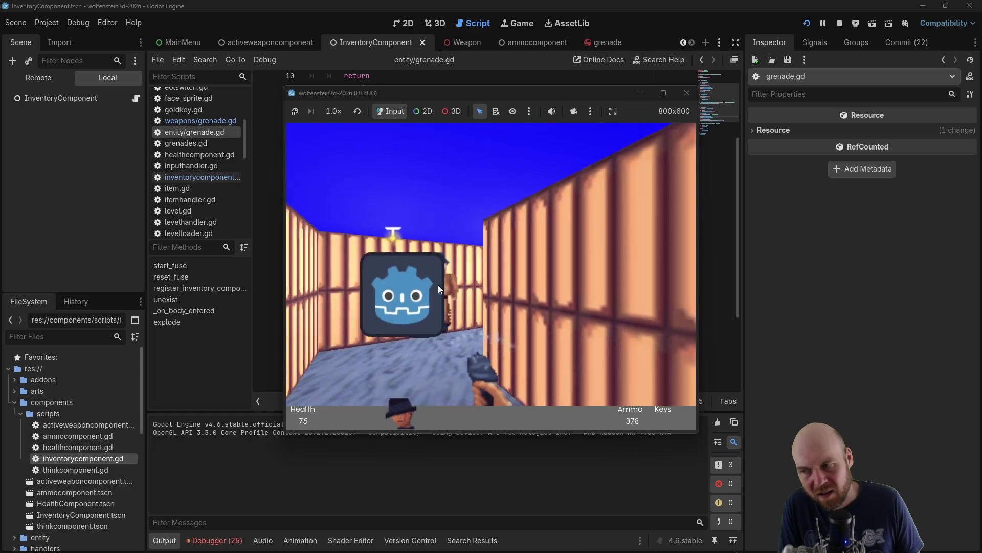
{"action": "key", "text": "Left"}
{"action": "left_click", "coordinate": [438, 284]}
{"action": "left_click", "coordinate": [438, 286]}
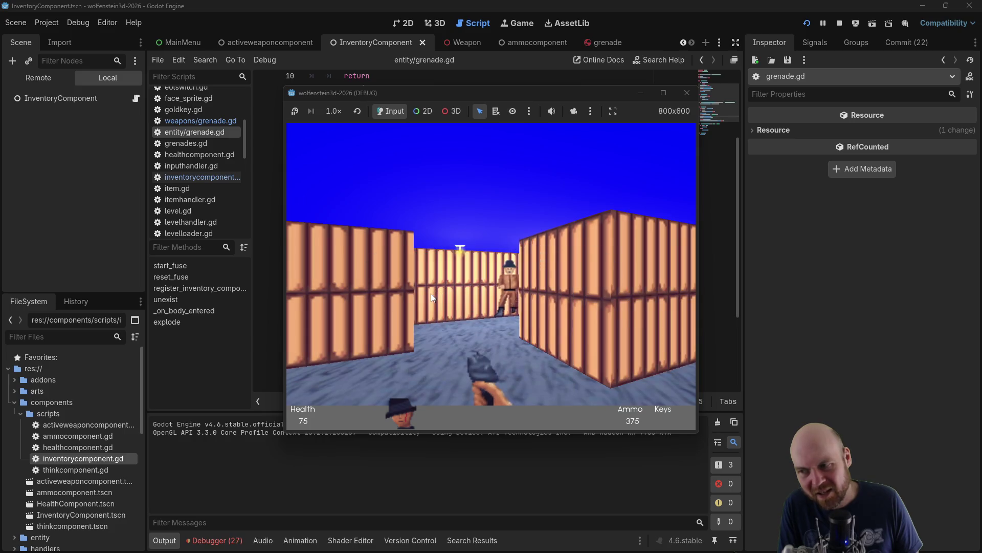
{"action": "left_click", "coordinate": [686, 94]}
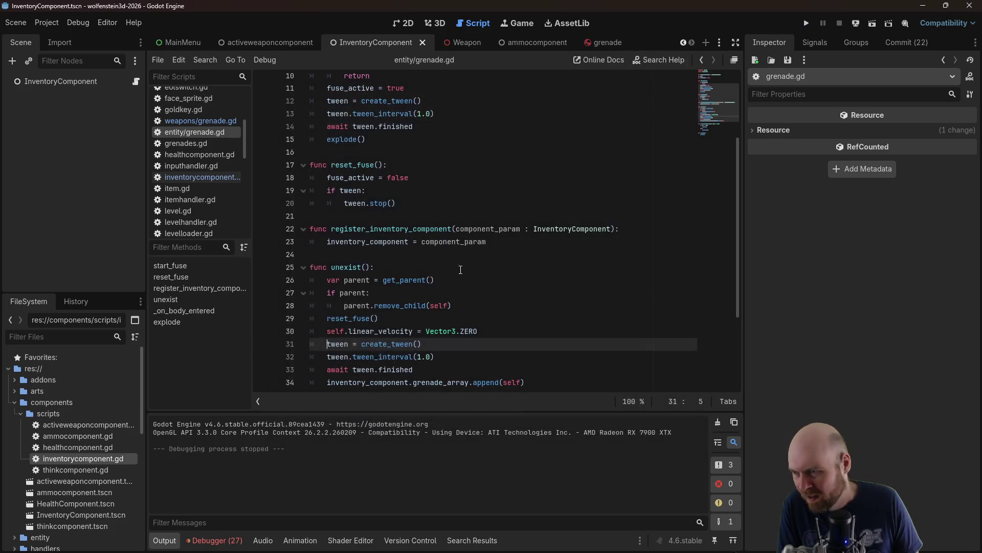
Change the tween interval on line 32 of unexist() from 1.0 to 0.1
{"action": "scroll", "coordinate": [424, 317], "scroll_direction": "down", "scroll_amount": 1}
{"action": "double_click", "coordinate": [419, 319]}
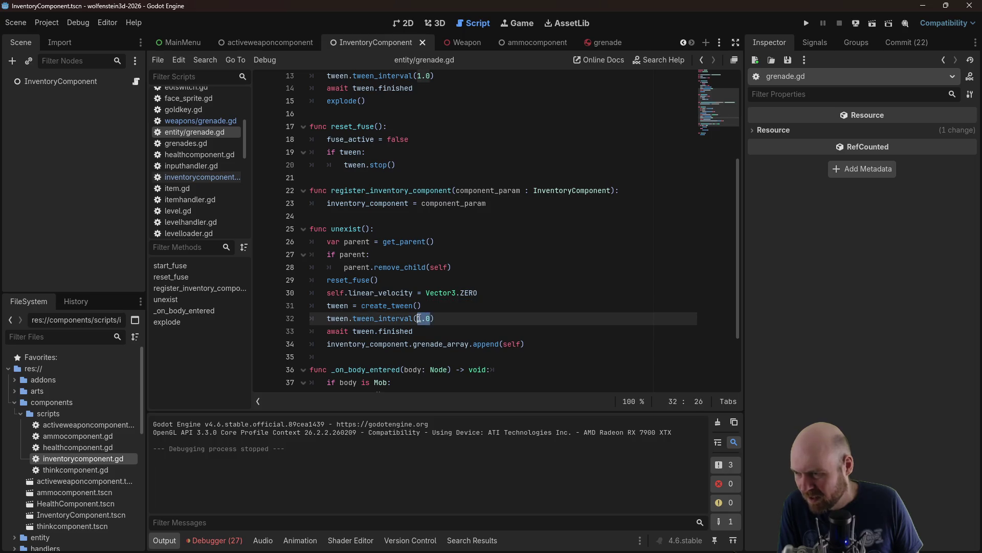
{"action": "type", "text": "0.1"}
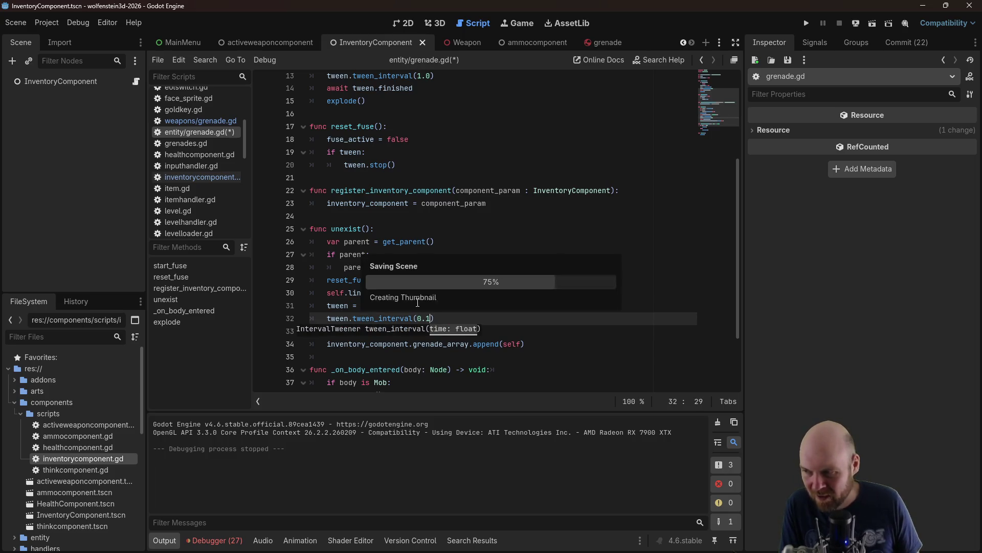
Run the project, start the first level, and throw grenades in the corridor and barrel room
{"action": "left_click", "coordinate": [805, 24]}
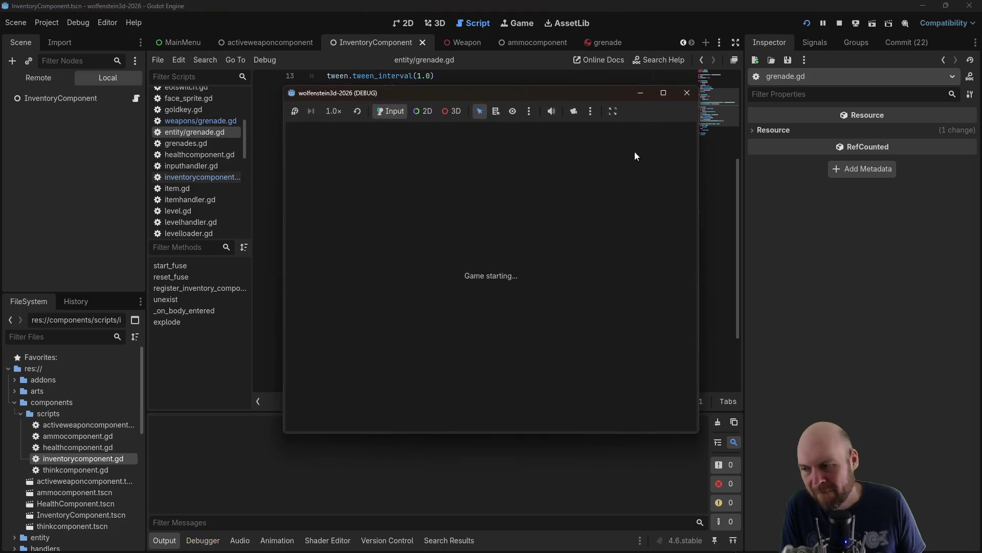
{"action": "left_click", "coordinate": [495, 253]}
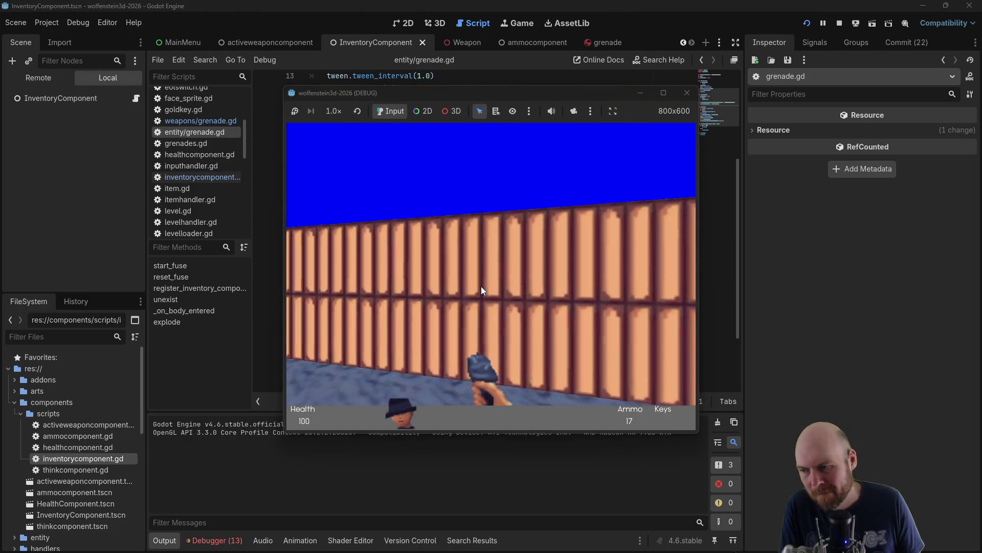
{"action": "key", "text": "Left"}
{"action": "left_click", "coordinate": [441, 302]}
{"action": "key", "text": "Up"}
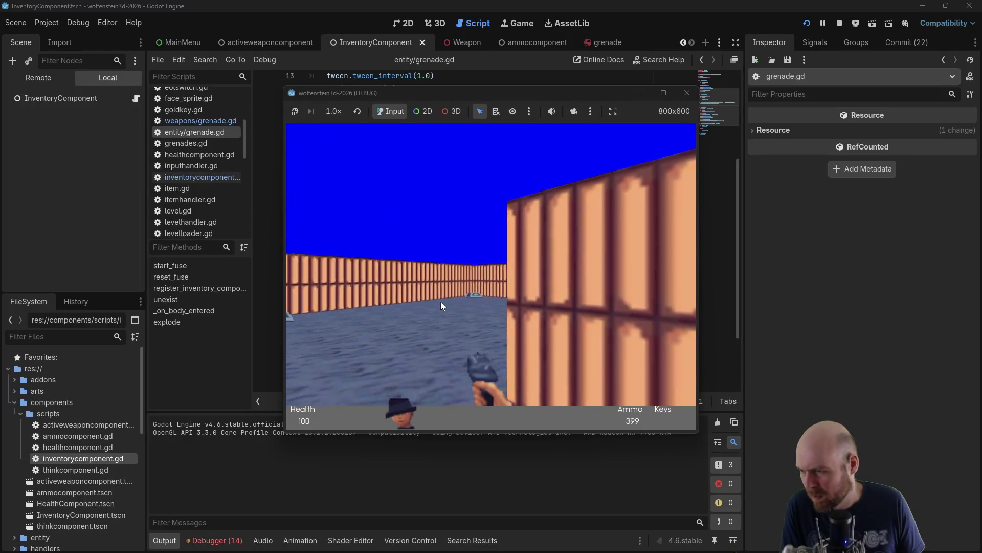
{"action": "key", "text": "Left"}
{"action": "left_click", "coordinate": [471, 280]}
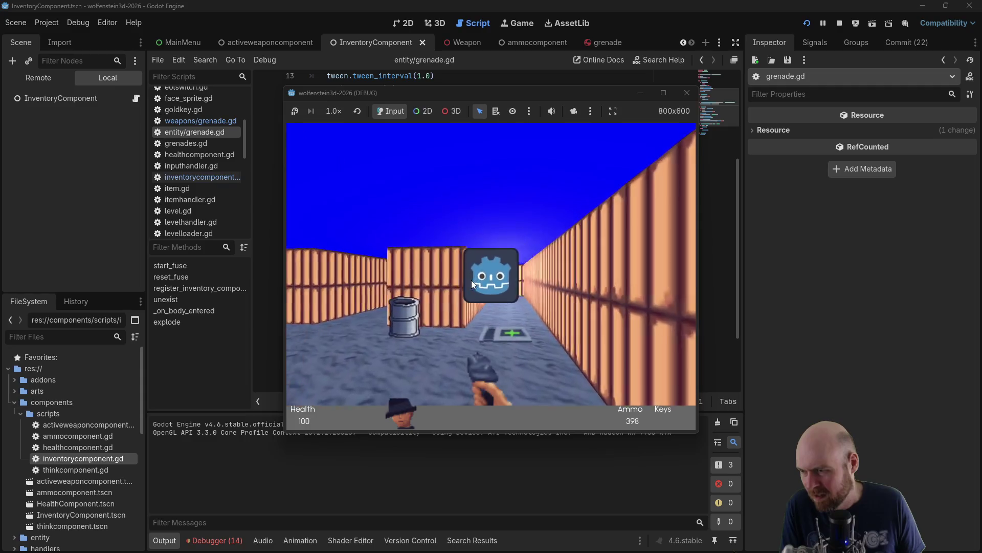
Throw repeated grenades at the enemy down the corridor until it is finished off
{"action": "key", "text": "Left"}
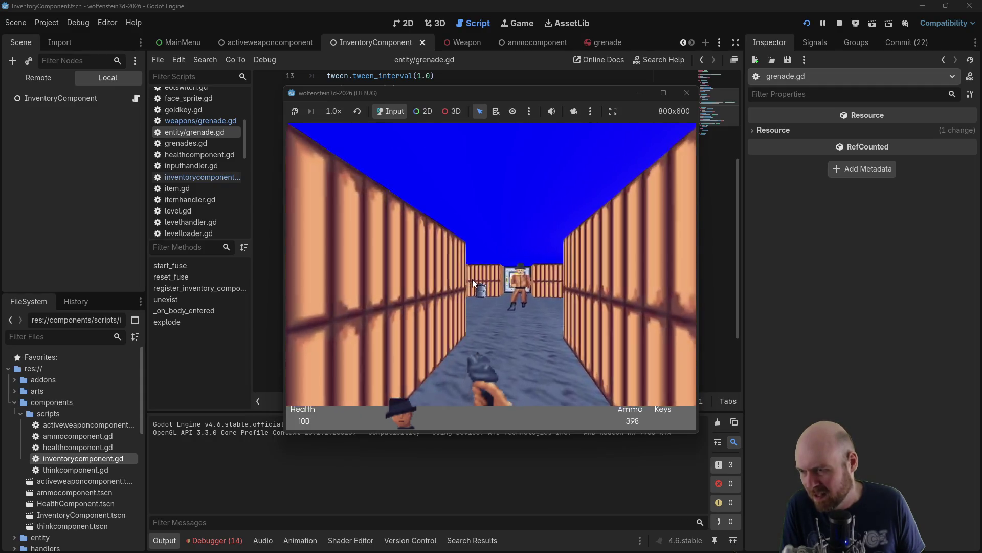
{"action": "left_click", "coordinate": [473, 278]}
{"action": "key", "text": "Up"}
{"action": "left_click", "coordinate": [474, 279]}
{"action": "left_click", "coordinate": [474, 278]}
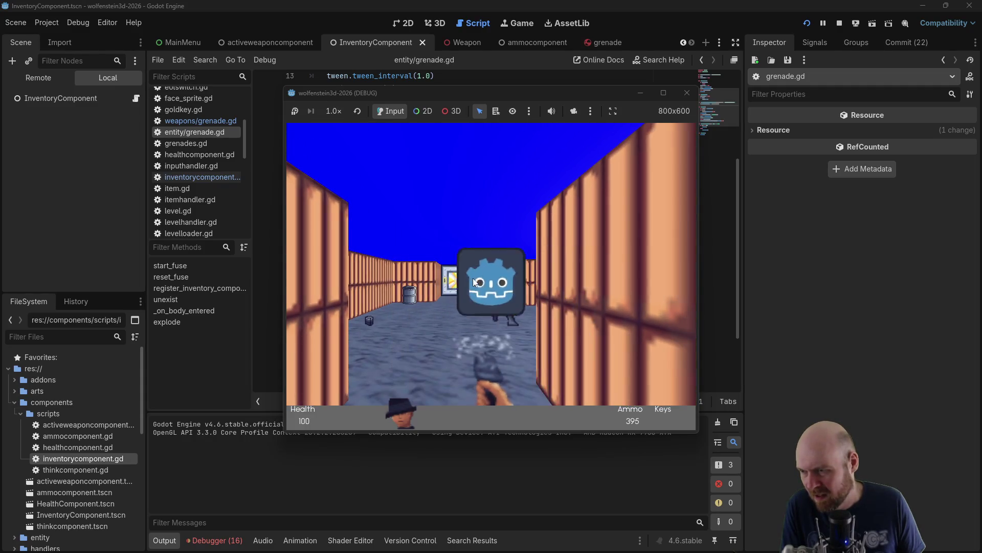
{"action": "left_click", "coordinate": [473, 278]}
{"action": "key", "text": "Right"}
{"action": "left_click", "coordinate": [473, 277]}
{"action": "left_click", "coordinate": [473, 278]}
{"action": "left_click", "coordinate": [473, 277]}
{"action": "left_click", "coordinate": [472, 278]}
{"action": "left_click", "coordinate": [472, 278]}
{"action": "left_click", "coordinate": [472, 278]}
{"action": "left_click", "coordinate": [473, 277]}
{"action": "key", "text": "Right"}
{"action": "left_click", "coordinate": [473, 278]}
{"action": "key", "text": "Left"}
{"action": "left_click", "coordinate": [472, 278]}
{"action": "left_click", "coordinate": [473, 278]}
{"action": "left_click", "coordinate": [473, 277]}
{"action": "left_click", "coordinate": [473, 278]}
{"action": "left_click", "coordinate": [473, 277]}
Throw grenades at the new enemy near the door, then stop the game
{"action": "key", "text": "Left"}
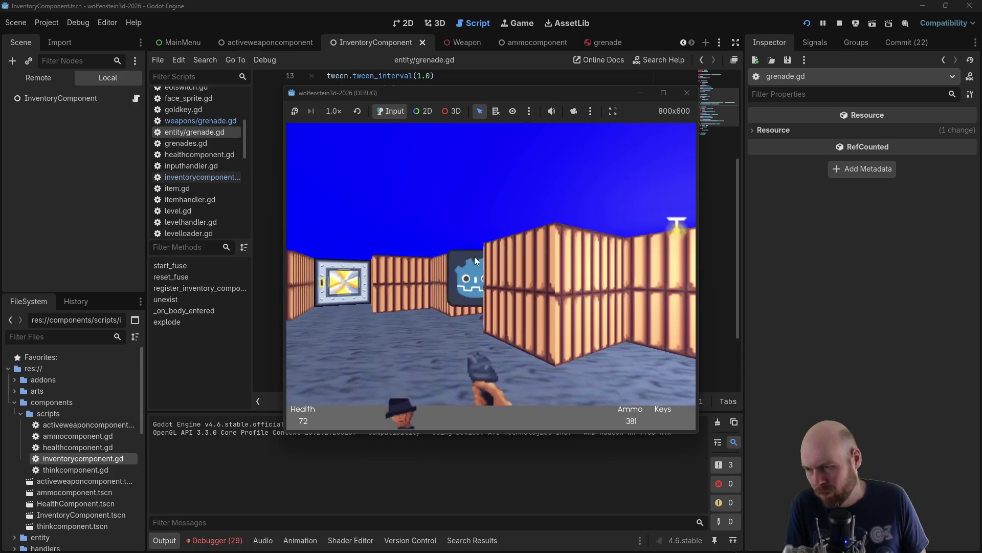
{"action": "key", "text": "Up"}
{"action": "key", "text": "Left"}
{"action": "left_click", "coordinate": [471, 244]}
{"action": "left_click", "coordinate": [471, 245]}
{"action": "left_click", "coordinate": [478, 244]}
{"action": "key", "text": "Right"}
{"action": "left_click", "coordinate": [477, 243]}
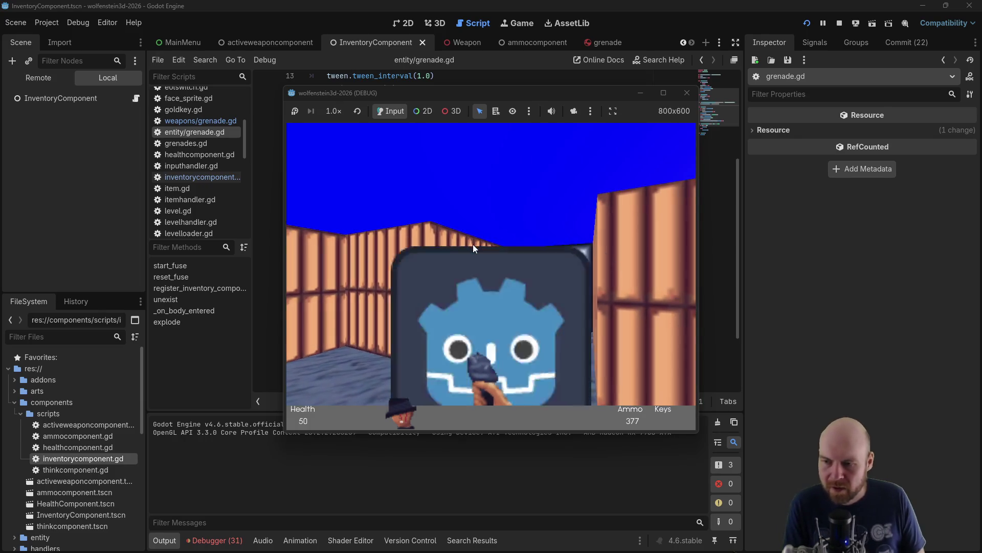
{"action": "left_click", "coordinate": [473, 244]}
{"action": "left_click", "coordinate": [471, 244]}
{"action": "left_click", "coordinate": [470, 244]}
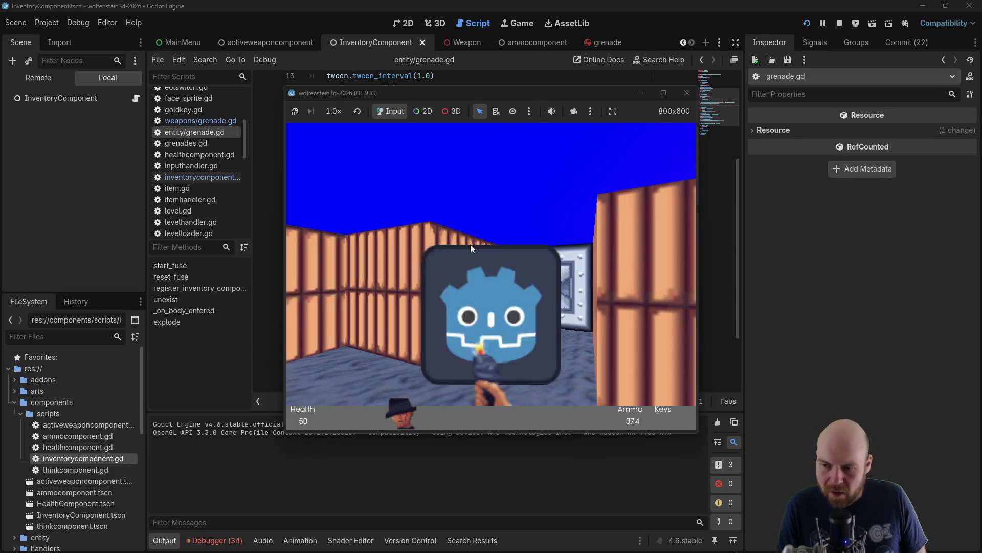
{"action": "key", "text": "Right"}
{"action": "left_click", "coordinate": [471, 244]}
{"action": "left_click", "coordinate": [471, 242]}
{"action": "left_click", "coordinate": [470, 241]}
{"action": "left_click", "coordinate": [471, 241]}
{"action": "left_click", "coordinate": [471, 242]}
{"action": "left_click", "coordinate": [471, 242]}
{"action": "left_click", "coordinate": [471, 241]}
{"action": "left_click", "coordinate": [471, 241]}
{"action": "left_click", "coordinate": [687, 93]}
Comment out the three tween lines 31–33 in unexist() and run the project
{"action": "left_click_drag", "start_coordinate": [413, 331], "coordinate": [298, 308]}
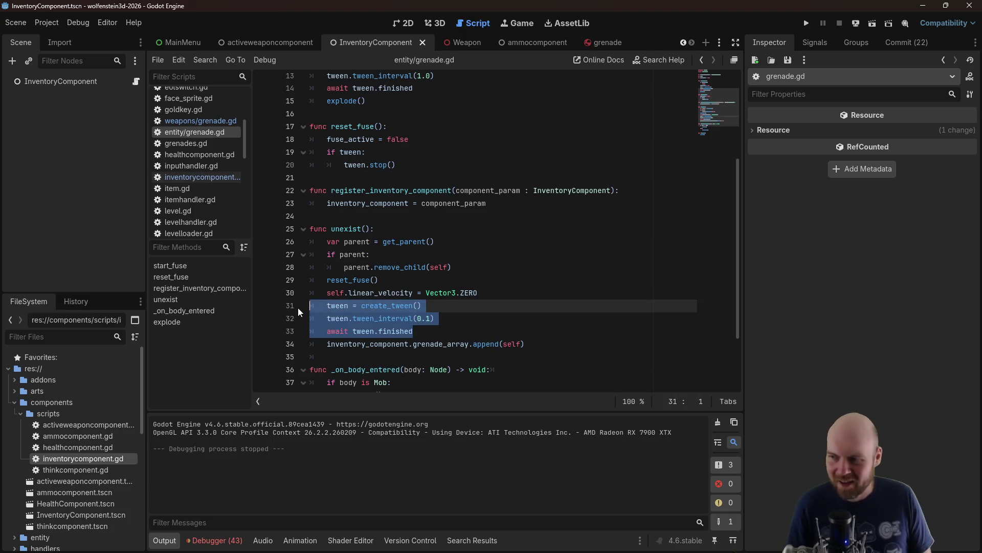
{"action": "key", "text": "ctrl+k"}
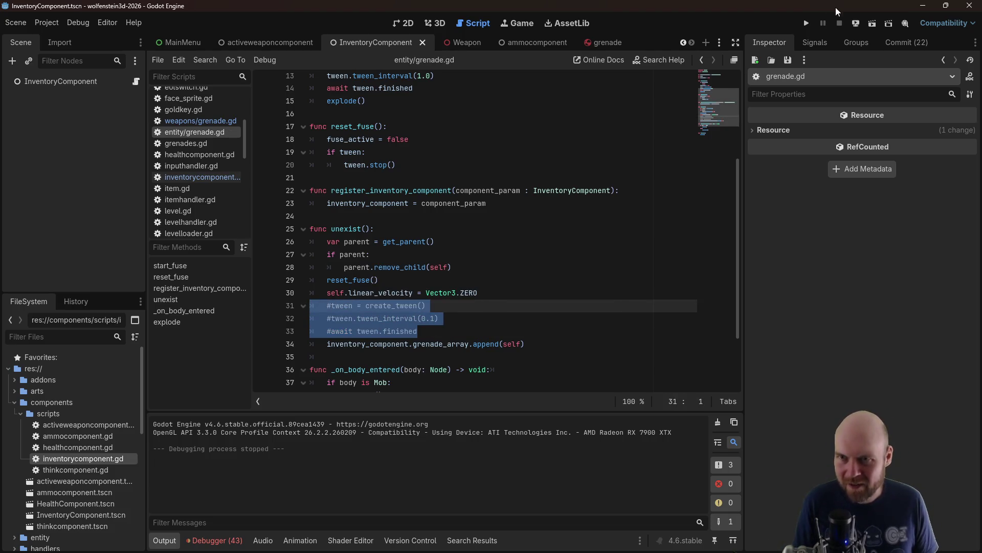
{"action": "left_click", "coordinate": [807, 24]}
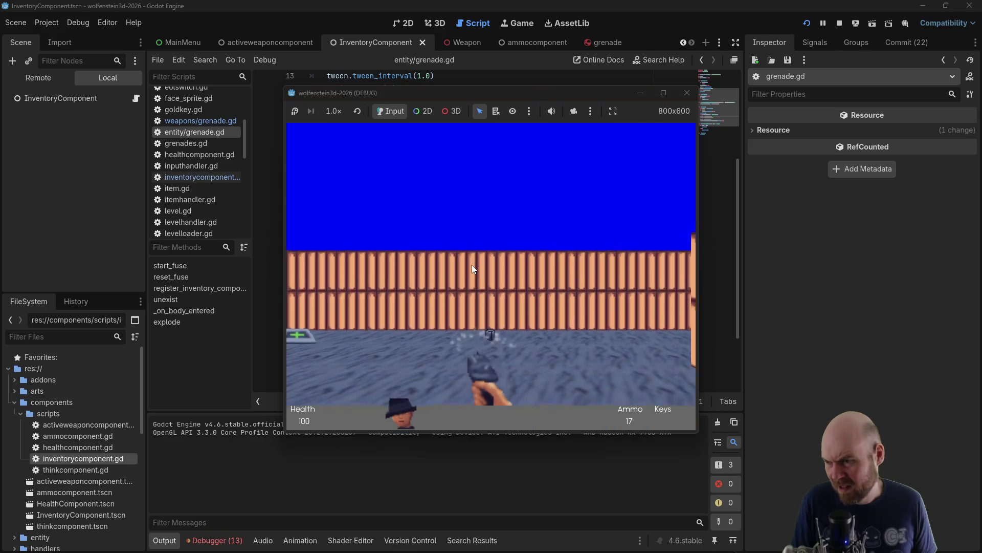
Switch to the grenade weapon, throw grenades down the corridor and room, then stop
{"action": "key", "text": "2"}
{"action": "key", "text": "Left"}
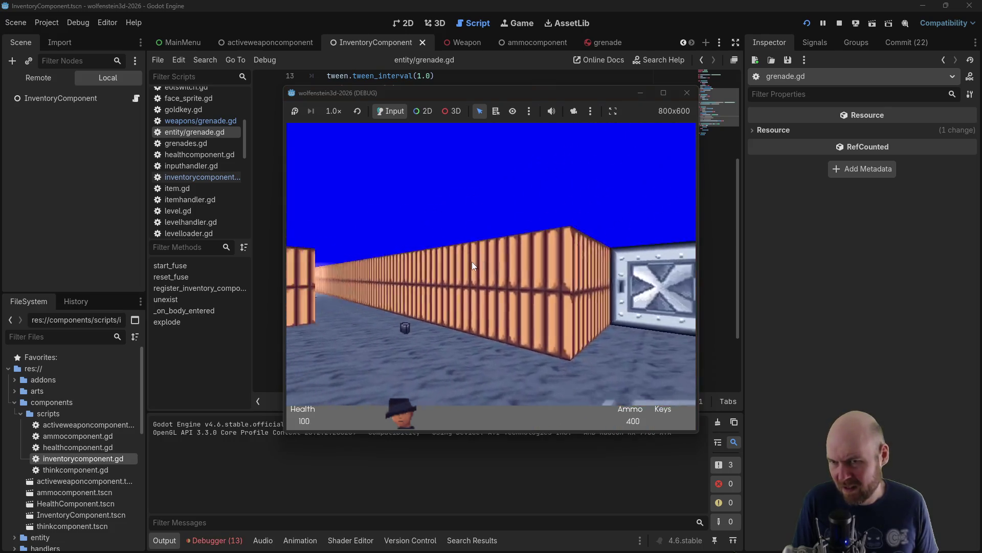
{"action": "key", "text": "Up"}
{"action": "key", "text": "Left"}
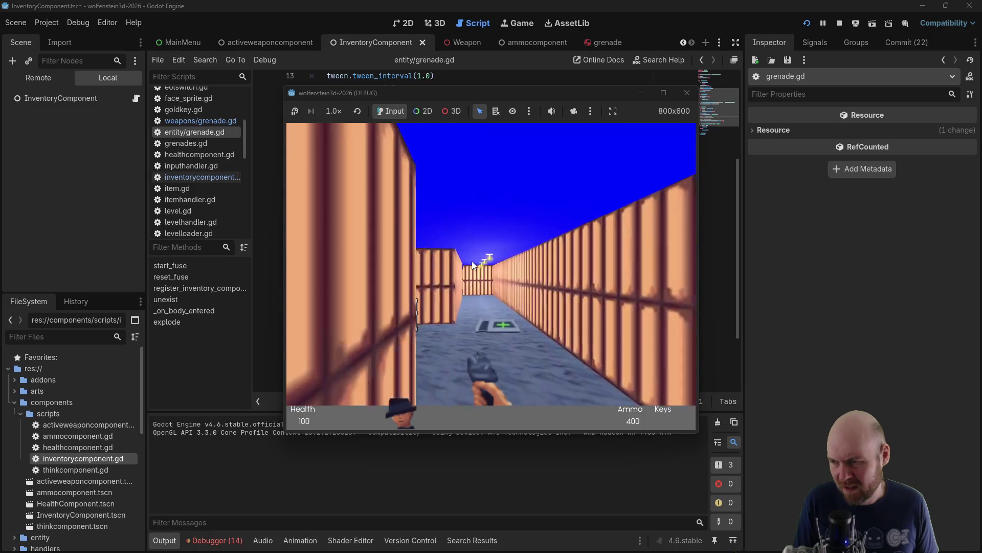
{"action": "key", "text": "Right"}
{"action": "key", "text": "Up"}
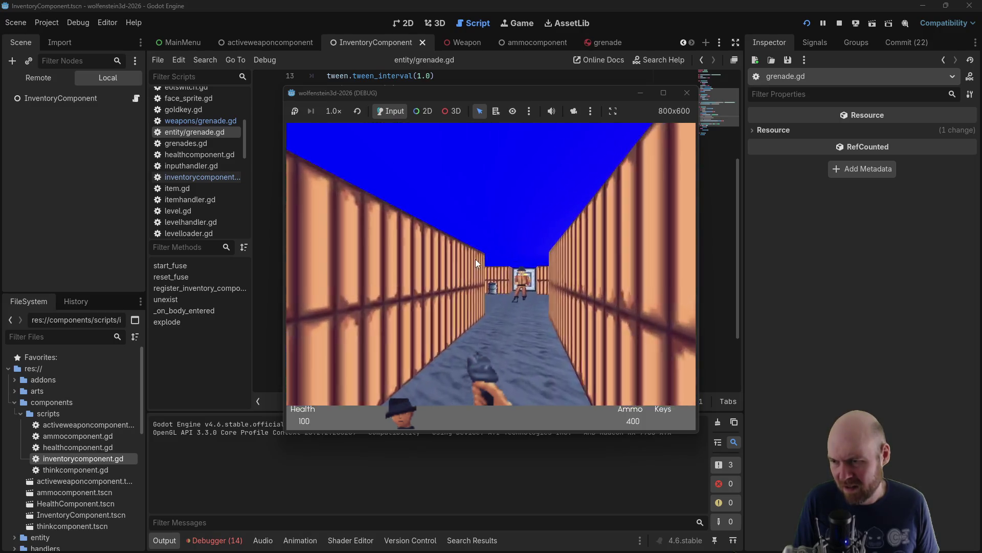
{"action": "key", "text": "ctrl"}
{"action": "key", "text": "Up"}
{"action": "key", "text": "ctrl"}
{"action": "key", "text": "Right"}
{"action": "key", "text": "Left"}
{"action": "key", "text": "ctrl"}
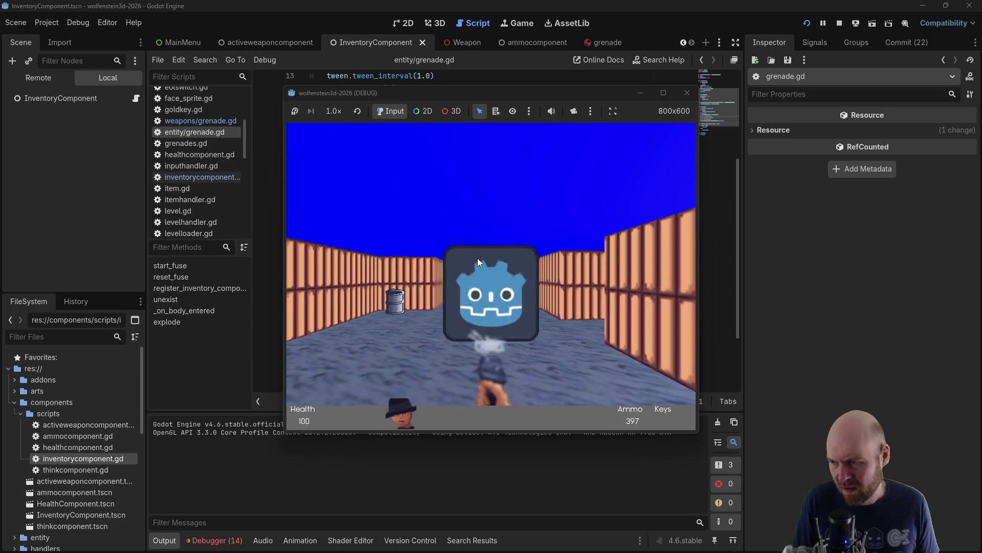
{"action": "key", "text": "ctrl"}
{"action": "key", "text": "ctrl"}
{"action": "key", "text": "Right"}
{"action": "left_click", "coordinate": [687, 92]}
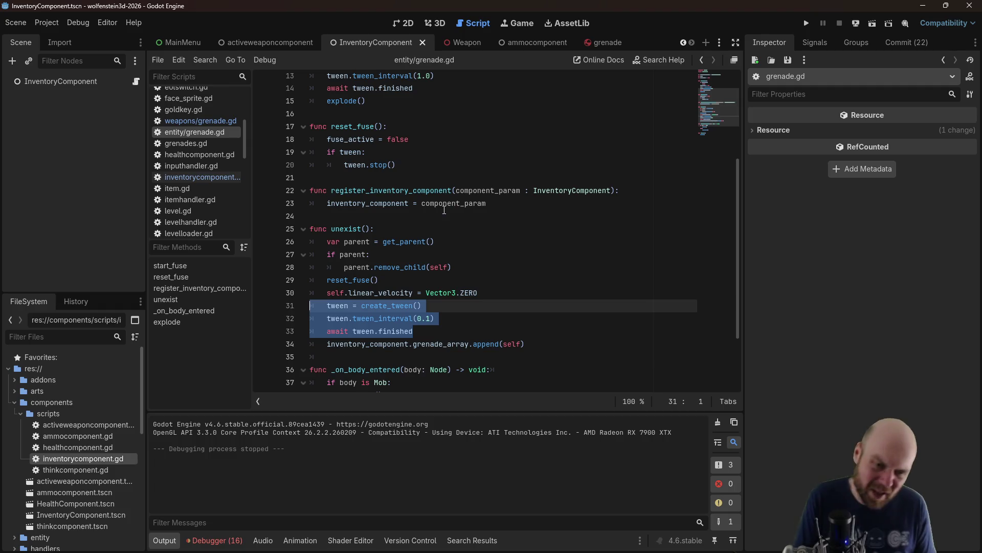
Deselect the tween lines and put the cursor at the end of the await line
{"action": "mouse_move", "coordinate": [444, 210]}
{"action": "scroll", "coordinate": [319, 173], "scroll_direction": "down", "scroll_amount": 3}
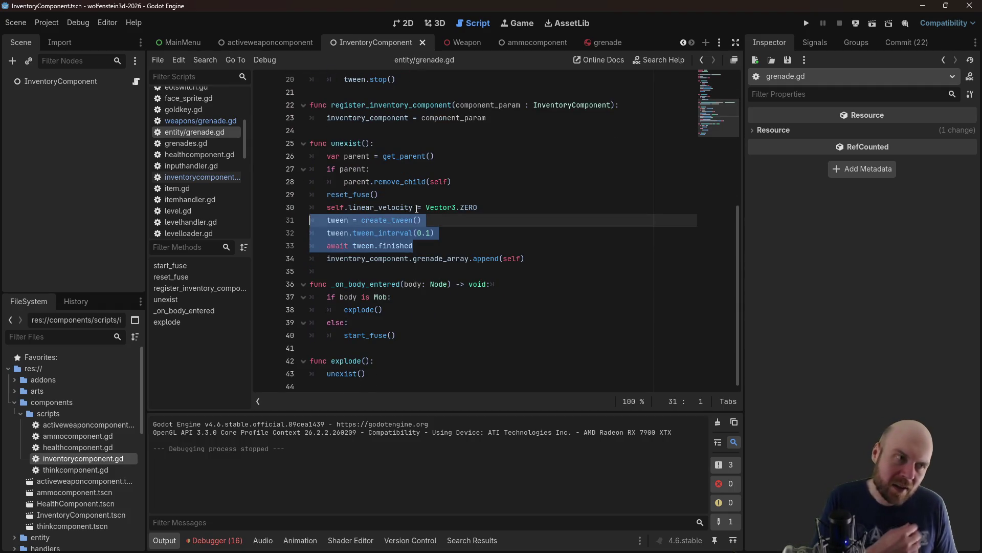
{"action": "left_click", "coordinate": [460, 228]}
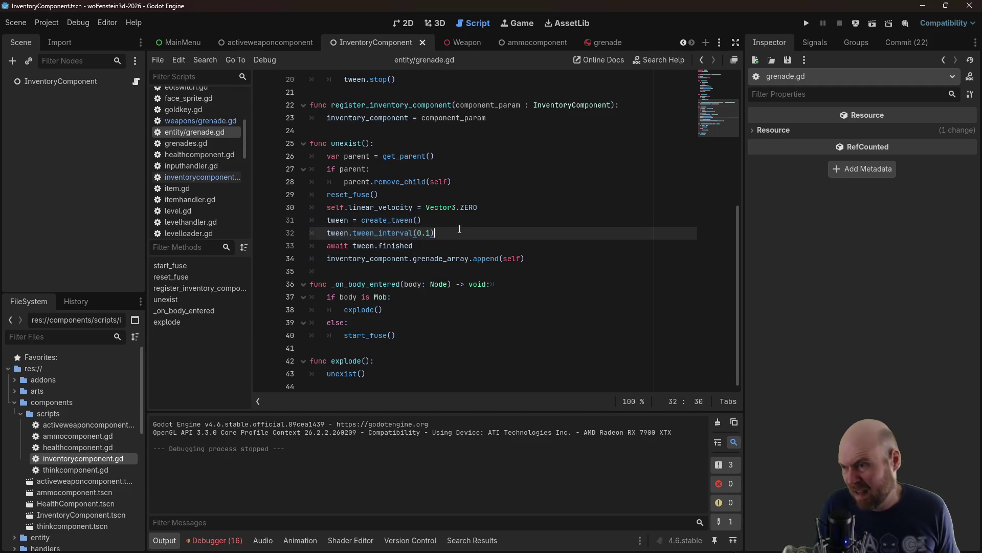
{"action": "left_click", "coordinate": [446, 248]}
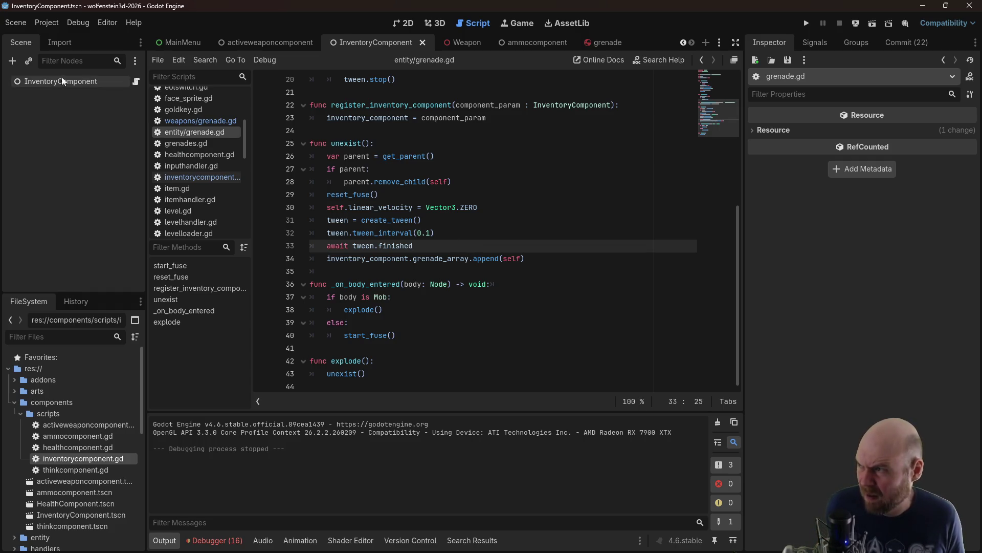
Open the grenade scene and go to the remove_child call on line 28
{"action": "left_click", "coordinate": [609, 43]}
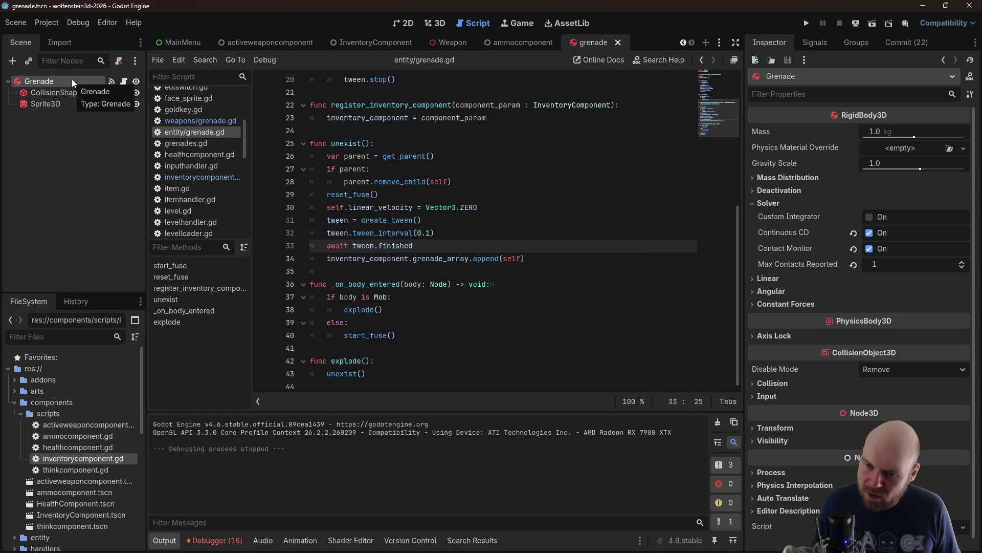
{"action": "left_click", "coordinate": [395, 195]}
{"action": "left_click", "coordinate": [399, 169]}
{"action": "left_click", "coordinate": [402, 181]}
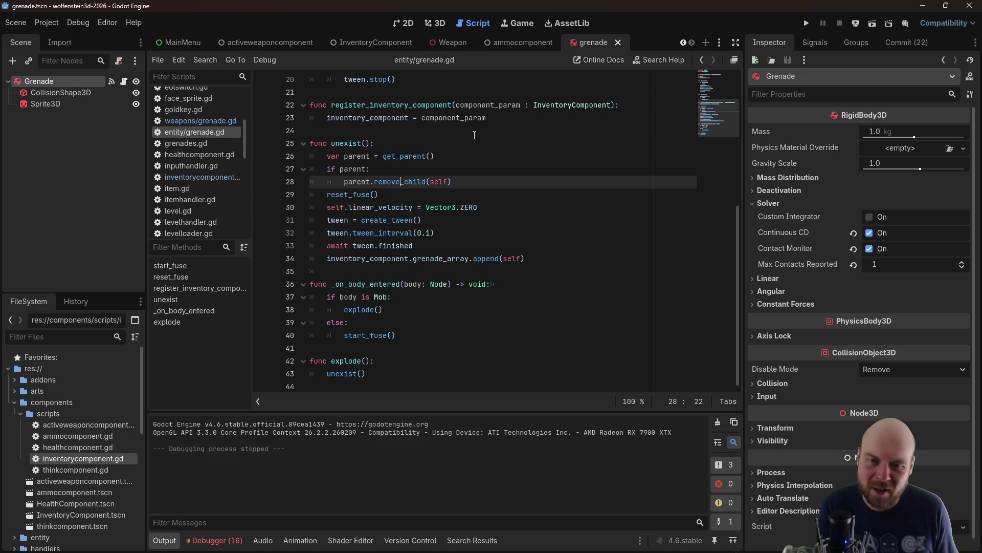
Add a new line after the explode() header and begin typing the 'var' declaration
{"action": "left_click", "coordinate": [396, 346]}
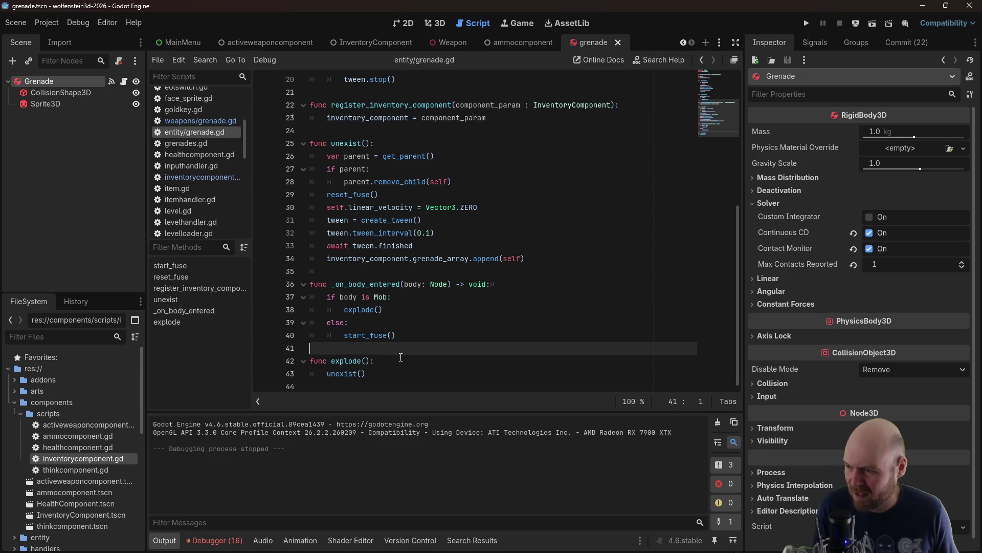
{"action": "left_click", "coordinate": [418, 357]}
{"action": "key", "text": "Return"}
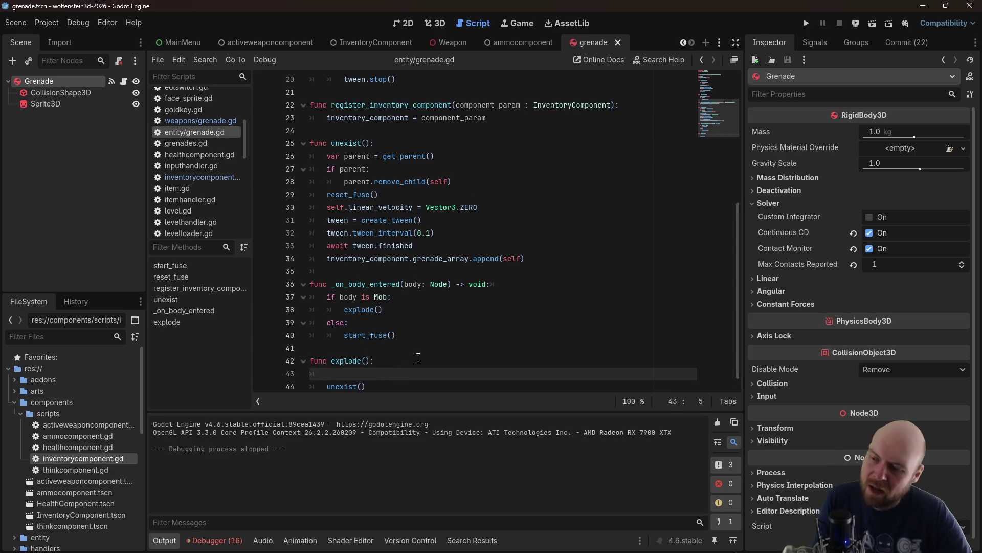
{"action": "type", "text": "var shapecast ="}
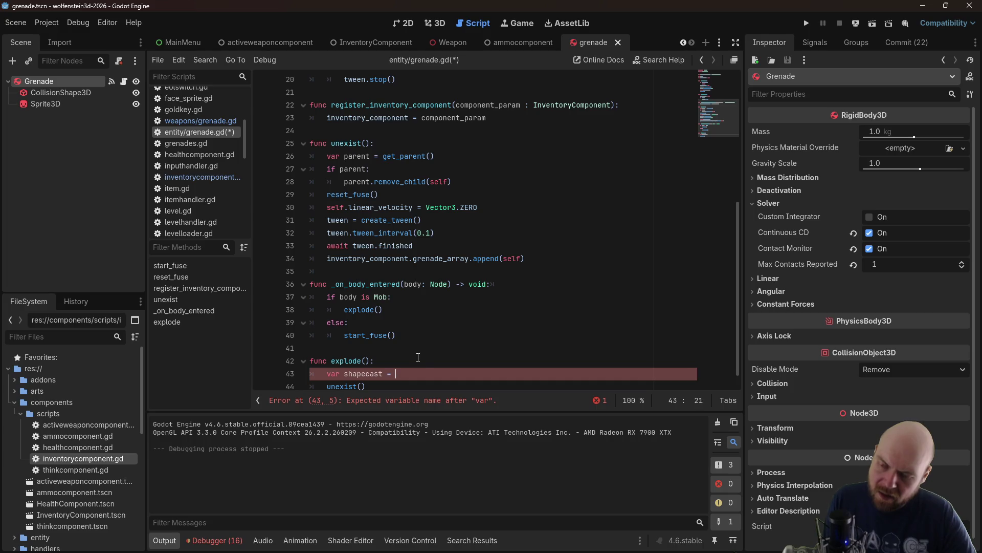
{"action": "key", "text": "alt+Tab"}
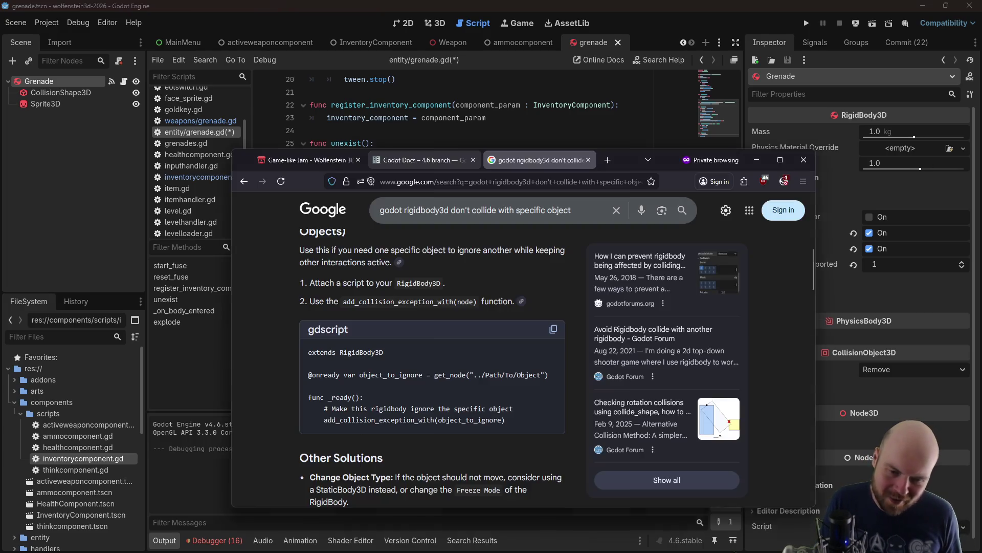
Search 'godot shapecast 3d', then refine it to 'godot shapecast3d how do I do'
{"action": "type", "text": "g"}
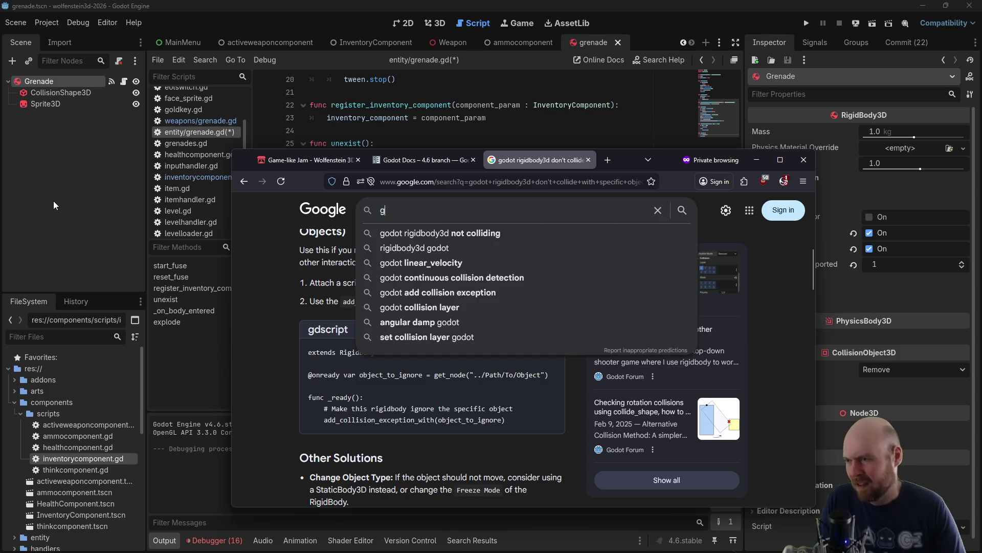
{"action": "type", "text": "odot shapecast 3d"}
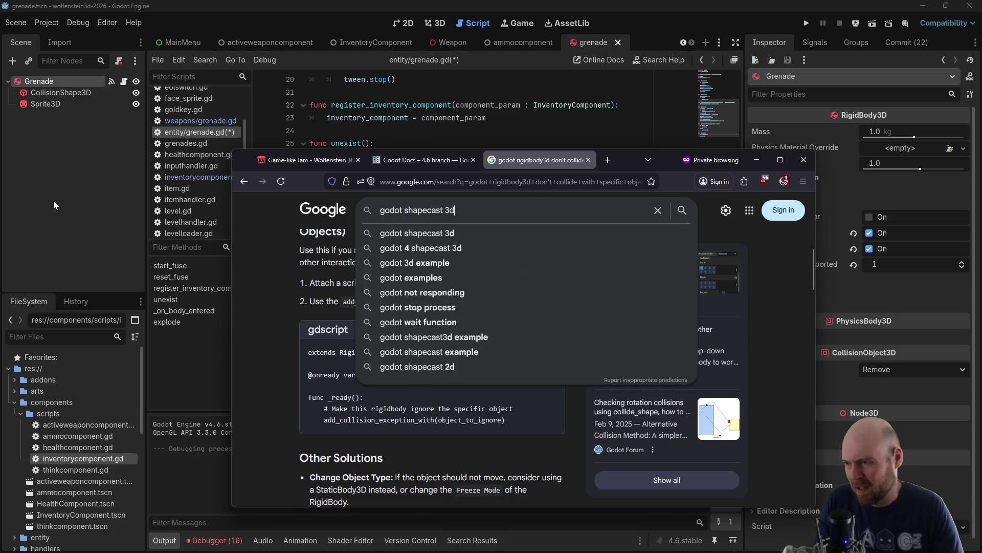
{"action": "key", "text": "Return"}
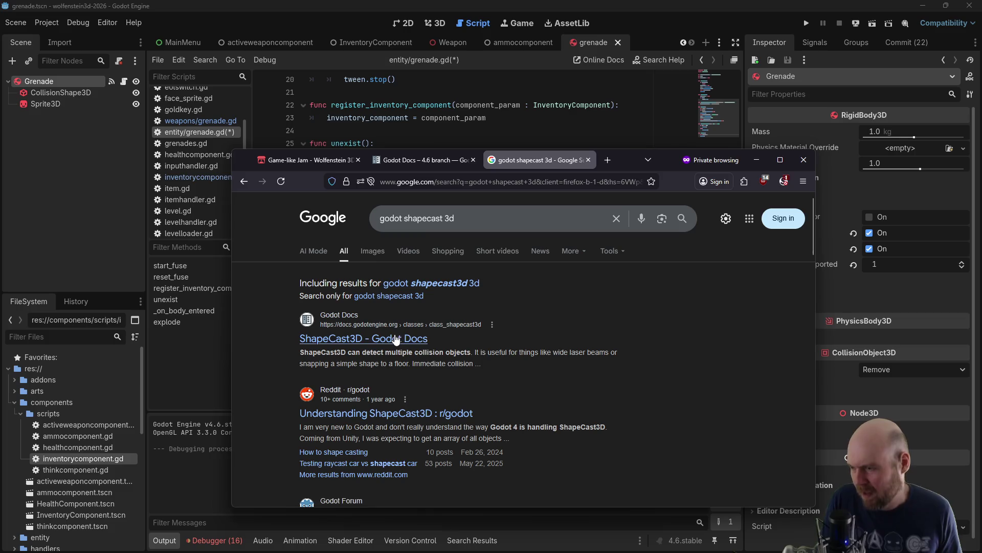
{"action": "scroll", "coordinate": [397, 339], "scroll_direction": "down", "scroll_amount": 4}
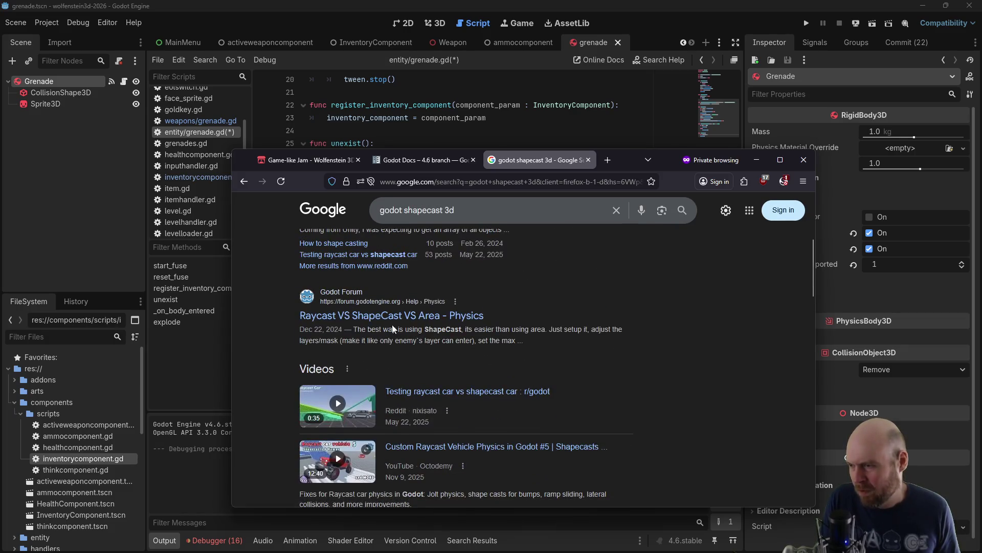
{"action": "scroll", "coordinate": [388, 323], "scroll_direction": "up", "scroll_amount": 5}
{"action": "left_click", "coordinate": [459, 217]}
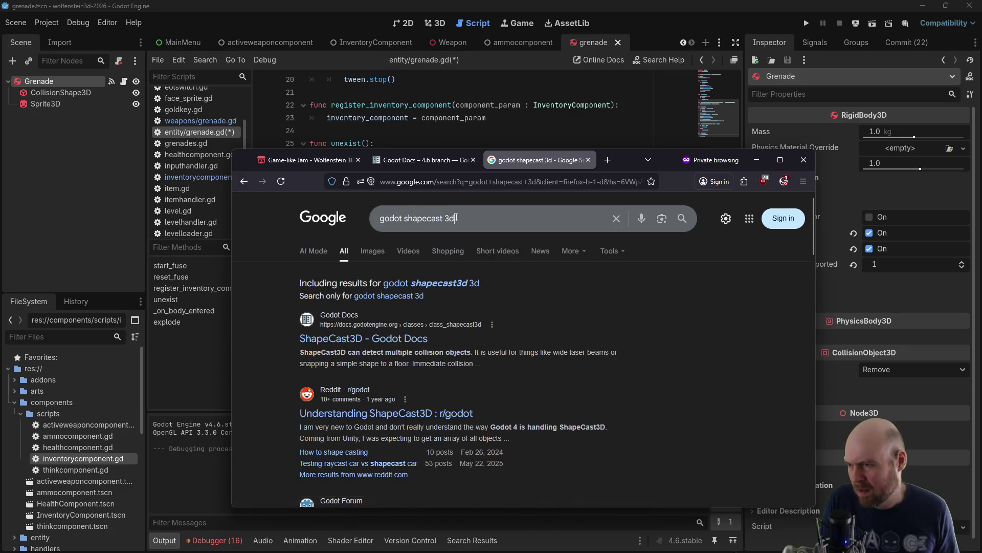
{"action": "type", "text": "3d h"}
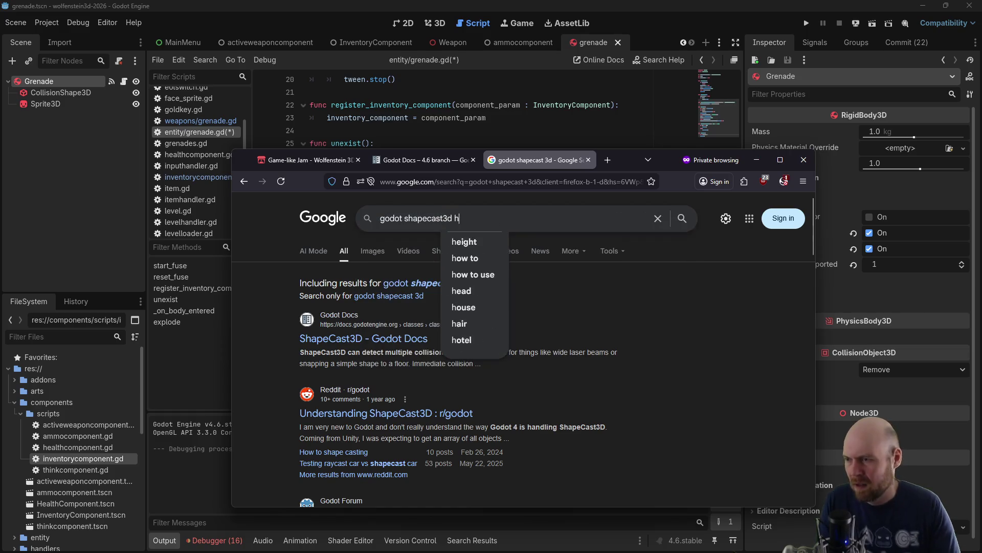
{"action": "type", "text": "ow do I do"}
{"action": "key", "text": "Return"}
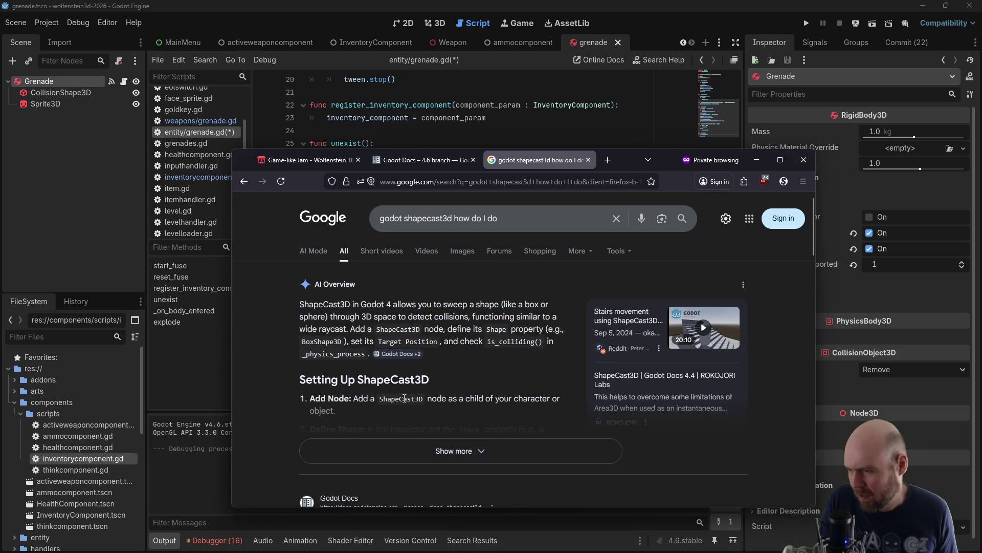
Read the expanded AI overview, then search 'godot shapecast3d how do I do in code'
{"action": "left_click", "coordinate": [453, 451]}
{"action": "scroll", "coordinate": [444, 431], "scroll_direction": "down", "scroll_amount": 3}
{"action": "scroll", "coordinate": [425, 408], "scroll_direction": "down", "scroll_amount": 2}
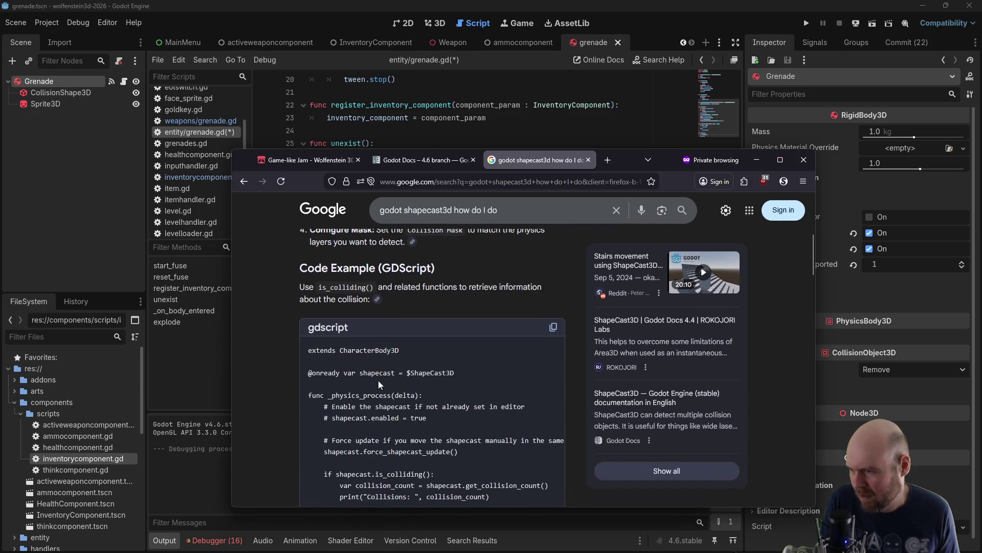
{"action": "scroll", "coordinate": [379, 384], "scroll_direction": "down", "scroll_amount": 2}
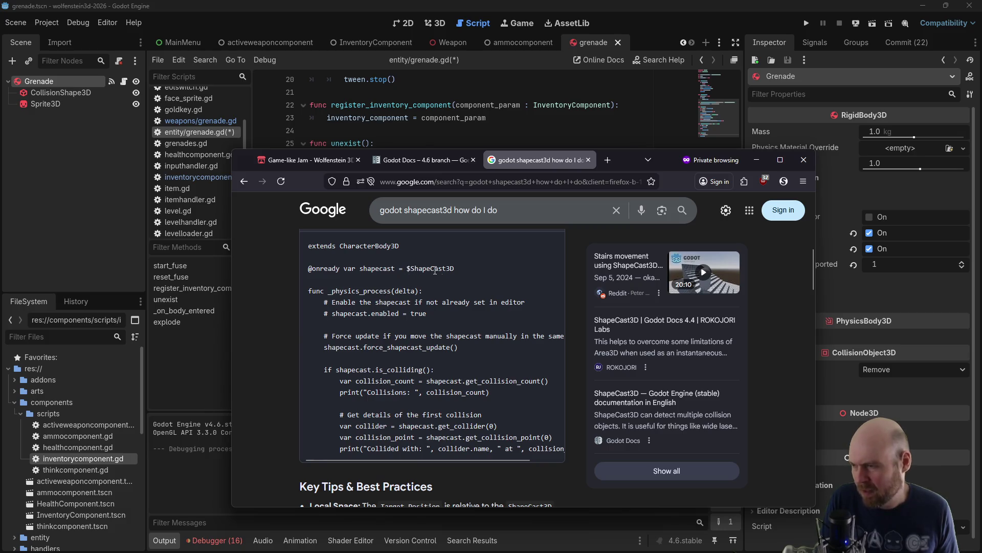
{"action": "scroll", "coordinate": [375, 297], "scroll_direction": "down", "scroll_amount": 10}
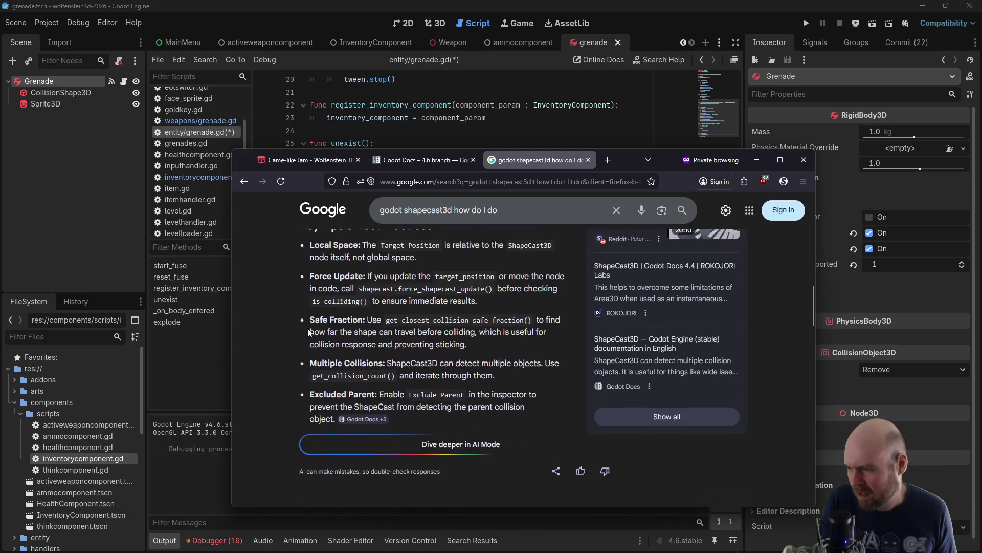
{"action": "scroll", "coordinate": [287, 395], "scroll_direction": "down", "scroll_amount": 1}
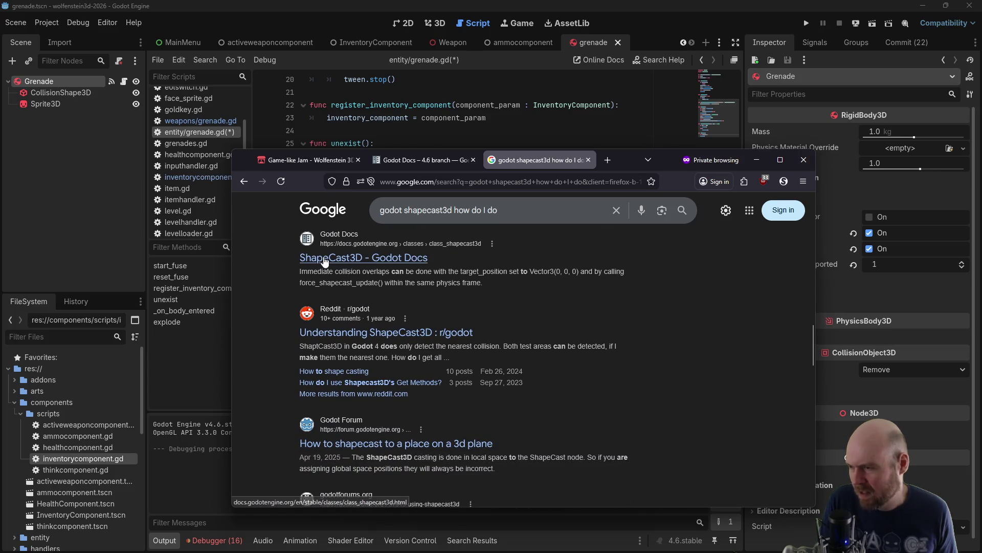
{"action": "left_click", "coordinate": [498, 210]}
{"action": "type", "text": "in code"}
{"action": "key", "text": "Return"}
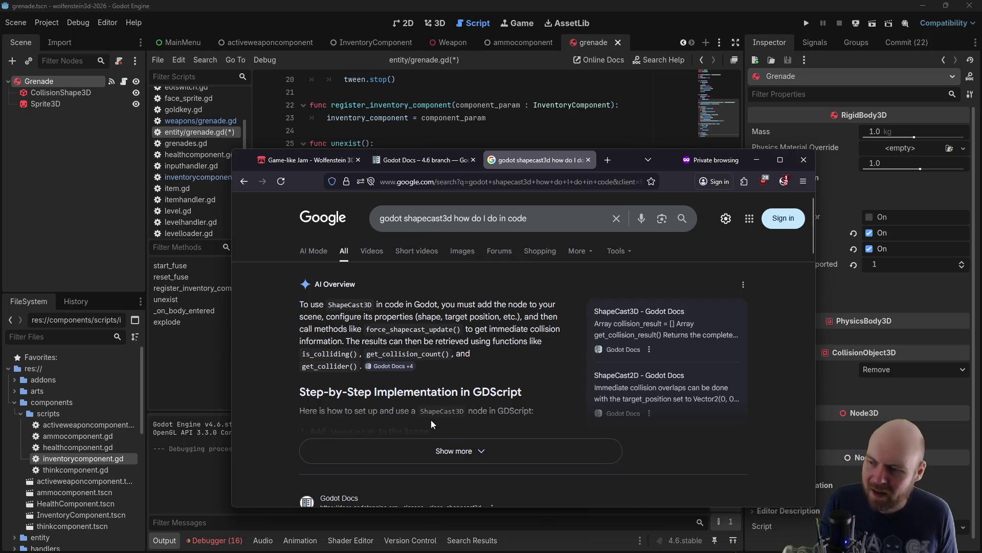
Read the expanded AI overview's GDScript ShapeCast3D example, then return to the Grenade node in Godot
{"action": "left_click", "coordinate": [439, 451]}
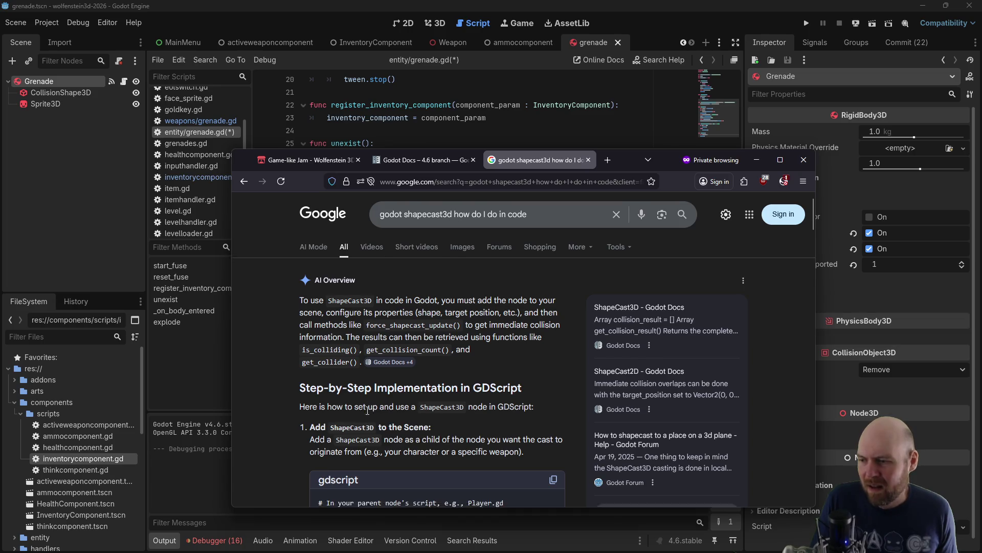
{"action": "scroll", "coordinate": [367, 410], "scroll_direction": "down", "scroll_amount": 3}
{"action": "scroll", "coordinate": [365, 413], "scroll_direction": "down", "scroll_amount": 2}
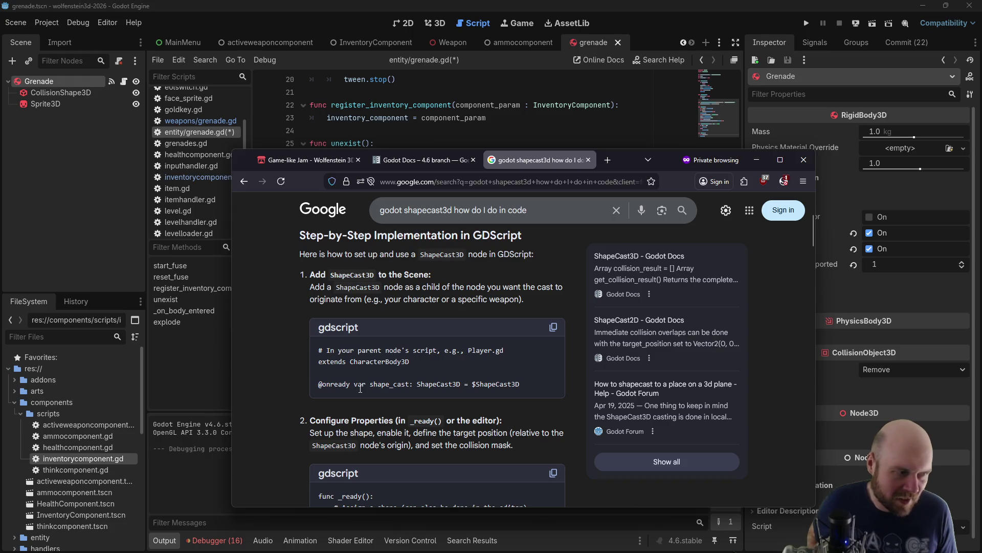
{"action": "scroll", "coordinate": [360, 397], "scroll_direction": "down", "scroll_amount": 3}
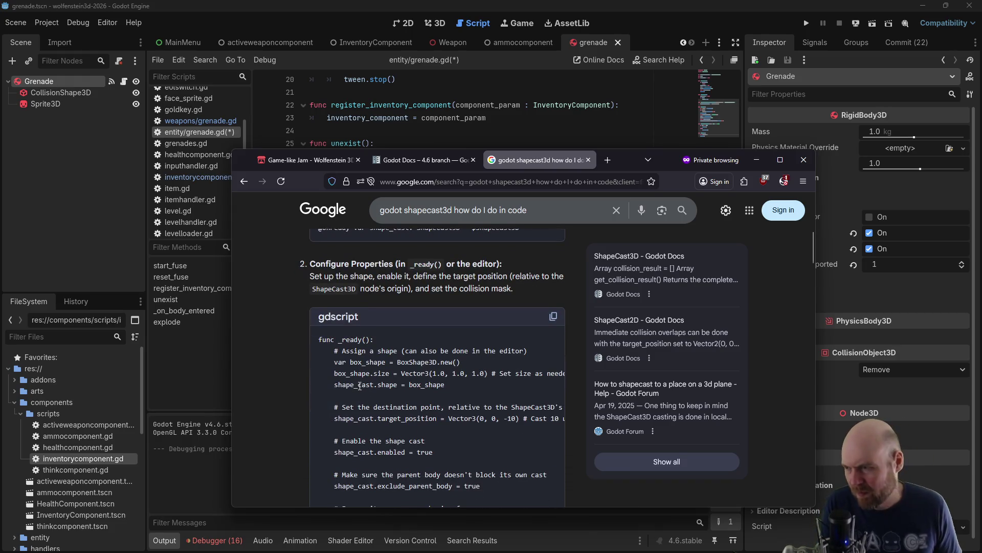
{"action": "scroll", "coordinate": [360, 387], "scroll_direction": "up", "scroll_amount": 1}
{"action": "scroll", "coordinate": [358, 383], "scroll_direction": "up", "scroll_amount": 3}
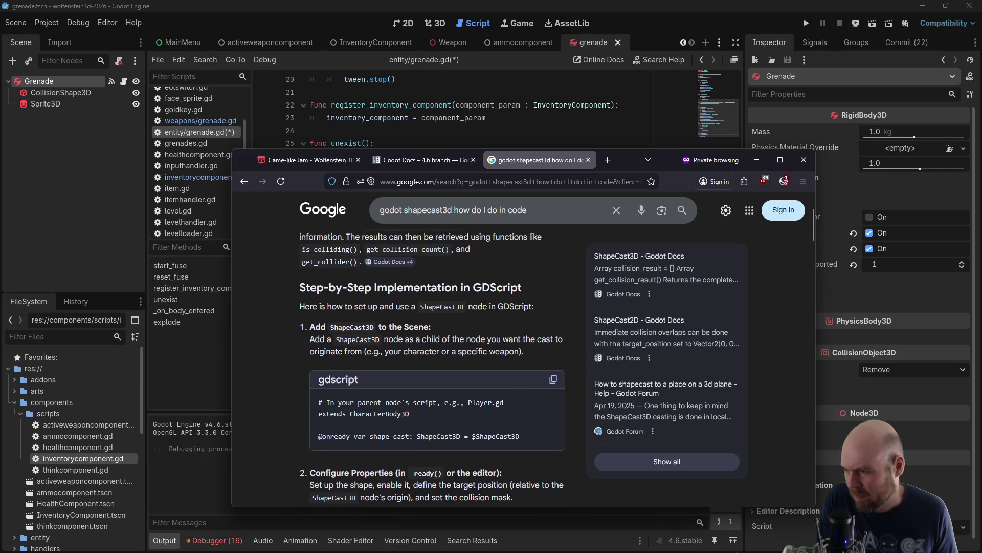
{"action": "scroll", "coordinate": [357, 383], "scroll_direction": "down", "scroll_amount": 6}
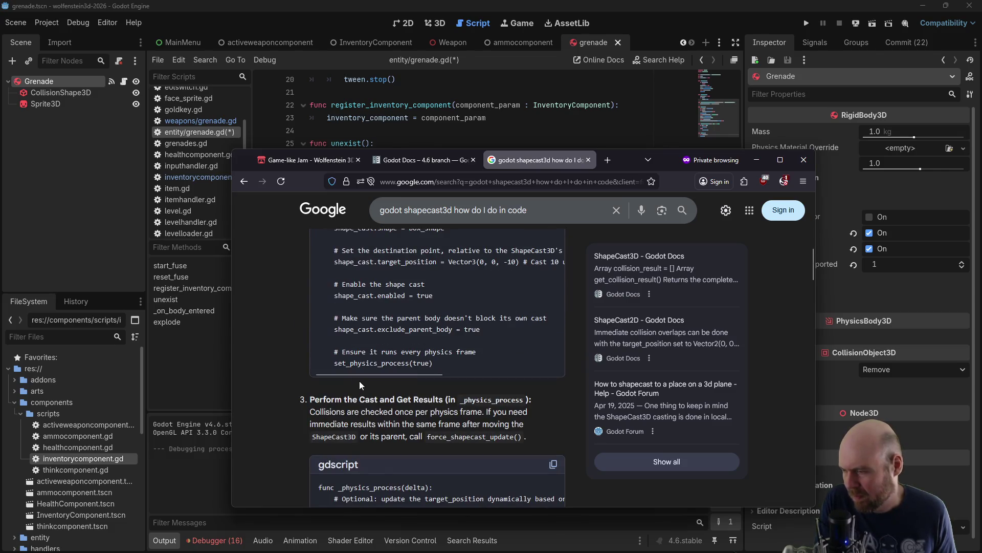
{"action": "scroll", "coordinate": [361, 381], "scroll_direction": "down", "scroll_amount": 3}
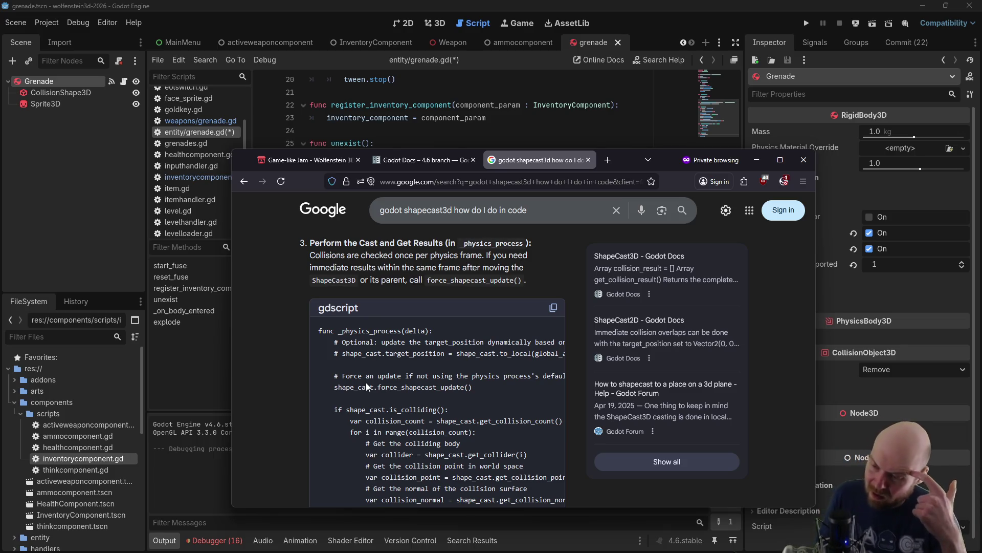
{"action": "left_click", "coordinate": [71, 81]}
{"action": "right_click", "coordinate": [68, 79]}
Add a ShapeCast3D child node under the Grenade node
{"action": "mouse_move", "coordinate": [100, 90]}
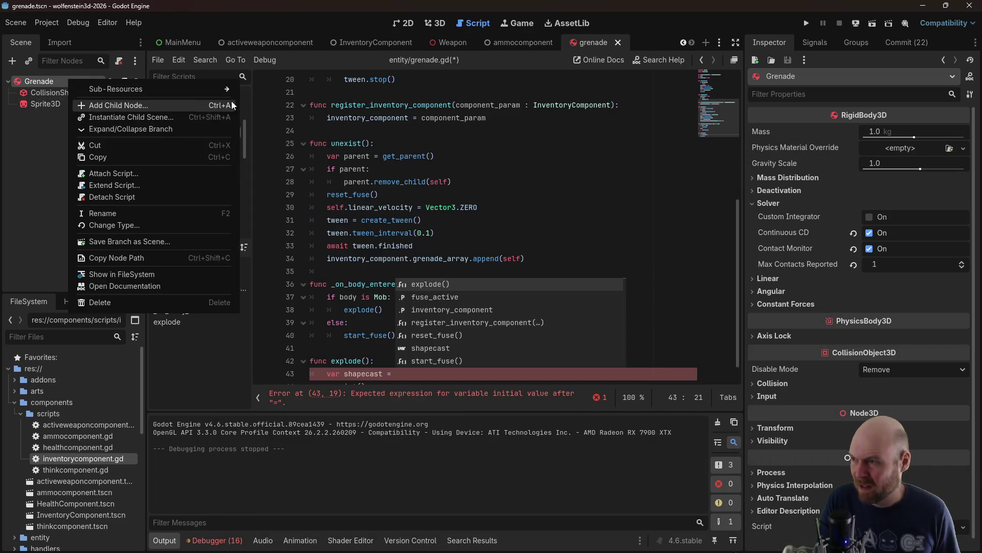
{"action": "left_click", "coordinate": [122, 106]}
{"action": "type", "text": "shapecast"}
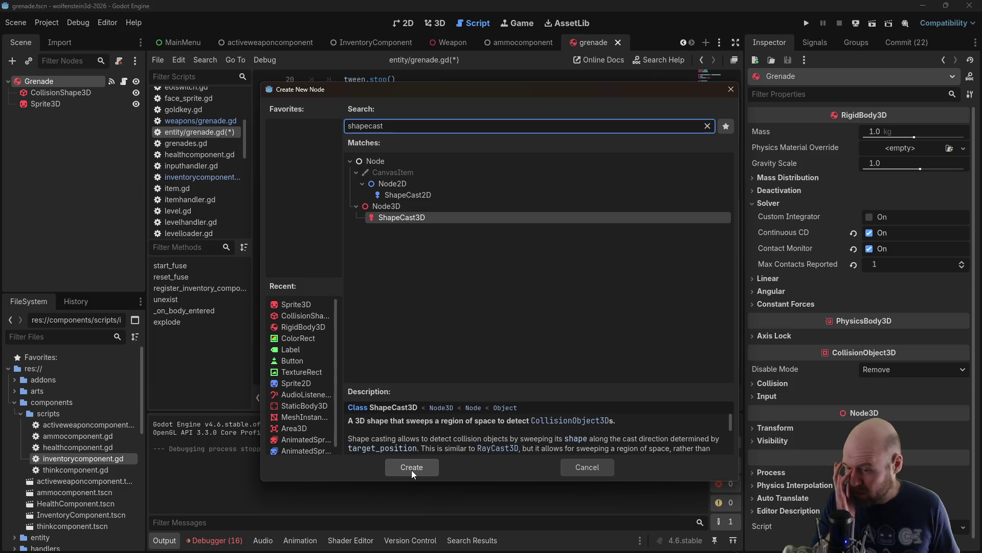
{"action": "left_click", "coordinate": [411, 467]}
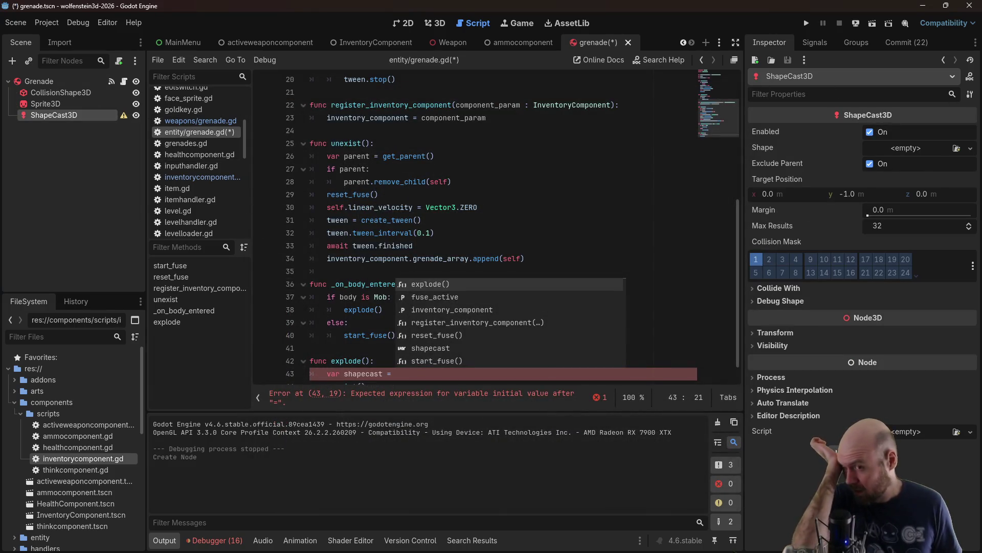
Give the ShapeCast3D a new SphereShape3D with a 3.0 m radius
{"action": "left_click", "coordinate": [902, 149]}
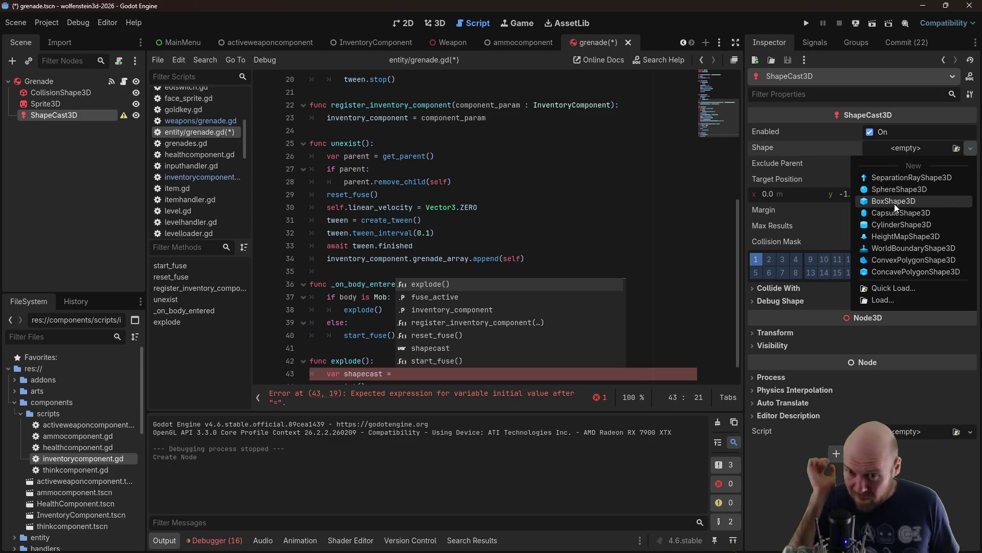
{"action": "left_click", "coordinate": [896, 189]}
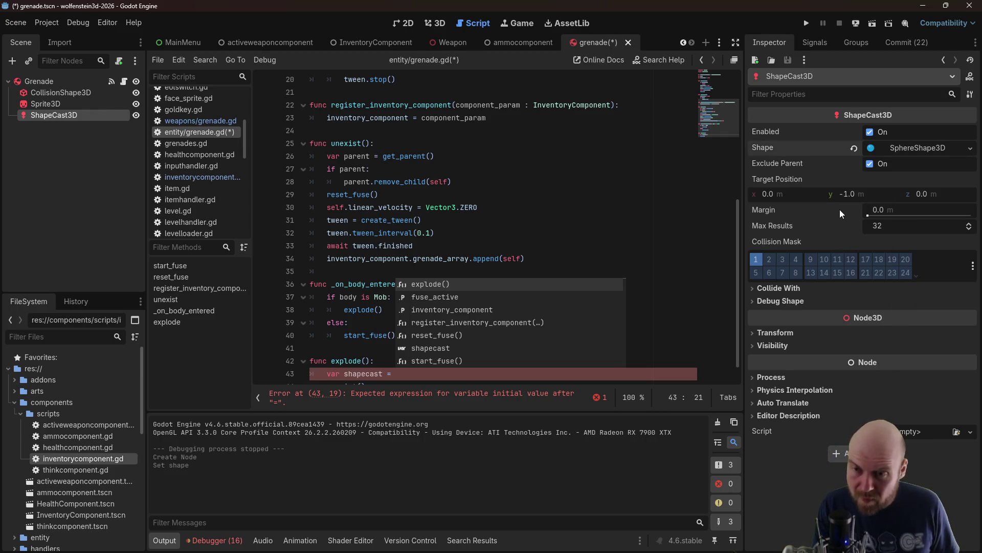
{"action": "left_click", "coordinate": [913, 149]}
{"action": "left_click_drag", "start_coordinate": [876, 169], "coordinate": [874, 171]}
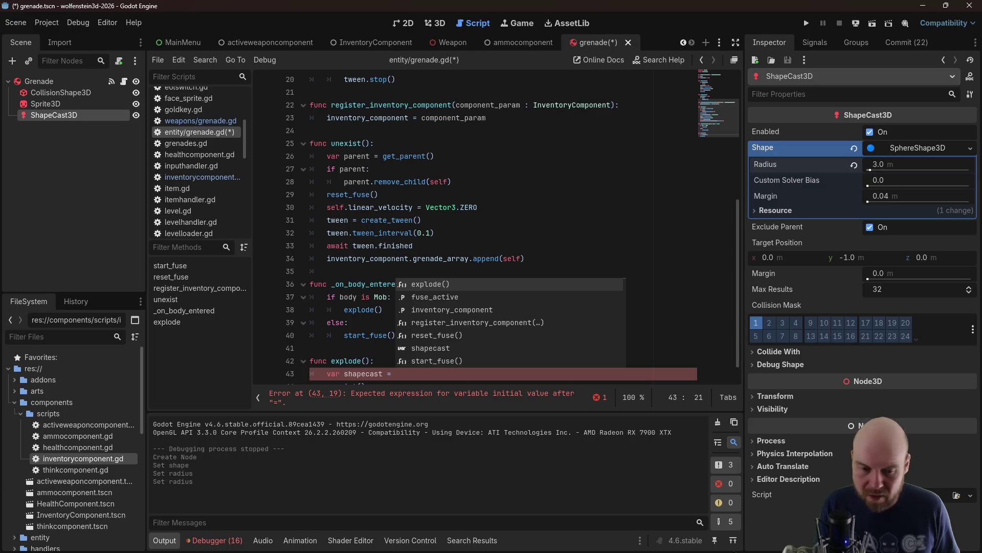
{"action": "key", "text": "alt+Tab"}
{"action": "scroll", "coordinate": [284, 257], "scroll_direction": "down", "scroll_amount": 5}
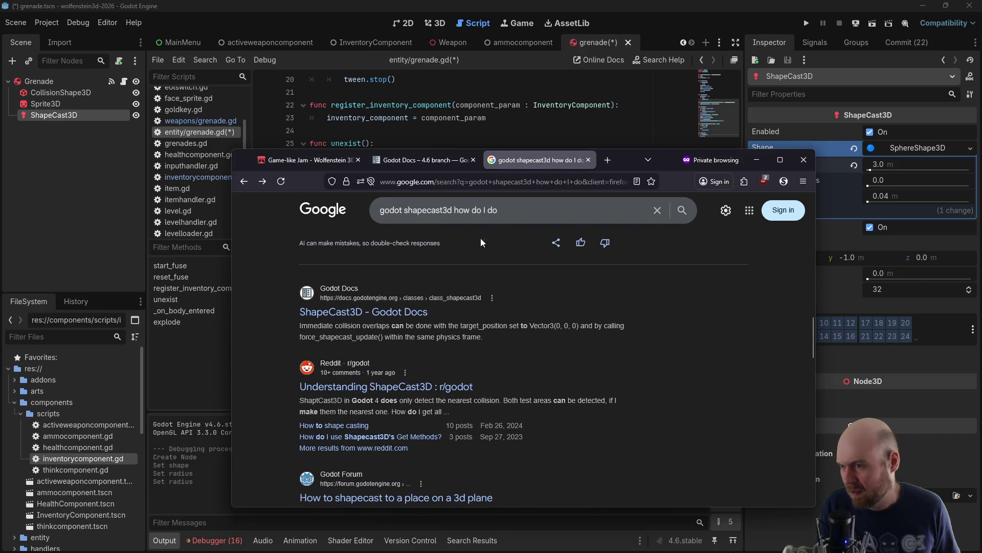
Recheck the ShapeCast3D setup steps and shift the browser left to reveal the Target Position
{"action": "scroll", "coordinate": [496, 307], "scroll_direction": "up", "scroll_amount": 5}
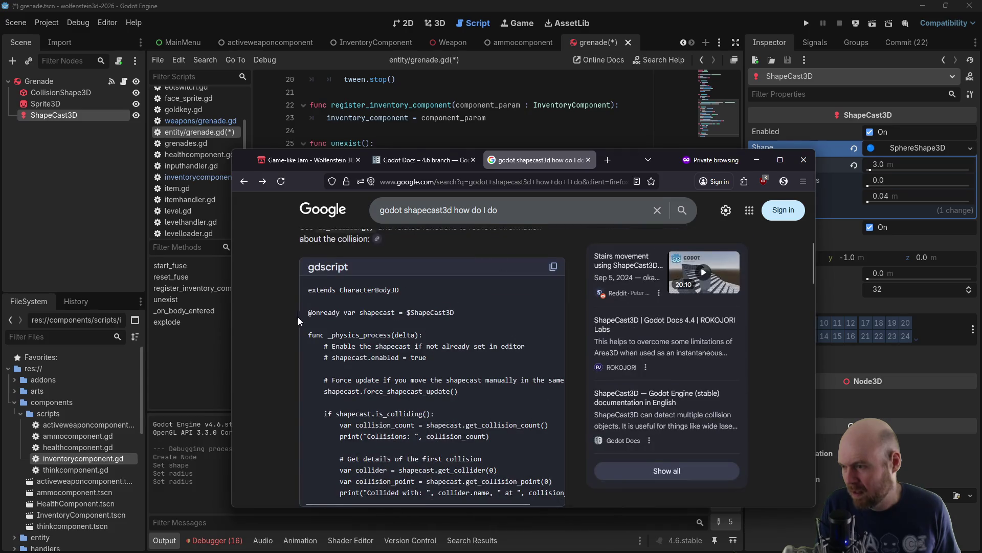
{"action": "scroll", "coordinate": [302, 315], "scroll_direction": "up", "scroll_amount": 5}
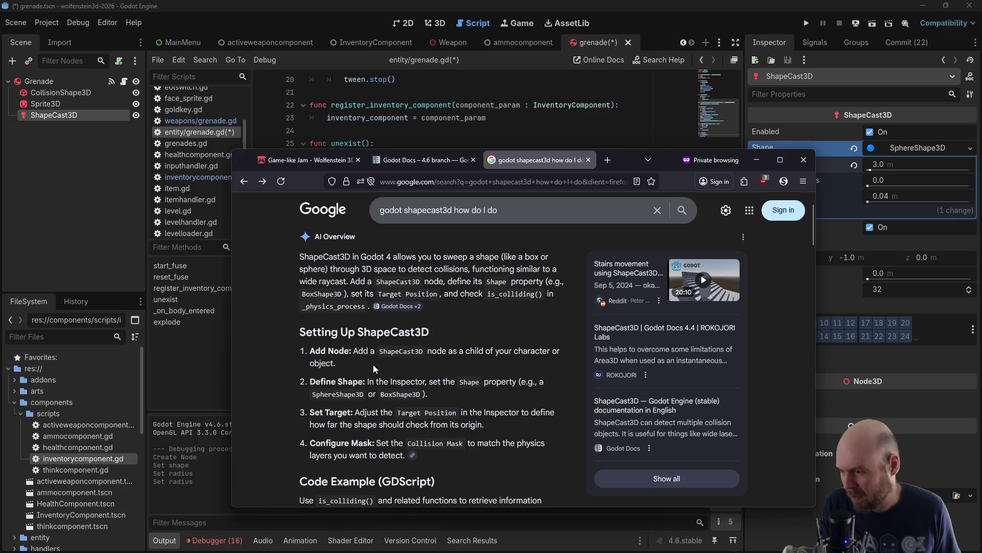
{"action": "scroll", "coordinate": [386, 388], "scroll_direction": "down", "scroll_amount": 1}
{"action": "left_click", "coordinate": [656, 158]}
{"action": "left_click_drag", "start_coordinate": [675, 161], "coordinate": [565, 151]}
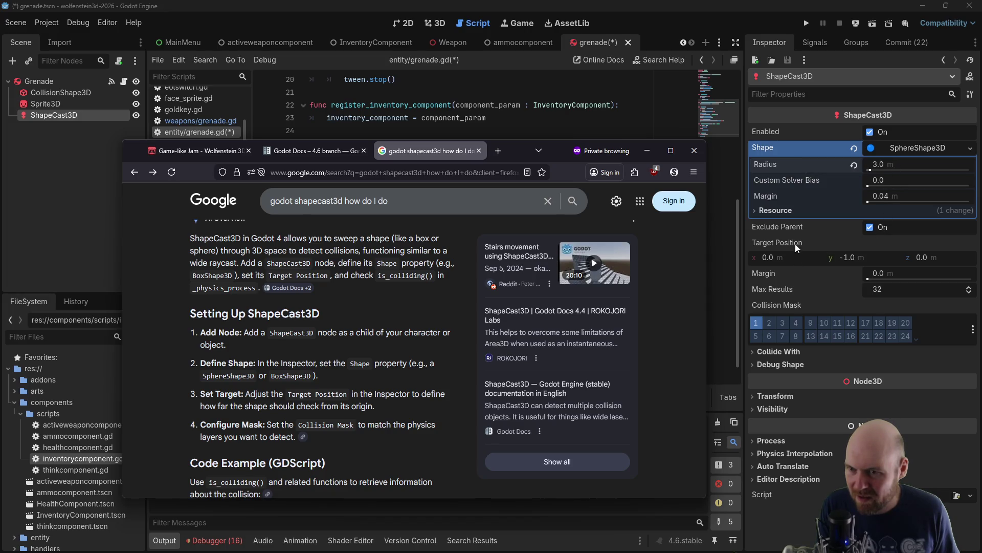
{"action": "mouse_move", "coordinate": [801, 226]}
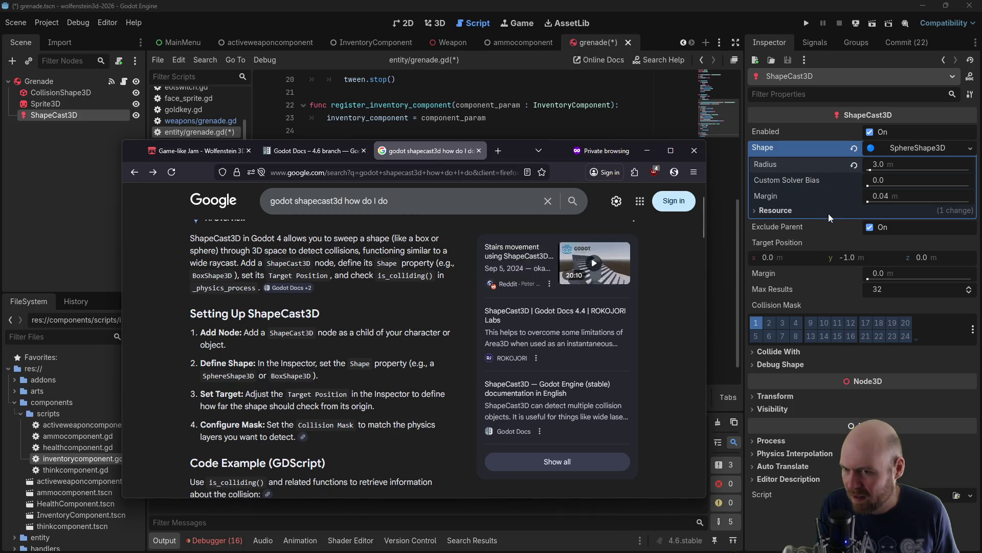
{"action": "left_click", "coordinate": [848, 257]}
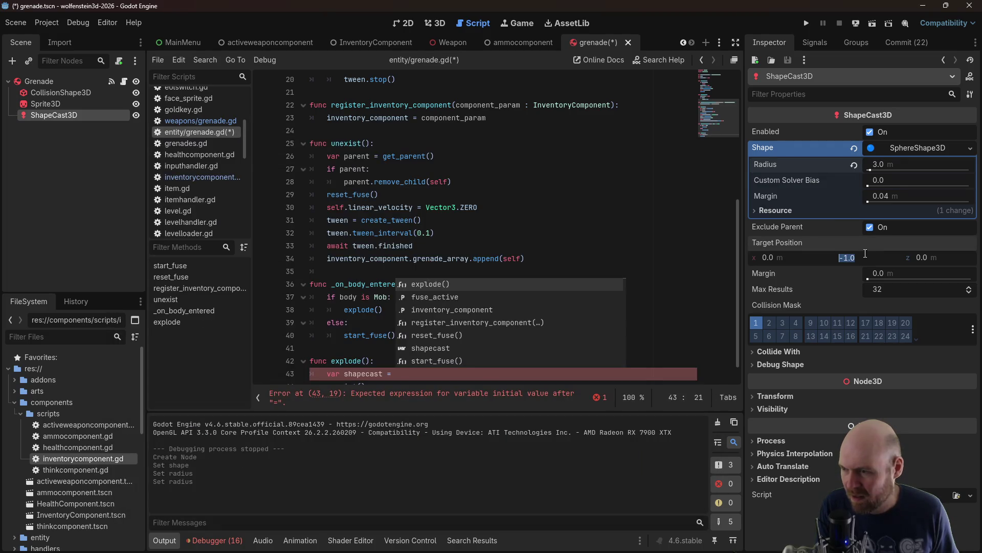
Set the ShapeCast3D Target Position y to 0 and save the grenade scene
{"action": "left_click", "coordinate": [430, 23]}
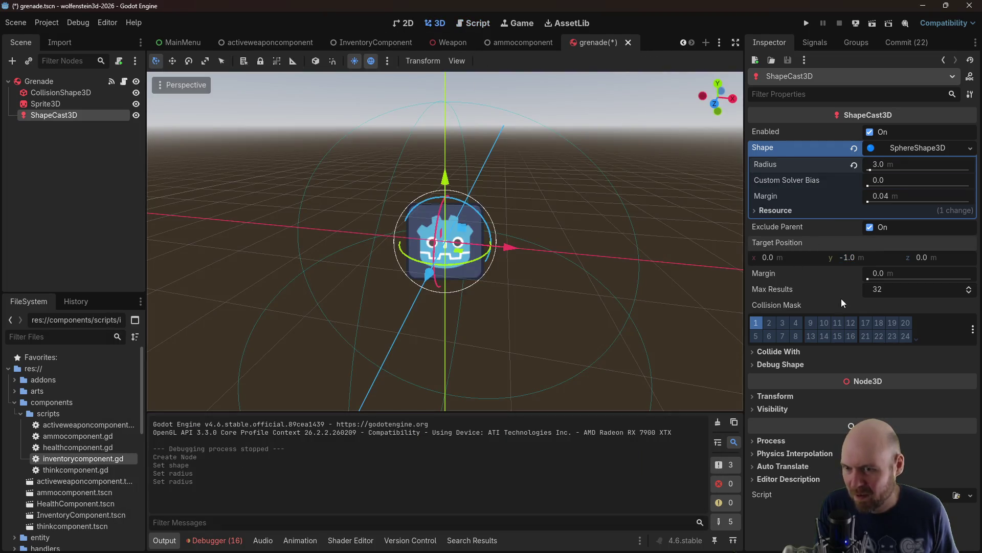
{"action": "left_click", "coordinate": [869, 257]}
{"action": "type", "text": "0"}
{"action": "key", "text": "Return"}
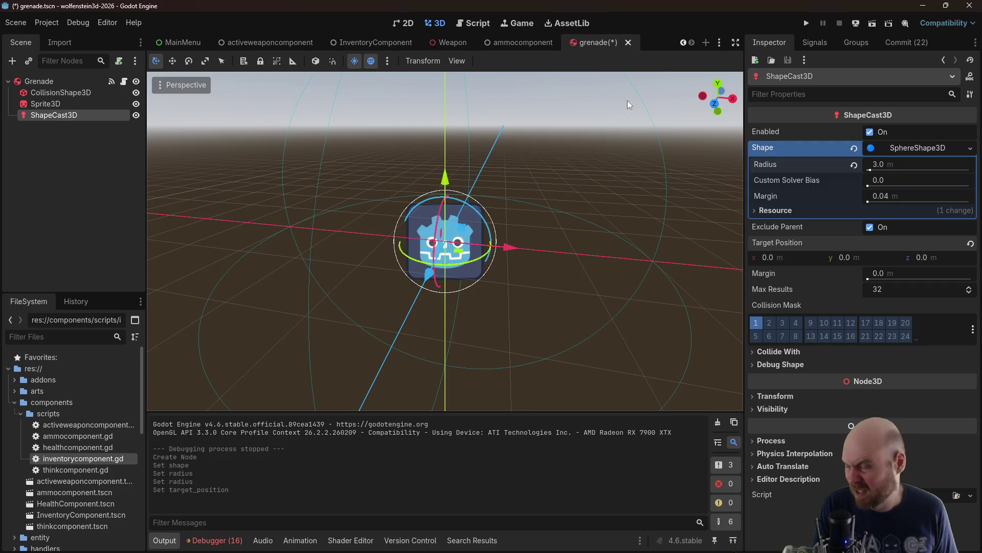
{"action": "key", "text": "ctrl+s"}
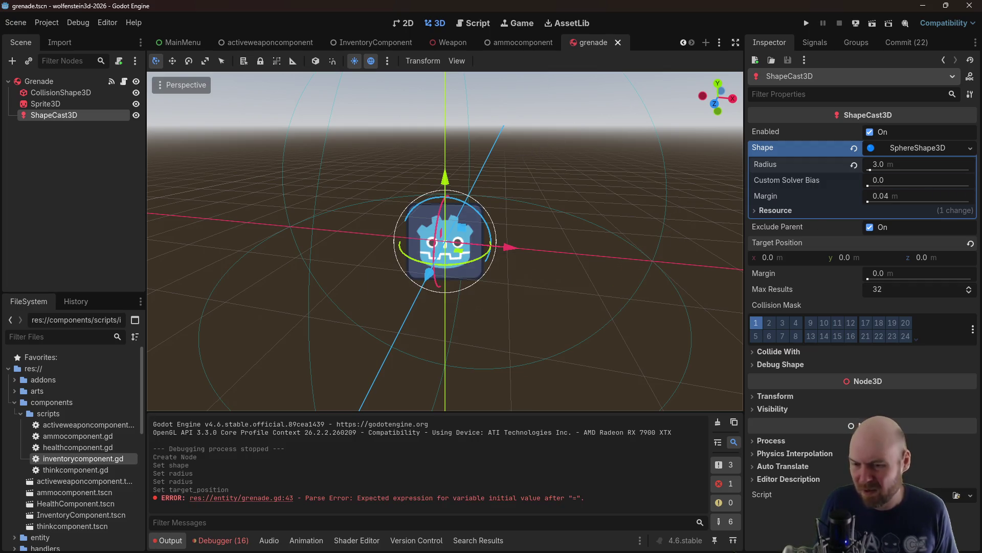
Set Max Results to 255, save the scene, and return to the ShapeCast3D search
{"action": "left_click", "coordinate": [895, 290]}
{"action": "type", "text": "6"}
{"action": "key", "text": "BackSpace"}
{"action": "type", "text": "255"}
{"action": "key", "text": "Return"}
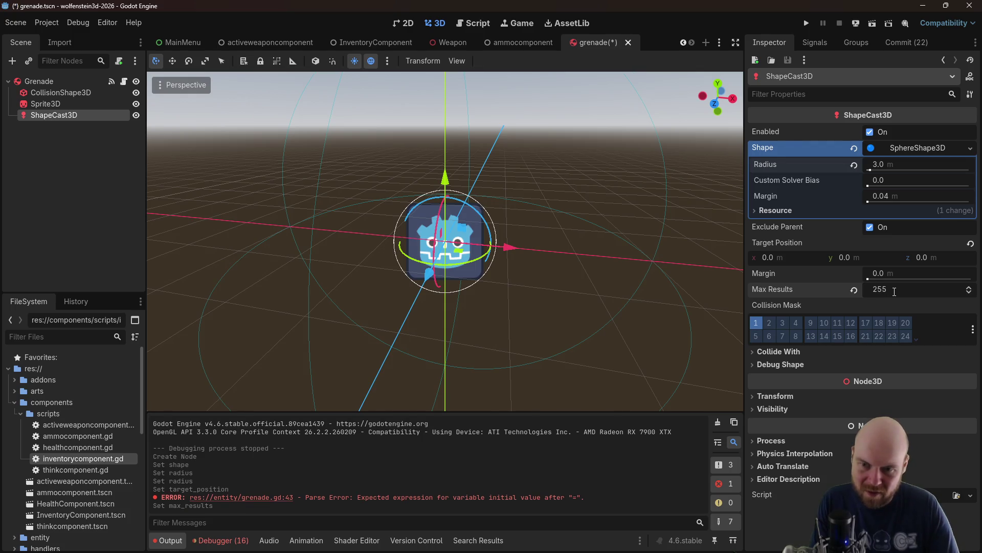
{"action": "key", "text": "ctrl+s"}
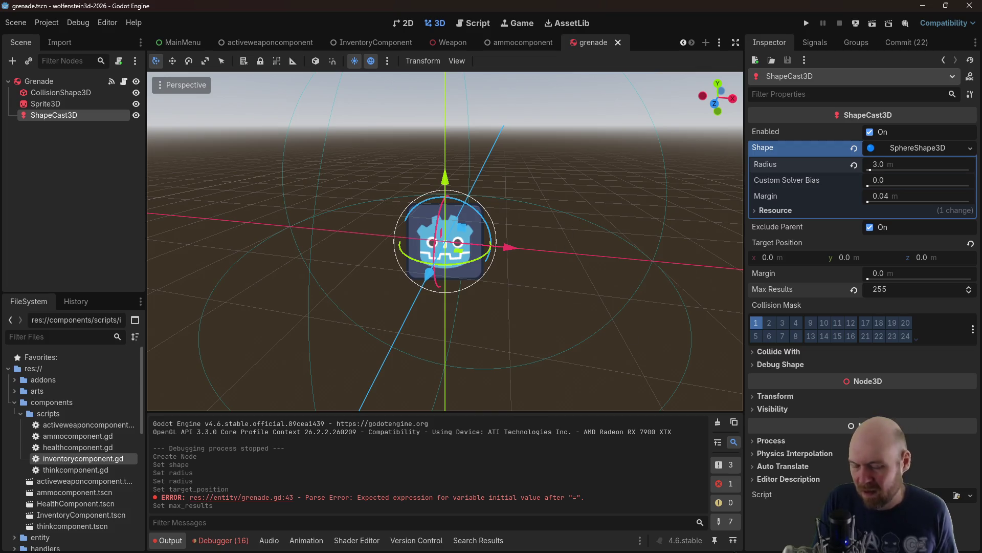
{"action": "key", "text": "alt+Tab"}
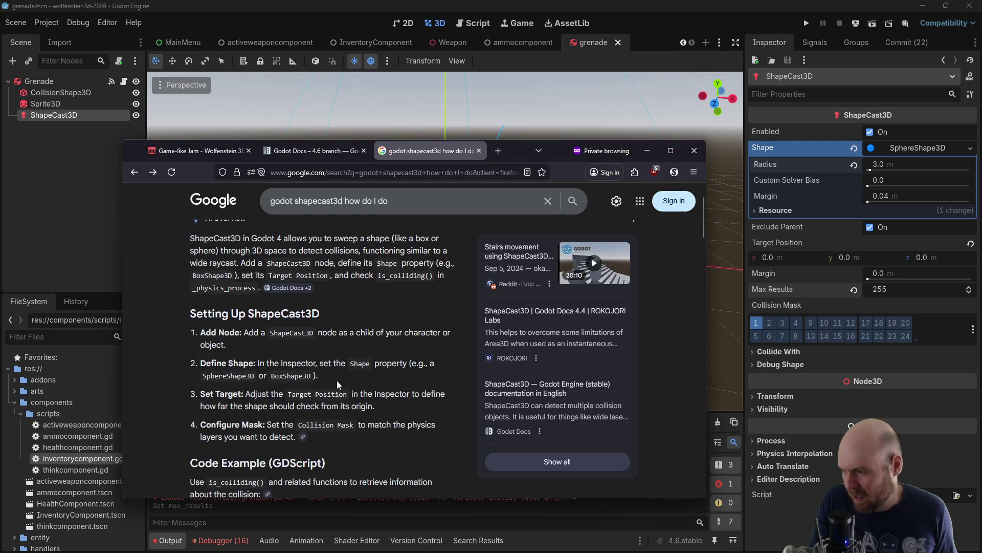
Read Google's ShapeCast3D GDScript example and Key Tips, then switch back to the Godot editor
{"action": "scroll", "coordinate": [338, 379], "scroll_direction": "down", "scroll_amount": 2}
{"action": "scroll", "coordinate": [281, 392], "scroll_direction": "down", "scroll_amount": 1}
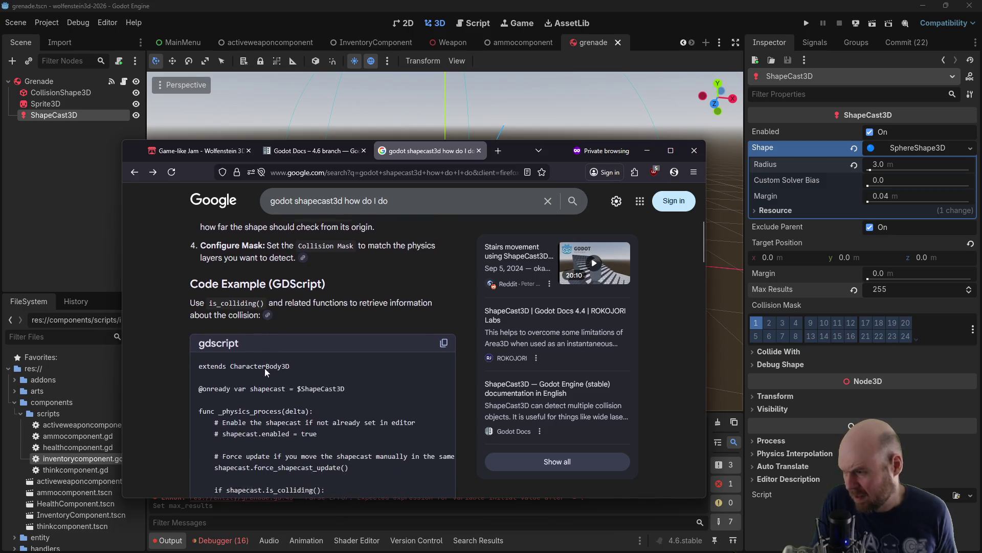
{"action": "scroll", "coordinate": [266, 299], "scroll_direction": "down", "scroll_amount": 4}
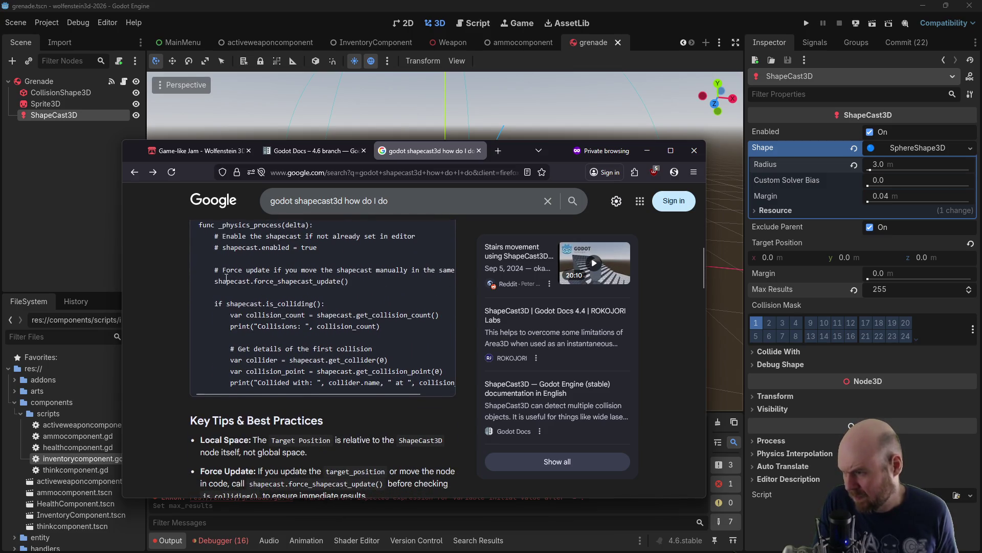
{"action": "scroll", "coordinate": [222, 280], "scroll_direction": "up", "scroll_amount": 1}
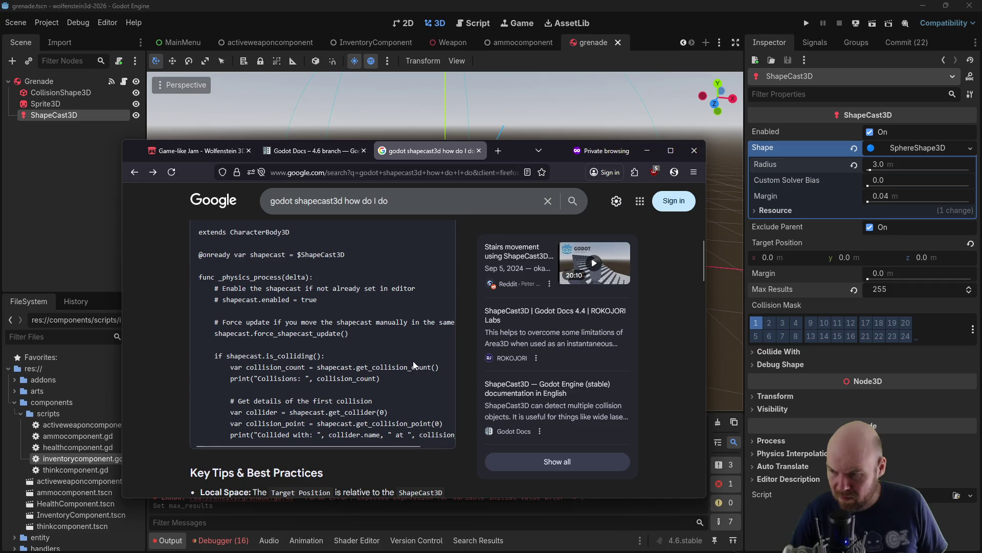
{"action": "scroll", "coordinate": [398, 379], "scroll_direction": "down", "scroll_amount": 5}
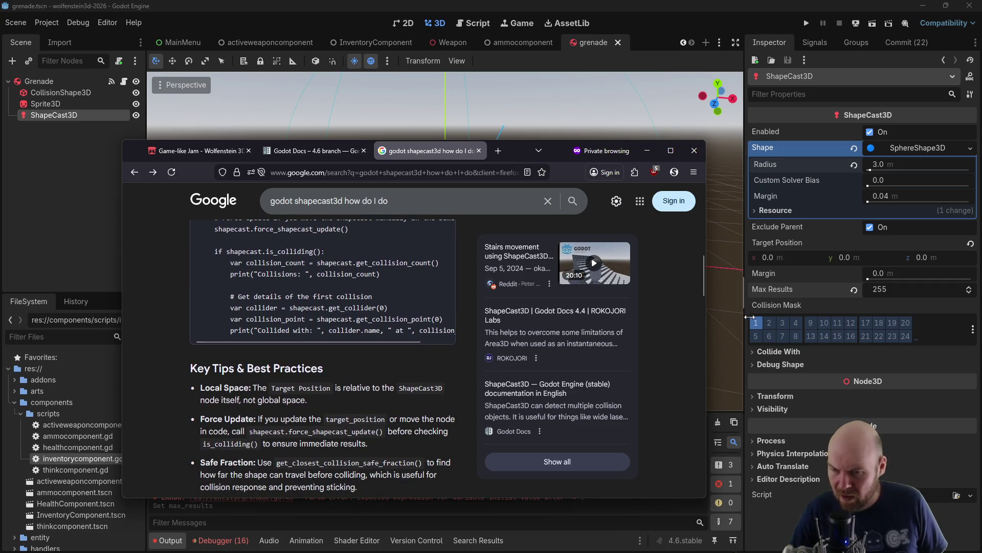
{"action": "left_click", "coordinate": [813, 305]}
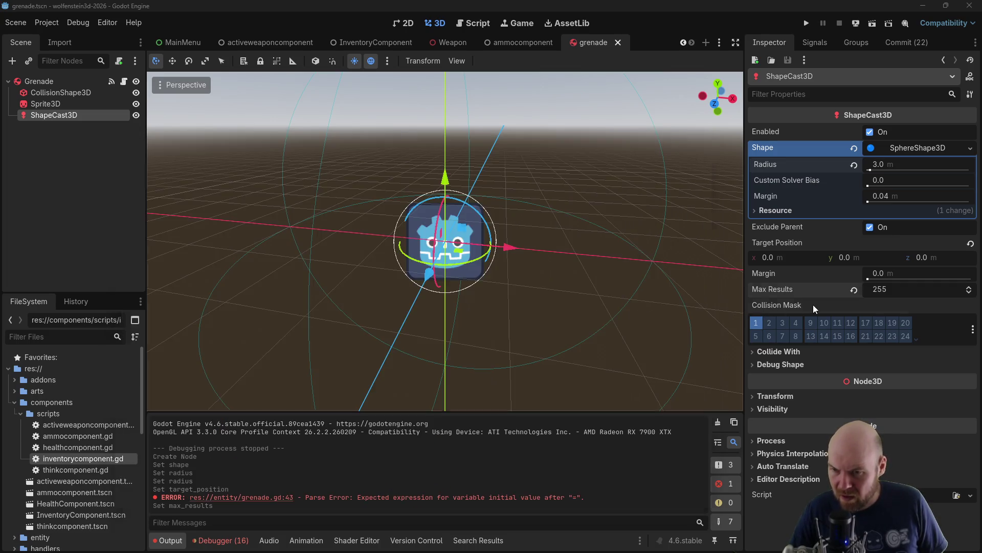
Switch the grenade ShapeCast3D's Collision Mask to layer 2 and collapse the components scripts folder
{"action": "left_click", "coordinate": [758, 321]}
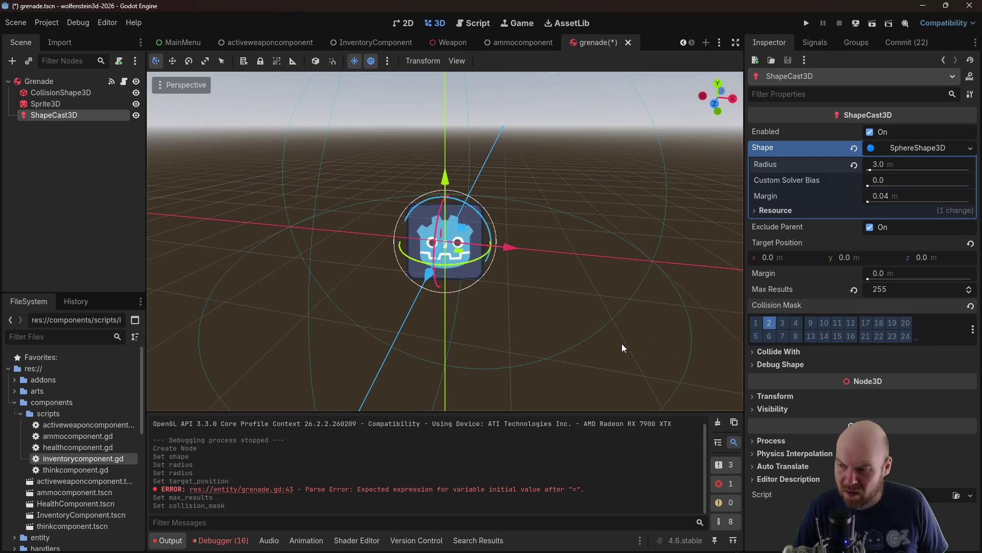
{"action": "left_click", "coordinate": [21, 414]}
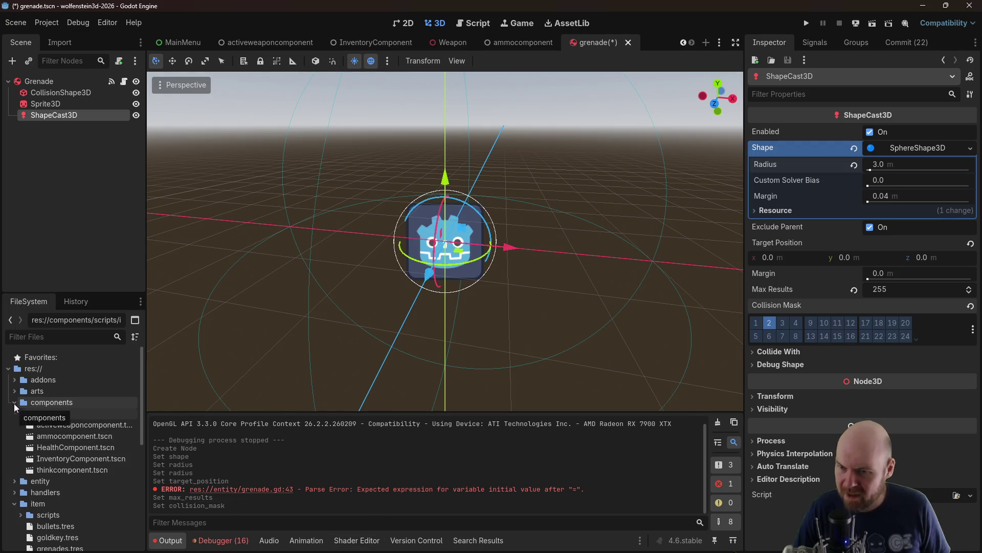
Collapse the components, weapons and item folders, expand entity, and open mob.tscn
{"action": "left_click", "coordinate": [15, 402]}
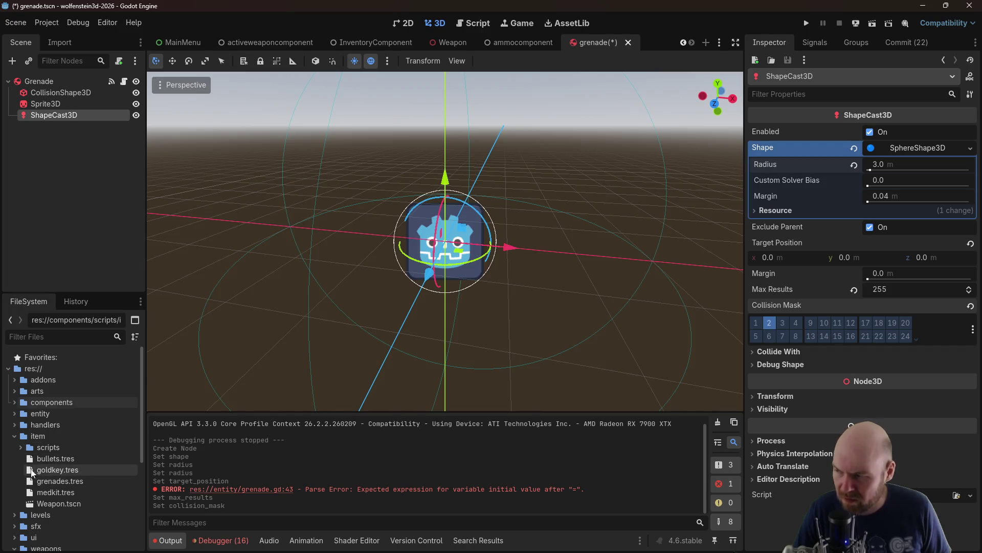
{"action": "scroll", "coordinate": [40, 486], "scroll_direction": "down", "scroll_amount": 3}
{"action": "left_click", "coordinate": [13, 476]}
{"action": "left_click", "coordinate": [10, 489]}
{"action": "left_click", "coordinate": [9, 490]}
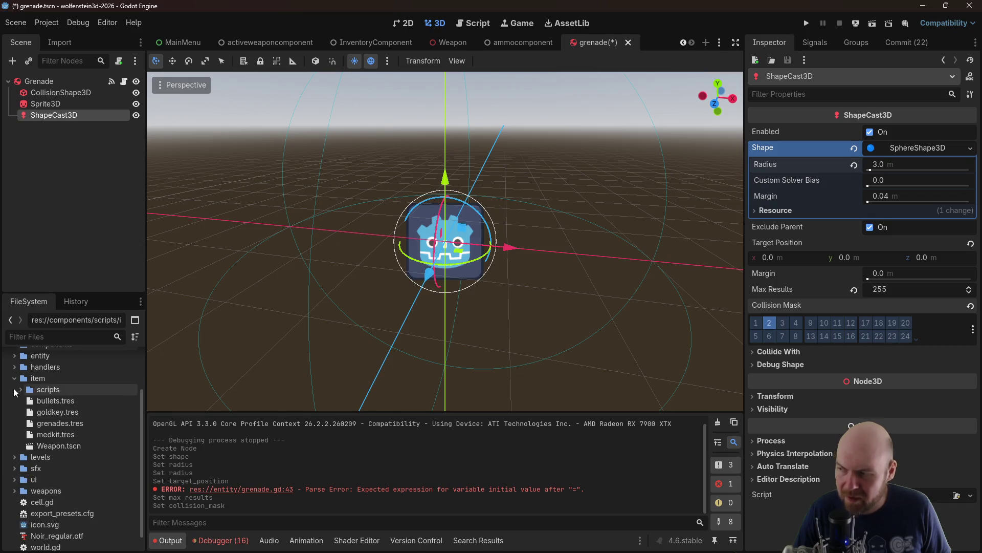
{"action": "left_click", "coordinate": [15, 378]}
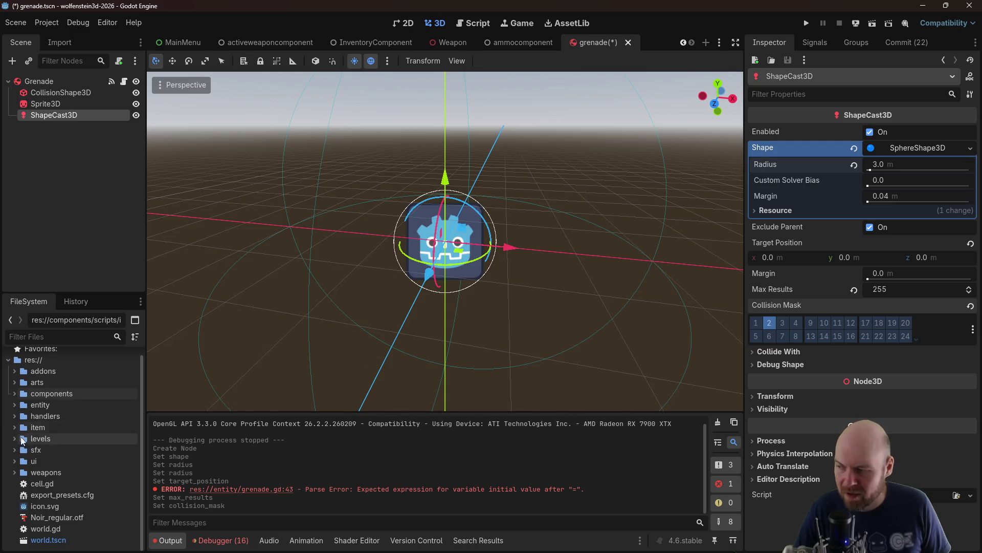
{"action": "left_click", "coordinate": [15, 473]}
{"action": "left_click", "coordinate": [15, 473]}
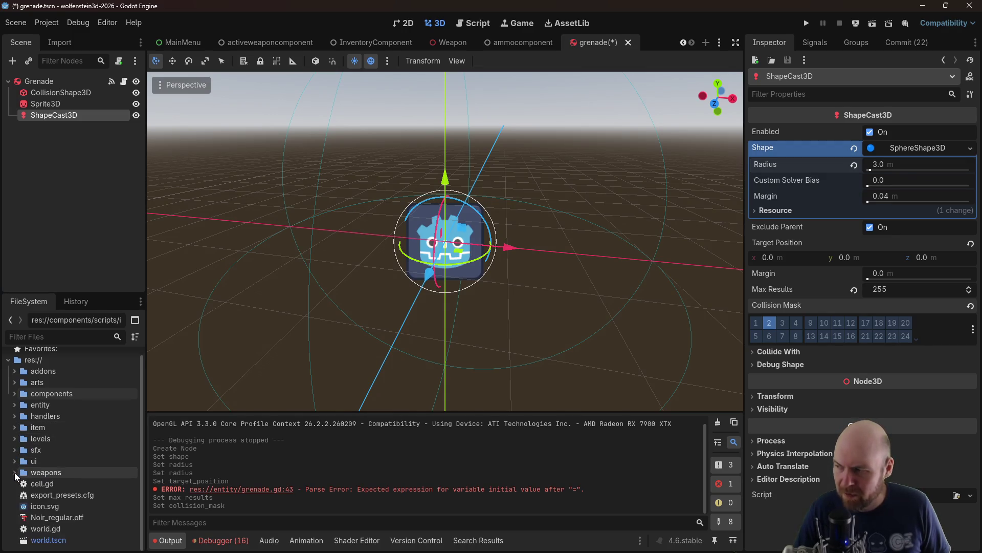
{"action": "left_click", "coordinate": [15, 406]}
{"action": "double_click", "coordinate": [51, 461]}
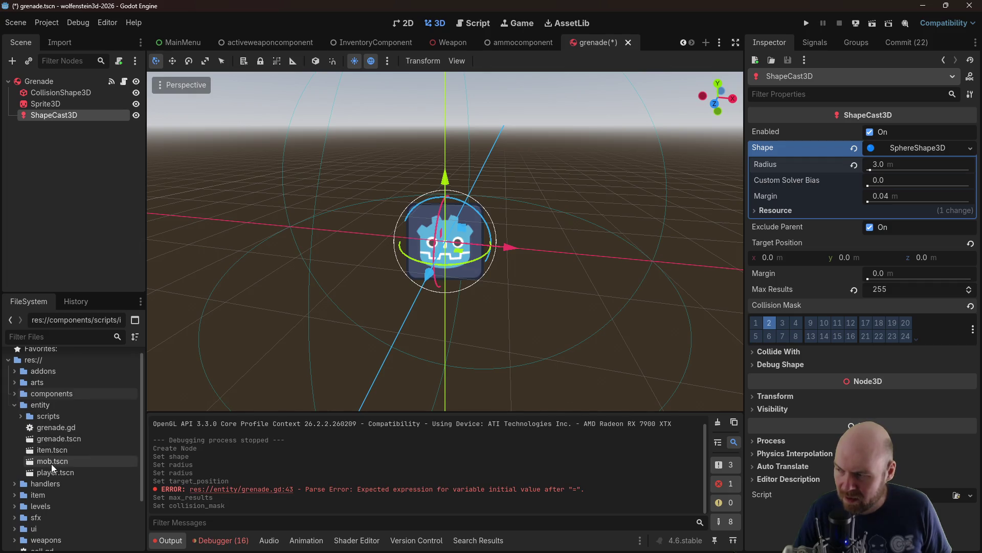
{"action": "scroll", "coordinate": [797, 380], "scroll_direction": "down", "scroll_amount": 5}
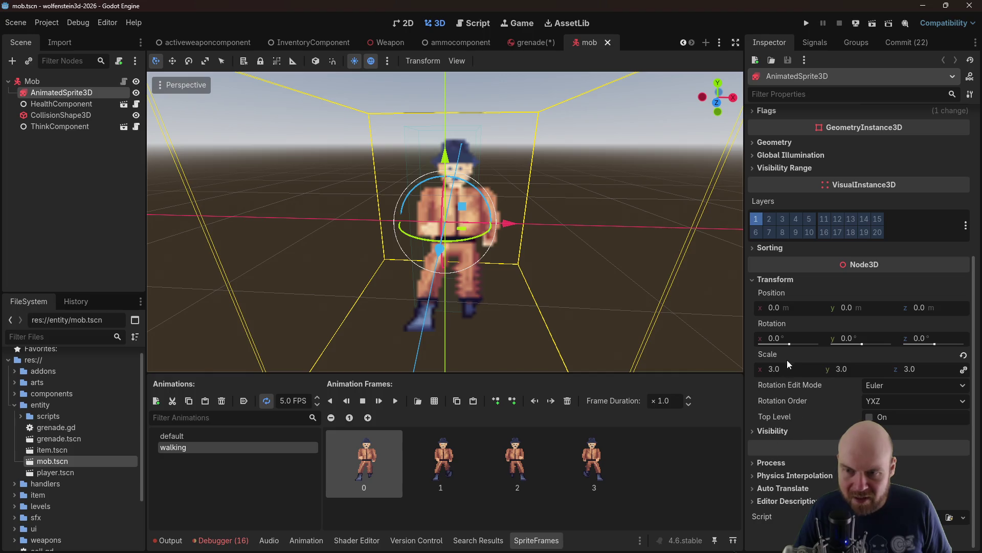
Enable collision mask layers 1 and 2 on the Mob root node, then return to the grenade scene
{"action": "scroll", "coordinate": [786, 362], "scroll_direction": "up", "scroll_amount": 5}
{"action": "left_click", "coordinate": [38, 82]}
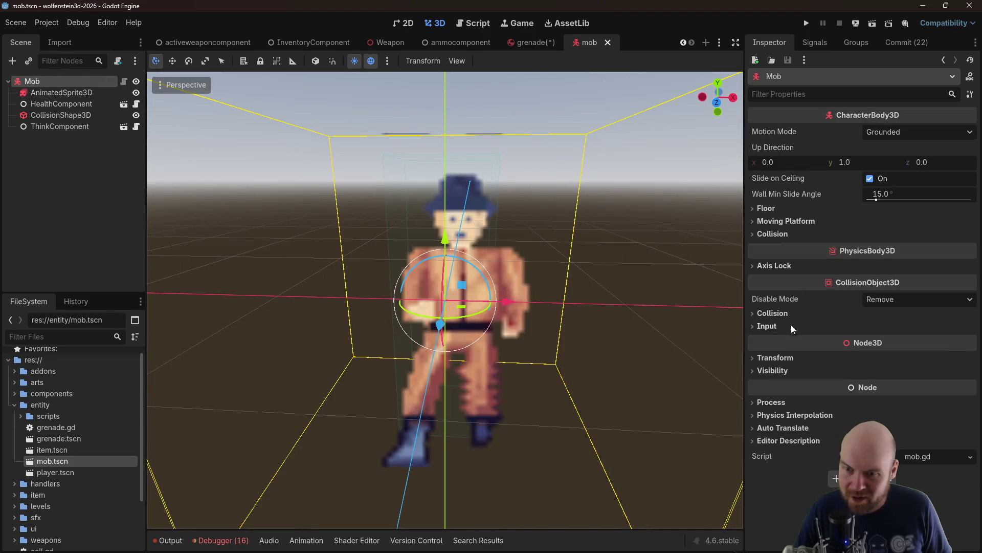
{"action": "left_click", "coordinate": [781, 314]}
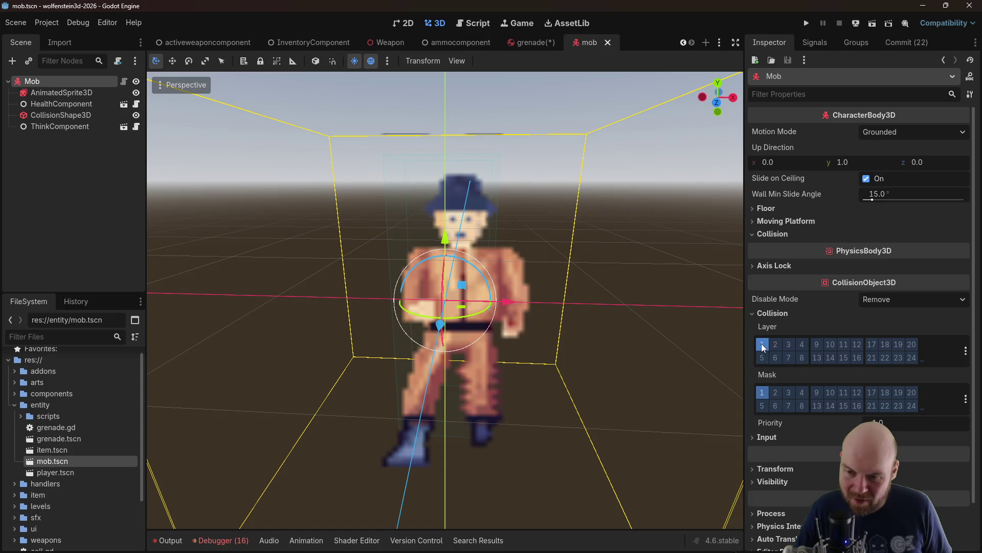
{"action": "left_click", "coordinate": [764, 393]}
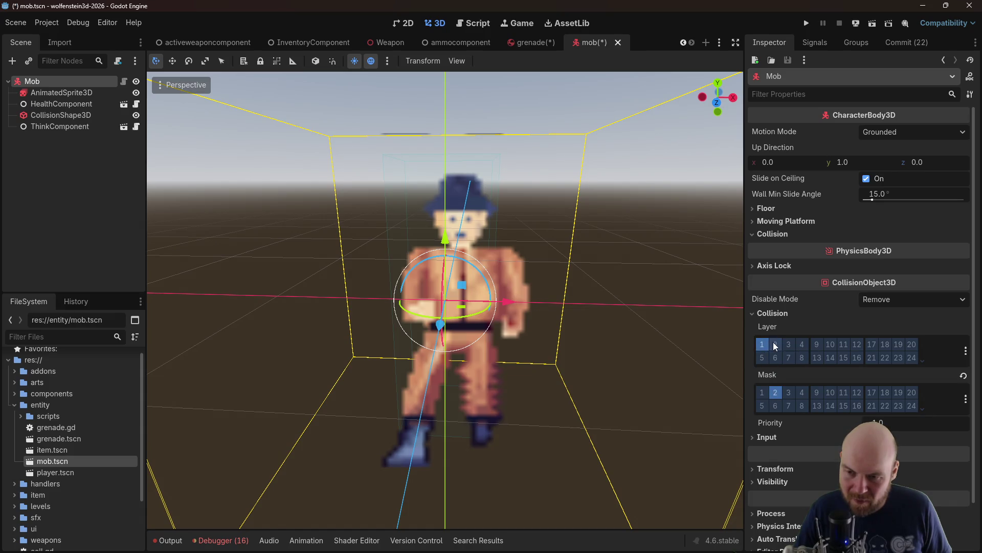
{"action": "left_click", "coordinate": [761, 393]}
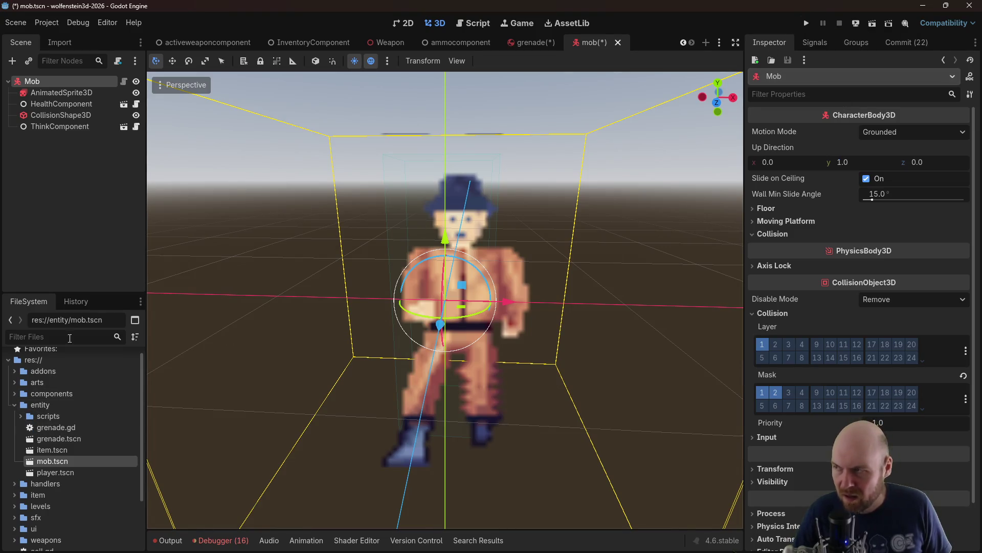
{"action": "left_click", "coordinate": [527, 41]}
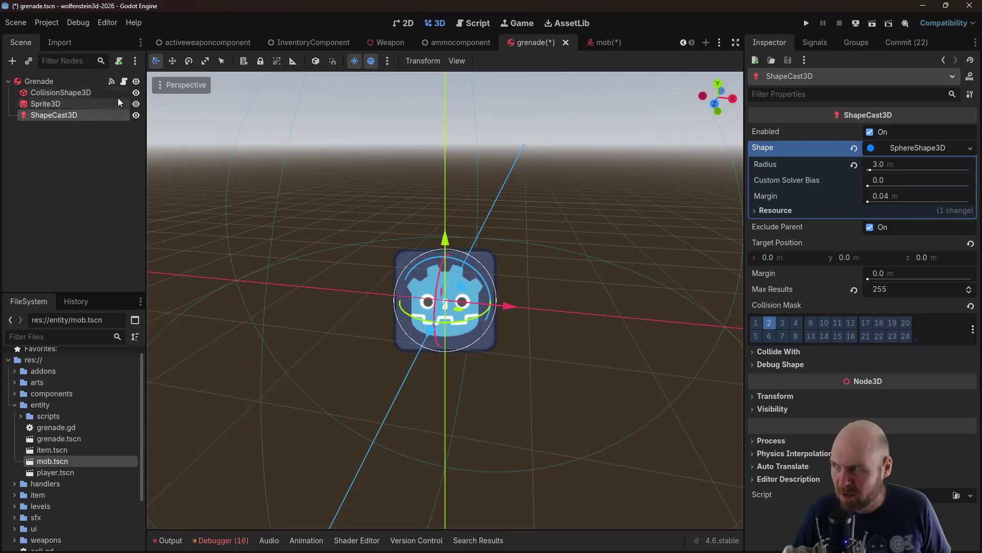
In grenade.gd's explode(), replace the unfinished line with $ShapeCast3D.get_collision_count() and save
{"action": "left_click", "coordinate": [123, 81]}
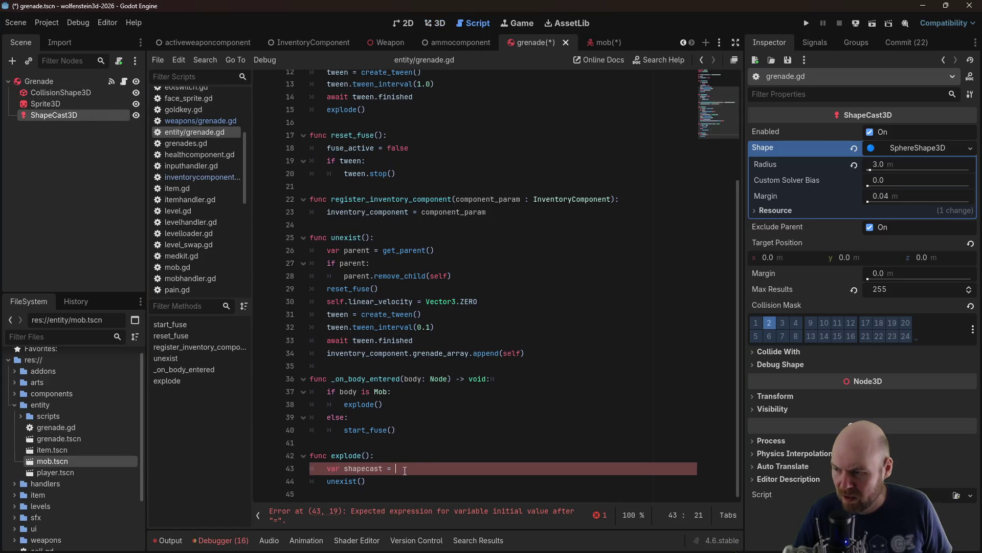
{"action": "key", "text": "BackSpace"}
{"action": "key", "text": "BackSpace"}
{"action": "key", "text": "BackSpace"}
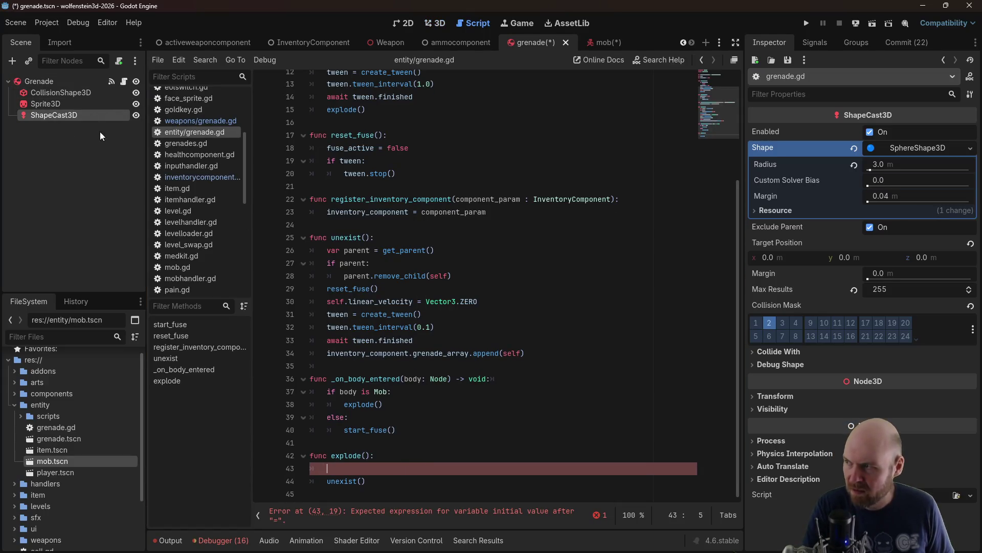
{"action": "mouse_move", "coordinate": [75, 118]}
{"action": "left_mouse_down"}
{"action": "mouse_move", "coordinate": [363, 493]}
{"action": "mouse_move", "coordinate": [394, 477]}
{"action": "left_mouse_up"}
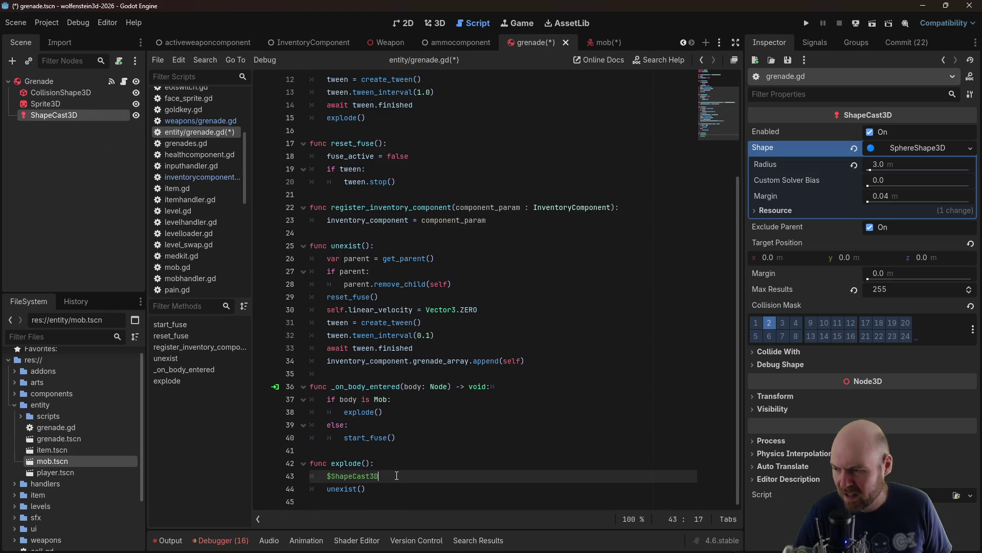
{"action": "type", "text": ".get"}
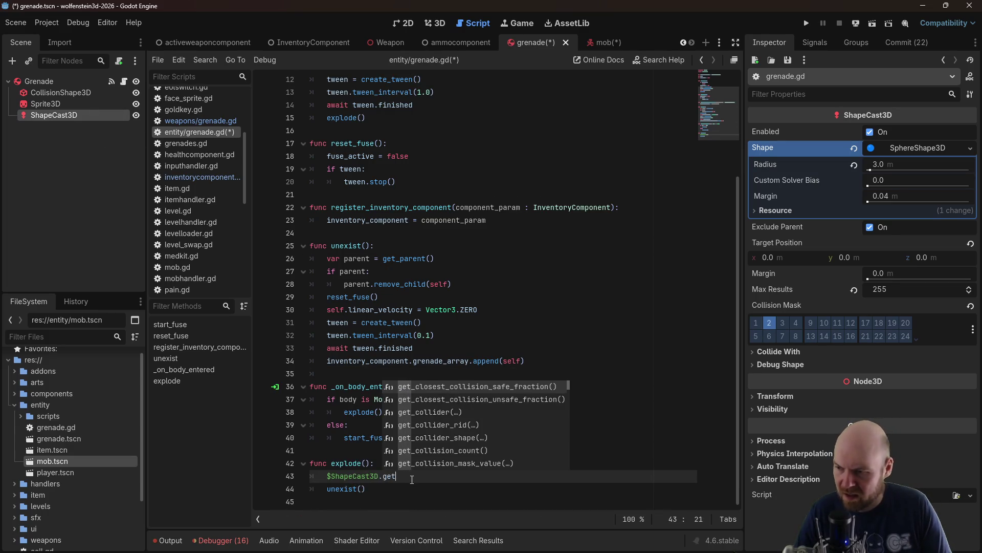
{"action": "key", "text": "Down"}
{"action": "key", "text": "Down"}
{"action": "key", "text": "Down"}
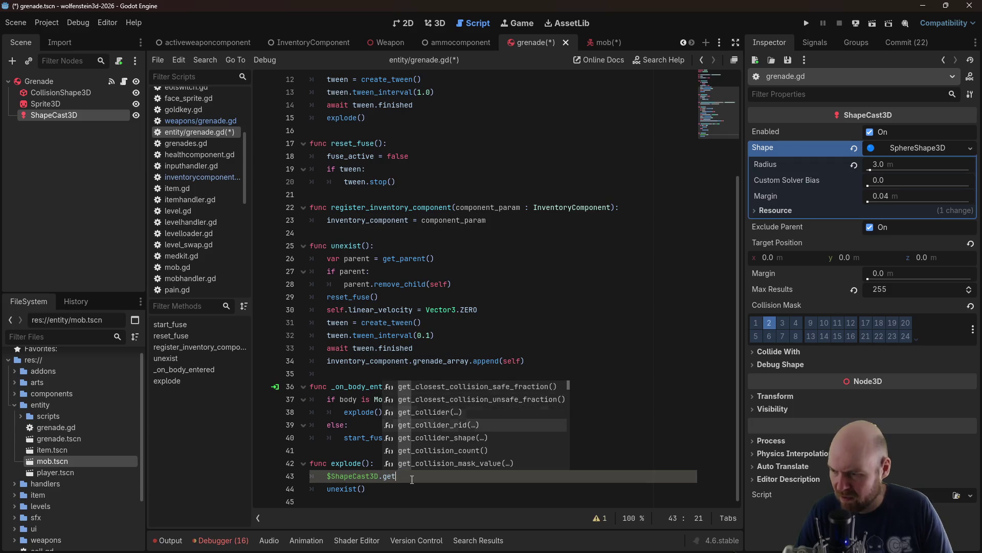
{"action": "key", "text": "Return"}
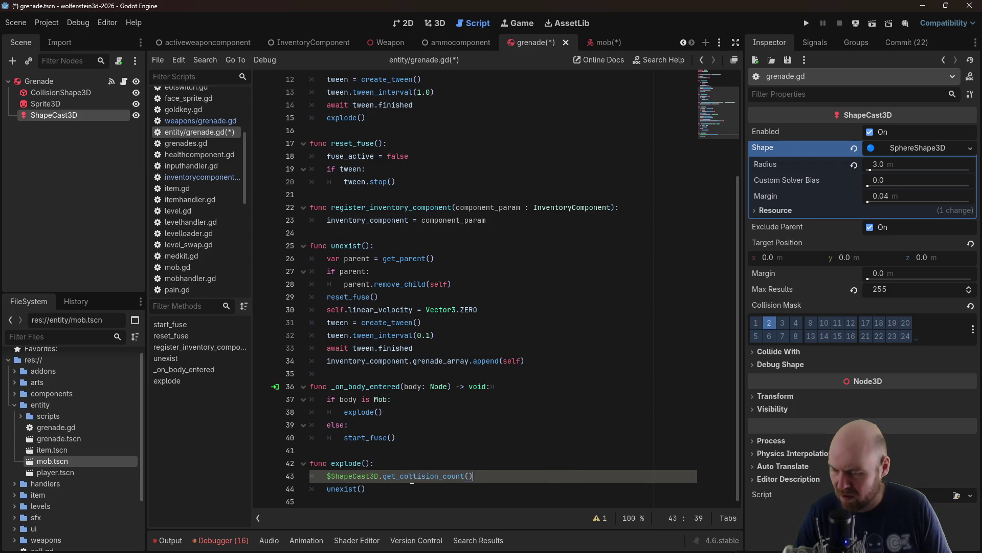
{"action": "key", "text": "ctrl+s"}
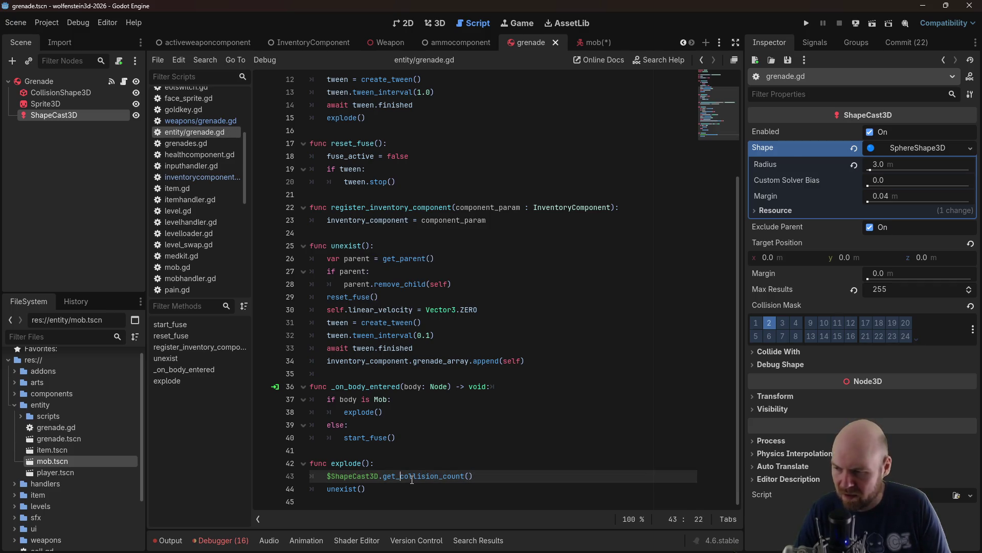
Wrap it as print("collision count:", $ShapeCast3D.get_collision_count()), save, and run the project
{"action": "type", "text": "print(\"collis"}
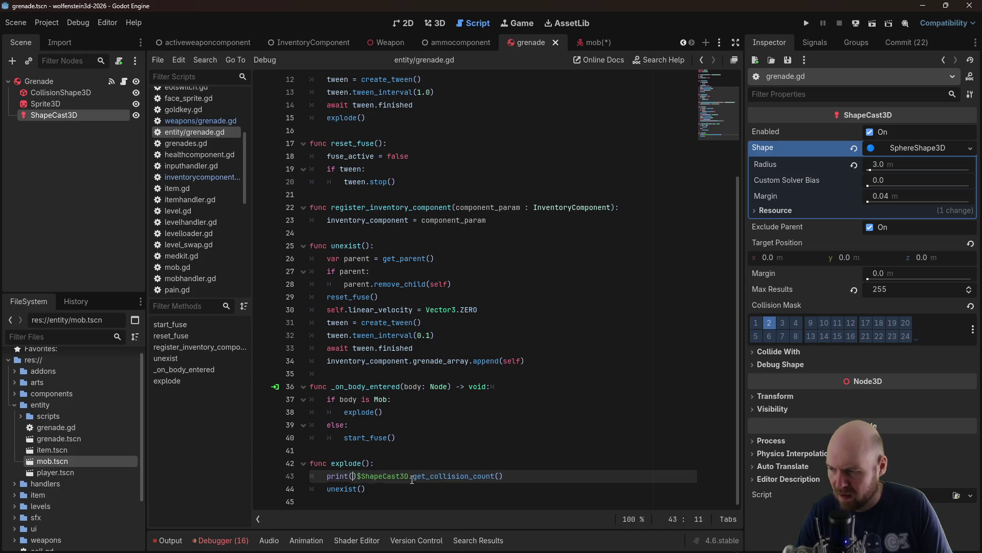
{"action": "type", "text": "ion count:"}
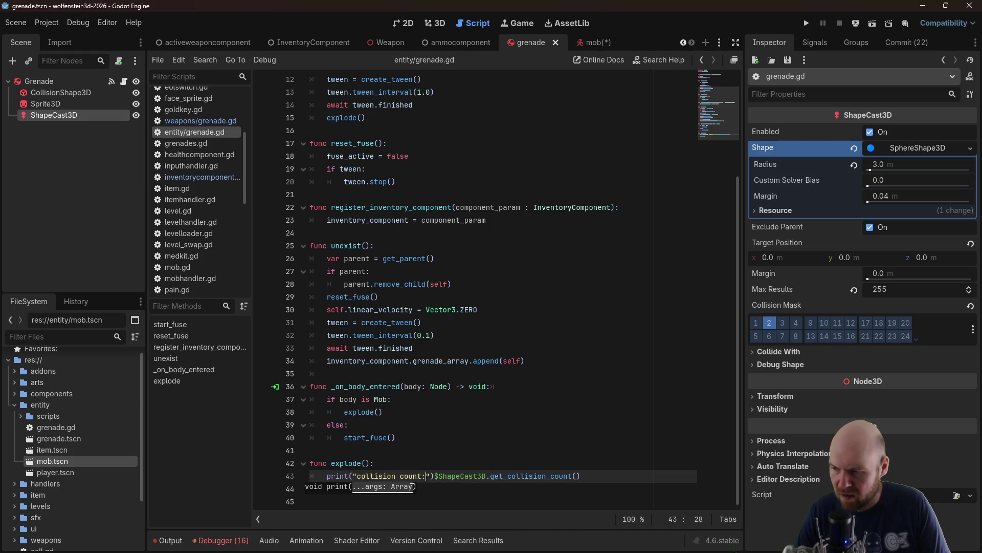
{"action": "key", "text": "BackSpace"}
{"action": "key", "text": "BackSpace"}
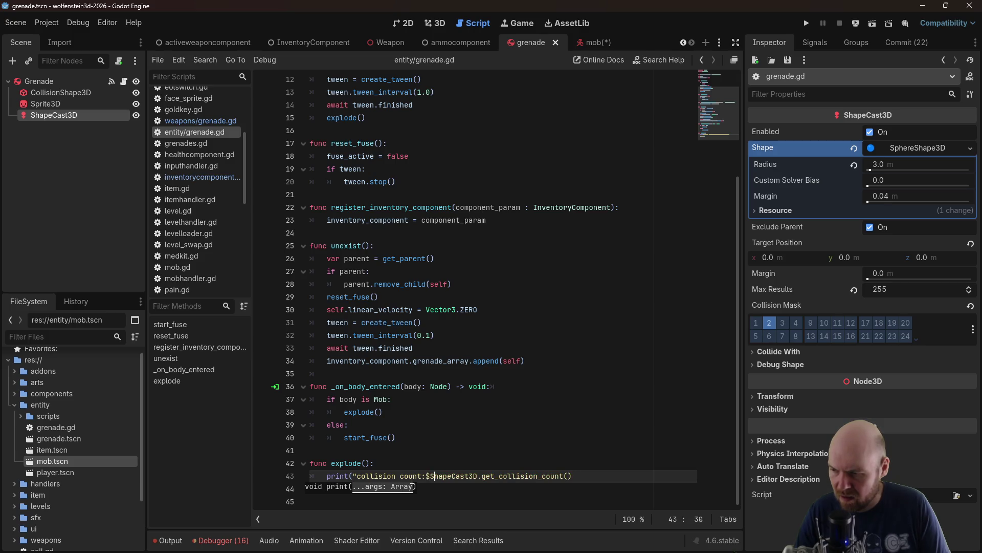
{"action": "key", "text": "Right"}
{"action": "key", "text": "Right"}
{"action": "key", "text": "Right"}
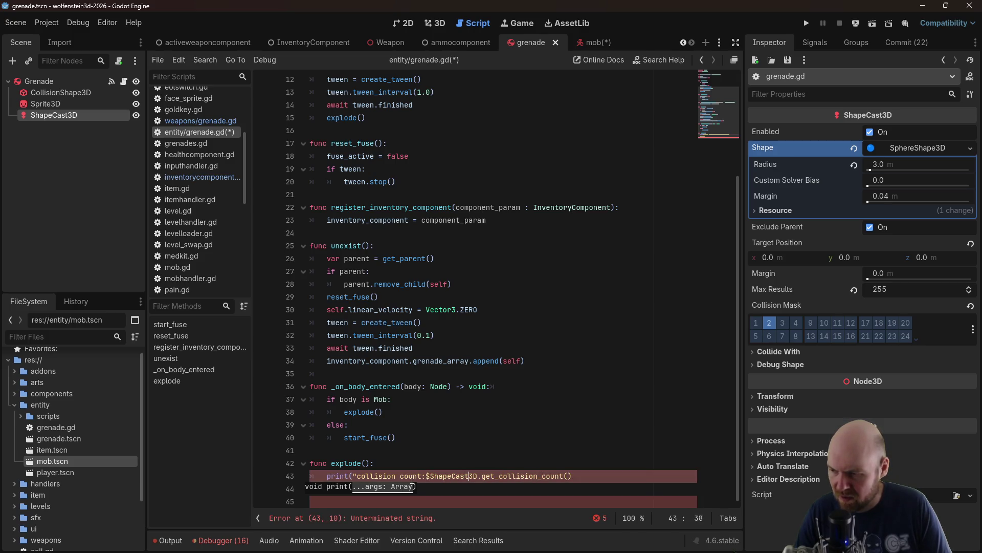
{"action": "type", "text": "\","}
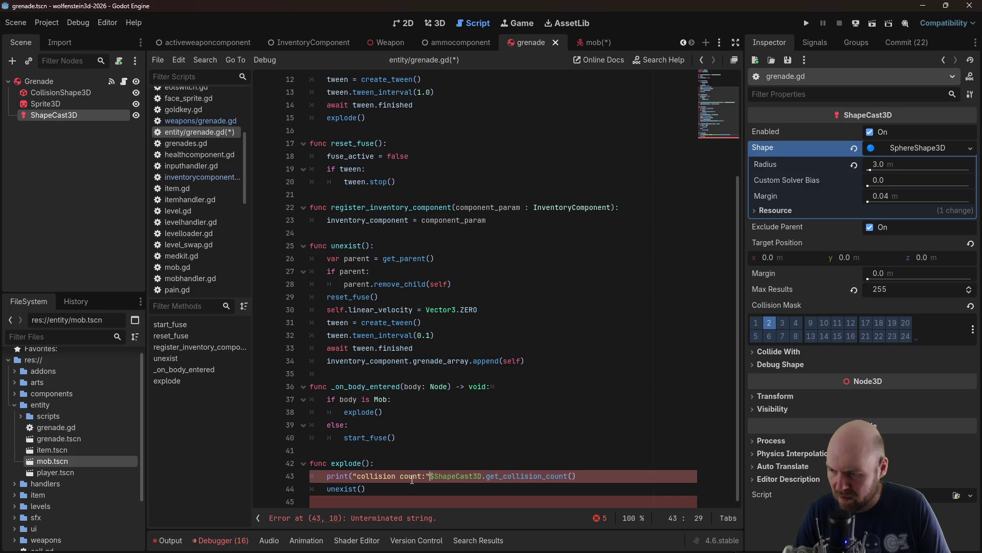
{"action": "key", "text": "Right"}
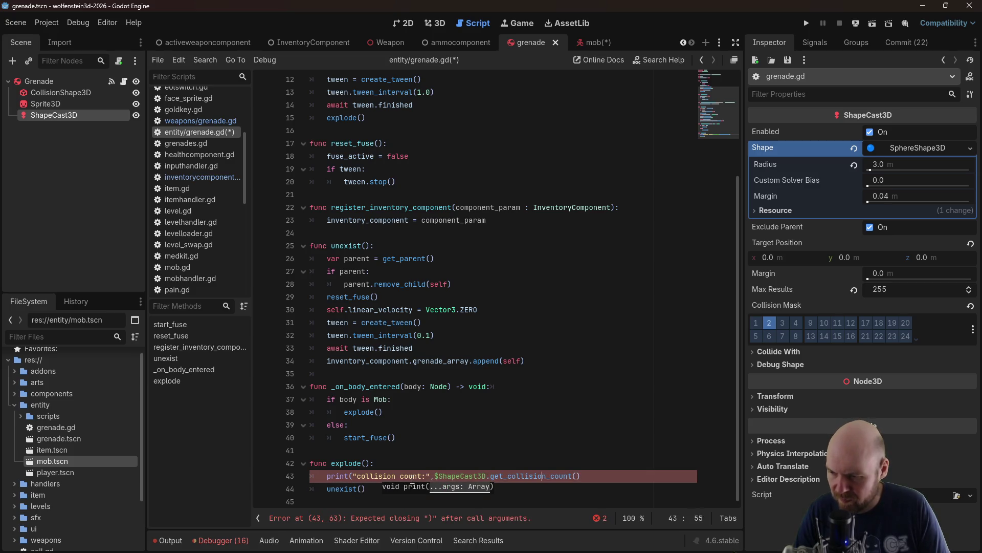
{"action": "type", "text": ")"}
{"action": "key", "text": "ctrl+s"}
{"action": "left_click", "coordinate": [405, 438]}
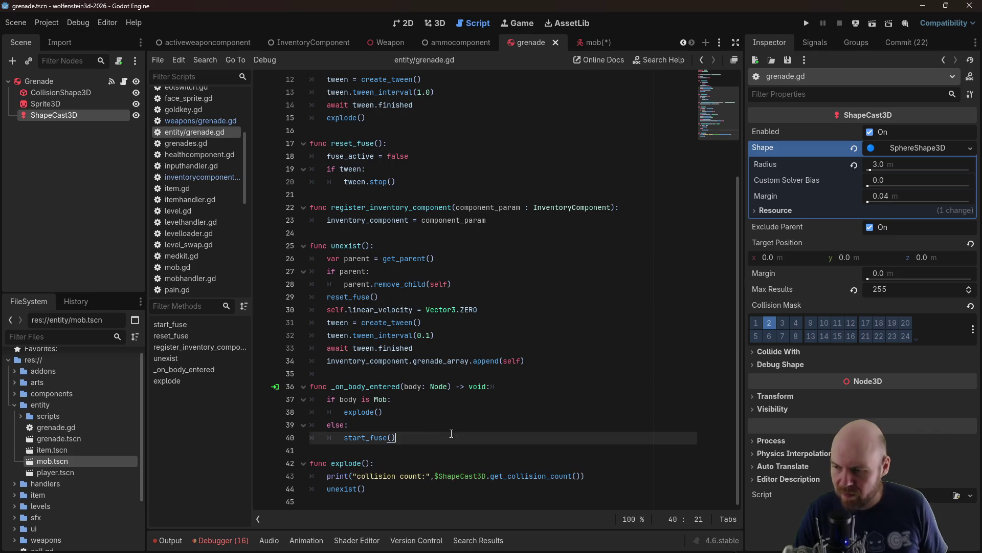
{"action": "left_click", "coordinate": [807, 23]}
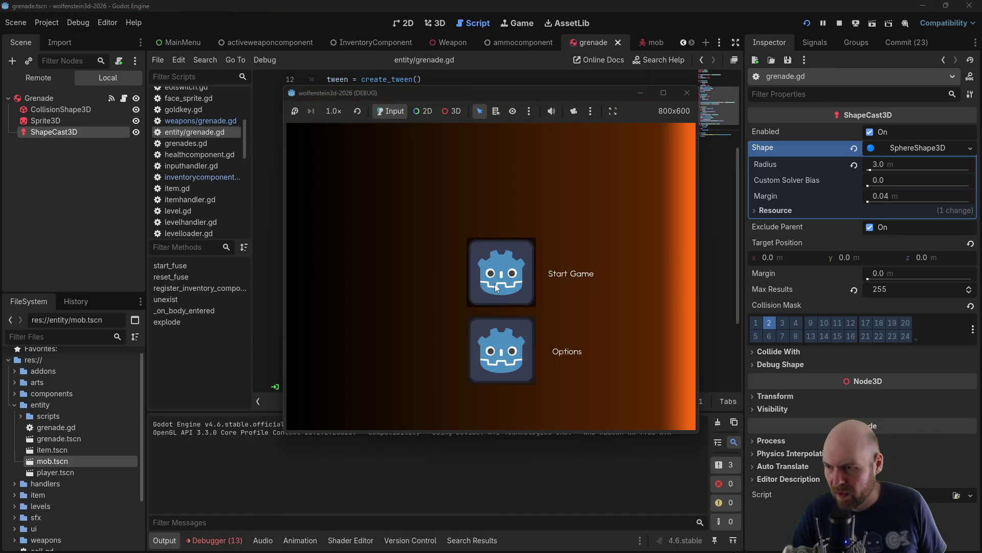
Walk the level throwing two grenades, each logging collision count:0, then stop the game
{"action": "key", "text": "w"}
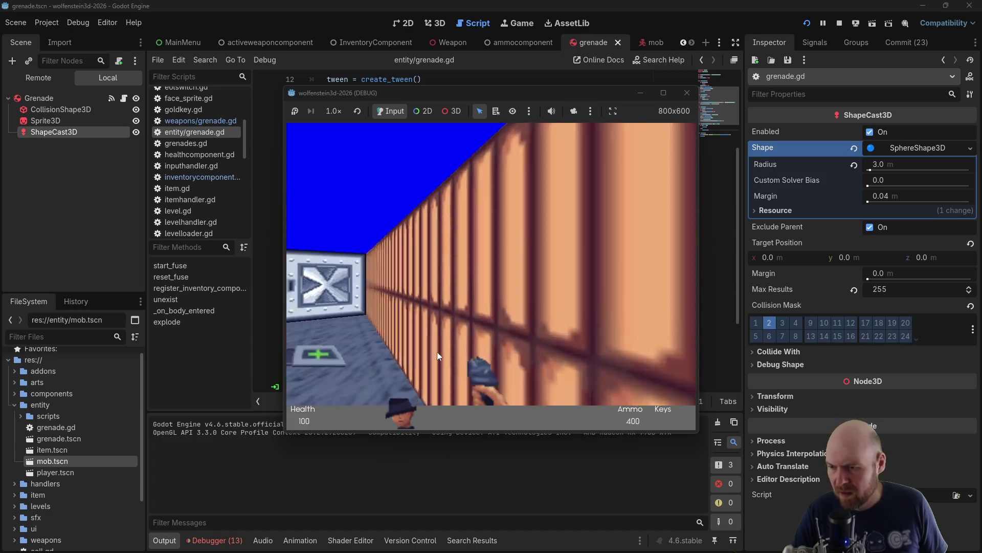
{"action": "key", "text": "w"}
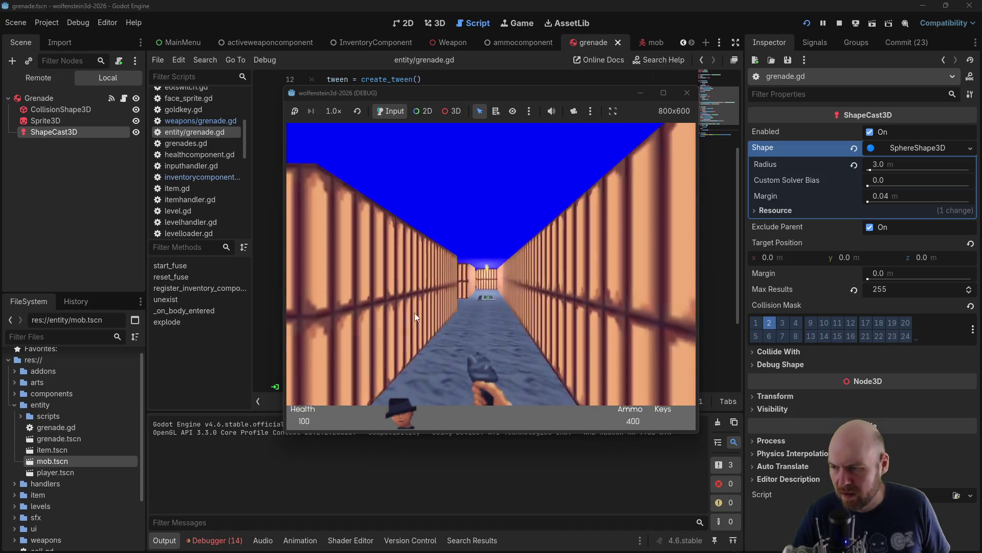
{"action": "left_click", "coordinate": [414, 314]}
{"action": "key", "text": "Left"}
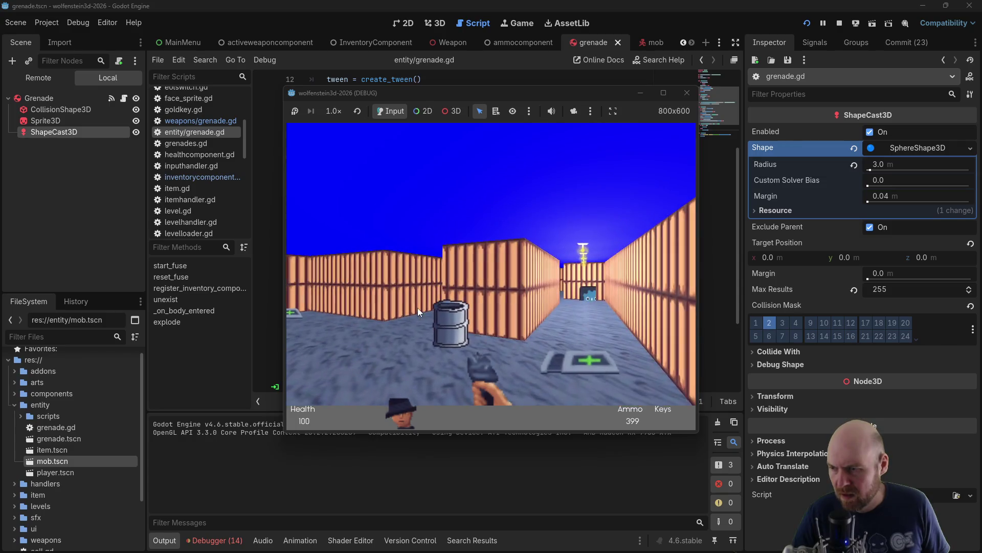
{"action": "key", "text": "Left"}
{"action": "key", "text": "w"}
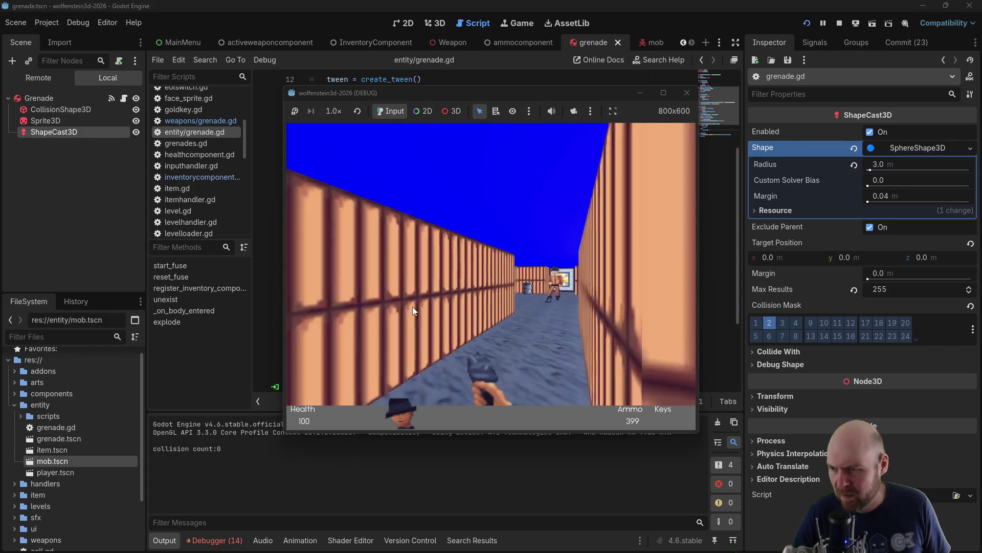
{"action": "left_click", "coordinate": [413, 307]}
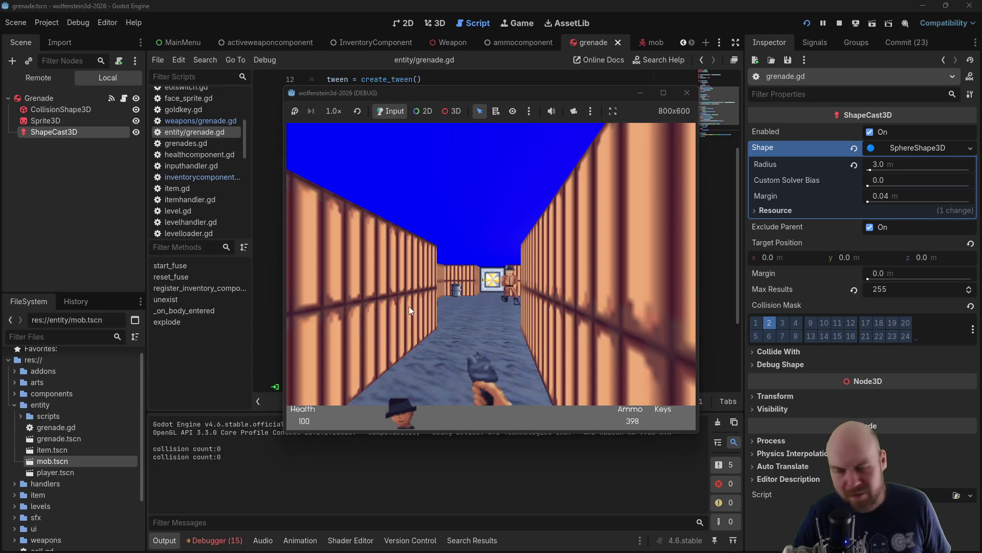
{"action": "left_click", "coordinate": [687, 94]}
Change the ShapeCast3D's Collide With mask from layer 2 to layer 1, then relaunch and start the game
{"action": "left_click", "coordinate": [442, 371]}
{"action": "scroll", "coordinate": [442, 372], "scroll_direction": "down", "scroll_amount": 2}
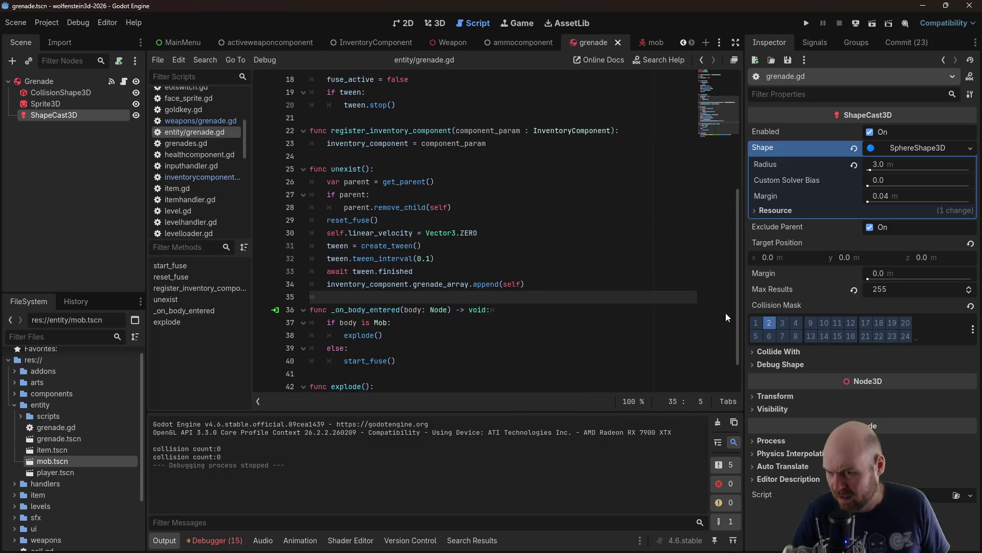
{"action": "left_click", "coordinate": [779, 352]}
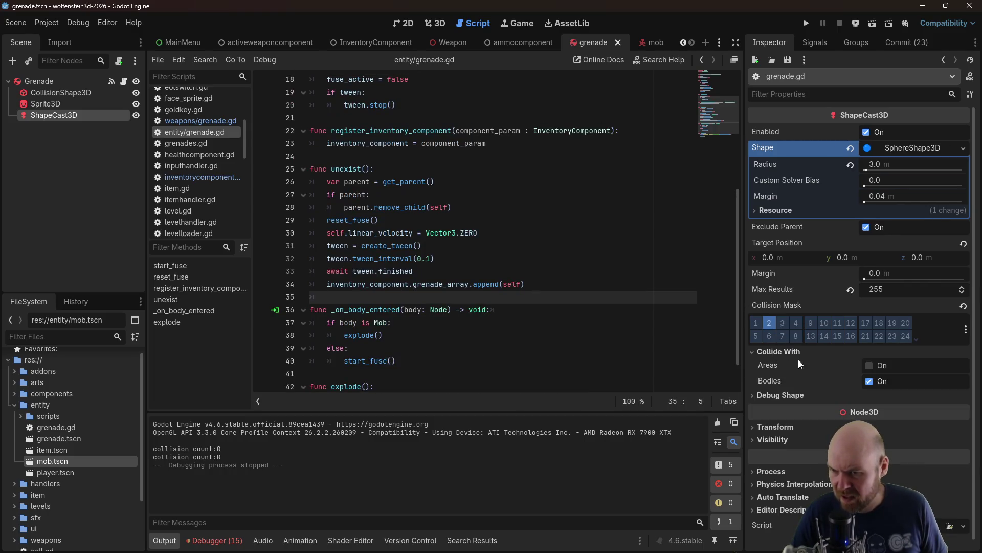
{"action": "mouse_move", "coordinate": [778, 382]}
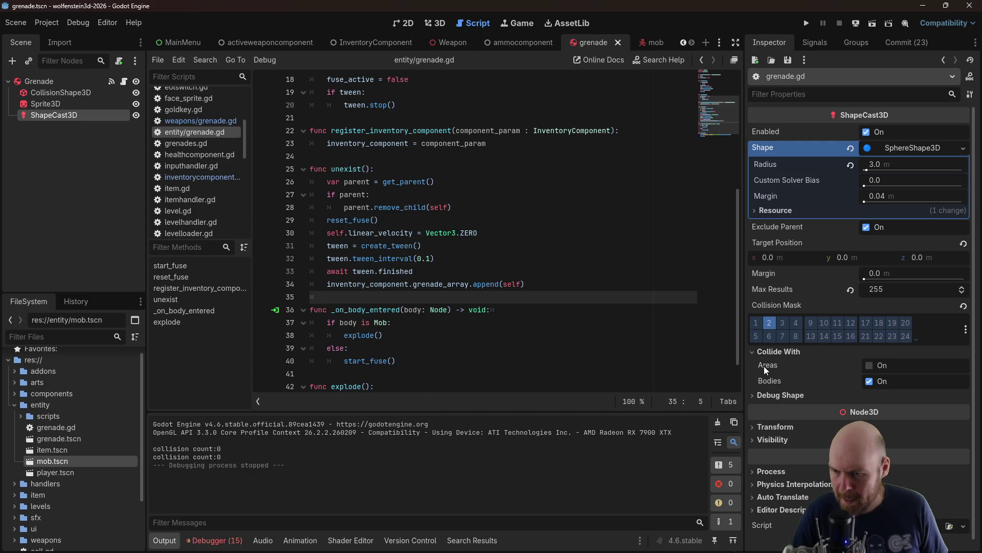
{"action": "left_click", "coordinate": [769, 323]}
{"action": "left_click", "coordinate": [760, 323]}
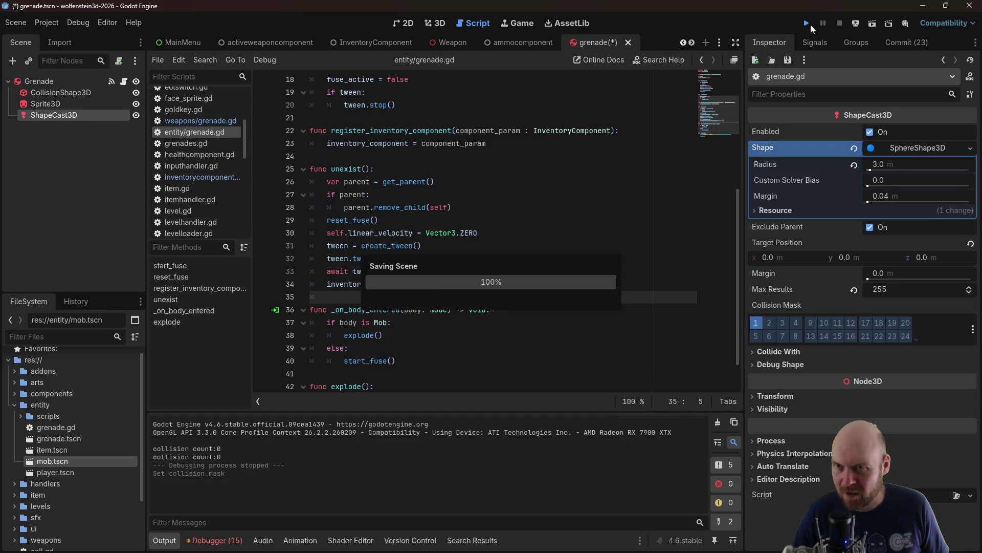
{"action": "left_click", "coordinate": [809, 24]}
{"action": "left_click", "coordinate": [517, 298]}
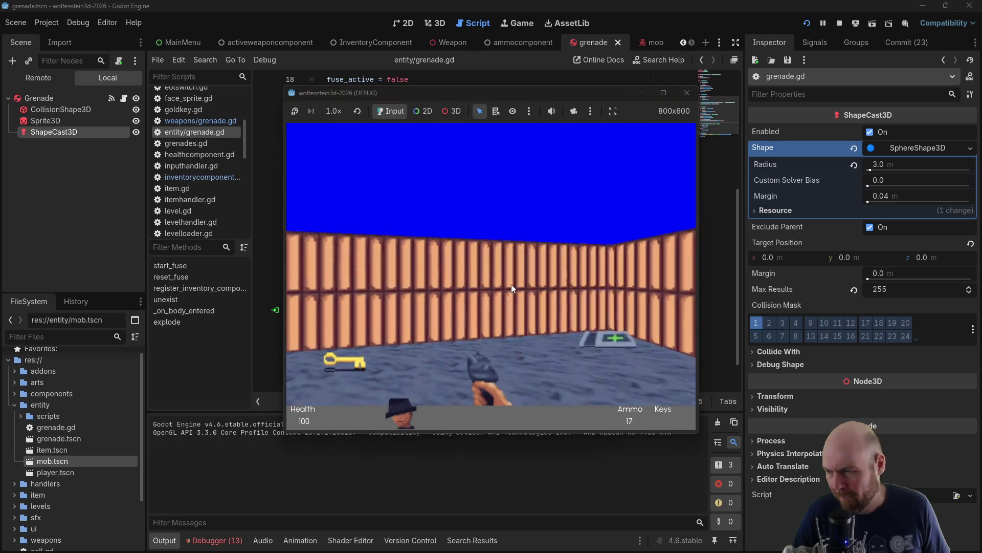
Walk down the corridor and throw a grenade near the barrel, logging collision count:24
{"action": "key", "text": "Left"}
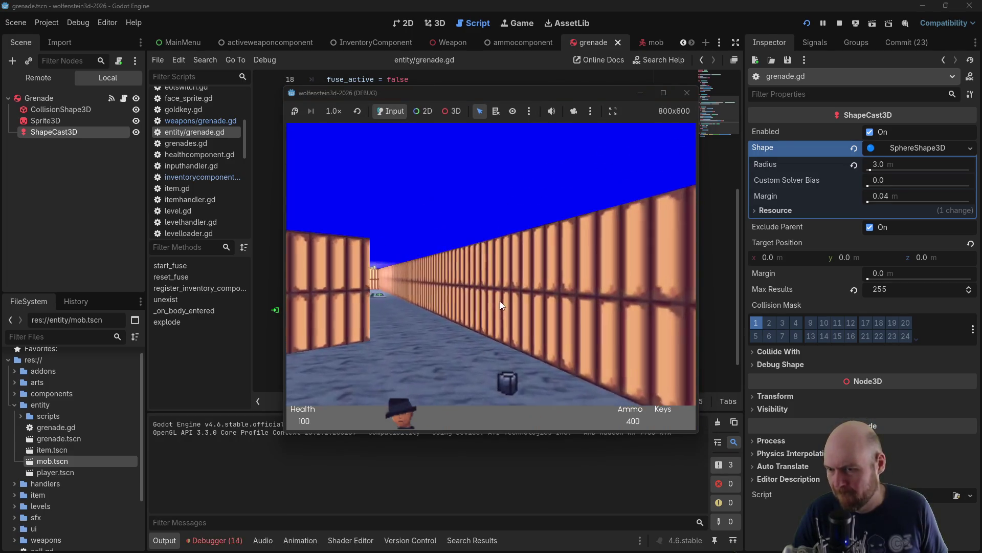
{"action": "key", "text": "Up"}
{"action": "left_click", "coordinate": [497, 296]}
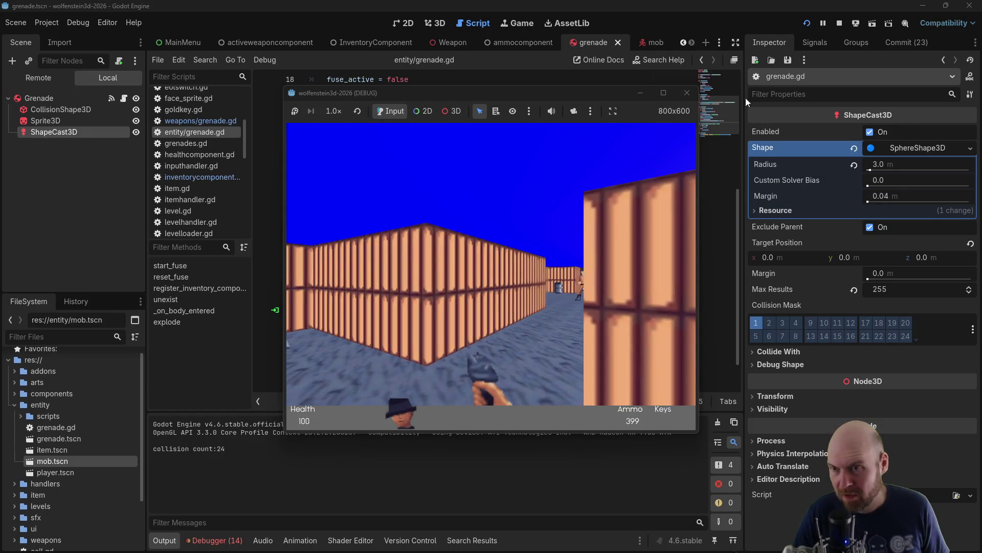
Reset the ShapeCast3D mask to layer 2, throw two more grenades, and stop the game
{"action": "left_click", "coordinate": [763, 323]}
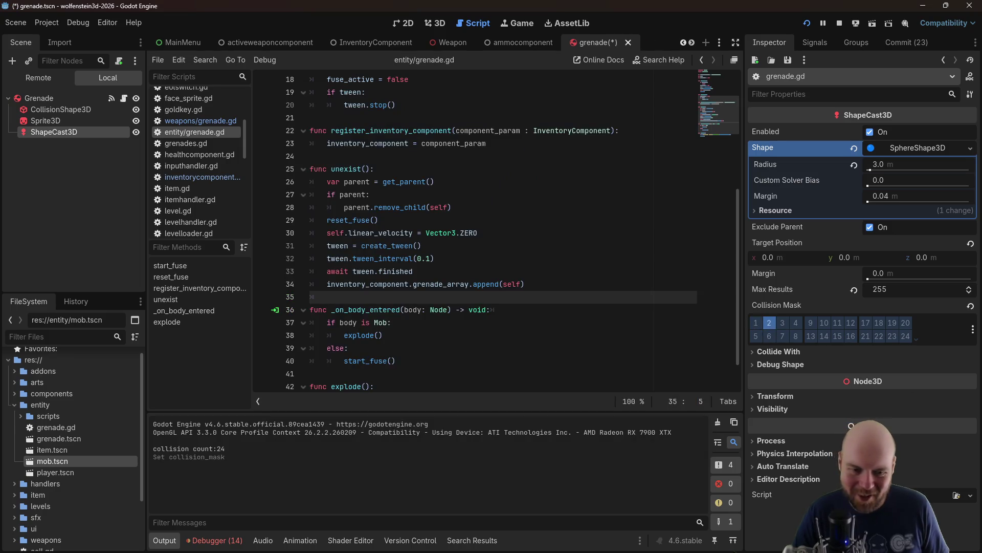
{"action": "key", "text": "alt+Tab"}
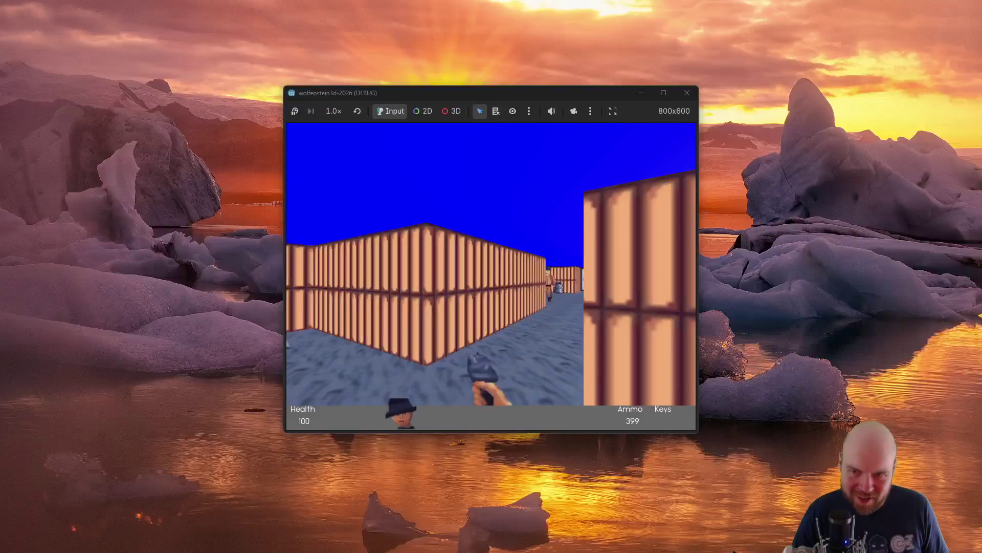
{"action": "key", "text": "alt+Tab"}
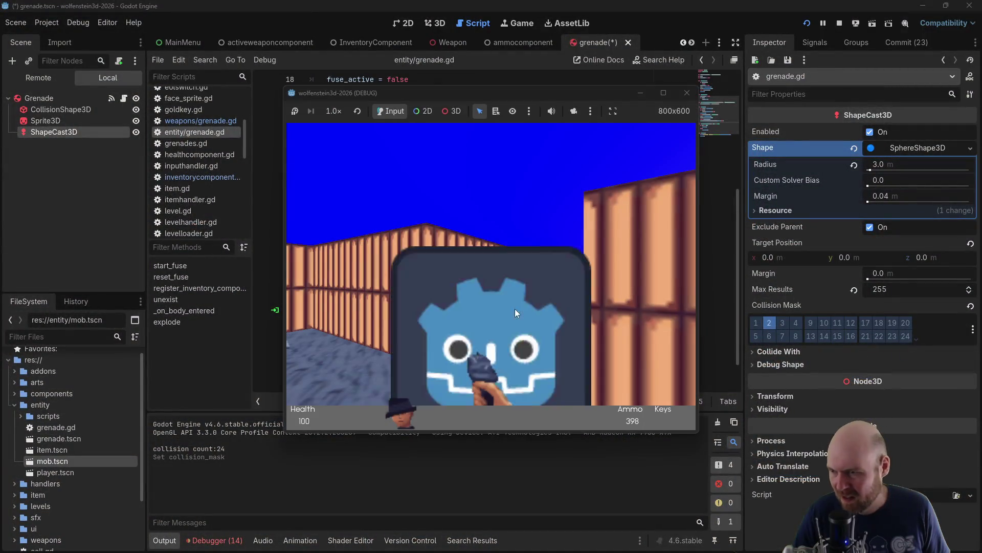
{"action": "left_click", "coordinate": [504, 307]}
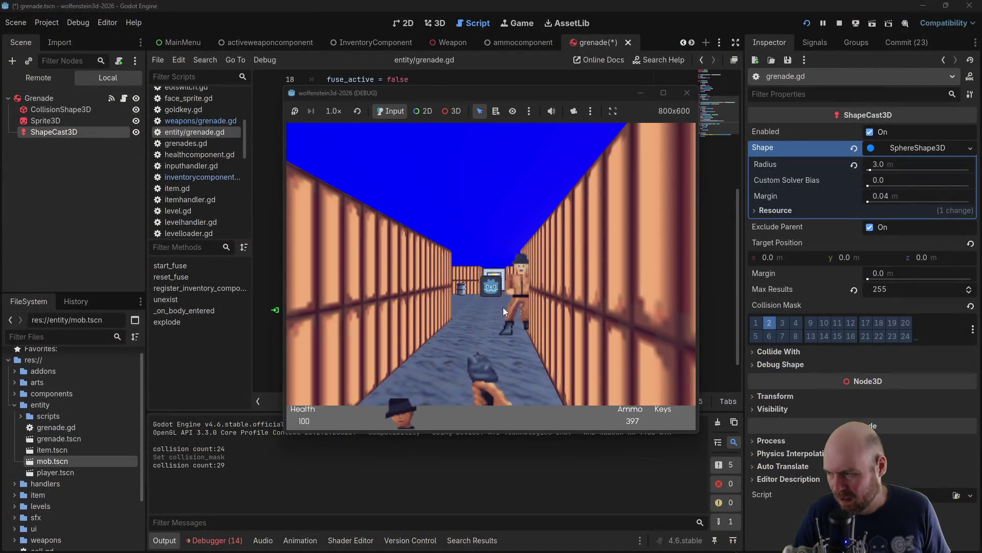
{"action": "left_click", "coordinate": [502, 307]}
{"action": "left_click", "coordinate": [839, 23]}
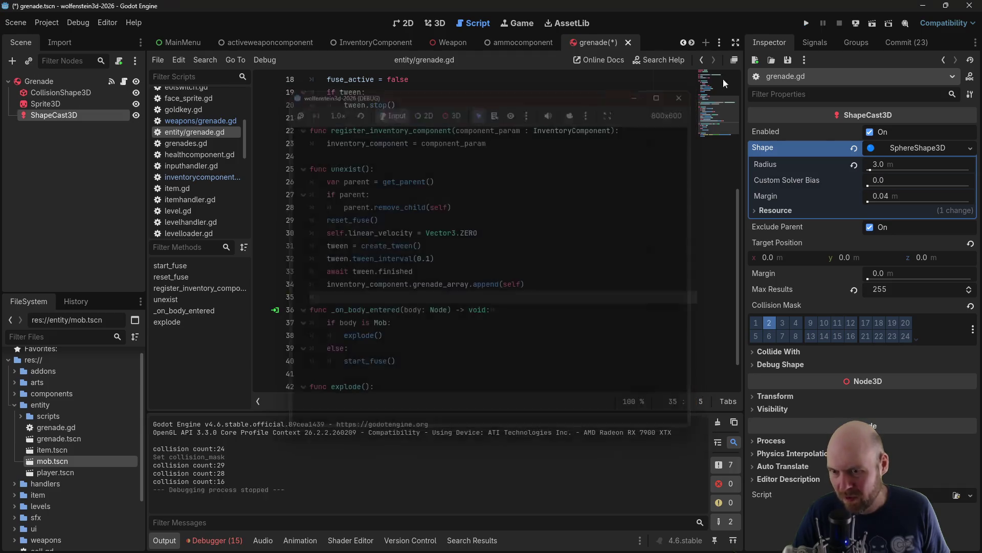
Save the grenade scene, relaunch the game, and throw a grenade down the first corridor
{"action": "key", "text": "ctrl+s"}
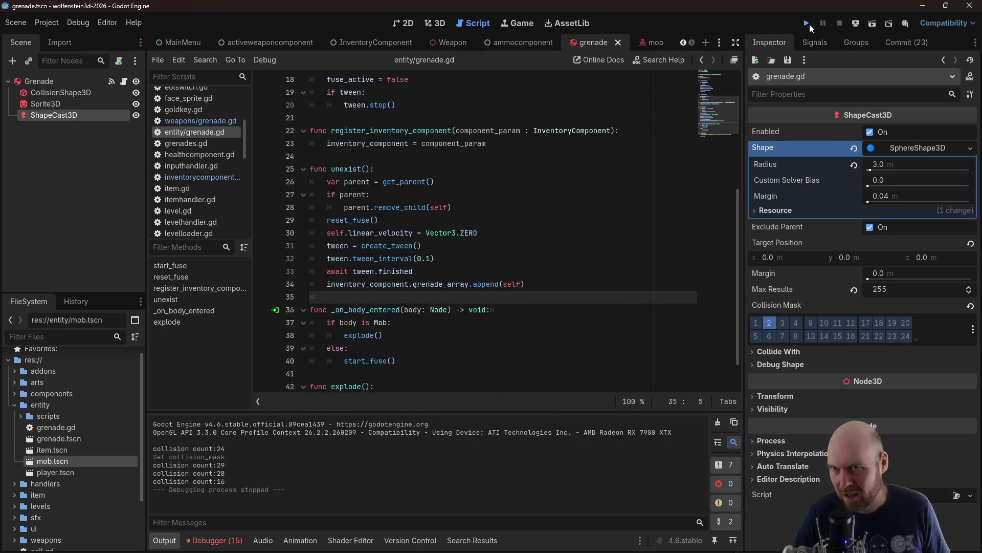
{"action": "left_click", "coordinate": [807, 23]}
{"action": "left_click", "coordinate": [495, 256]}
{"action": "key", "text": "w"}
{"action": "key", "text": "Left"}
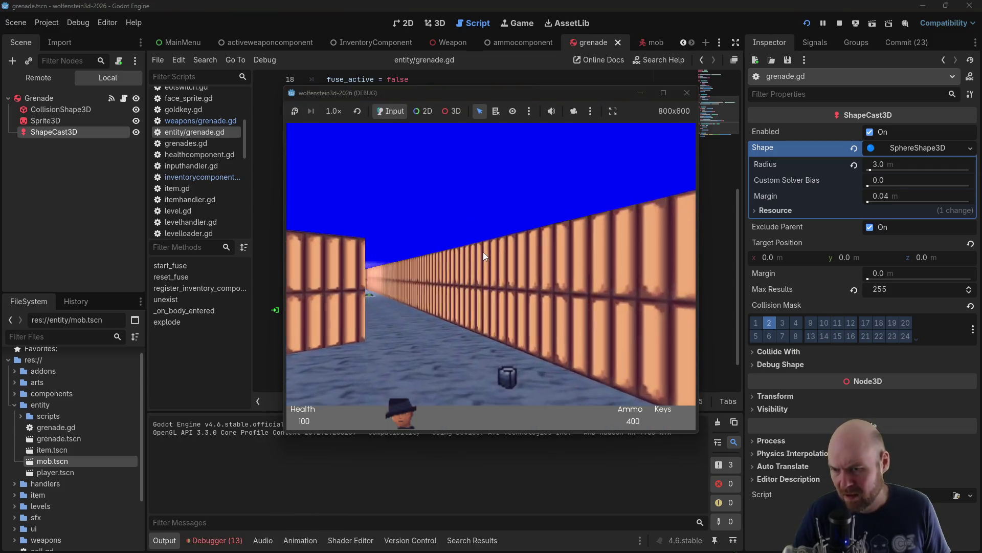
{"action": "key", "text": "Left"}
{"action": "left_click", "coordinate": [467, 254]}
Throw repeated grenades at the approaching mob, each logging collision count:0, then stop with F8
{"action": "key", "text": "w"}
{"action": "left_click", "coordinate": [465, 253]}
{"action": "key", "text": "s"}
{"action": "key", "text": "Left"}
{"action": "left_click", "coordinate": [466, 253]}
{"action": "left_click", "coordinate": [465, 253]}
{"action": "left_click", "coordinate": [465, 254]}
{"action": "left_click", "coordinate": [464, 253]}
{"action": "left_click", "coordinate": [465, 254]}
{"action": "left_click", "coordinate": [464, 253]}
{"action": "left_click", "coordinate": [465, 253]}
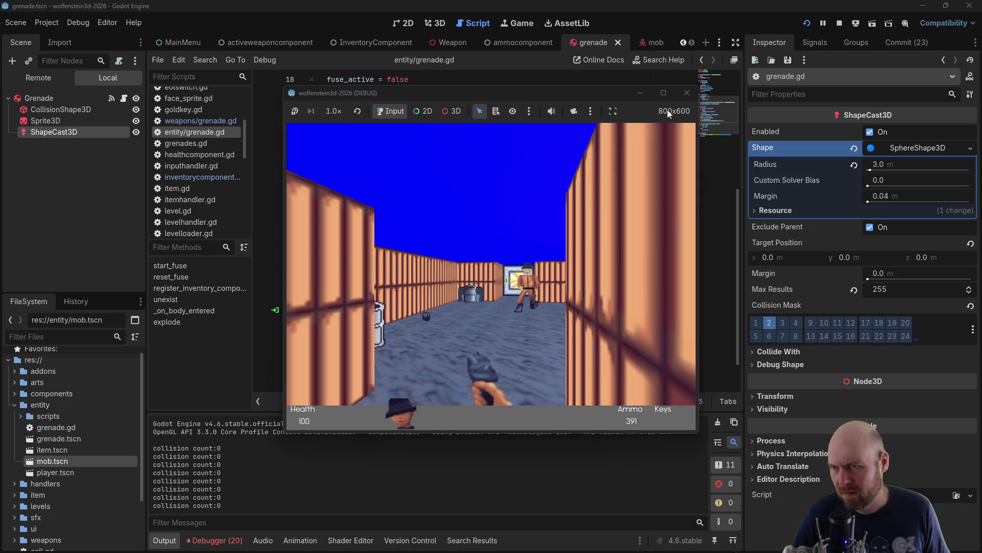
{"action": "key", "text": "F8"}
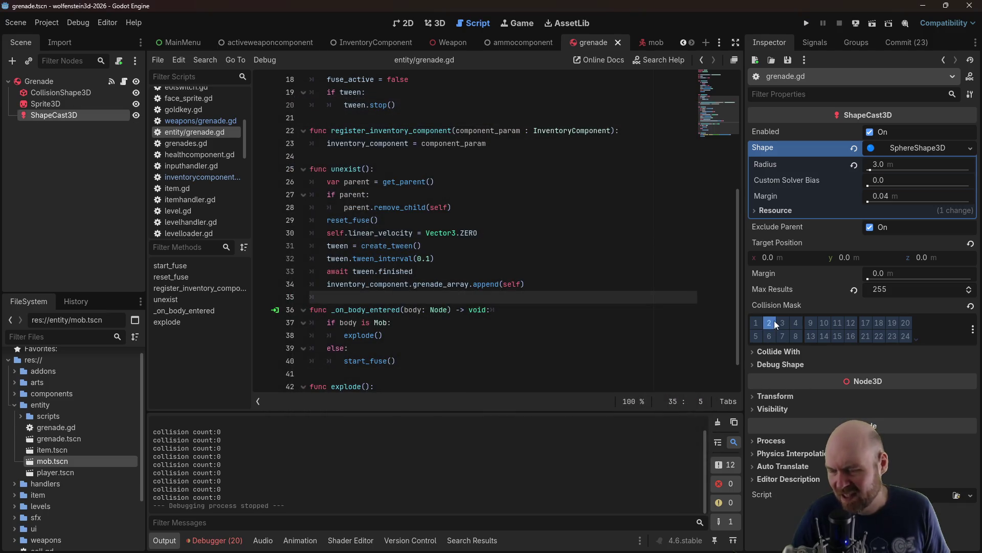
Open mob.gd and the mob scene, add collision layer 2 to the Mob body, and relaunch with F5
{"action": "scroll", "coordinate": [216, 201], "scroll_direction": "down", "scroll_amount": 3}
{"action": "scroll", "coordinate": [215, 199], "scroll_direction": "down", "scroll_amount": 1}
{"action": "left_click", "coordinate": [205, 180]}
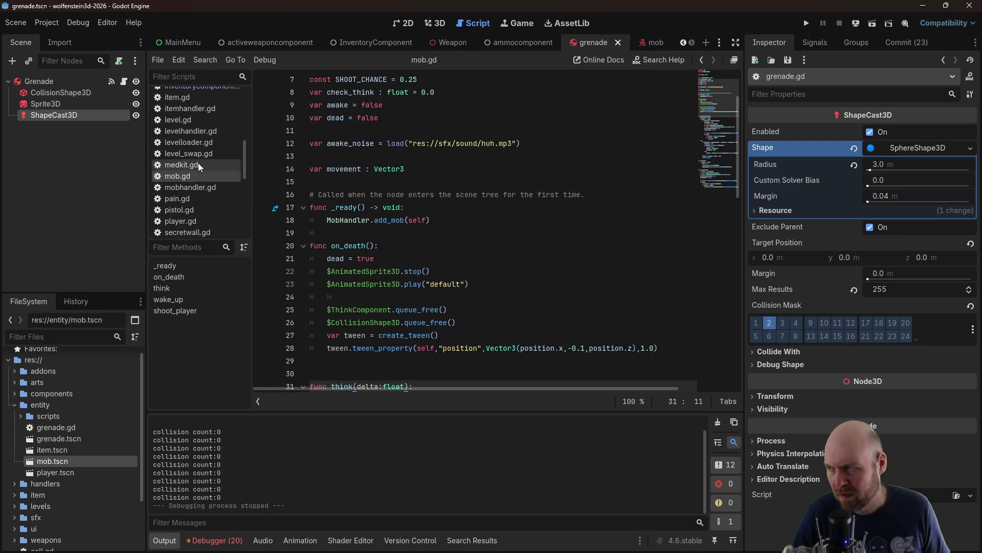
{"action": "left_click", "coordinate": [644, 41]}
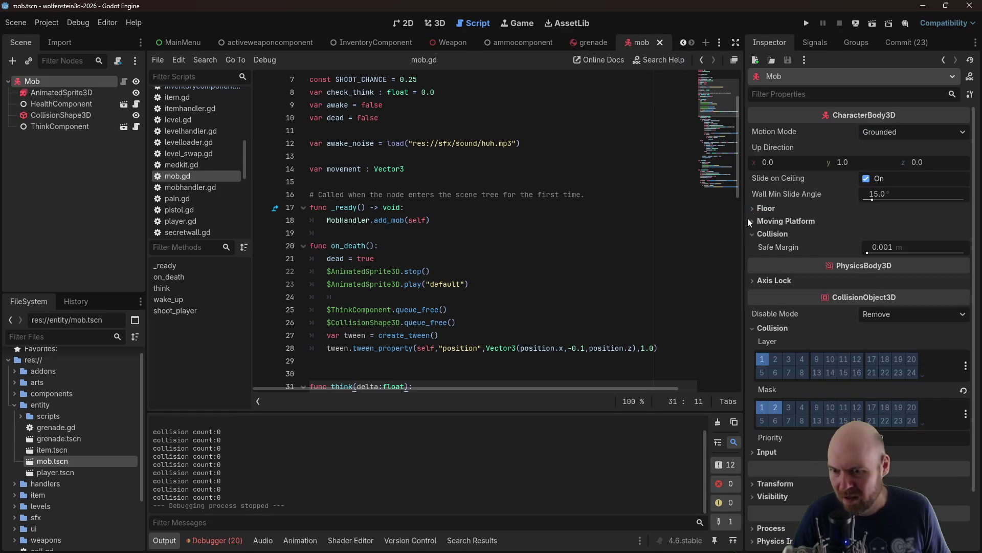
{"action": "left_click", "coordinate": [776, 359]}
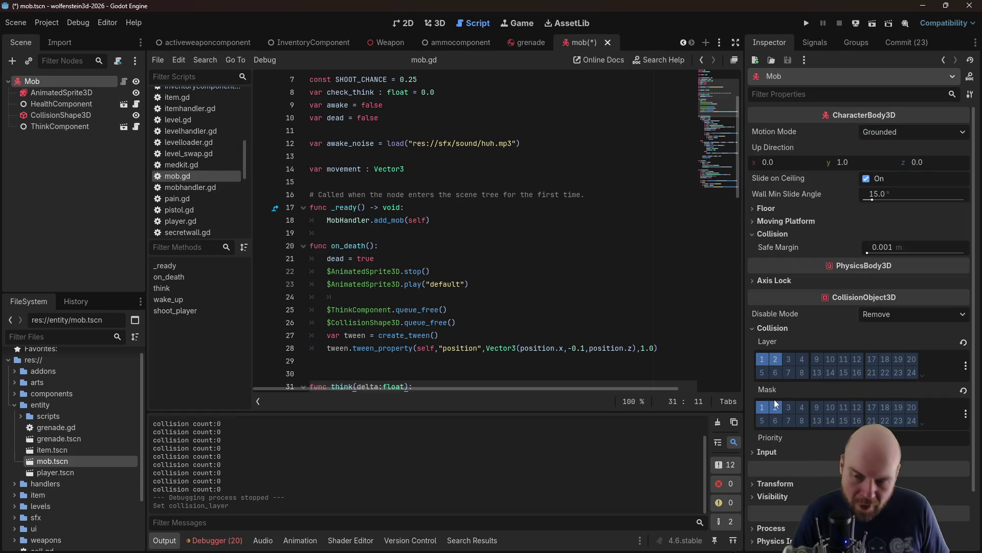
{"action": "key", "text": "F5"}
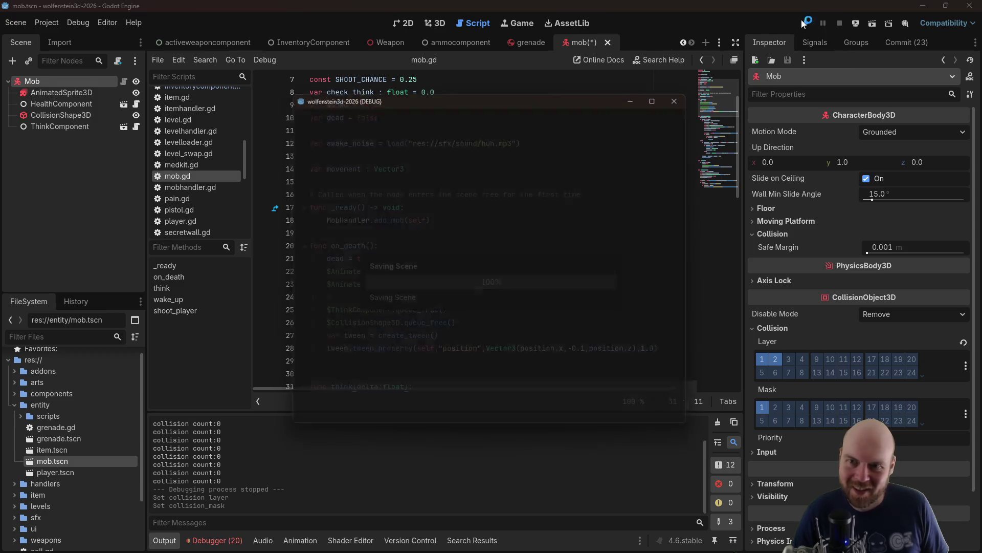
Start a new game and throw four grenades at the enemy, logging ShapeCast3D collision counts
{"action": "left_click", "coordinate": [506, 268]}
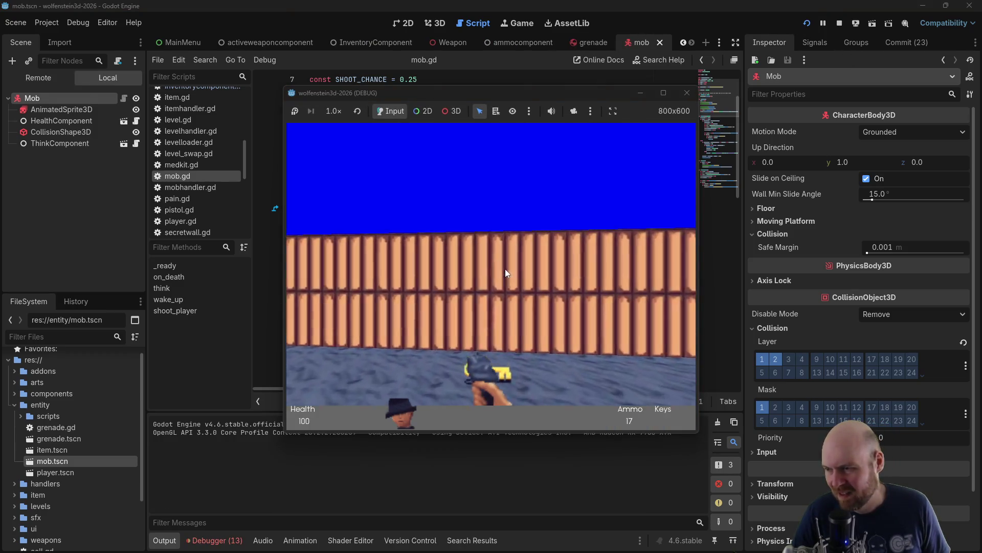
{"action": "key", "text": "Up"}
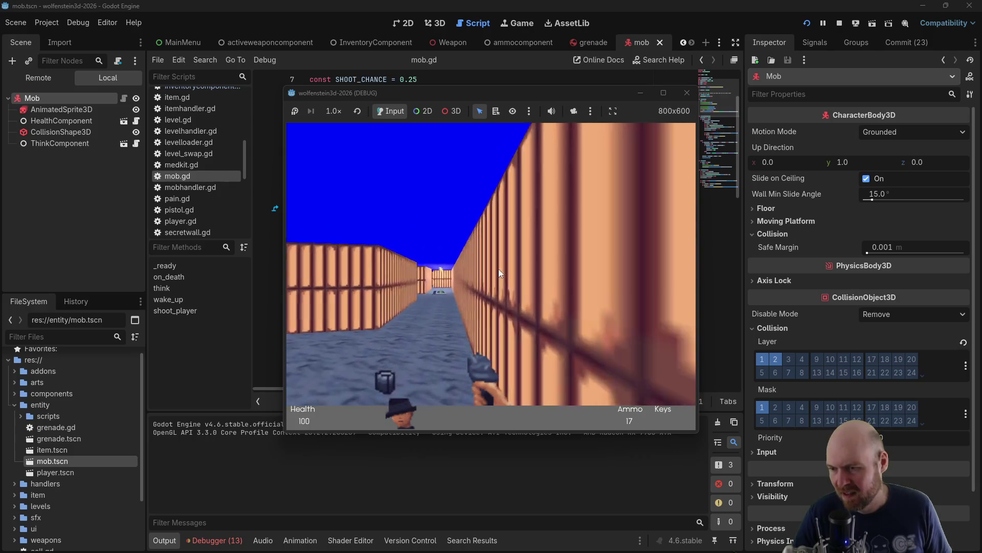
{"action": "key", "text": "Up"}
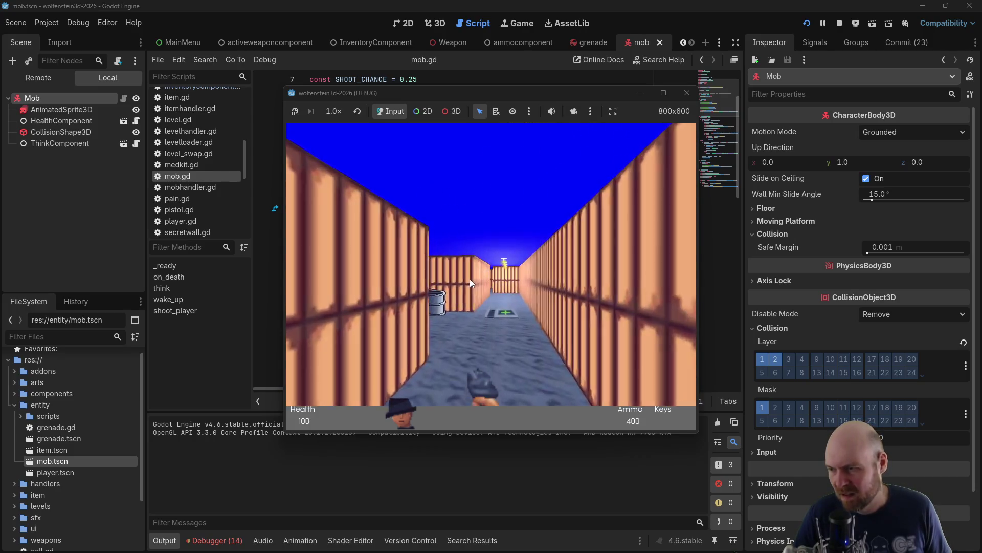
{"action": "key", "text": "Left"}
{"action": "left_click", "coordinate": [449, 286]}
{"action": "left_click", "coordinate": [450, 286]}
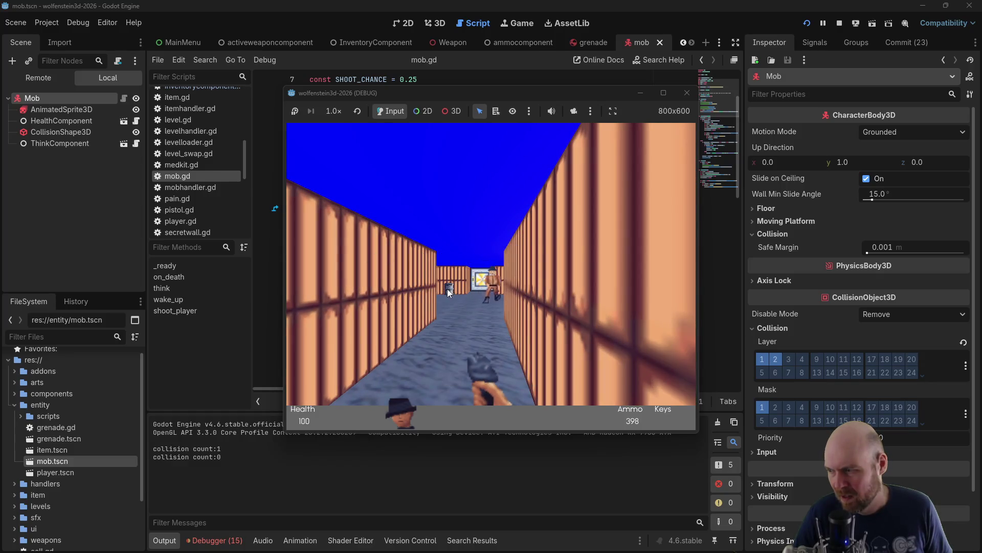
{"action": "key", "text": "Up"}
{"action": "left_click", "coordinate": [444, 291]}
{"action": "left_click", "coordinate": [442, 291]}
Stop the running game and place the caret after line 28 in mob.gd
{"action": "key", "text": "Escape"}
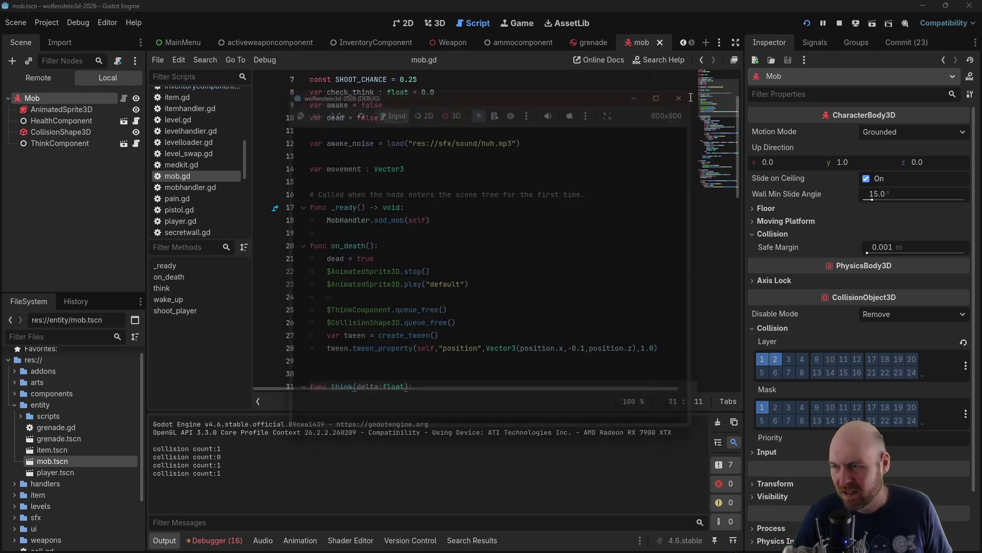
{"action": "scroll", "coordinate": [390, 319], "scroll_direction": "down", "scroll_amount": 3}
{"action": "left_click", "coordinate": [670, 309]}
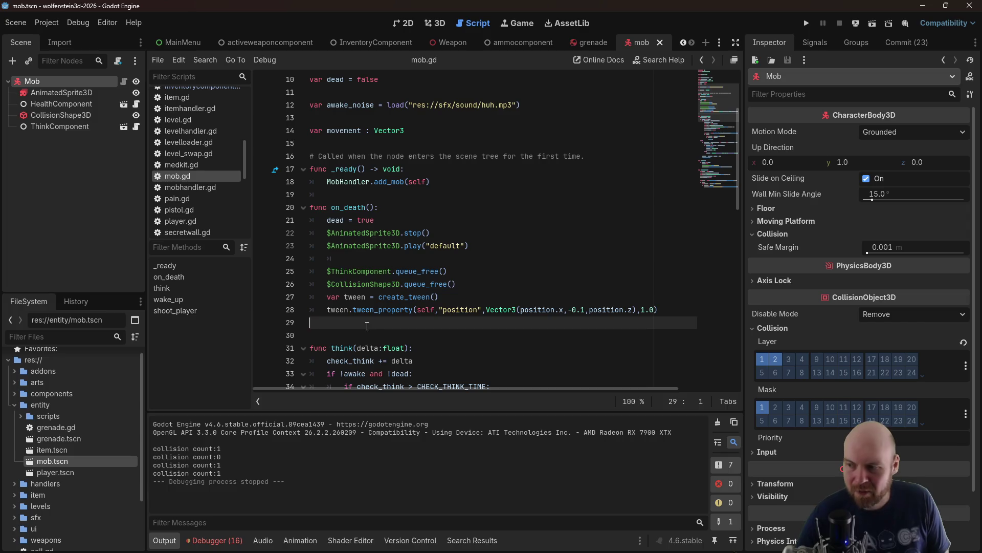
Open entity/grenade.gd at explode() in the grenade scene, then bring the Firefox ShapeCast3D results forward
{"action": "left_click", "coordinate": [585, 45]}
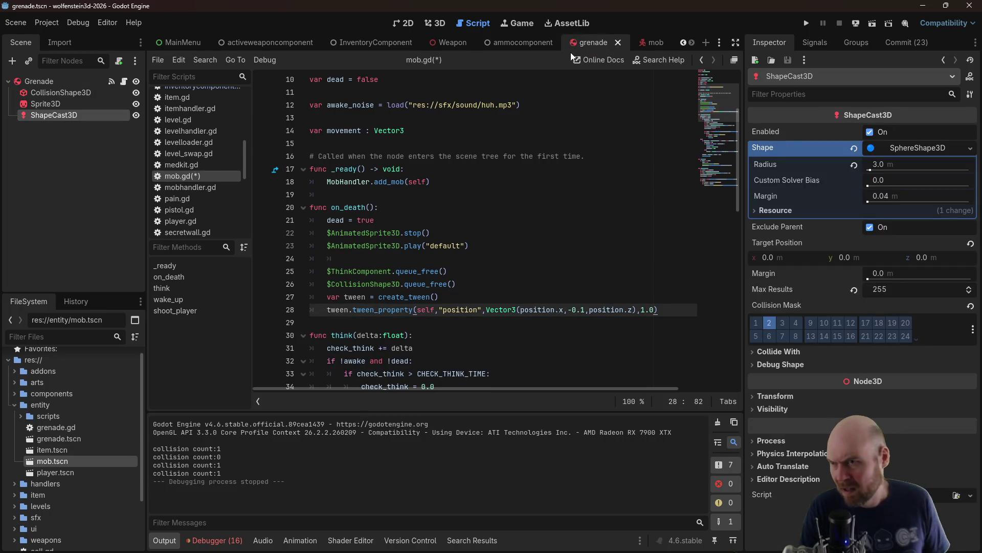
{"action": "scroll", "coordinate": [184, 158], "scroll_direction": "up", "scroll_amount": 3}
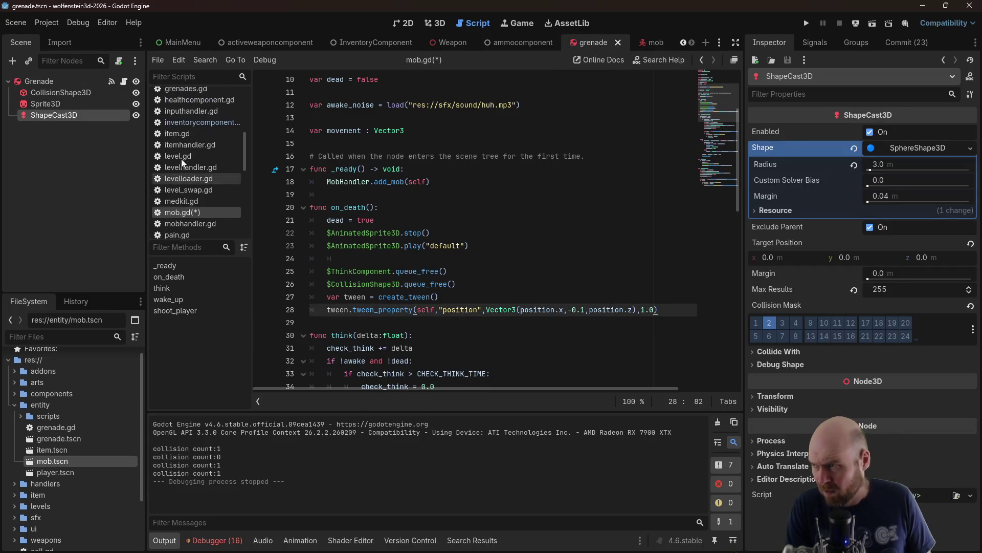
{"action": "left_click", "coordinate": [193, 98]}
{"action": "left_click", "coordinate": [191, 103]}
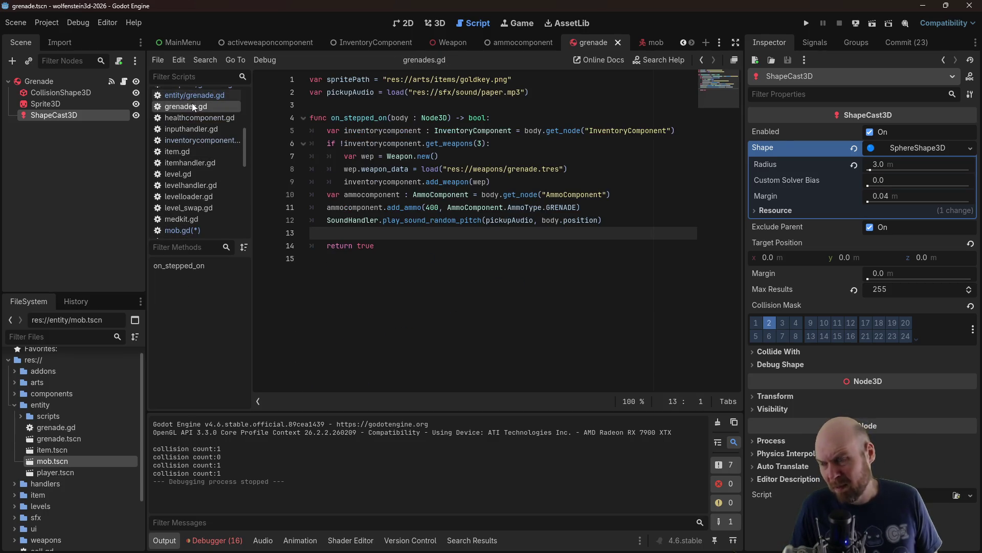
{"action": "left_click", "coordinate": [217, 97]}
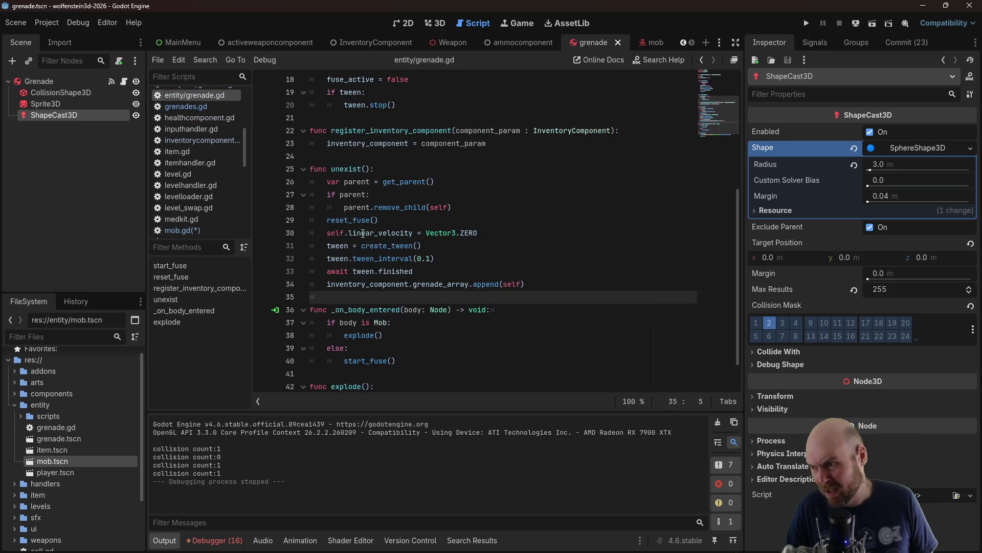
{"action": "left_click", "coordinate": [468, 372]}
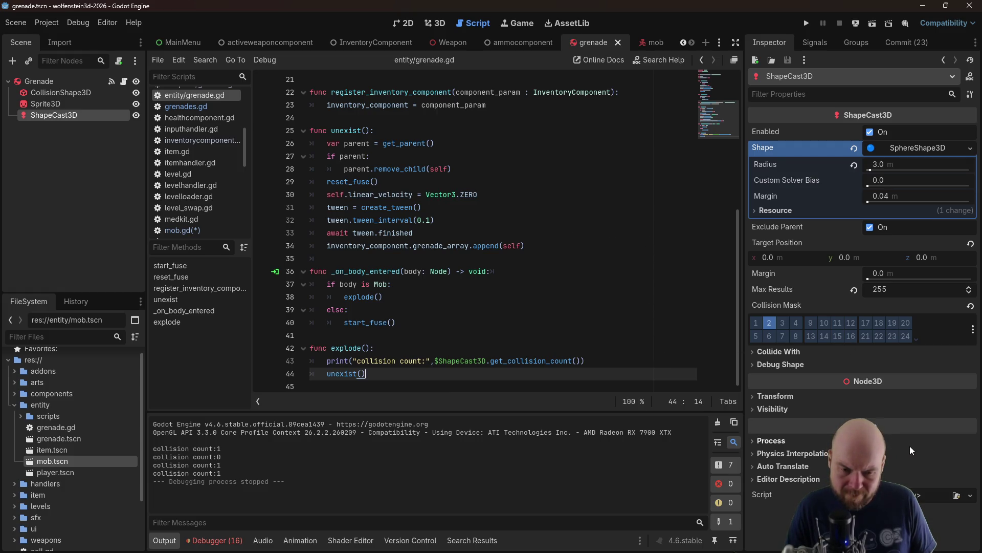
{"action": "key", "text": "alt+Tab"}
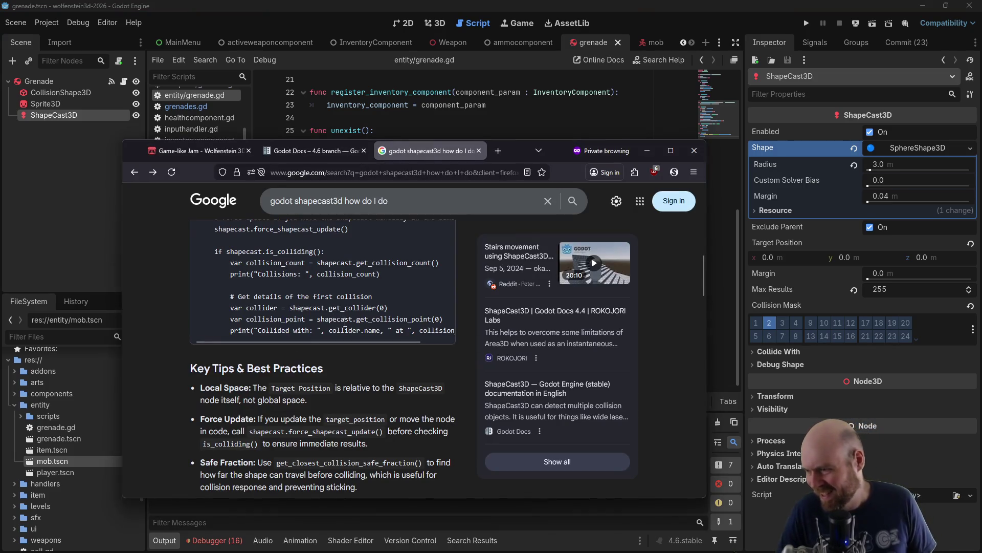
Scroll past the Google AI overview and open the 'ShapeCast3D — Godot Docs' result
{"action": "left_click_drag", "start_coordinate": [329, 342], "coordinate": [398, 351]}
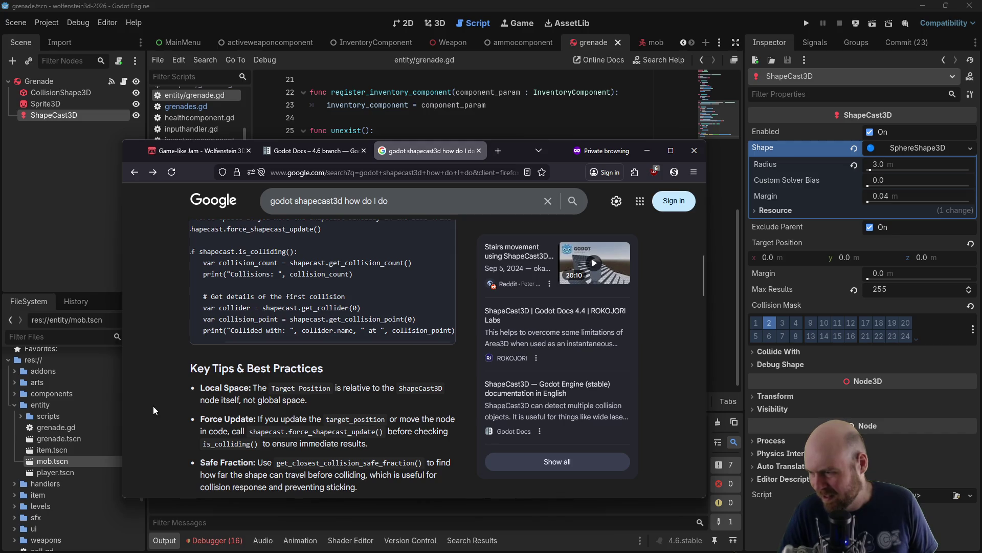
{"action": "scroll", "coordinate": [152, 406], "scroll_direction": "down", "scroll_amount": 1}
{"action": "scroll", "coordinate": [153, 411], "scroll_direction": "down", "scroll_amount": 1}
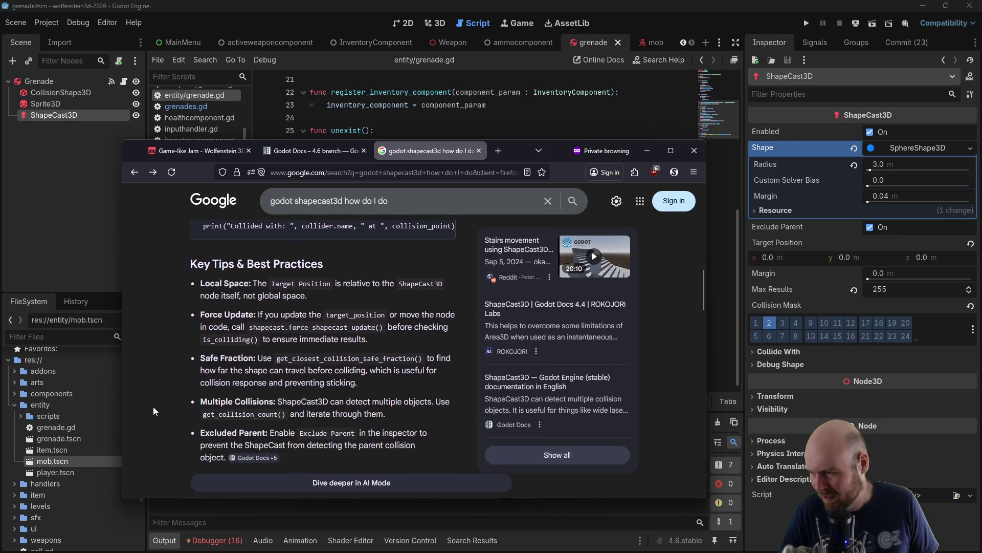
{"action": "scroll", "coordinate": [152, 411], "scroll_direction": "down", "scroll_amount": 1}
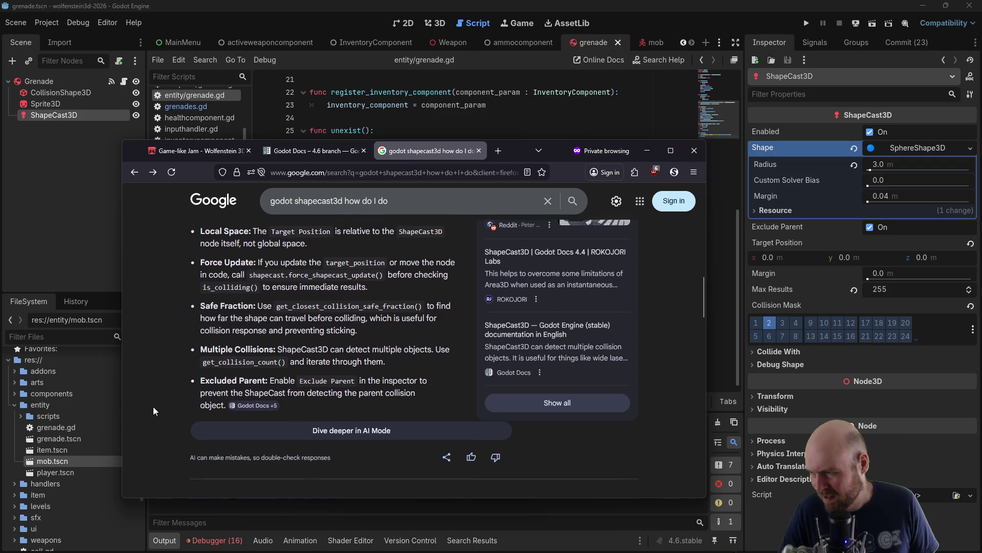
{"action": "scroll", "coordinate": [153, 406], "scroll_direction": "up", "scroll_amount": 1}
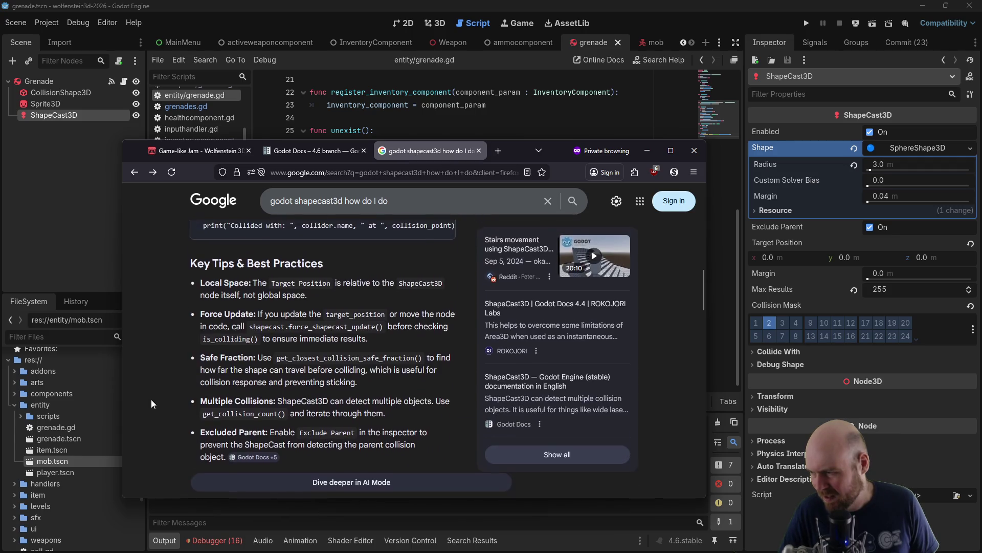
{"action": "scroll", "coordinate": [152, 399], "scroll_direction": "down", "scroll_amount": 5}
{"action": "left_click", "coordinate": [215, 270]}
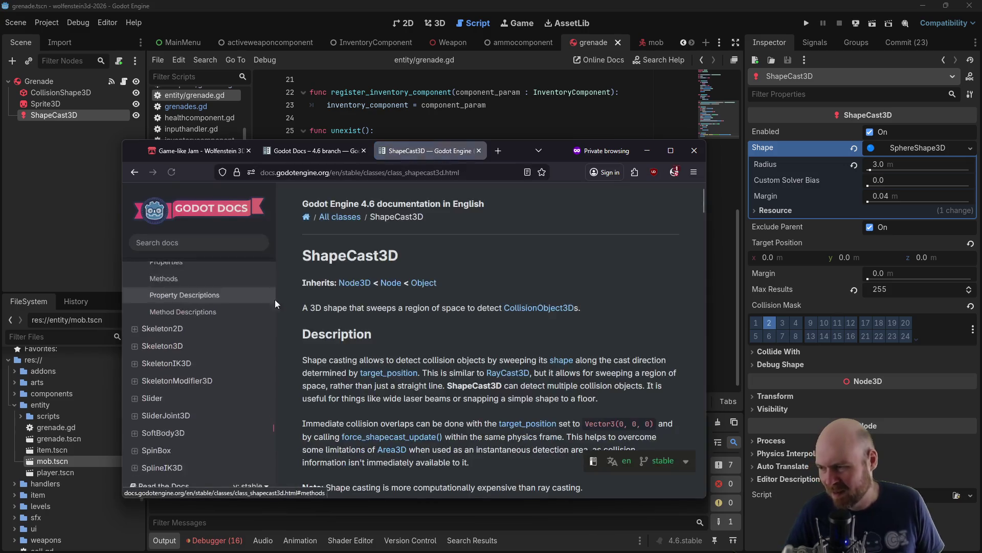
Find the ShapeCast3D Methods table and read the get_collision_count description
{"action": "scroll", "coordinate": [350, 252], "scroll_direction": "down", "scroll_amount": 2}
{"action": "scroll", "coordinate": [358, 358], "scroll_direction": "up", "scroll_amount": 1}
{"action": "scroll", "coordinate": [363, 401], "scroll_direction": "down", "scroll_amount": 2}
{"action": "middle_click", "coordinate": [515, 275]}
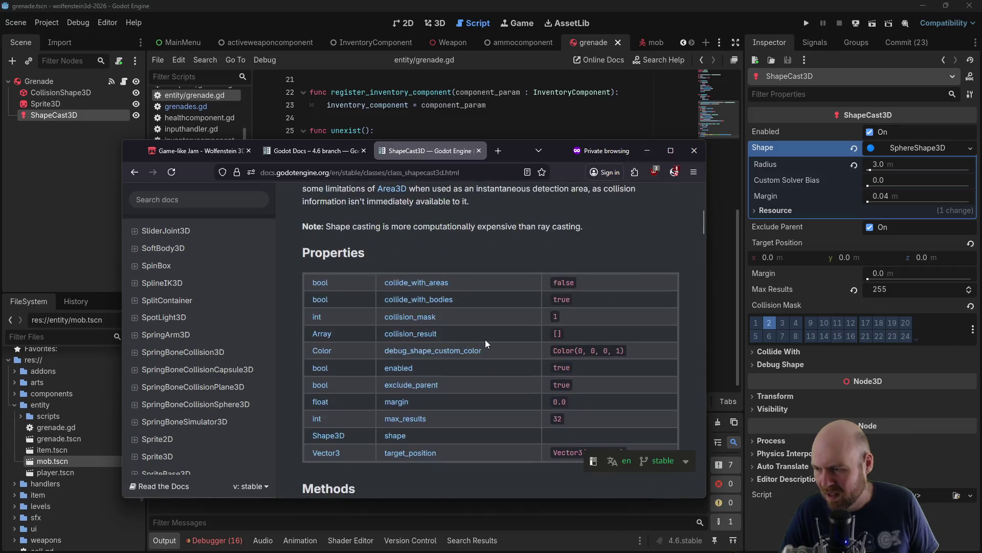
{"action": "scroll", "coordinate": [472, 291], "scroll_direction": "up", "scroll_amount": 4}
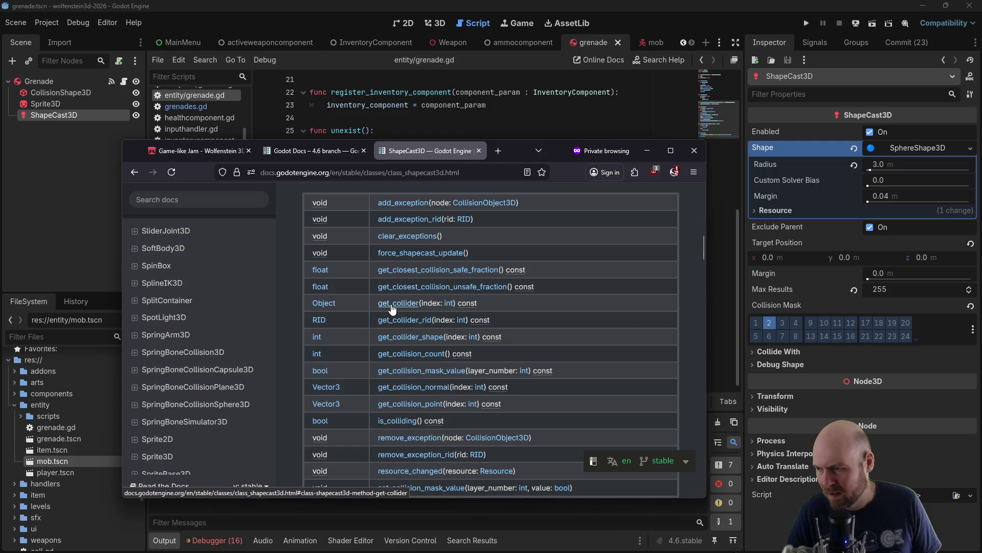
{"action": "scroll", "coordinate": [420, 330], "scroll_direction": "down", "scroll_amount": 2}
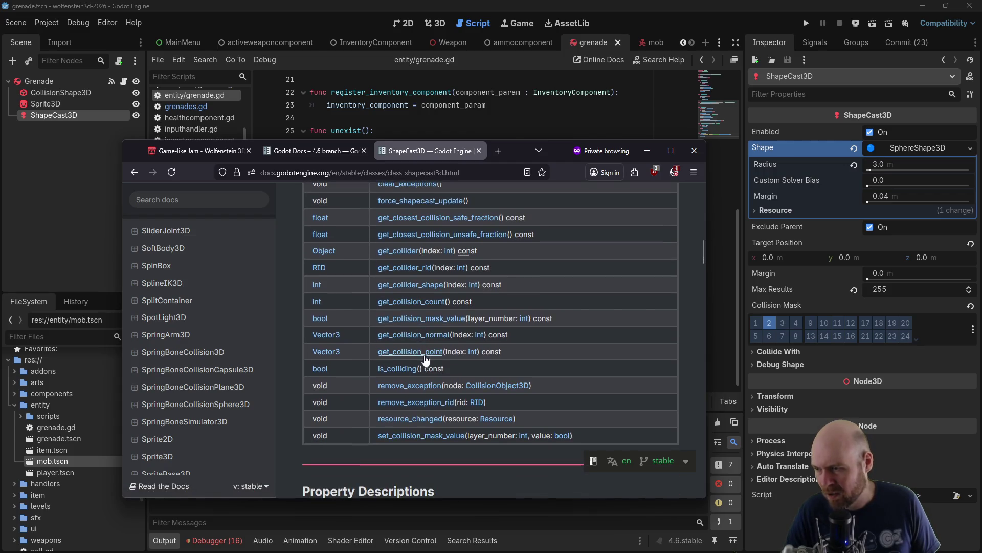
{"action": "left_click", "coordinate": [410, 301]}
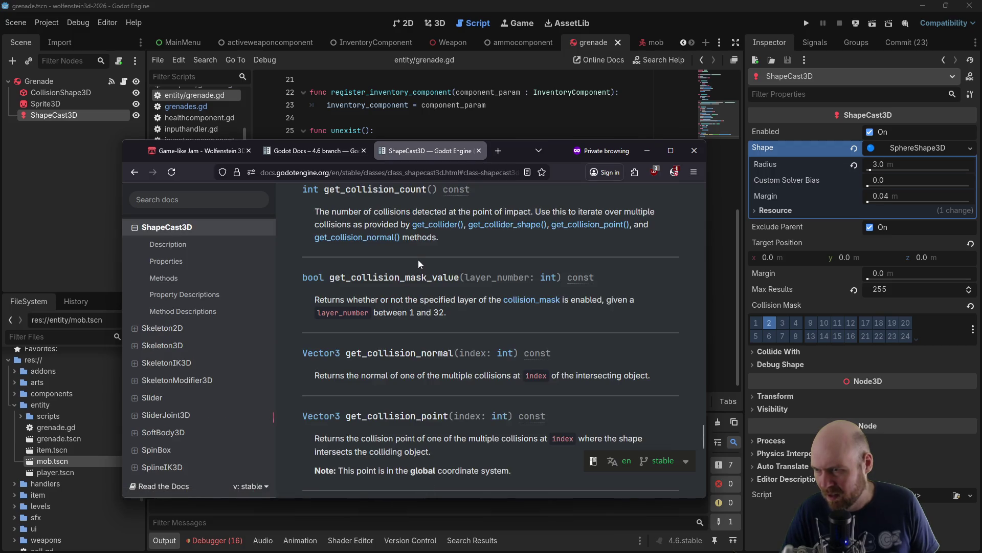
Read the get_collider description, then return to the grenade script in Godot
{"action": "scroll", "coordinate": [466, 271], "scroll_direction": "up", "scroll_amount": 2}
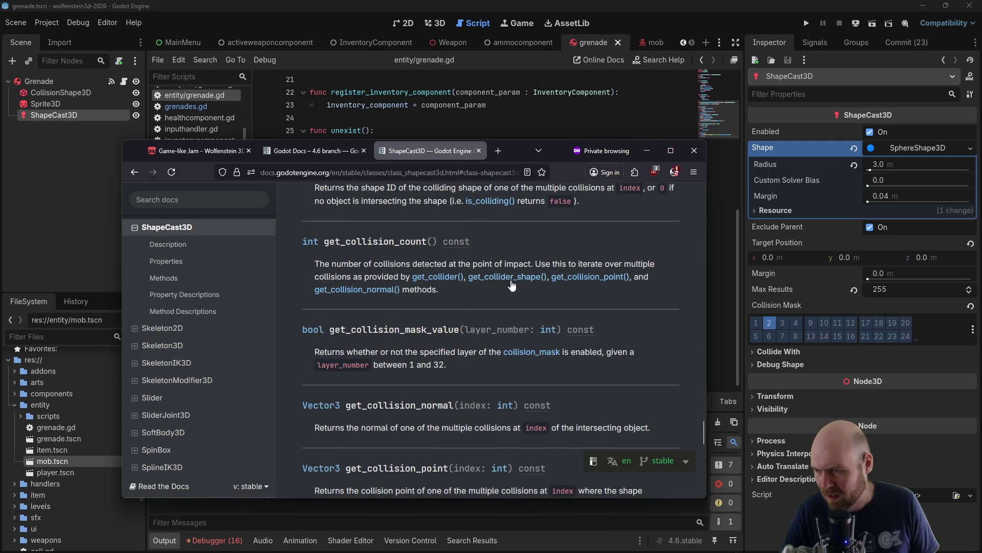
{"action": "left_click", "coordinate": [443, 280]}
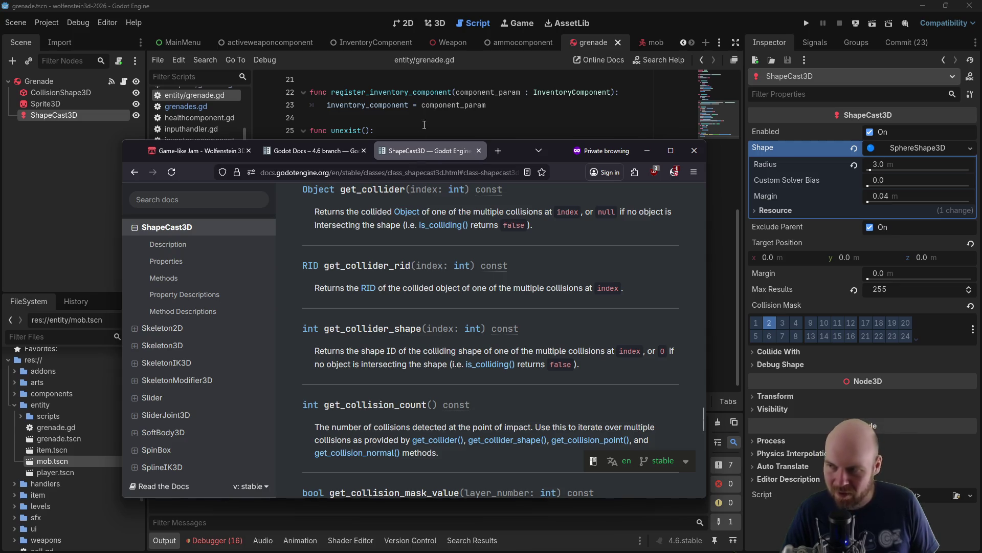
{"action": "key", "text": "alt+Tab"}
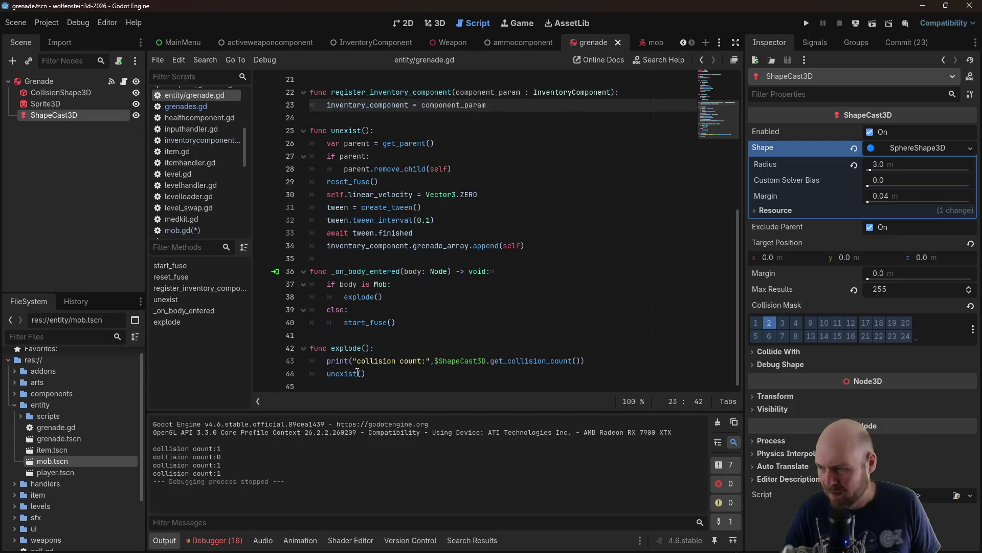
Turn line 43's print into a 'for i in $ShapeCast3D.get_collision_count():' loop header
{"action": "left_click_drag", "start_coordinate": [352, 364], "coordinate": [327, 364]}
{"action": "type", "text": "for "}
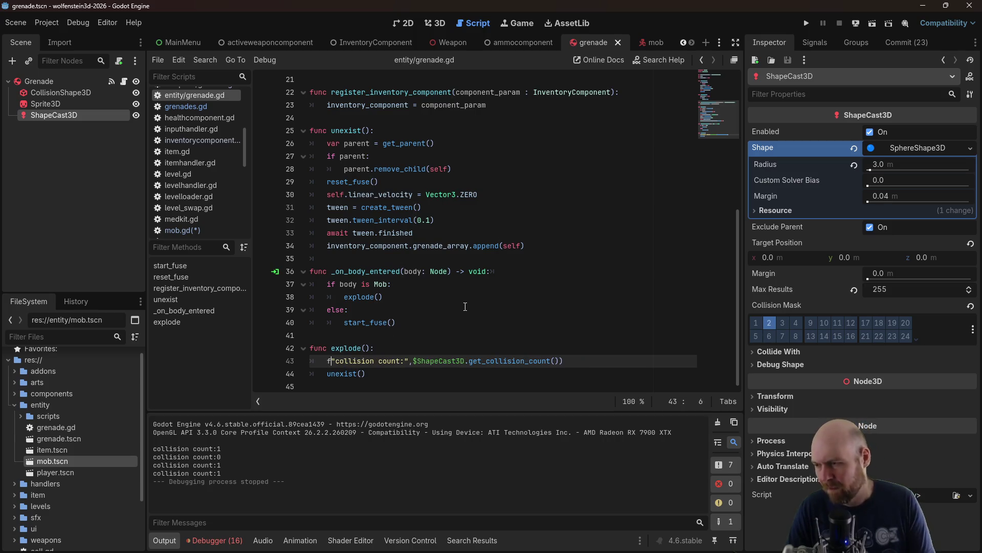
{"action": "type", "text": "i in"}
{"action": "key", "text": "Delete"}
{"action": "key", "text": "Delete"}
{"action": "key", "text": "Delete"}
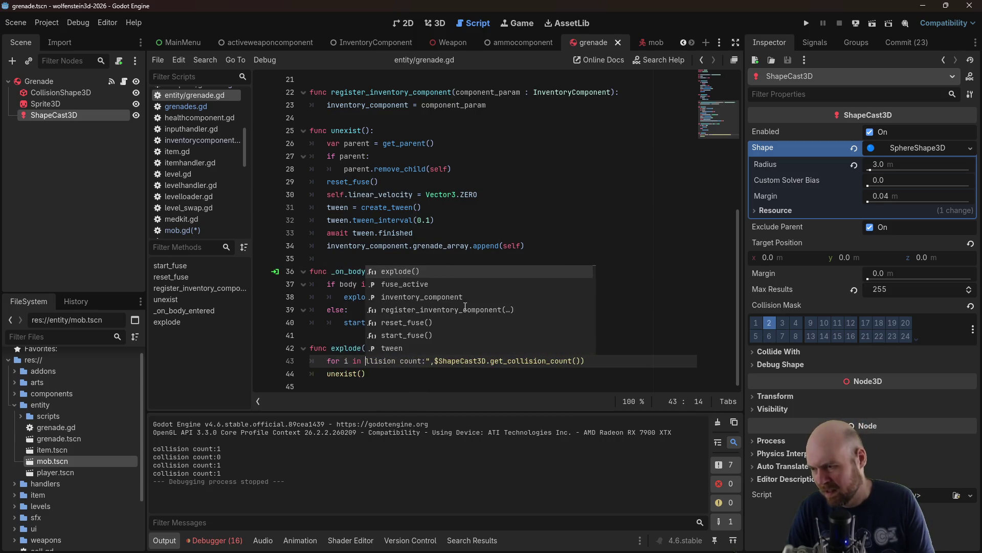
{"action": "key", "text": "Delete"}
{"action": "key", "text": "Delete"}
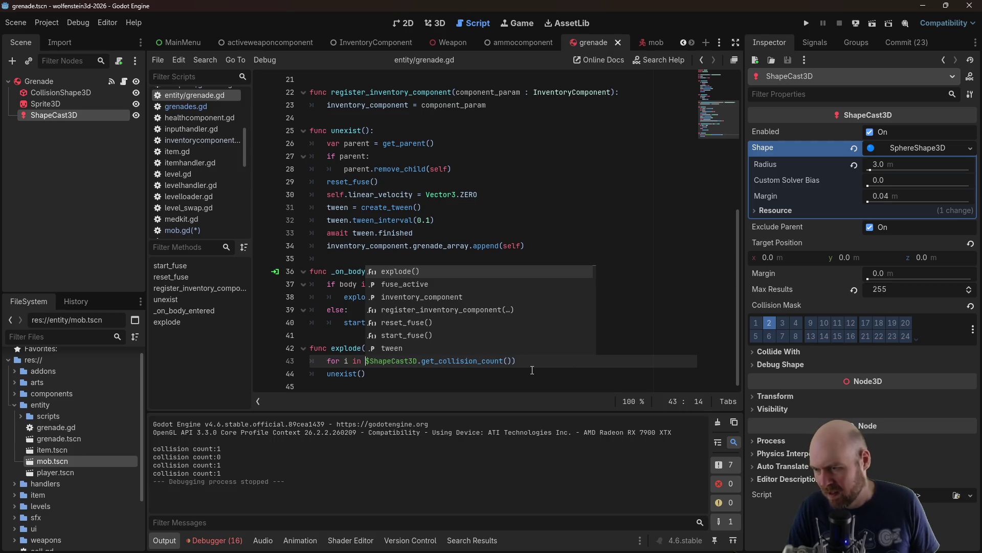
{"action": "left_click_drag", "start_coordinate": [531, 369], "coordinate": [540, 366]}
{"action": "key", "text": "BackSpace"}
{"action": "key", "text": "BackSpace"}
{"action": "type", "text": ":"}
{"action": "key", "text": "Return"}
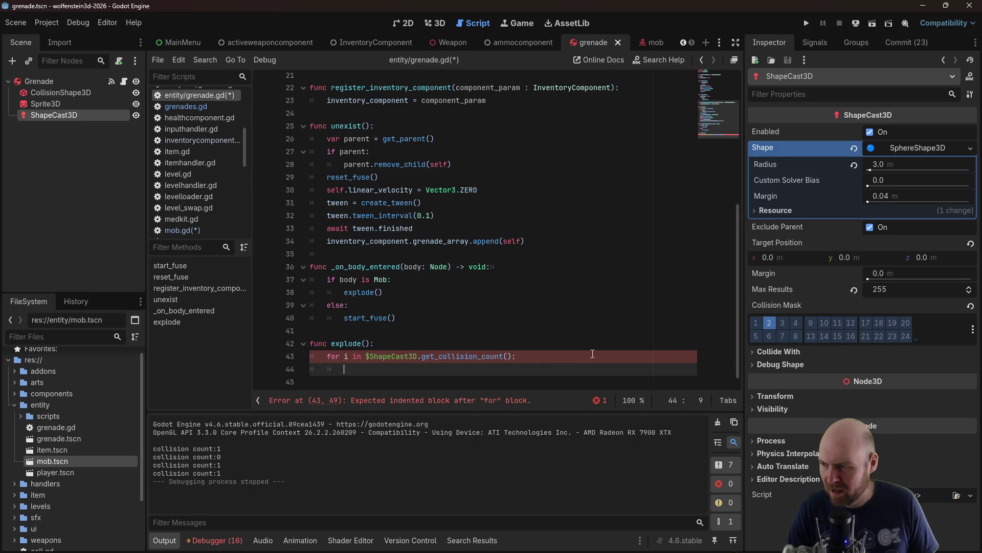
Add indented loop body lines and drop a $ShapeCast3D reference into the body
{"action": "scroll", "coordinate": [561, 350], "scroll_direction": "up", "scroll_amount": 1}
{"action": "key", "text": "Return"}
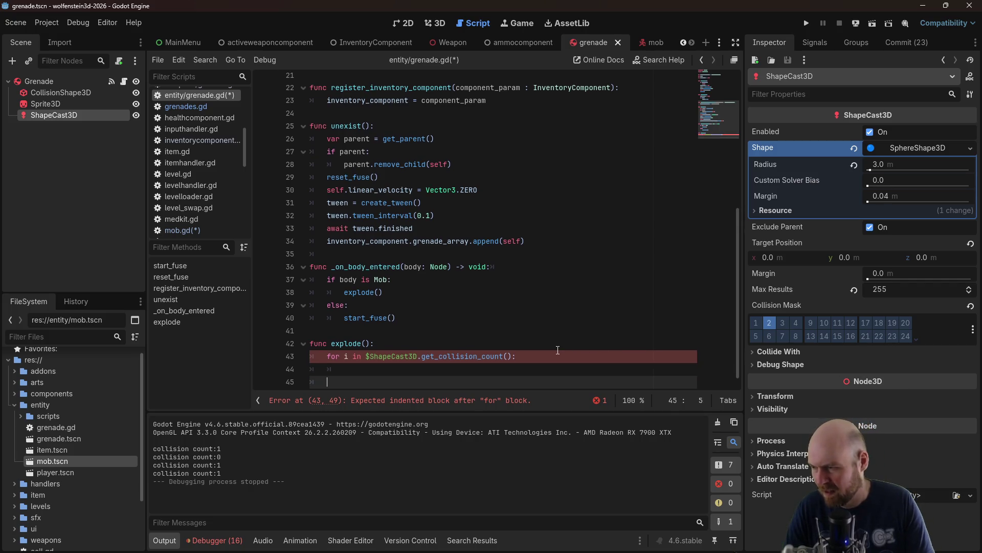
{"action": "type", "text": "unexist()"}
{"action": "key", "text": "Up"}
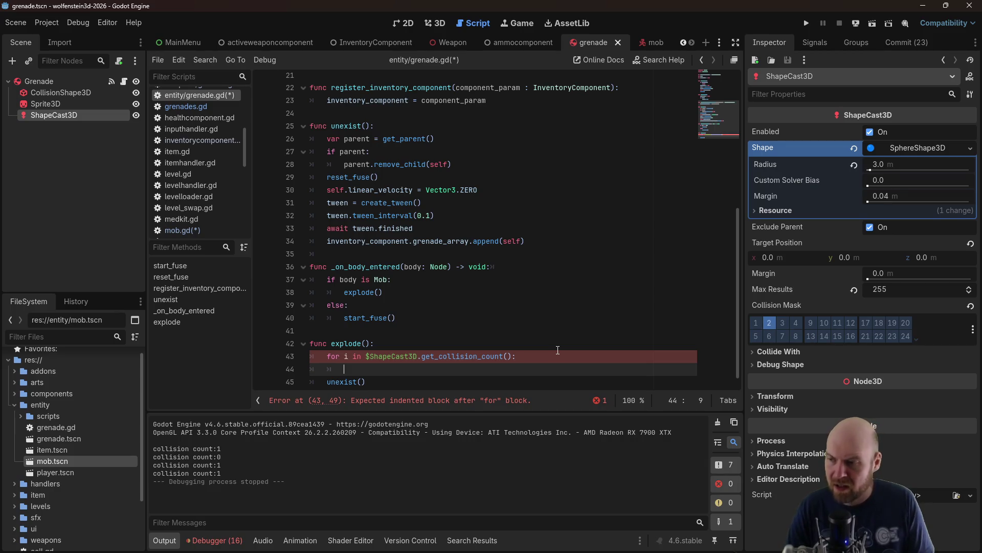
{"action": "mouse_move", "coordinate": [61, 115]}
{"action": "left_mouse_down"}
{"action": "mouse_move", "coordinate": [106, 122]}
{"action": "mouse_move", "coordinate": [361, 302]}
{"action": "mouse_move", "coordinate": [356, 372]}
{"action": "left_mouse_up"}
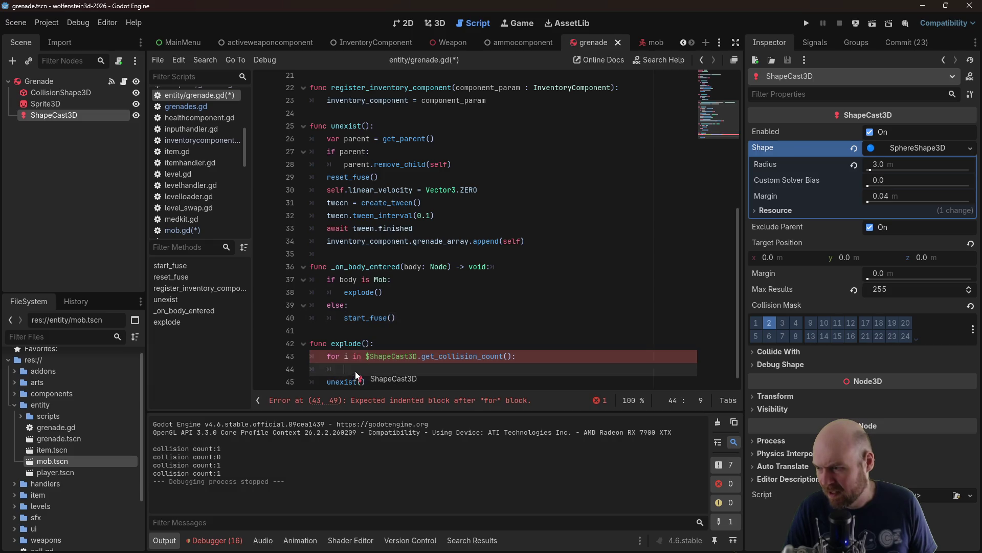
{"action": "scroll", "coordinate": [429, 346], "scroll_direction": "up", "scroll_amount": 7}
{"action": "left_click", "coordinate": [378, 157]}
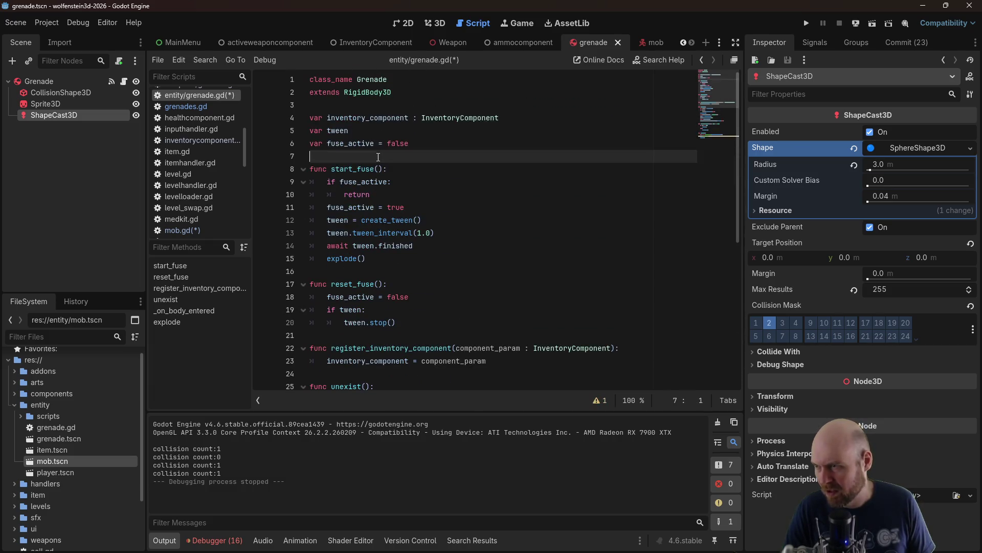
Add 'var shapecast = $ShapeCast3D' on line 7 by dragging the node in
{"action": "key", "text": "Return"}
{"action": "type", "text": "var shapecast ="}
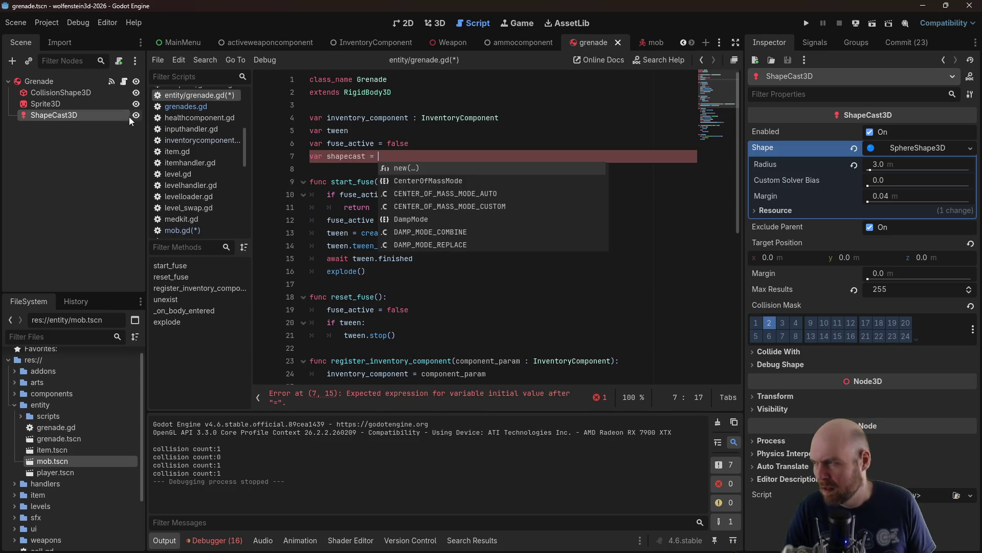
{"action": "left_click_drag", "start_coordinate": [129, 116], "coordinate": [440, 156]}
{"action": "scroll", "coordinate": [449, 238], "scroll_direction": "down", "scroll_amount": 5}
{"action": "scroll", "coordinate": [448, 238], "scroll_direction": "down", "scroll_amount": 3}
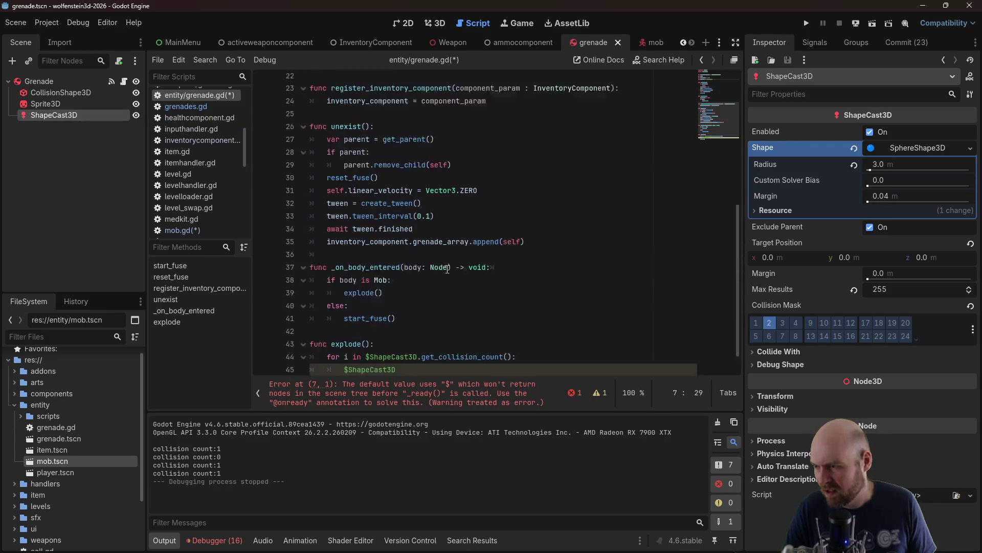
Make the loop use shapecast and read shapecast.collision_result(i) on line 45
{"action": "left_click_drag", "start_coordinate": [365, 329], "coordinate": [417, 329]}
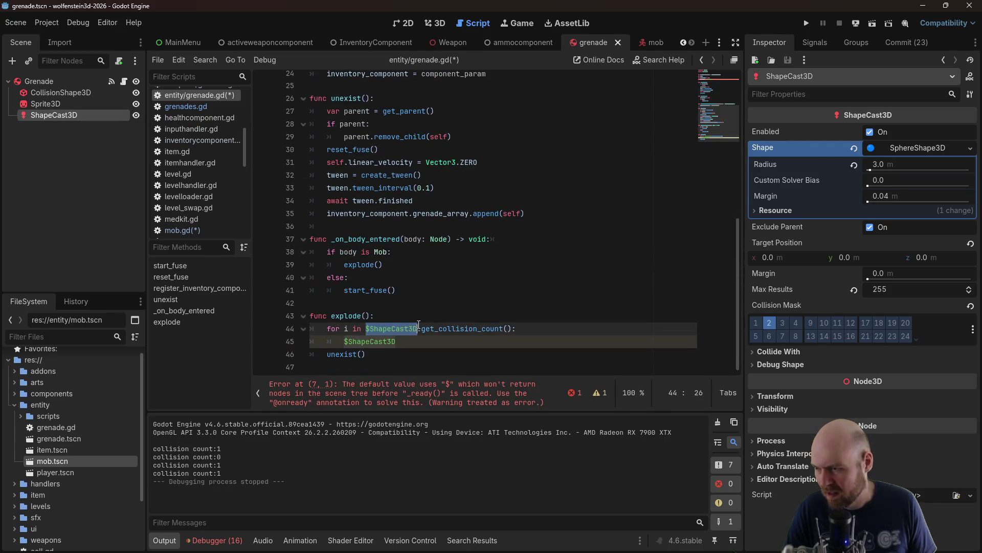
{"action": "type", "text": "shapec"}
{"action": "type", "text": "ast"}
{"action": "key", "text": "Down"}
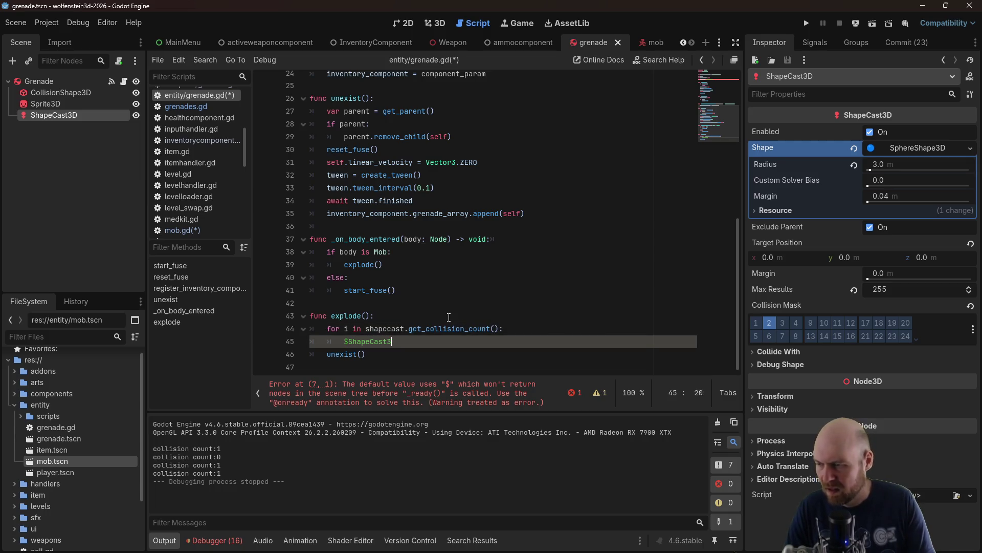
{"action": "key", "text": "BackSpace"}
{"action": "key", "text": "BackSpace"}
{"action": "key", "text": "BackSpace"}
{"action": "type", "text": "hapecast."}
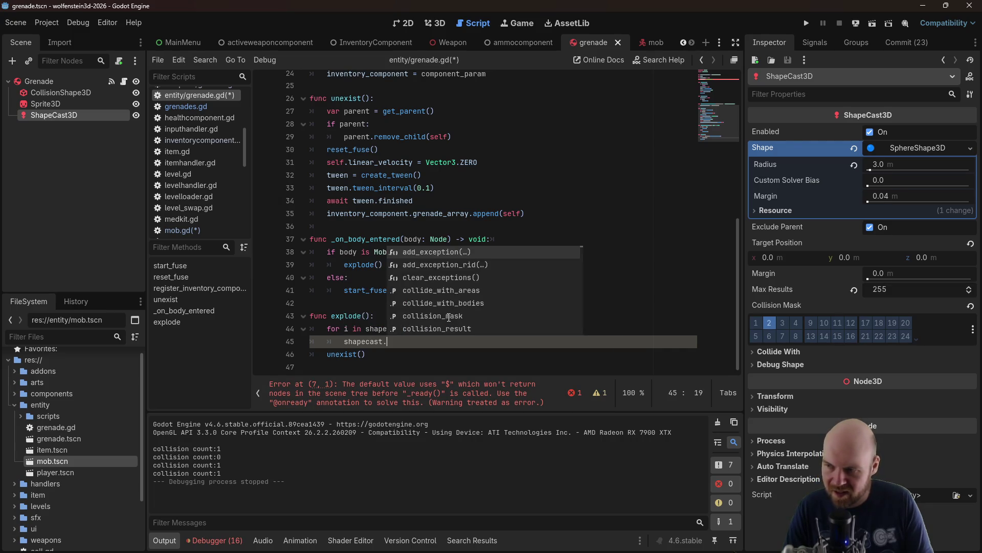
{"action": "key", "text": "Down"}
{"action": "key", "text": "Down"}
{"action": "key", "text": "Down"}
{"action": "key", "text": "Up"}
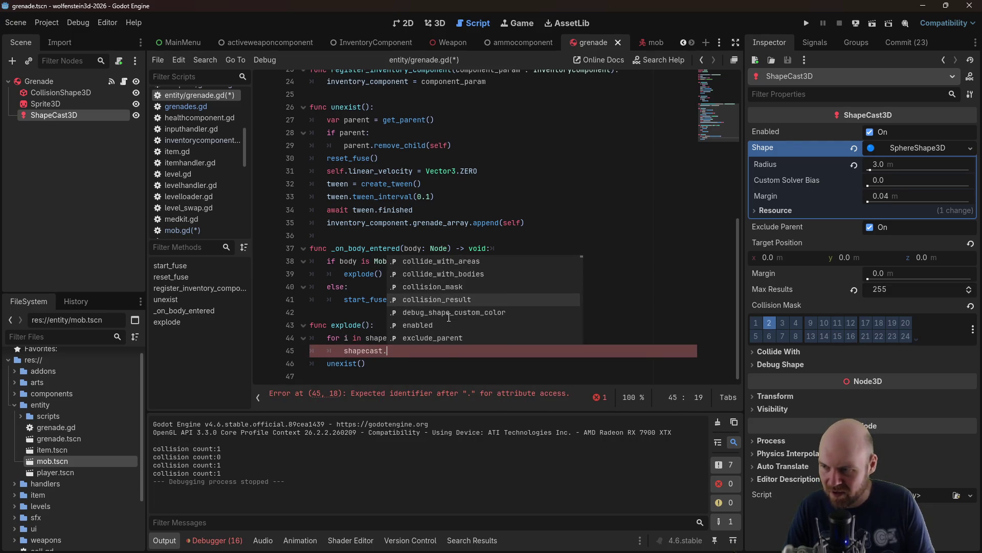
{"action": "key", "text": "Return"}
{"action": "type", "text": "("}
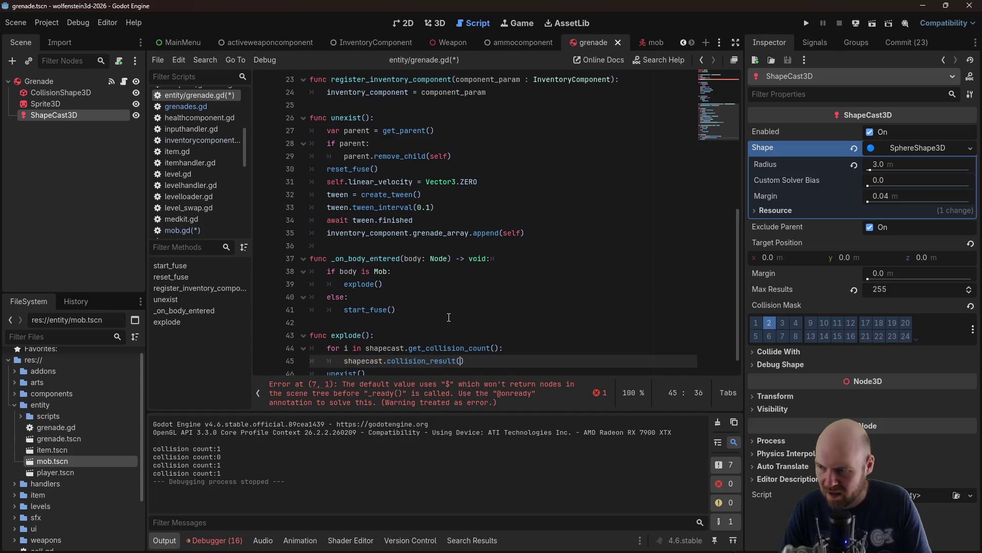
{"action": "type", "text": "i"}
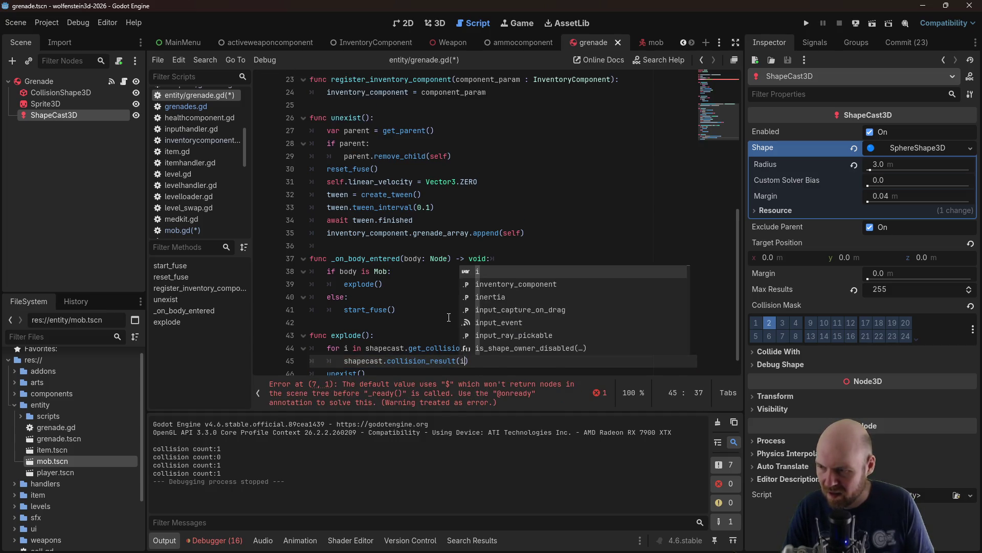
{"action": "left_click", "coordinate": [417, 280]}
{"action": "scroll", "coordinate": [338, 190], "scroll_direction": "up", "scroll_amount": 7}
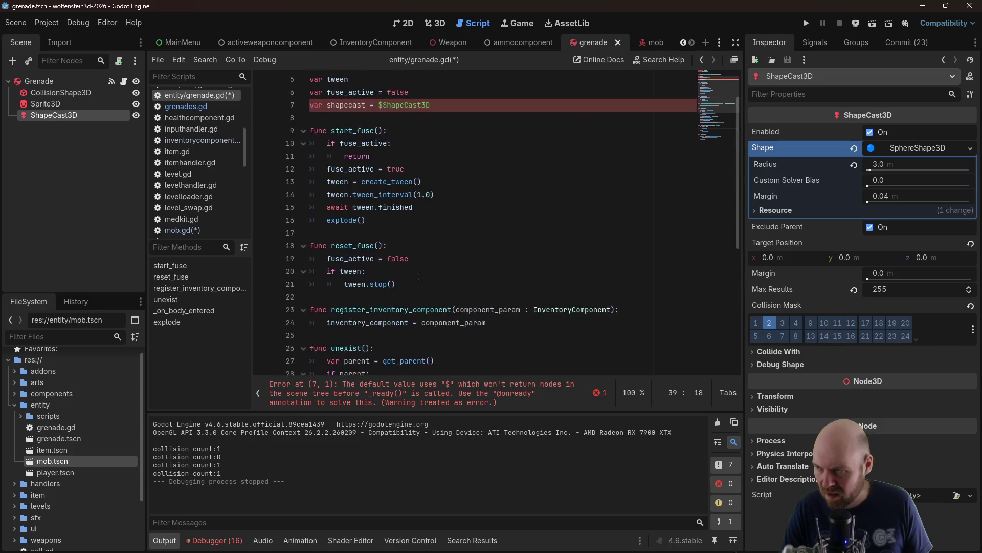
{"action": "left_click", "coordinate": [310, 143]}
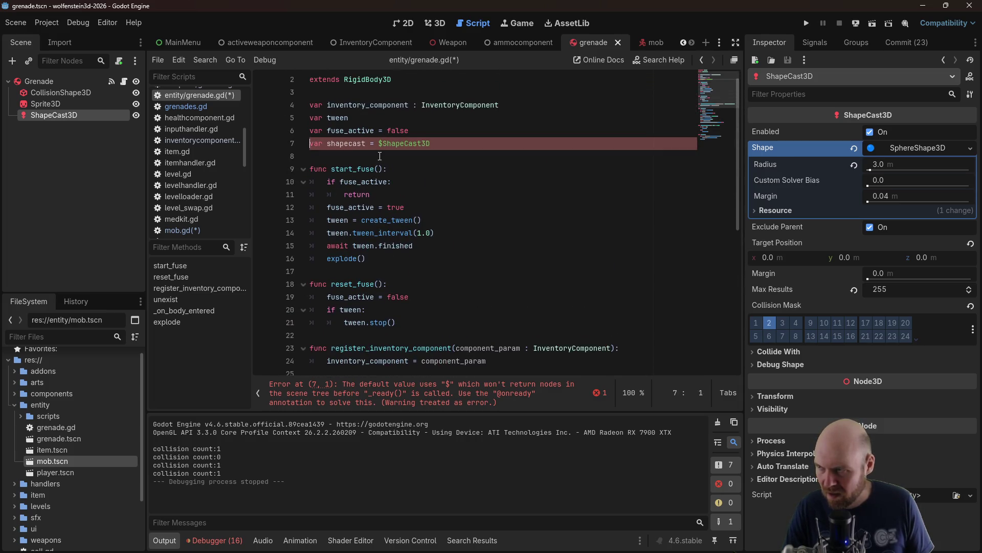
{"action": "type", "text": "@onready"}
{"action": "key", "text": "ctrl+s"}
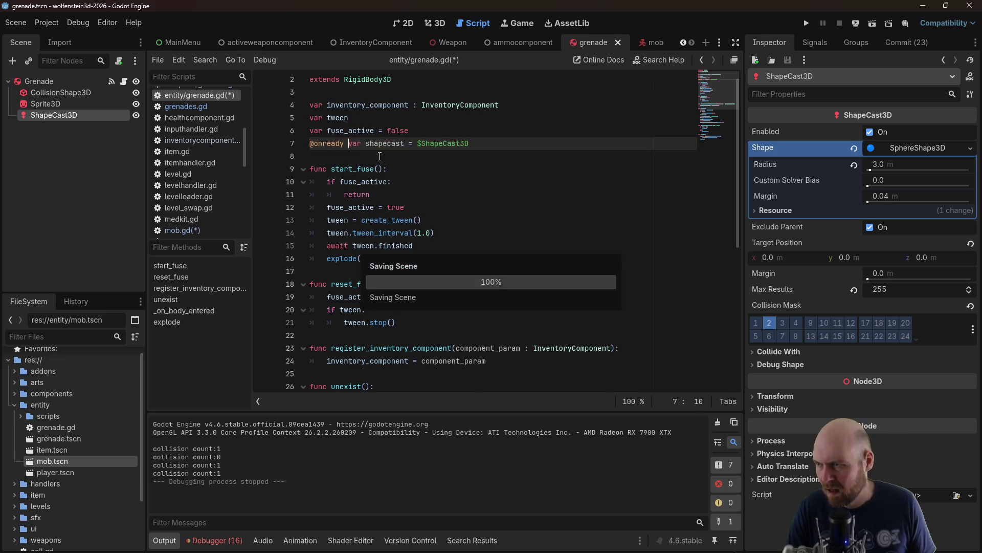
Add a print("lets deal this guy some damage: ", i) line inside the loop
{"action": "scroll", "coordinate": [454, 168], "scroll_direction": "down", "scroll_amount": 3}
{"action": "scroll", "coordinate": [454, 168], "scroll_direction": "down", "scroll_amount": 4}
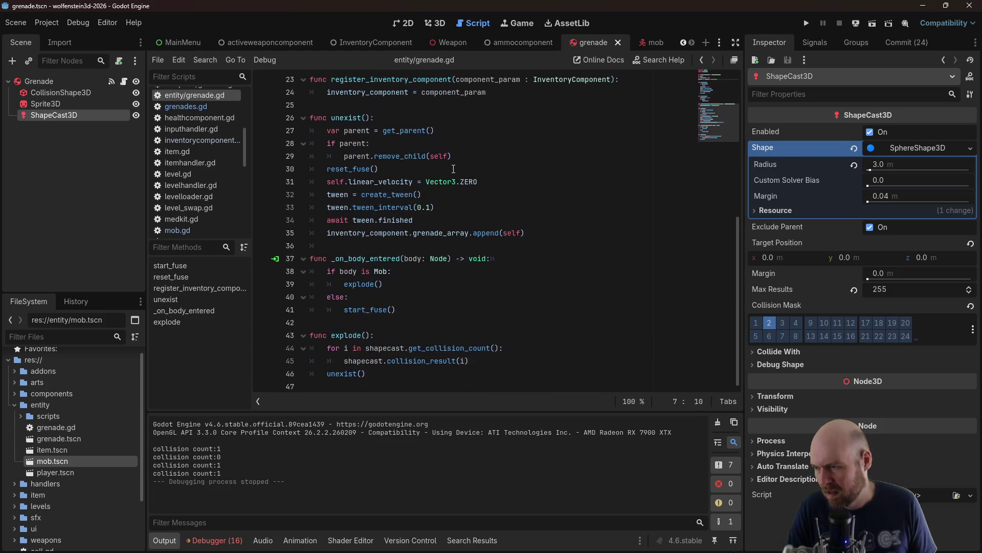
{"action": "left_click", "coordinate": [440, 360]}
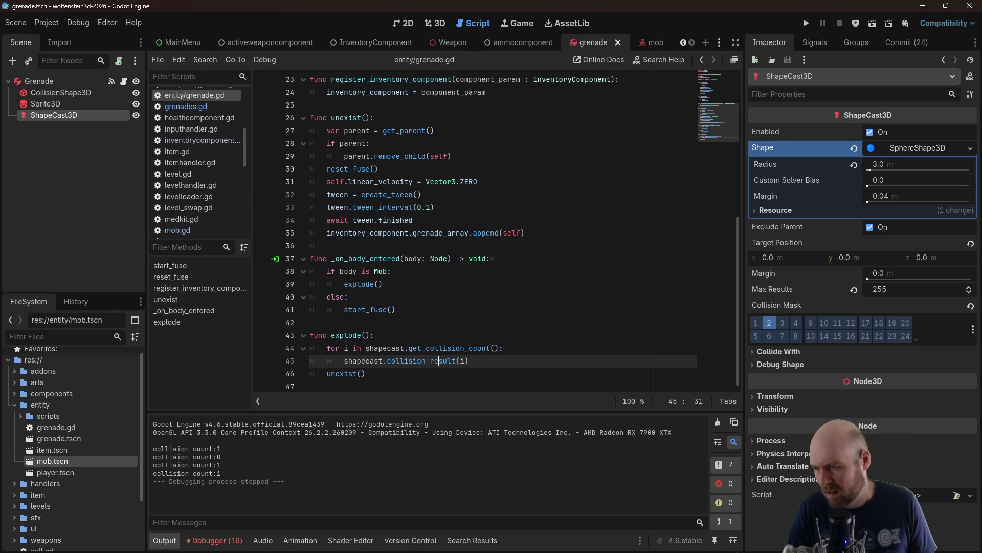
{"action": "key", "text": "Return"}
{"action": "type", "text": "print("}
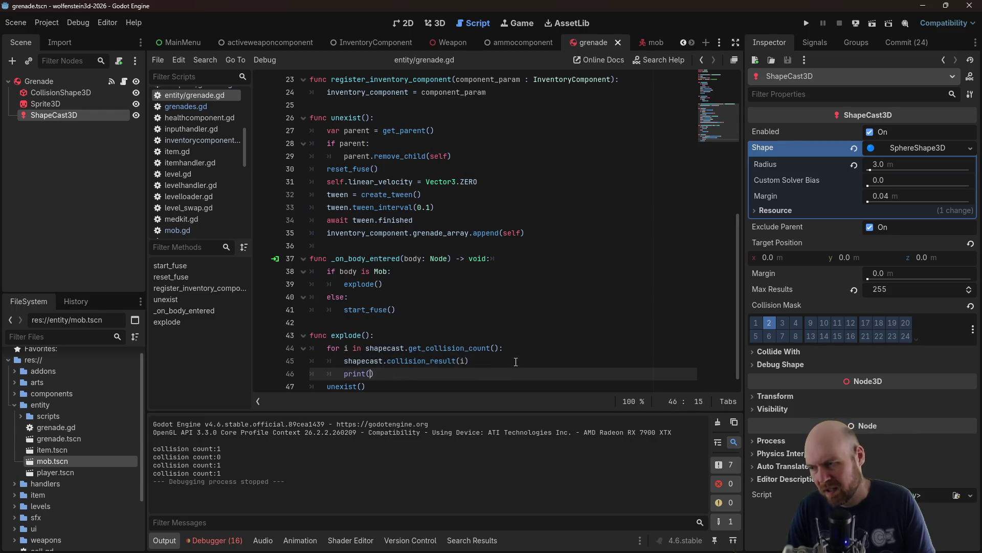
{"action": "type", "text": "\""}
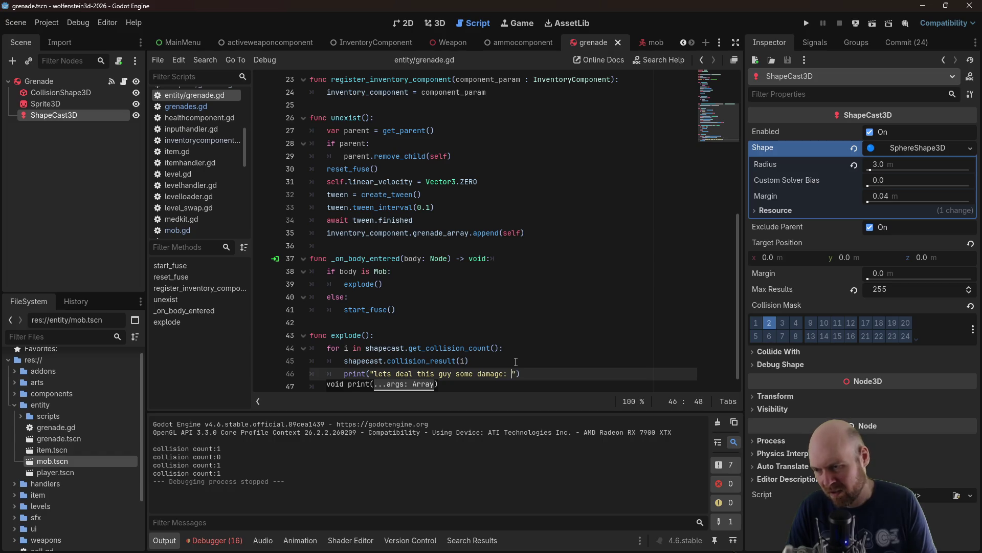
{"action": "type", "text": ", i"}
{"action": "key", "text": "ctrl+s"}
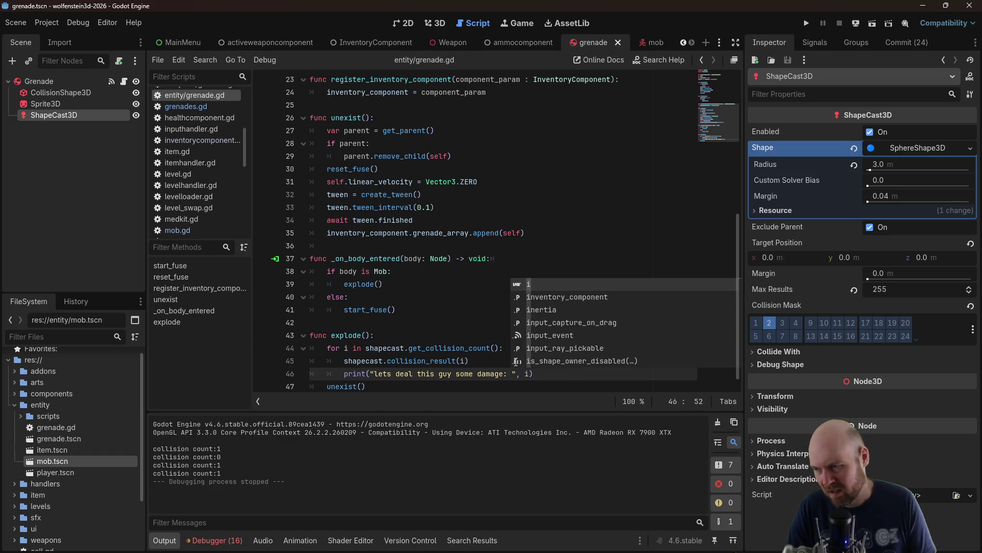
{"action": "key", "text": "Escape"}
Move shapecast.collision_result(i) into the print call in place of i and run the game
{"action": "left_click_drag", "start_coordinate": [469, 361], "coordinate": [349, 361]}
{"action": "key", "text": "ctrl+x"}
{"action": "double_click", "coordinate": [528, 374]}
{"action": "key", "text": "ctrl+v"}
{"action": "left_click", "coordinate": [807, 23]}
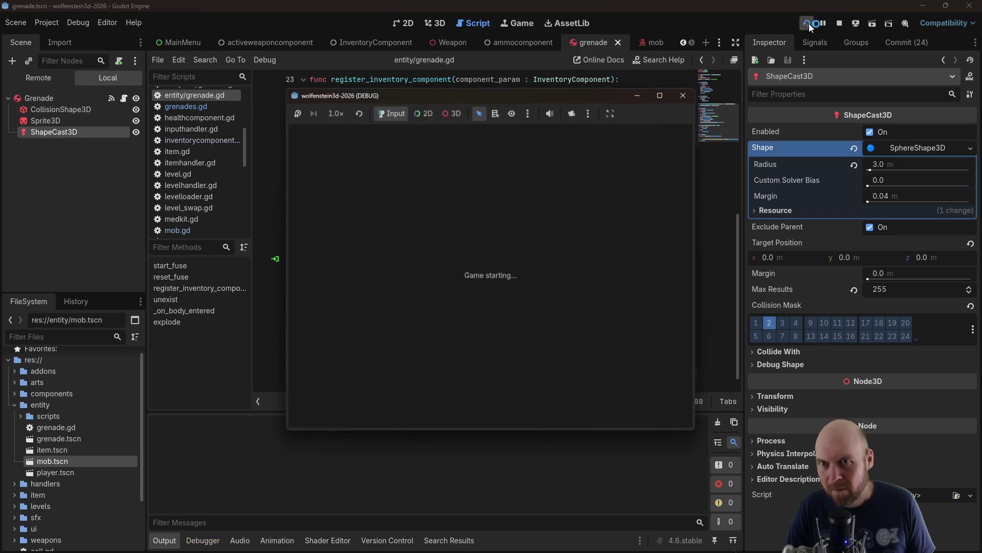
Start the game, switch to grenades, and throw two at the blue mob, hitting the collision_result error
{"action": "left_click", "coordinate": [476, 280]}
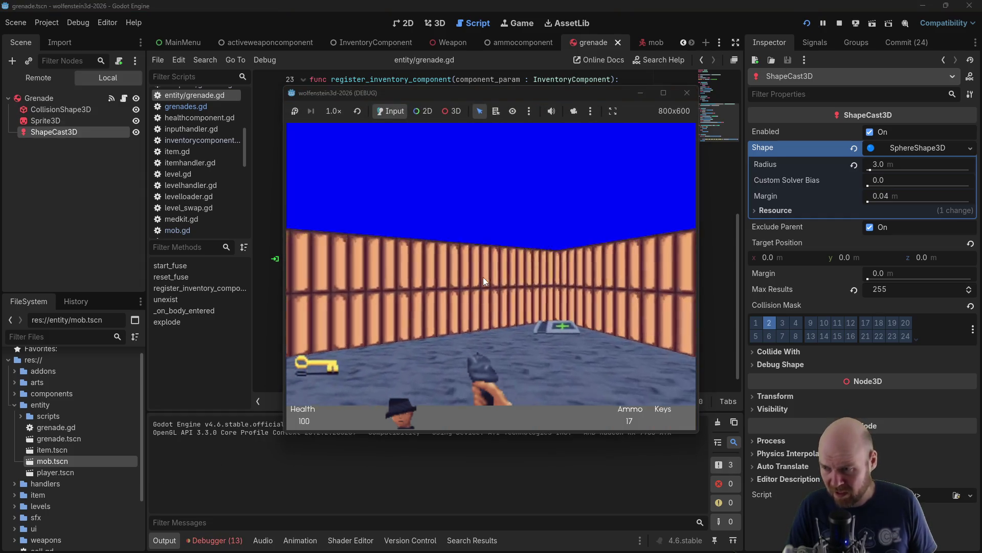
{"action": "key", "text": "Left"}
{"action": "key", "text": "w"}
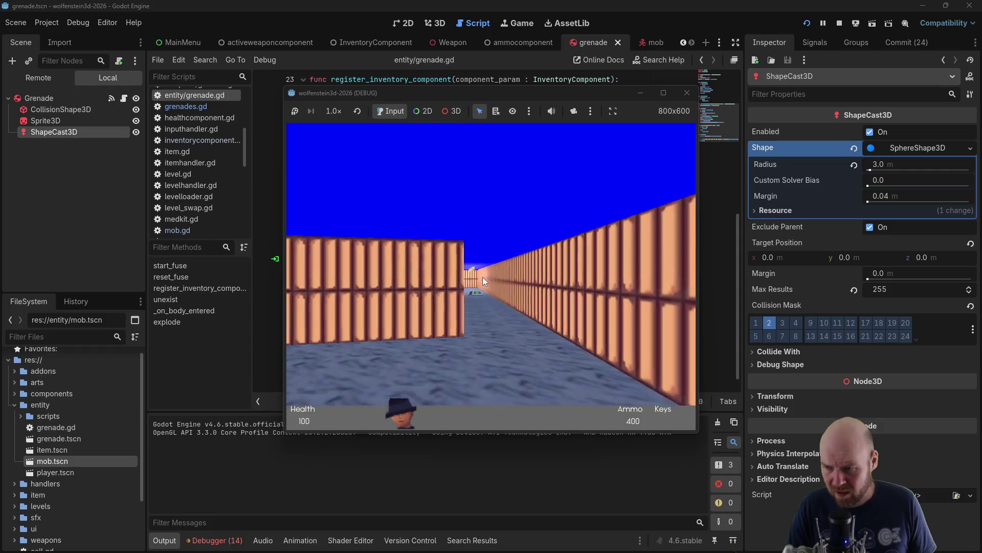
{"action": "key", "text": "Left"}
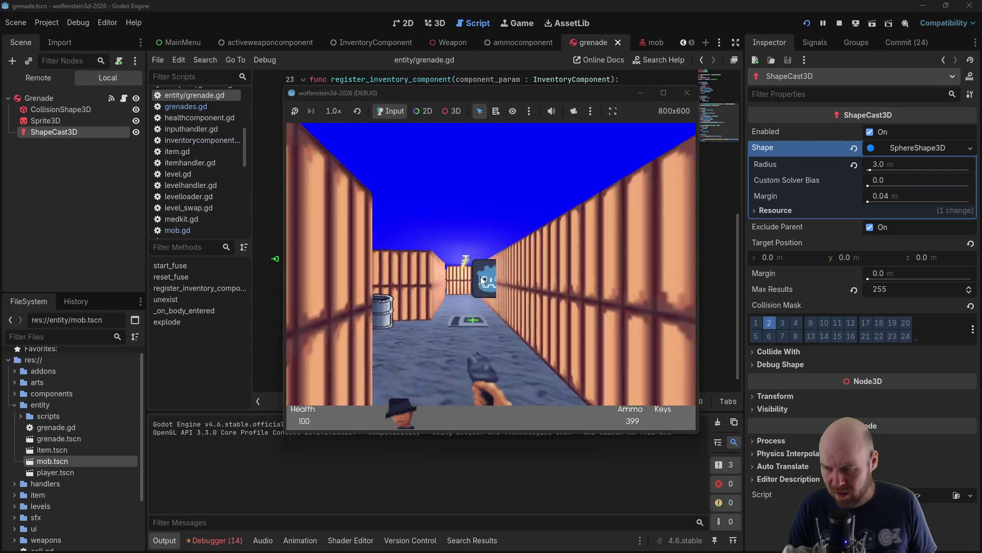
{"action": "left_click", "coordinate": [481, 277]}
{"action": "key", "text": "w"}
{"action": "left_click", "coordinate": [480, 276]}
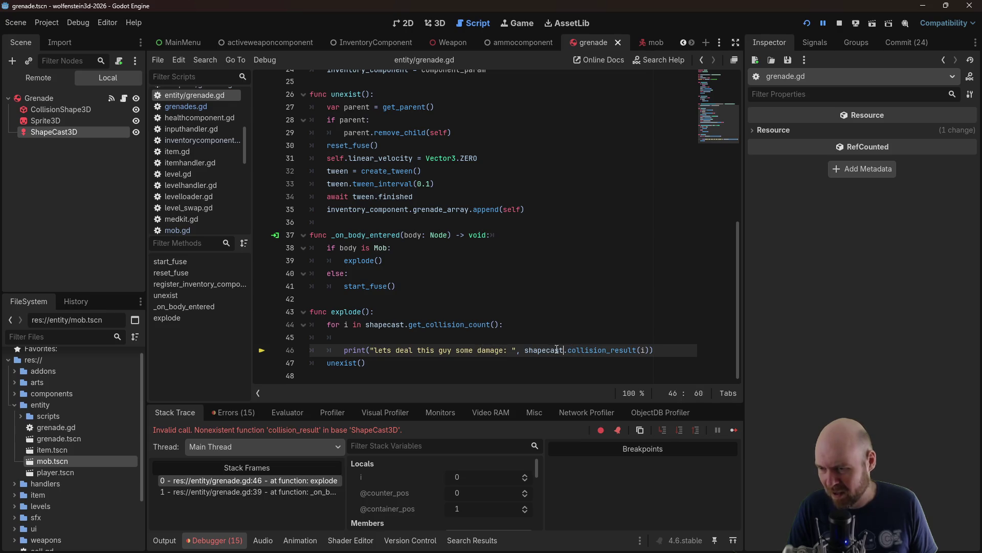
Give the shapecast variable on line 7 the type ': ShapeCast3D'
{"action": "left_click", "coordinate": [654, 350]}
{"action": "scroll", "coordinate": [449, 164], "scroll_direction": "up", "scroll_amount": 6}
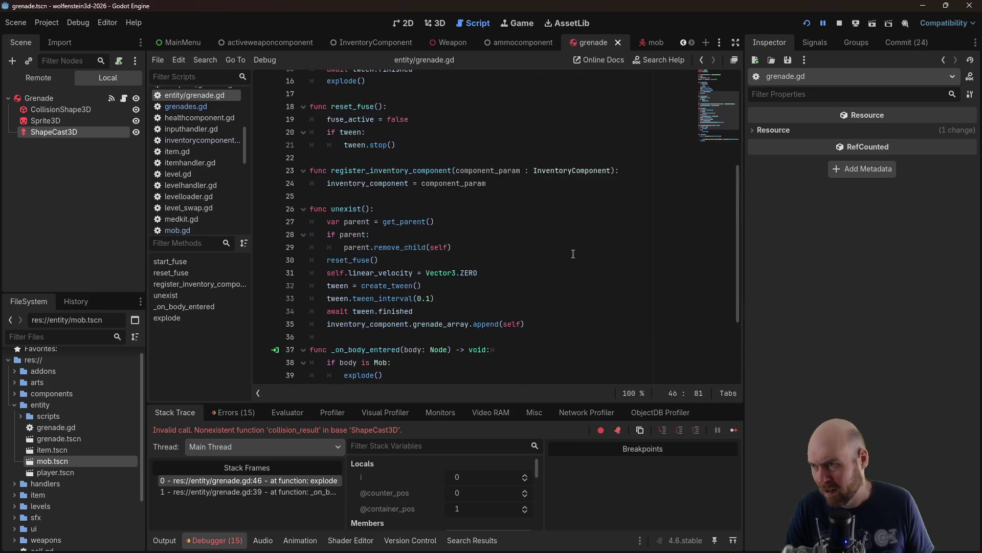
{"action": "scroll", "coordinate": [419, 158], "scroll_direction": "up", "scroll_amount": 2}
{"action": "type", "text": ": ShapeCast"}
{"action": "key", "text": "BackSpace"}
{"action": "type", "text": "#"}
{"action": "key", "text": "BackSpace"}
{"action": "key", "text": "BackSpace"}
{"action": "type", "text": "3D = $ShapeCast3D"}
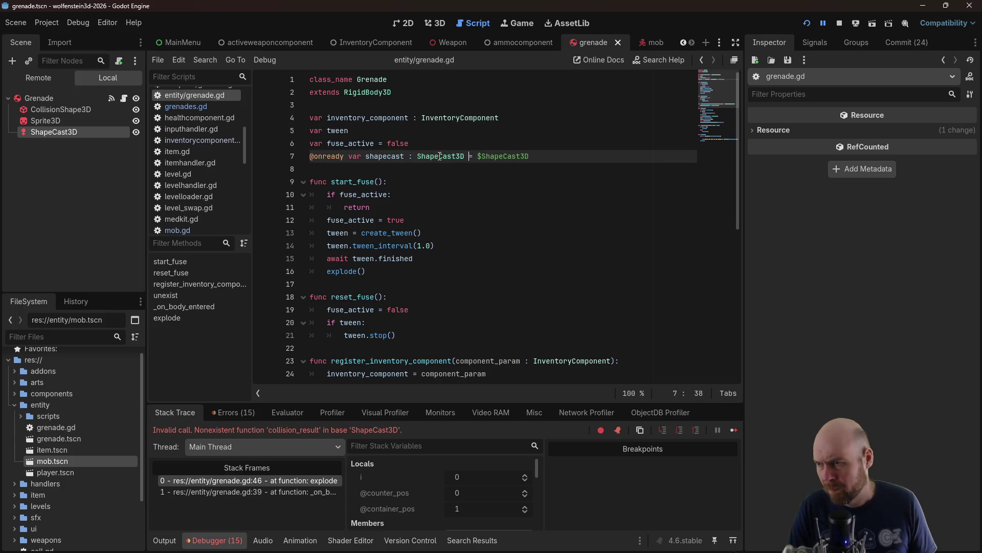
Replace .collision_result(i) with .get_collider(i) in the print, save, and relaunch the game
{"action": "scroll", "coordinate": [531, 241], "scroll_direction": "down", "scroll_amount": 8}
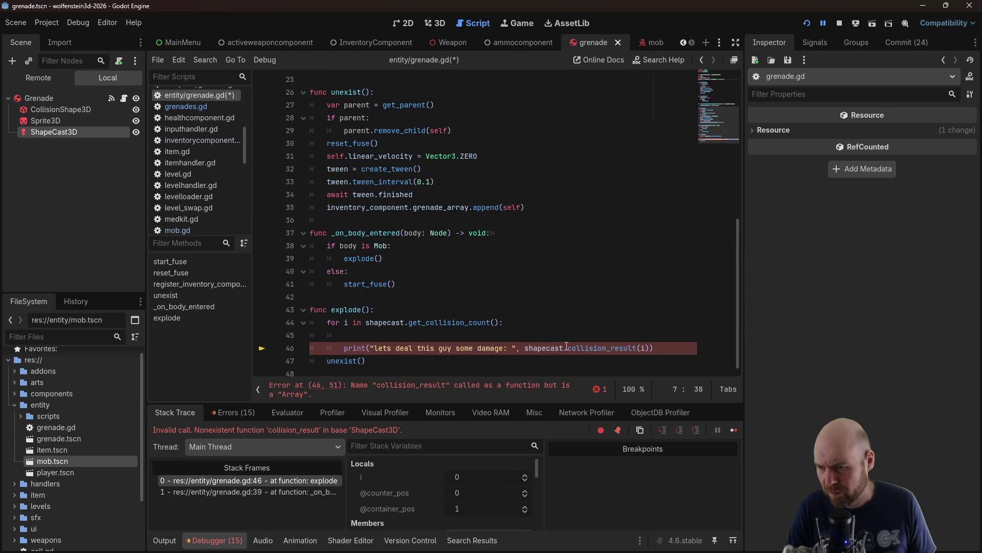
{"action": "left_click_drag", "start_coordinate": [563, 350], "coordinate": [653, 346]}
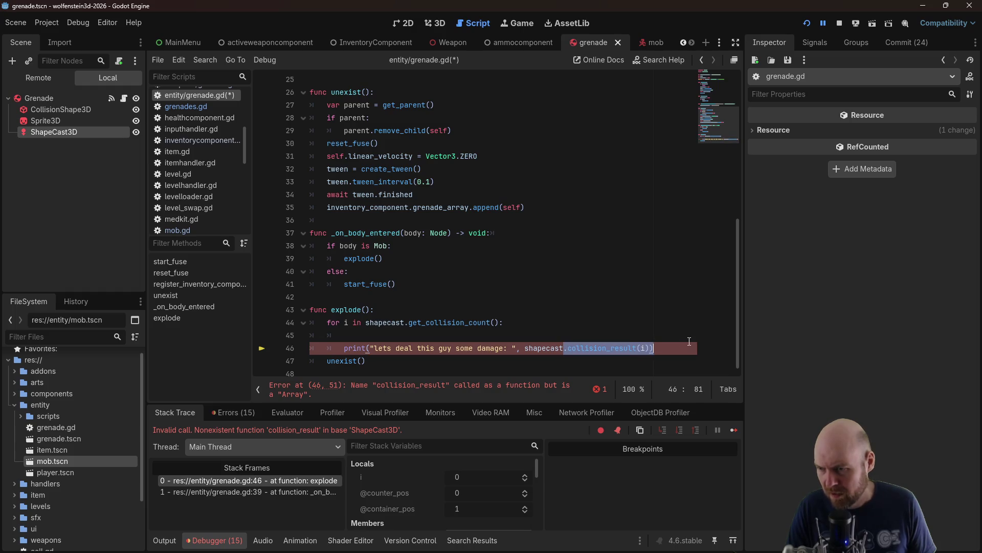
{"action": "key", "text": "BackSpace"}
{"action": "key", "text": "Down"}
{"action": "key", "text": "Down"}
{"action": "key", "text": "Down"}
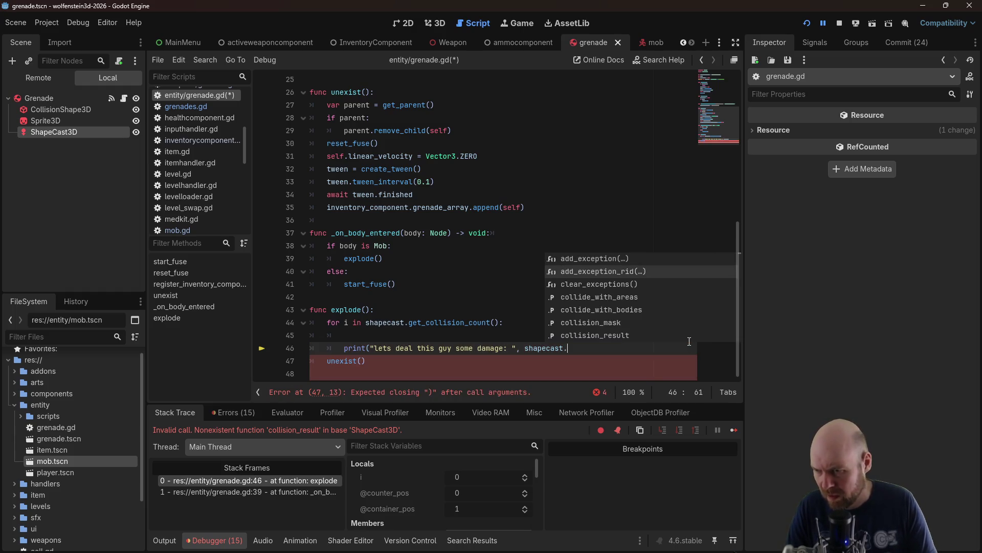
{"action": "key", "text": "Down"}
{"action": "key", "text": "Down"}
{"action": "key", "text": "Down"}
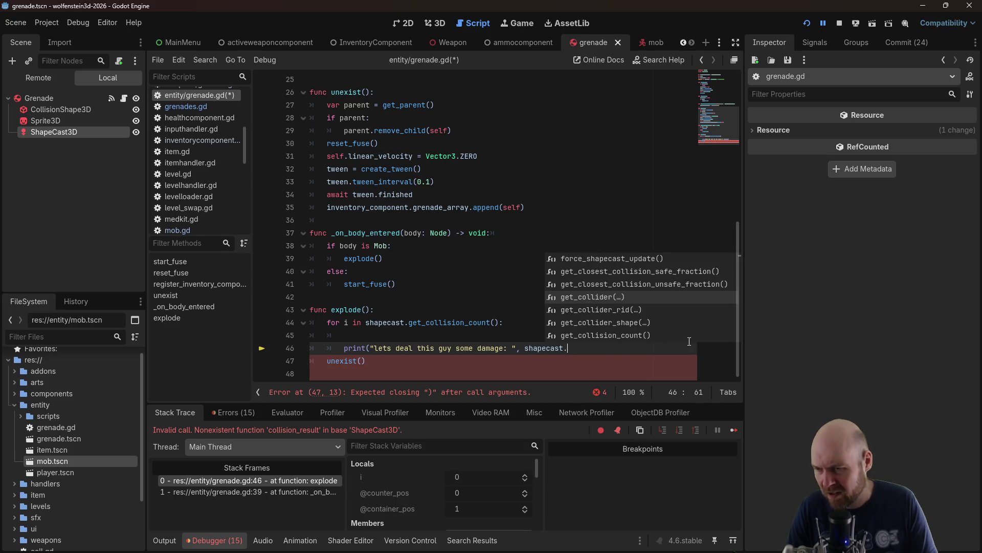
{"action": "key", "text": "Return"}
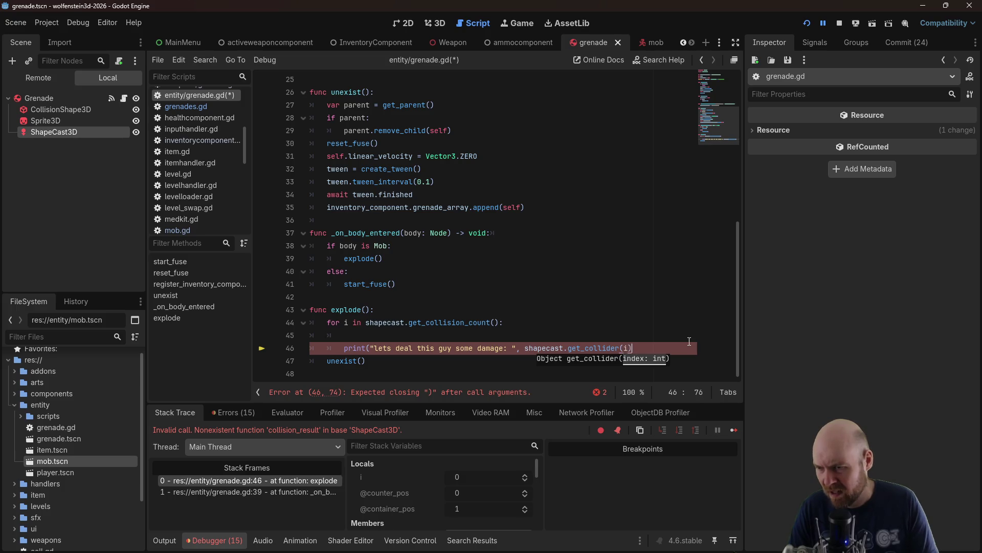
{"action": "type", "text": ")"}
{"action": "key", "text": "ctrl+s"}
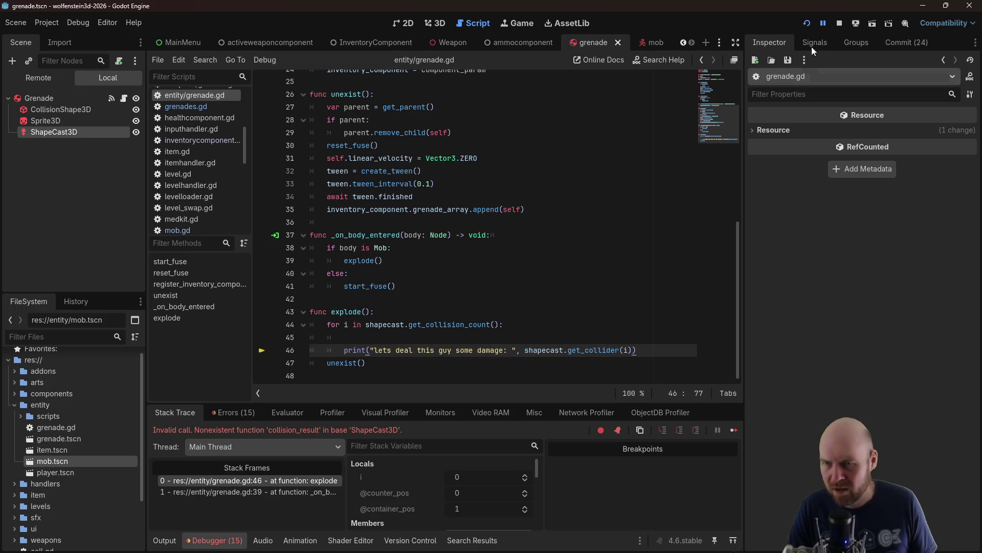
{"action": "left_click", "coordinate": [840, 25]}
{"action": "key", "text": "F5"}
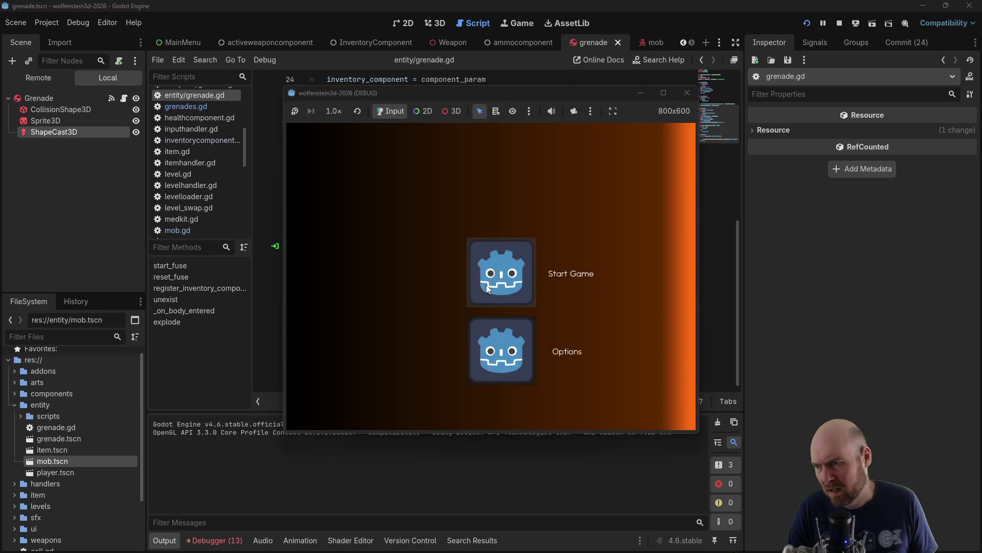
Start the game, switch to grenades with key 2, and advance down the corridors throwing grenades
{"action": "left_click", "coordinate": [486, 285]}
{"action": "key", "text": "2"}
{"action": "key", "text": "Left"}
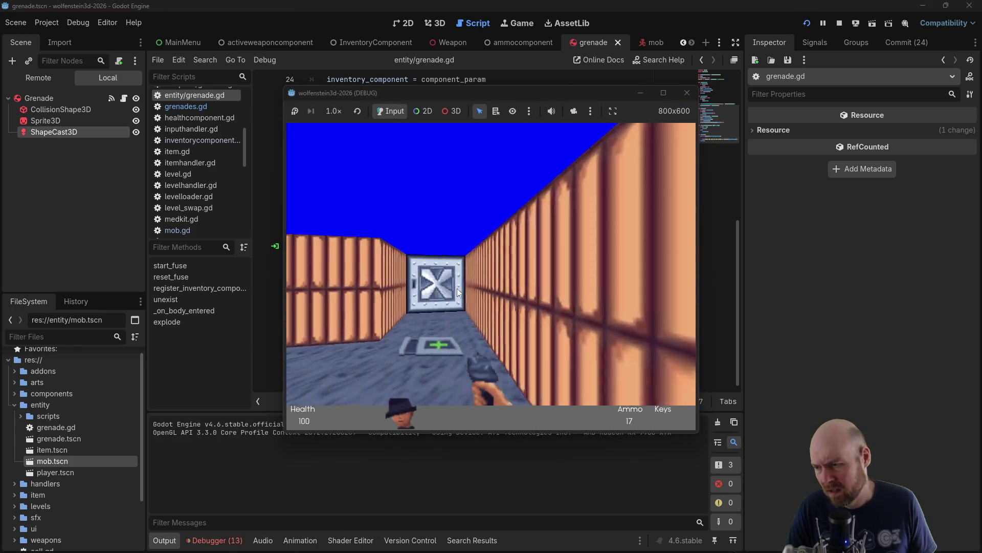
{"action": "key", "text": "Left"}
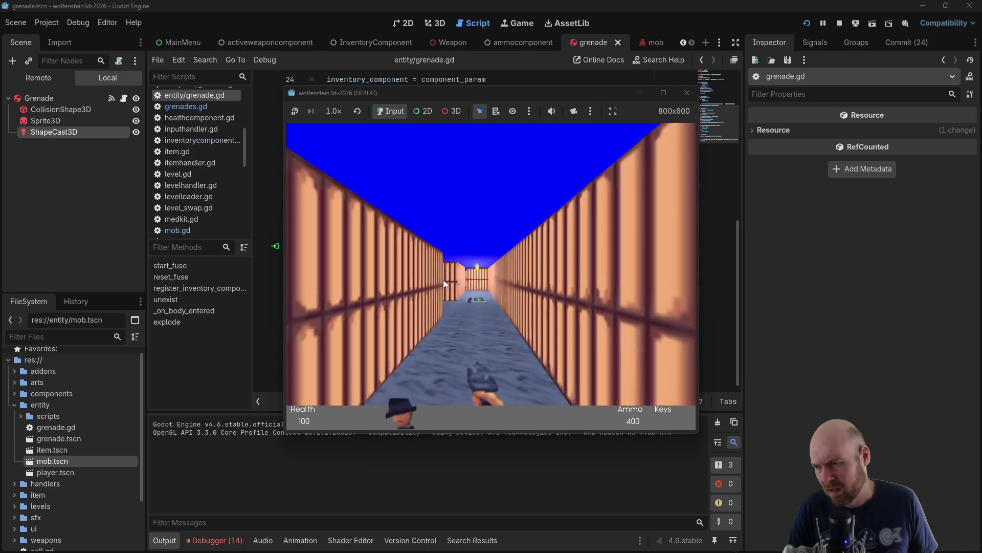
{"action": "key", "text": "Up"}
{"action": "key", "text": "Right"}
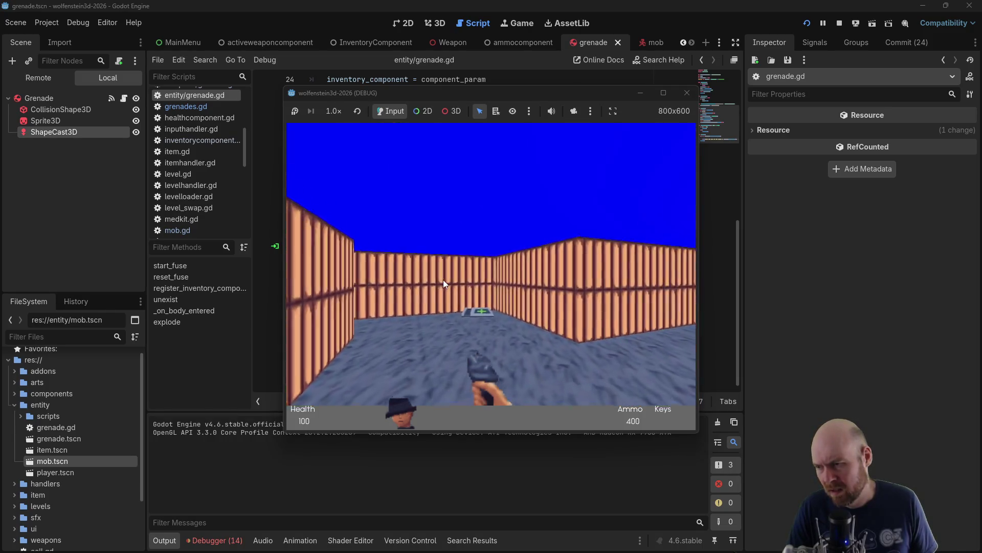
{"action": "key", "text": "ctrl"}
{"action": "key", "text": "Left"}
{"action": "key", "text": "ctrl"}
{"action": "key", "text": "Up"}
{"action": "key", "text": "Left"}
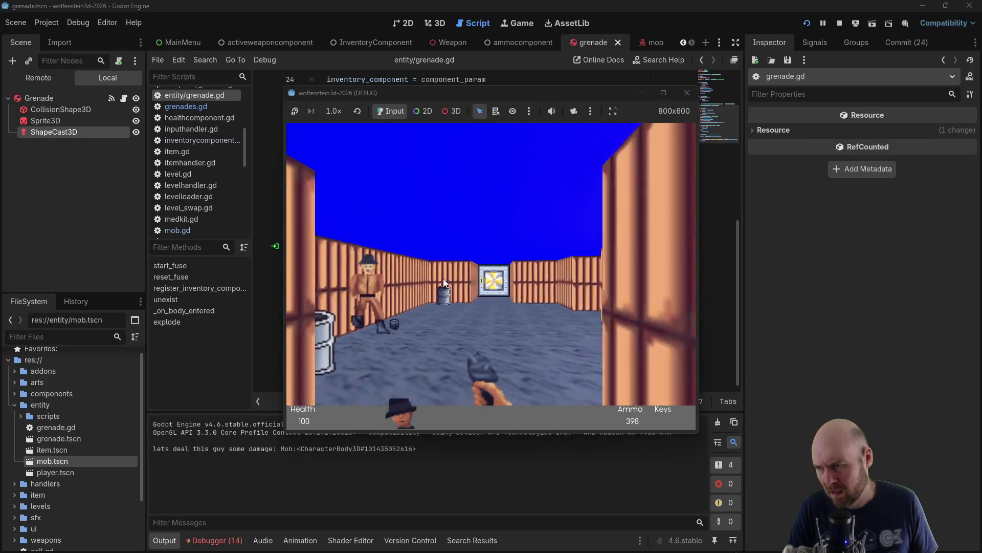
Grenade the enemies until 'lets deal this guy some damage: Mob' logs five times, then stop the game
{"action": "key", "text": "ctrl"}
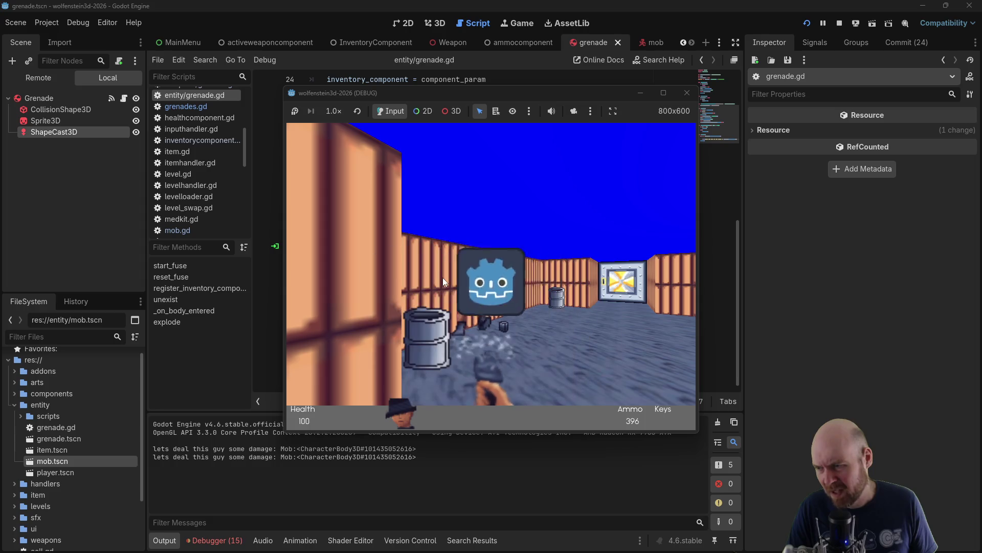
{"action": "key", "text": "ctrl"}
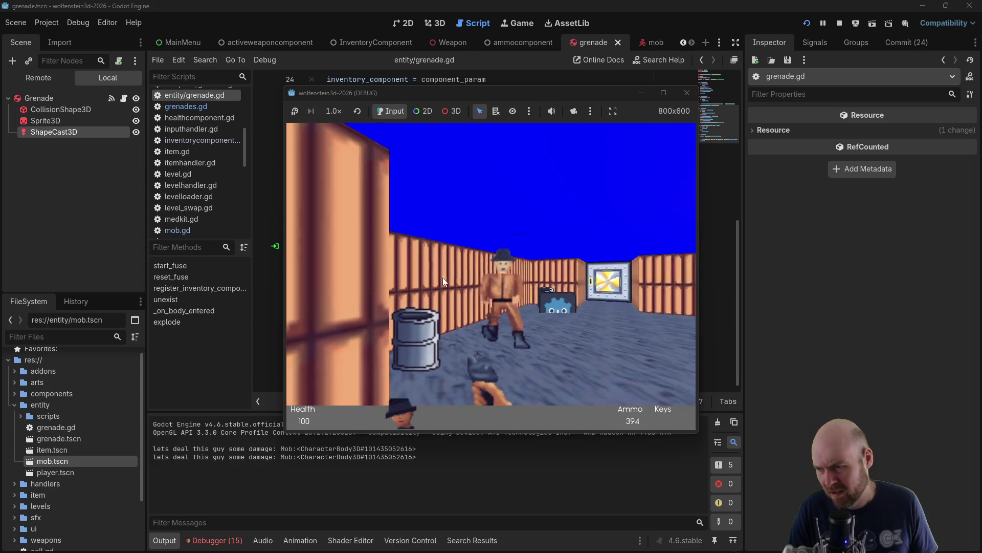
{"action": "key", "text": "Right"}
{"action": "key", "text": "ctrl"}
{"action": "key", "text": "Left"}
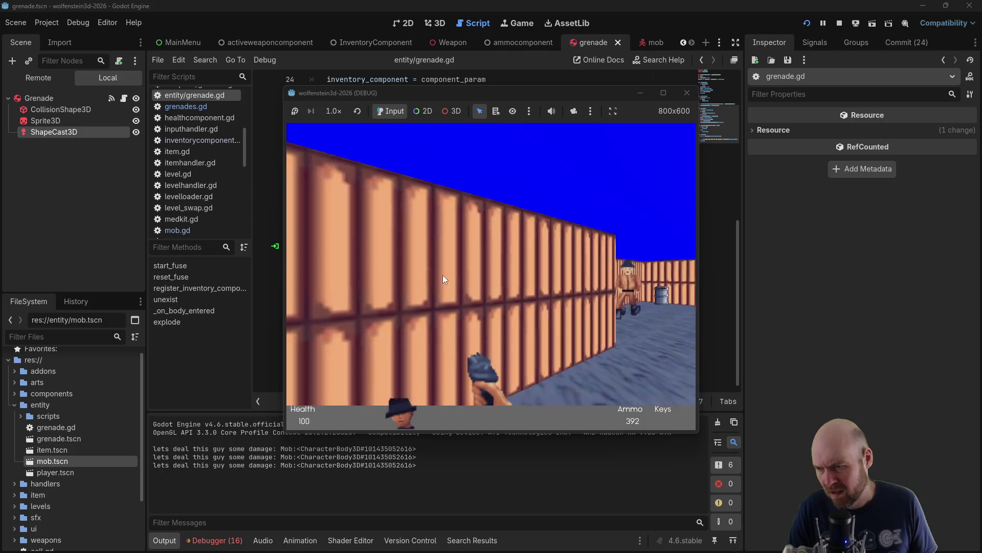
{"action": "key", "text": "Right"}
{"action": "key", "text": "Right"}
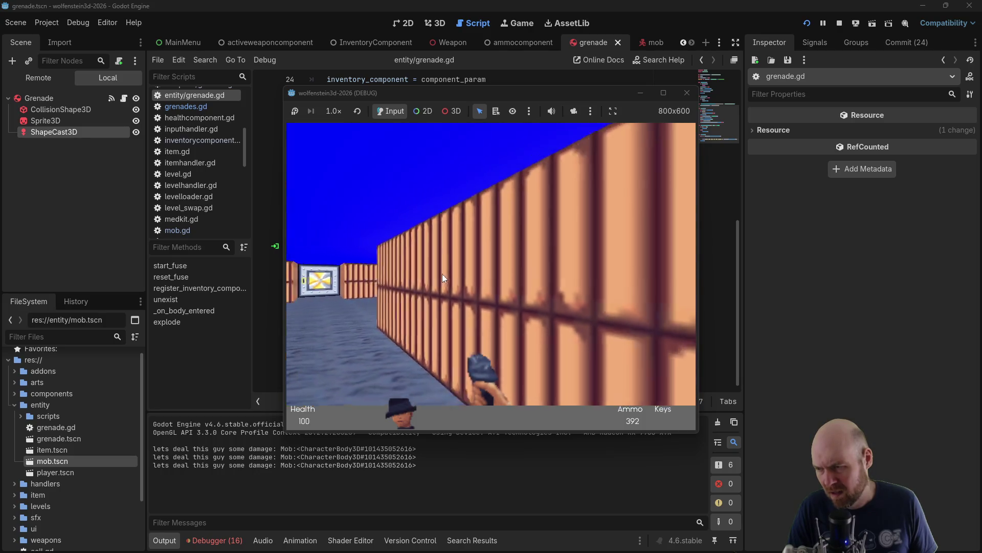
{"action": "key", "text": "Left"}
{"action": "key", "text": "ctrl"}
{"action": "key", "text": "Left"}
{"action": "key", "text": "Up"}
{"action": "key", "text": "ctrl"}
{"action": "key", "text": "Right"}
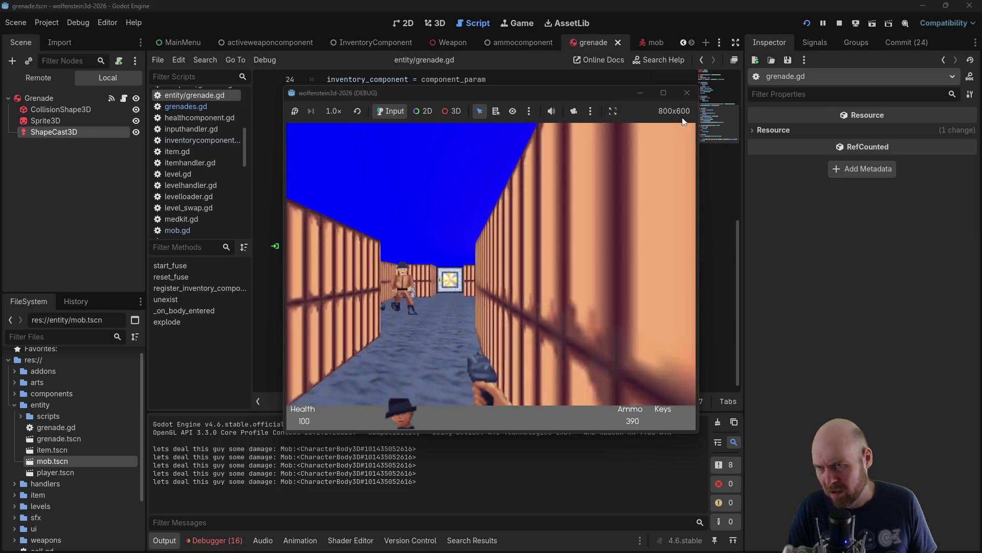
{"action": "left_click", "coordinate": [687, 97]}
{"action": "left_click", "coordinate": [535, 352]}
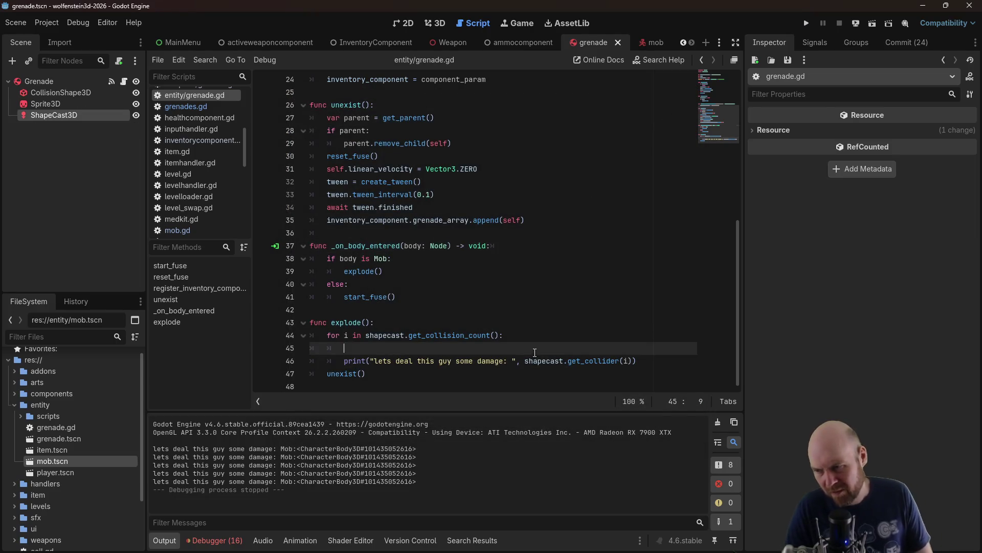
Store each collider as 'var target = shapecast.get_collider(i)' in place of the print line
{"action": "key", "text": "Tab"}
{"action": "type", "text": "var "}
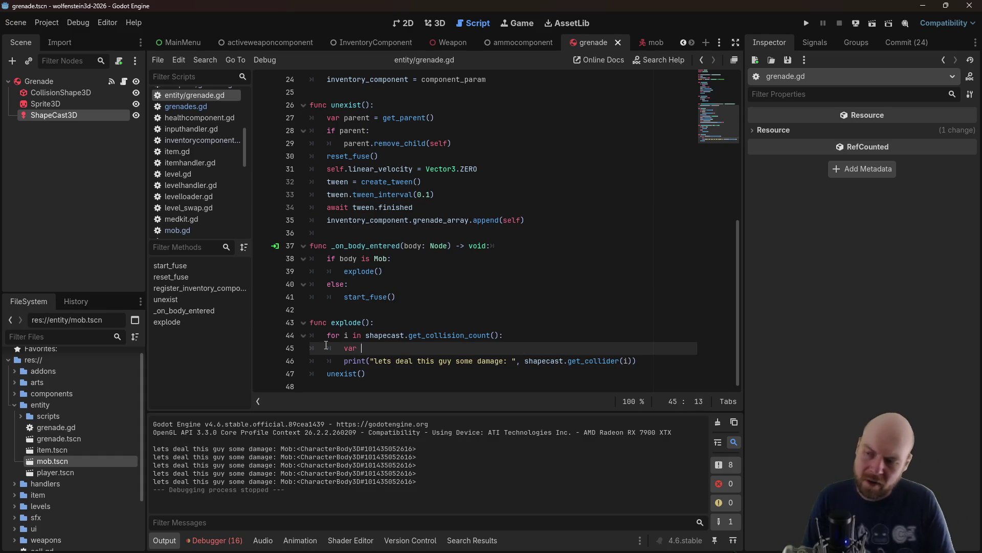
{"action": "type", "text": "target ="}
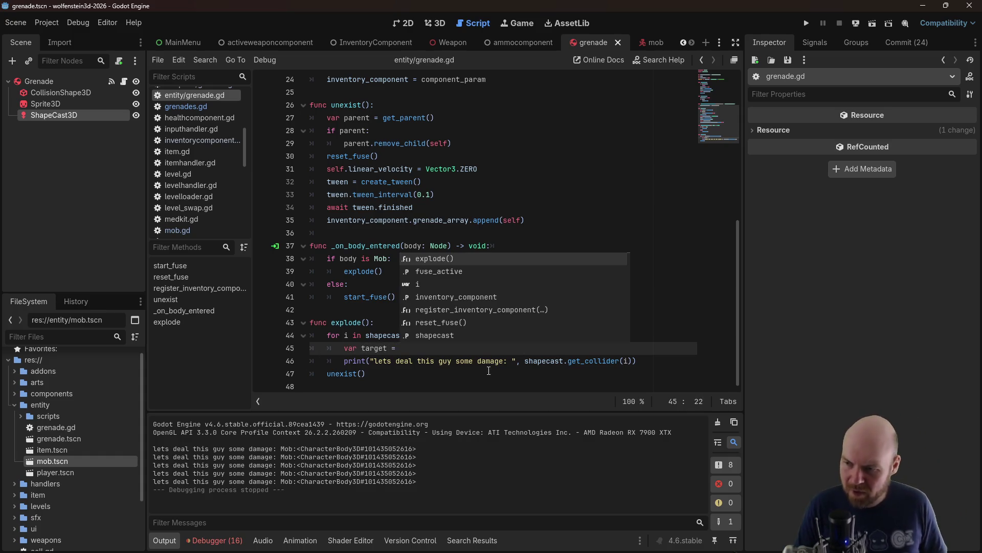
{"action": "mouse_move", "coordinate": [525, 360]}
{"action": "left_mouse_down"}
{"action": "mouse_move", "coordinate": [635, 362]}
{"action": "mouse_move", "coordinate": [409, 361]}
{"action": "mouse_move", "coordinate": [568, 361]}
{"action": "left_mouse_up"}
{"action": "right_click", "coordinate": [526, 361]}
{"action": "left_click", "coordinate": [517, 415]}
{"action": "left_click", "coordinate": [468, 348]}
{"action": "type", "text": "shapecast.get_collider(i)"}
{"action": "key", "text": "BackSpace"}
{"action": "key", "text": "Return"}
Begin target.get_node("HealthComponent") on the next line and open weapons/baton.gd for reference
{"action": "type", "text": "target."}
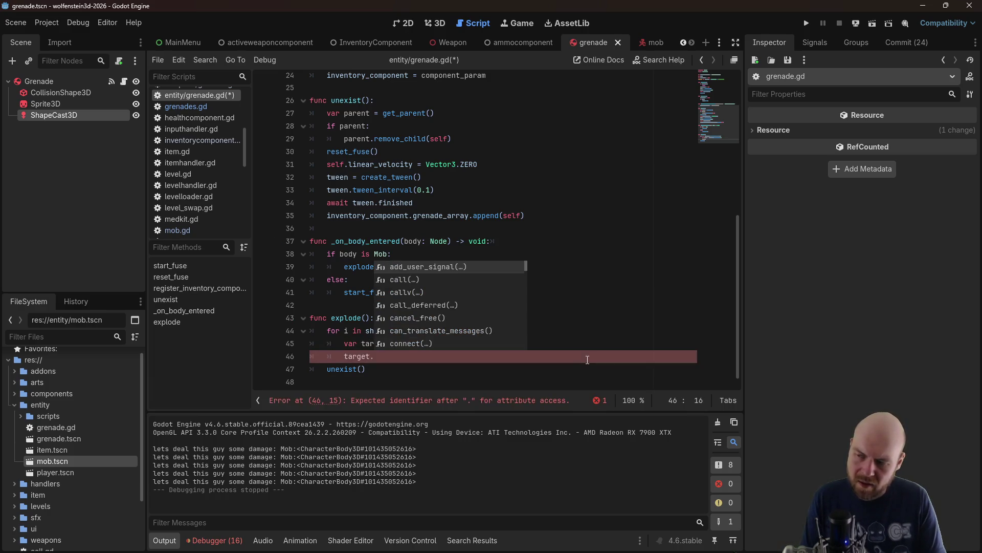
{"action": "type", "text": "get_nod"}
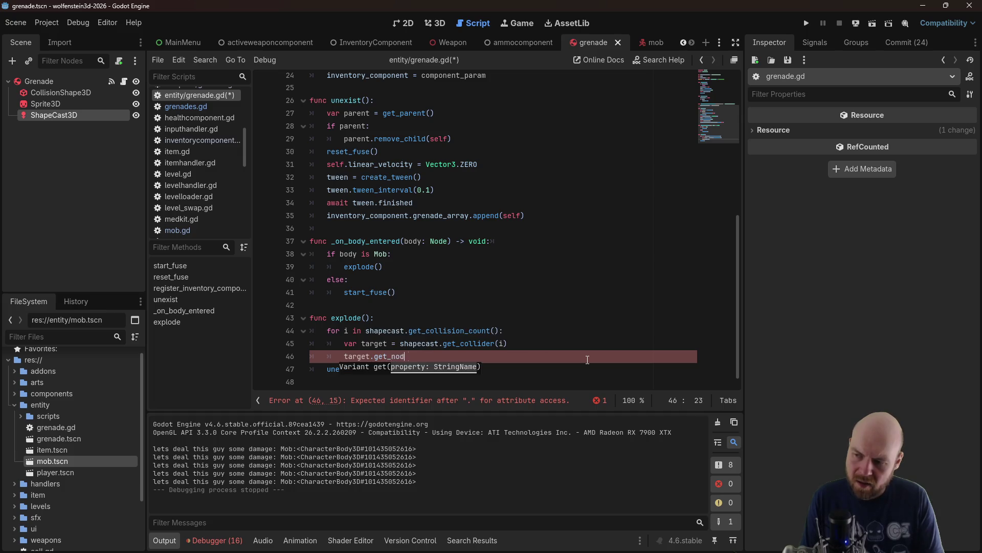
{"action": "type", "text": "\"h"}
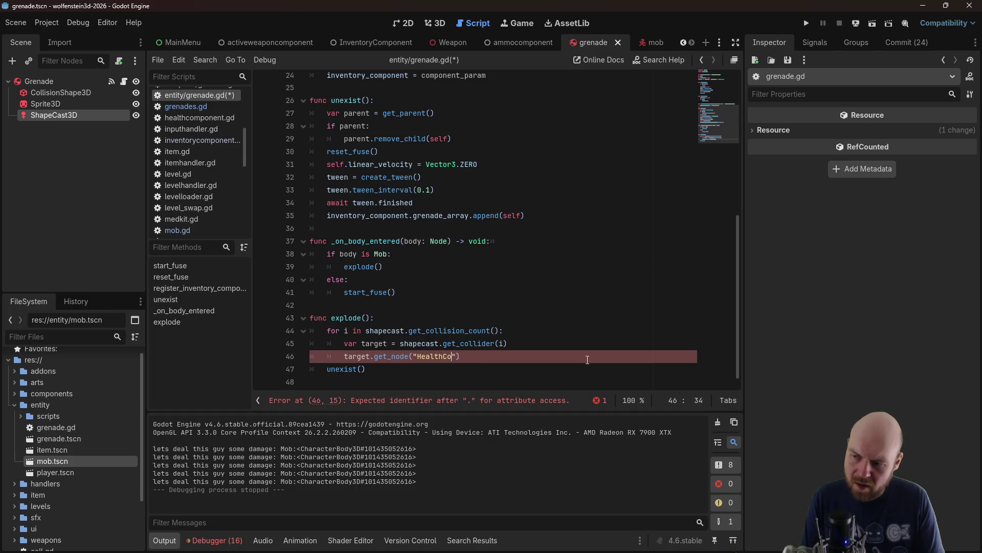
{"action": "type", "text": ")"}
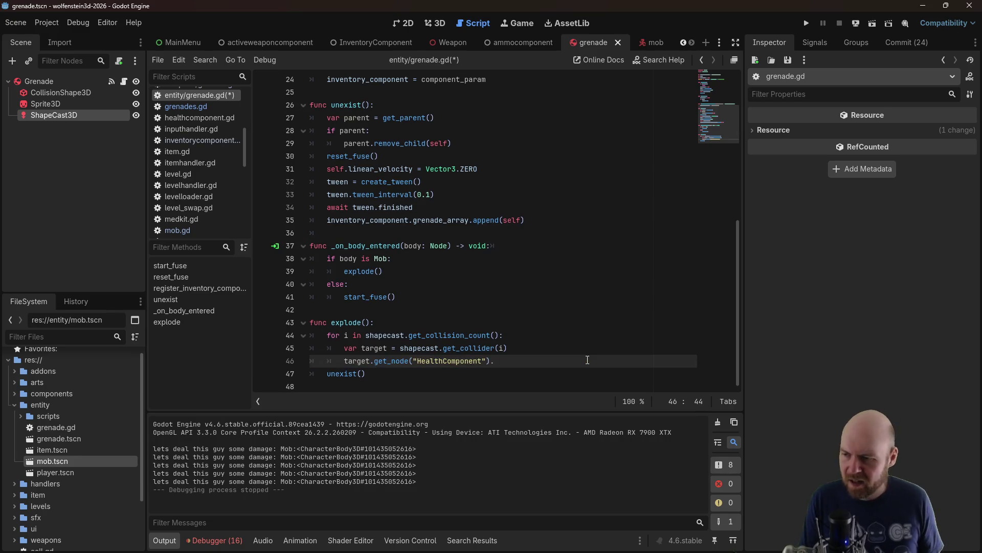
{"action": "type", "text": "."}
{"action": "scroll", "coordinate": [213, 170], "scroll_direction": "up", "scroll_amount": 3}
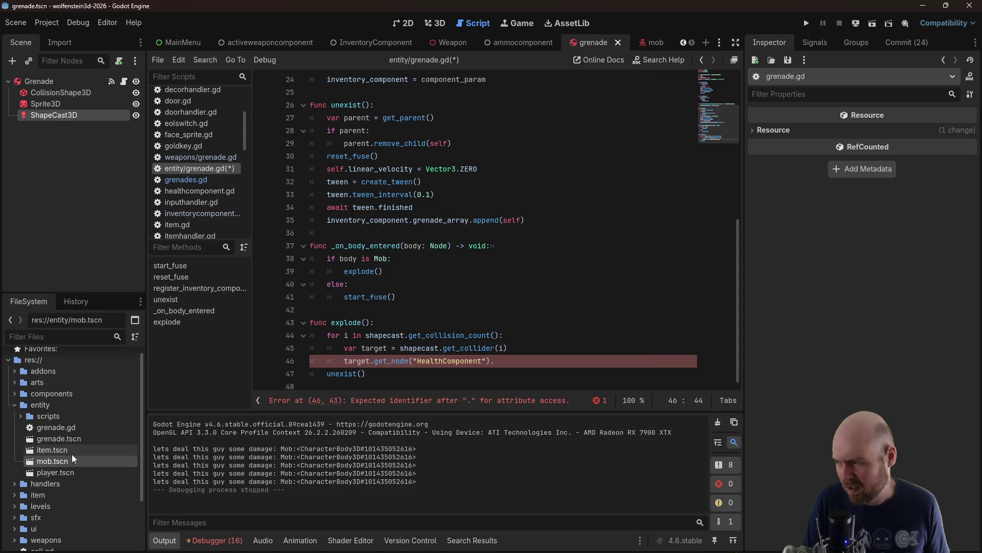
{"action": "scroll", "coordinate": [77, 461], "scroll_direction": "down", "scroll_amount": 3}
{"action": "left_click", "coordinate": [15, 472]}
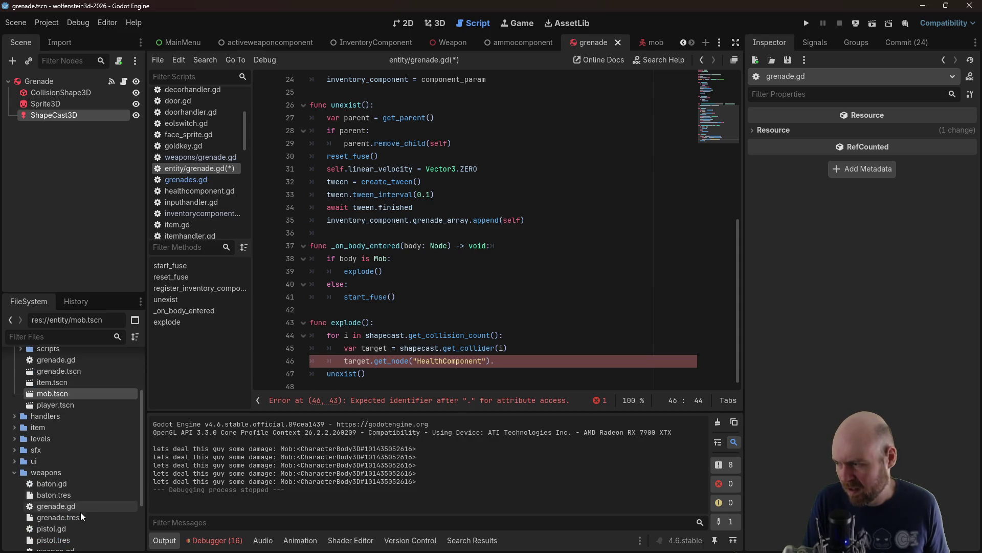
{"action": "double_click", "coordinate": [63, 486]}
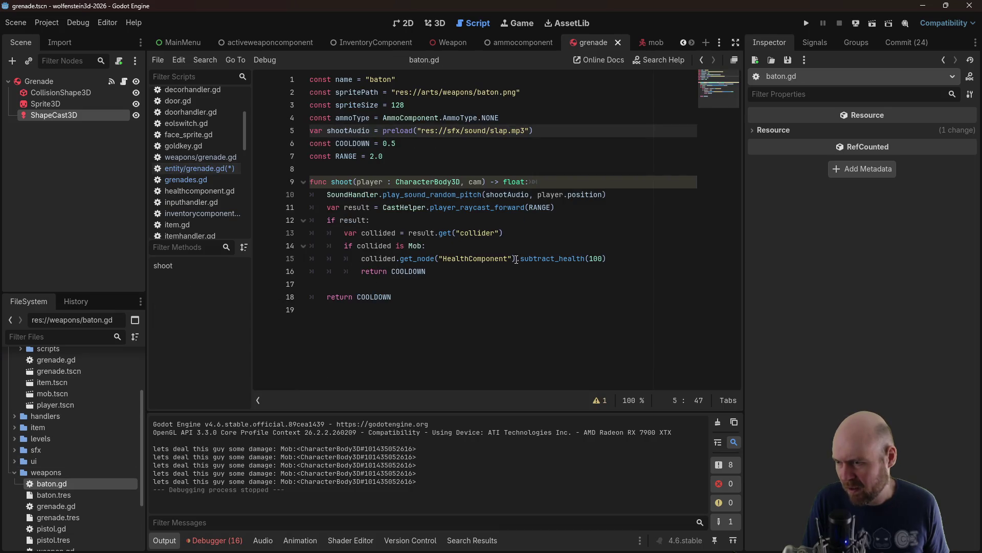
Copy .subtract_health(100) from baton.gd and paste it onto line 46 of grenade.gd
{"action": "left_click_drag", "start_coordinate": [516, 260], "coordinate": [609, 255]}
{"action": "key", "text": "ctrl+c"}
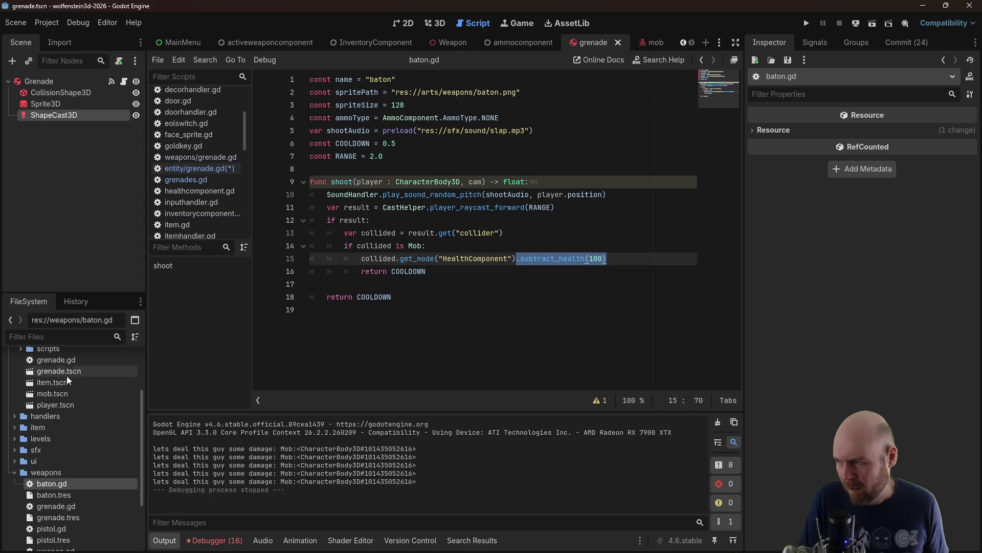
{"action": "scroll", "coordinate": [69, 416], "scroll_direction": "up", "scroll_amount": 3}
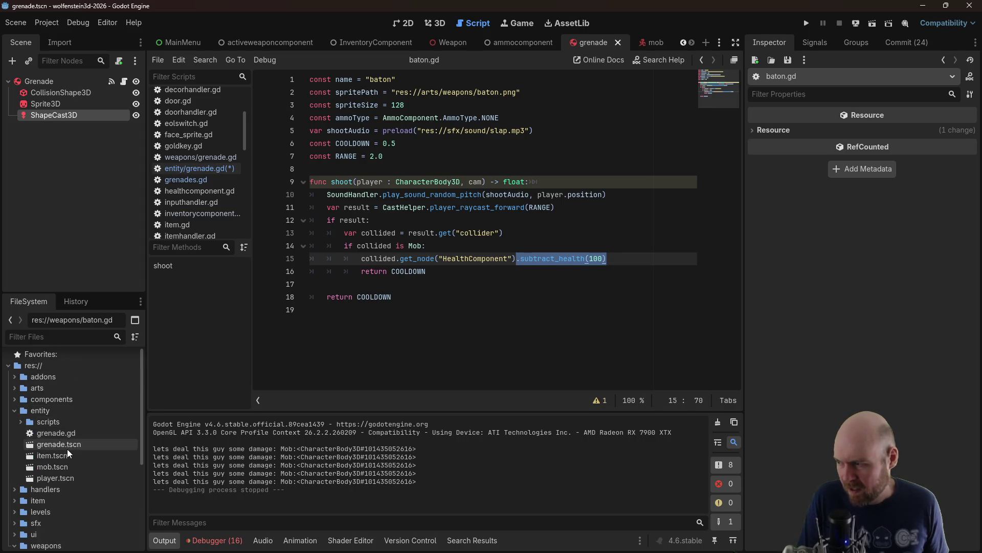
{"action": "left_click", "coordinate": [52, 435]}
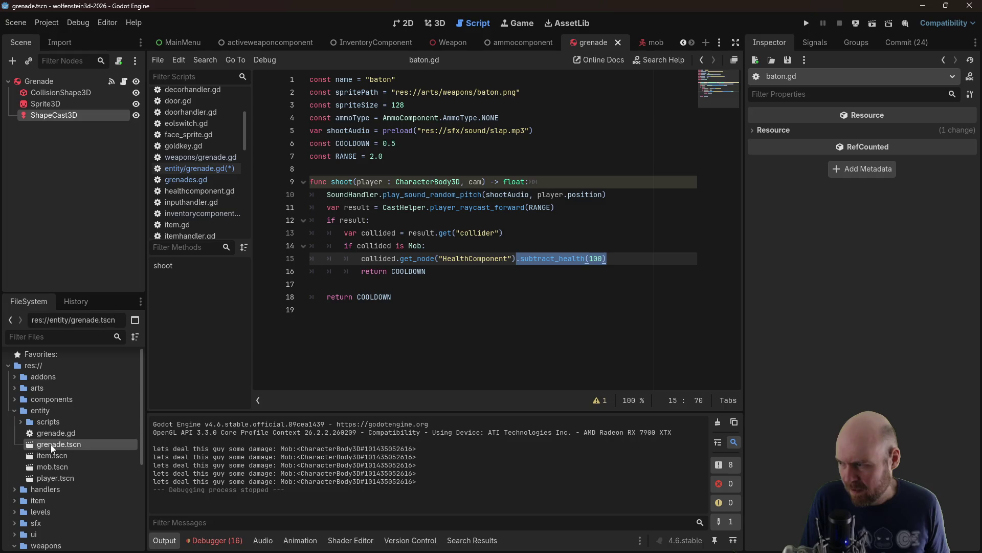
{"action": "double_click", "coordinate": [53, 437]}
{"action": "key", "text": "ctrl+v"}
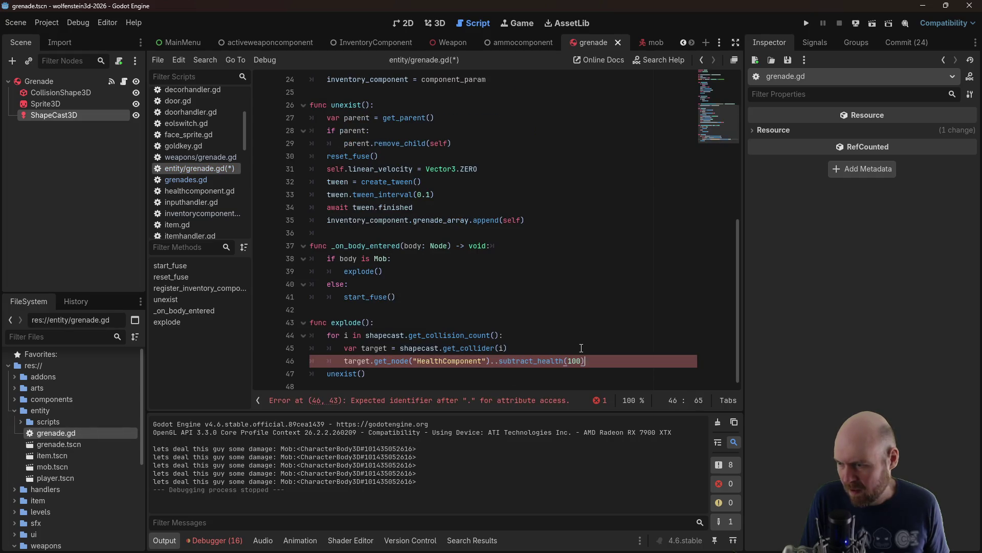
Delete the doubled dot so line 46 reads target.get_node("HealthComponent").subtract_health(100), then save
{"action": "left_click", "coordinate": [492, 362]}
{"action": "key", "text": "BackSpace"}
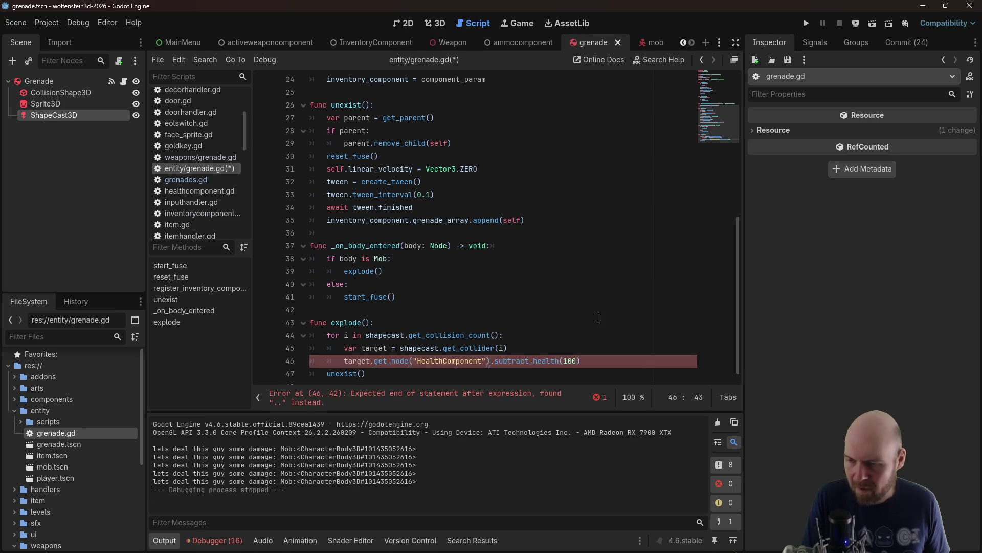
{"action": "key", "text": "ctrl+s"}
{"action": "left_click", "coordinate": [605, 331]}
{"action": "key", "text": "Down"}
{"action": "key", "text": "Down"}
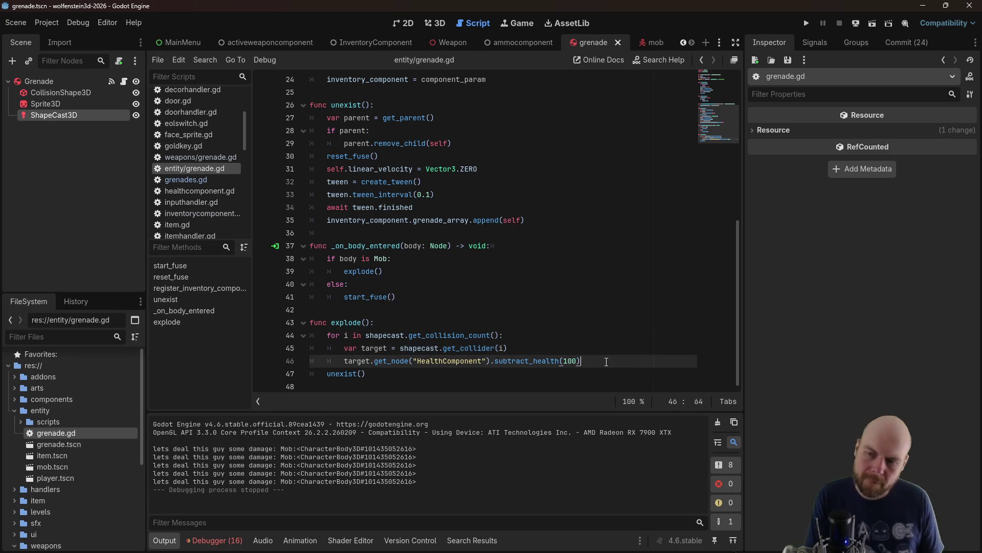
{"action": "key", "text": "ctrl+s"}
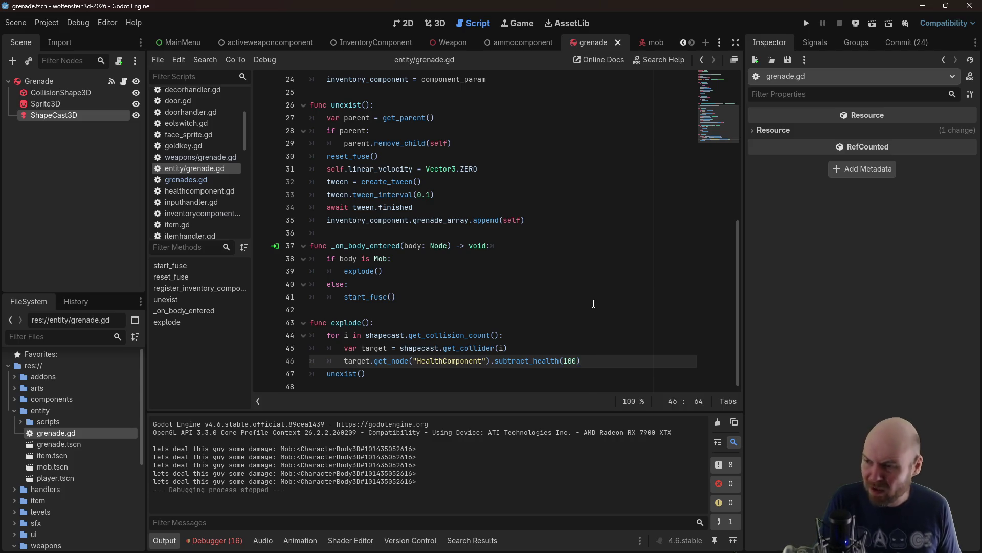
{"action": "left_click", "coordinate": [539, 348]}
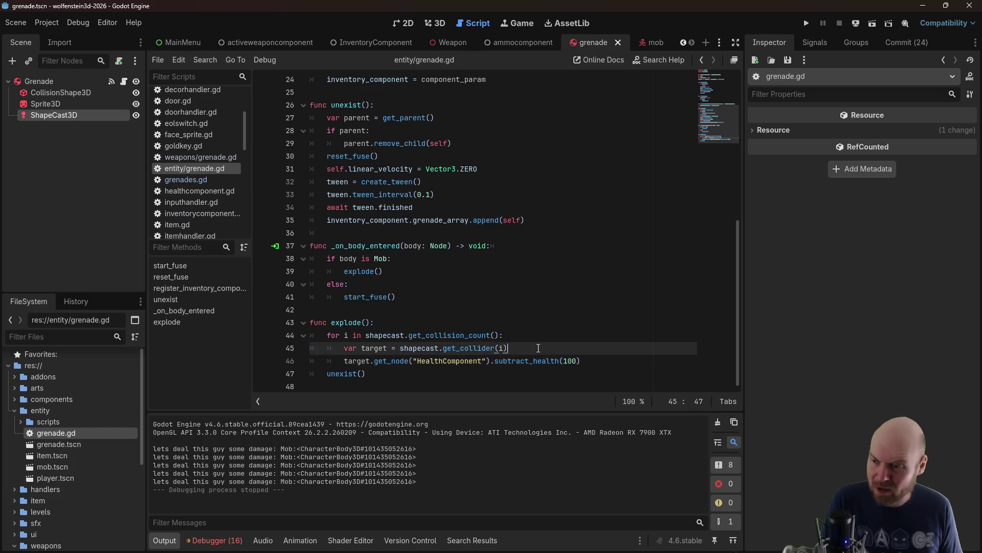
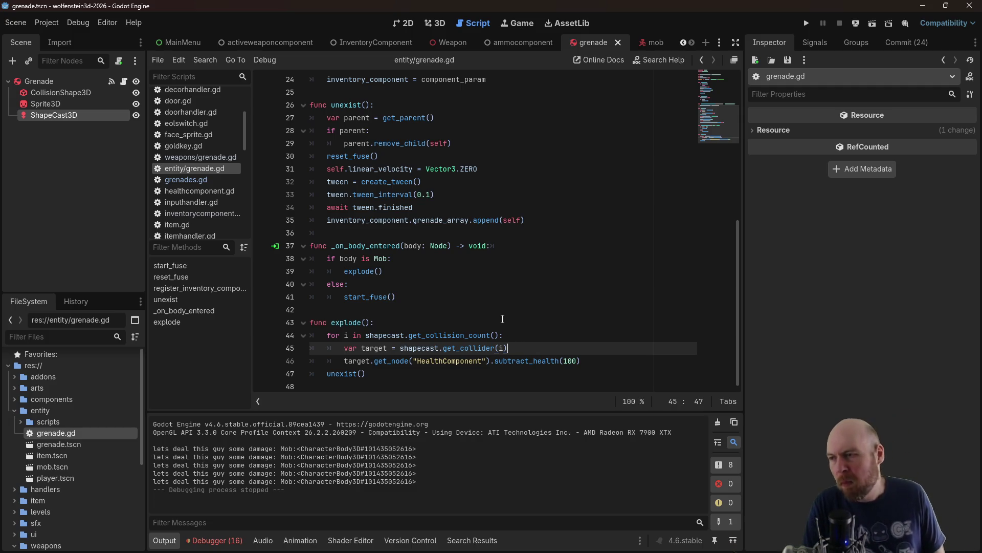
Open the mob scene and its scripts/mob.gd script
{"action": "scroll", "coordinate": [70, 459], "scroll_direction": "down", "scroll_amount": 3}
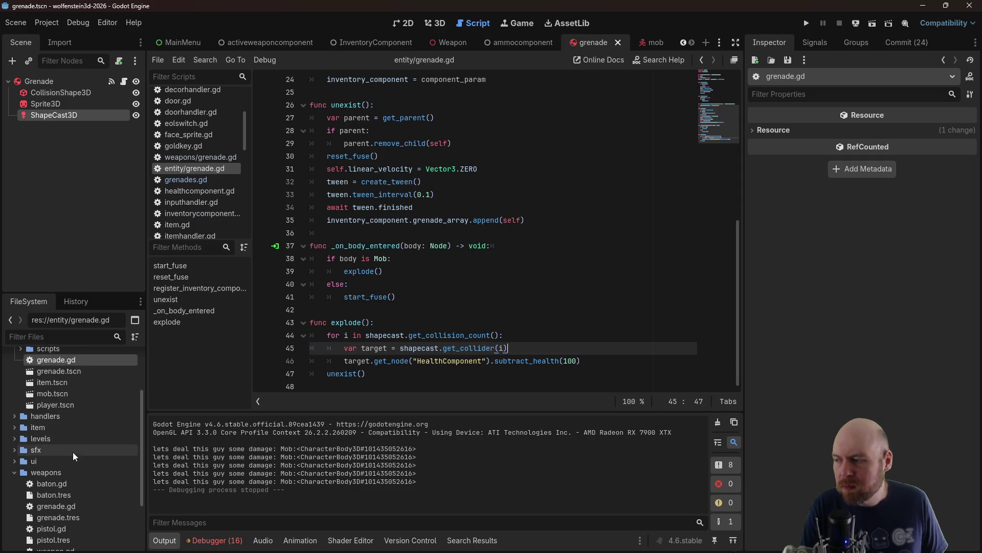
{"action": "double_click", "coordinate": [57, 390]}
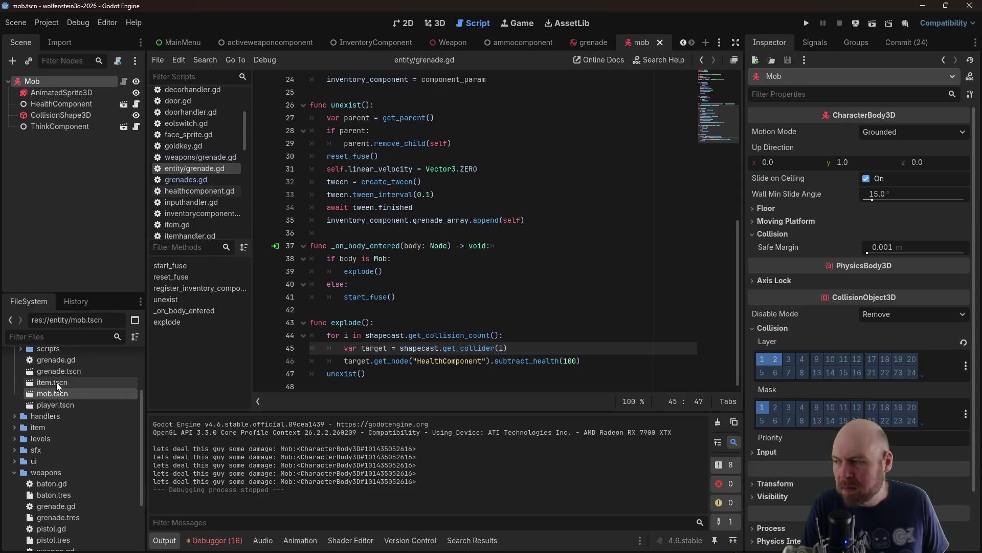
{"action": "scroll", "coordinate": [56, 383], "scroll_direction": "up", "scroll_amount": 1}
{"action": "left_click", "coordinate": [20, 373]}
{"action": "double_click", "coordinate": [44, 391]}
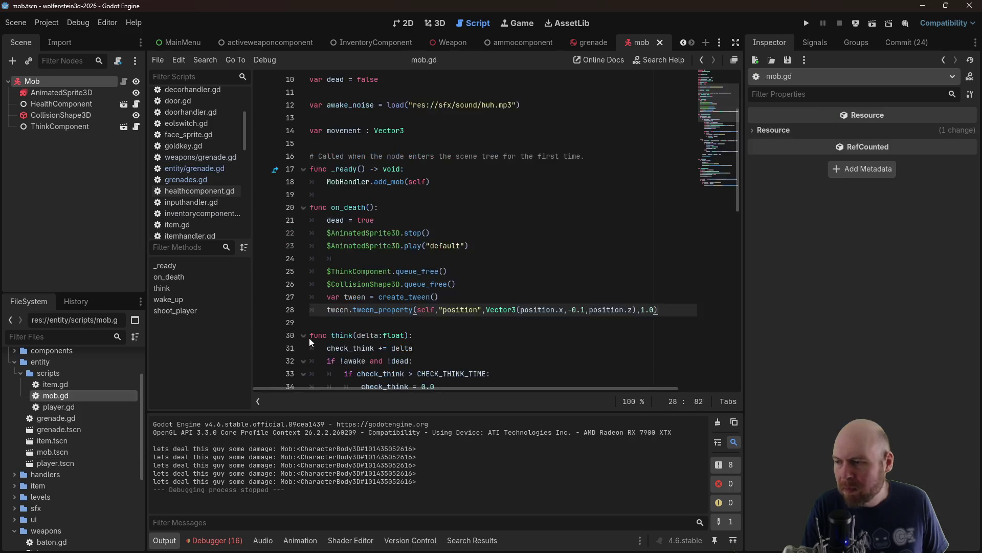
Copy the raycast lines from shoot_player() and return to grenade.gd
{"action": "scroll", "coordinate": [431, 301], "scroll_direction": "down", "scroll_amount": 5}
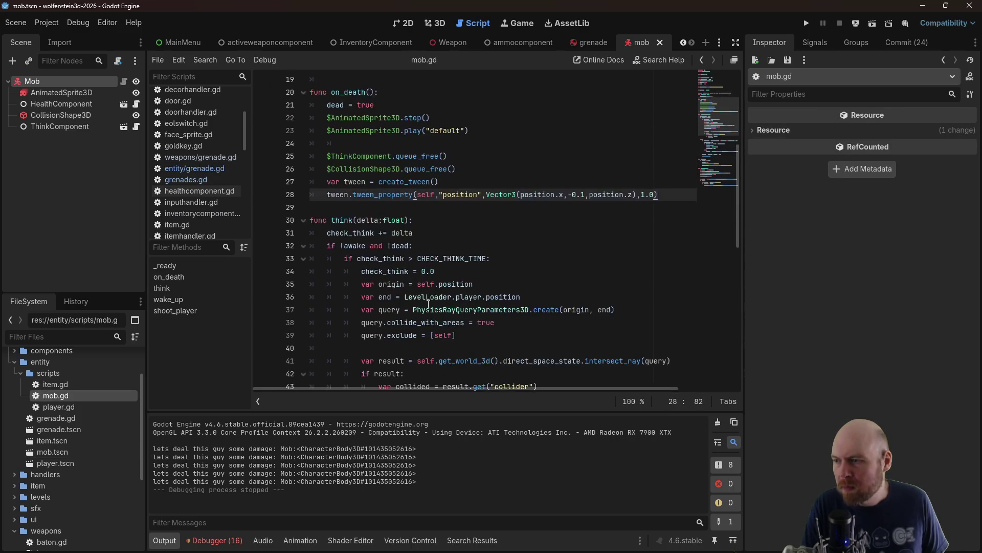
{"action": "scroll", "coordinate": [429, 299], "scroll_direction": "down", "scroll_amount": 5}
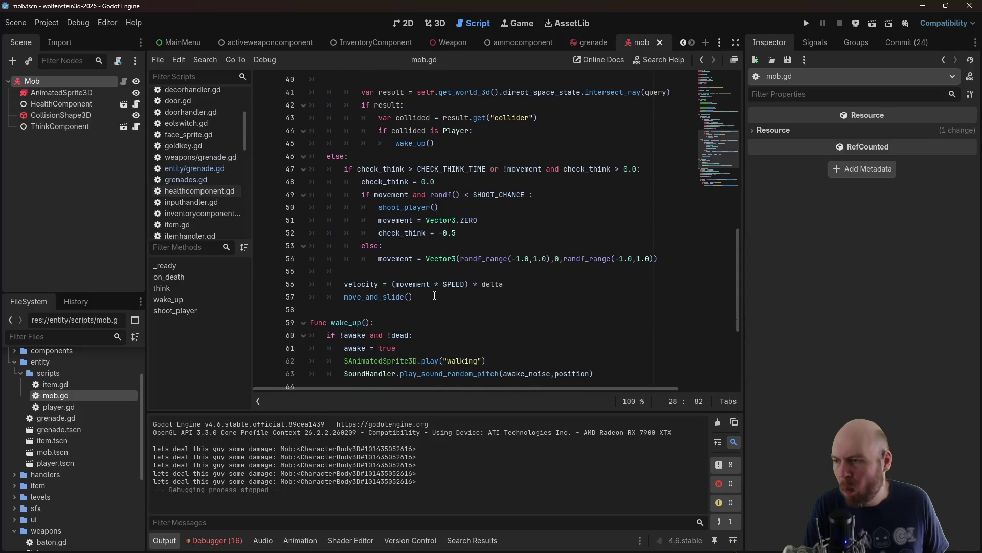
{"action": "scroll", "coordinate": [439, 248], "scroll_direction": "down", "scroll_amount": 5}
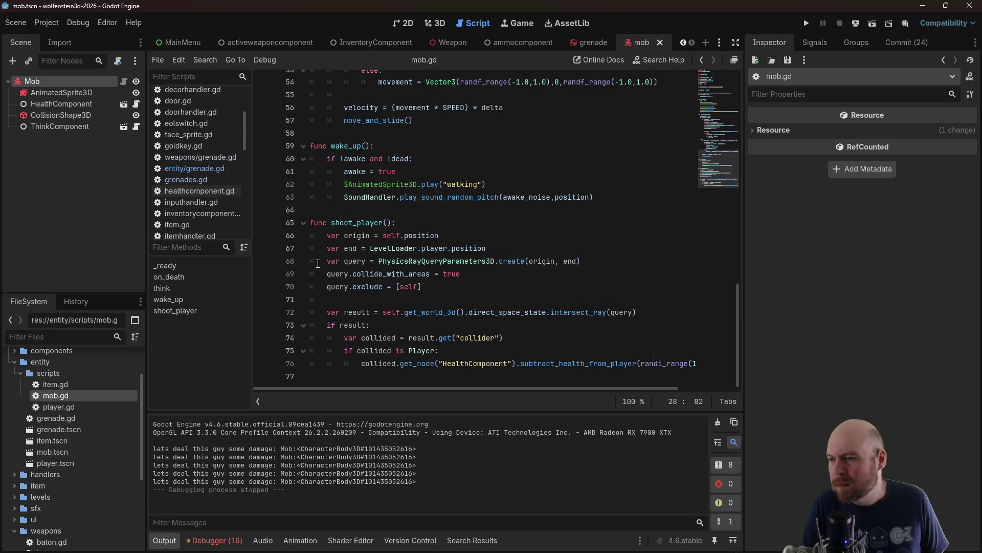
{"action": "mouse_move", "coordinate": [328, 234]}
{"action": "left_mouse_down"}
{"action": "mouse_move", "coordinate": [477, 295]}
{"action": "mouse_move", "coordinate": [609, 327]}
{"action": "mouse_move", "coordinate": [593, 362]}
{"action": "mouse_move", "coordinate": [705, 362]}
{"action": "left_mouse_up"}
{"action": "left_click", "coordinate": [509, 313]}
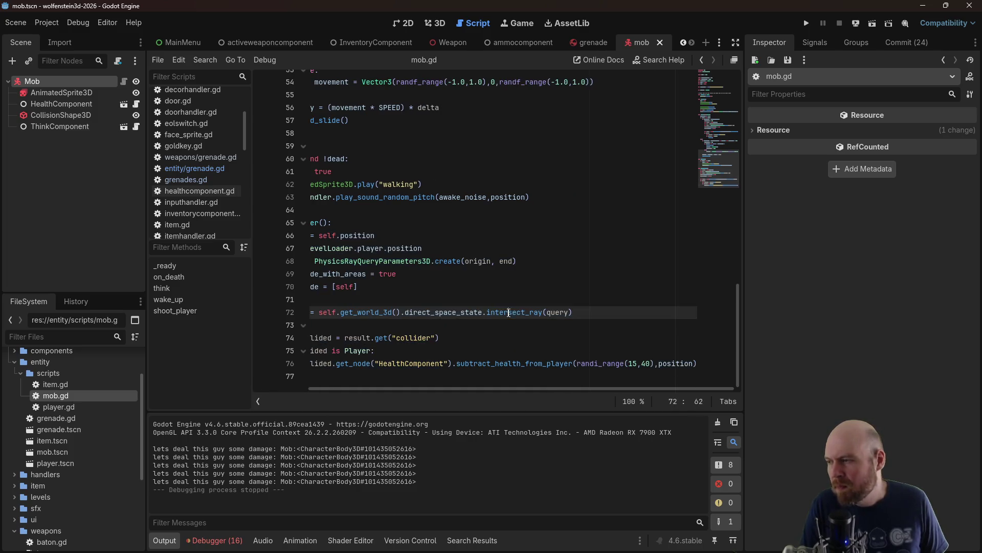
{"action": "left_click", "coordinate": [74, 407]}
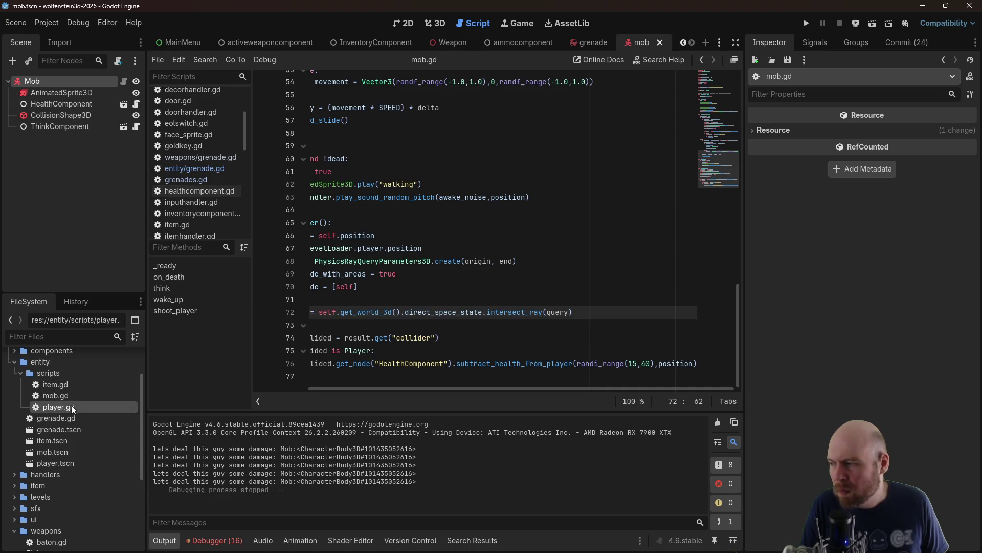
{"action": "double_click", "coordinate": [72, 420]}
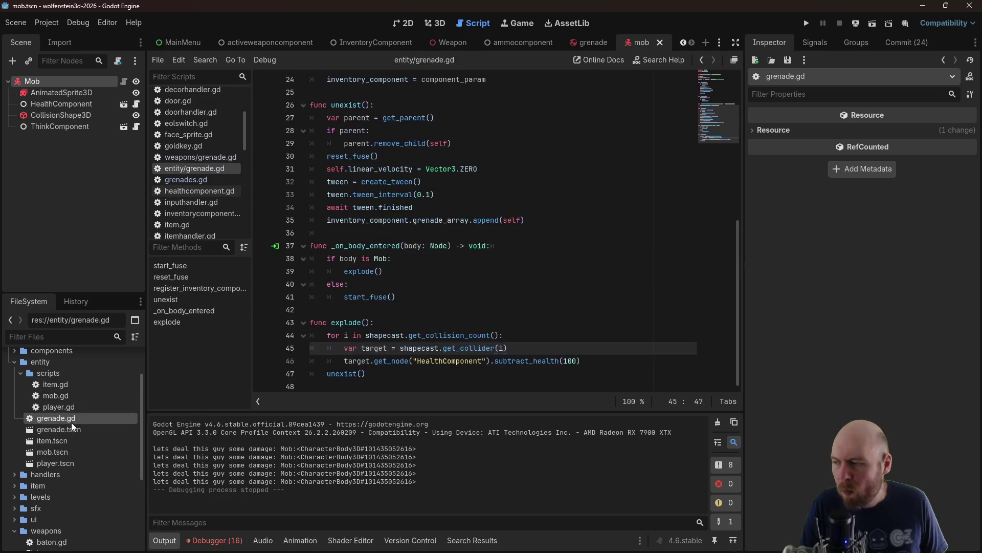
Paste the copied raycast block on a new line after line 45 inside the explode loop
{"action": "left_click", "coordinate": [578, 336]}
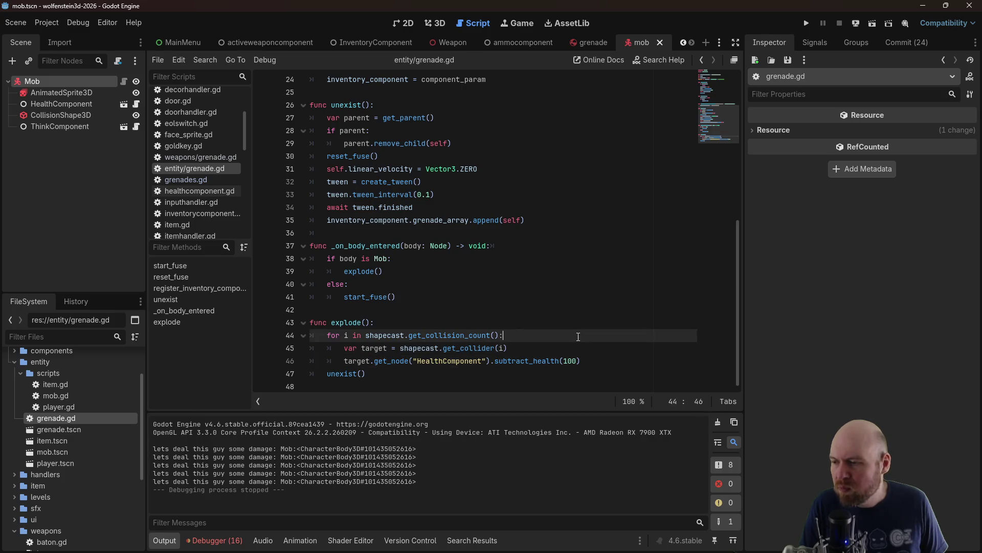
{"action": "key", "text": "Down"}
{"action": "key", "text": "Return"}
{"action": "key", "text": "ctrl+v"}
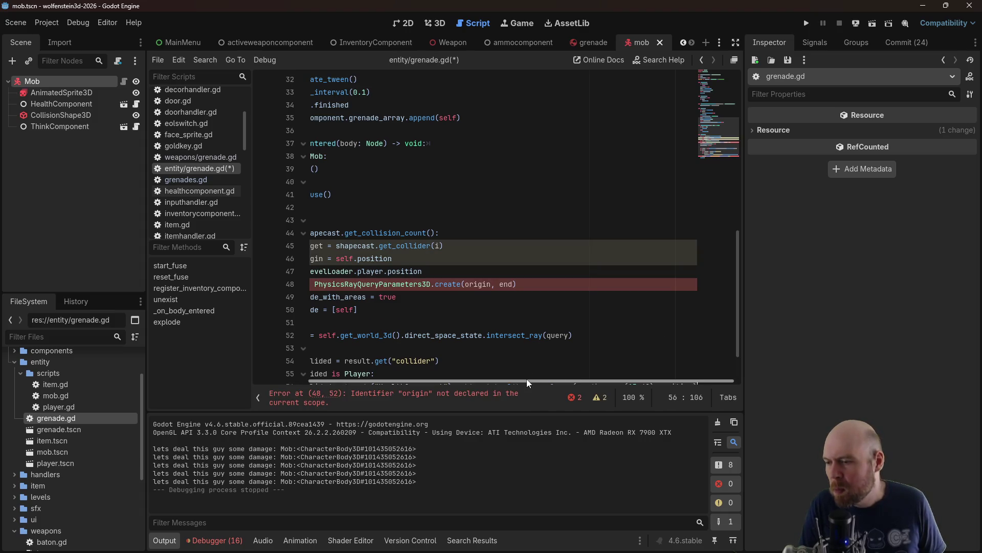
{"action": "left_click_drag", "start_coordinate": [527, 380], "coordinate": [326, 378]}
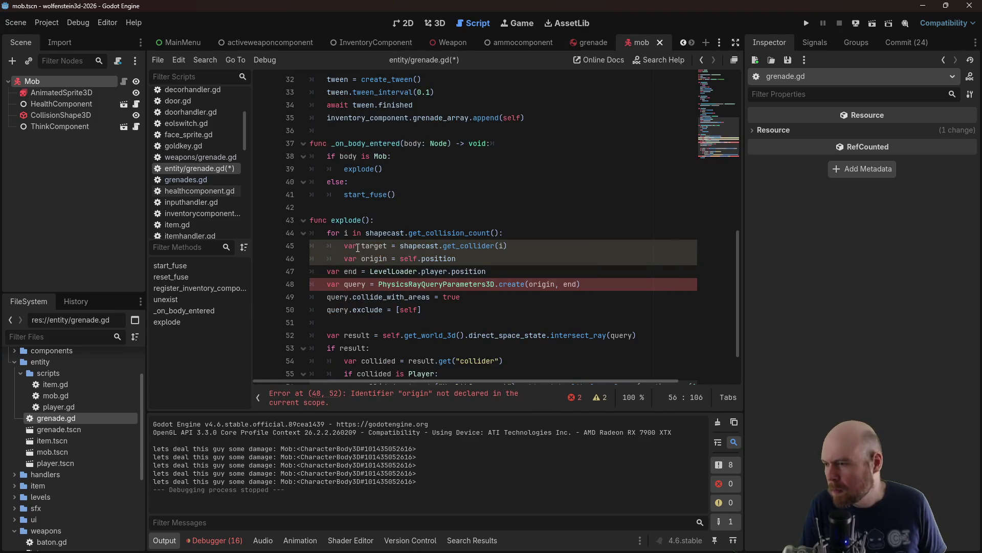
Indent the end and query lines, and cast toward target instead of LevelLoader.player
{"action": "left_click", "coordinate": [344, 255]}
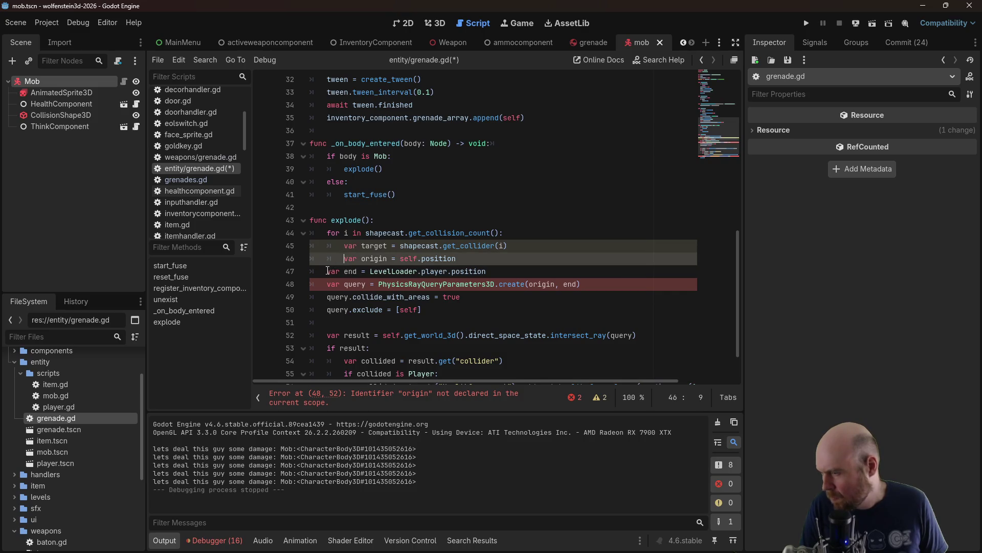
{"action": "left_click", "coordinate": [328, 271]}
{"action": "key", "text": "Tab"}
{"action": "left_click", "coordinate": [328, 283]}
{"action": "key", "text": "Tab"}
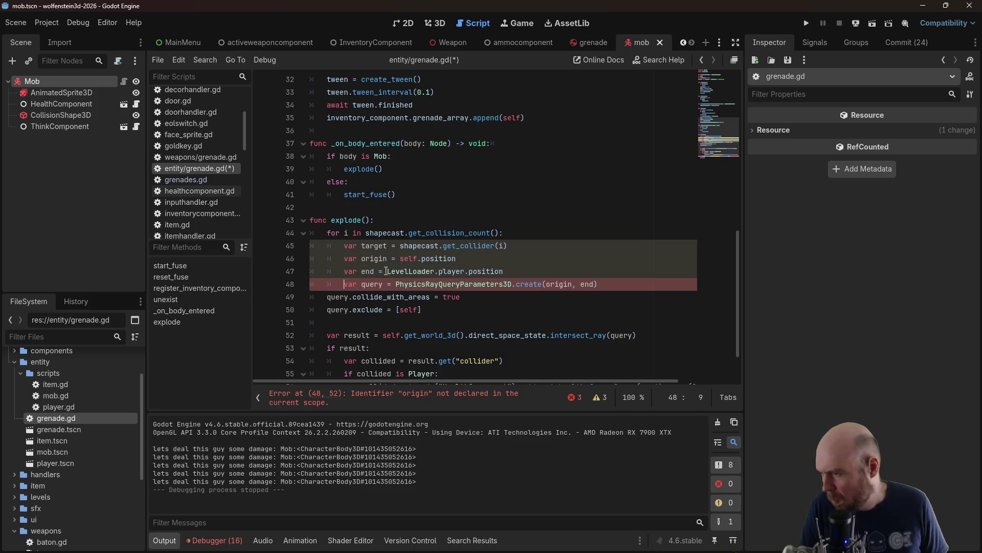
{"action": "left_click_drag", "start_coordinate": [386, 272], "coordinate": [443, 272]}
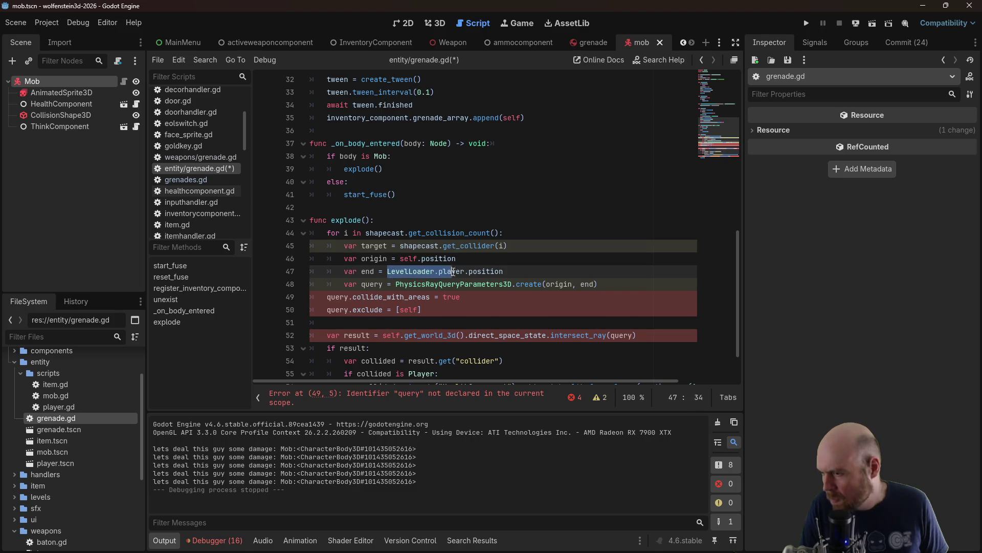
{"action": "type", "text": "target"}
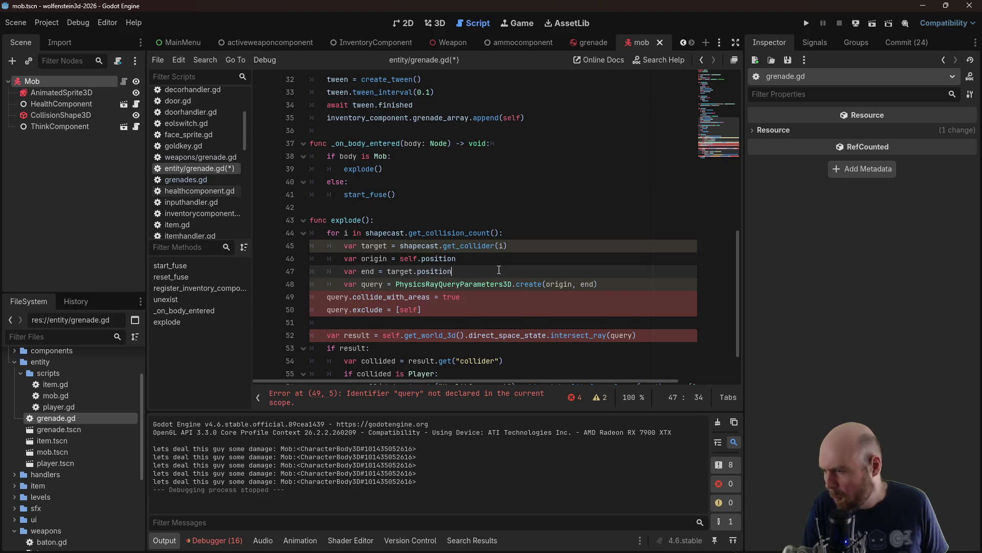
Indent the query collide settings and the var result line into the loop
{"action": "left_click", "coordinate": [329, 298]}
{"action": "key", "text": "Tab"}
{"action": "key", "text": "Down"}
{"action": "key", "text": "Tab"}
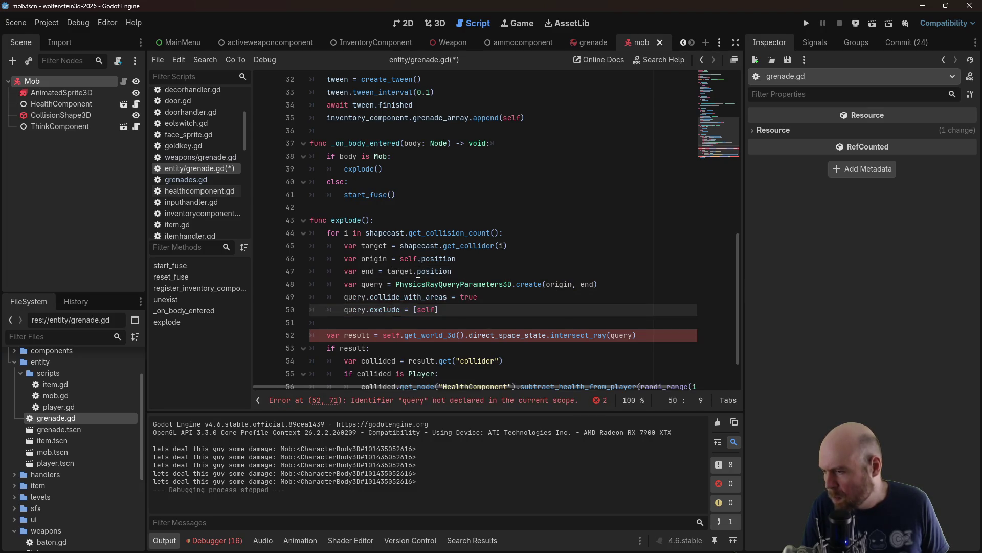
{"action": "left_click", "coordinate": [475, 280]}
{"action": "left_click", "coordinate": [323, 336]}
{"action": "key", "text": "Tab"}
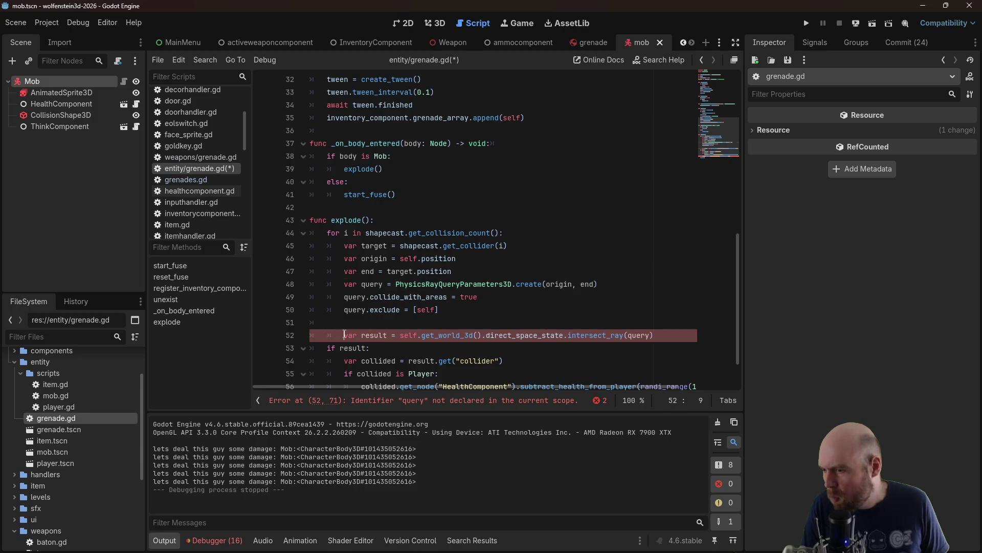
Replace self with target on line 52 and indent the if result line
{"action": "left_click", "coordinate": [432, 320]}
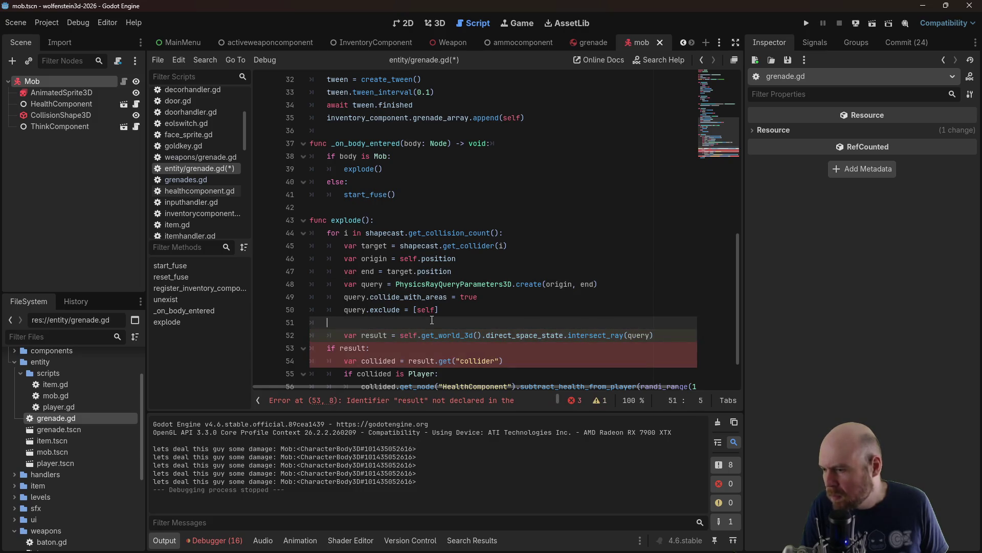
{"action": "double_click", "coordinate": [412, 335]}
{"action": "type", "text": "target"}
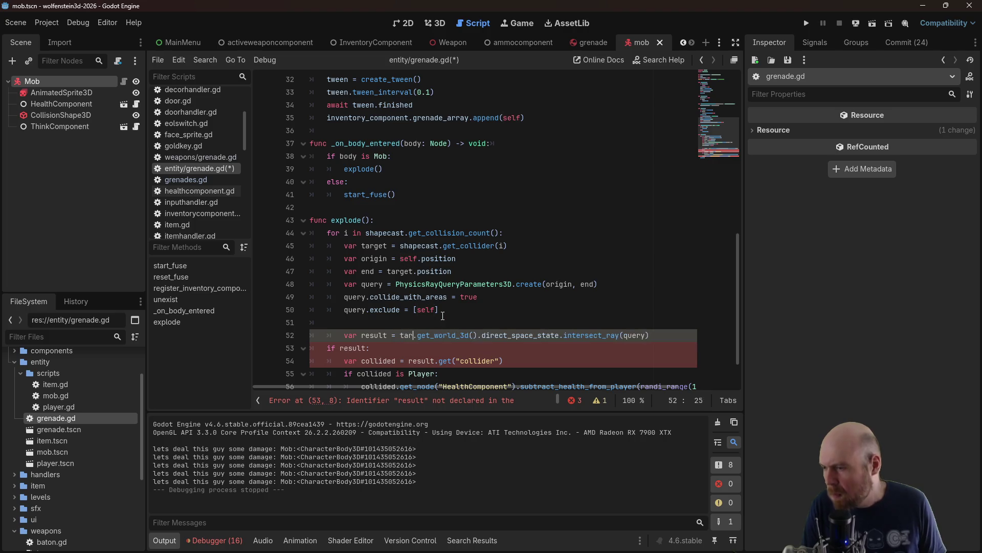
{"action": "left_click", "coordinate": [471, 220]}
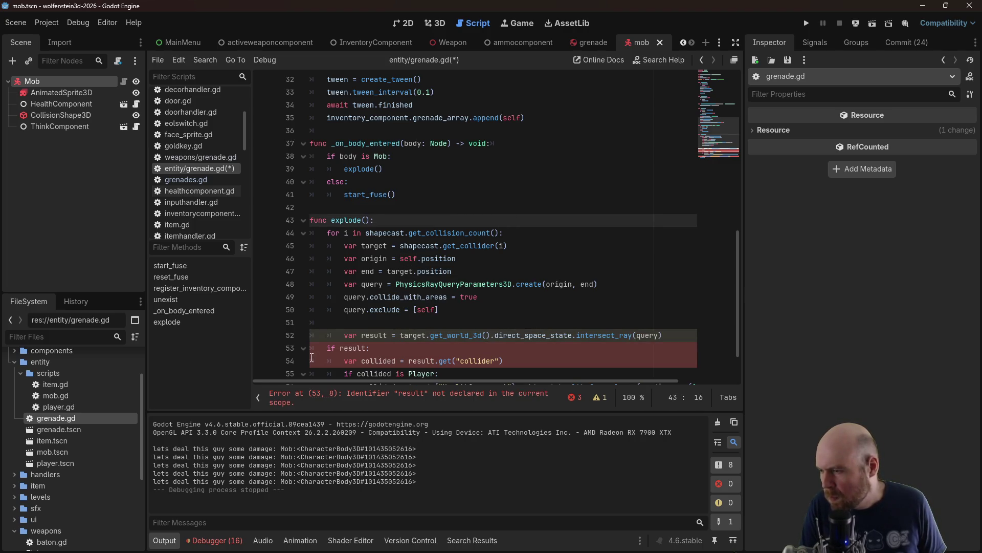
{"action": "left_click", "coordinate": [326, 348]}
{"action": "key", "text": "Tab"}
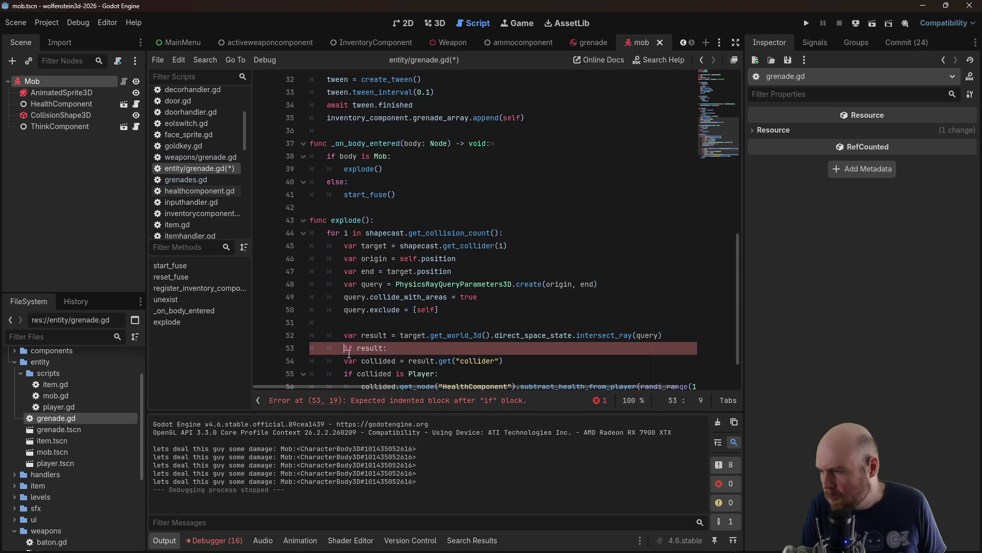
{"action": "scroll", "coordinate": [349, 353], "scroll_direction": "down", "scroll_amount": 1}
{"action": "left_click", "coordinate": [342, 322]}
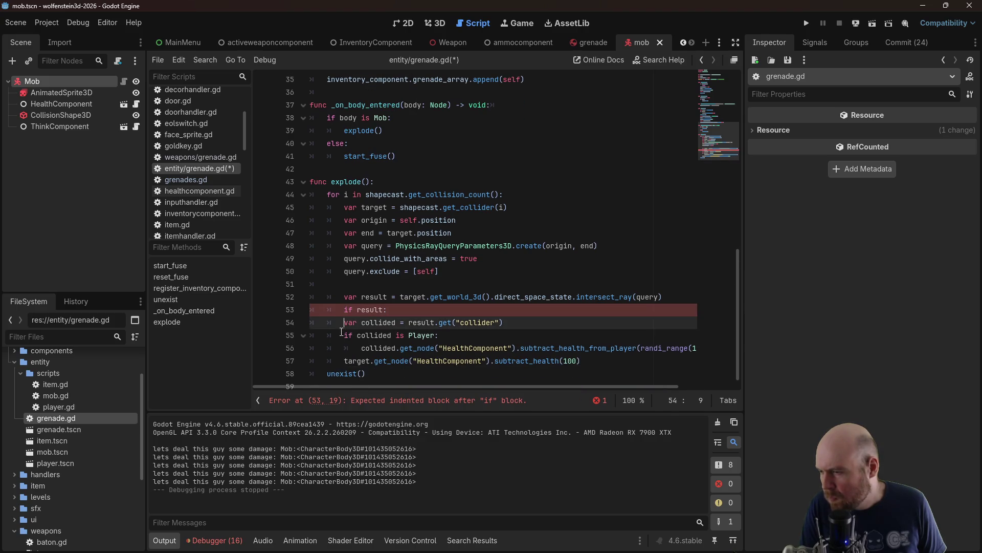
Indent the collided lines under if result and change 'is Player' to '== target'
{"action": "key", "text": "Tab"}
{"action": "left_click", "coordinate": [344, 335]}
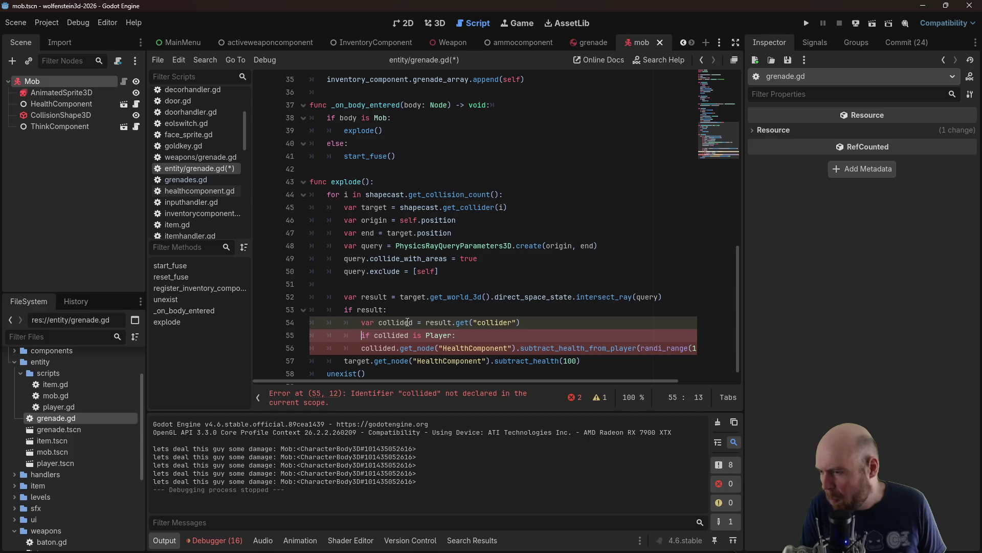
{"action": "key", "text": "Tab"}
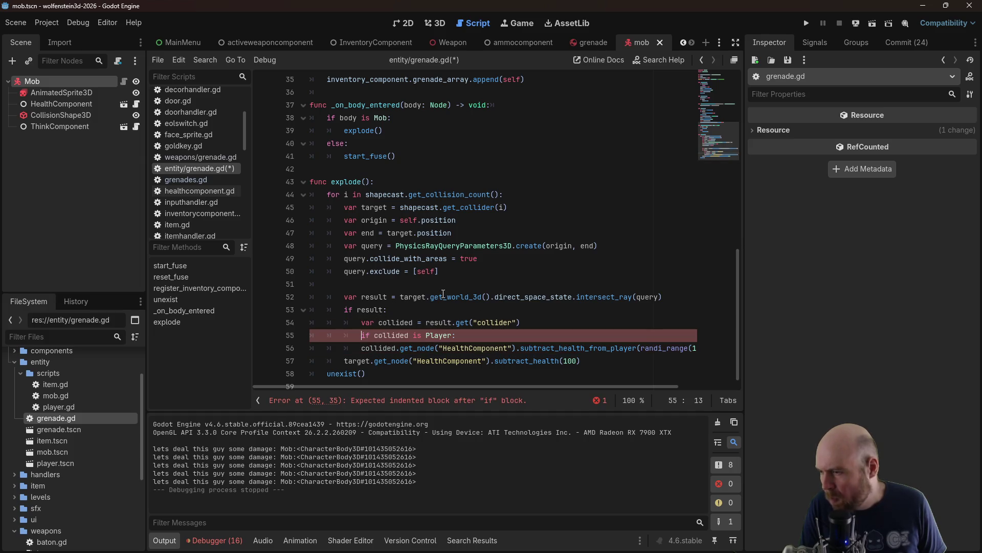
{"action": "left_click_drag", "start_coordinate": [426, 335], "coordinate": [450, 335]}
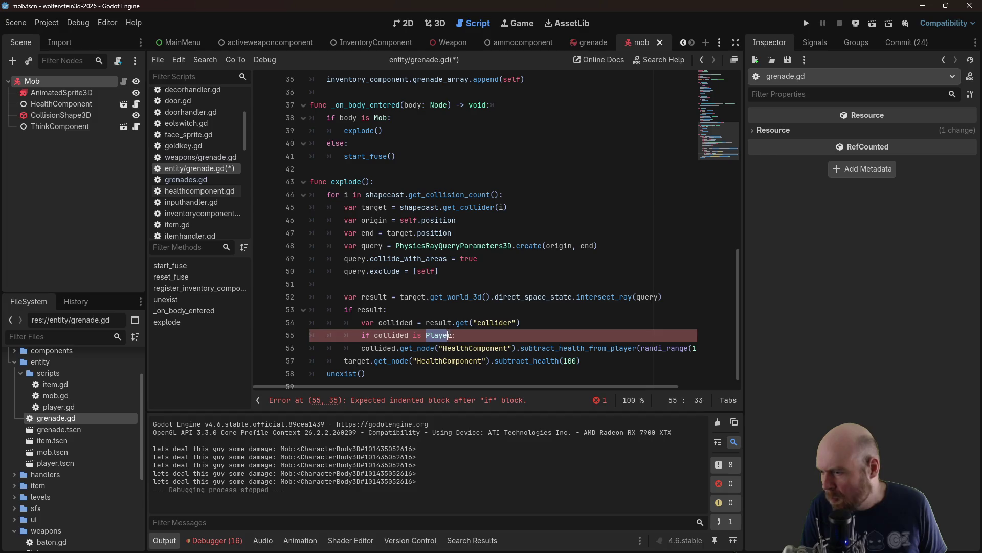
{"action": "key", "text": "BackSpace"}
{"action": "key", "text": "BackSpace"}
{"action": "key", "text": "BackSpace"}
{"action": "key", "text": "Delete"}
{"action": "type", "text": "== ta"}
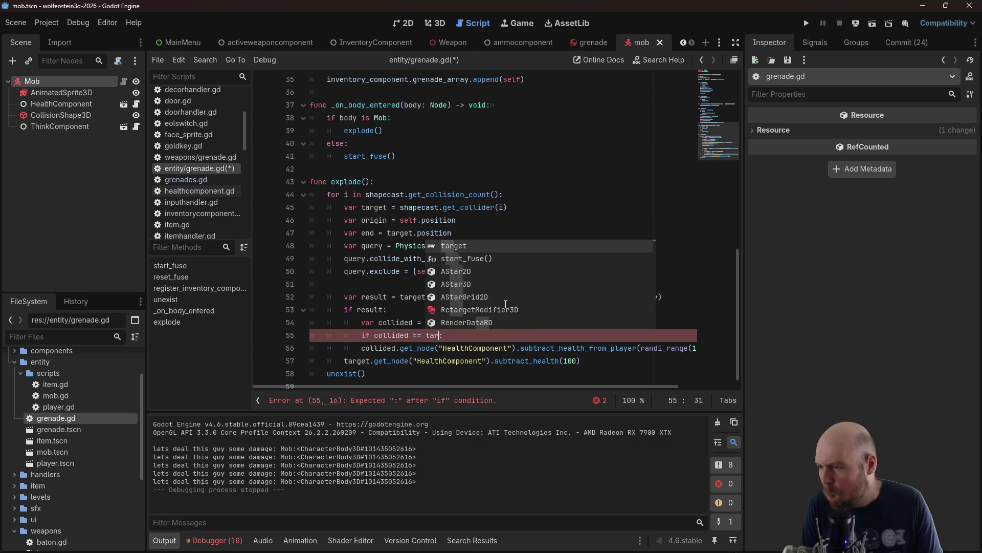
{"action": "type", "text": "rget"}
Delete the player-damage line, nest the target damage line under the check, and save
{"action": "triple_click", "coordinate": [371, 351]}
{"action": "key", "text": "Delete"}
{"action": "key", "text": "Tab"}
{"action": "key", "text": "Tab"}
{"action": "key", "text": "ctrl+s"}
{"action": "left_click", "coordinate": [571, 152]}
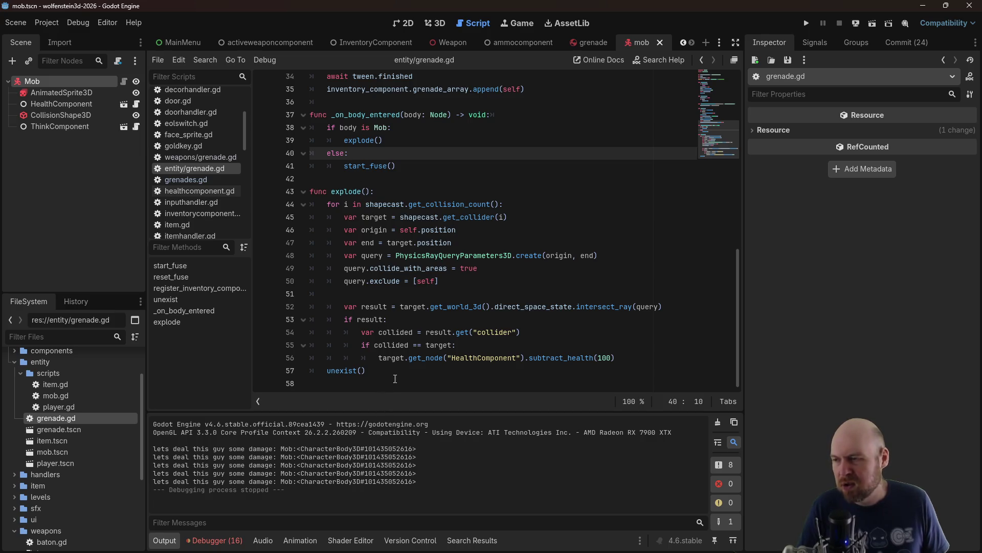
{"action": "mouse_move", "coordinate": [491, 202]}
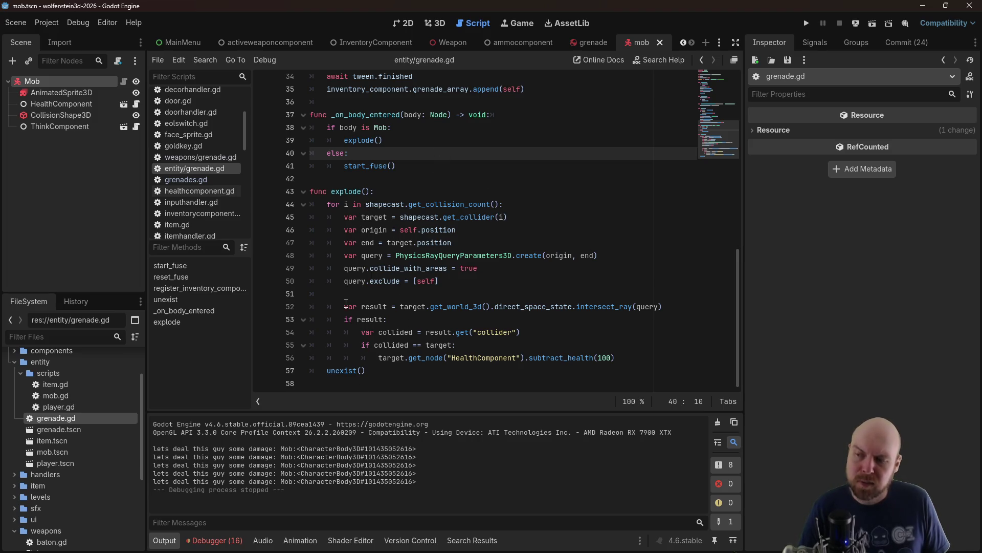
Run a new game and throw grenades down the corridor and through the metal door
{"action": "left_click", "coordinate": [803, 25]}
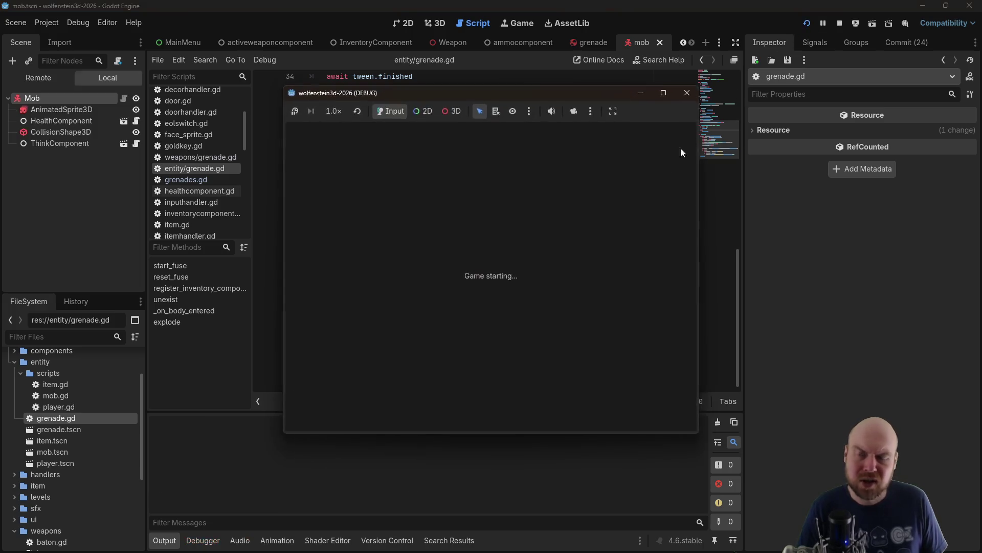
{"action": "left_click", "coordinate": [532, 272]}
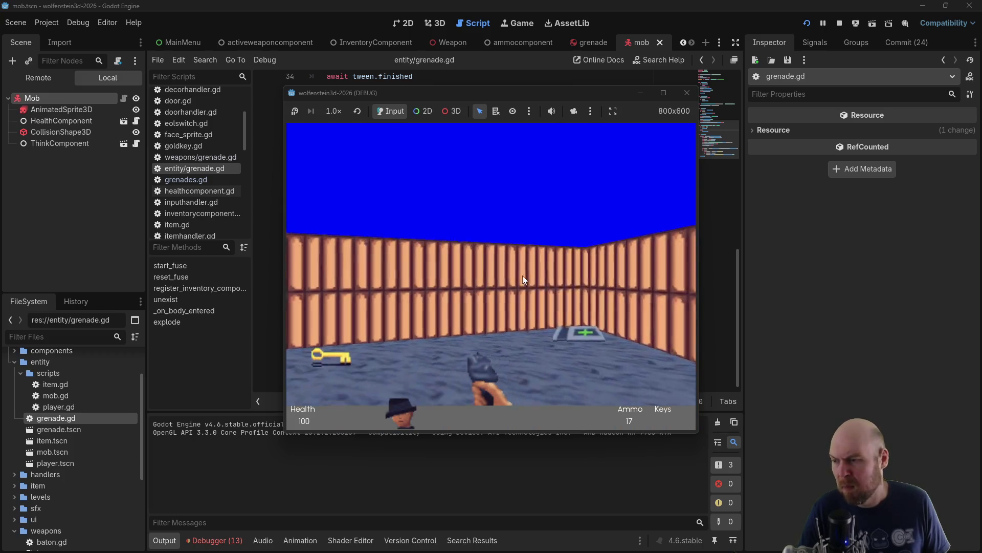
{"action": "key", "text": "Left"}
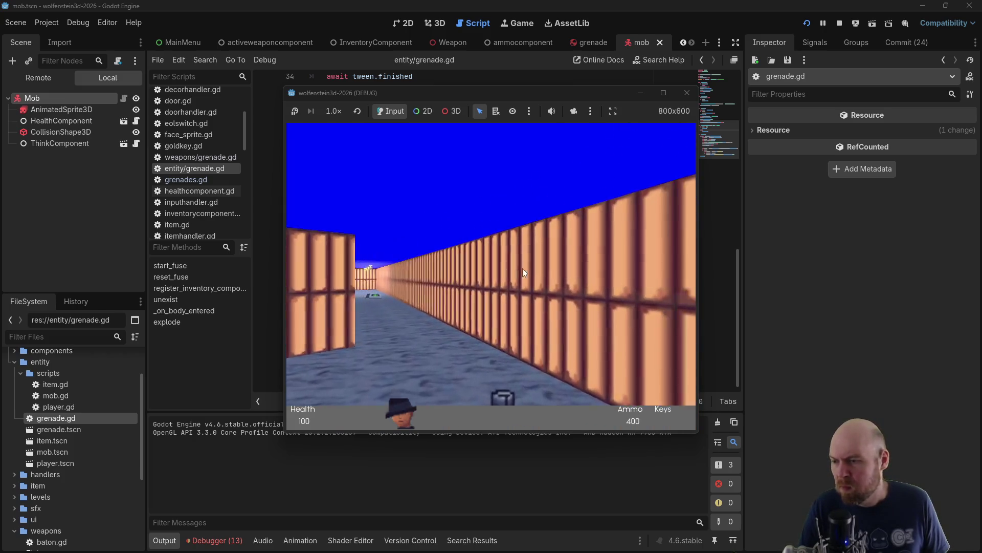
{"action": "key", "text": "Up"}
{"action": "key", "text": "Right"}
{"action": "key", "text": "Right"}
{"action": "left_click", "coordinate": [523, 268]}
{"action": "key", "text": "Up"}
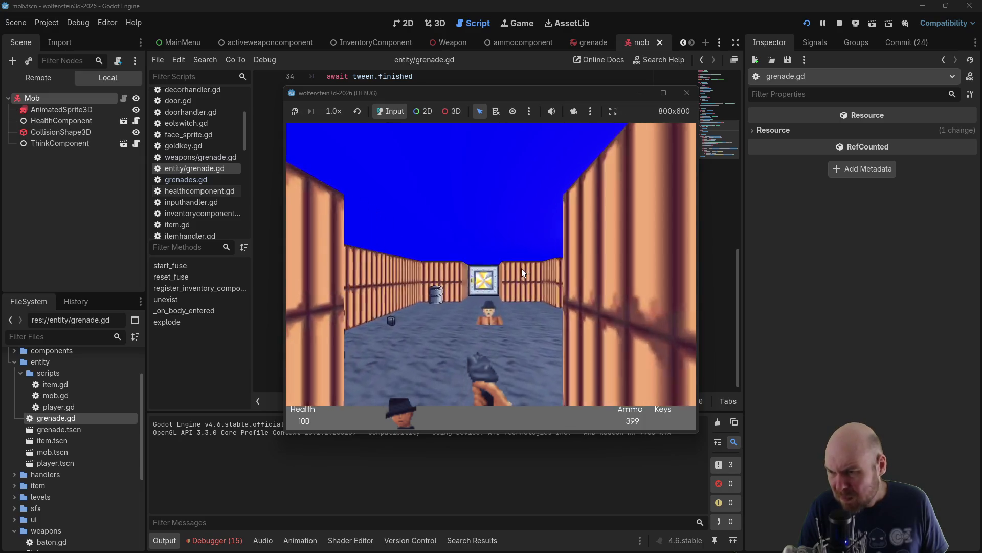
{"action": "key", "text": "Up"}
{"action": "key", "text": "Left"}
{"action": "key", "text": "Right"}
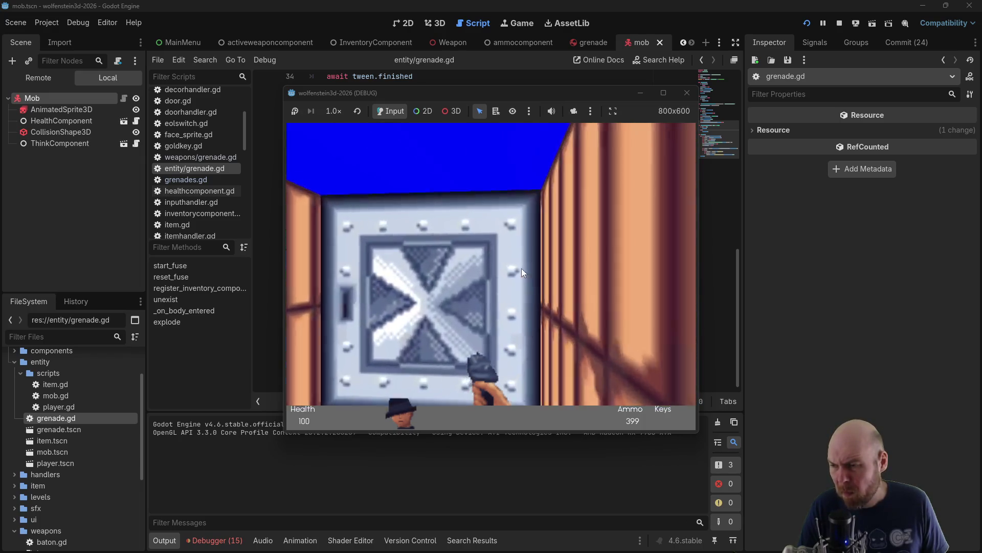
{"action": "key", "text": "space"}
{"action": "left_click", "coordinate": [521, 268]}
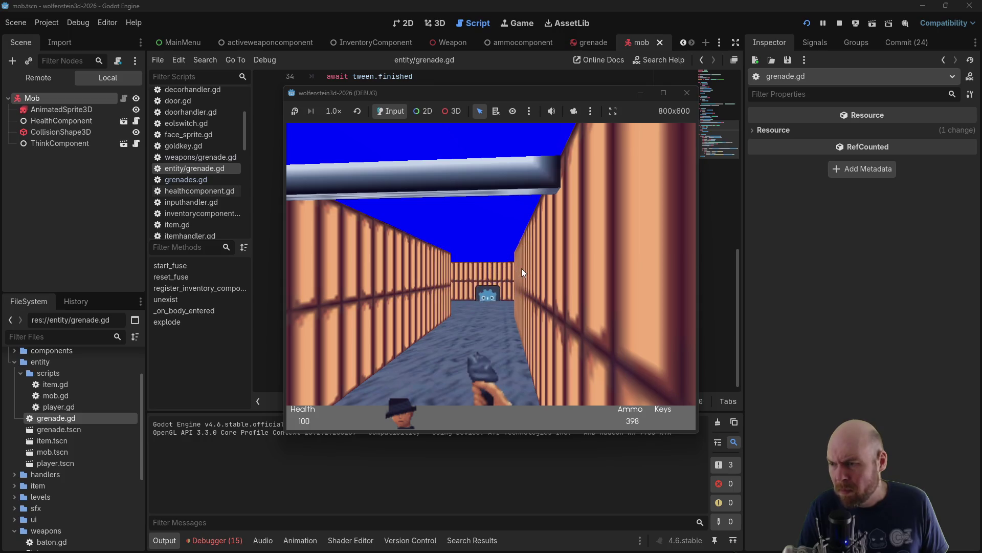
Throw a grenade at the enemy in the room, then walk the long corridor to its door
{"action": "key", "text": "Up"}
{"action": "key", "text": "Left"}
{"action": "key", "text": "Left"}
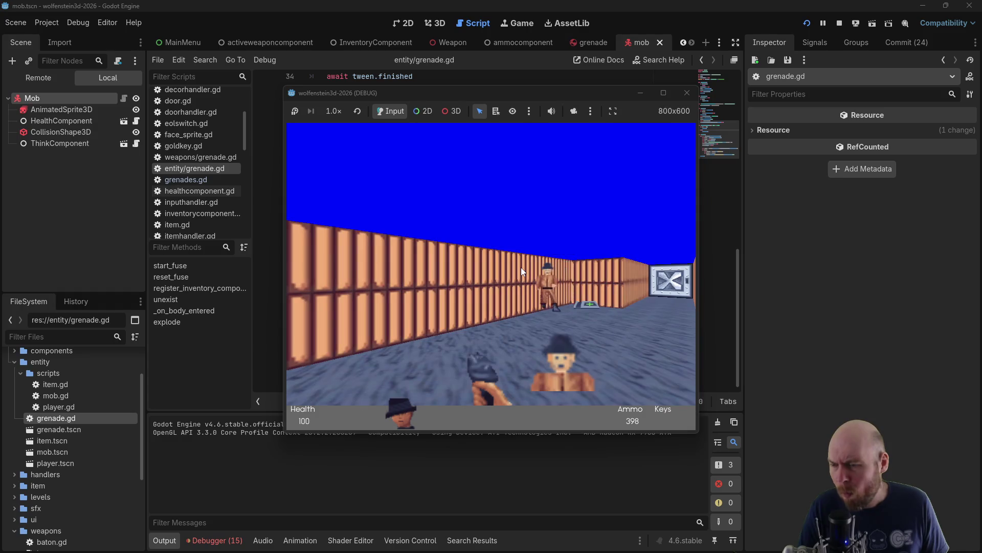
{"action": "left_click", "coordinate": [521, 267]}
{"action": "key", "text": "Right"}
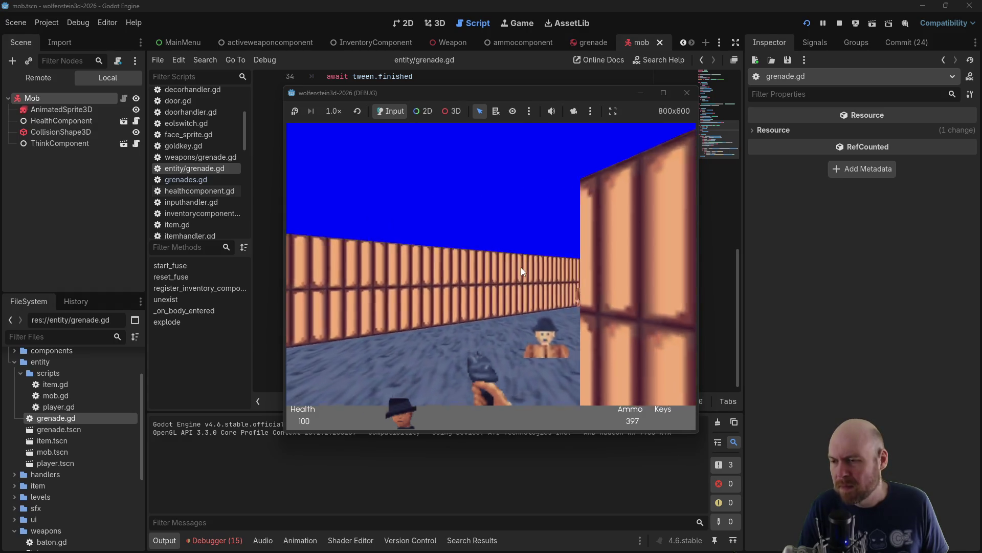
{"action": "key", "text": "Up"}
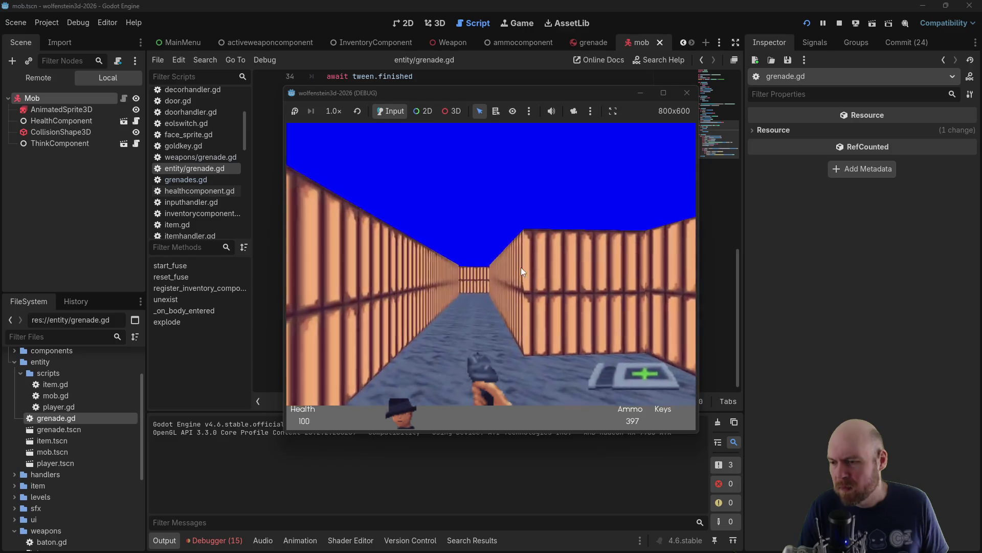
{"action": "key", "text": "Left"}
{"action": "key", "text": "Up"}
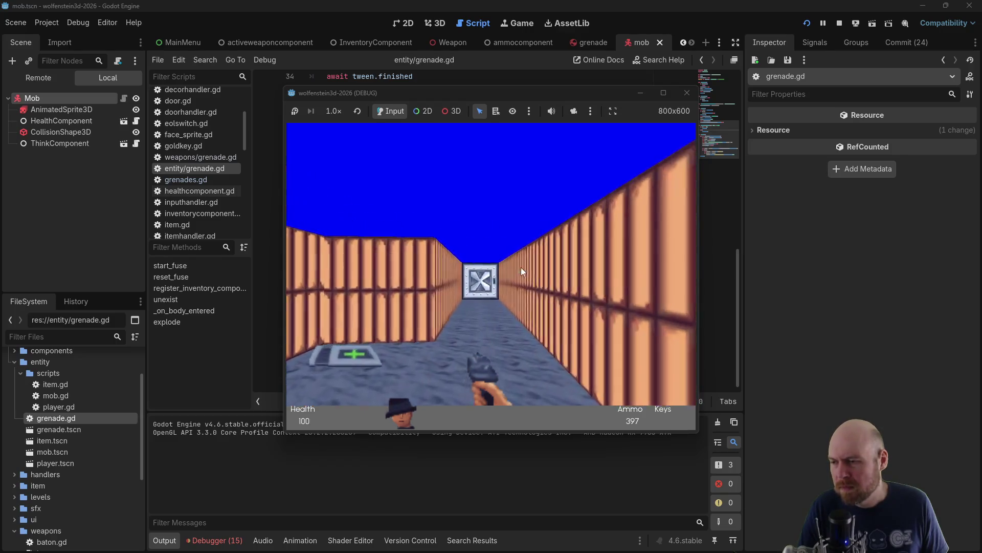
{"action": "key", "text": "Up"}
{"action": "key", "text": "Down"}
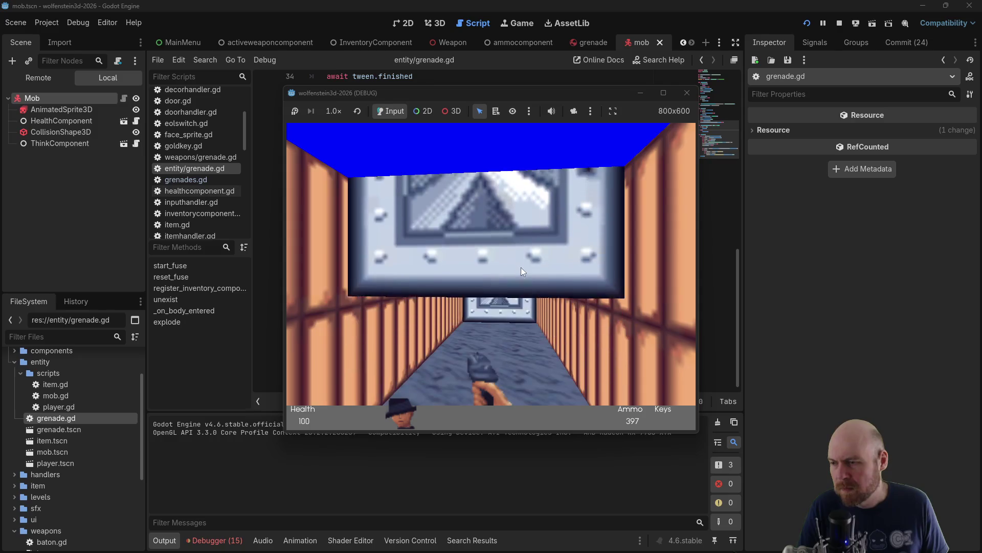
Open the corridor door, shoot the soldier, and pick up the gold key
{"action": "key", "text": "space"}
{"action": "key", "text": "ctrl"}
{"action": "key", "text": "Up"}
{"action": "key", "text": "ctrl"}
{"action": "key", "text": "ctrl"}
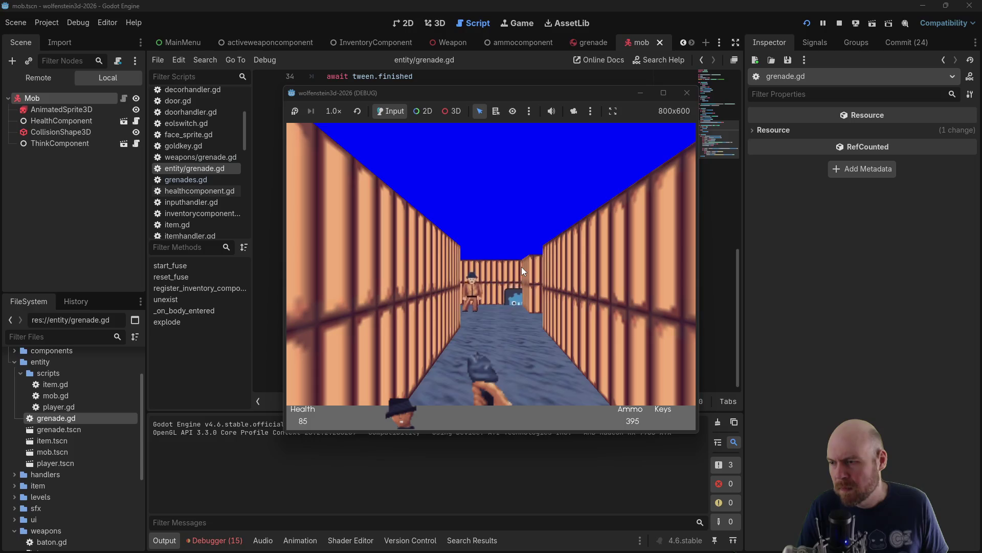
{"action": "key", "text": "Right"}
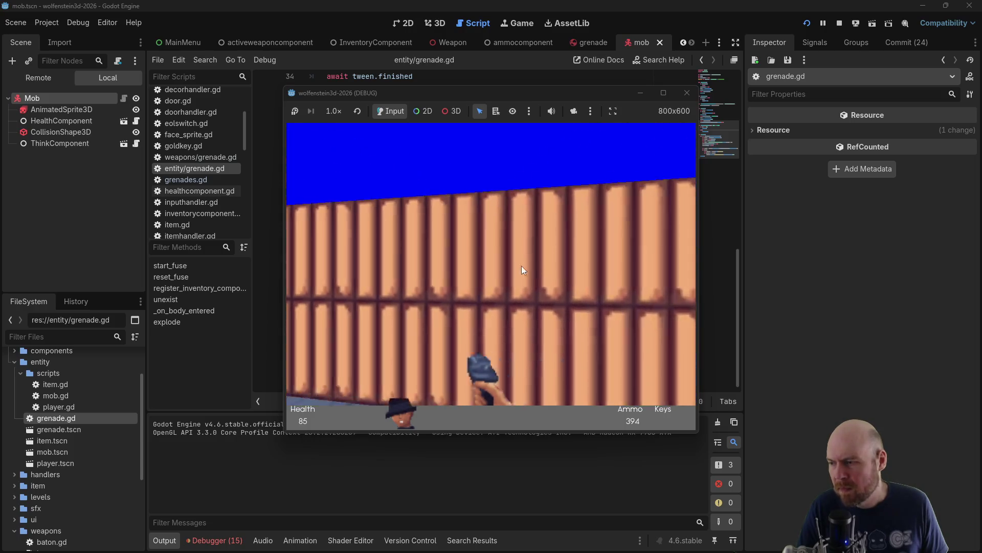
{"action": "key", "text": "Up"}
{"action": "key", "text": "Right"}
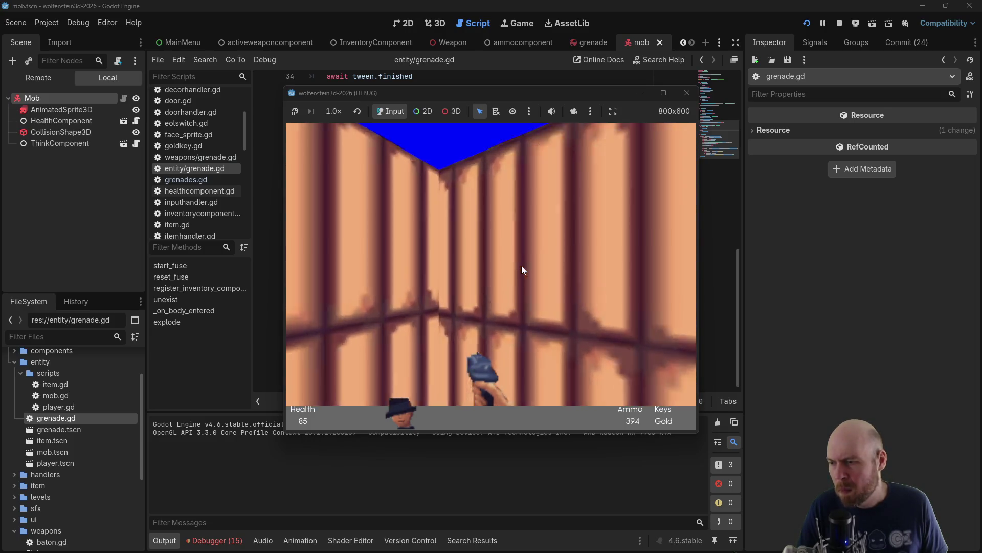
Head down the long corridor firing back at enemies, then go through the metal door
{"action": "key", "text": "Right"}
{"action": "key", "text": "Up"}
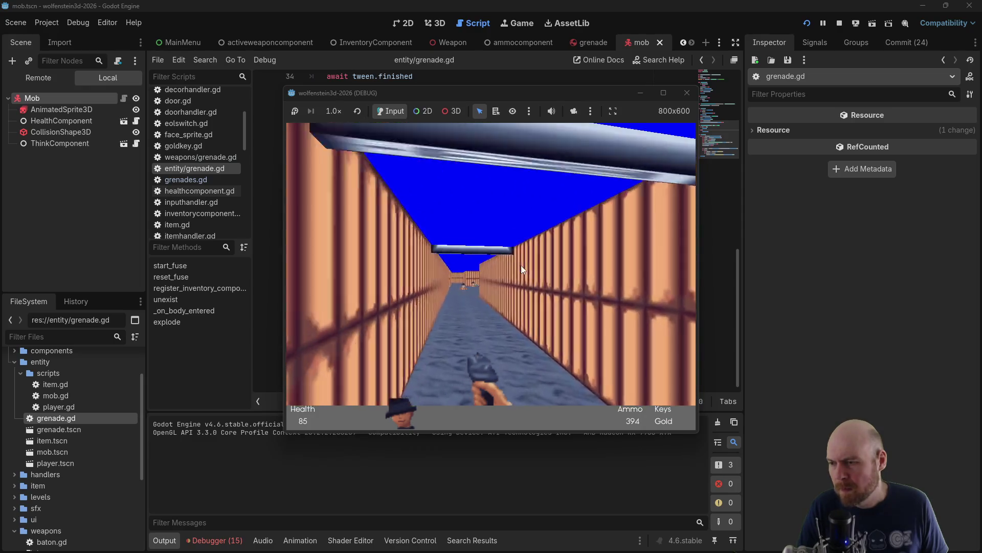
{"action": "key", "text": "Up"}
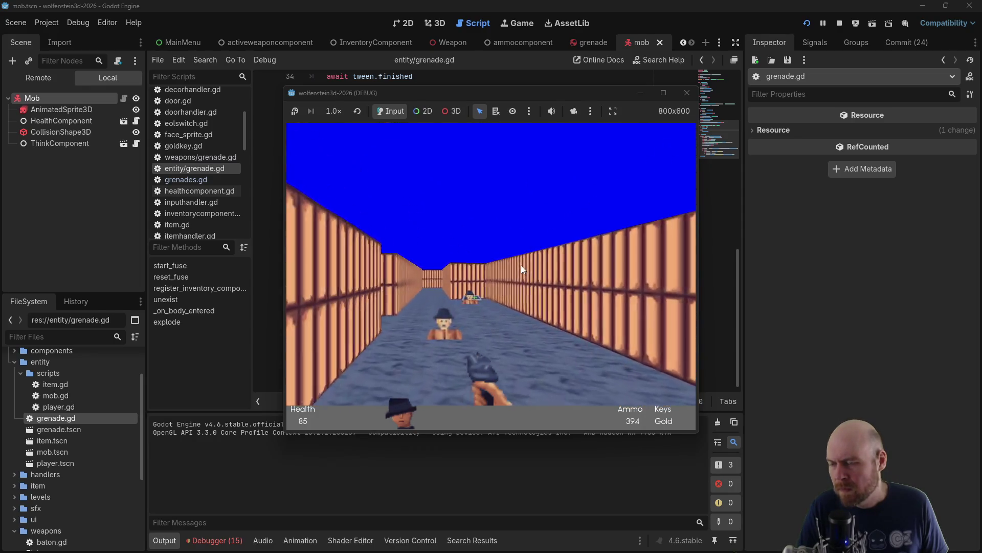
{"action": "key", "text": "Up"}
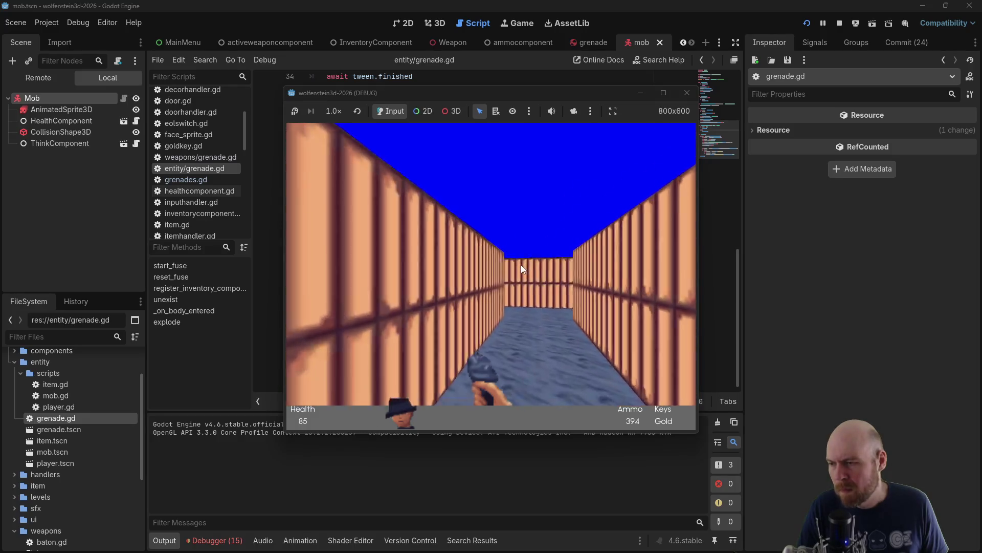
{"action": "key", "text": "Right"}
{"action": "key", "text": "ctrl"}
{"action": "key", "text": "ctrl"}
{"action": "key", "text": "Up"}
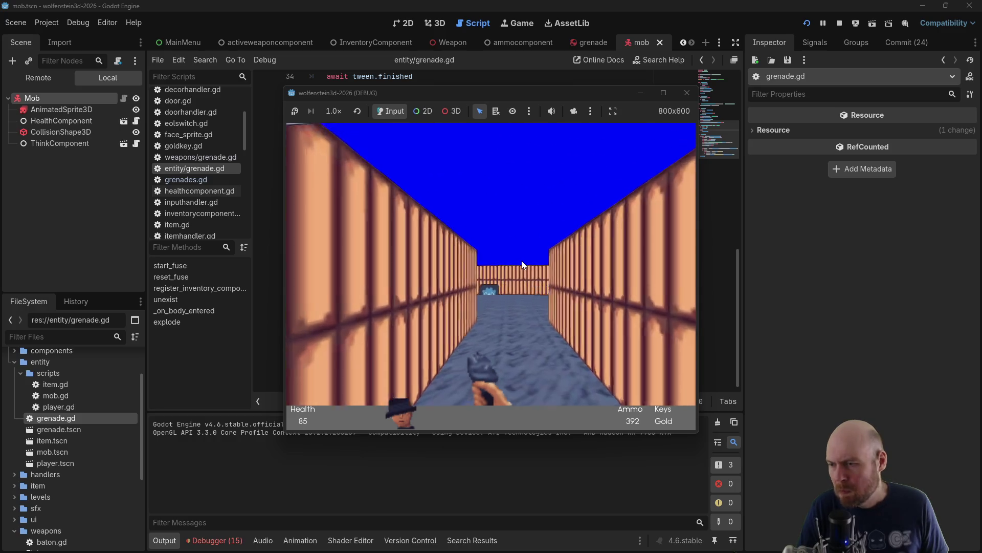
{"action": "key", "text": "Right"}
{"action": "key", "text": "Left"}
{"action": "key", "text": "Up"}
{"action": "key", "text": "space"}
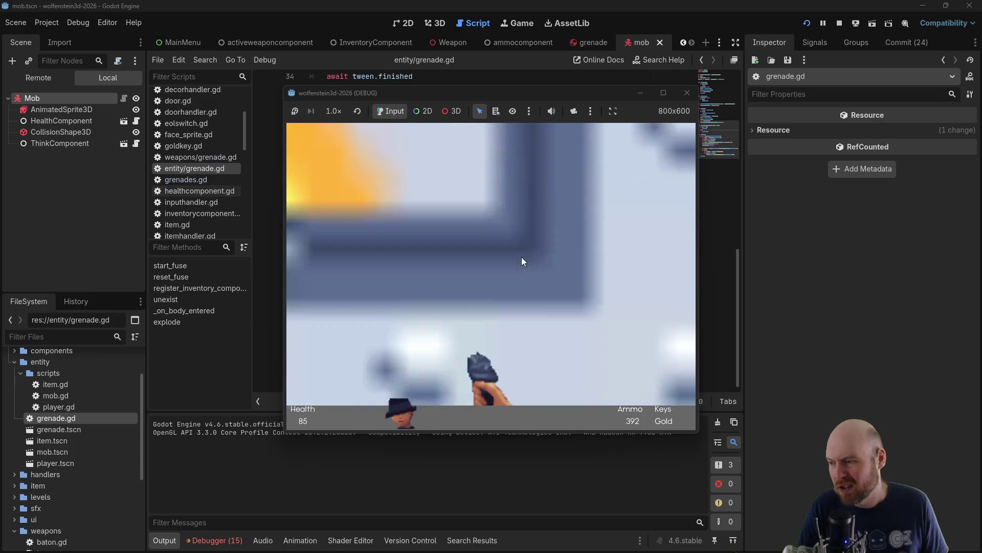
Shoot the enemies beyond the door, then close the game window to stop debugging
{"action": "key", "text": "ctrl"}
{"action": "key", "text": "Left"}
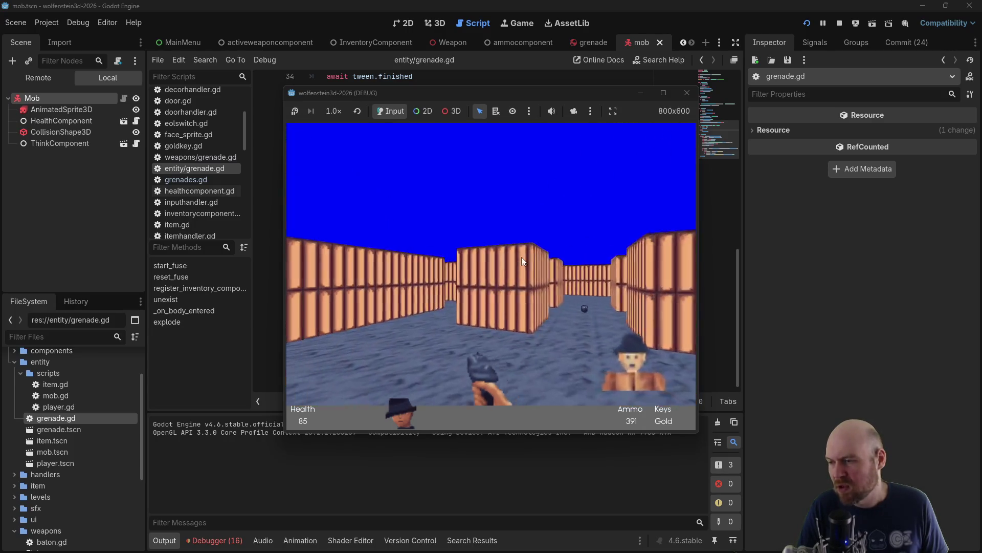
{"action": "key", "text": "Right"}
{"action": "key", "text": "ctrl"}
{"action": "key", "text": "ctrl"}
{"action": "key", "text": "Right"}
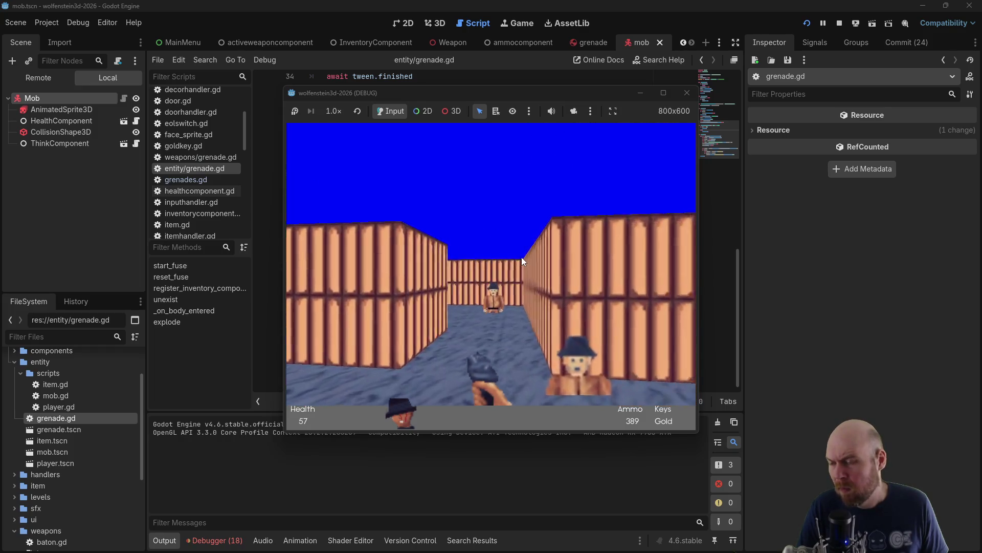
{"action": "key", "text": "ctrl"}
{"action": "key", "text": "Right"}
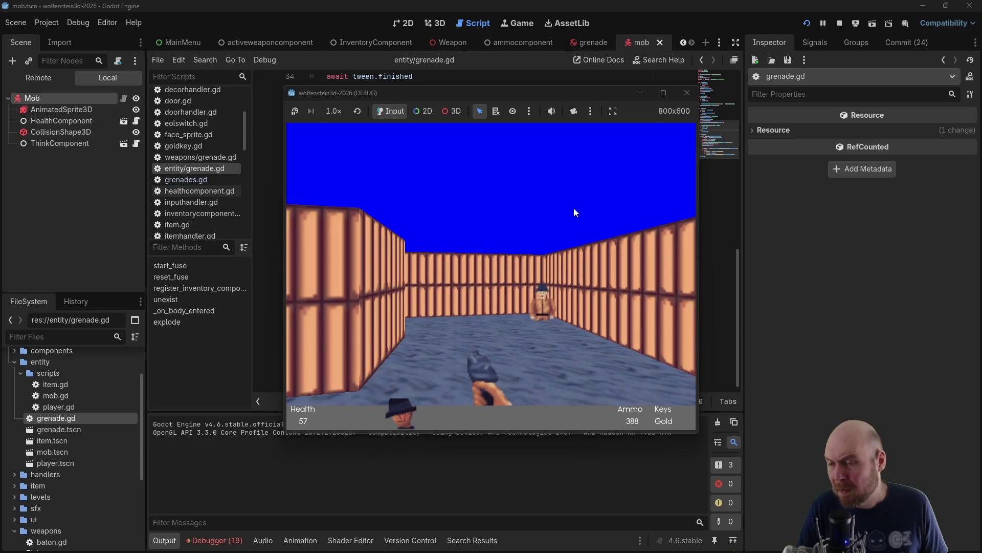
{"action": "left_click", "coordinate": [688, 92]}
{"action": "left_click", "coordinate": [586, 180]}
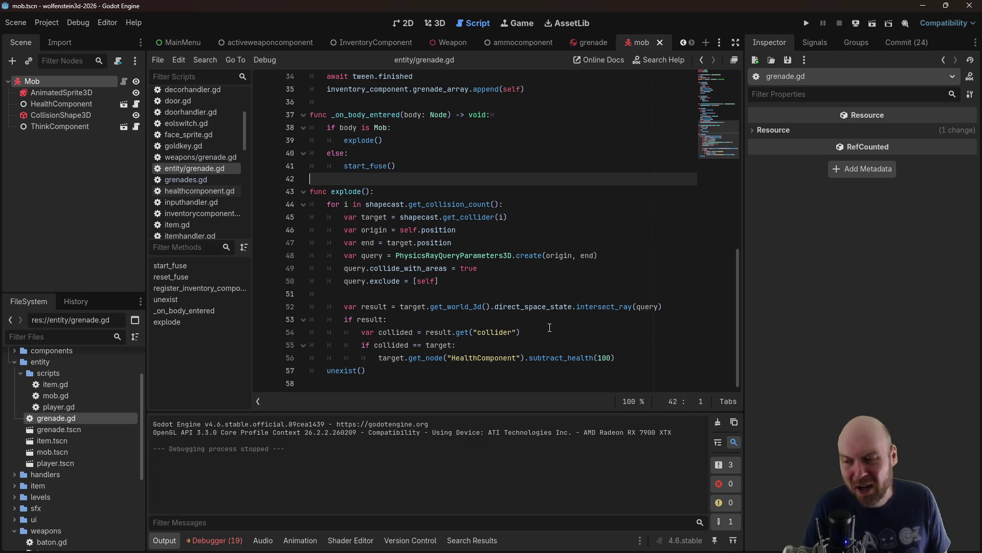
Inspect the mob's AnimatedSprite3D, then select the Sprite3D node in grenade.tscn
{"action": "left_click", "coordinate": [619, 360]}
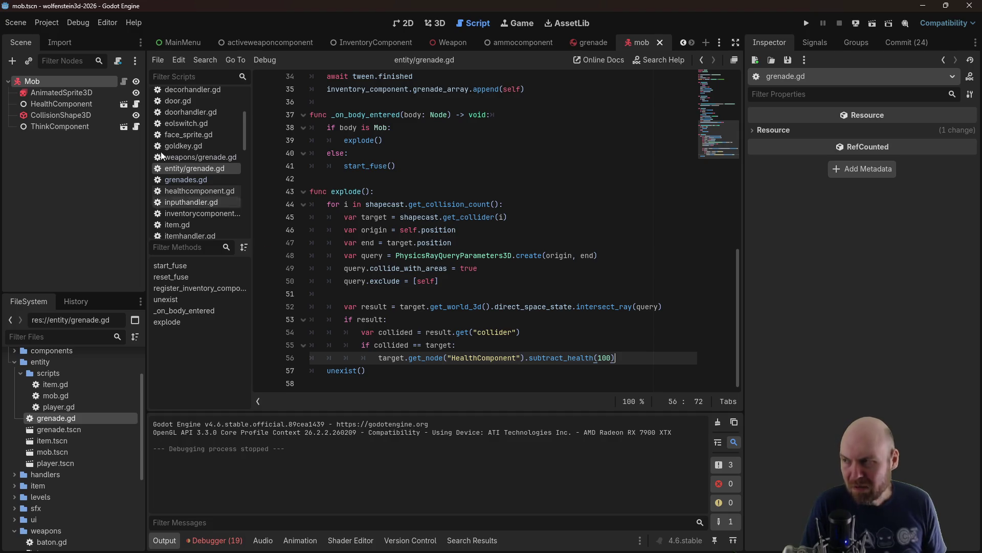
{"action": "left_click", "coordinate": [58, 93]}
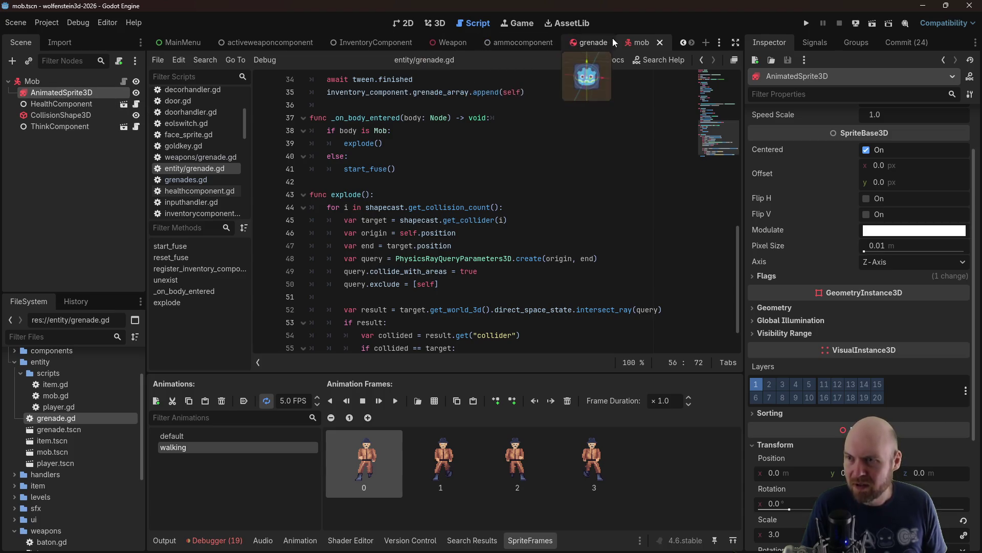
{"action": "left_click", "coordinate": [593, 43]}
{"action": "left_click", "coordinate": [66, 99]}
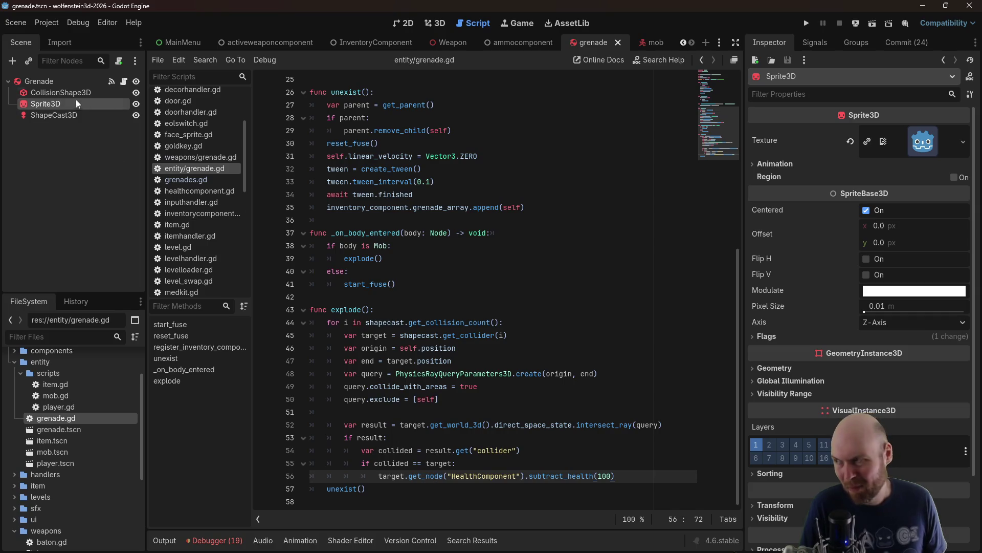
Add an AnimatedSprite3D child node under the Grenade root
{"action": "left_click", "coordinate": [71, 84]}
{"action": "right_click", "coordinate": [71, 84]}
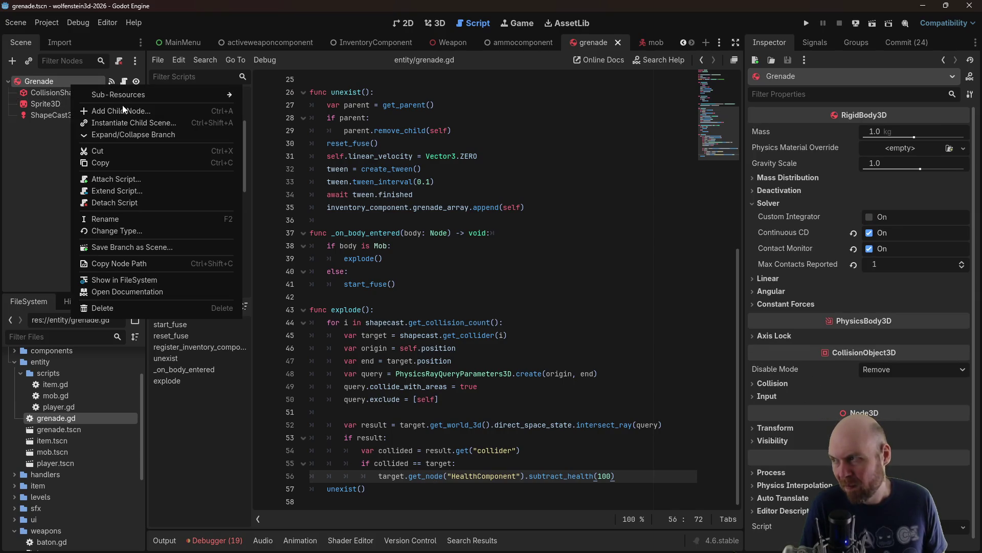
{"action": "left_click", "coordinate": [124, 110]}
{"action": "type", "text": "AnimatedSprite"}
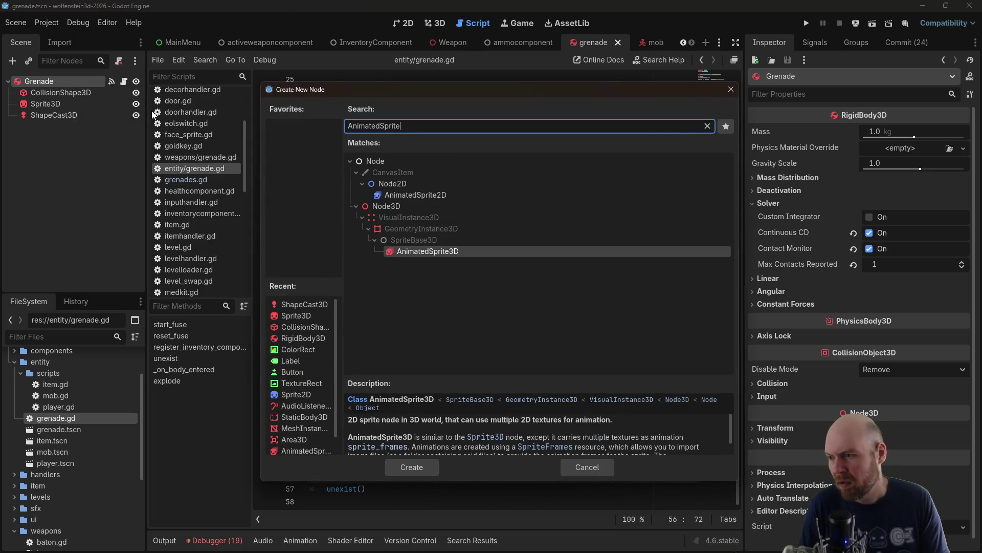
{"action": "type", "text": "3D"}
{"action": "key", "text": "Return"}
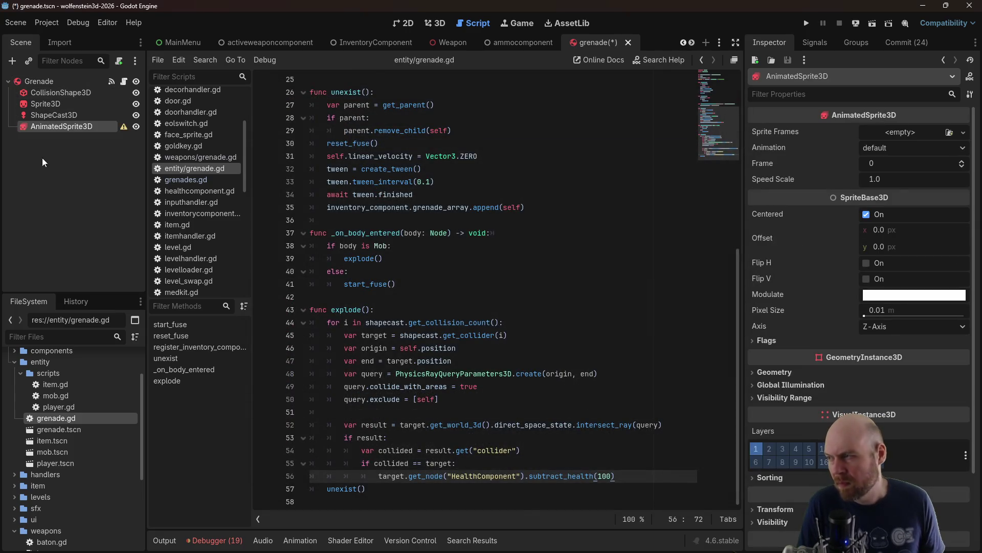
{"action": "double_click", "coordinate": [113, 126]}
{"action": "key", "text": "Return"}
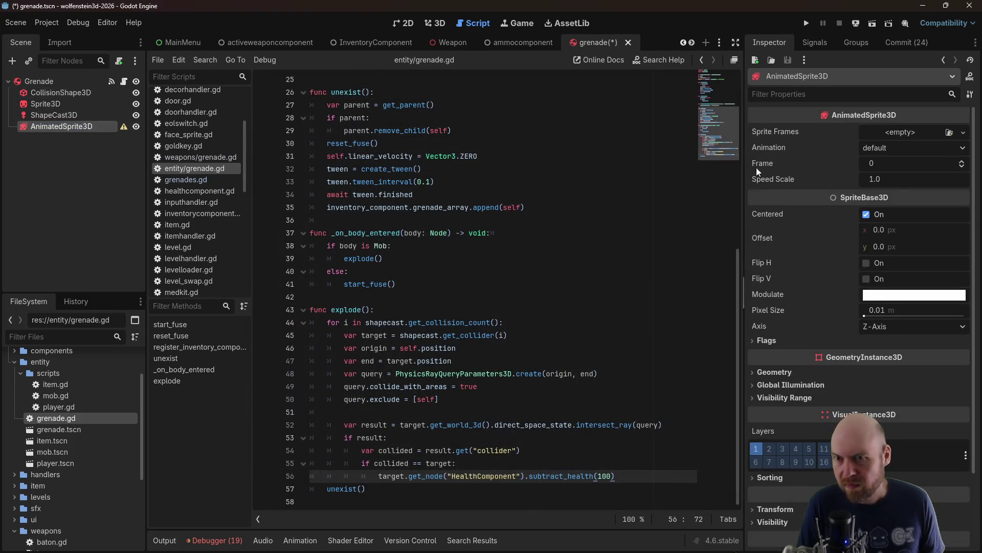
Give it new SpriteFrames with an icon.svg frame and expand its Transform properties
{"action": "left_click", "coordinate": [911, 133]}
{"action": "left_click", "coordinate": [925, 163]}
{"action": "left_click", "coordinate": [913, 134]}
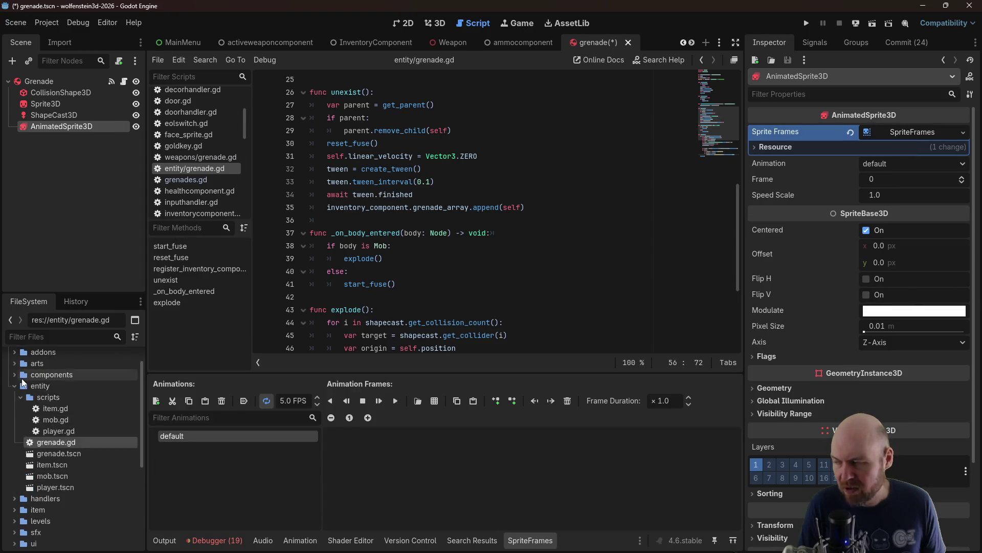
{"action": "scroll", "coordinate": [20, 381], "scroll_direction": "up", "scroll_amount": 3}
{"action": "scroll", "coordinate": [49, 443], "scroll_direction": "down", "scroll_amount": 2}
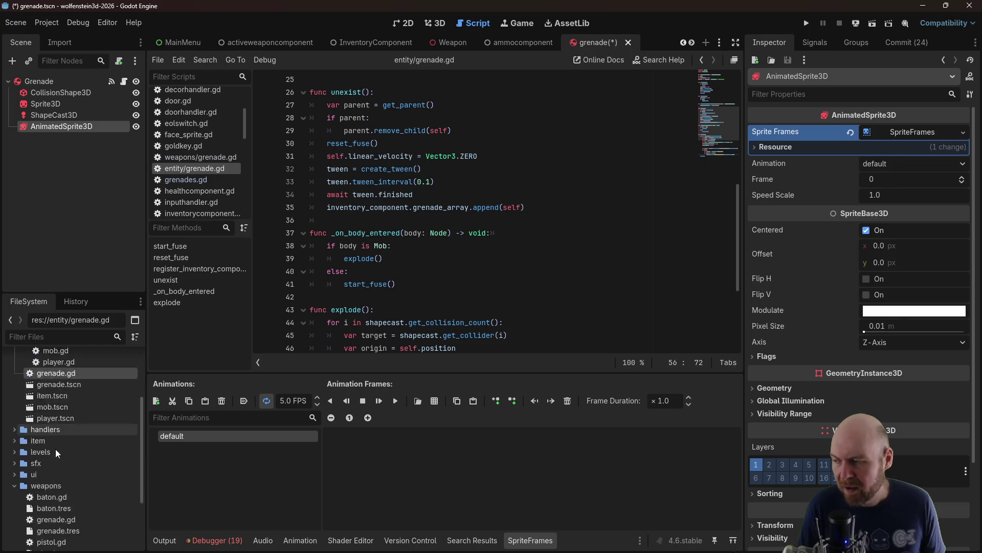
{"action": "left_click", "coordinate": [12, 390]}
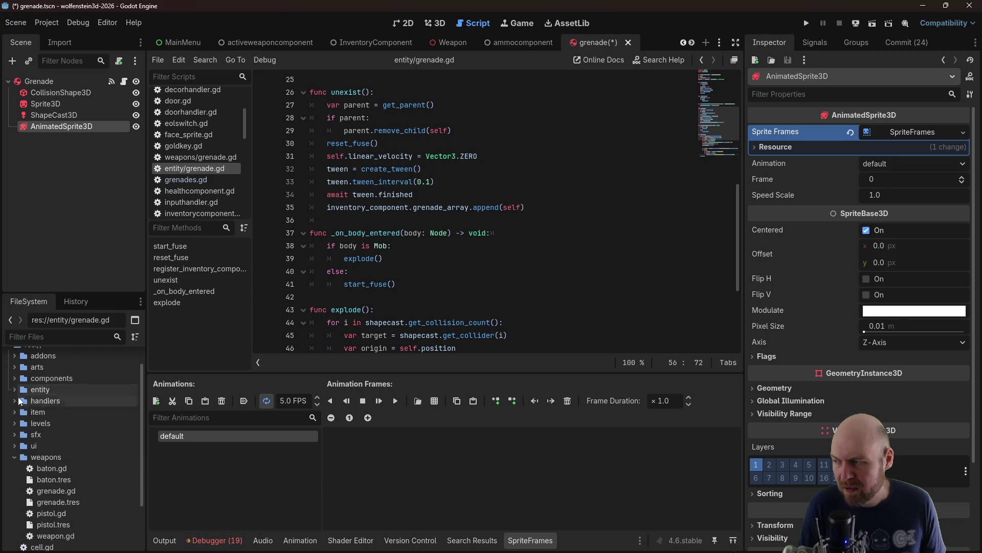
{"action": "scroll", "coordinate": [57, 447], "scroll_direction": "down", "scroll_amount": 5}
{"action": "left_click_drag", "start_coordinate": [46, 506], "coordinate": [380, 463]}
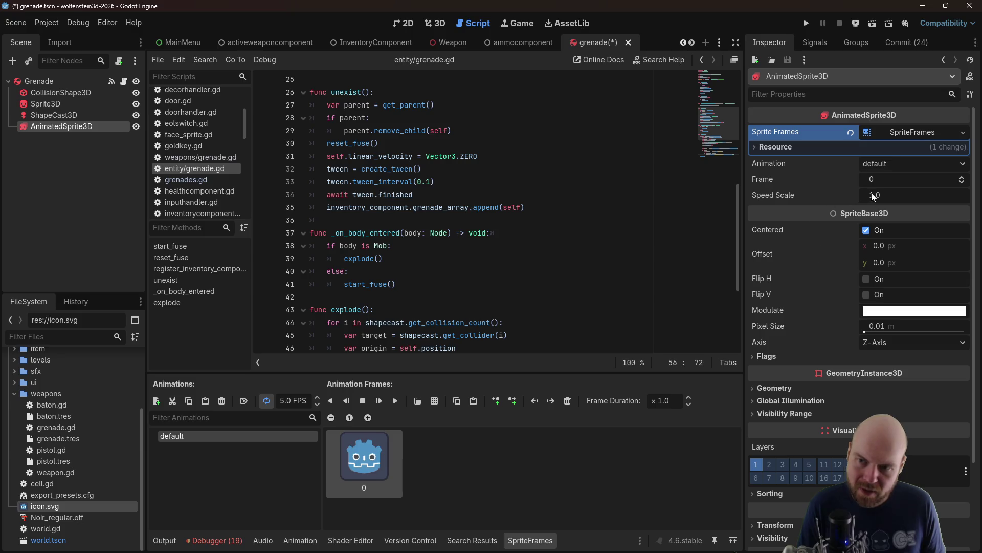
{"action": "scroll", "coordinate": [821, 311], "scroll_direction": "down", "scroll_amount": 3}
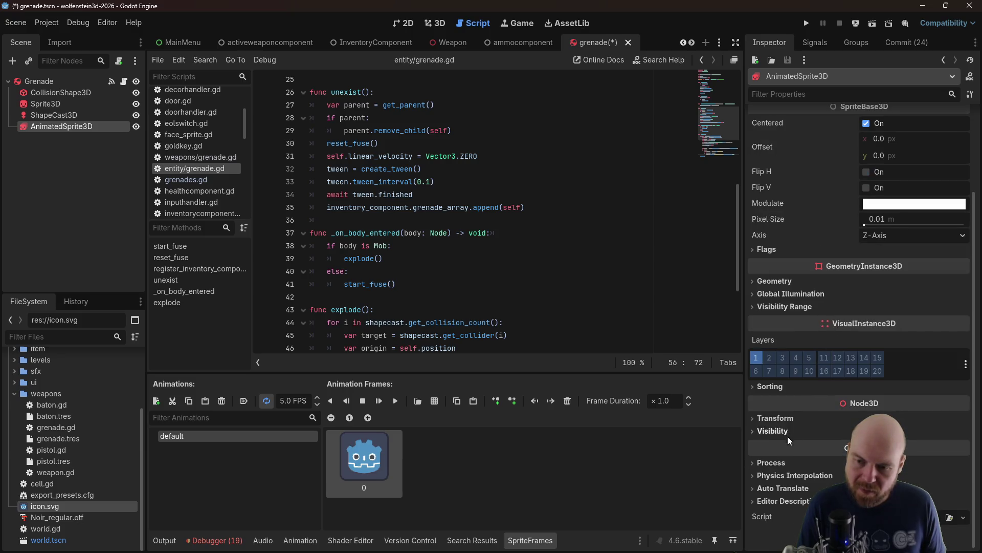
{"action": "left_click", "coordinate": [776, 419]}
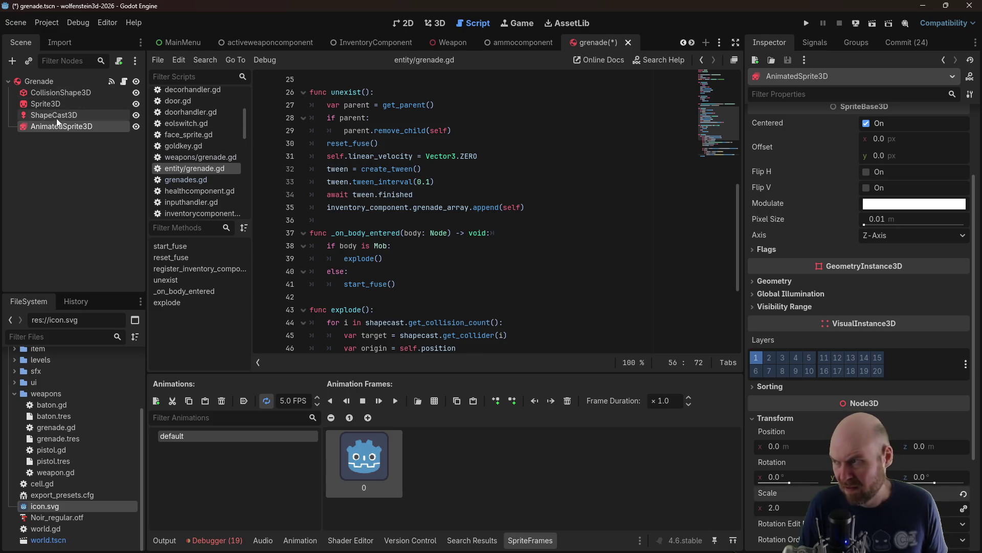
{"action": "left_click", "coordinate": [460, 271]}
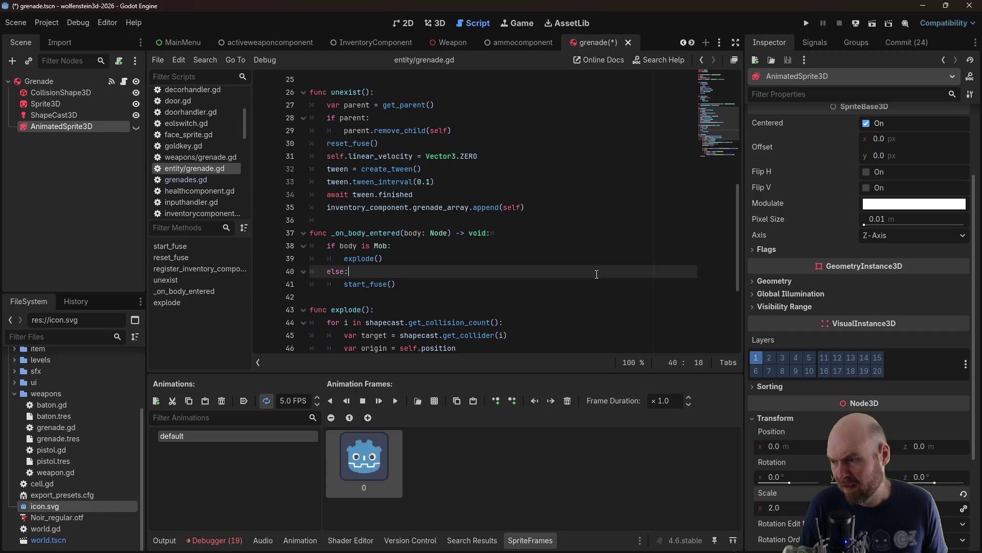
Insert a line above unexist() setting the AnimatedSprite3D's visible to true
{"action": "scroll", "coordinate": [475, 312], "scroll_direction": "down", "scroll_amount": 3}
{"action": "scroll", "coordinate": [474, 311], "scroll_direction": "down", "scroll_amount": 2}
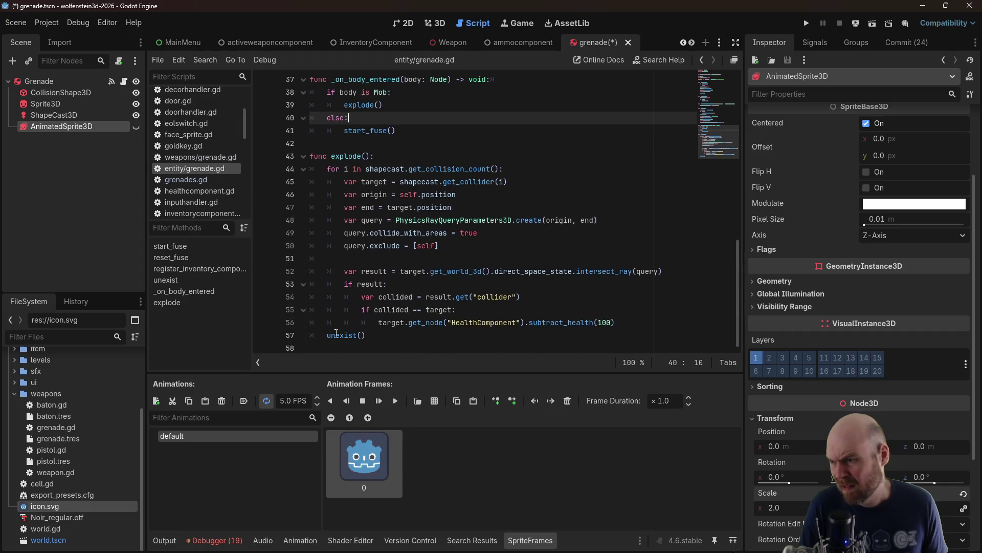
{"action": "left_click", "coordinate": [331, 335]}
{"action": "key", "text": "Return"}
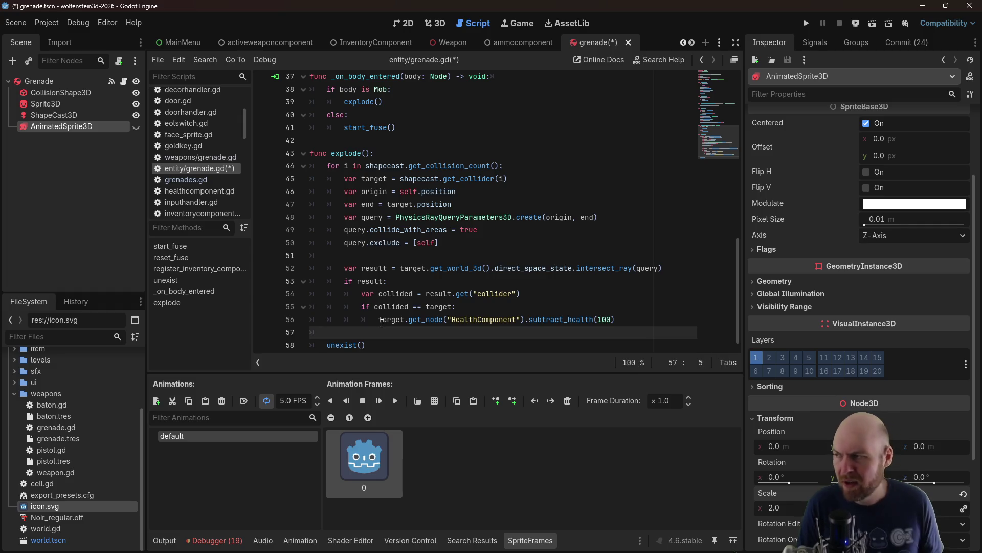
{"action": "left_click_drag", "start_coordinate": [61, 126], "coordinate": [316, 333]}
{"action": "type", "text": "()rue"}
{"action": "key", "text": "Return"}
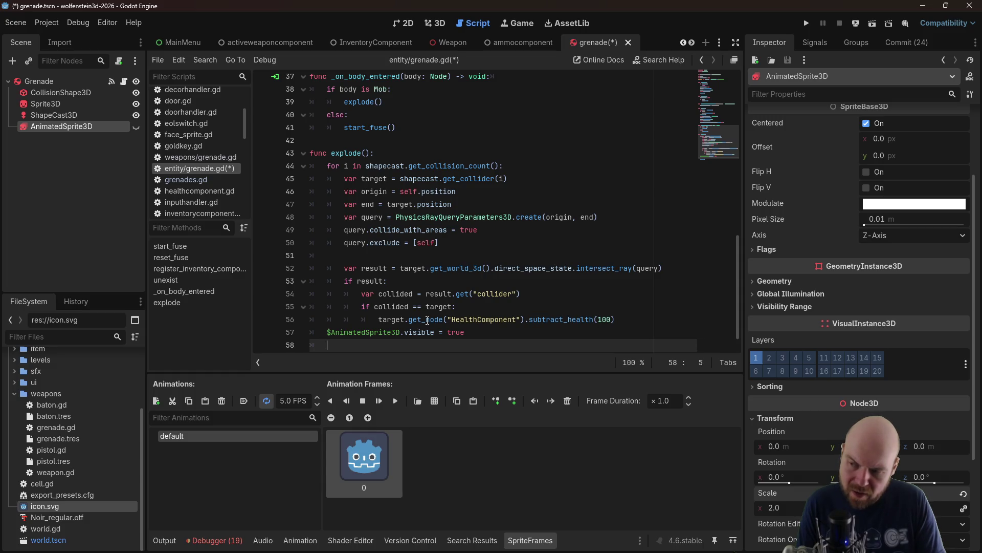
Add an AnimatedSprite3D .play() line after it and save grenade.gd
{"action": "mouse_move", "coordinate": [85, 130]}
{"action": "left_mouse_down"}
{"action": "mouse_move", "coordinate": [326, 278]}
{"action": "mouse_move", "coordinate": [337, 346]}
{"action": "left_mouse_up"}
{"action": "type", "text": ".play"}
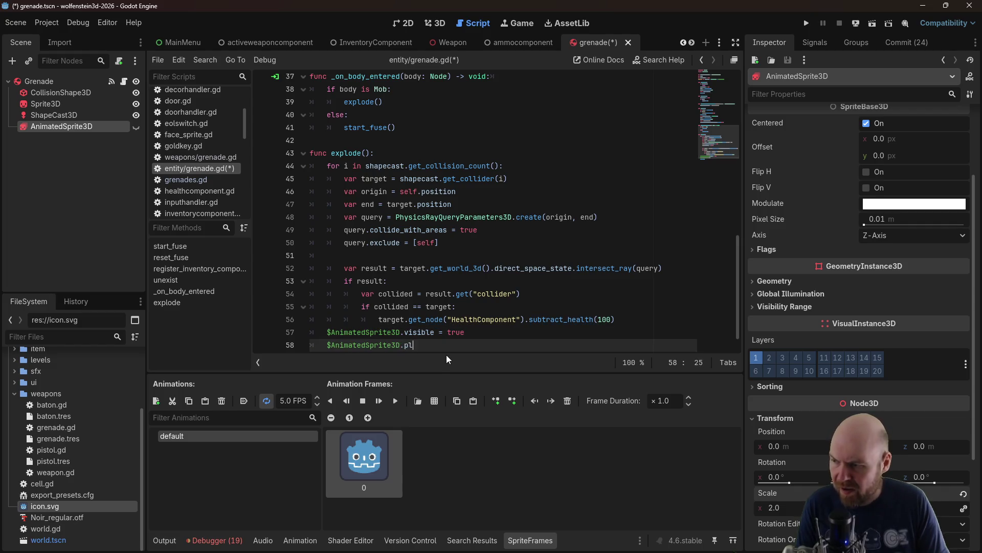
{"action": "key", "text": "Return"}
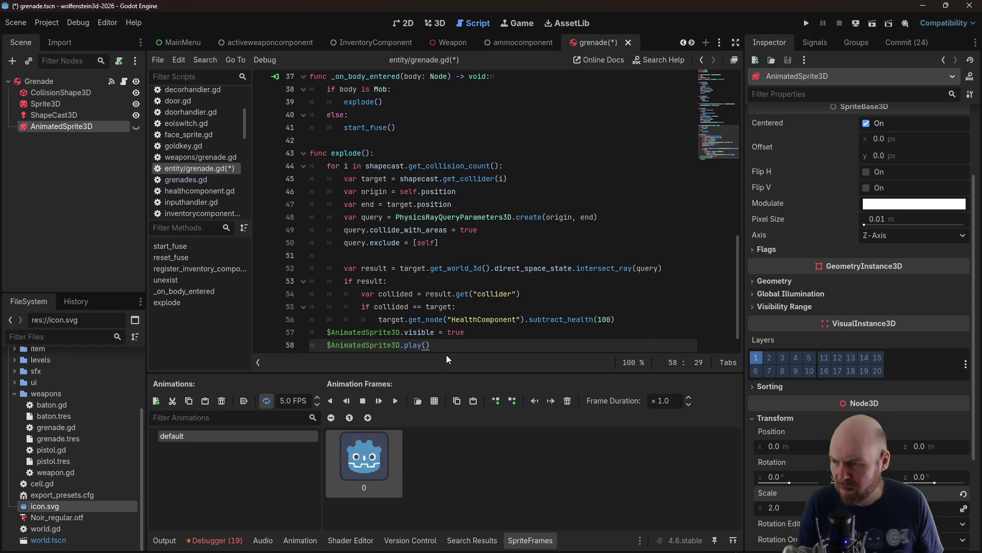
{"action": "key", "text": "Right"}
{"action": "key", "text": "ctrl+s"}
{"action": "scroll", "coordinate": [509, 243], "scroll_direction": "down", "scroll_amount": 1}
{"action": "left_click_drag", "start_coordinate": [466, 310], "coordinate": [323, 314]}
{"action": "scroll", "coordinate": [366, 261], "scroll_direction": "up", "scroll_amount": 6}
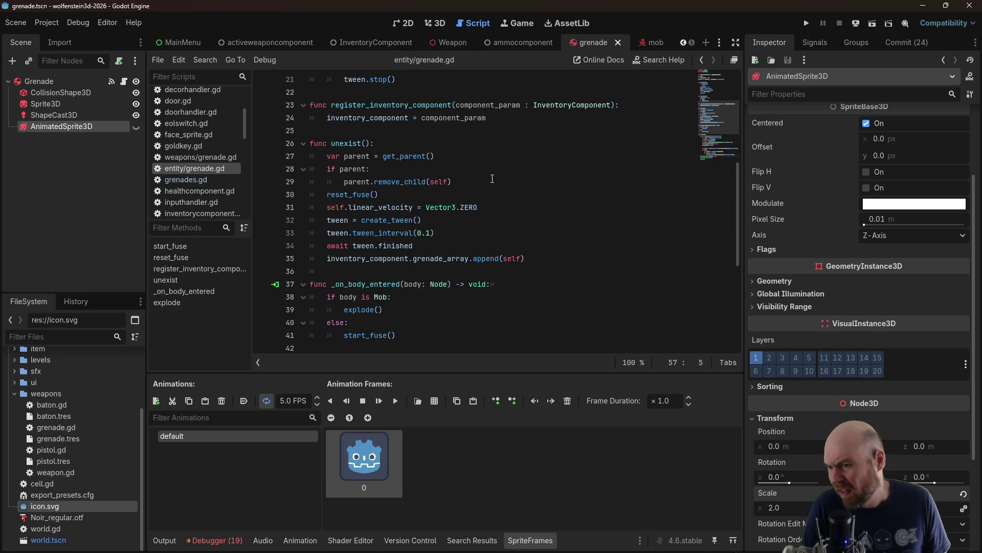
{"action": "left_click", "coordinate": [466, 157]}
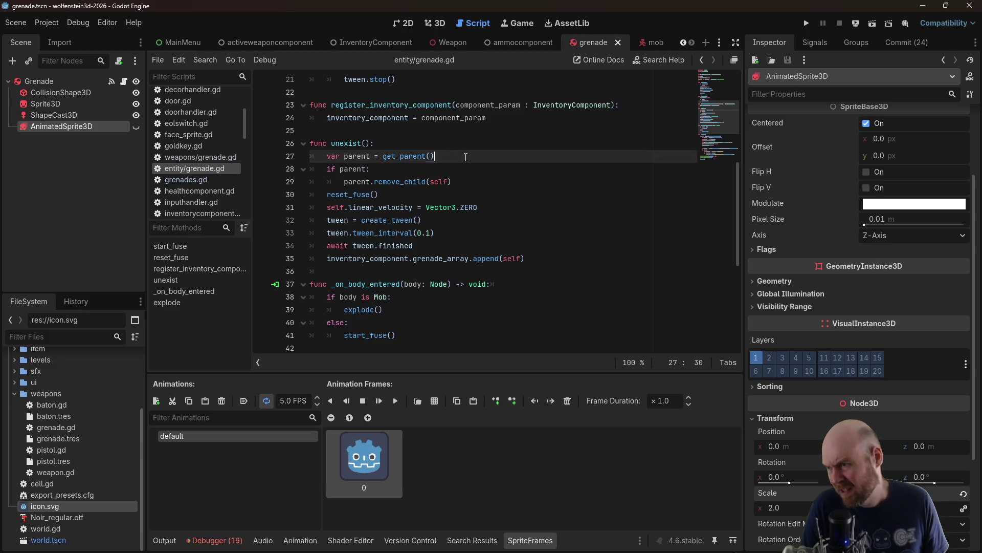
Add '$AnimatedSprite3D.visible = false' after reset_fuse() and save the grenade script
{"action": "left_click", "coordinate": [491, 196]}
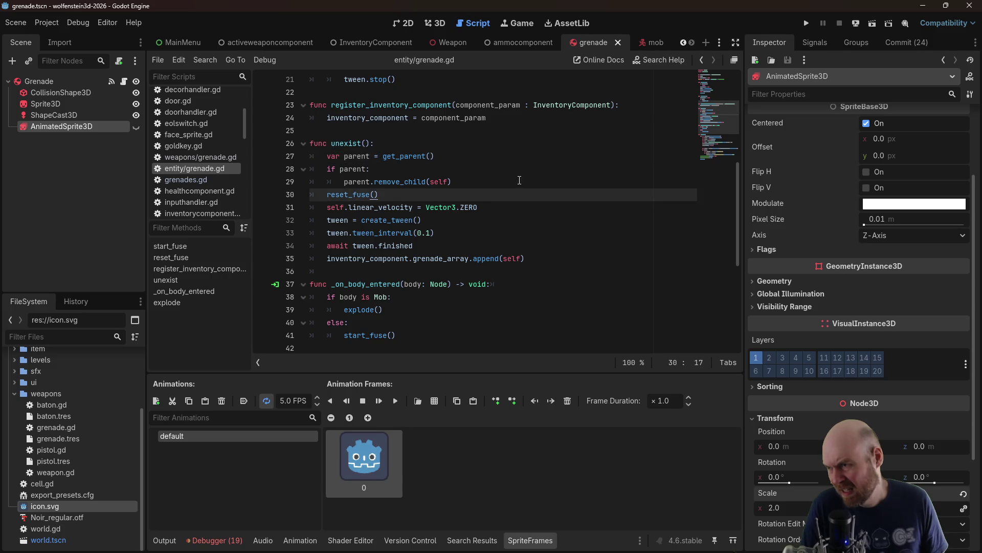
{"action": "key", "text": "Return"}
{"action": "type", "text": "$AnimatedSprite3D.visible = true"}
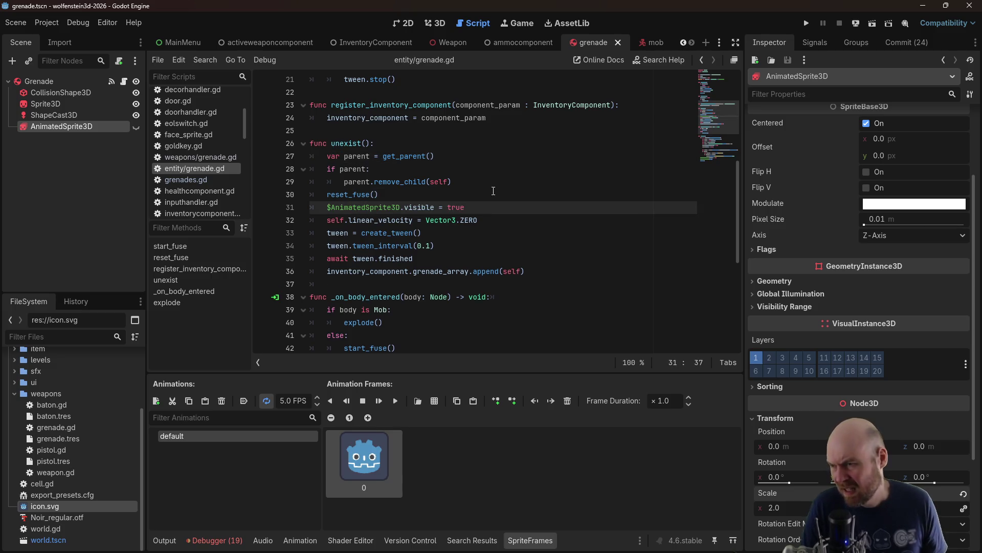
{"action": "key", "text": "BackSpace"}
{"action": "key", "text": "BackSpace"}
{"action": "key", "text": "BackSpace"}
{"action": "type", "text": "fal"}
{"action": "key", "text": "ctrl+s"}
In explode, add 'await $AnimatedSprite3D.animation_finished' after the play() line and save
{"action": "left_click", "coordinate": [509, 187]}
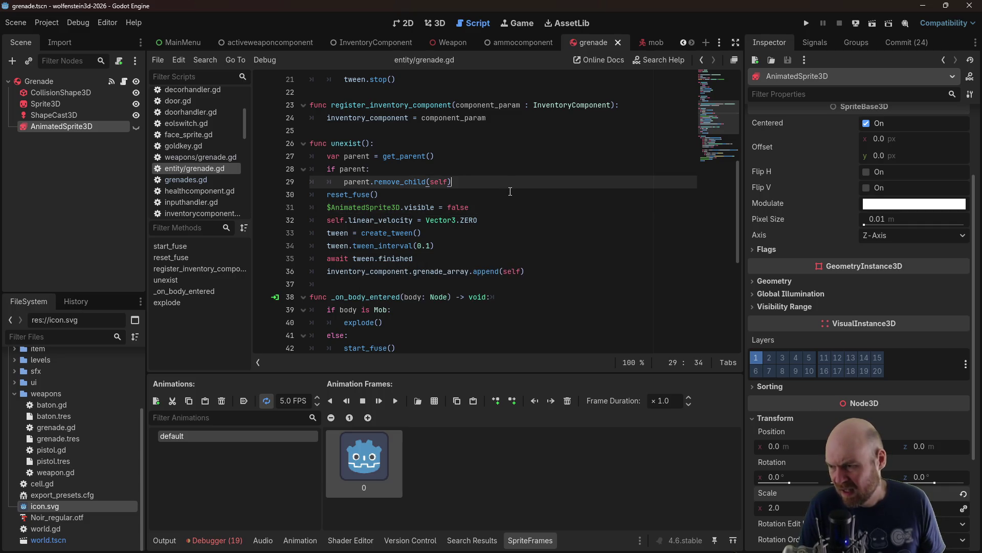
{"action": "scroll", "coordinate": [510, 191], "scroll_direction": "down", "scroll_amount": 6}
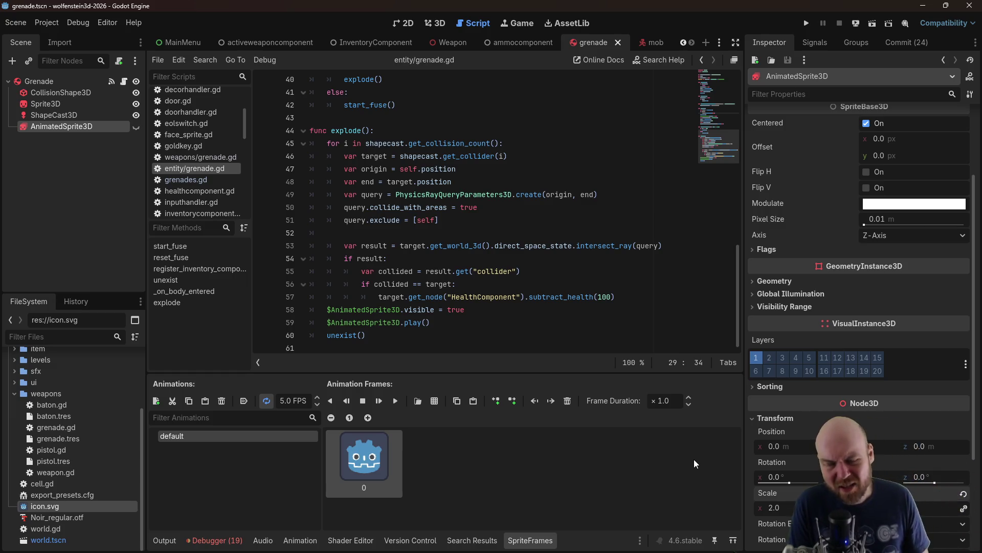
{"action": "left_click", "coordinate": [461, 326]}
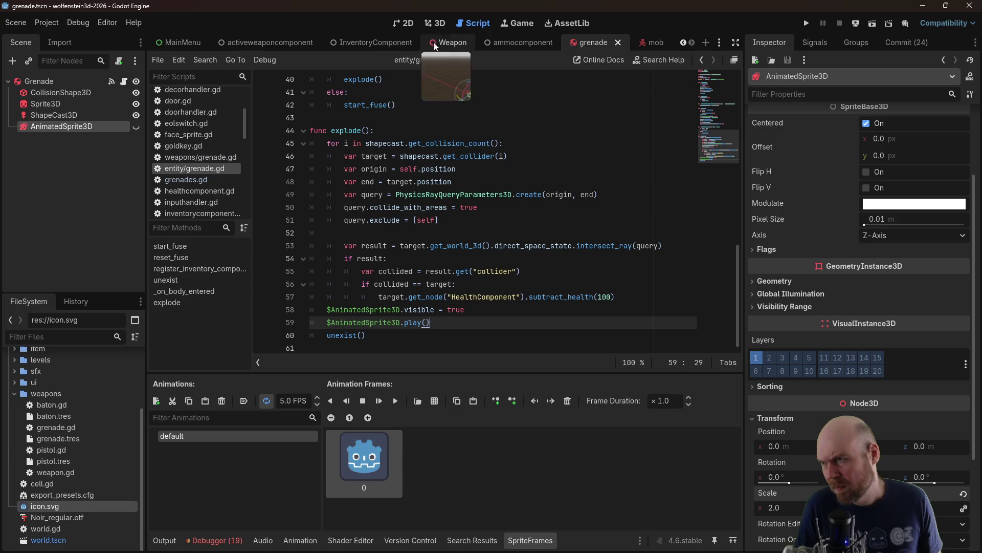
{"action": "left_click", "coordinate": [443, 24]}
{"action": "left_click", "coordinate": [469, 23]}
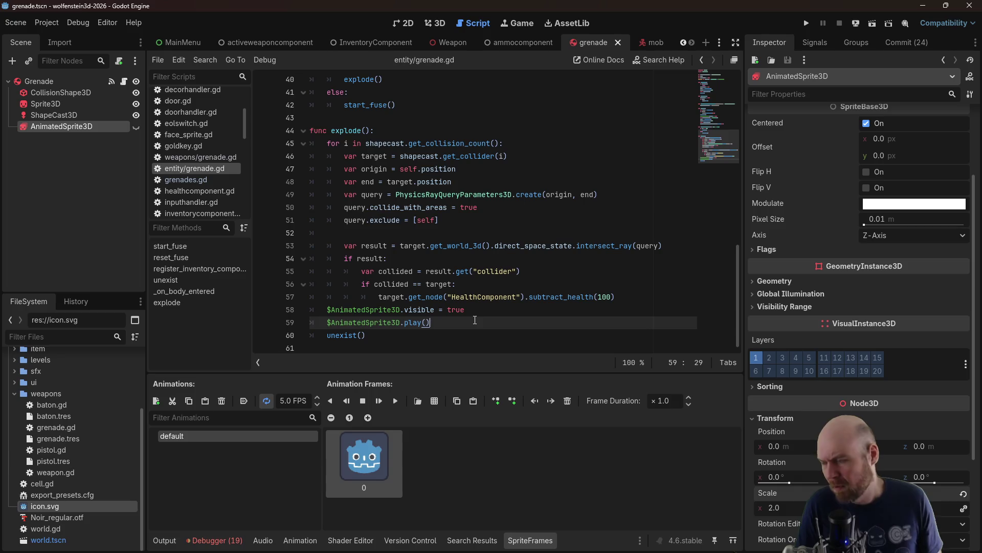
{"action": "key", "text": "Return"}
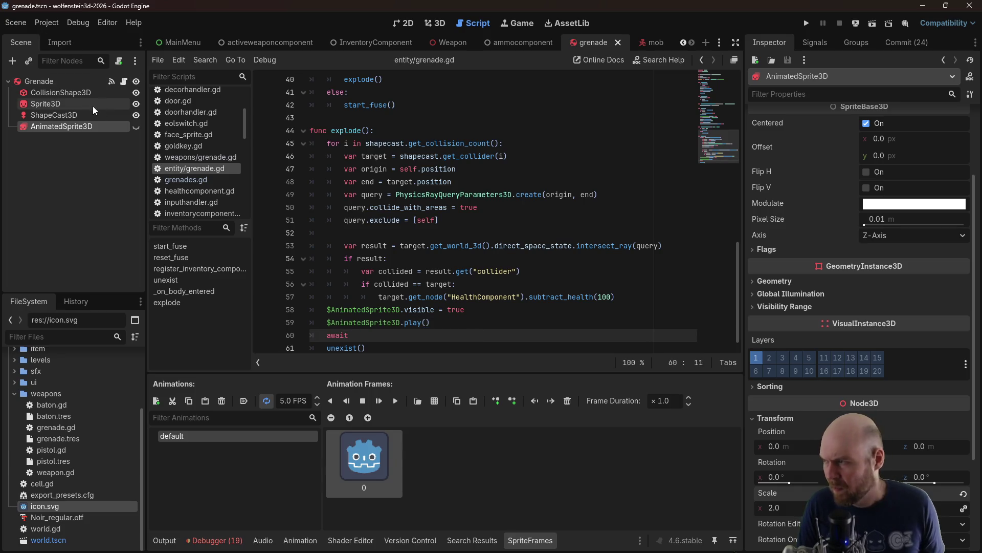
{"action": "mouse_move", "coordinate": [66, 130]}
{"action": "left_mouse_down"}
{"action": "mouse_move", "coordinate": [392, 333]}
{"action": "mouse_move", "coordinate": [404, 332]}
{"action": "left_mouse_up"}
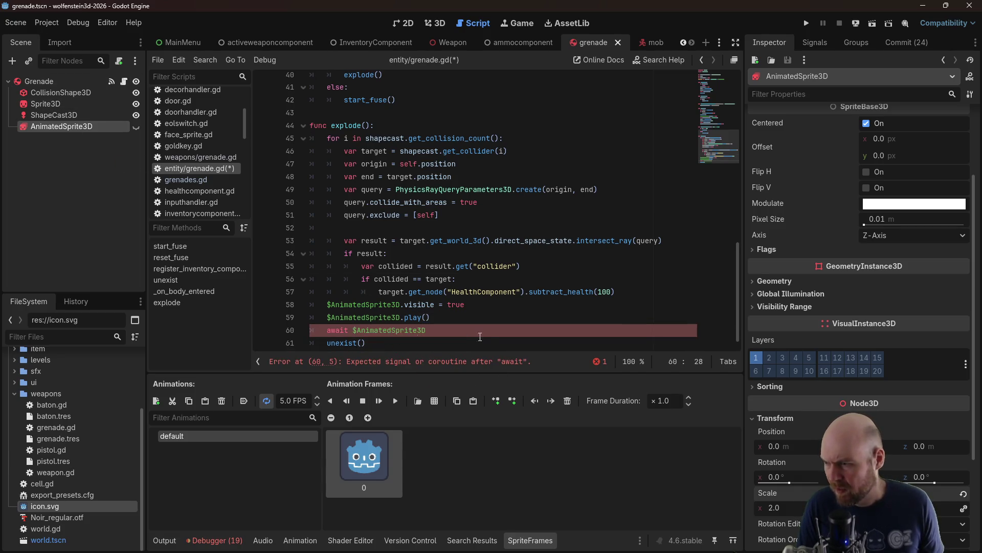
{"action": "type", "text": "finish"}
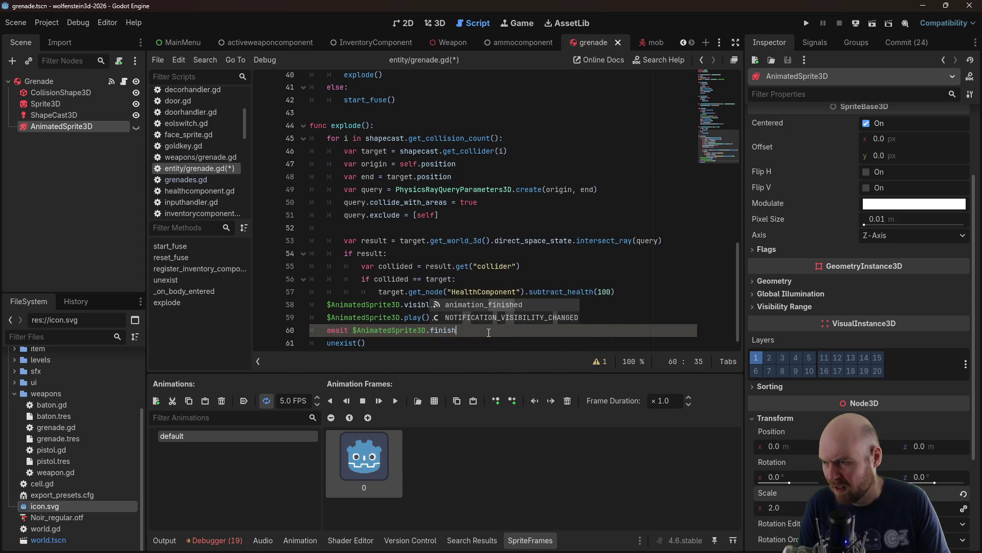
{"action": "key", "text": "Return"}
{"action": "key", "text": "ctrl+s"}
Run the game, switch to grenades and throw one down the corridor
{"action": "left_click", "coordinate": [563, 266]}
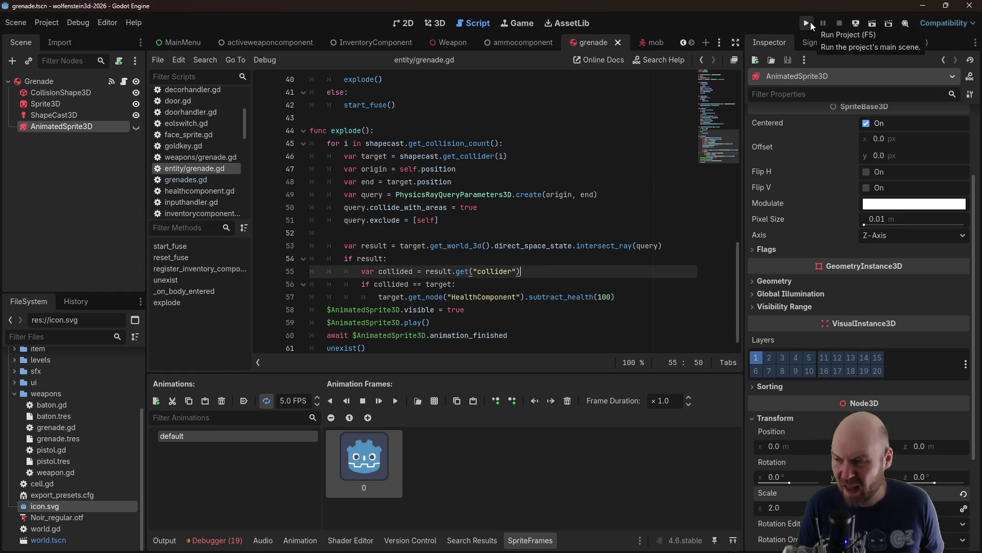
{"action": "left_click", "coordinate": [811, 23]}
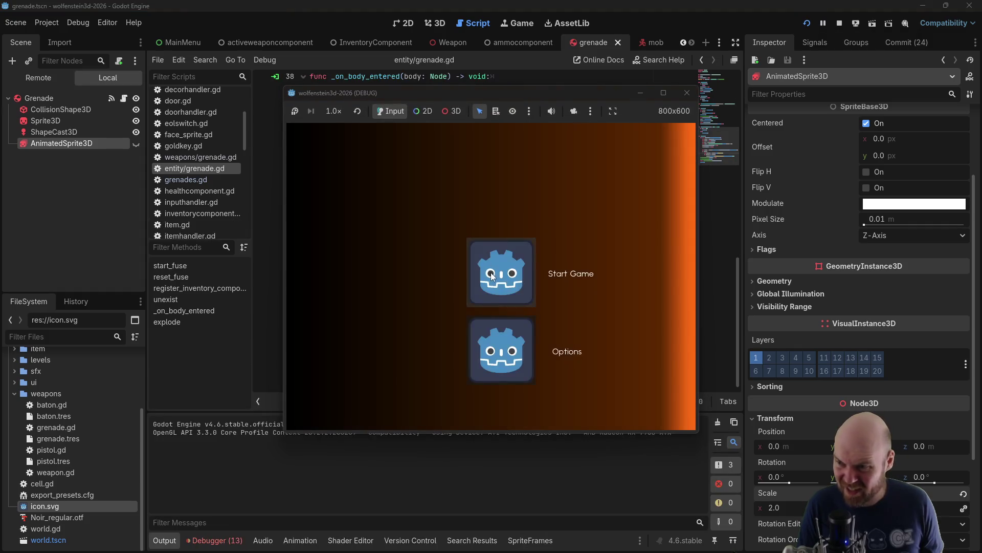
{"action": "left_click", "coordinate": [493, 272]}
{"action": "key", "text": "Left"}
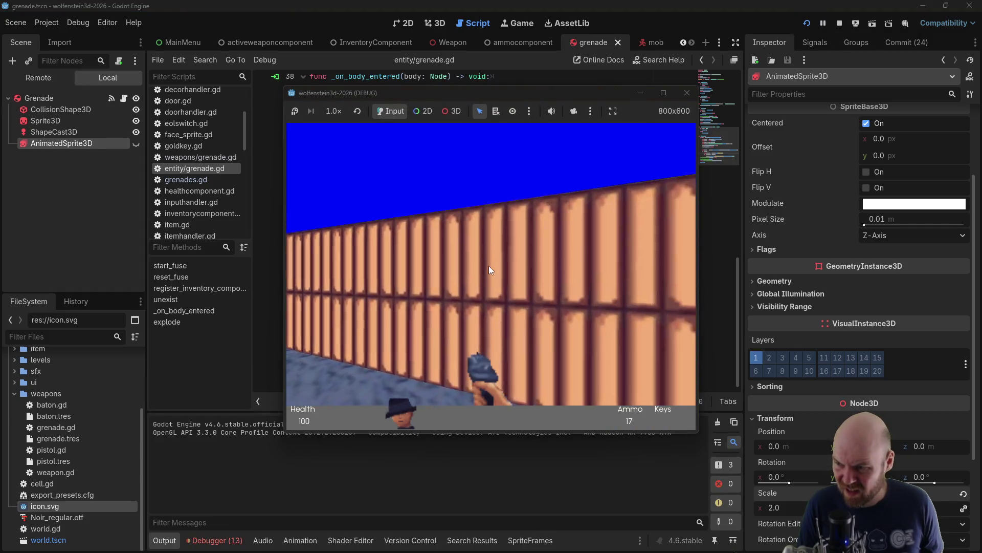
{"action": "key", "text": "Up"}
{"action": "key", "text": "Up"}
{"action": "left_click", "coordinate": [486, 252]}
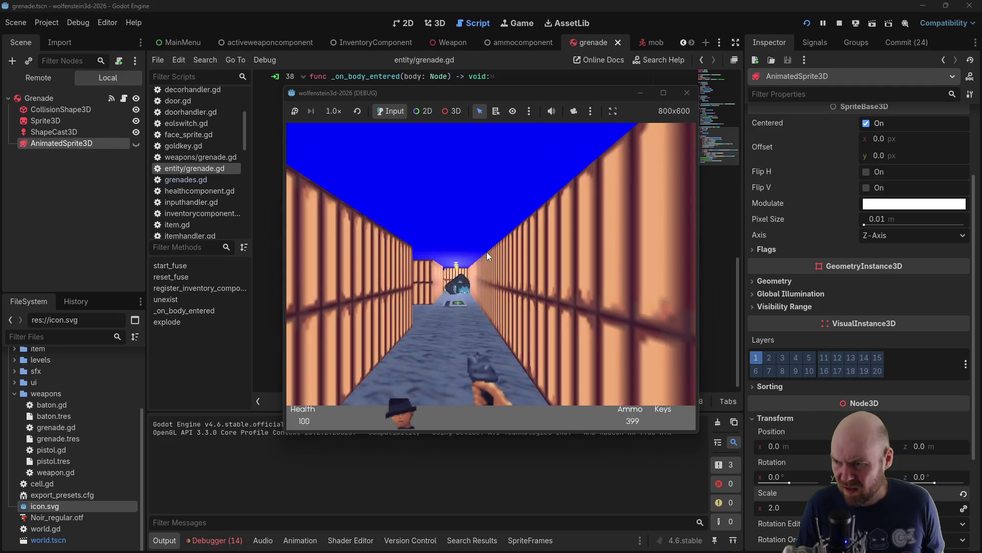
Advance toward the enemy, throw grenades at it, watch them land, then close the game
{"action": "key", "text": "Left"}
{"action": "key", "text": "Up"}
{"action": "key", "text": "Right"}
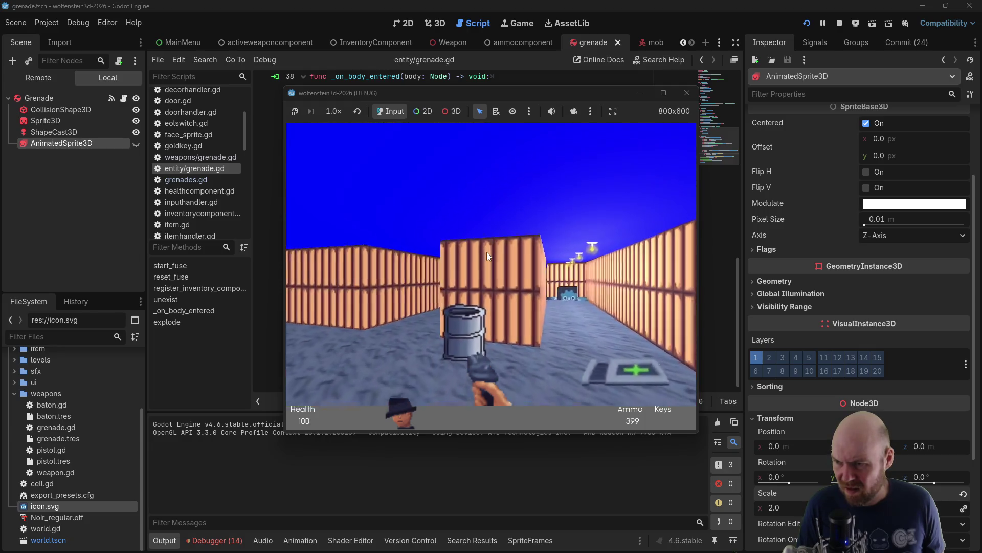
{"action": "key", "text": "Up"}
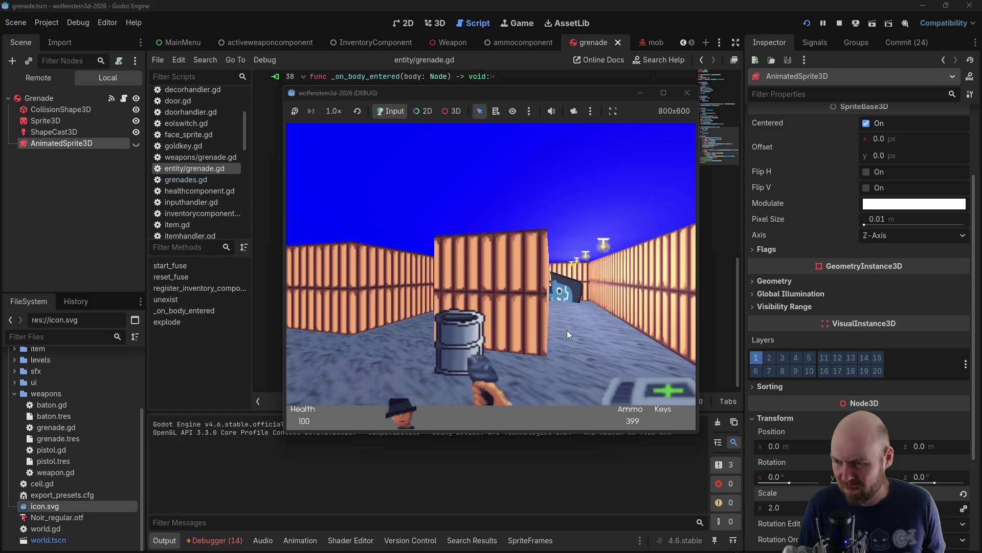
{"action": "key", "text": "Right"}
{"action": "key", "text": "Up"}
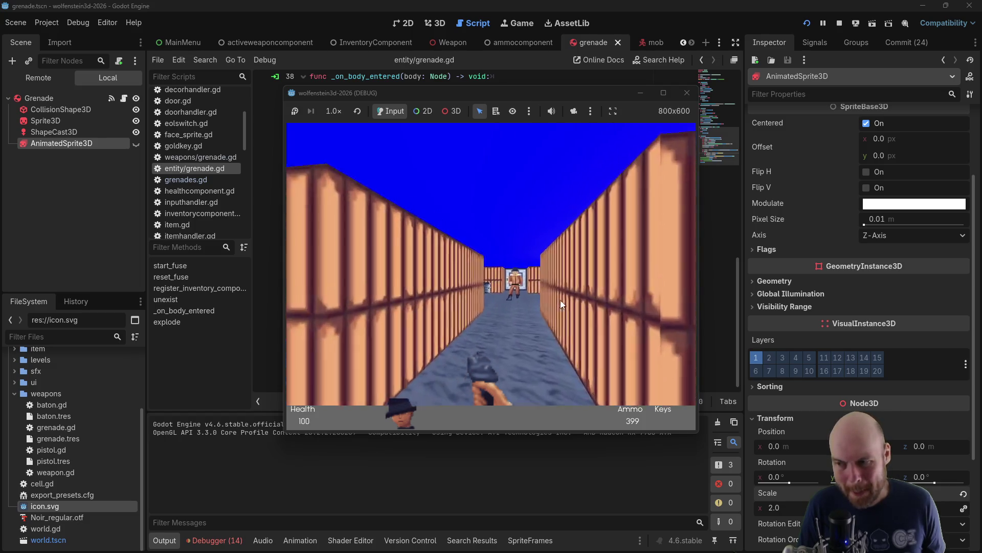
{"action": "left_click", "coordinate": [550, 300]}
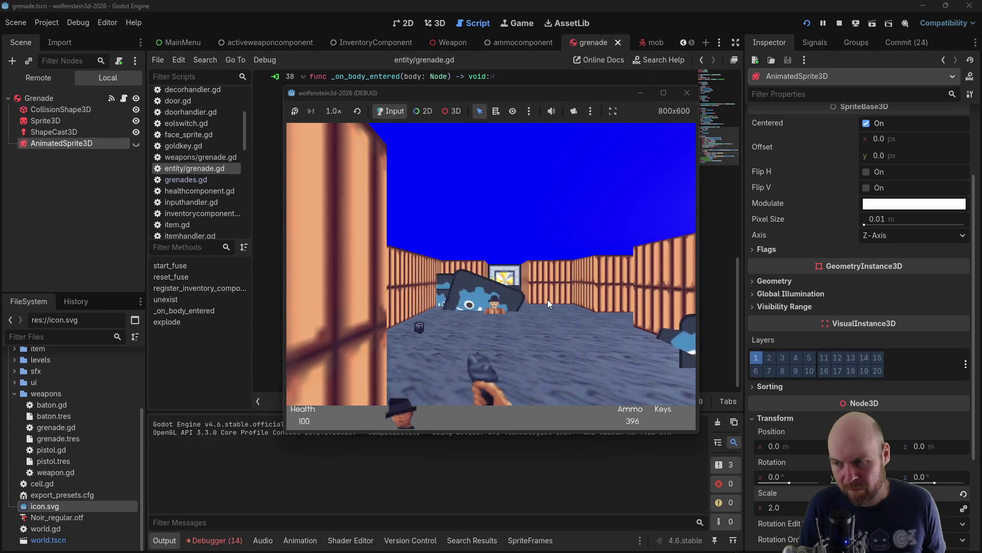
{"action": "key", "text": "Right"}
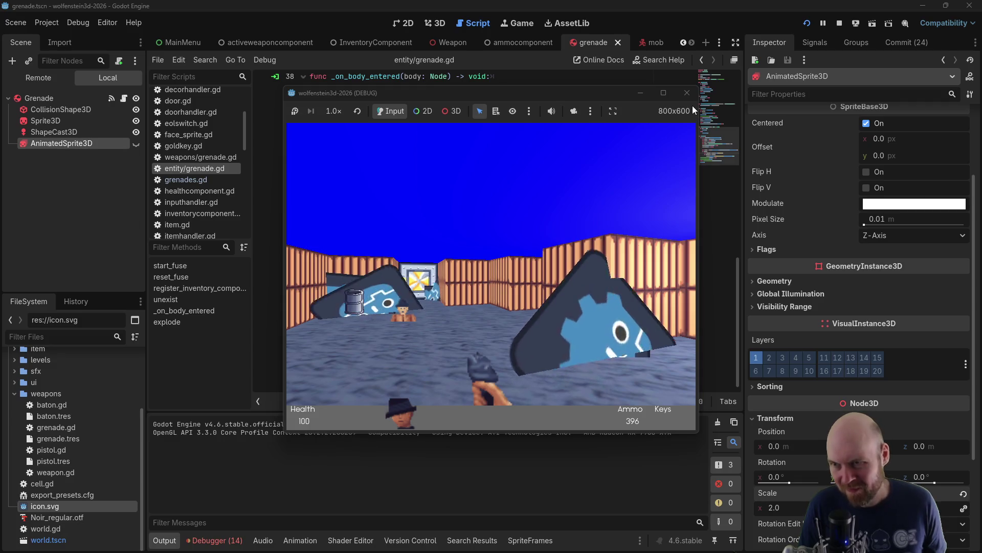
{"action": "left_click", "coordinate": [685, 94]}
{"action": "left_click", "coordinate": [495, 332]}
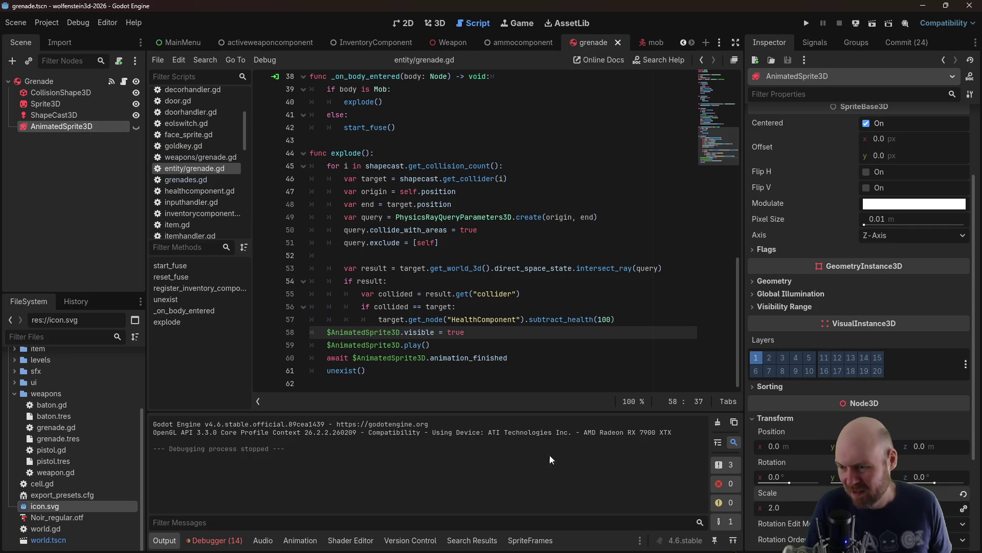
Select animation frame 1 in the grenade sprite's SpriteFrames editor
{"action": "left_click", "coordinate": [530, 540]}
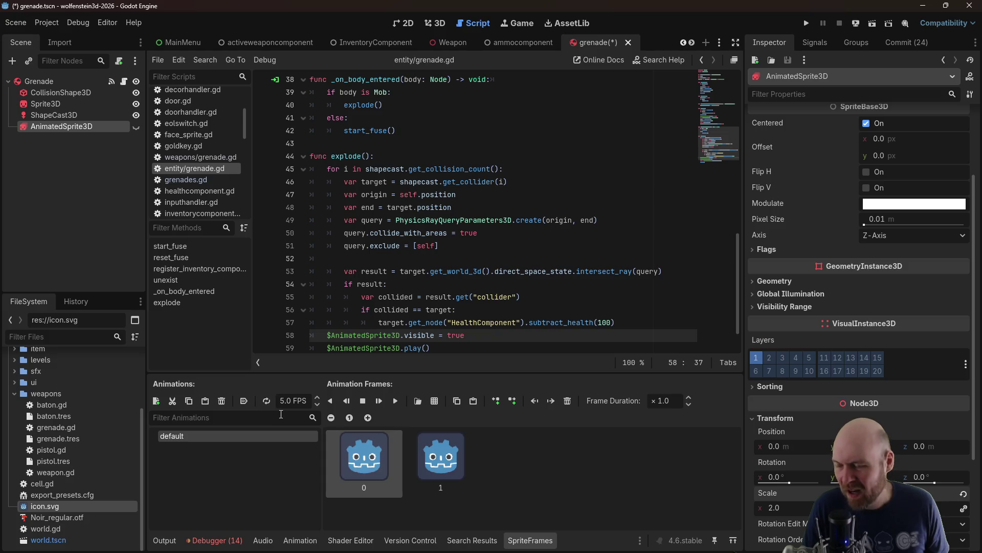
{"action": "scroll", "coordinate": [408, 308], "scroll_direction": "down", "scroll_amount": 1}
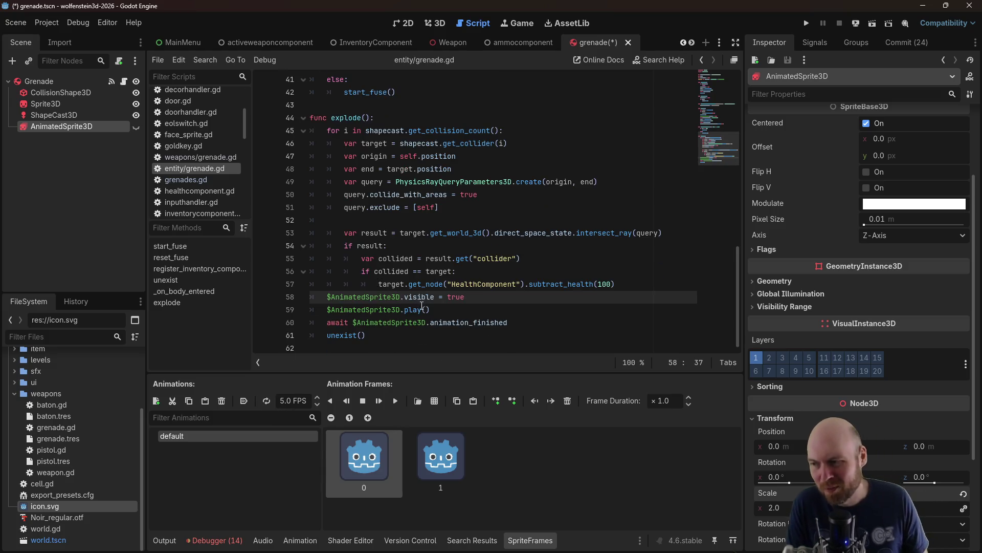
{"action": "mouse_move", "coordinate": [392, 321]}
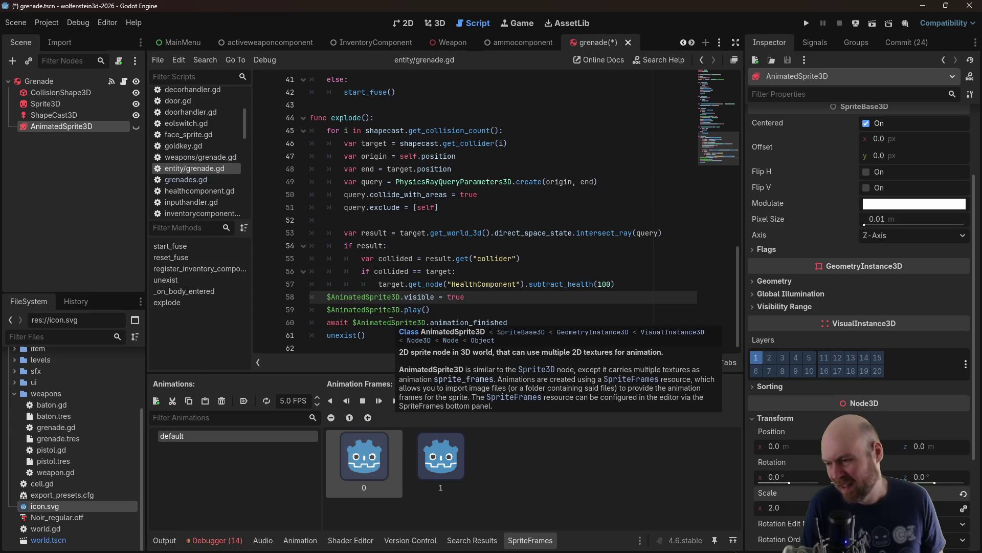
{"action": "left_click", "coordinate": [447, 460]}
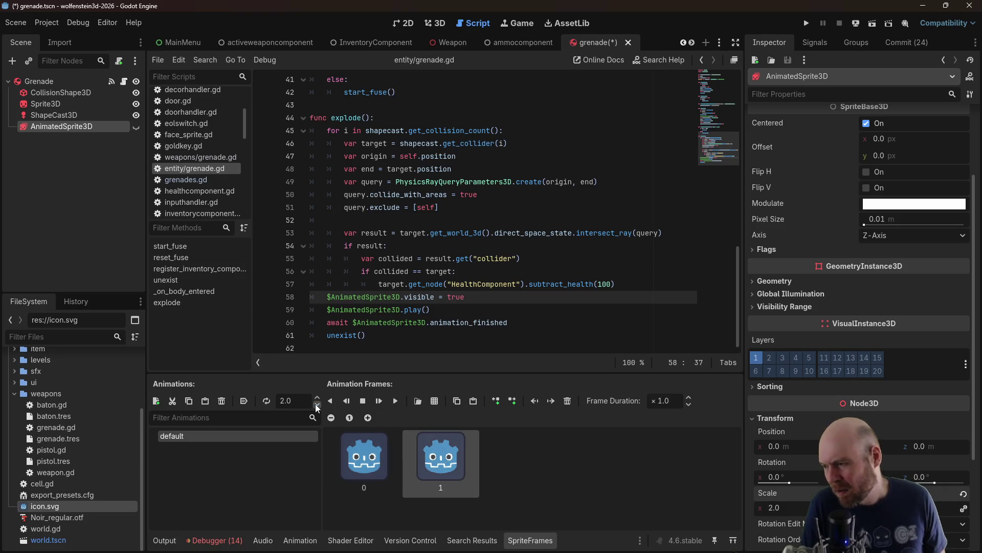
Save the grenade scene and start the game from the main menu
{"action": "left_click", "coordinate": [531, 239]}
{"action": "key", "text": "ctrl+s"}
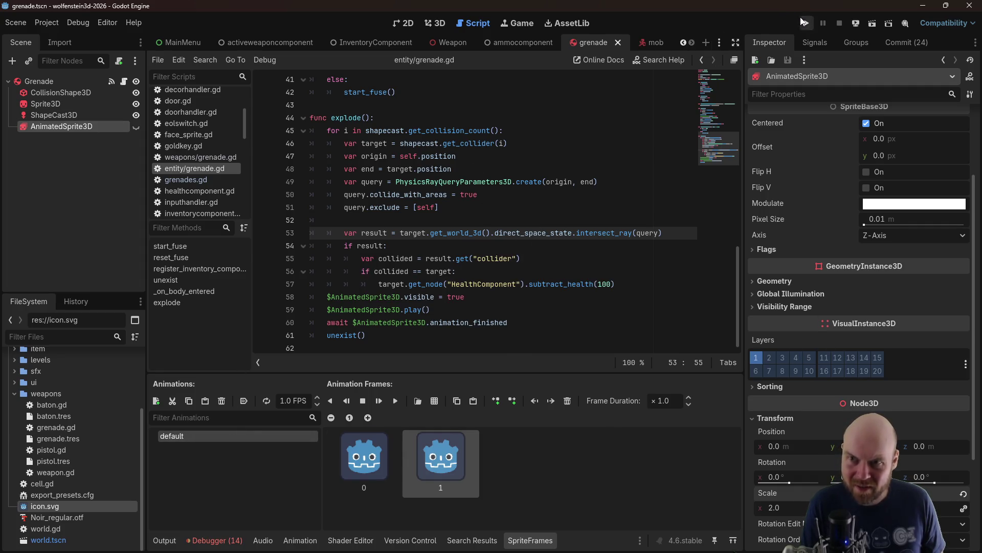
{"action": "left_click", "coordinate": [802, 23]}
{"action": "left_click", "coordinate": [498, 279]}
Throw grenades at the wall and down the corridor, then close the game
{"action": "key", "text": "2"}
{"action": "key", "text": "Left"}
{"action": "key", "text": "3"}
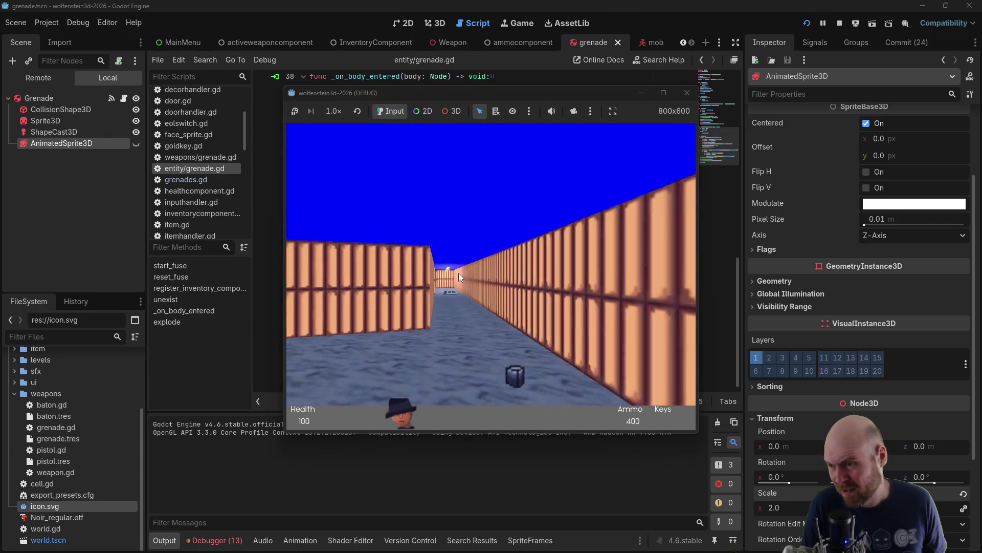
{"action": "key", "text": "Left"}
{"action": "key", "text": "2"}
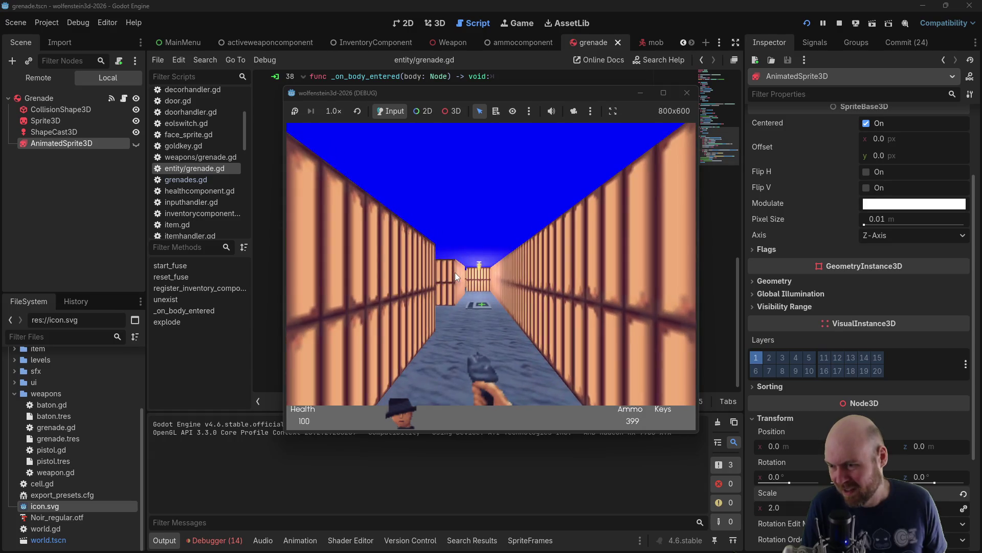
{"action": "key", "text": "Left"}
{"action": "left_click", "coordinate": [459, 272]}
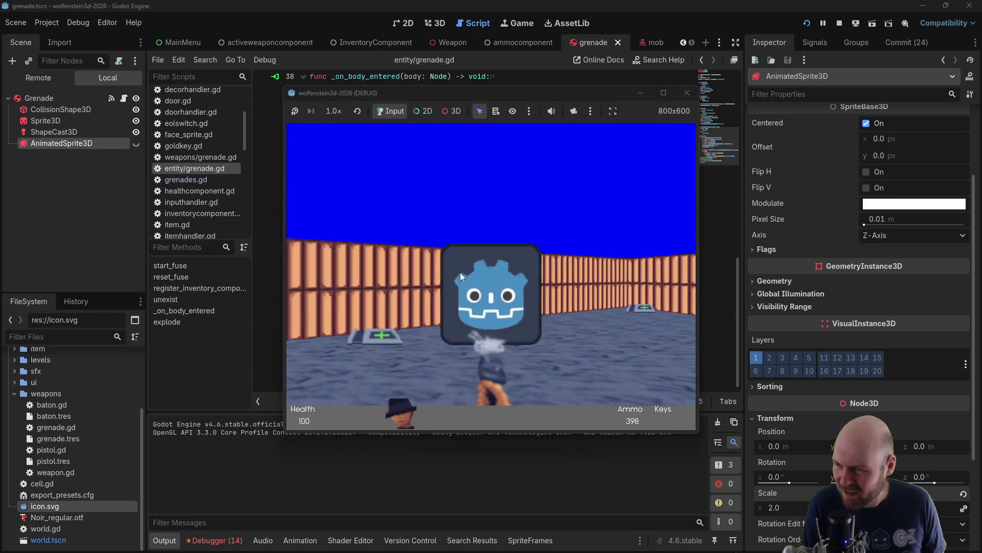
{"action": "key", "text": "Left"}
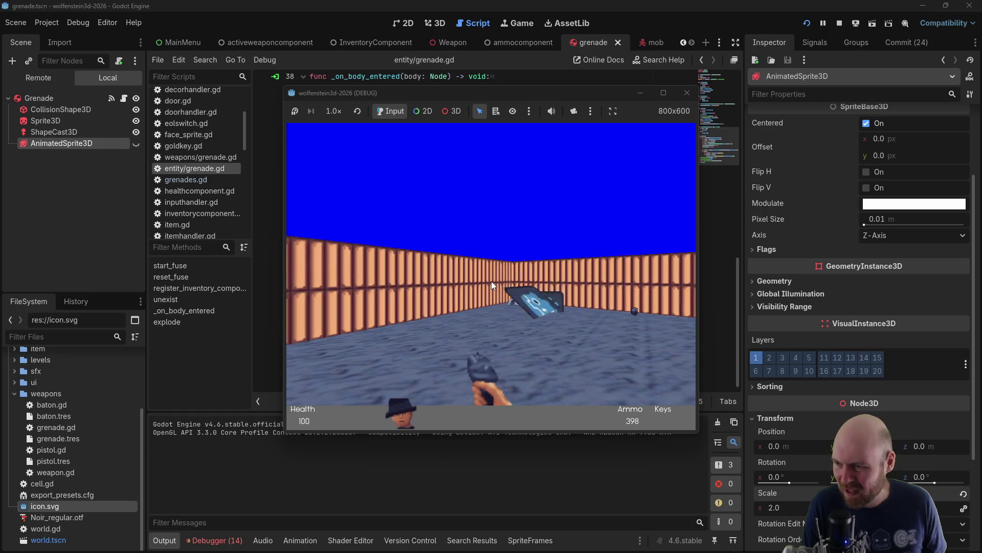
{"action": "key", "text": "Left"}
{"action": "key", "text": "Left"}
{"action": "left_click", "coordinate": [492, 306]}
{"action": "key", "text": "Up"}
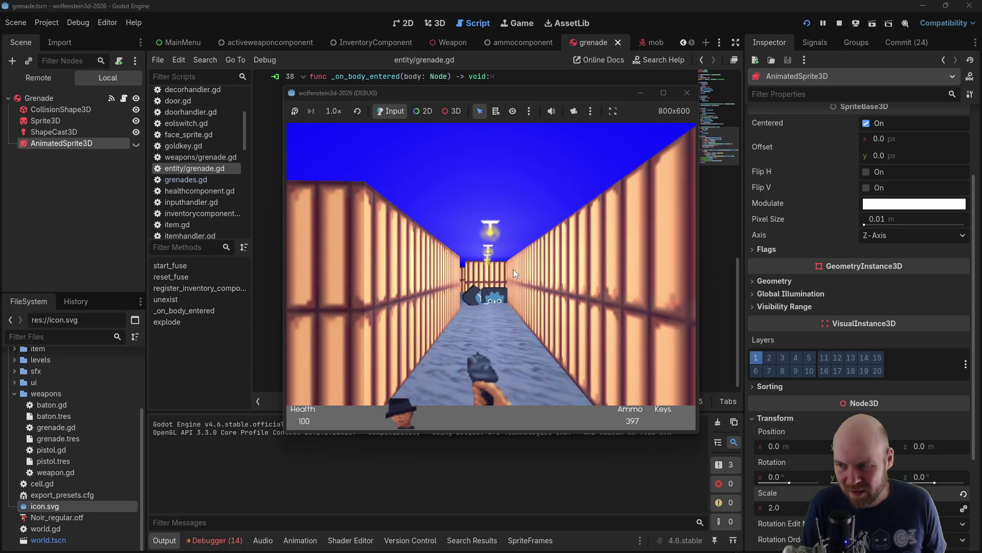
{"action": "left_click", "coordinate": [687, 93]}
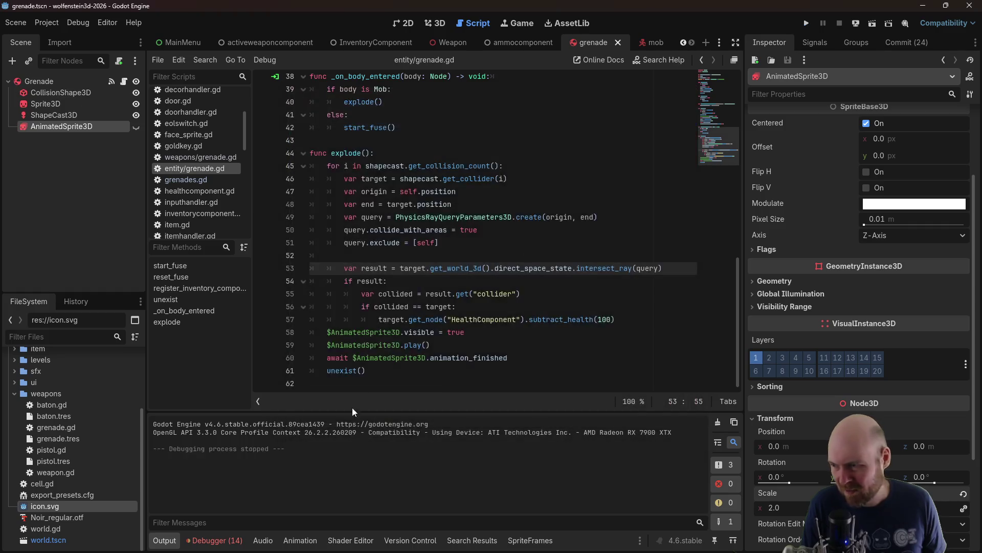
Delete the second frame from the grenade's default sprite animation and rerun the game
{"action": "left_click", "coordinate": [529, 541]}
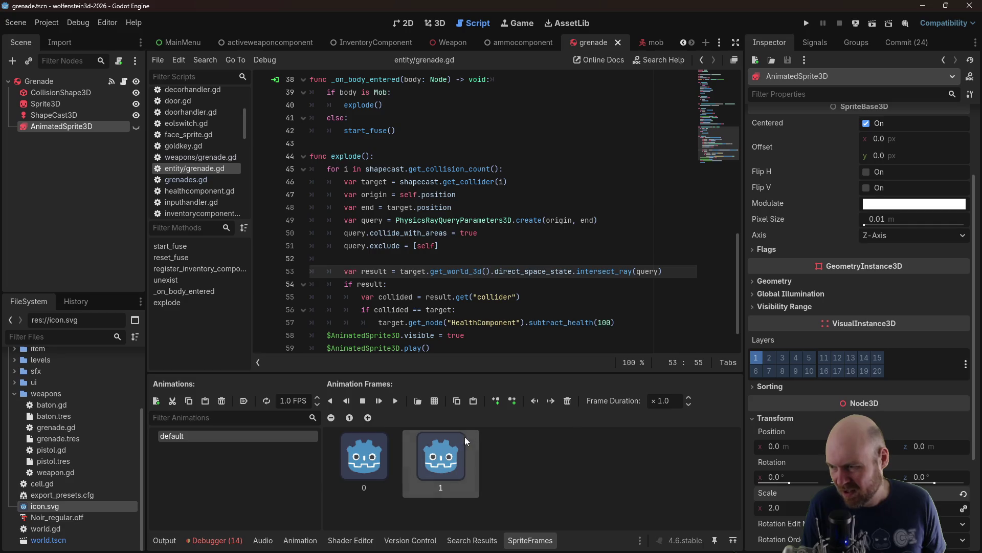
{"action": "left_click", "coordinate": [569, 401]}
{"action": "left_click", "coordinate": [806, 23]}
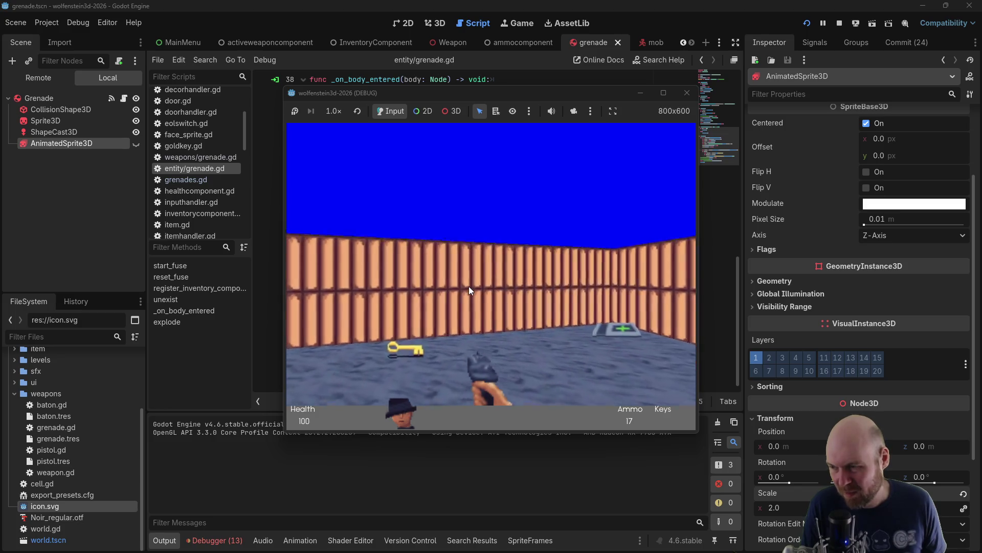
Walk through the corridors throwing grenades at the approaching enemy
{"action": "key", "text": "2"}
{"action": "key", "text": "Left"}
{"action": "key", "text": "Left"}
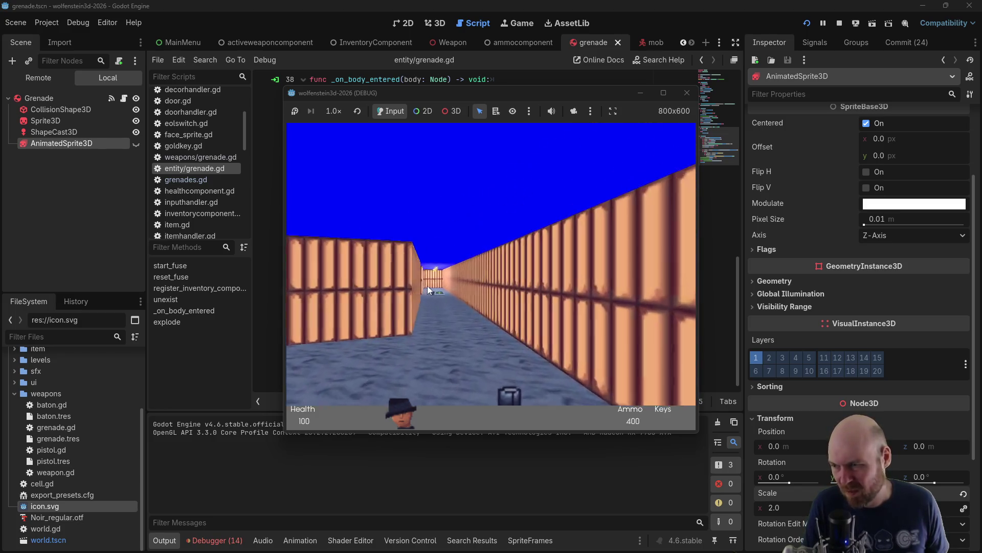
{"action": "key", "text": "ctrl"}
{"action": "key", "text": "Left"}
{"action": "key", "text": "Up"}
{"action": "key", "text": "Left"}
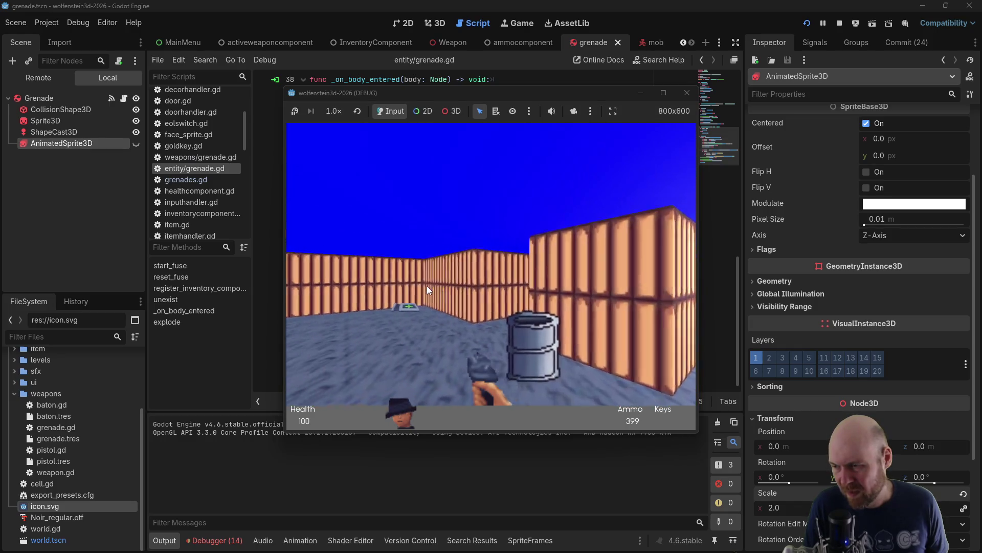
{"action": "key", "text": "Up"}
{"action": "key", "text": "Left"}
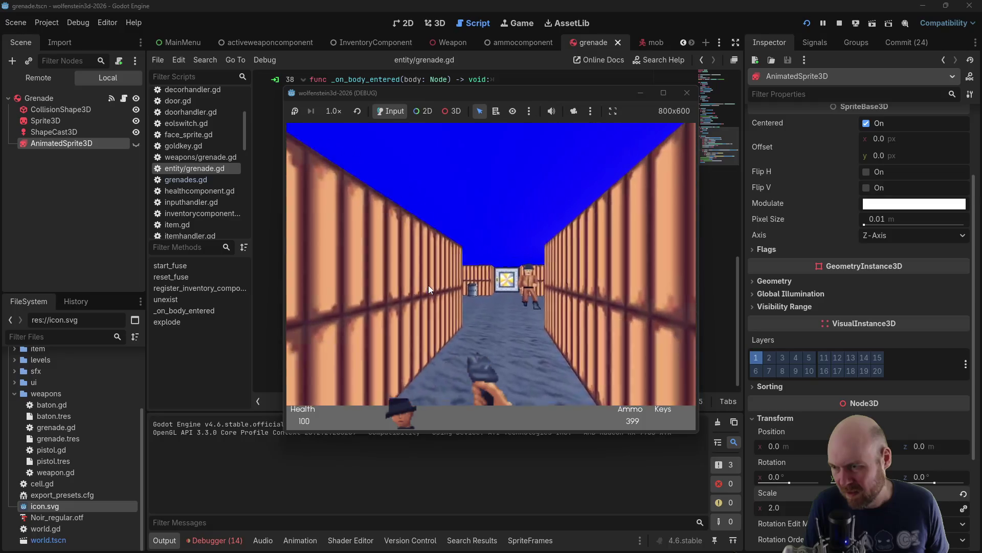
{"action": "key", "text": "ctrl"}
{"action": "key", "text": "Left"}
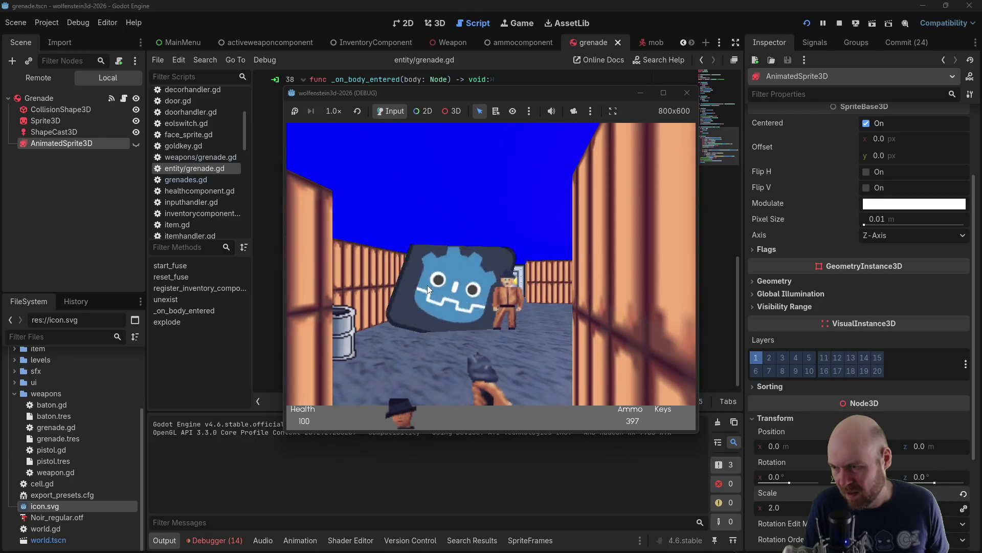
{"action": "key", "text": "ctrl"}
{"action": "key", "text": "Up"}
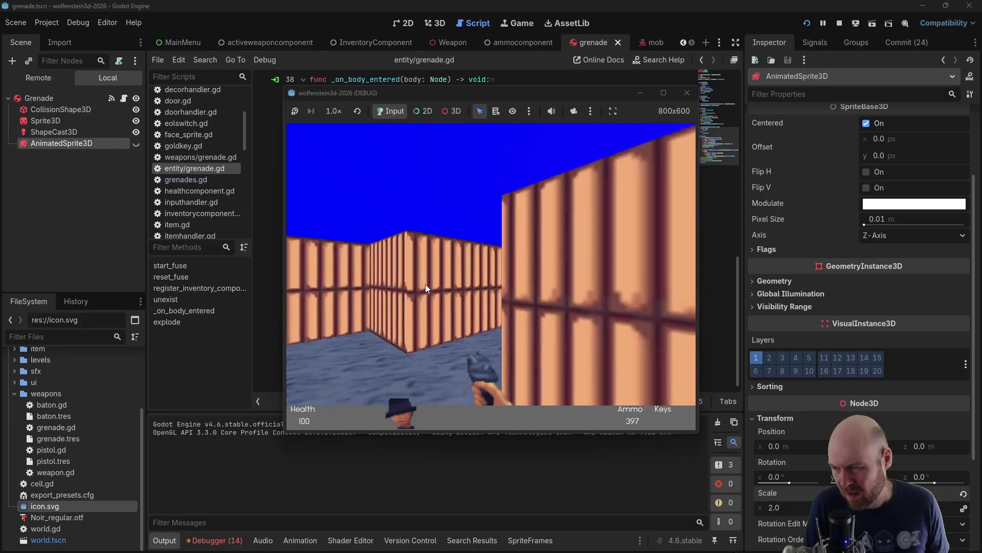
{"action": "key", "text": "Up"}
{"action": "key", "text": "ctrl"}
{"action": "key", "text": "Left"}
{"action": "key", "text": "ctrl"}
{"action": "key", "text": "Left"}
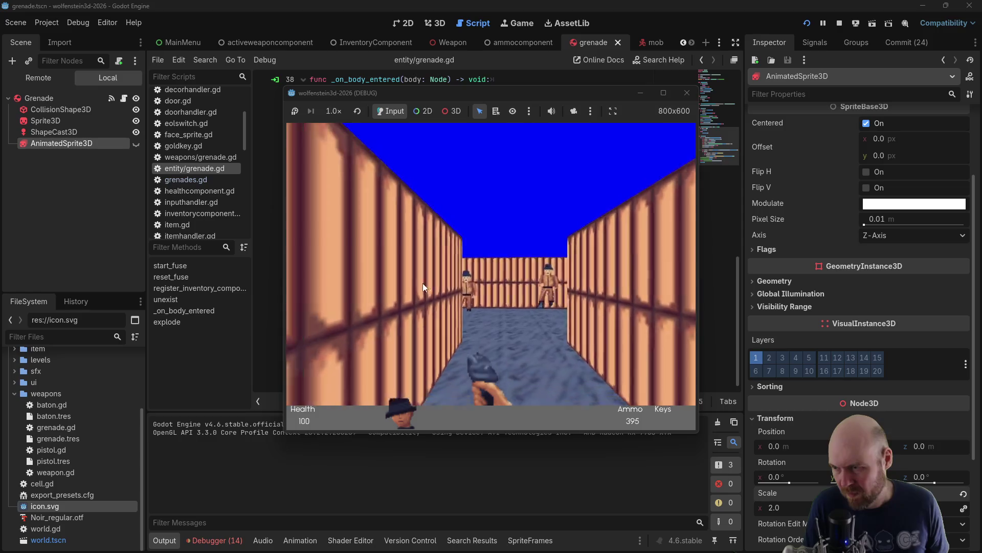
{"action": "key", "text": "ctrl"}
Throw more grenades down the long corridor, collect the gold key, open the metal door, then stop the game
{"action": "key", "text": "Left"}
{"action": "key", "text": "Left"}
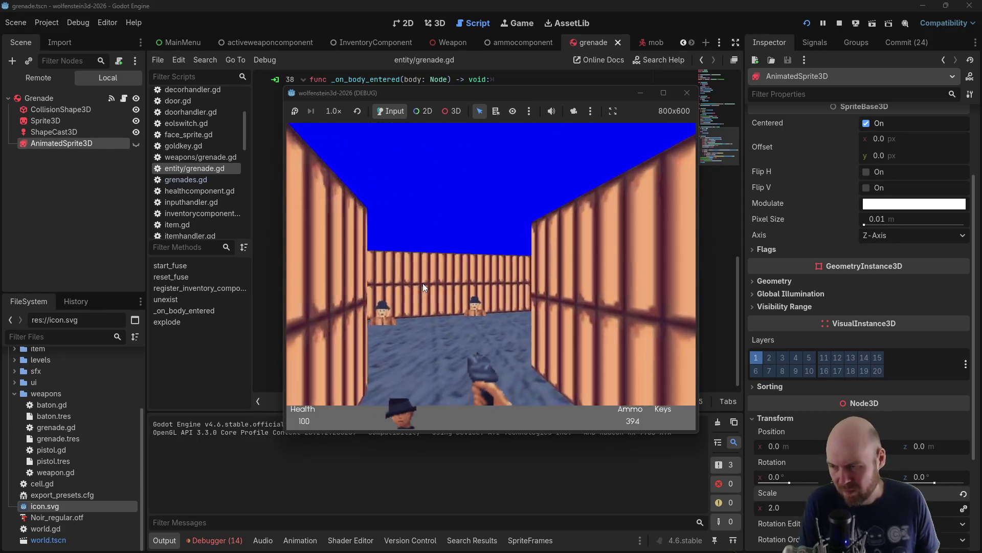
{"action": "key", "text": "Left"}
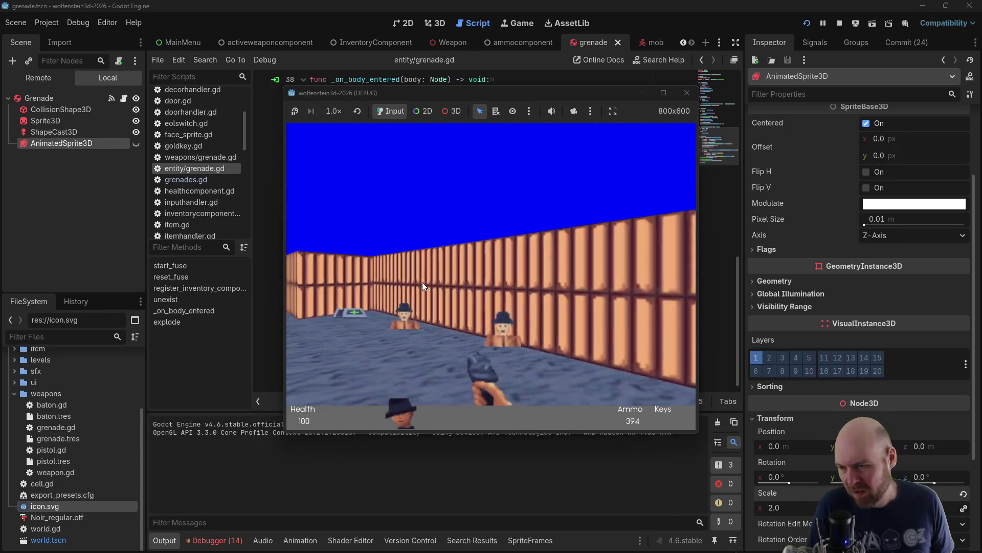
{"action": "key", "text": "Right"}
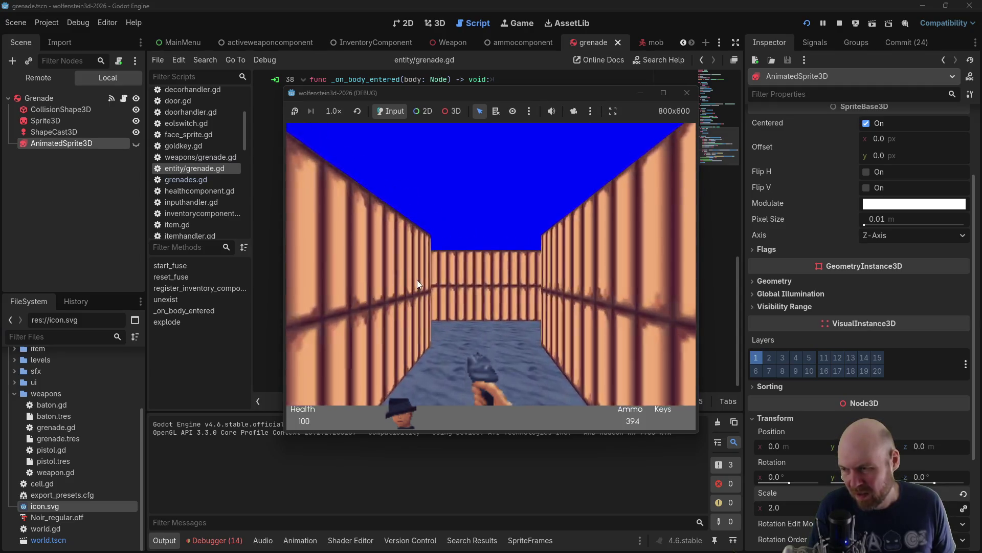
{"action": "key", "text": "Left"}
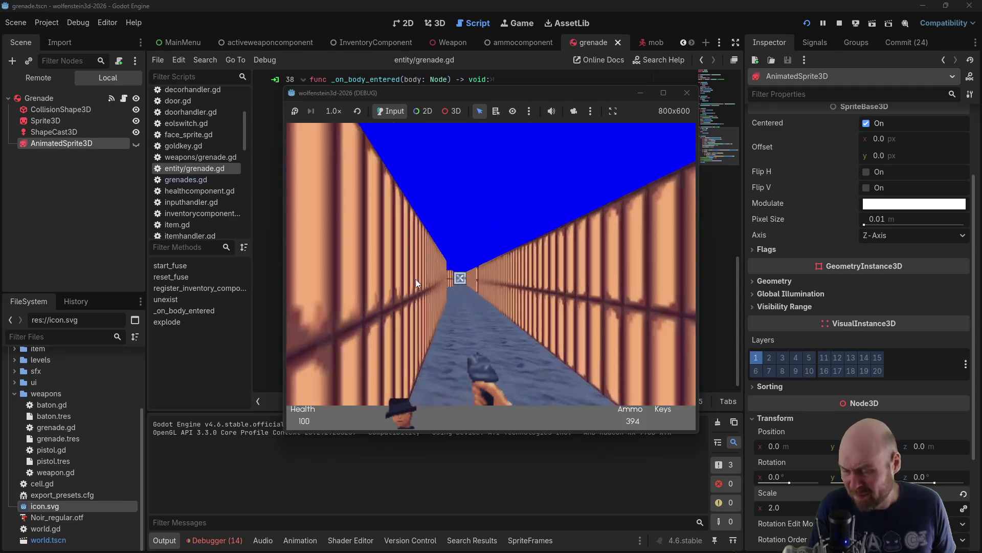
{"action": "key", "text": "Right"}
{"action": "key", "text": "Left"}
{"action": "key", "text": "Up"}
{"action": "key", "text": "ctrl"}
{"action": "key", "text": "Up"}
{"action": "key", "text": "Right"}
{"action": "key", "text": "Left"}
{"action": "key", "text": "Right"}
{"action": "key", "text": "Up"}
{"action": "key", "text": "Left"}
{"action": "key", "text": "ctrl"}
{"action": "key", "text": "Right"}
{"action": "key", "text": "ctrl"}
{"action": "key", "text": "Up"}
{"action": "key", "text": "Left"}
{"action": "key", "text": "Left"}
{"action": "key", "text": "Up"}
{"action": "key", "text": "space"}
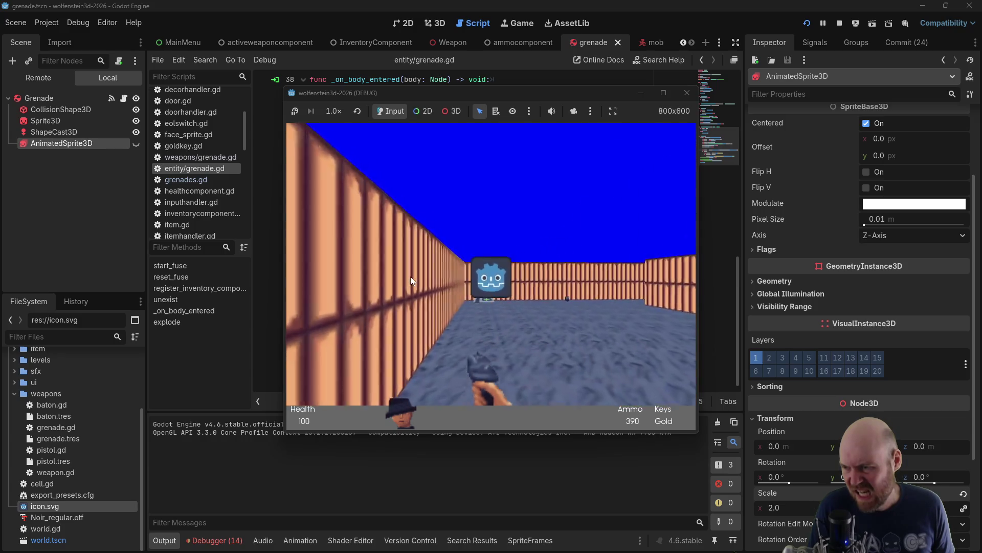
{"action": "left_click", "coordinate": [687, 92]}
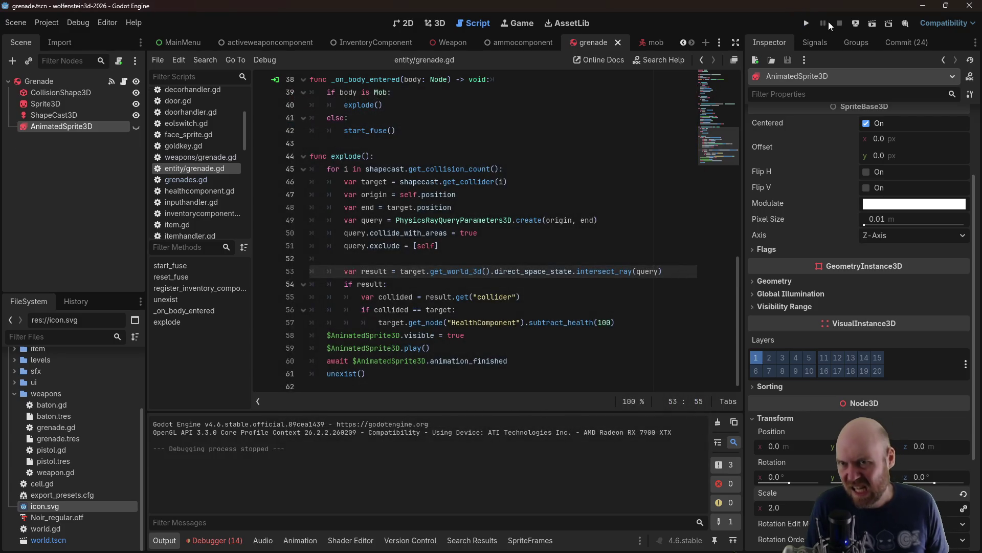
Playtest the game, walking to the enemy corridor and throwing two grenades at the enemy, then close it
{"action": "left_click", "coordinate": [808, 22]}
{"action": "left_click", "coordinate": [478, 281]}
{"action": "key", "text": "Left"}
{"action": "key", "text": "Left"}
{"action": "key", "text": "Up"}
{"action": "key", "text": "Up"}
{"action": "key", "text": "Right"}
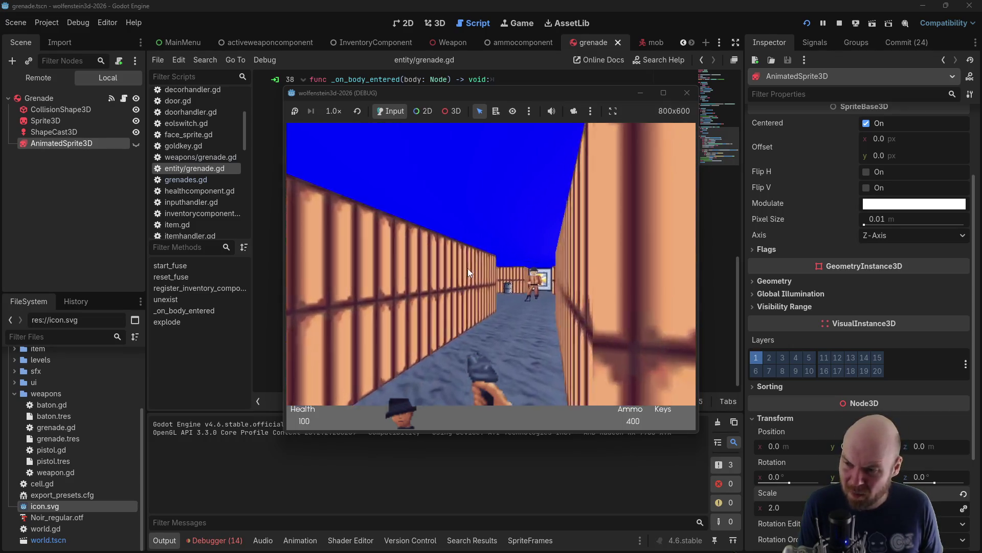
{"action": "key", "text": "Right"}
{"action": "key", "text": "ctrl"}
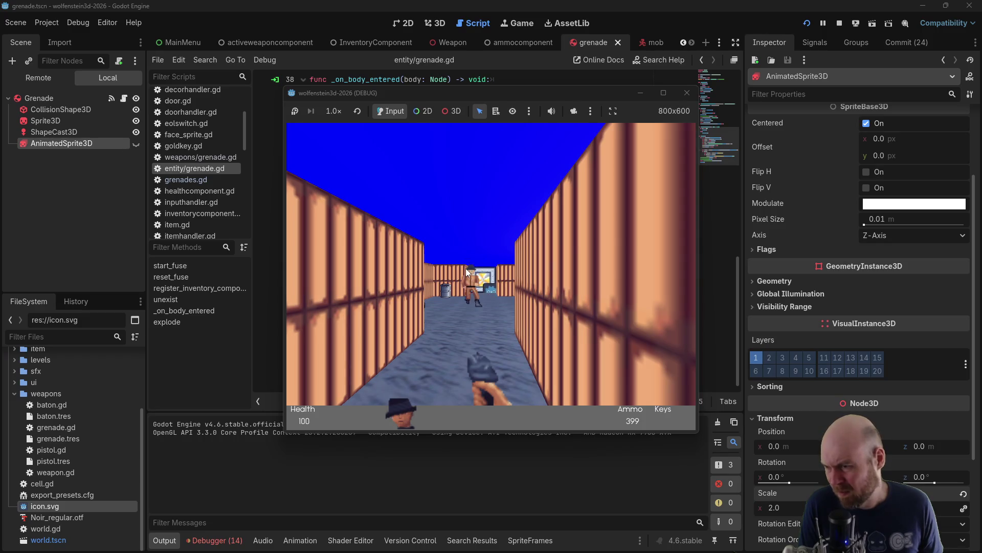
{"action": "key", "text": "Left"}
{"action": "key", "text": "ctrl"}
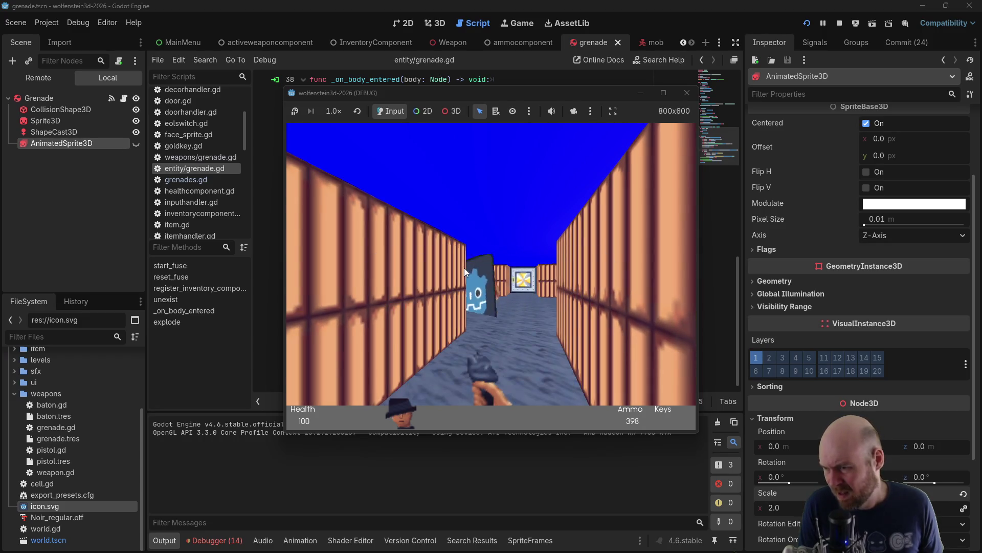
{"action": "left_click", "coordinate": [686, 92]}
Relaunch the game, switch to grenades and throw a rapid volley down the corridor
{"action": "left_click", "coordinate": [807, 22]}
{"action": "left_click", "coordinate": [505, 266]}
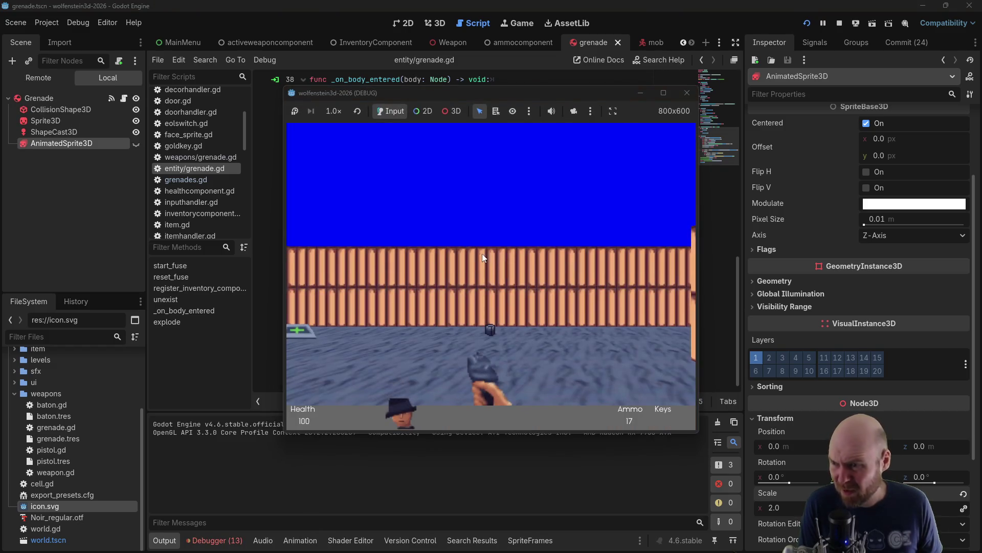
{"action": "key", "text": "Left"}
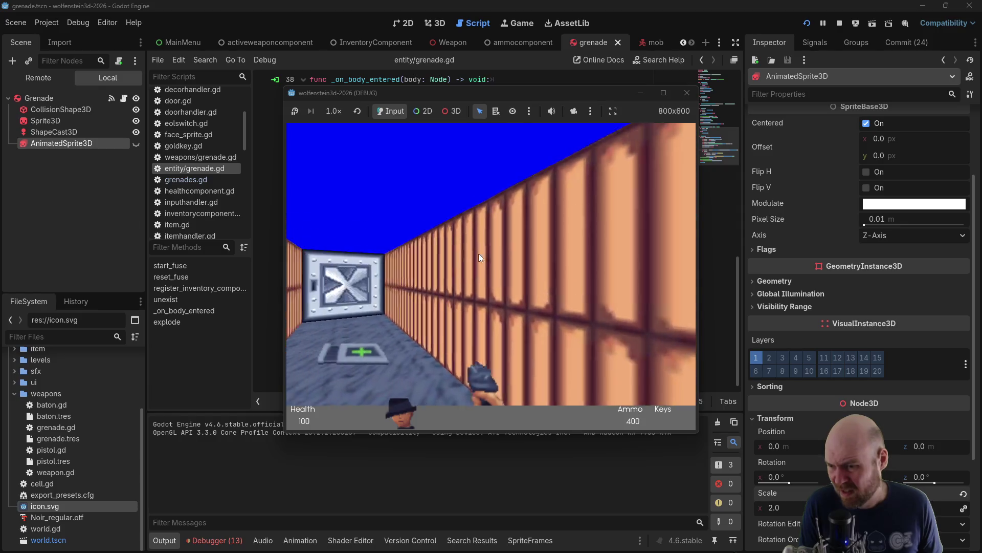
{"action": "key", "text": "Left"}
{"action": "left_click", "coordinate": [478, 253]}
{"action": "left_click", "coordinate": [478, 253]}
{"action": "left_click", "coordinate": [478, 253]}
{"action": "left_click", "coordinate": [478, 254]}
{"action": "left_click", "coordinate": [478, 254]}
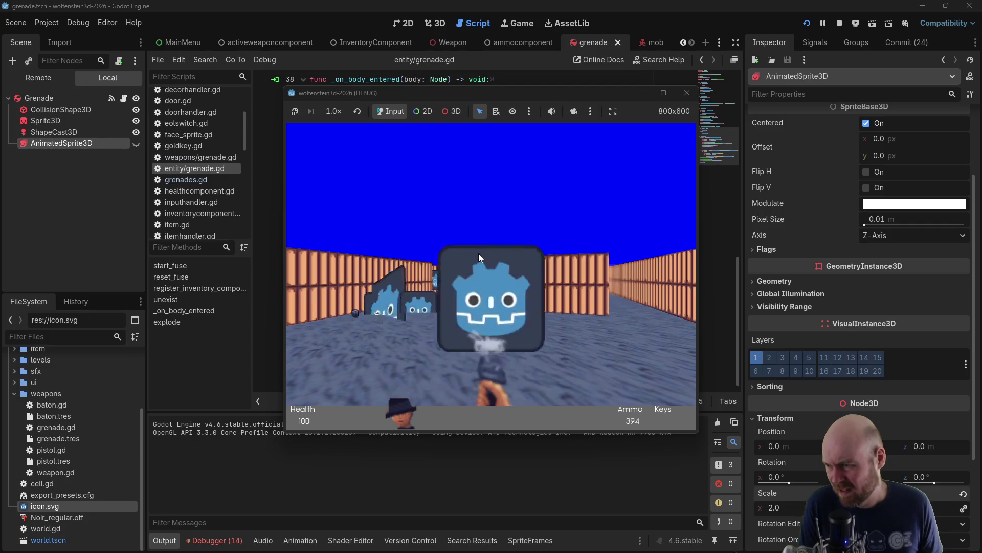
{"action": "key", "text": "Right"}
{"action": "left_click", "coordinate": [478, 253]}
{"action": "left_click", "coordinate": [478, 253]}
{"action": "left_click", "coordinate": [478, 253]}
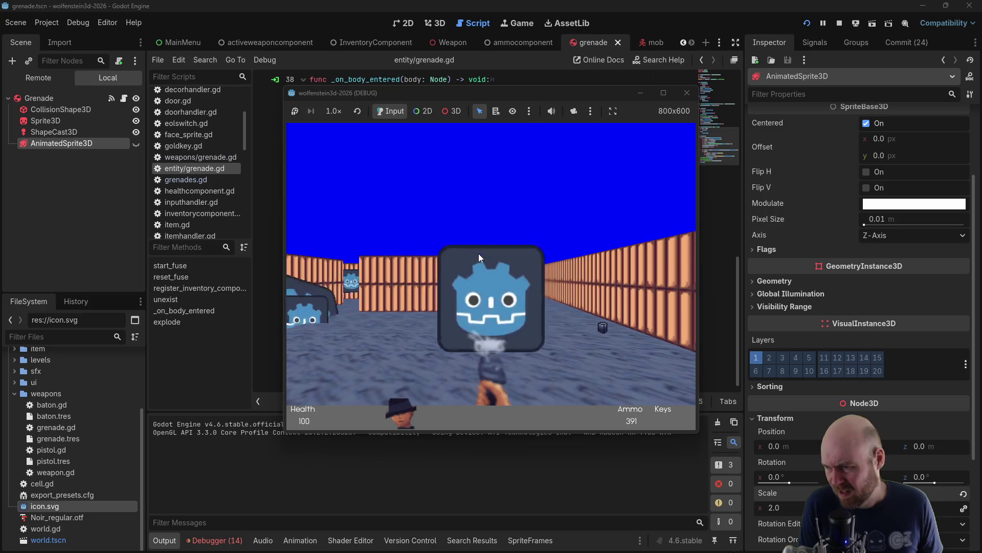
{"action": "left_click", "coordinate": [478, 253]}
{"action": "left_click", "coordinate": [477, 254]}
{"action": "key", "text": "Right"}
{"action": "left_click", "coordinate": [478, 254]}
{"action": "key", "text": "Left"}
{"action": "left_click", "coordinate": [478, 254]}
{"action": "left_click", "coordinate": [478, 253]}
Keep throwing grenades while turning between the wall and the long corridor, then stop the game
{"action": "key", "text": "Right"}
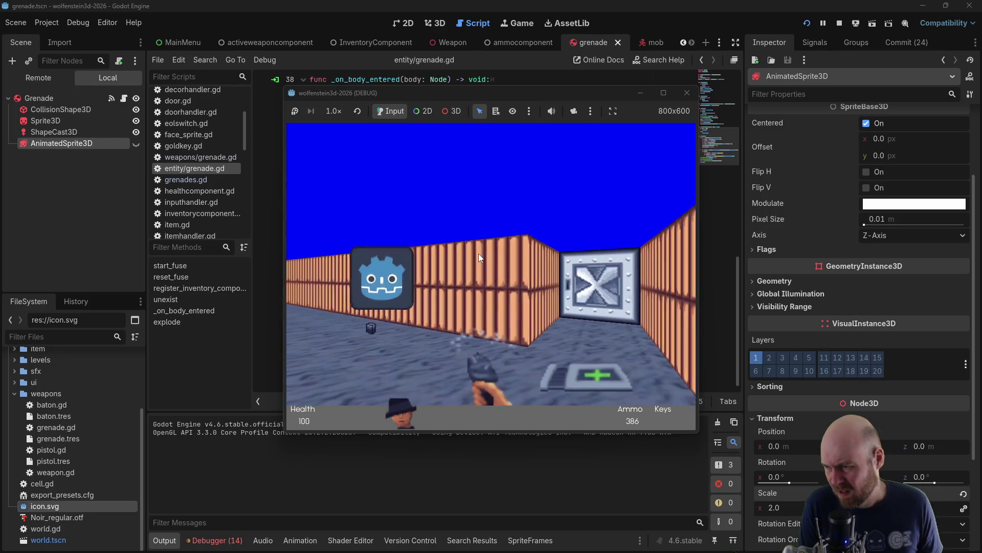
{"action": "left_click", "coordinate": [474, 252]}
{"action": "left_click", "coordinate": [475, 253]}
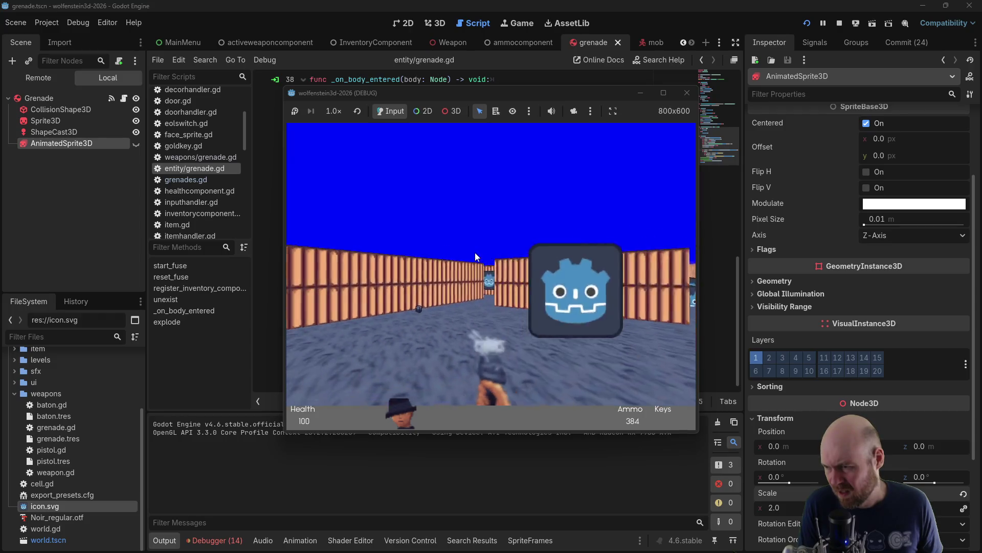
{"action": "key", "text": "Left"}
{"action": "left_click", "coordinate": [475, 253]}
{"action": "left_click", "coordinate": [475, 253]}
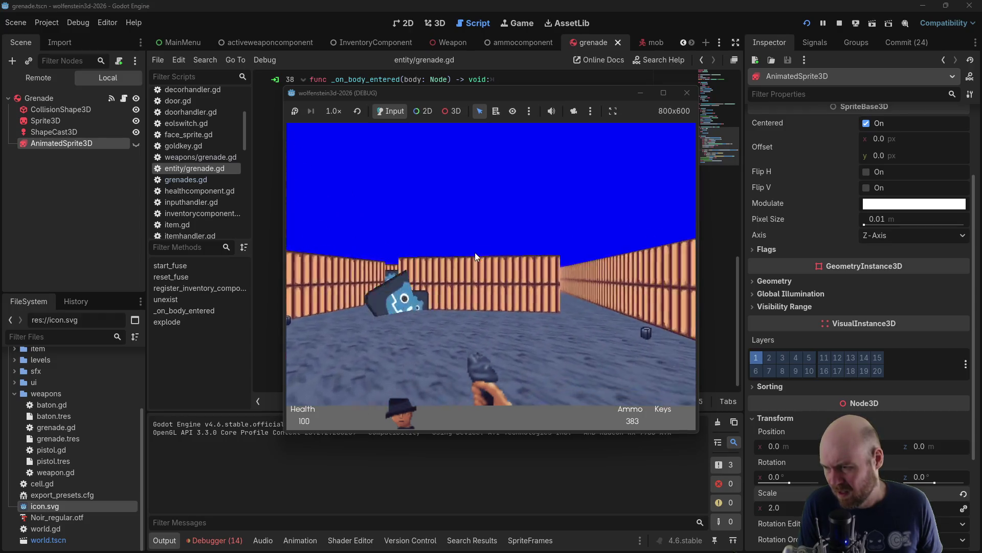
{"action": "key", "text": "Right"}
{"action": "left_click", "coordinate": [475, 252]}
{"action": "key", "text": "Left"}
{"action": "left_click", "coordinate": [475, 253]}
{"action": "key", "text": "Right"}
{"action": "left_click", "coordinate": [475, 252]}
{"action": "left_click", "coordinate": [475, 252]}
{"action": "key", "text": "Left"}
{"action": "left_click", "coordinate": [475, 253]}
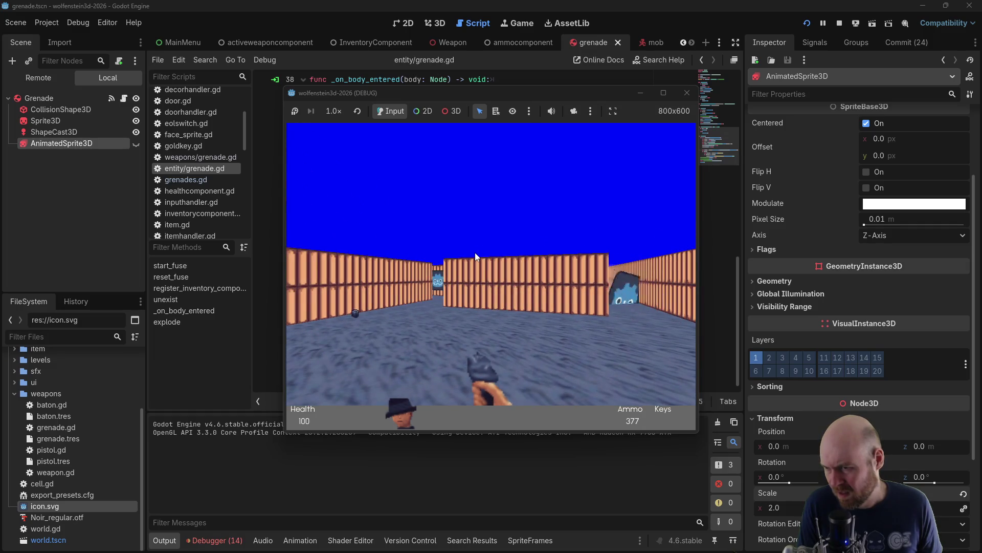
{"action": "key", "text": "Right"}
{"action": "left_click", "coordinate": [474, 252]}
{"action": "key", "text": "Left"}
{"action": "left_click", "coordinate": [474, 253]}
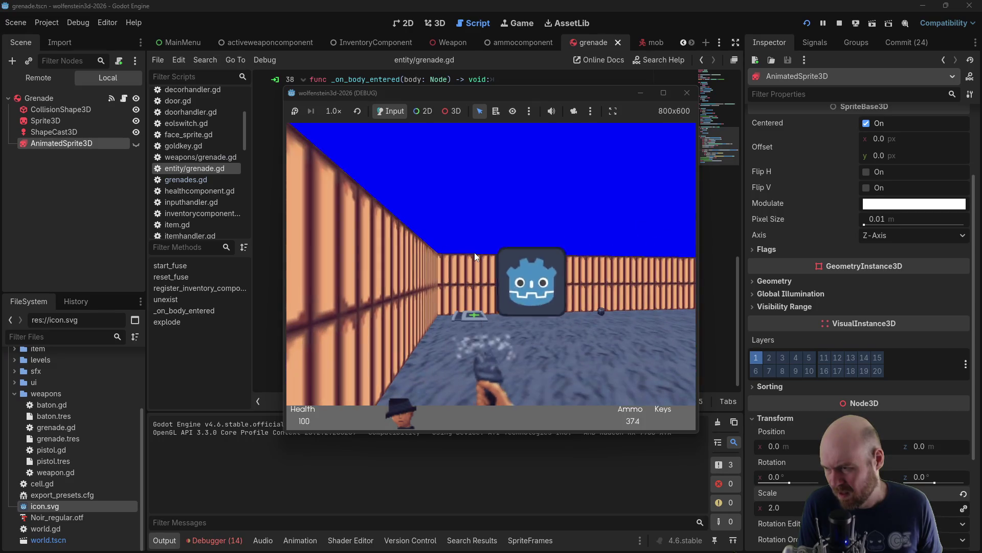
{"action": "left_click", "coordinate": [474, 252]}
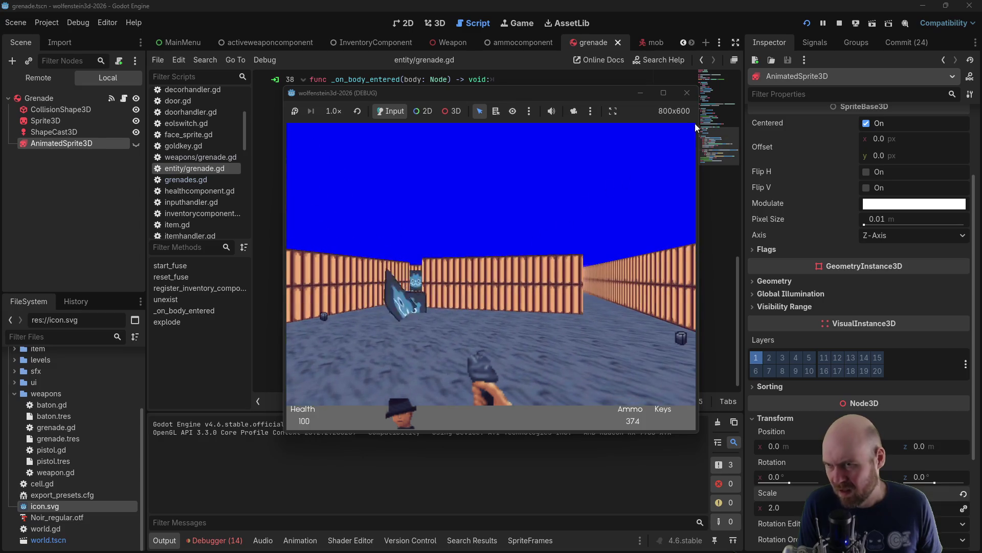
{"action": "left_click", "coordinate": [807, 23]}
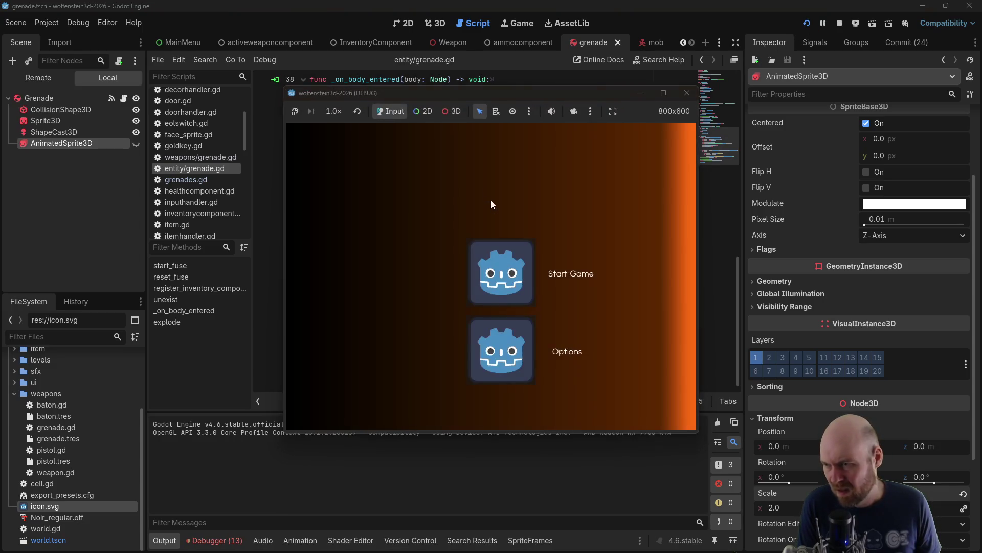
Walk over the ammo pickup, throw grenades down the corridor and at the enemy, then close
{"action": "key", "text": "Up"}
{"action": "key", "text": "Left"}
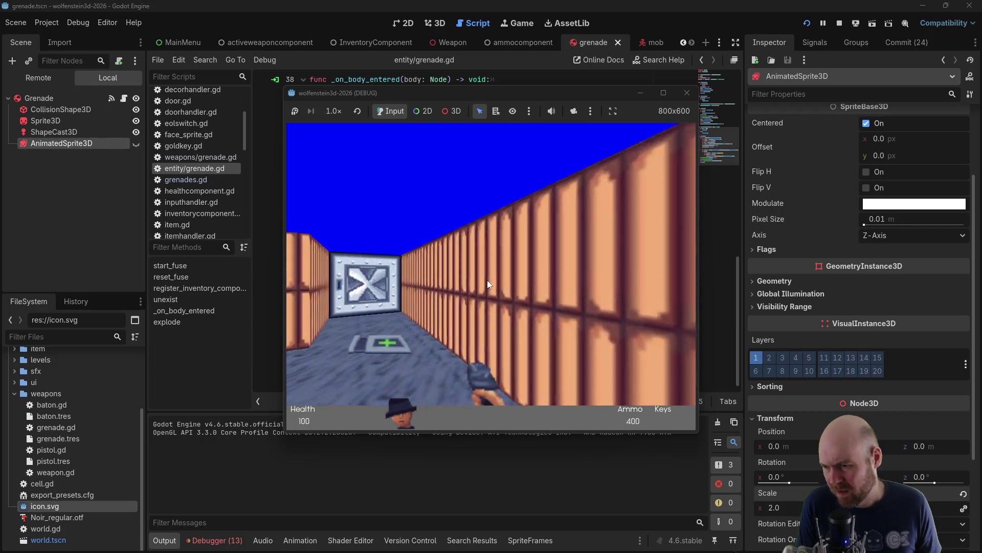
{"action": "key", "text": "Right"}
{"action": "left_click", "coordinate": [484, 281]}
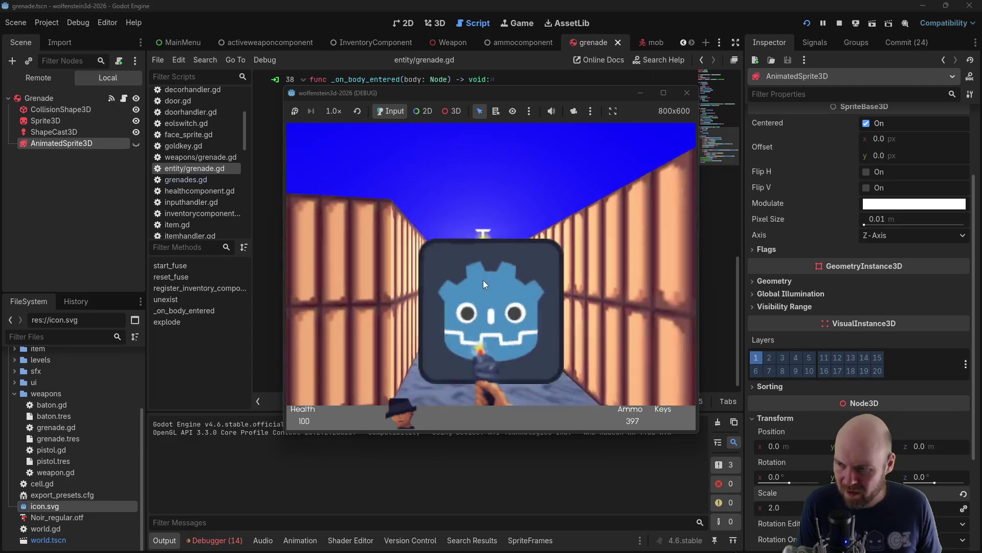
{"action": "key", "text": "Left"}
{"action": "left_click", "coordinate": [483, 281]}
{"action": "left_click", "coordinate": [483, 280]}
{"action": "left_click", "coordinate": [483, 280]}
{"action": "left_click", "coordinate": [483, 280]}
{"action": "key", "text": "Left"}
{"action": "left_click", "coordinate": [482, 280]}
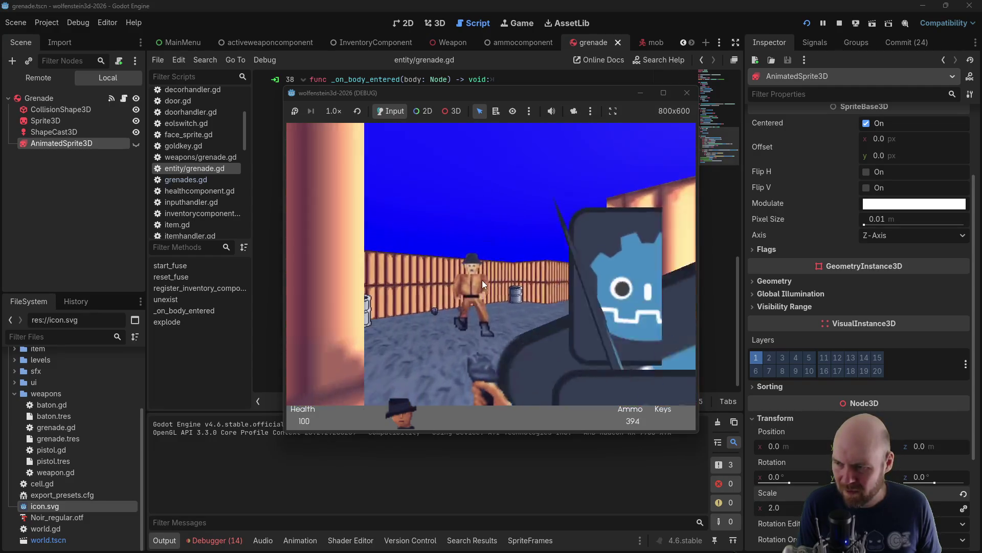
{"action": "left_click", "coordinate": [482, 280]}
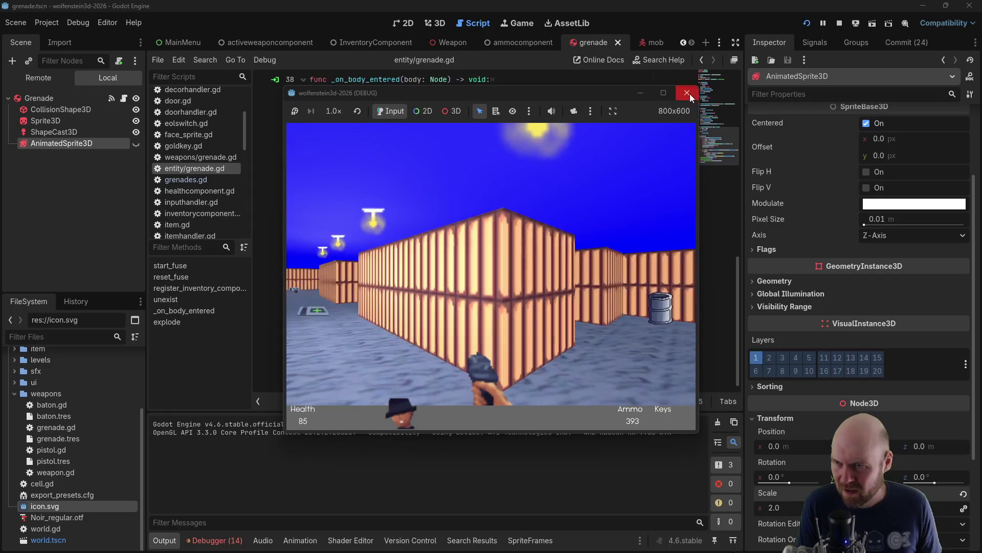
{"action": "left_click", "coordinate": [688, 93]}
Start another run, throw two grenades down the corridor, walk into the opening, and stop with F8
{"action": "left_click", "coordinate": [807, 24]}
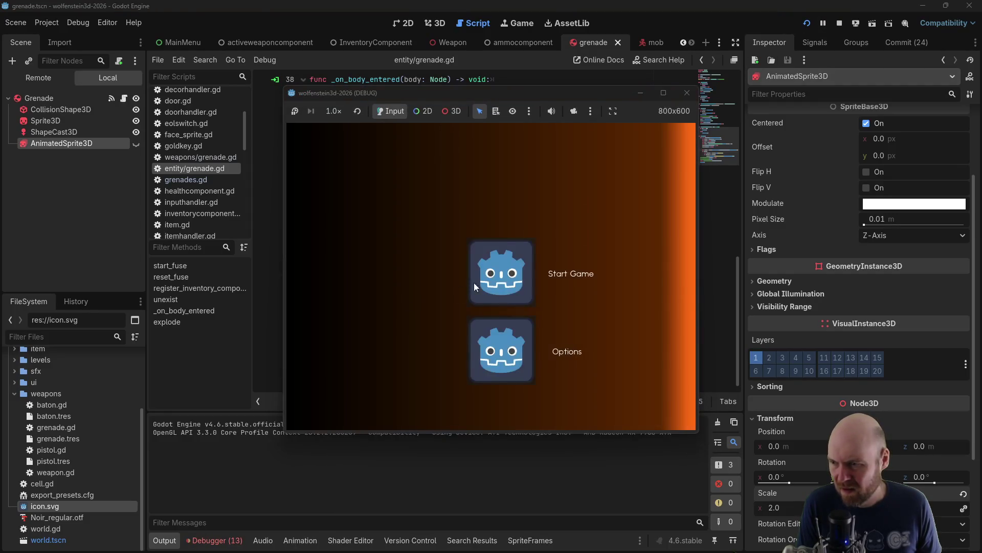
{"action": "left_click", "coordinate": [470, 283]}
{"action": "key", "text": "Up"}
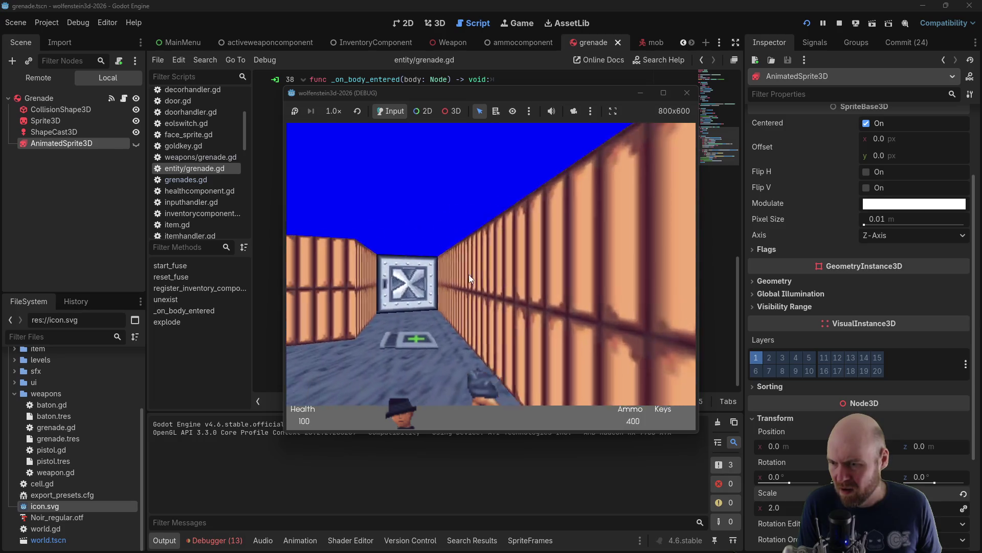
{"action": "key", "text": "Up"}
{"action": "left_click", "coordinate": [466, 275]}
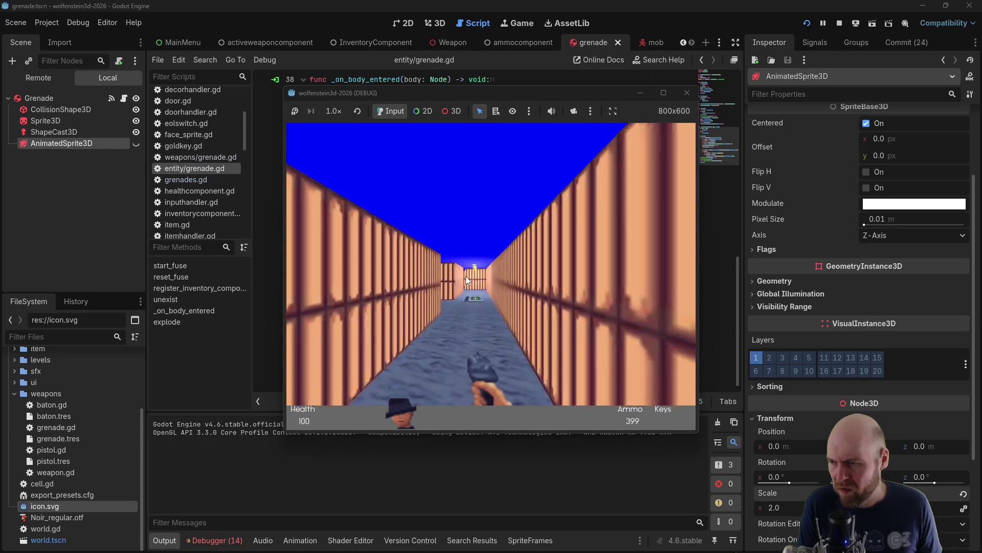
{"action": "left_click", "coordinate": [464, 275]}
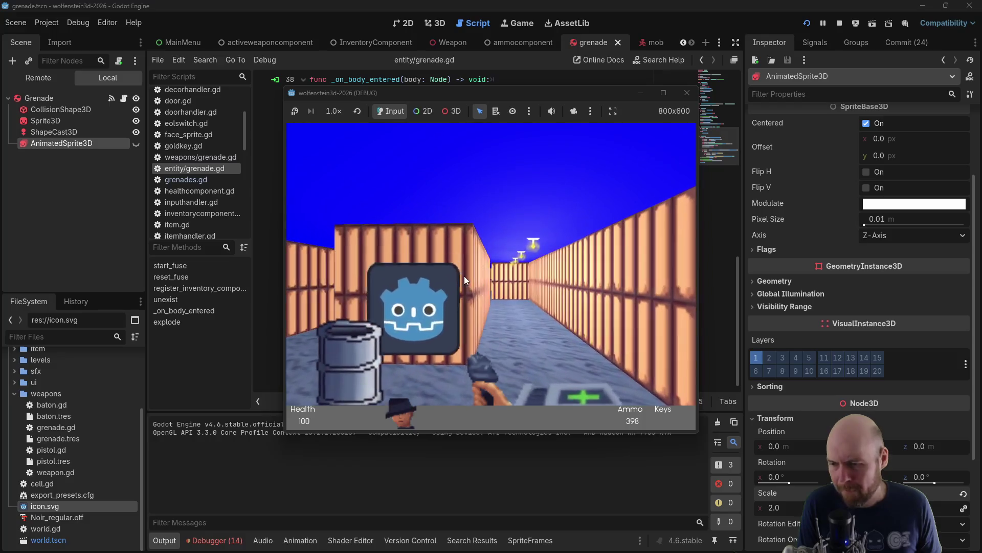
{"action": "key", "text": "Left"}
{"action": "key", "text": "Left"}
{"action": "key", "text": "Up"}
{"action": "key", "text": "Right"}
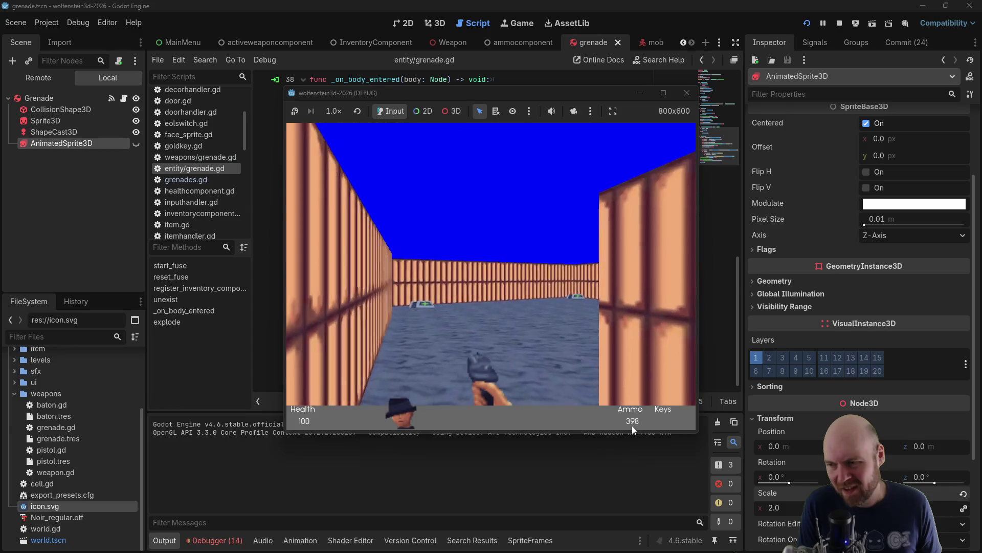
{"action": "key", "text": "Left"}
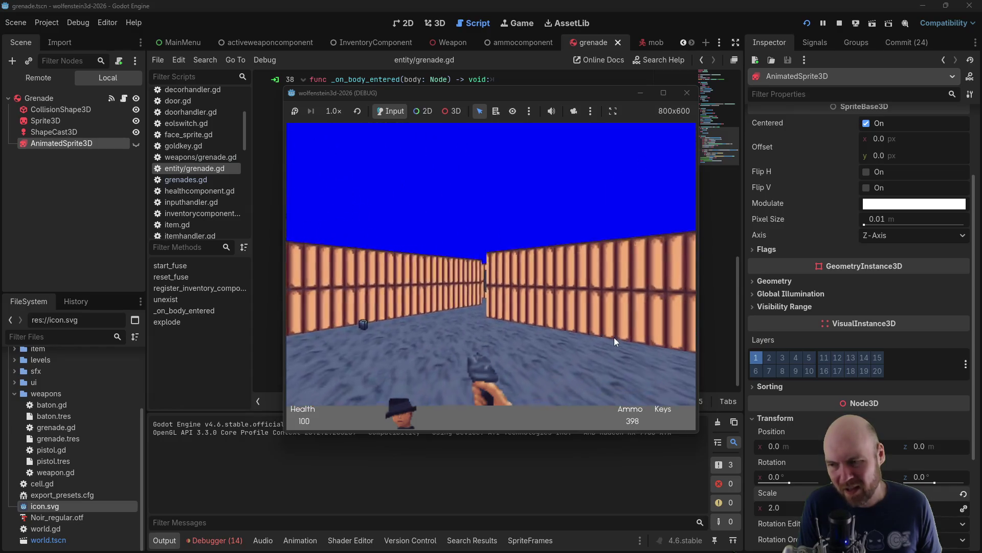
{"action": "key", "text": "Left"}
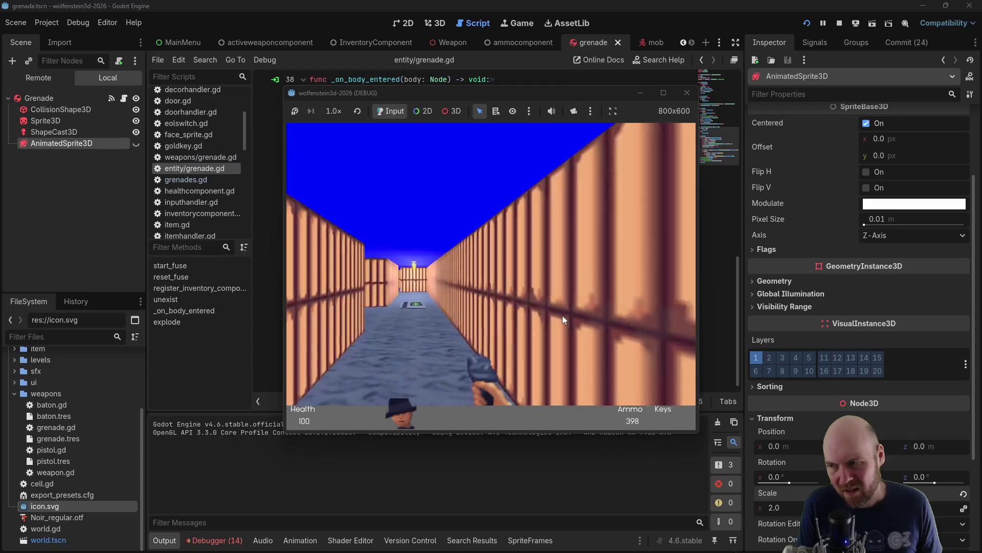
{"action": "key", "text": "Up"}
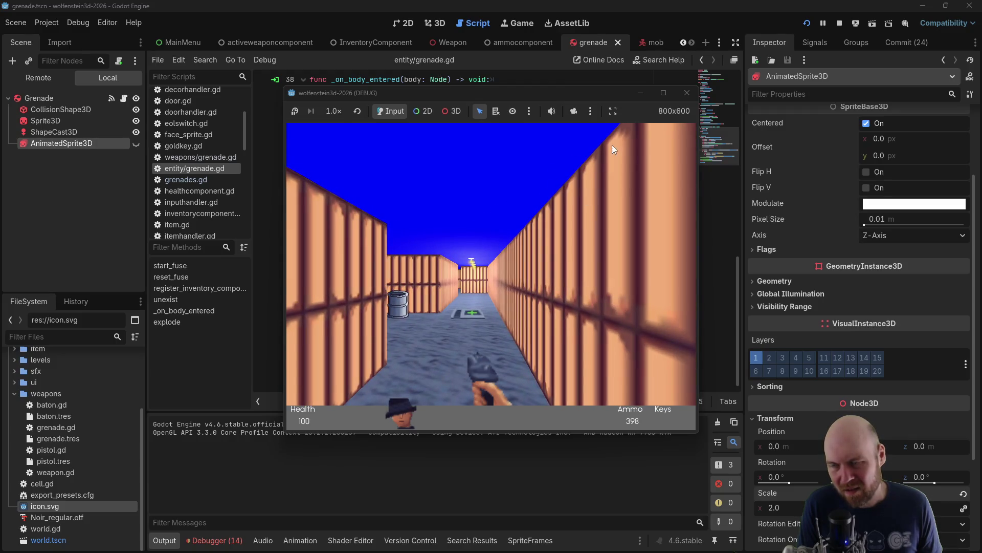
{"action": "key", "text": "F8"}
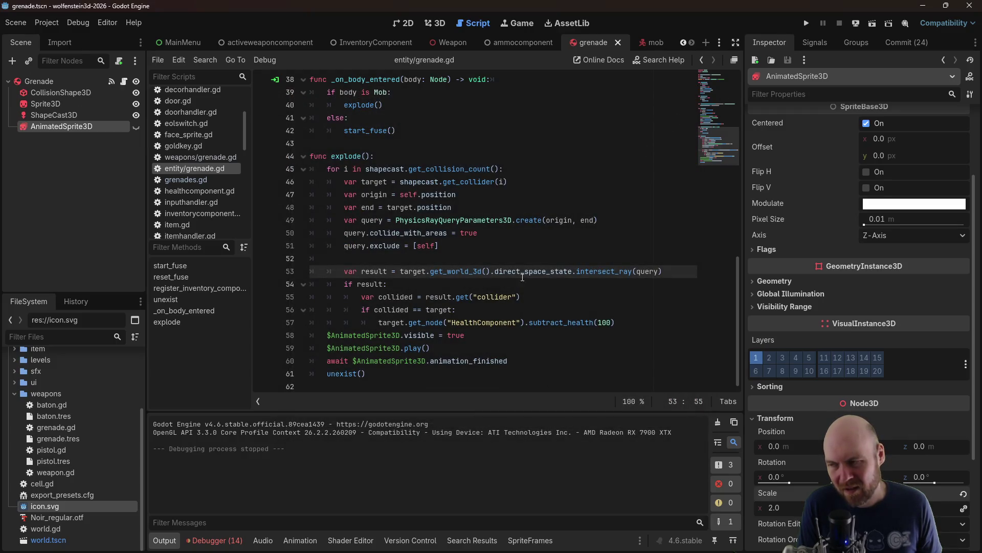
{"action": "left_click", "coordinate": [810, 21]}
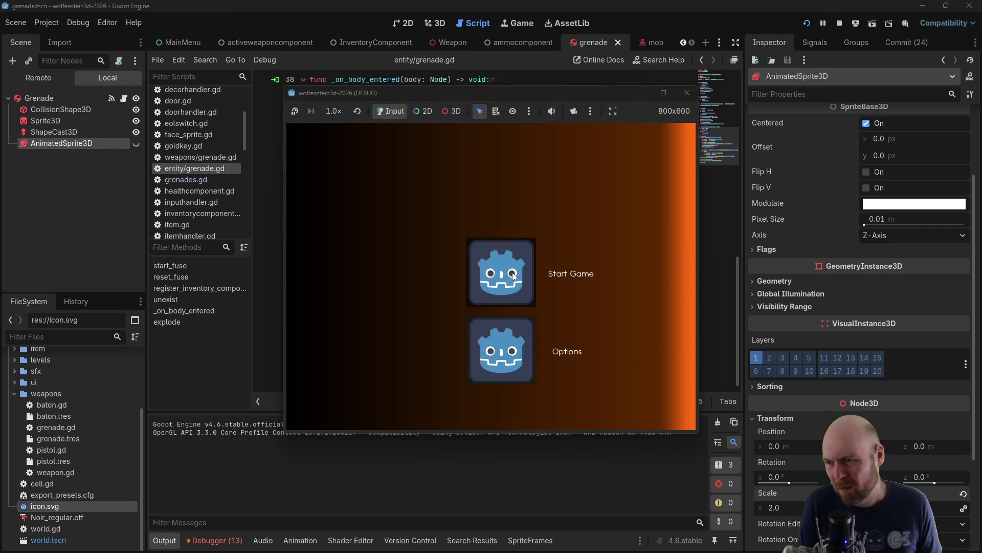
{"action": "key", "text": "Up"}
{"action": "key", "text": "Left"}
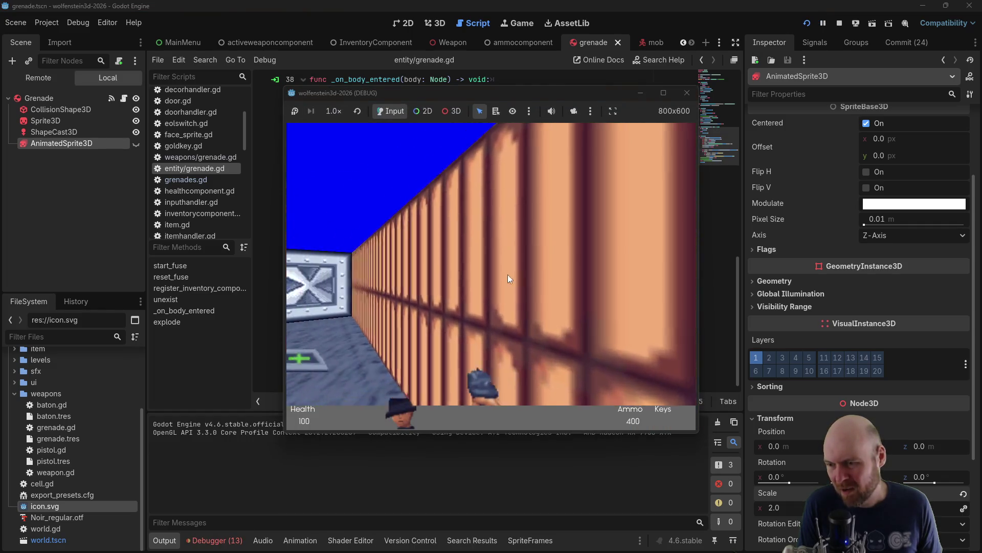
{"action": "key", "text": "Left"}
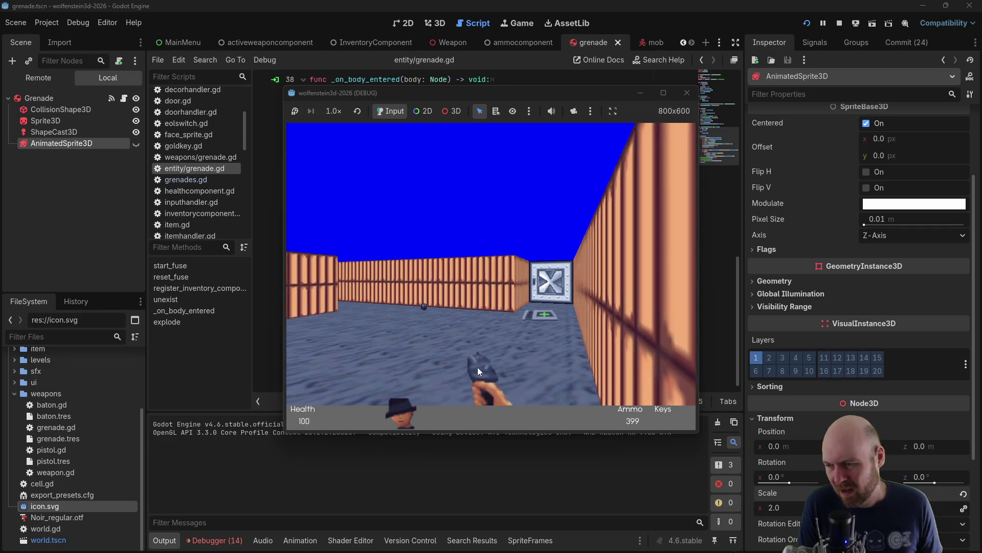
{"action": "left_click", "coordinate": [504, 300]}
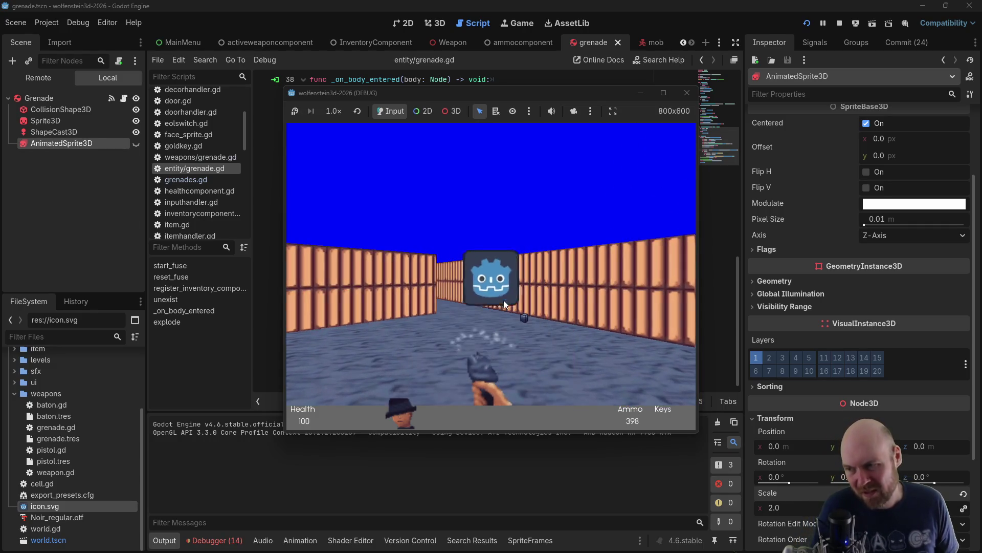
{"action": "left_click", "coordinate": [686, 92]}
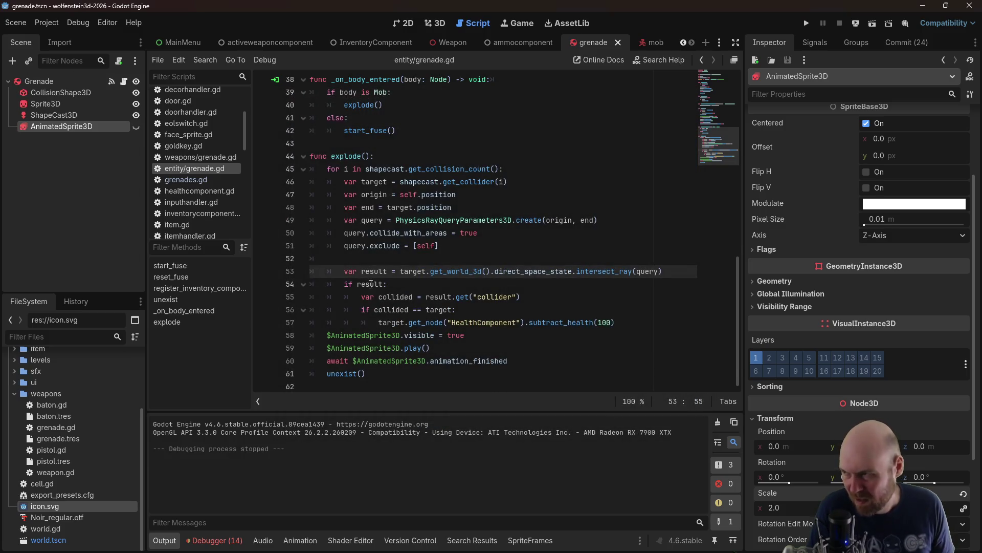
{"action": "scroll", "coordinate": [371, 284], "scroll_direction": "up", "scroll_amount": 1}
{"action": "scroll", "coordinate": [210, 155], "scroll_direction": "up", "scroll_amount": 3}
{"action": "scroll", "coordinate": [210, 156], "scroll_direction": "up", "scroll_amount": 3}
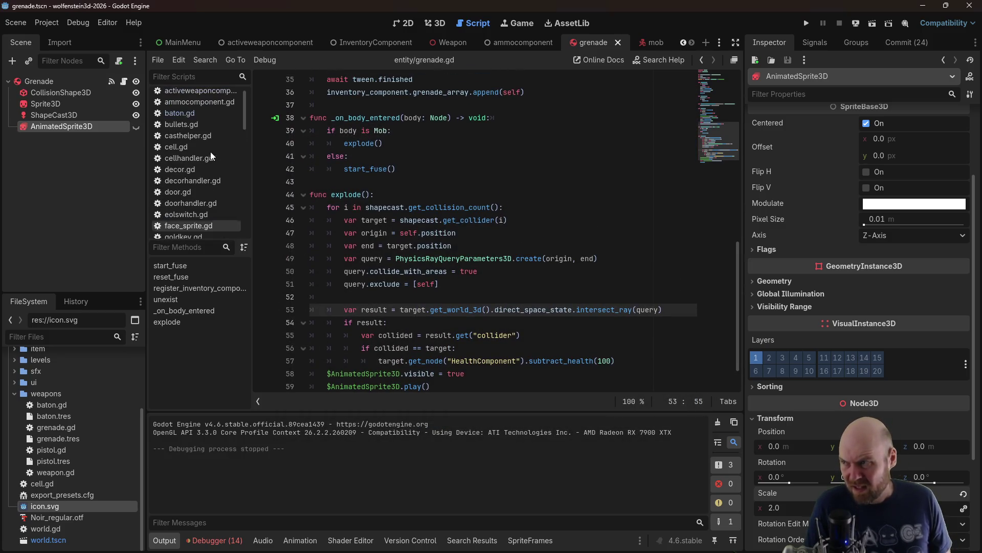
Open activeweaponcomponent.gd and locate the shoot() function
{"action": "left_click", "coordinate": [204, 102]}
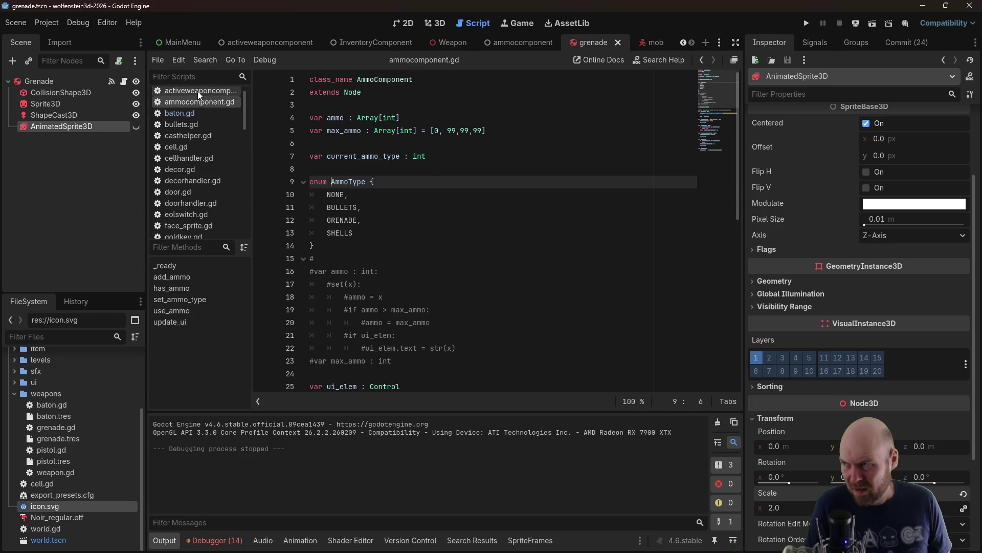
{"action": "left_click", "coordinate": [198, 91]}
{"action": "scroll", "coordinate": [384, 194], "scroll_direction": "up", "scroll_amount": 10}
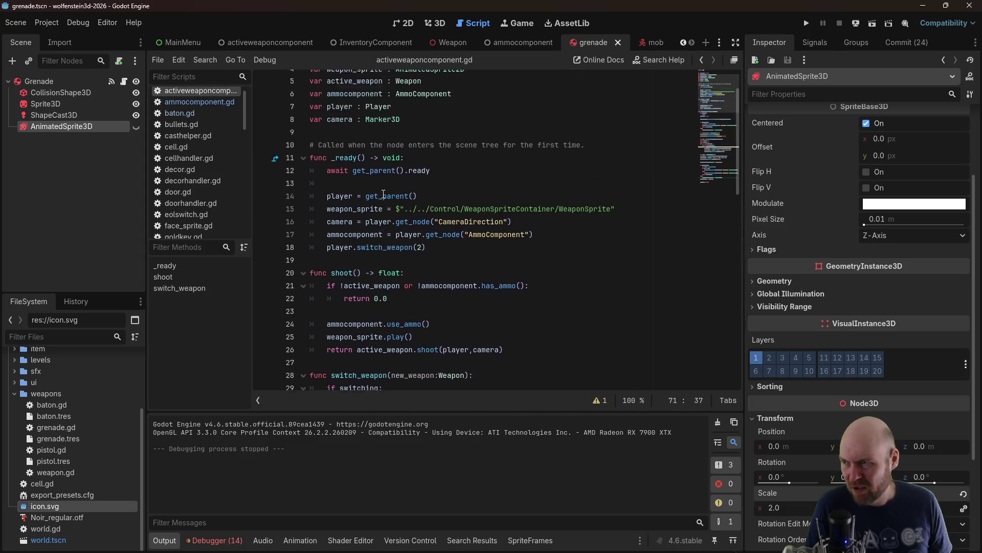
{"action": "scroll", "coordinate": [374, 164], "scroll_direction": "up", "scroll_amount": 2}
{"action": "scroll", "coordinate": [390, 361], "scroll_direction": "down", "scroll_amount": 1}
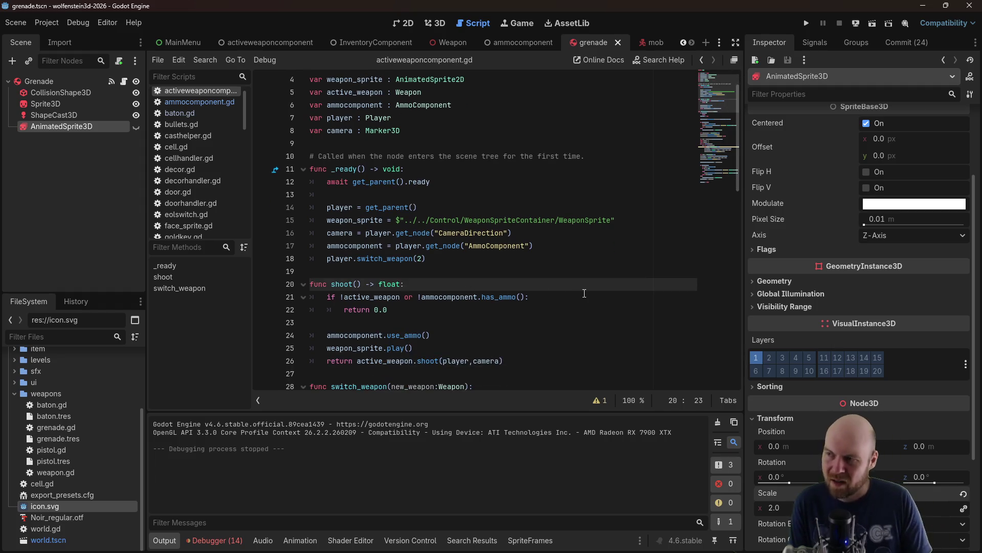
Extend the has_ammo check at the start of shoot() with 'or switching' and save the script
{"action": "key", "text": "Return"}
{"action": "key", "text": "Return"}
{"action": "key", "text": "Up"}
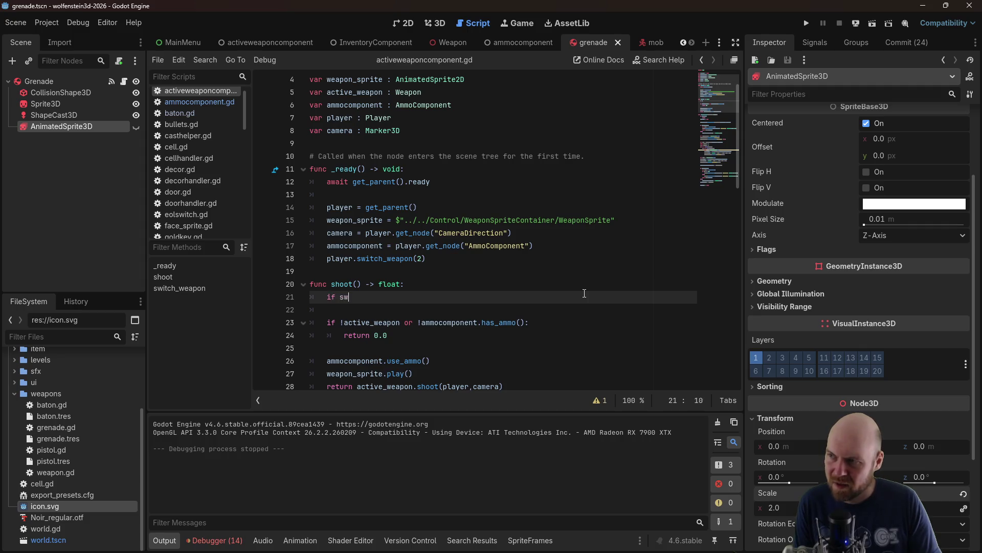
{"action": "type", "text": "itching:"}
{"action": "key", "text": "Return"}
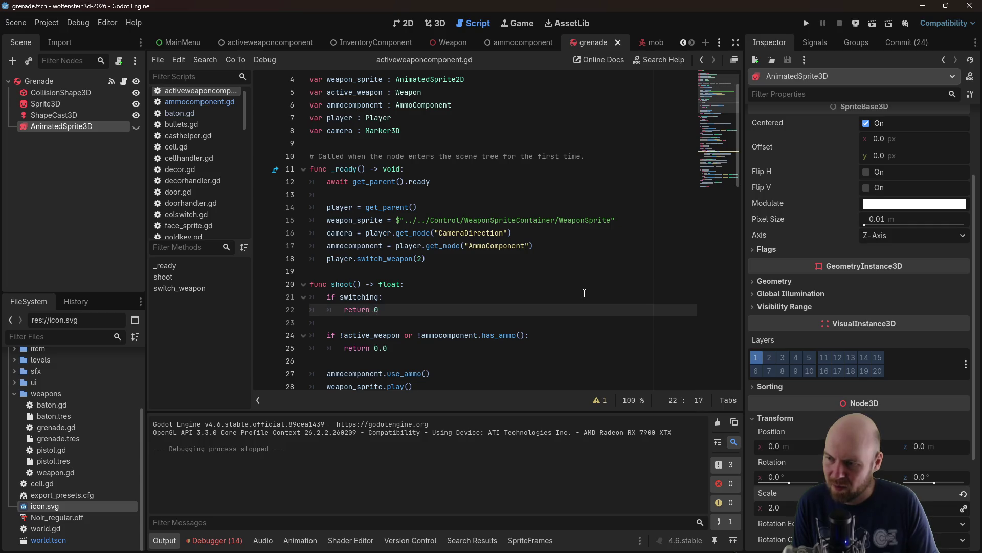
{"action": "key", "text": "ctrl+z"}
{"action": "key", "text": "ctrl+z"}
{"action": "key", "text": "ctrl+z"}
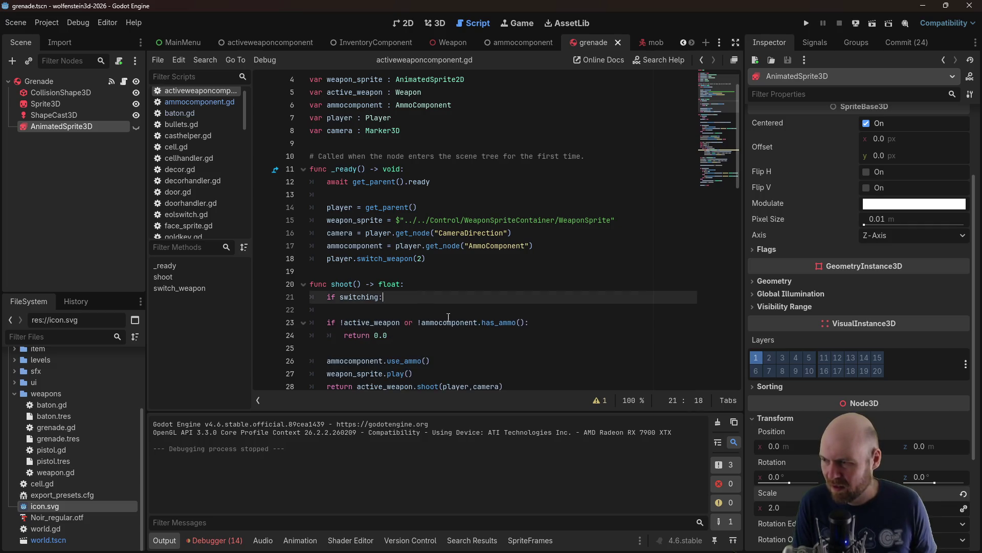
{"action": "left_click", "coordinate": [521, 300]}
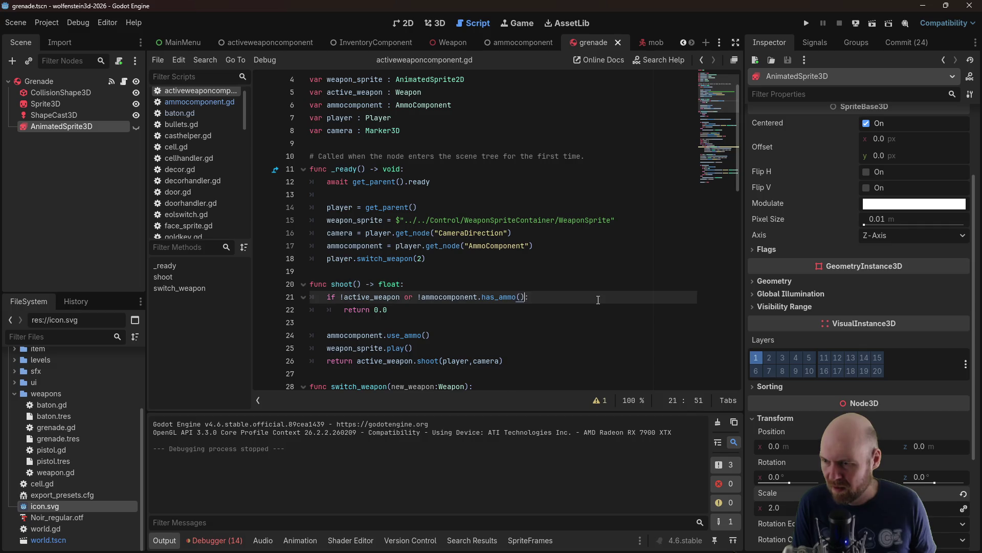
{"action": "type", "text": "ng"}
{"action": "key", "text": "ctrl+s"}
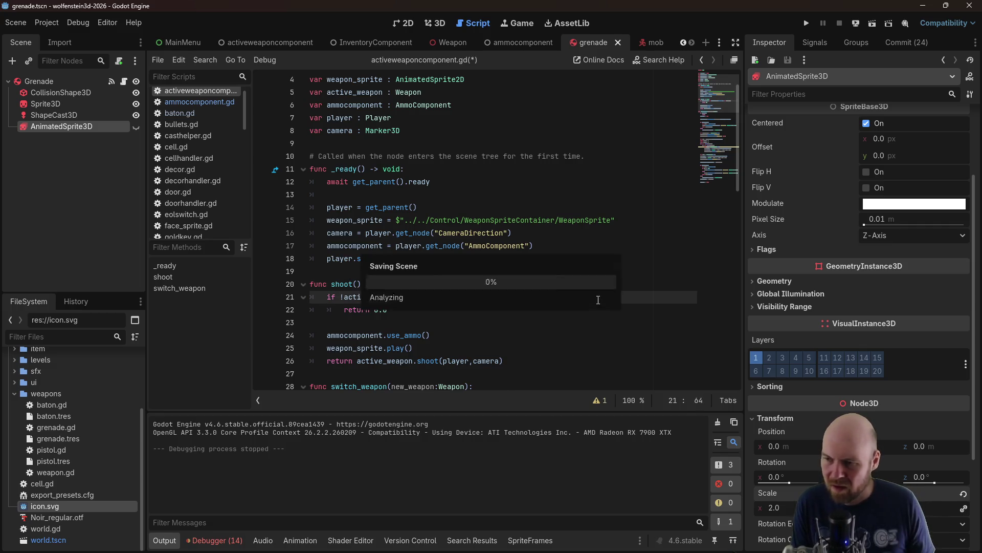
Launch the game, switch to grenades, and throw them down the first corridor
{"action": "left_click", "coordinate": [804, 22]}
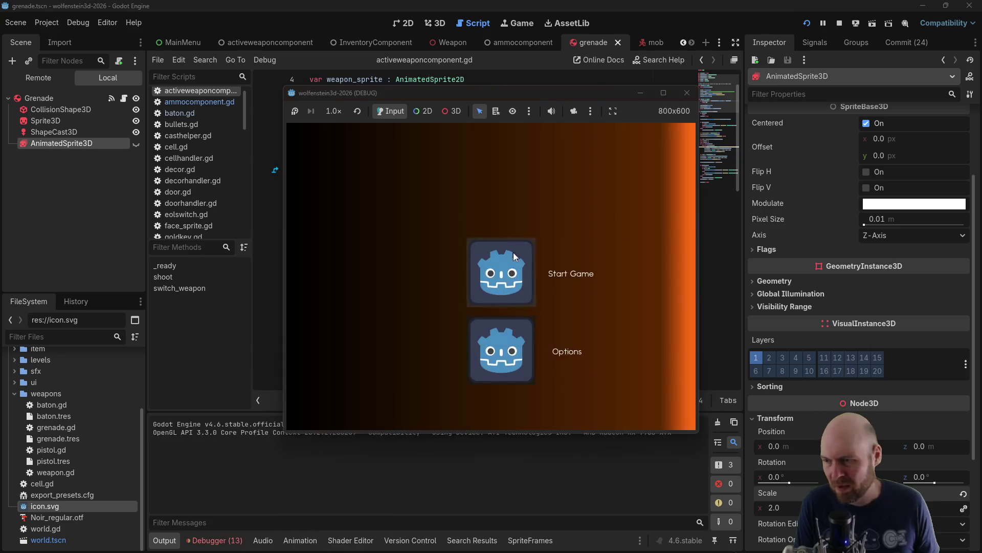
{"action": "key", "text": "2"}
{"action": "key", "text": "Left"}
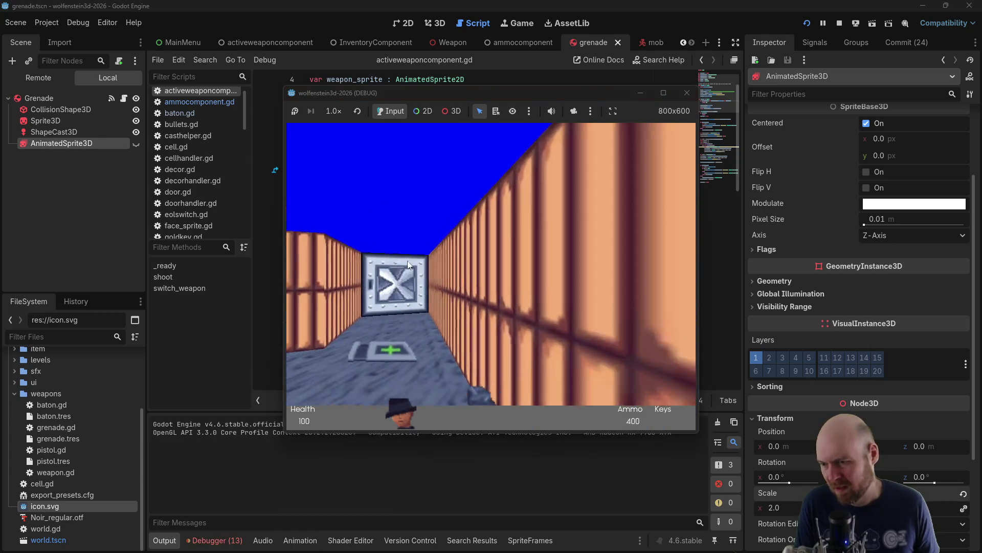
{"action": "key", "text": "Up"}
{"action": "key", "text": "ctrl"}
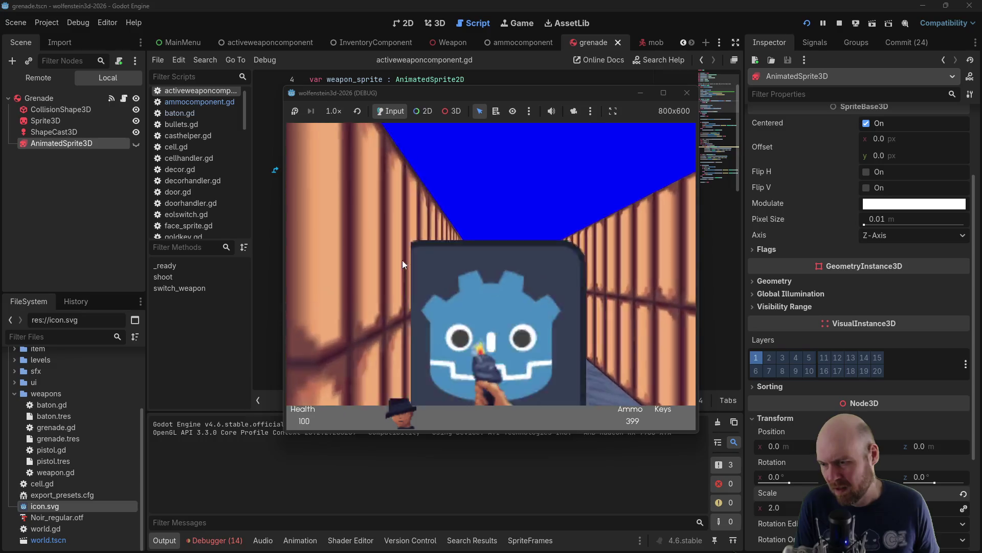
{"action": "key", "text": "ctrl"}
Turn toward nearby enemies and keep throwing grenades at them
{"action": "key", "text": "Left"}
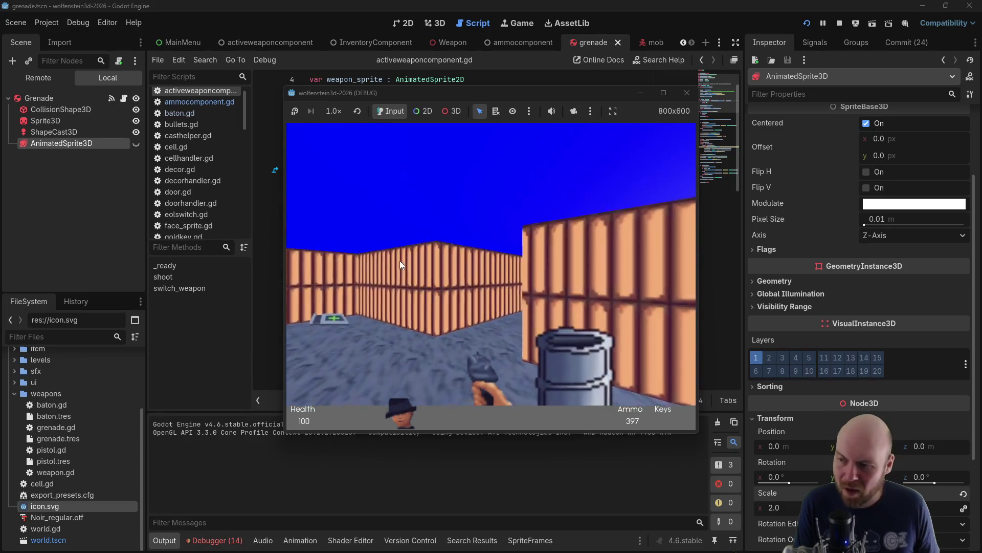
{"action": "key", "text": "ctrl"}
{"action": "key", "text": "ctrl"}
{"action": "key", "text": "ctrl"}
{"action": "key", "text": "Left"}
{"action": "key", "text": "Up"}
{"action": "key", "text": "Right"}
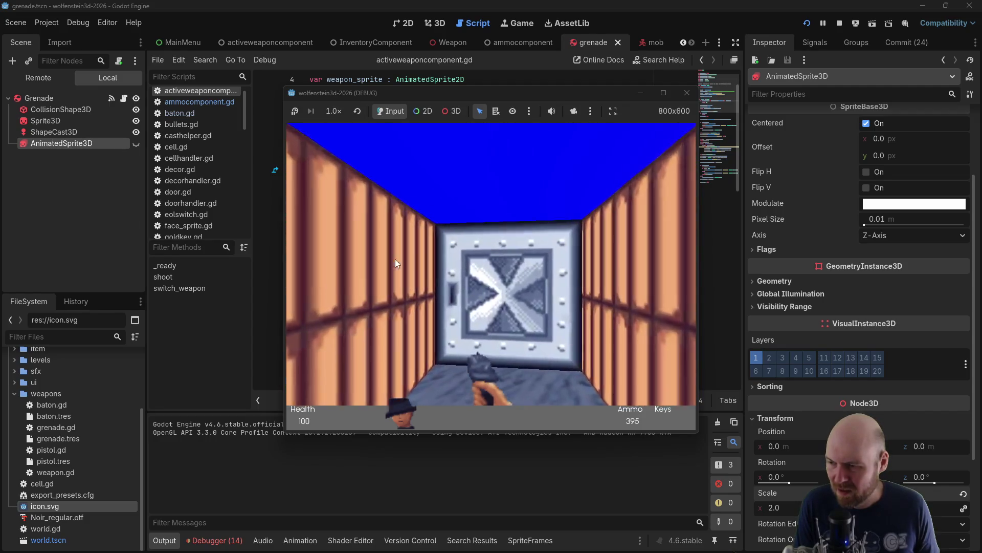
{"action": "key", "text": "ctrl"}
{"action": "key", "text": "ctrl"}
{"action": "key", "text": "Left"}
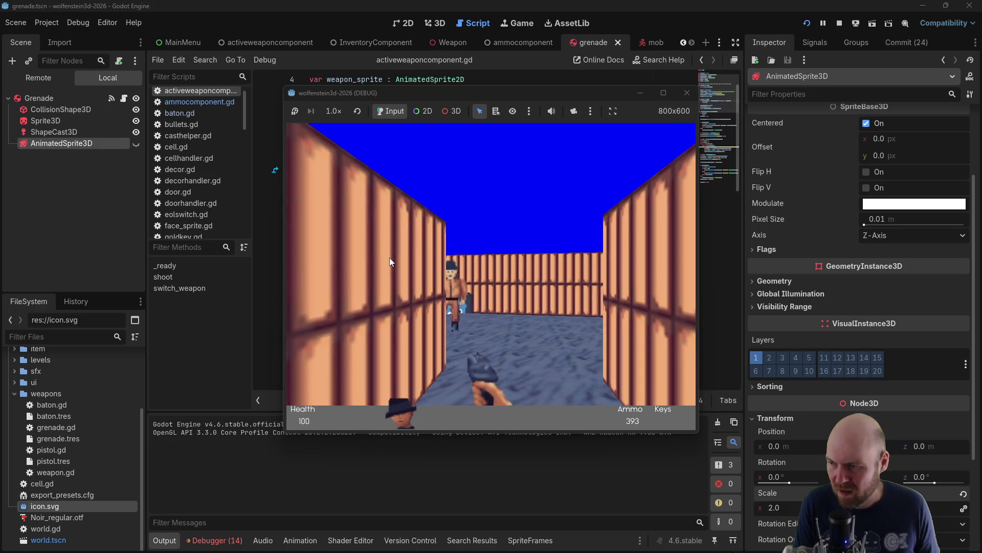
{"action": "key", "text": "Left"}
{"action": "key", "text": "Right"}
{"action": "key", "text": "ctrl"}
{"action": "key", "text": "ctrl"}
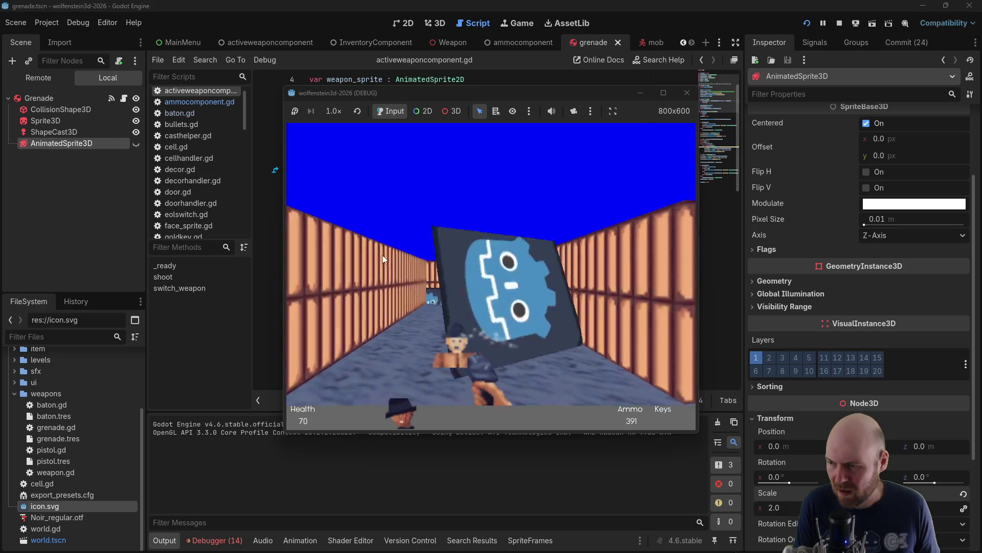
Collect the health pickup and advance down the long corridor toward the steel door
{"action": "key", "text": "Up"}
{"action": "key", "text": "Left"}
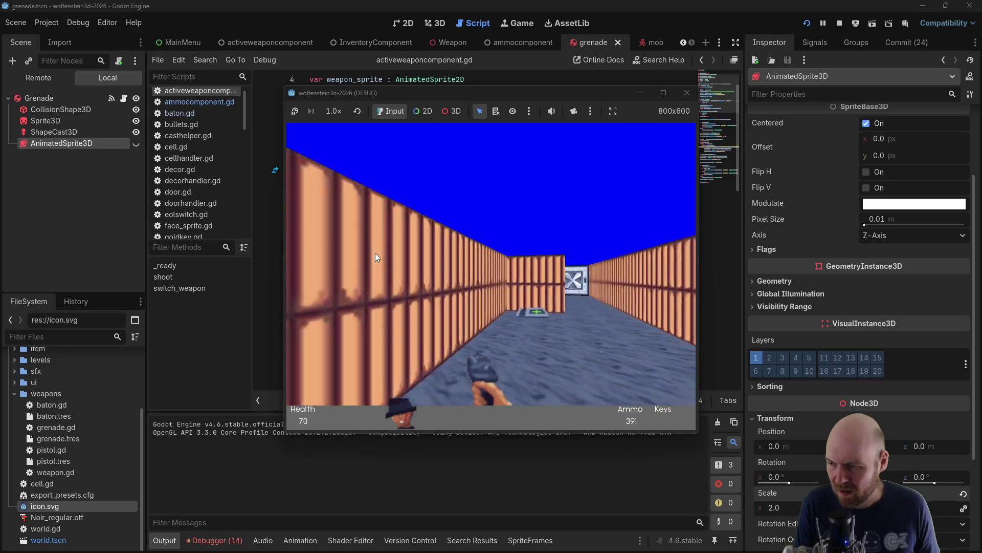
{"action": "key", "text": "Right"}
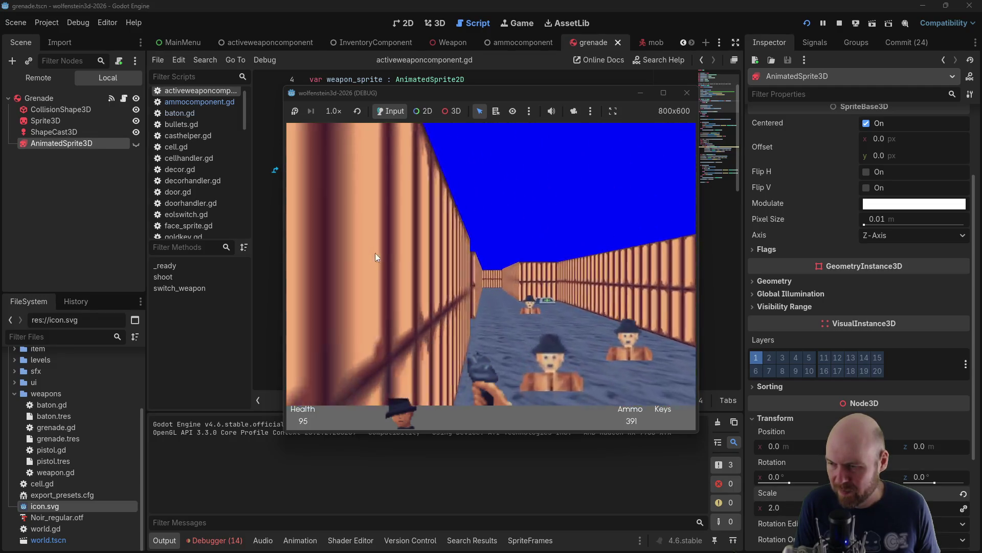
{"action": "key", "text": "Up"}
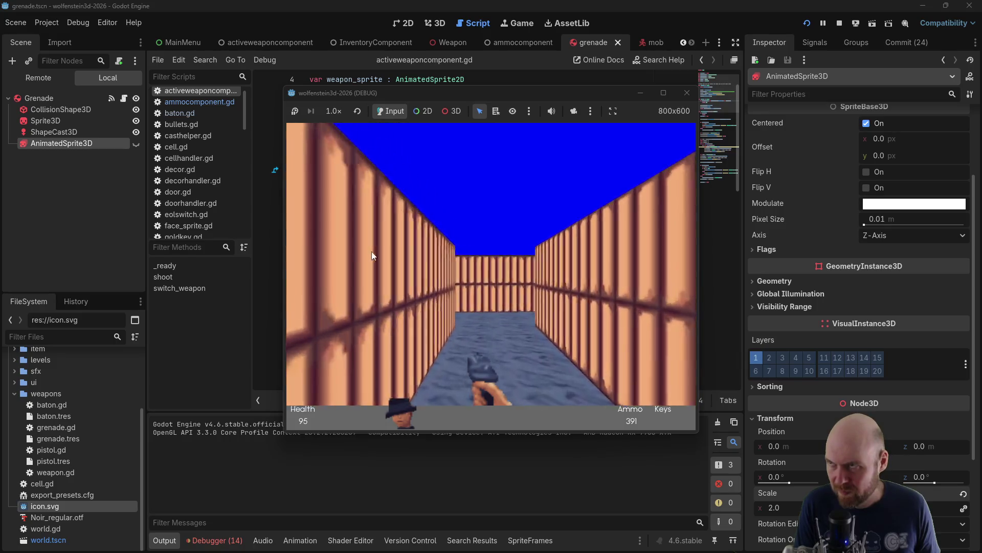
{"action": "key", "text": "Right"}
{"action": "key", "text": "Right"}
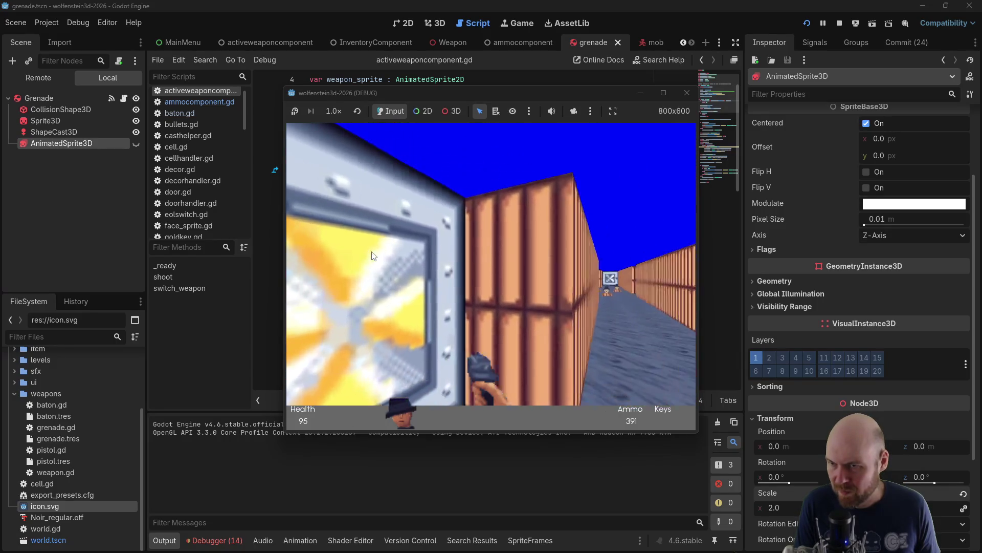
Open the steel door, walk through, and attack toward the side area
{"action": "key", "text": "Up"}
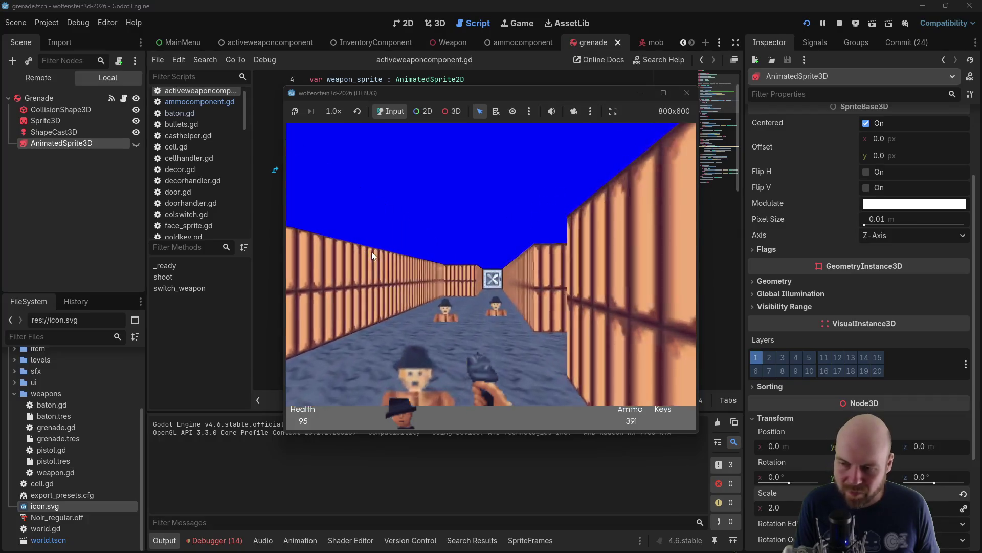
{"action": "key", "text": "Up"}
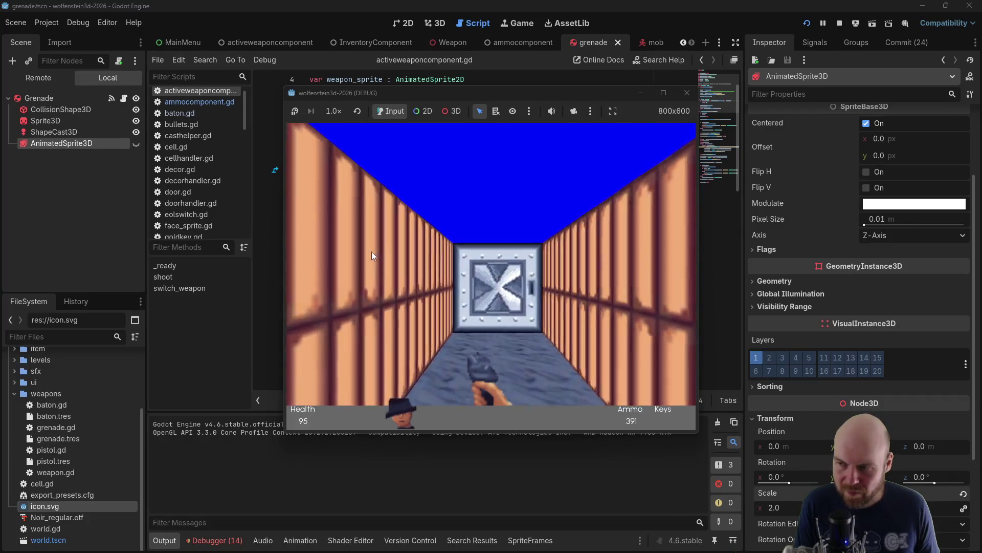
{"action": "key", "text": "Up"}
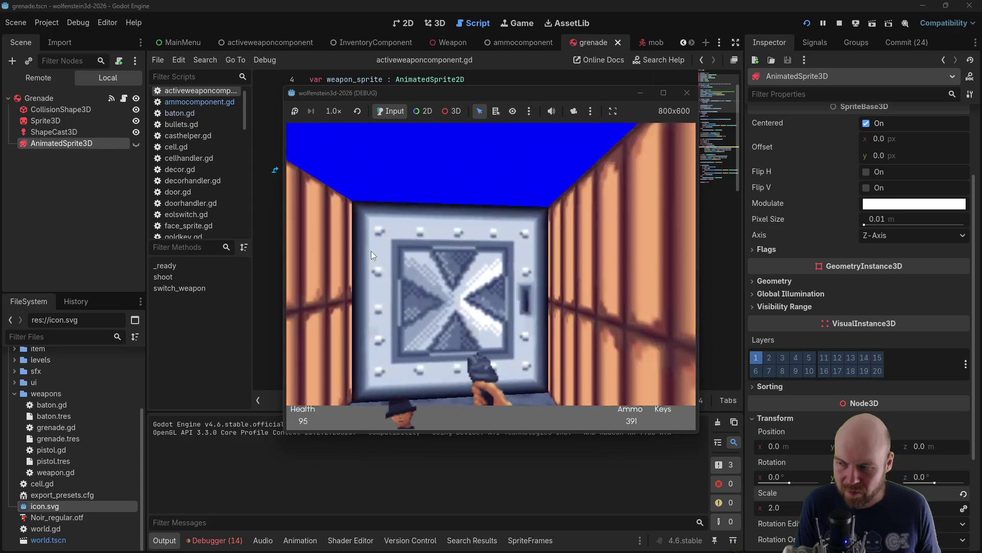
{"action": "key", "text": "Up"}
{"action": "key", "text": "Right"}
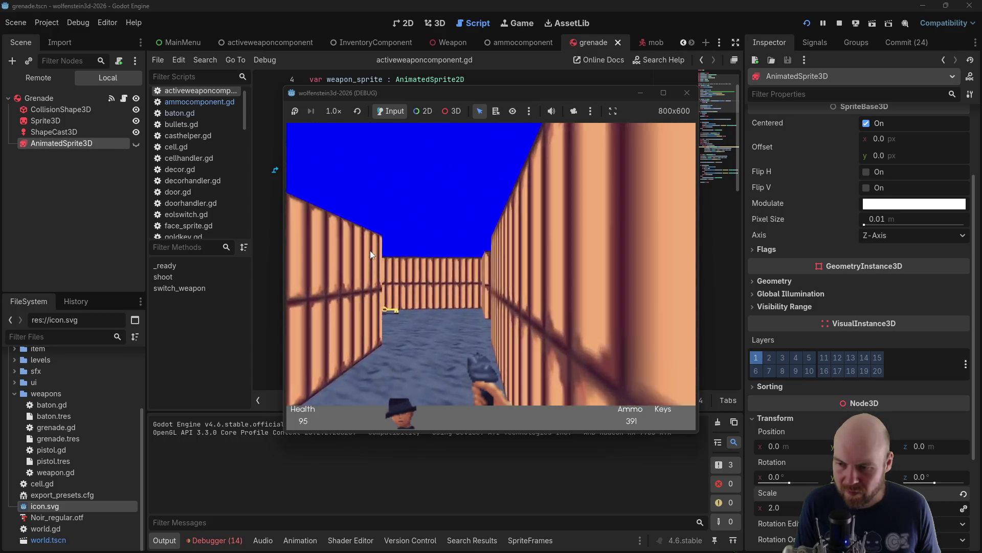
{"action": "key", "text": "ctrl"}
Pick up the gold key and continue through the door toward the barrel
{"action": "key", "text": "Up"}
{"action": "key", "text": "Left"}
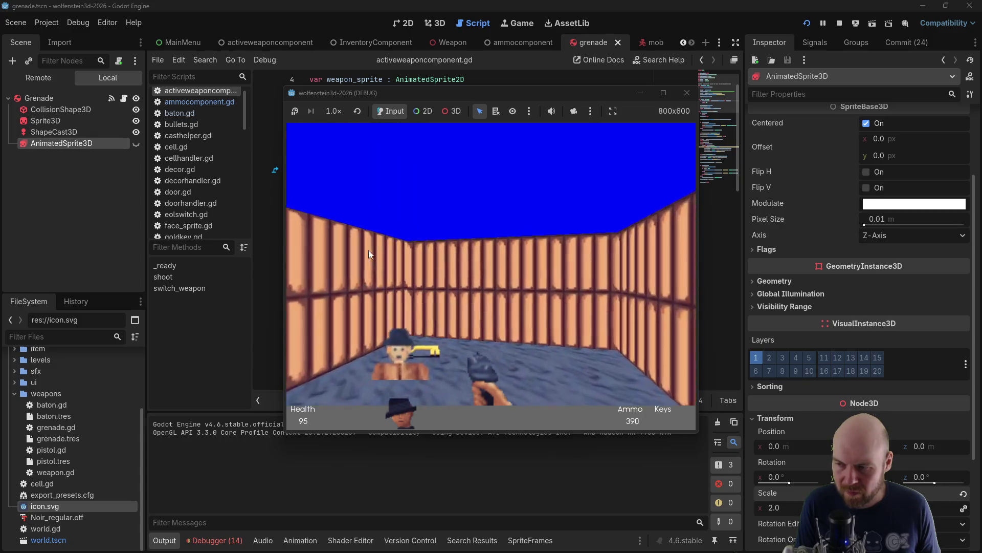
{"action": "key", "text": "Right"}
{"action": "key", "text": "Up"}
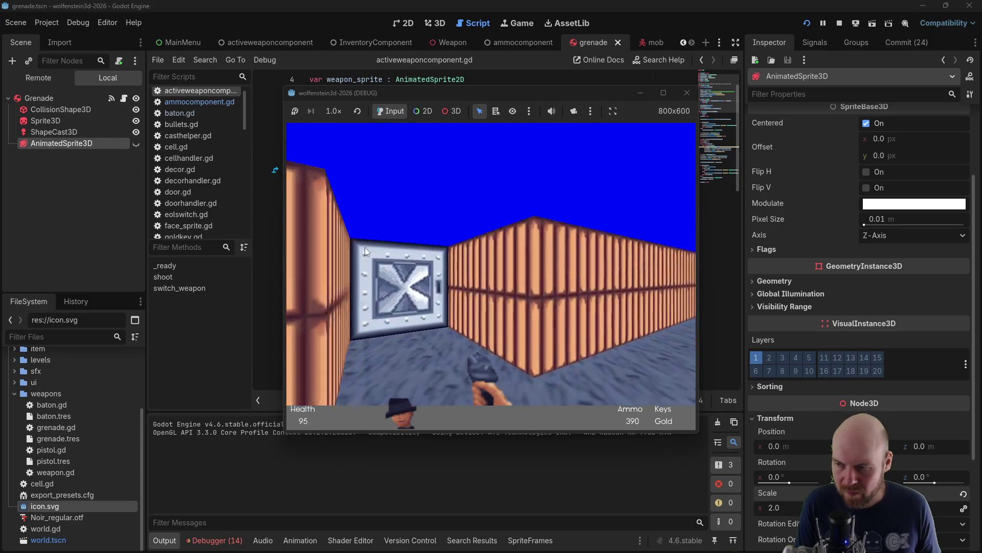
{"action": "key", "text": "Up"}
{"action": "key", "text": "Left"}
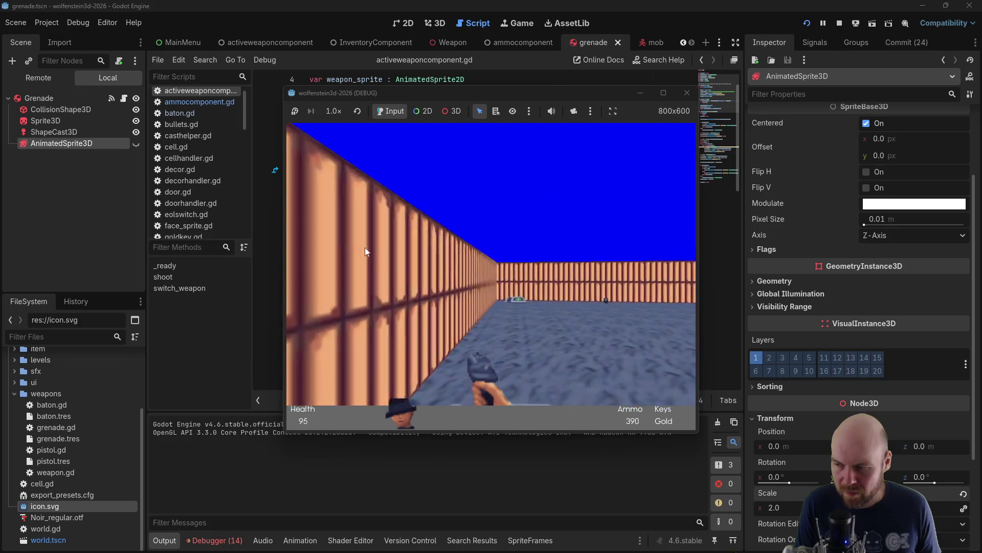
{"action": "key", "text": "Right"}
{"action": "key", "text": "Up"}
{"action": "key", "text": "Left"}
Open the yellow-emblem door and grenade the enemy beyond it while backing away
{"action": "key", "text": "Right"}
{"action": "key", "text": "Up"}
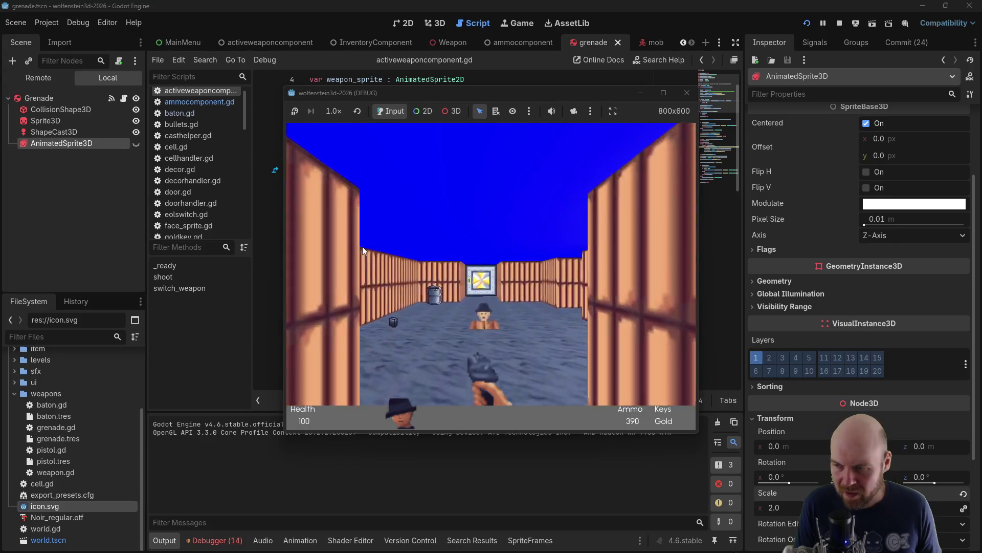
{"action": "key", "text": "Up"}
{"action": "key", "text": "space"}
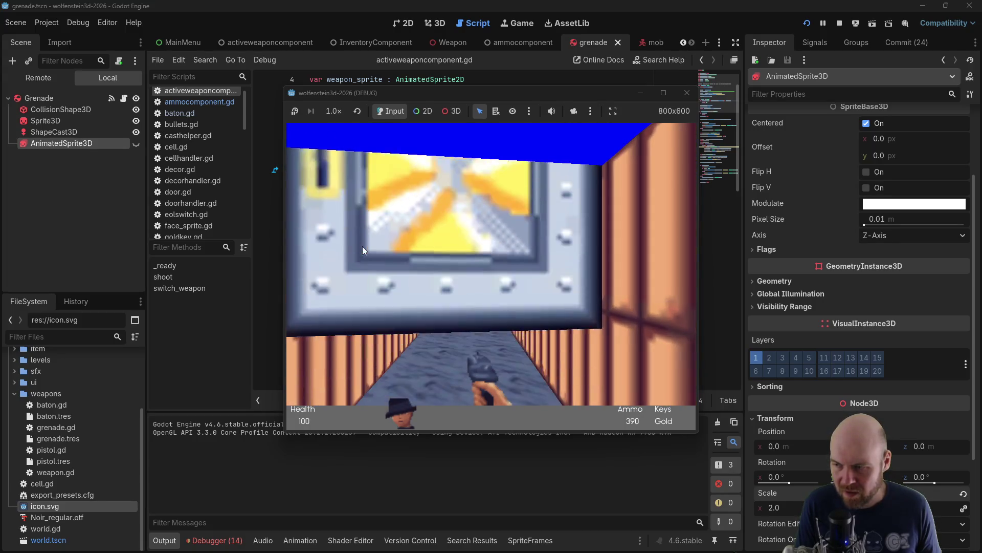
{"action": "key", "text": "Left"}
{"action": "key", "text": "ctrl"}
{"action": "key", "text": "ctrl"}
{"action": "key", "text": "Down"}
{"action": "key", "text": "ctrl"}
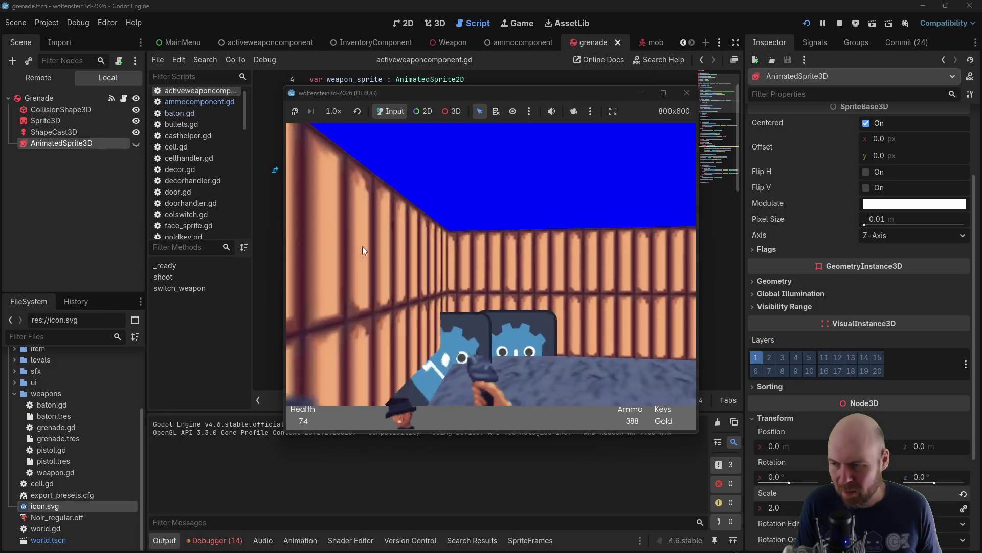
Attack the corridor enemy, then open the next steel door and enter the room
{"action": "key", "text": "Right"}
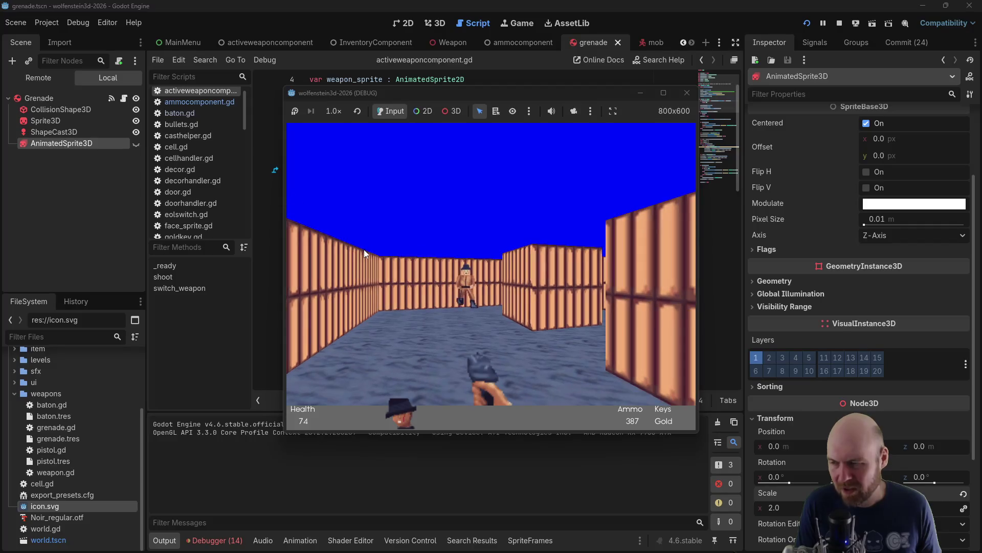
{"action": "key", "text": "Right"}
{"action": "key", "text": "Up"}
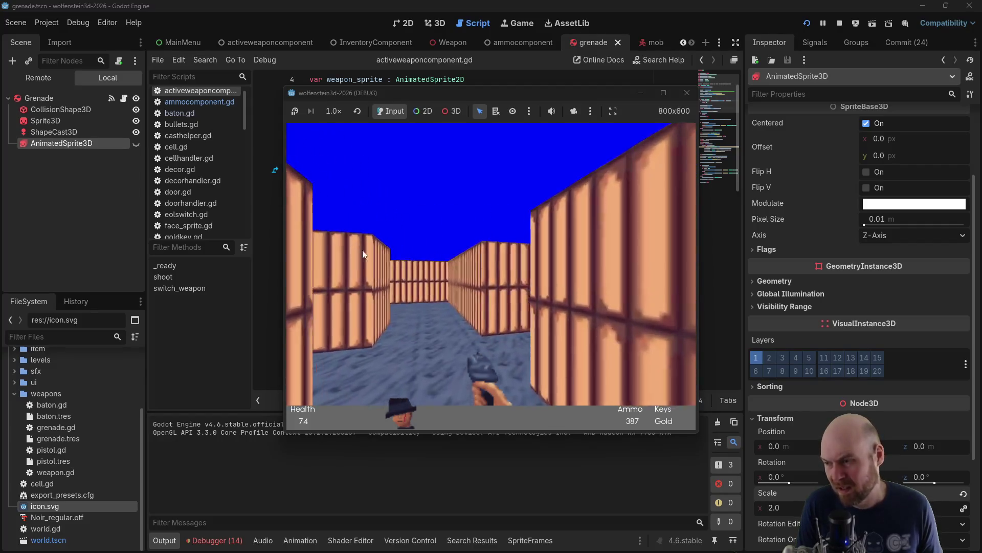
{"action": "key", "text": "Left"}
{"action": "key", "text": "ctrl"}
{"action": "key", "text": "ctrl"}
{"action": "key", "text": "Right"}
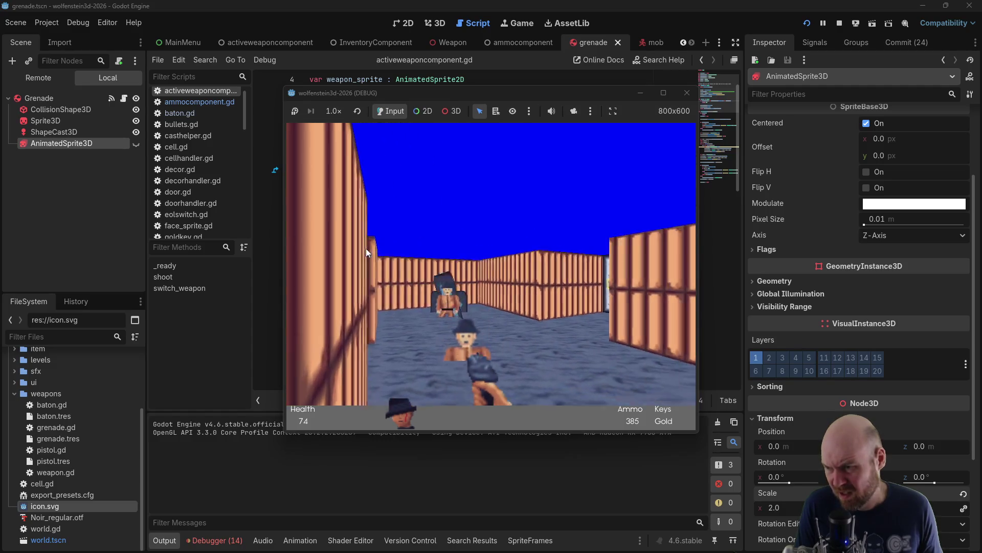
{"action": "key", "text": "Right"}
{"action": "key", "text": "Up"}
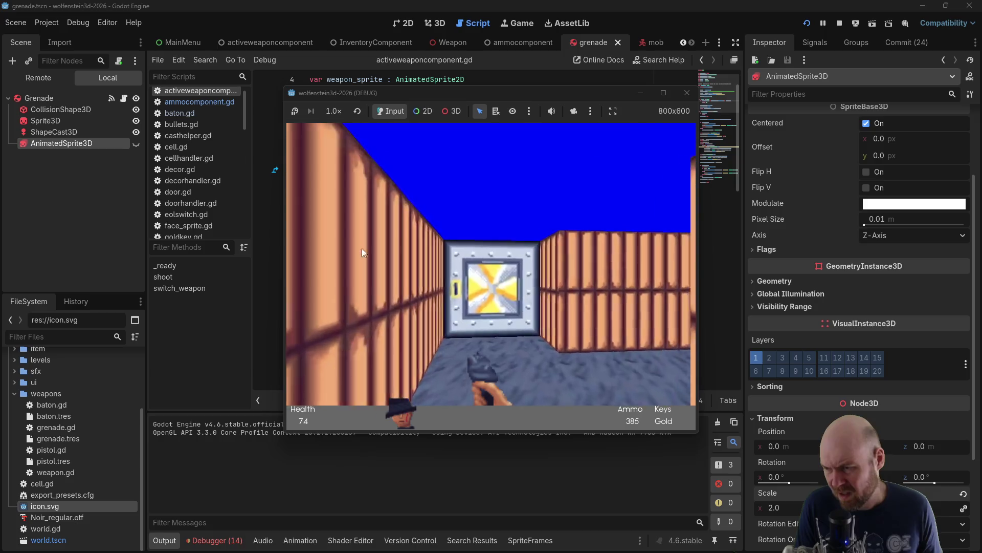
{"action": "key", "text": "space"}
{"action": "key", "text": "Up"}
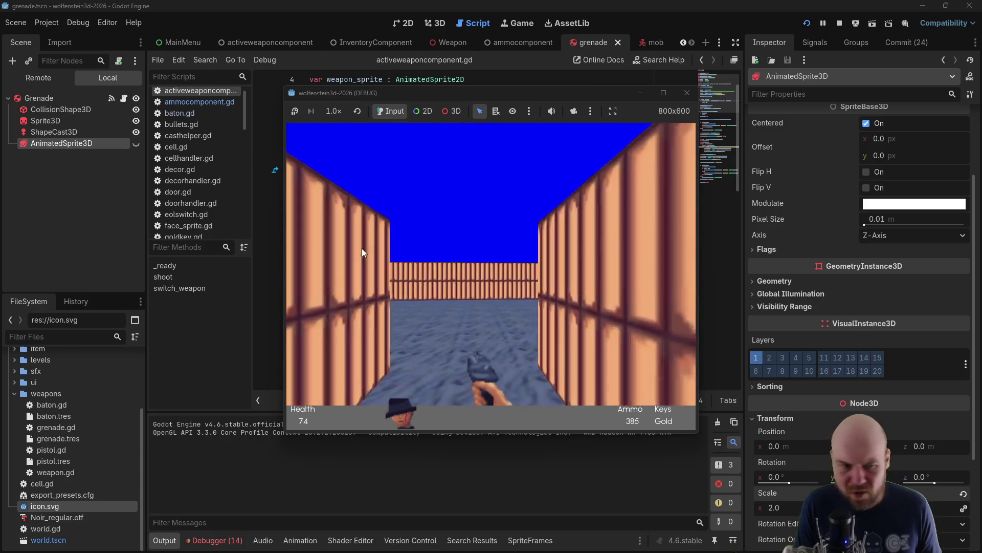
Throw several grenades at the enemy in the room, then stop the game with F8
{"action": "key", "text": "Left"}
{"action": "key", "text": "ctrl"}
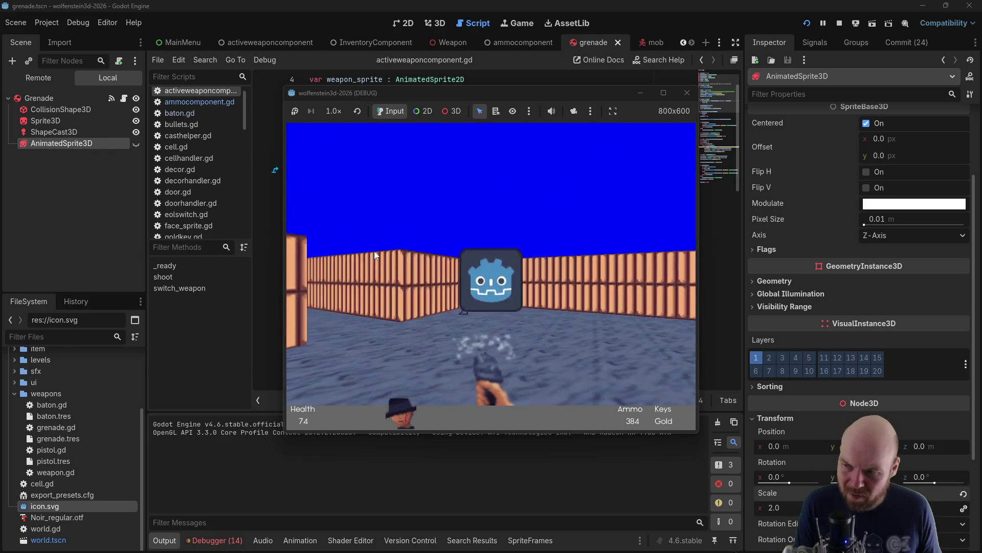
{"action": "key", "text": "Right"}
{"action": "key", "text": "ctrl"}
{"action": "key", "text": "ctrl"}
{"action": "key", "text": "ctrl"}
{"action": "key", "text": "Right"}
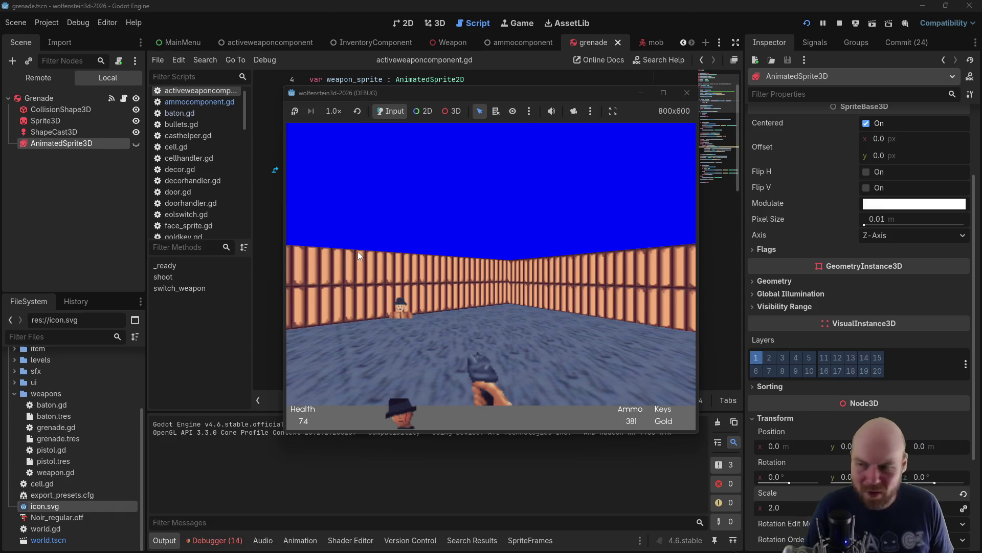
{"action": "key", "text": "Left"}
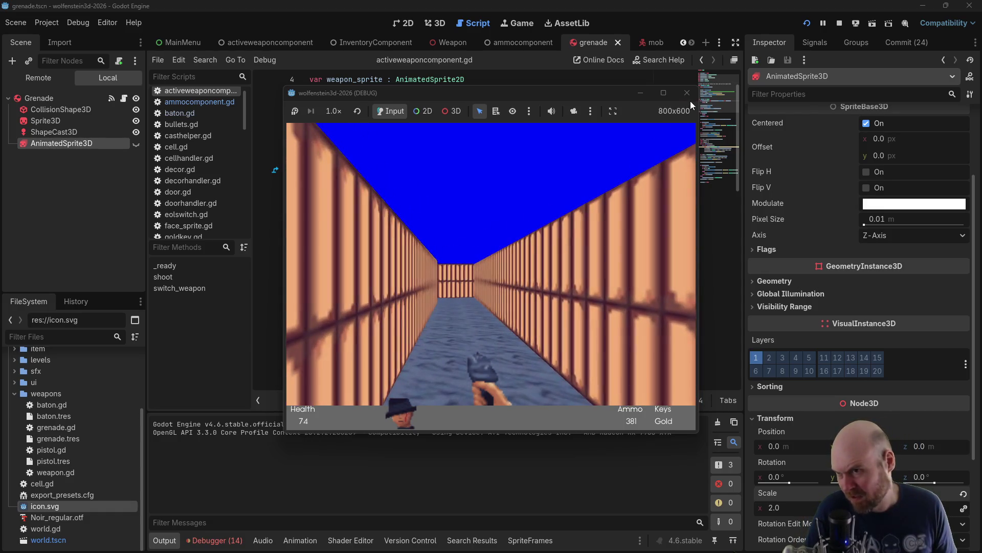
{"action": "key", "text": "F8"}
{"action": "left_click", "coordinate": [428, 313]}
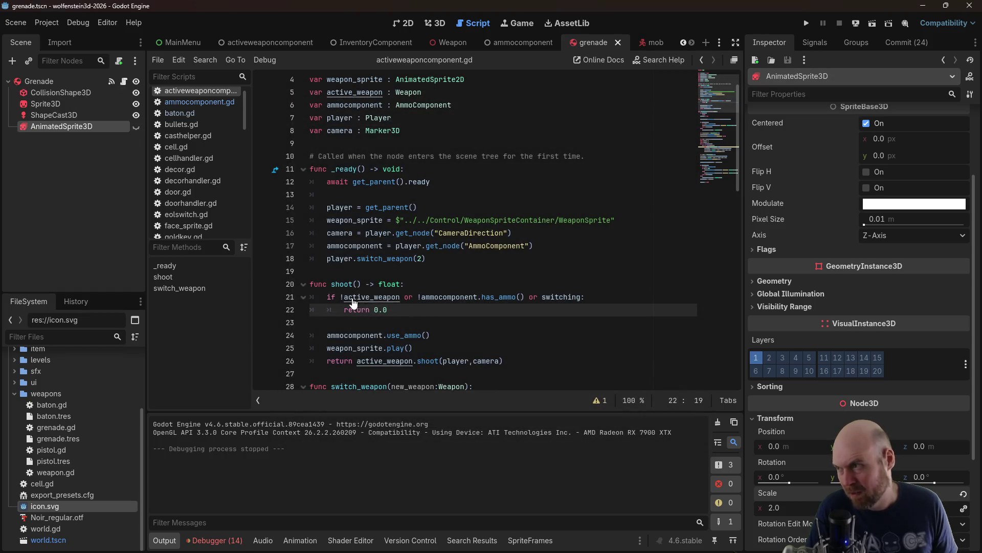
{"action": "scroll", "coordinate": [483, 261], "scroll_direction": "down", "scroll_amount": 9}
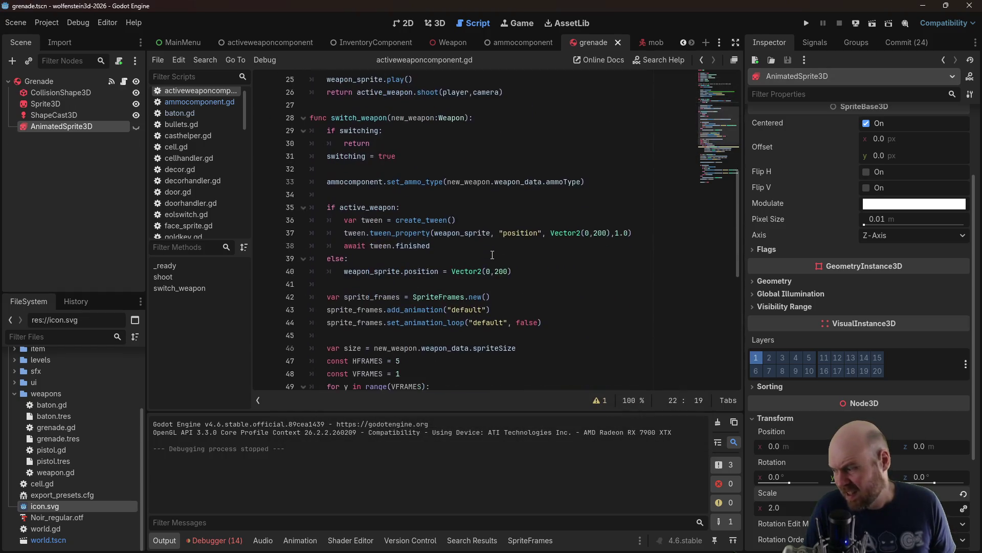
{"action": "scroll", "coordinate": [483, 261], "scroll_direction": "down", "scroll_amount": 1}
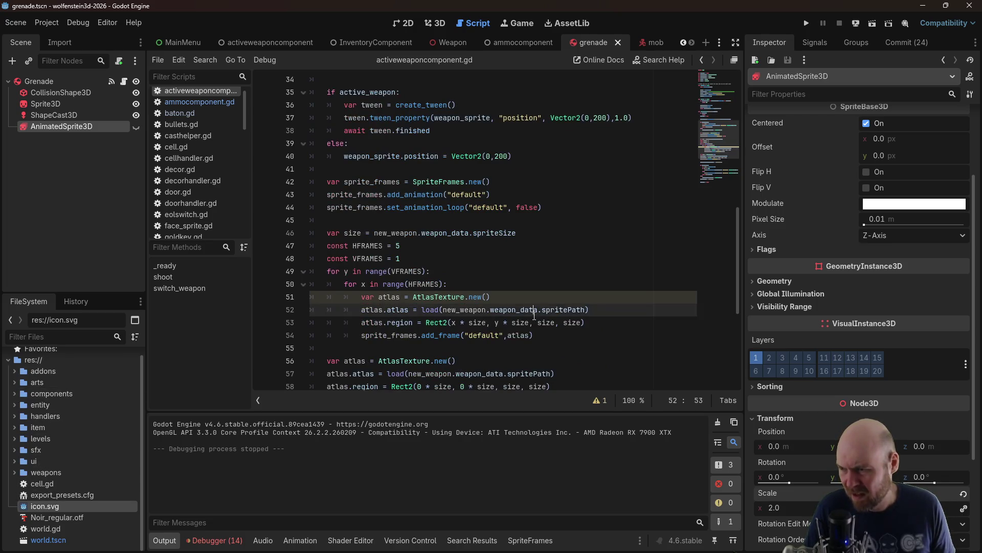
{"action": "scroll", "coordinate": [534, 317], "scroll_direction": "down", "scroll_amount": 5}
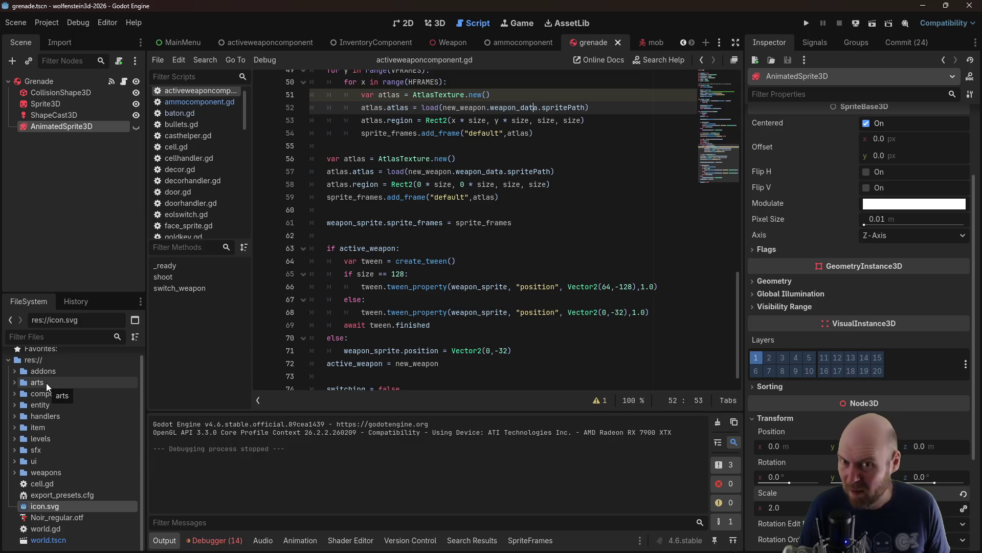
{"action": "left_click", "coordinate": [391, 223]}
{"action": "scroll", "coordinate": [395, 226], "scroll_direction": "down", "scroll_amount": 1}
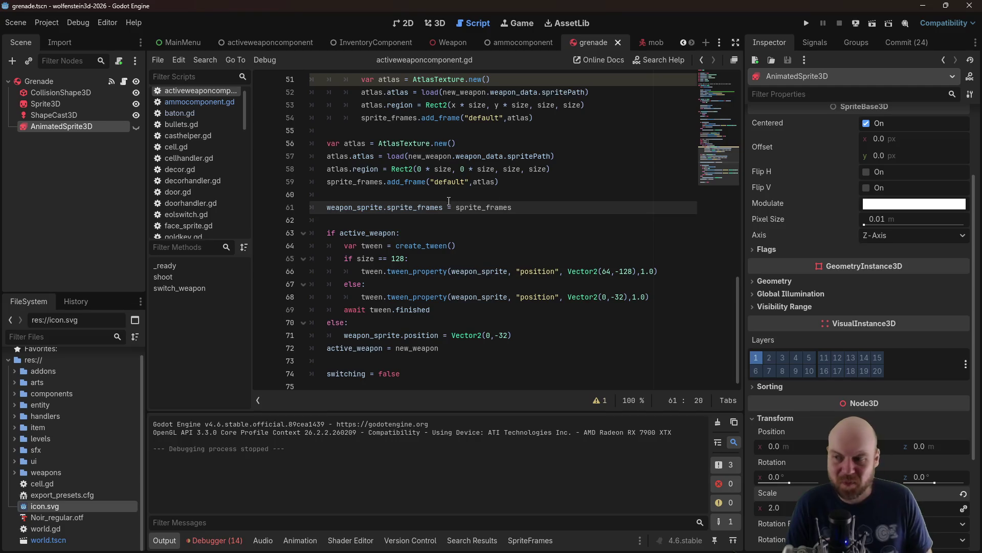
{"action": "scroll", "coordinate": [424, 213], "scroll_direction": "up", "scroll_amount": 4}
{"action": "scroll", "coordinate": [424, 212], "scroll_direction": "down", "scroll_amount": 2}
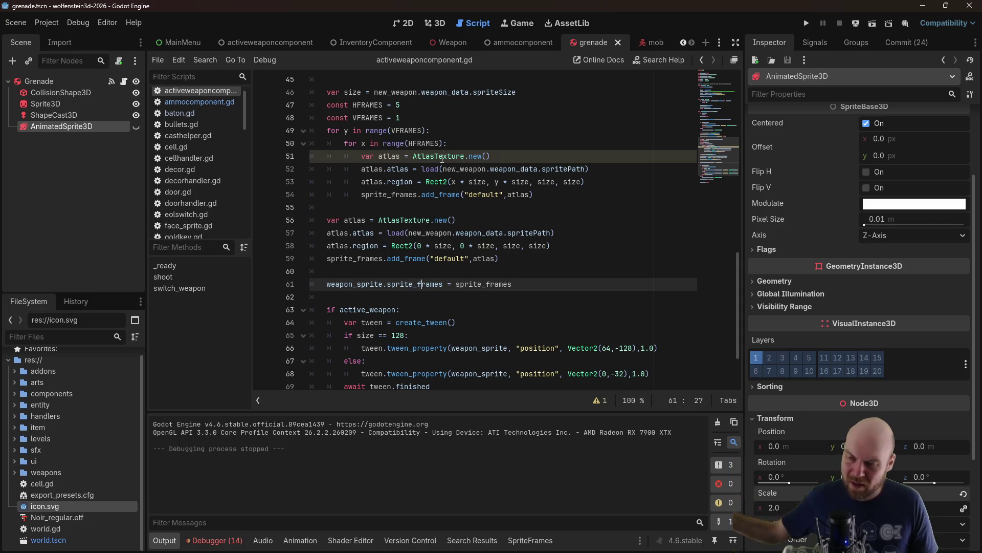
{"action": "scroll", "coordinate": [426, 175], "scroll_direction": "down", "scroll_amount": 2}
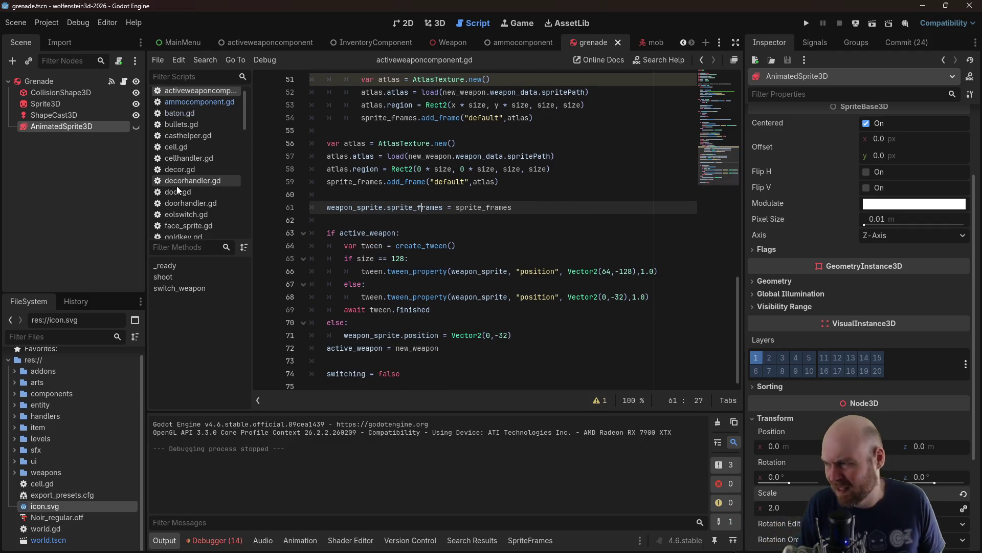
{"action": "scroll", "coordinate": [176, 189], "scroll_direction": "down", "scroll_amount": 3}
Open entity/grenade.gd and add self.freeze = true at the top of explode()
{"action": "left_click", "coordinate": [182, 205]}
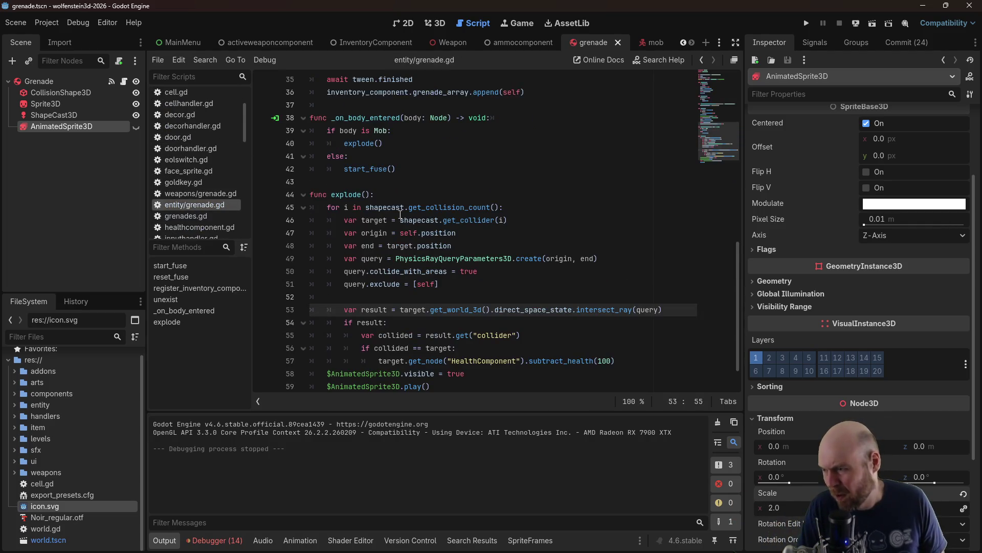
{"action": "scroll", "coordinate": [403, 217], "scroll_direction": "down", "scroll_amount": 1}
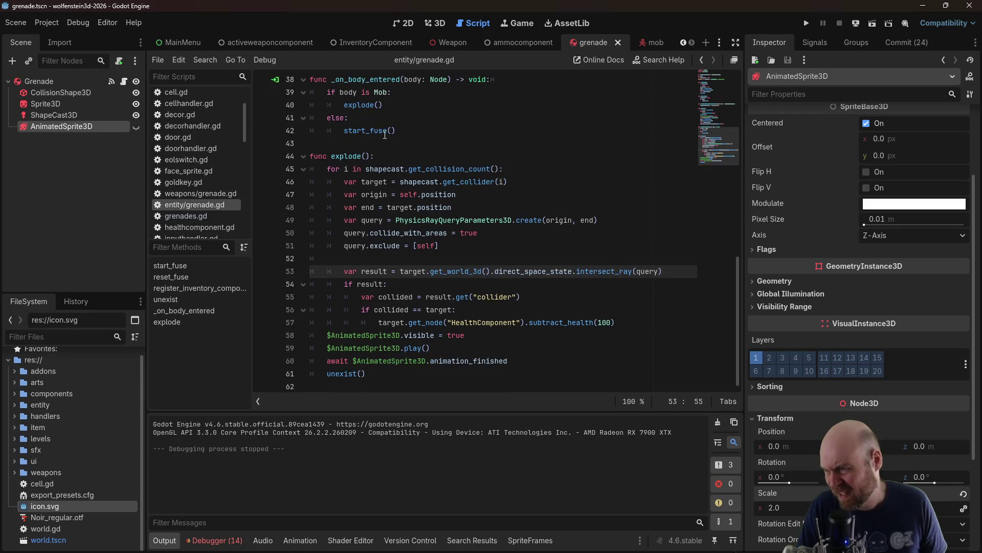
{"action": "scroll", "coordinate": [383, 141], "scroll_direction": "up", "scroll_amount": 2}
{"action": "left_click", "coordinate": [413, 228]}
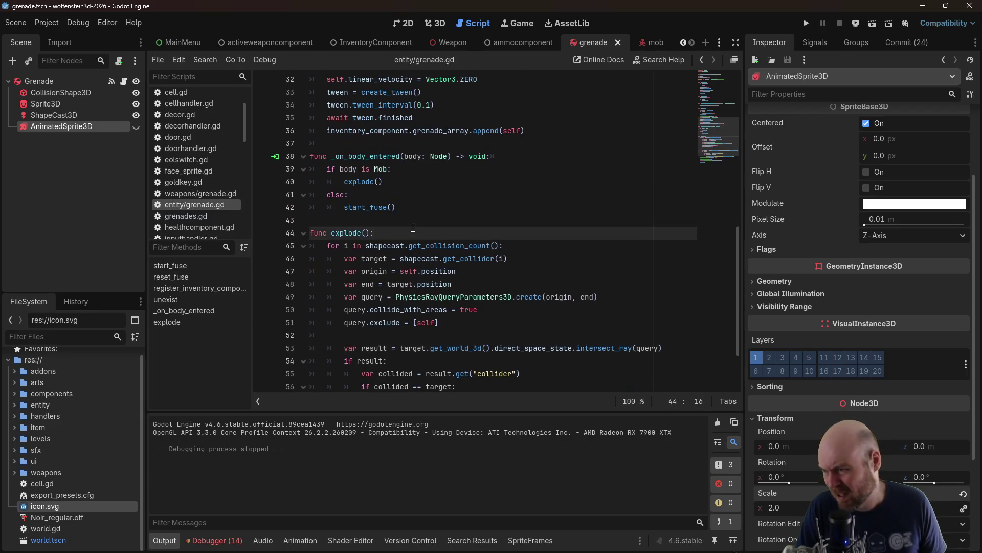
{"action": "key", "text": "Return"}
{"action": "type", "text": "self.freeze"}
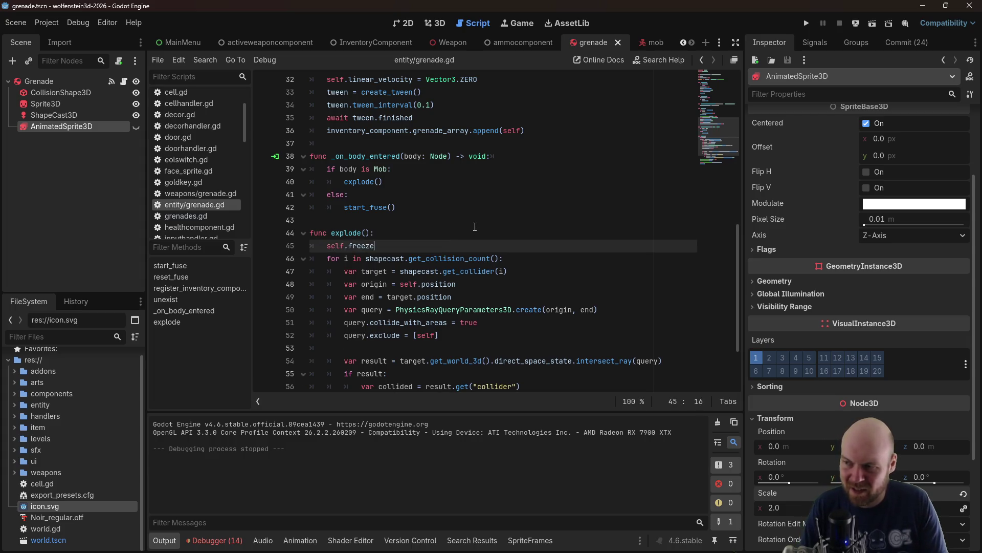
{"action": "type", "text": "= true"}
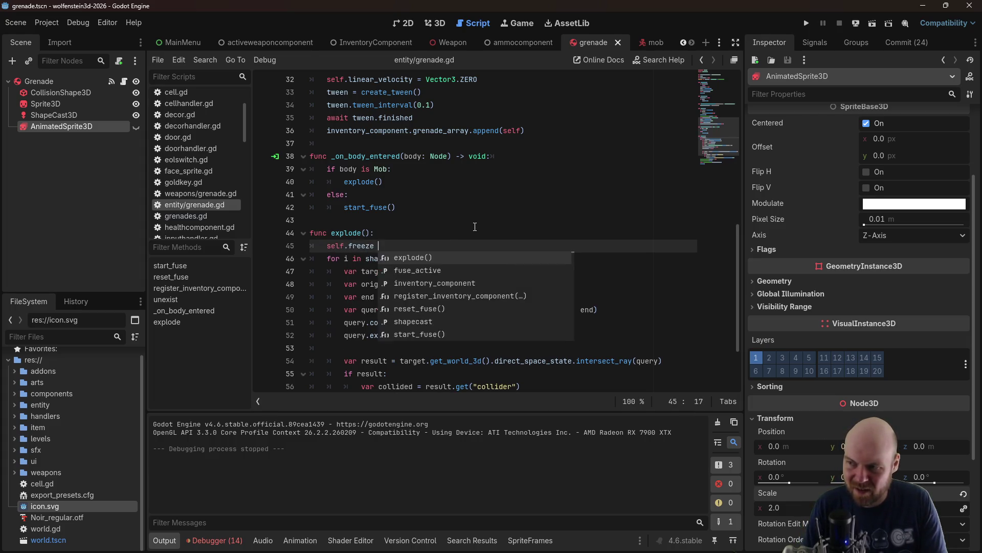
Add self.freeze = false after reset_fuse() in unexist(), save, and launch a playtest
{"action": "scroll", "coordinate": [470, 246], "scroll_direction": "down", "scroll_amount": 2}
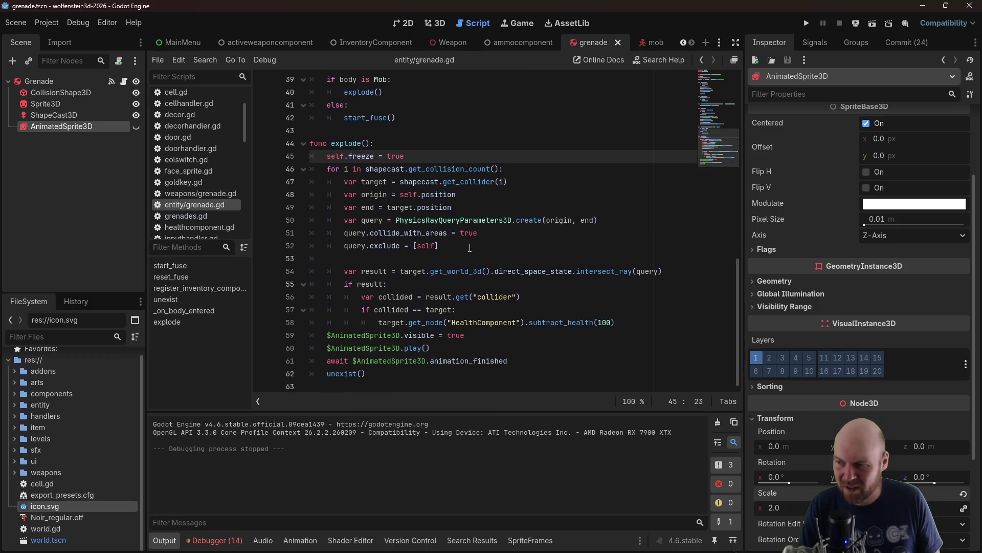
{"action": "left_click", "coordinate": [438, 378]}
{"action": "scroll", "coordinate": [425, 287], "scroll_direction": "up", "scroll_amount": 6}
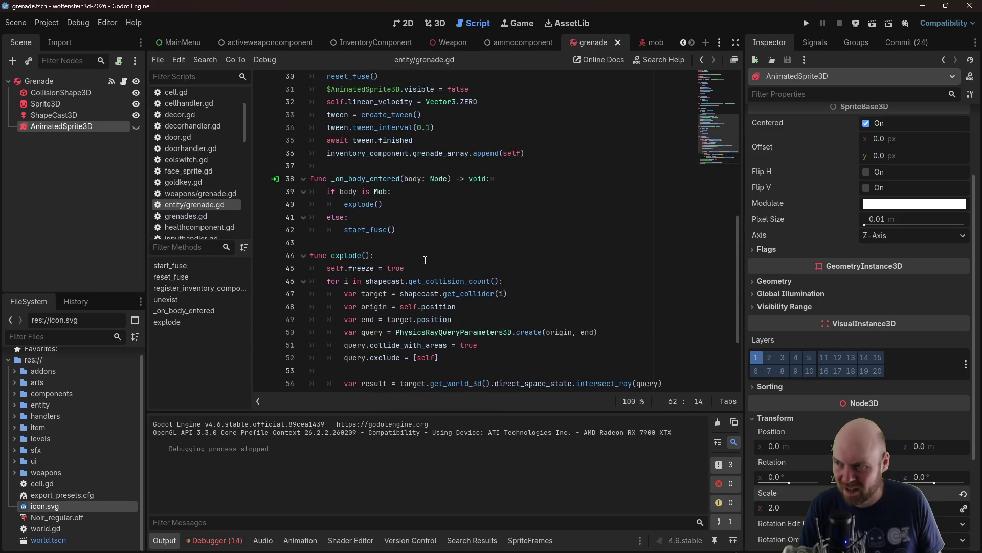
{"action": "left_click", "coordinate": [428, 179]}
{"action": "key", "text": "Down"}
{"action": "key", "text": "Down"}
{"action": "key", "text": "Down"}
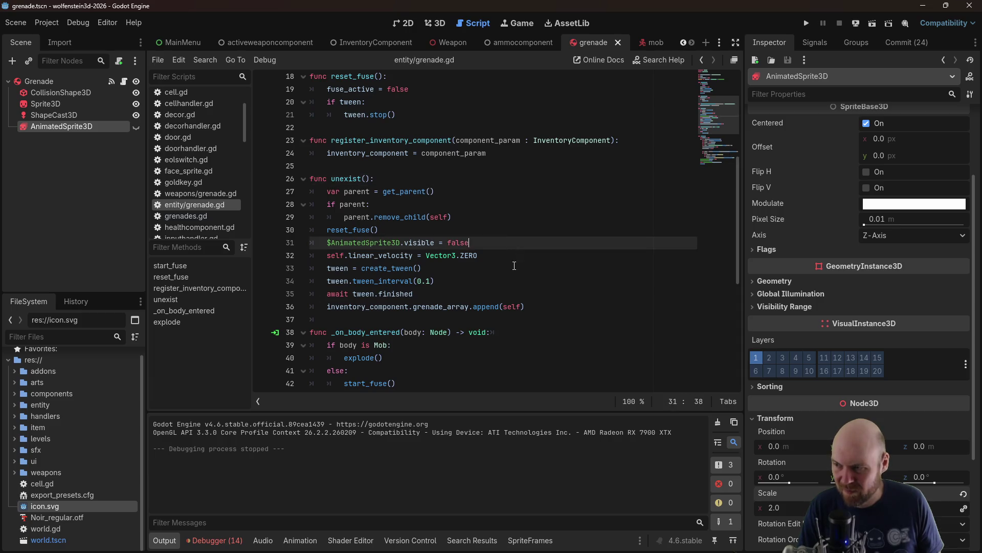
{"action": "key", "text": "End"}
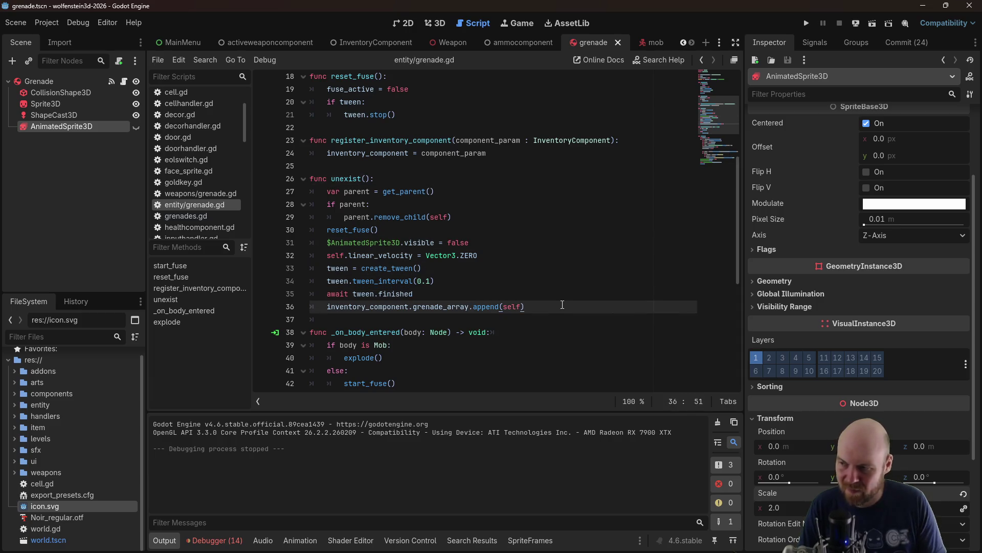
{"action": "key", "text": "Up"}
{"action": "key", "text": "Up"}
{"action": "key", "text": "Up"}
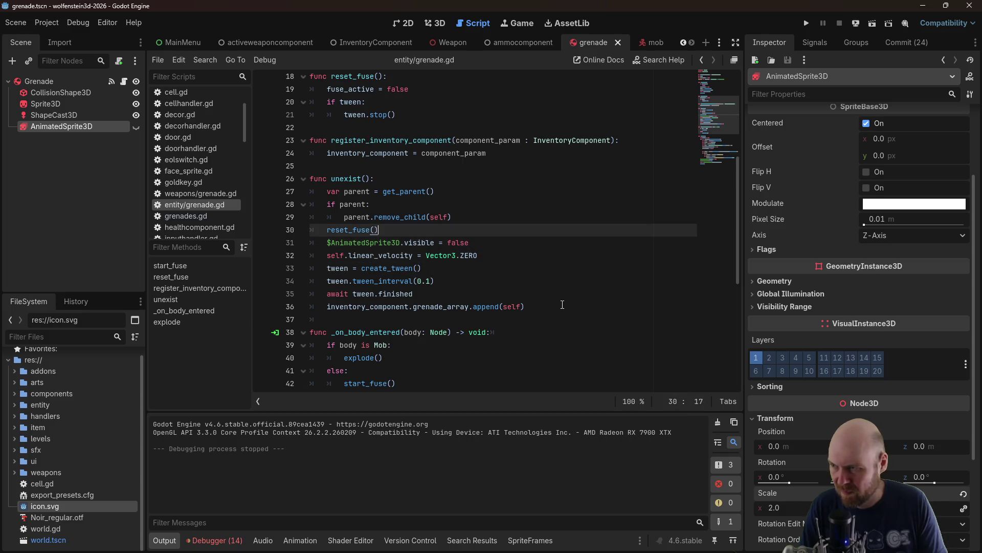
{"action": "key", "text": "Return"}
{"action": "type", "text": "self.freeze ="}
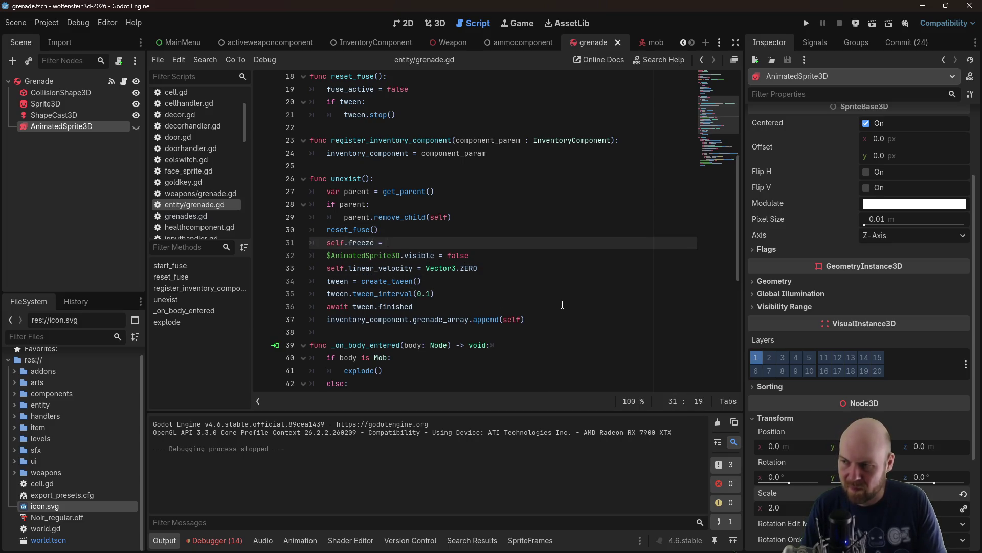
{"action": "type", "text": "false"}
{"action": "key", "text": "ctrl+s"}
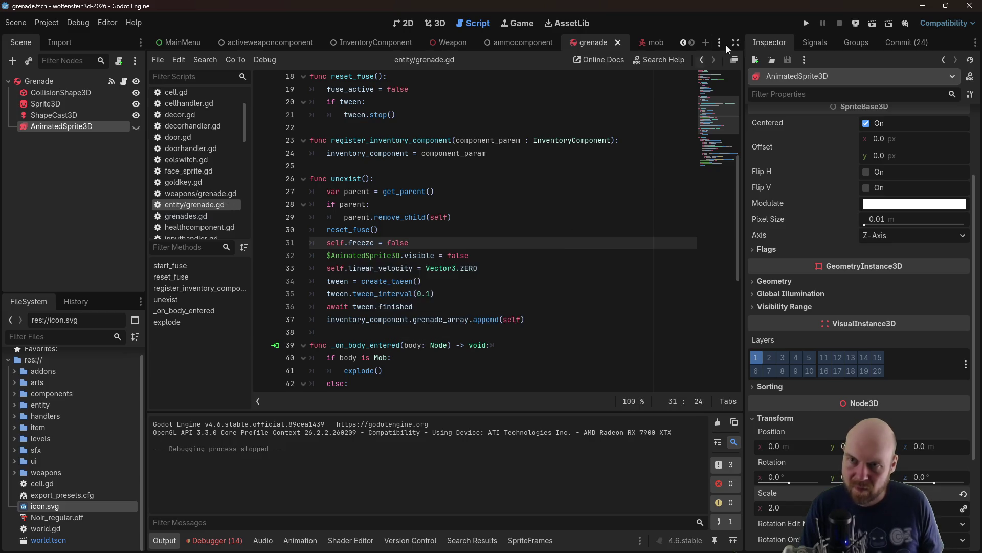
{"action": "left_click", "coordinate": [806, 21]}
Start a new game, collect ammo, throw grenades down the corridor, then stop
{"action": "left_click", "coordinate": [487, 286]}
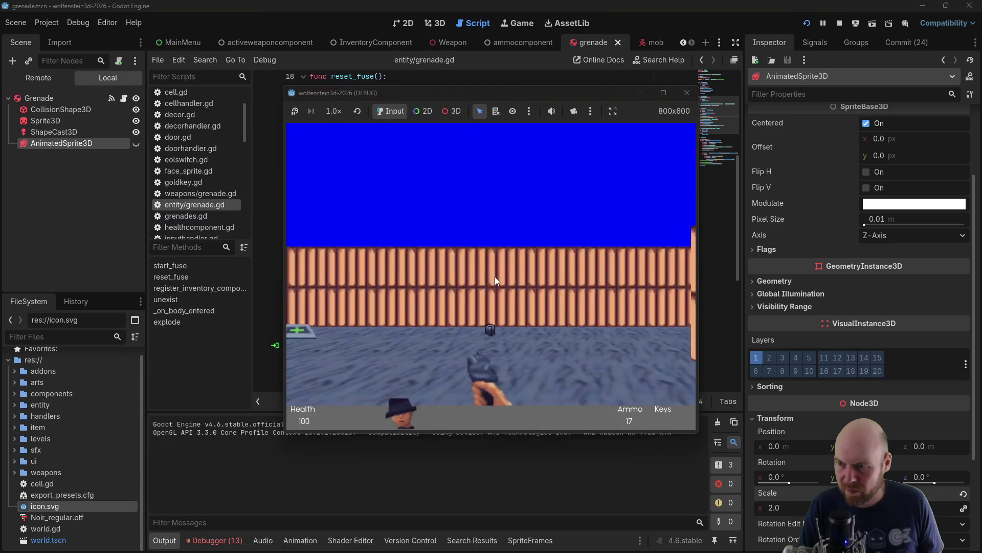
{"action": "key", "text": "w"}
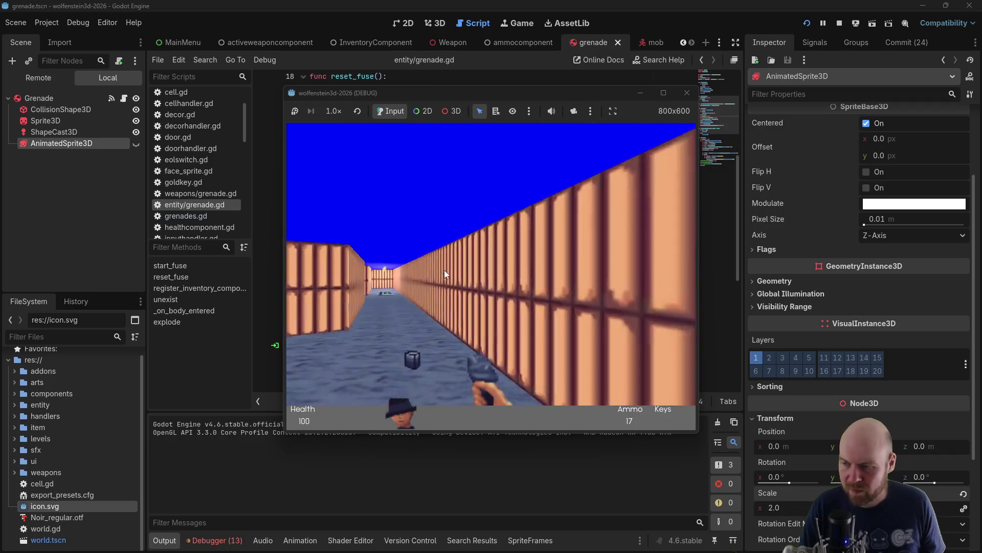
{"action": "key", "text": "w"}
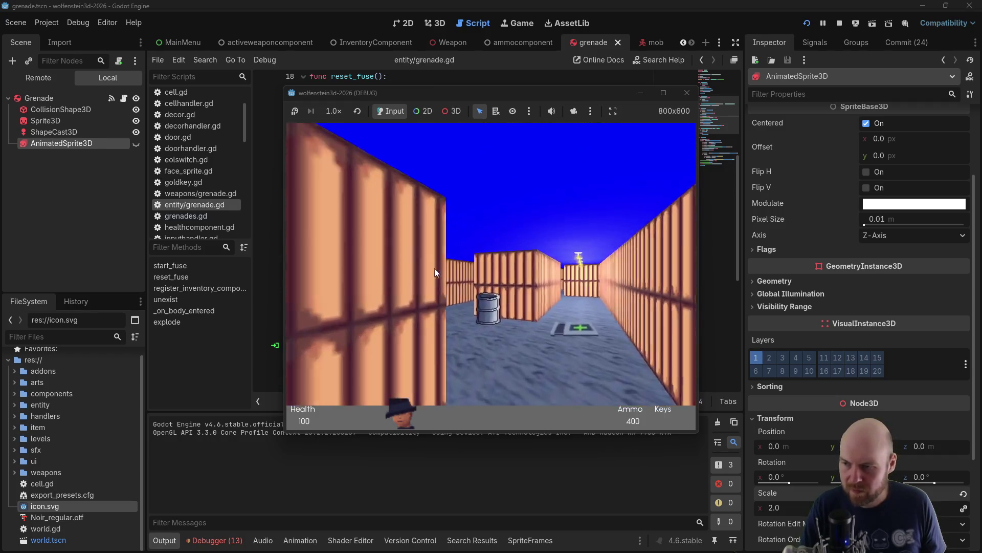
{"action": "key", "text": "Left"}
{"action": "left_click", "coordinate": [434, 263]}
{"action": "left_click", "coordinate": [435, 260]}
{"action": "left_click", "coordinate": [434, 260]}
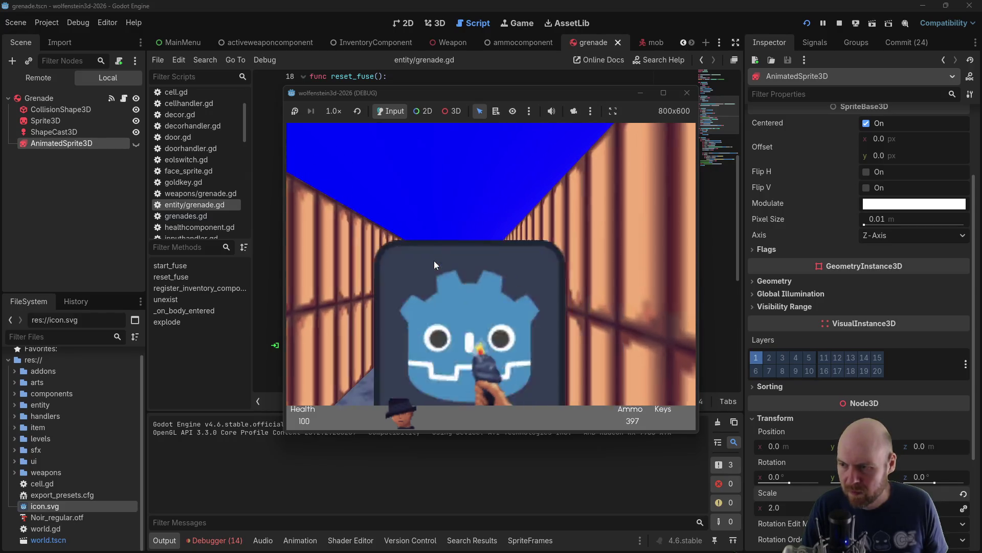
{"action": "left_click", "coordinate": [434, 260]}
{"action": "key", "text": "s"}
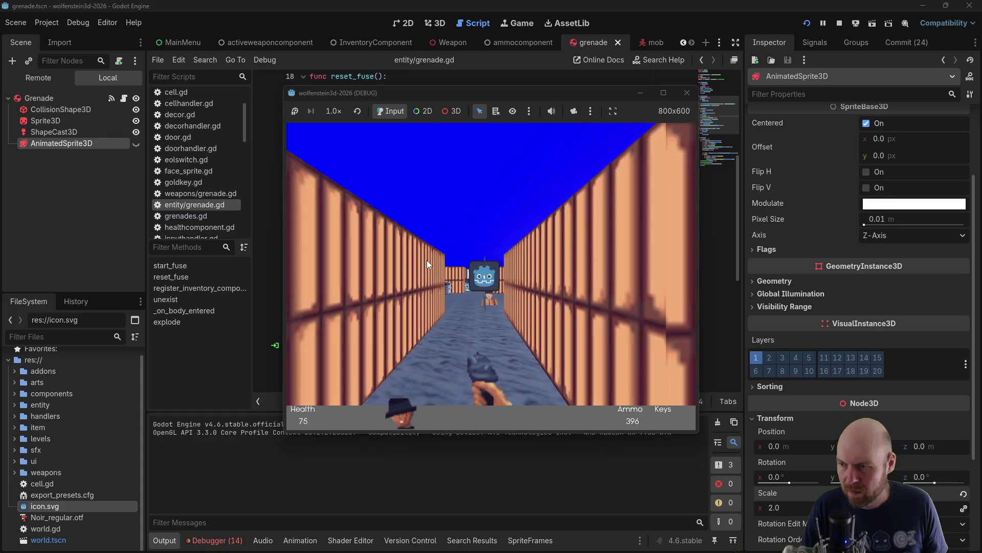
{"action": "left_click", "coordinate": [688, 93]}
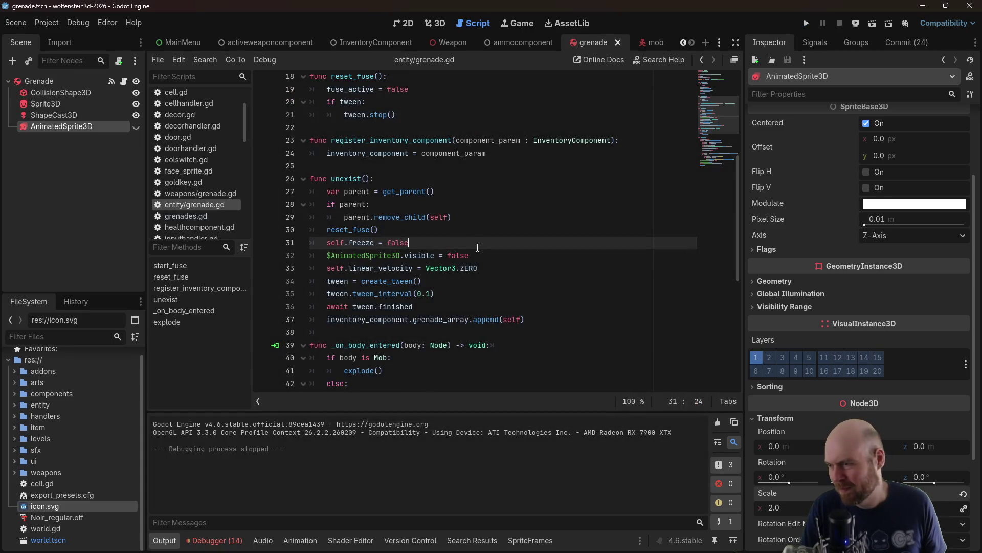
Delete the self.freeze = true line from explode() and start a fresh playtest
{"action": "key", "text": "BackSpace"}
{"action": "key", "text": "BackSpace"}
{"action": "scroll", "coordinate": [465, 266], "scroll_direction": "down", "scroll_amount": 6}
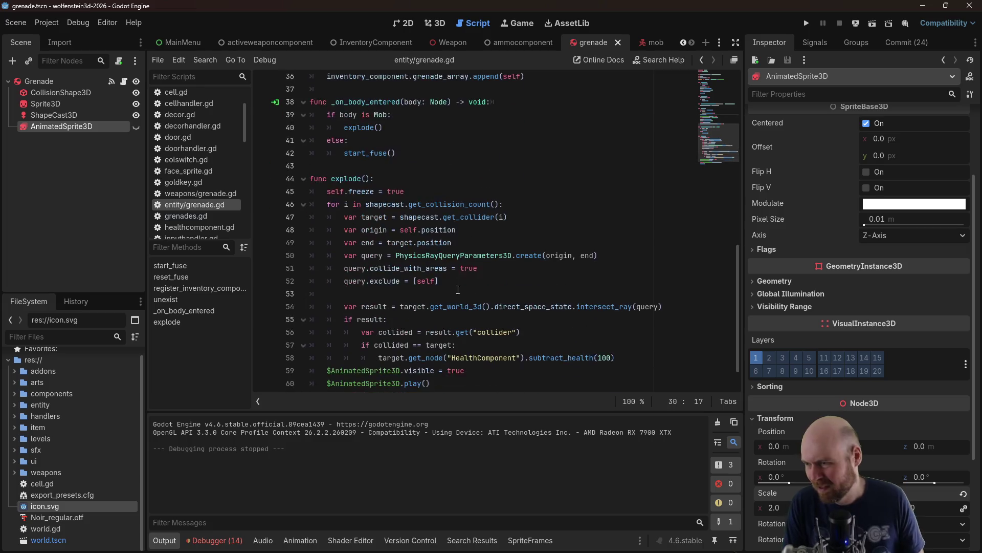
{"action": "triple_click", "coordinate": [427, 196]}
{"action": "key", "text": "BackSpace"}
{"action": "left_click", "coordinate": [806, 23]}
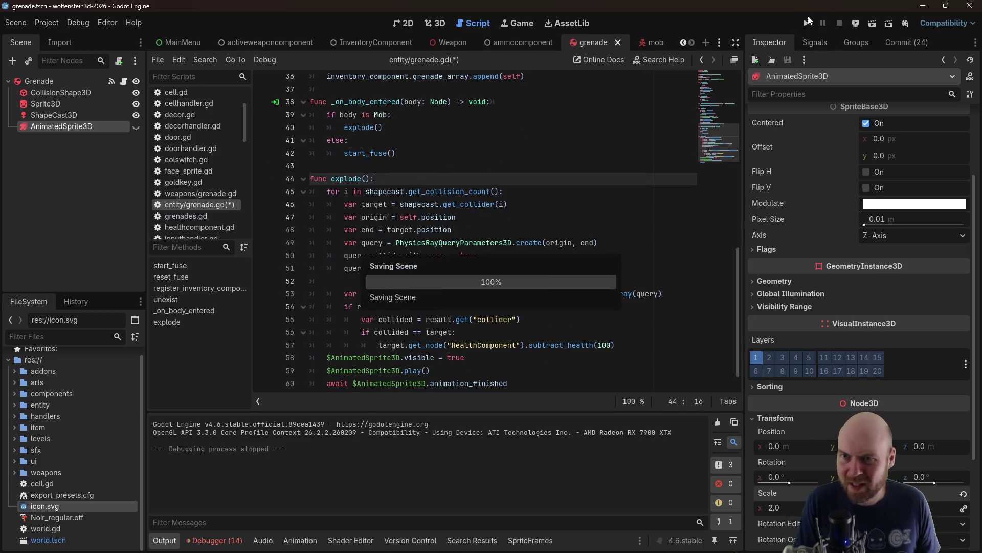
{"action": "left_click", "coordinate": [500, 269]}
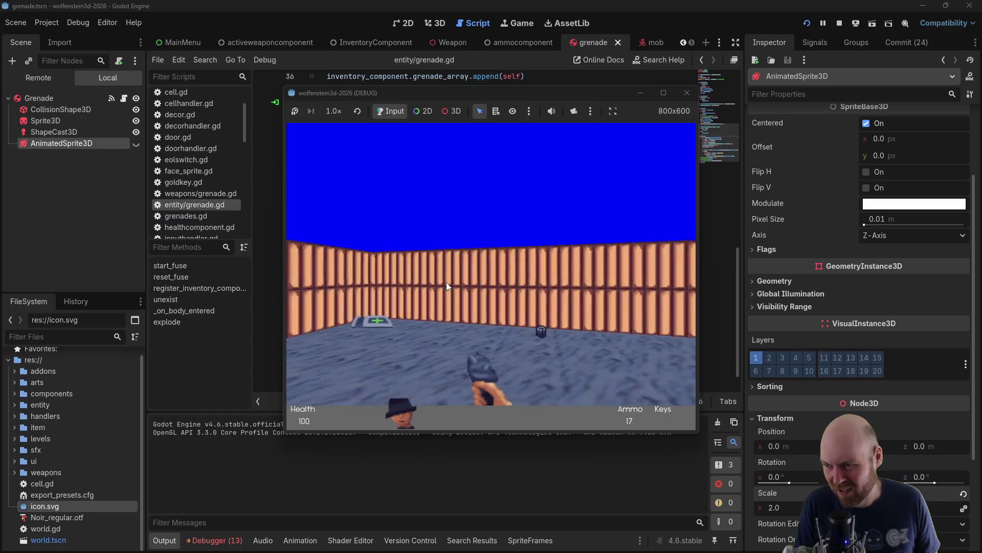
Walk the corridors throwing grenades, then open the metal door and grenade beyond it
{"action": "key", "text": "w"}
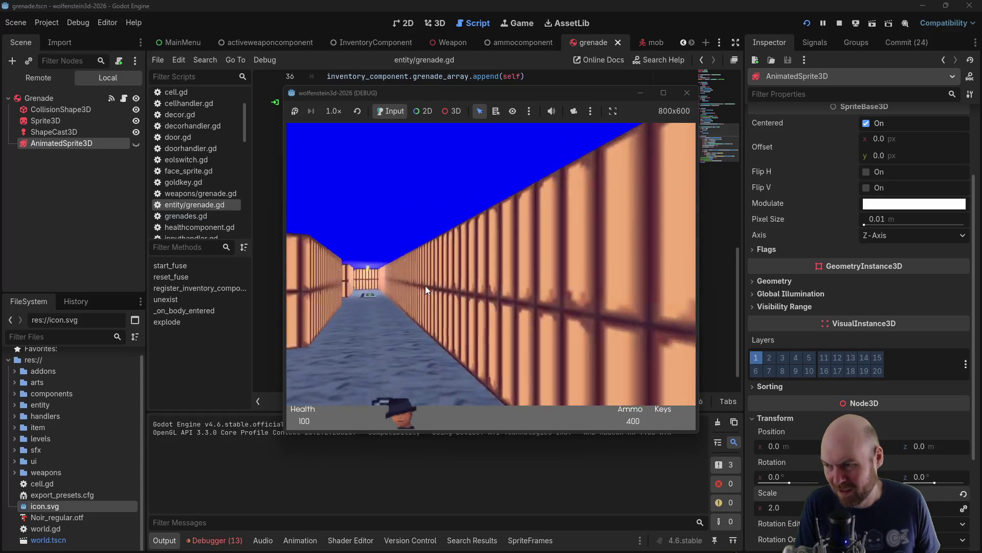
{"action": "key", "text": "Left"}
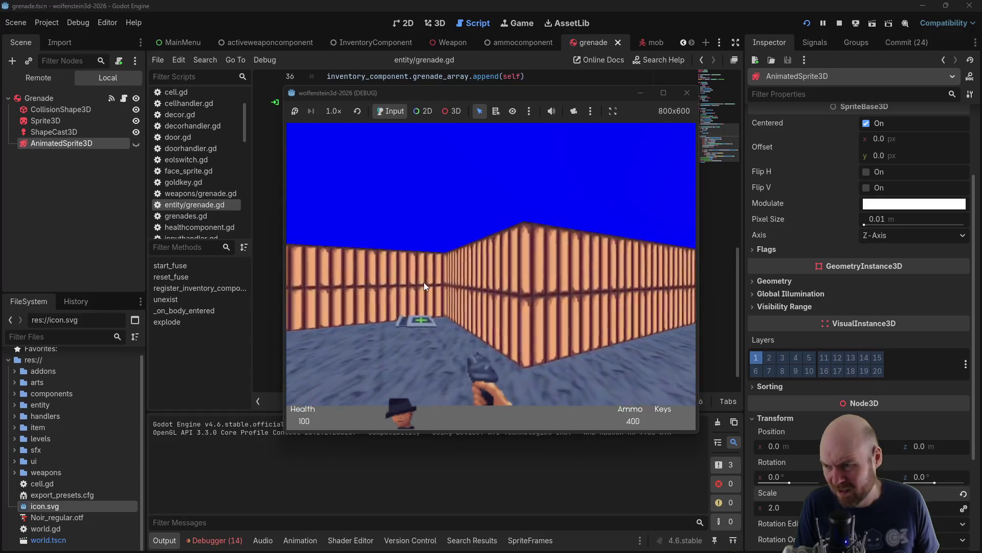
{"action": "left_click", "coordinate": [423, 282]}
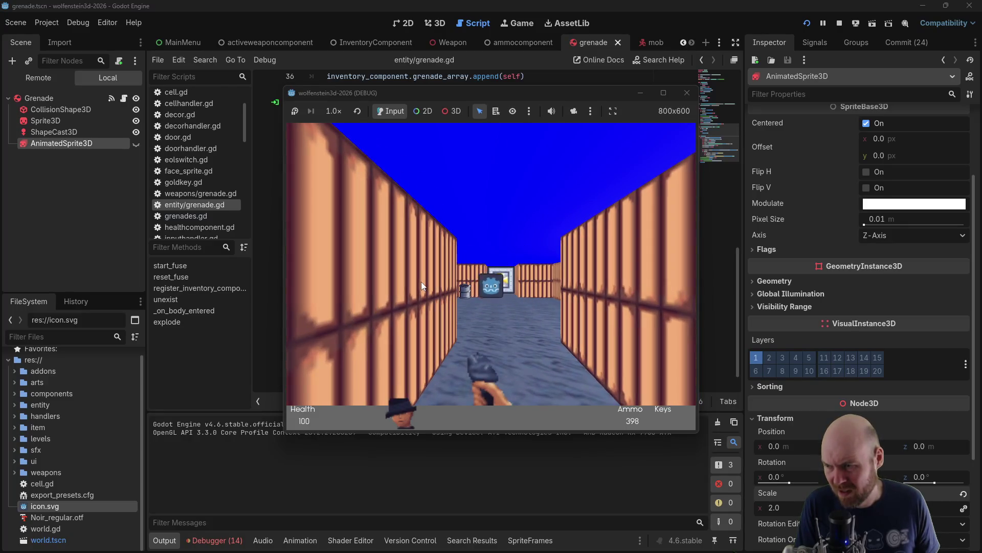
{"action": "key", "text": "w"}
{"action": "key", "text": "Left"}
{"action": "left_click", "coordinate": [419, 281]}
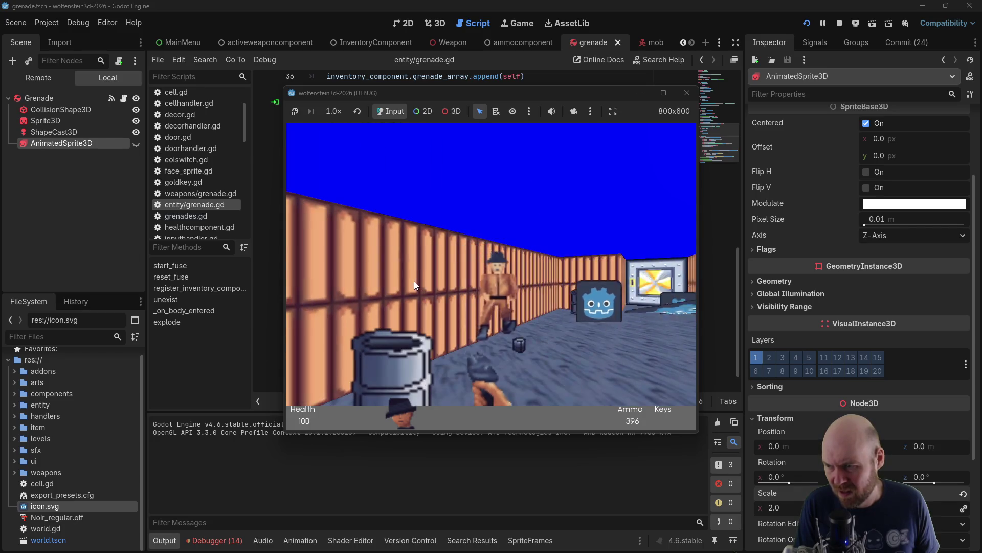
{"action": "left_click", "coordinate": [414, 281]}
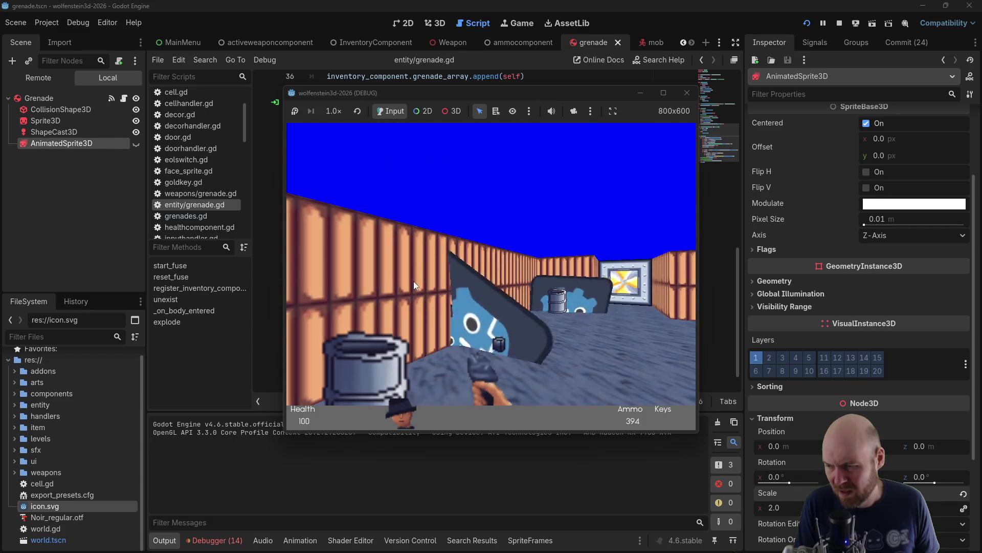
{"action": "key", "text": "Left"}
{"action": "key", "text": "Right"}
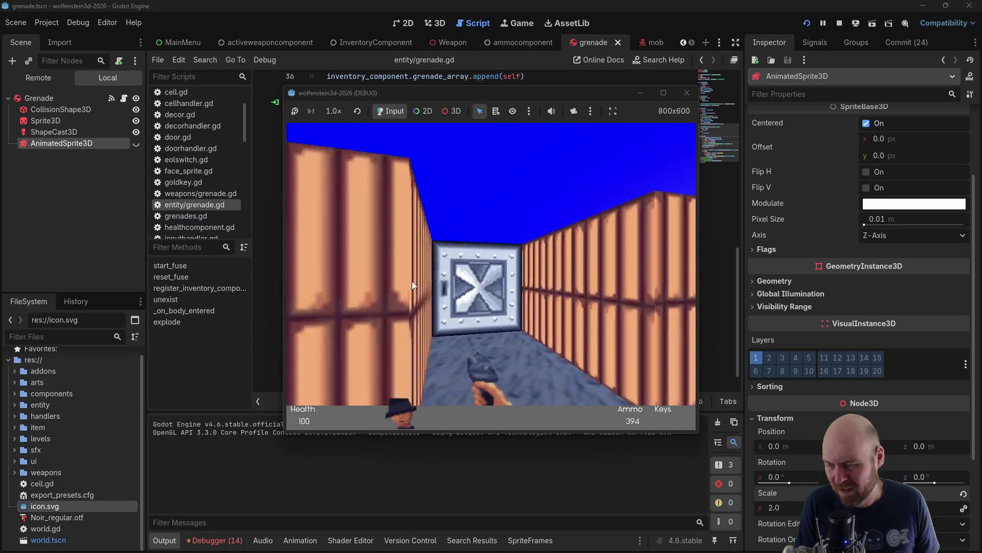
{"action": "key", "text": "Up"}
{"action": "key", "text": "space"}
{"action": "key", "text": "ctrl"}
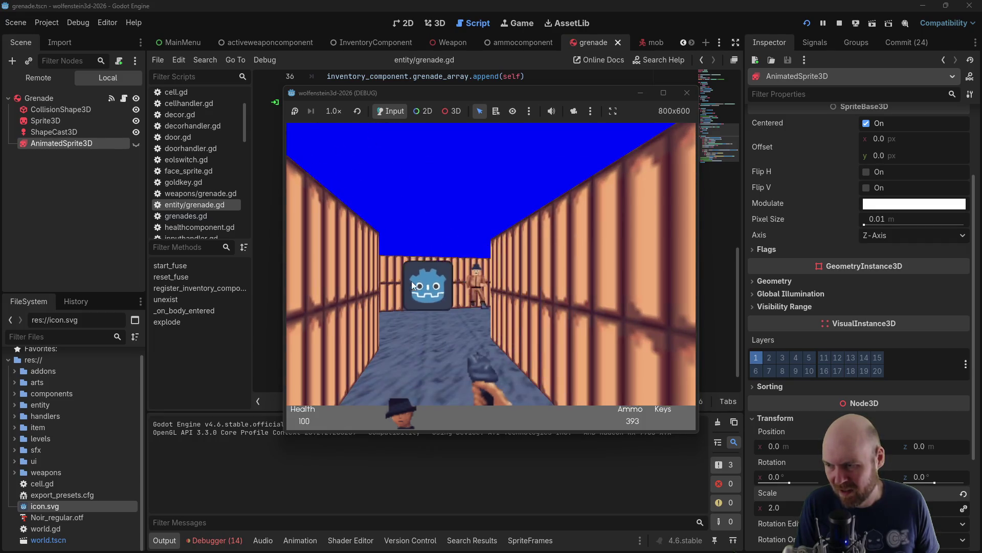
Advance into the enemy room, throw more grenades while looking around, then stop the game
{"action": "key", "text": "Up"}
{"action": "key", "text": "Left"}
{"action": "key", "text": "Up"}
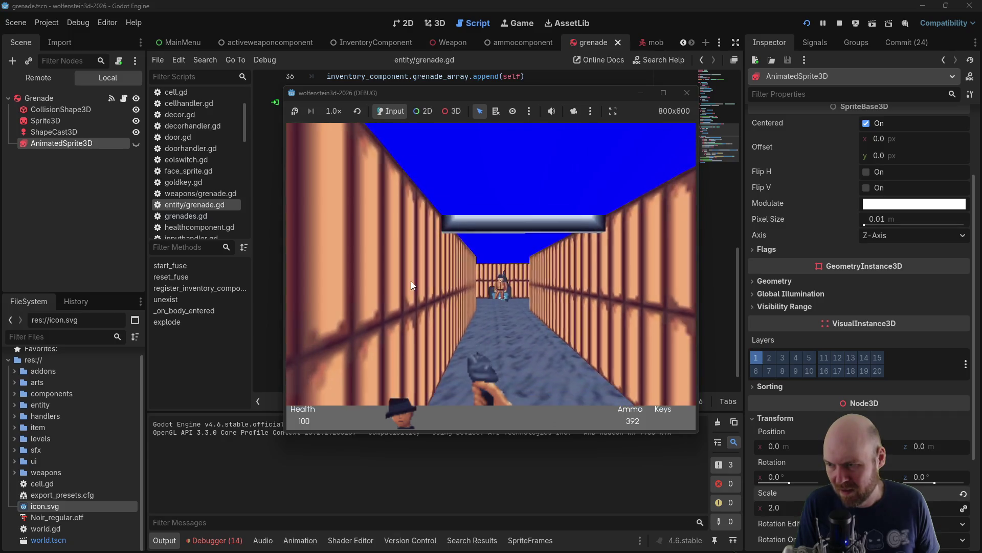
{"action": "key", "text": "Right"}
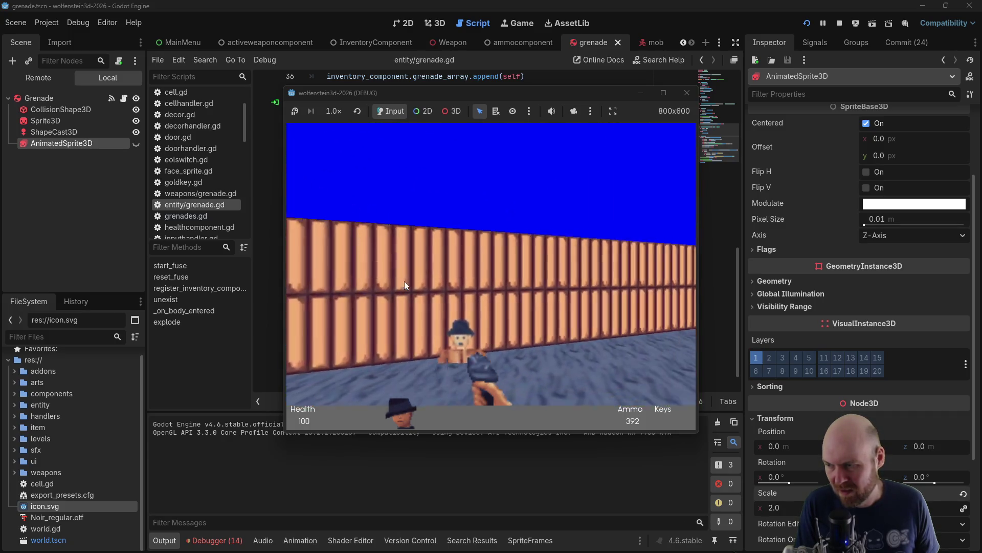
{"action": "key", "text": "Left"}
{"action": "key", "text": "ctrl"}
{"action": "key", "text": "Left"}
{"action": "key", "text": "ctrl"}
{"action": "key", "text": "Left"}
{"action": "key", "text": "Left"}
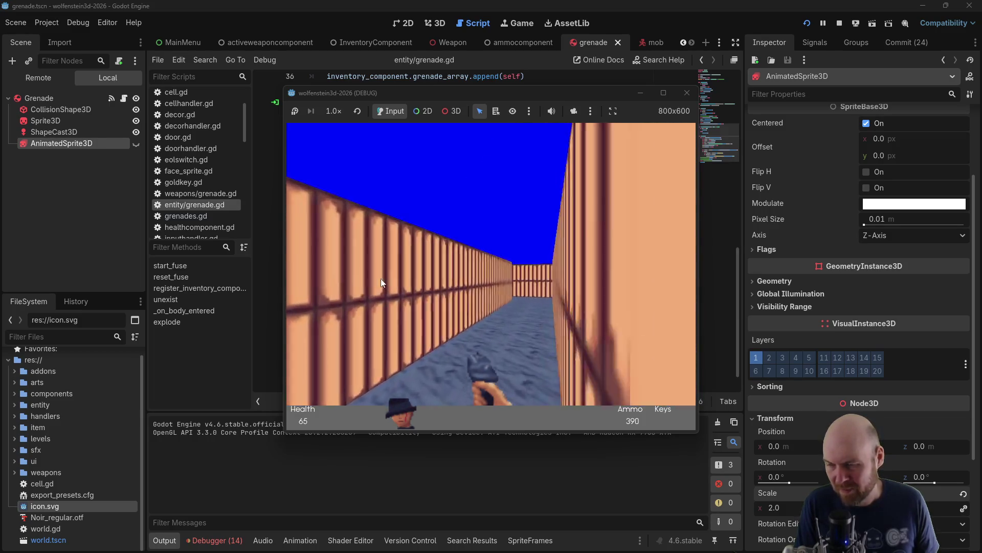
{"action": "key", "text": "Up"}
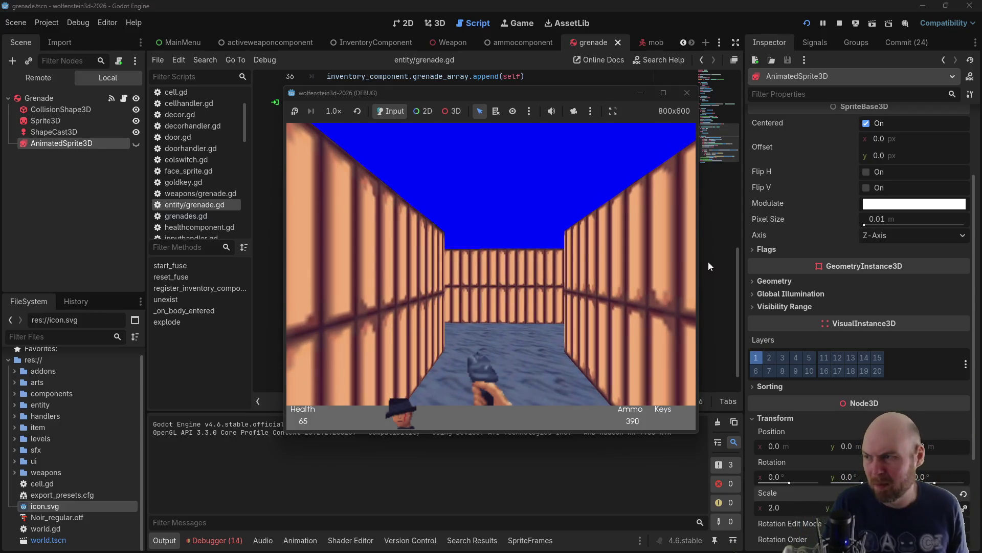
{"action": "left_click", "coordinate": [687, 92]}
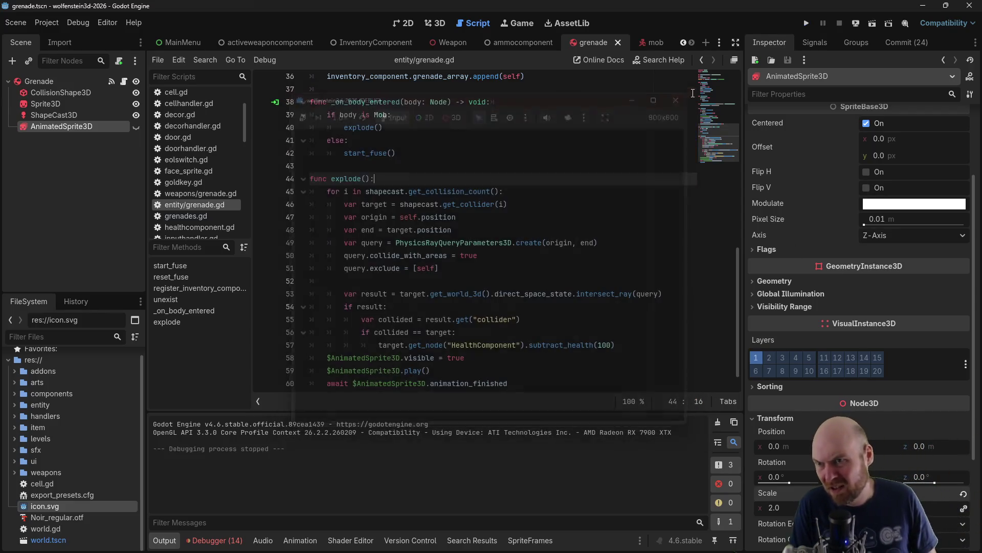
Create a new plain Resource named shotgun.tres in the weapons folder
{"action": "left_click", "coordinate": [16, 473]}
{"action": "scroll", "coordinate": [29, 463], "scroll_direction": "down", "scroll_amount": 3}
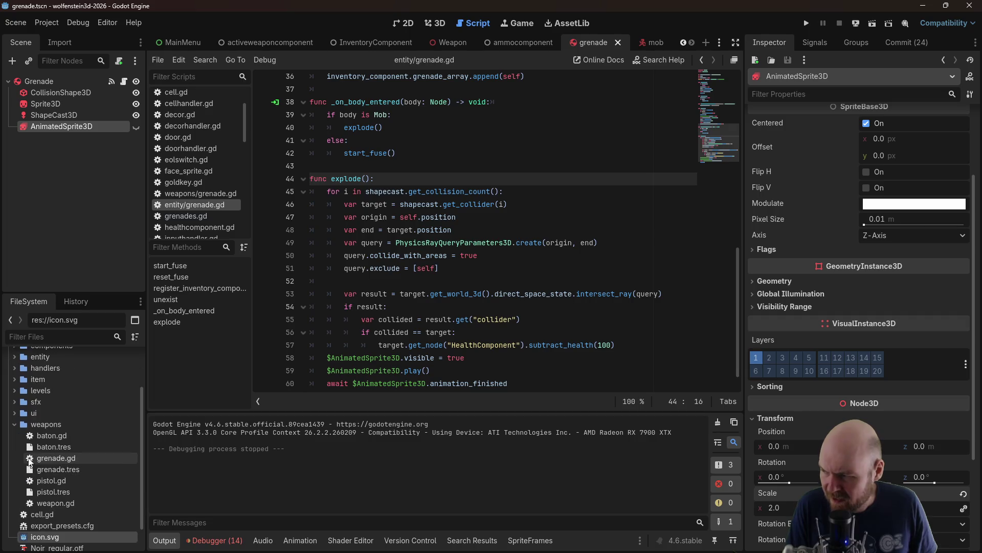
{"action": "right_click", "coordinate": [44, 428]}
{"action": "mouse_move", "coordinate": [106, 371]}
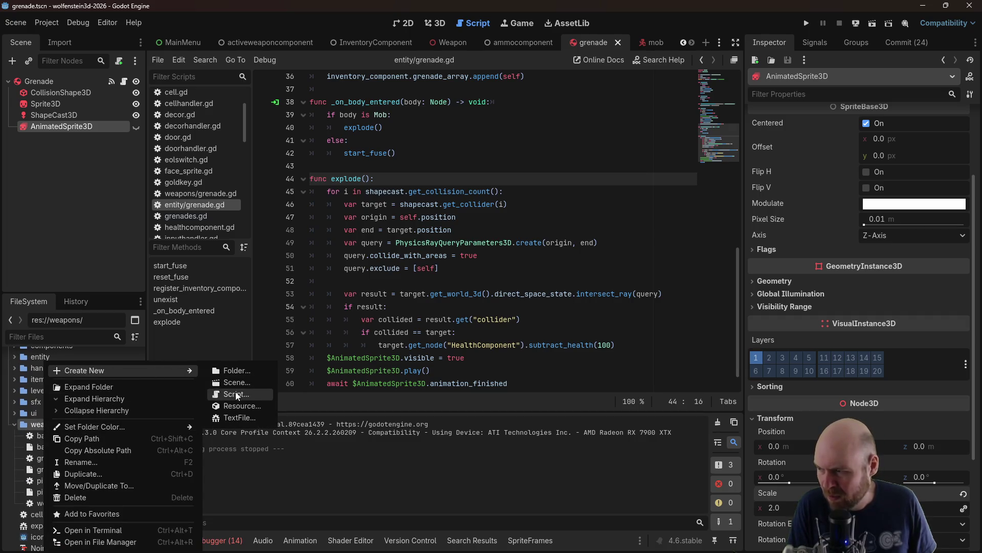
{"action": "left_click", "coordinate": [237, 406]}
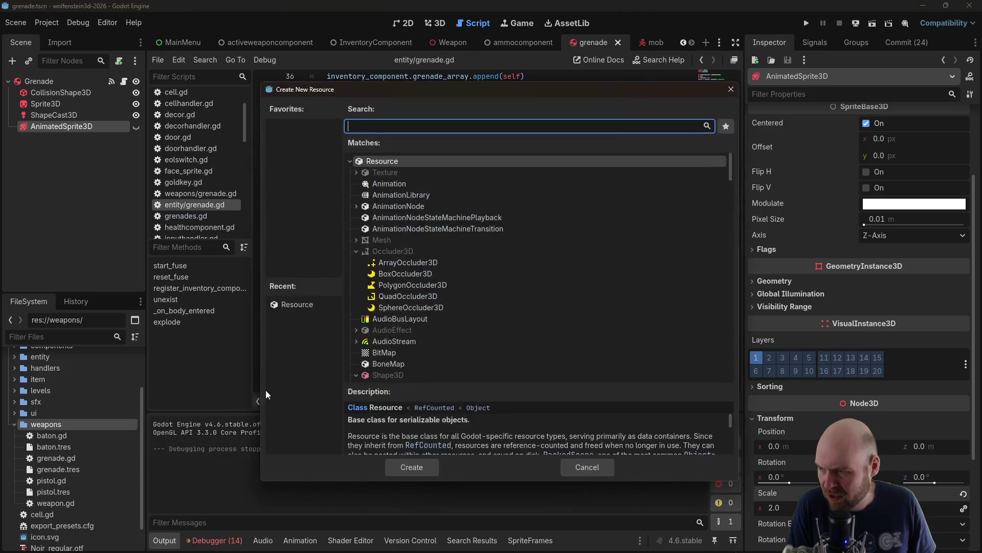
{"action": "left_click", "coordinate": [408, 465]}
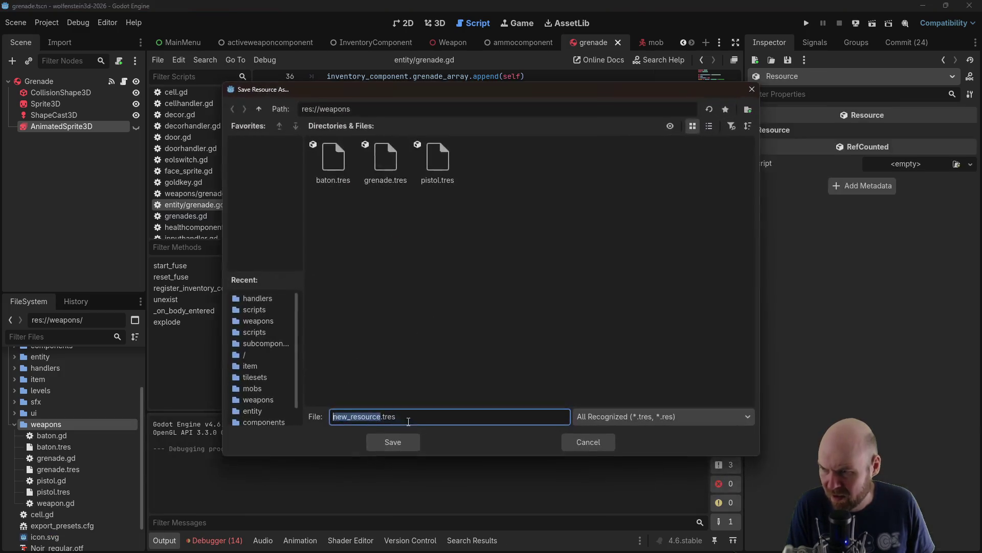
{"action": "type", "text": "shotgun"}
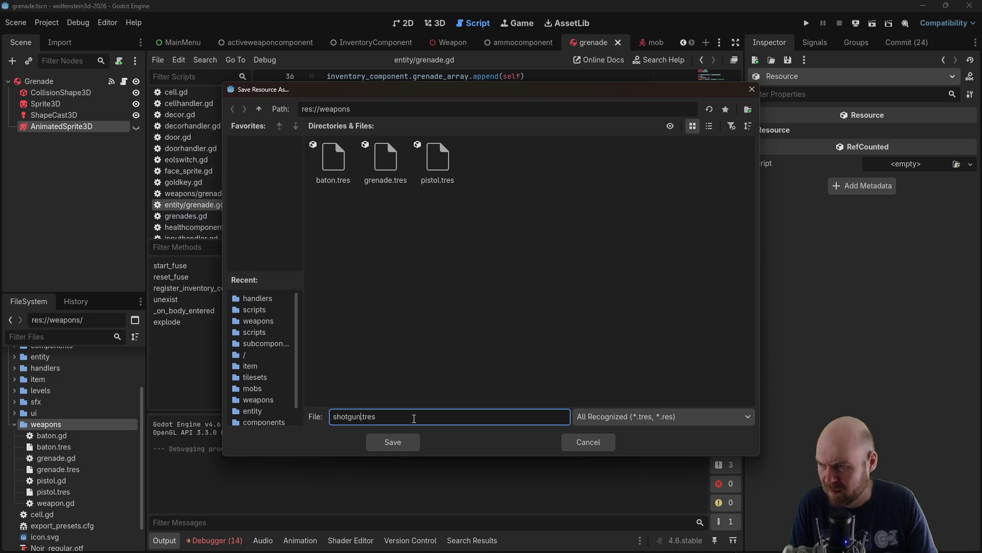
{"action": "key", "text": "Return"}
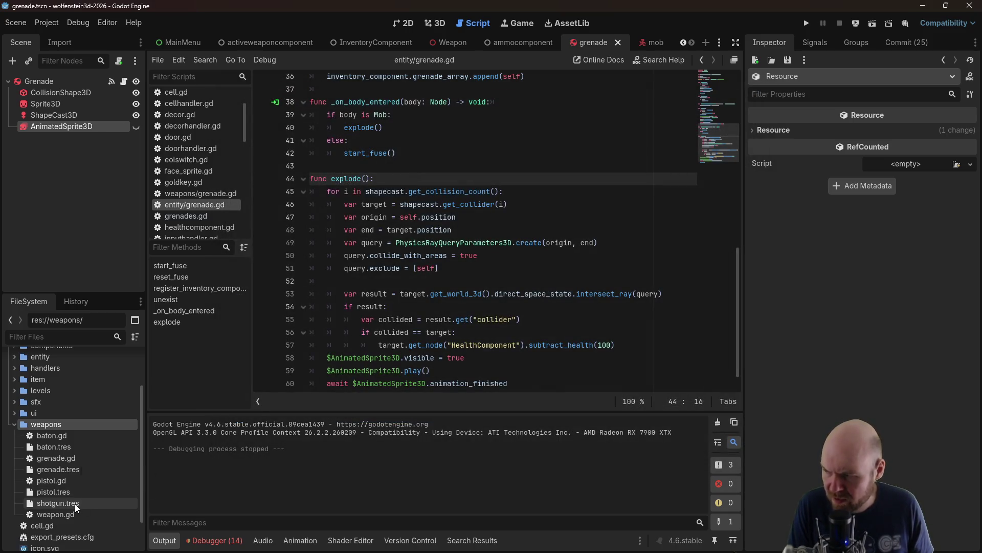
Create a shotgun.gd script beside shotgun.tres
{"action": "right_click", "coordinate": [75, 503]}
{"action": "mouse_move", "coordinate": [155, 401]}
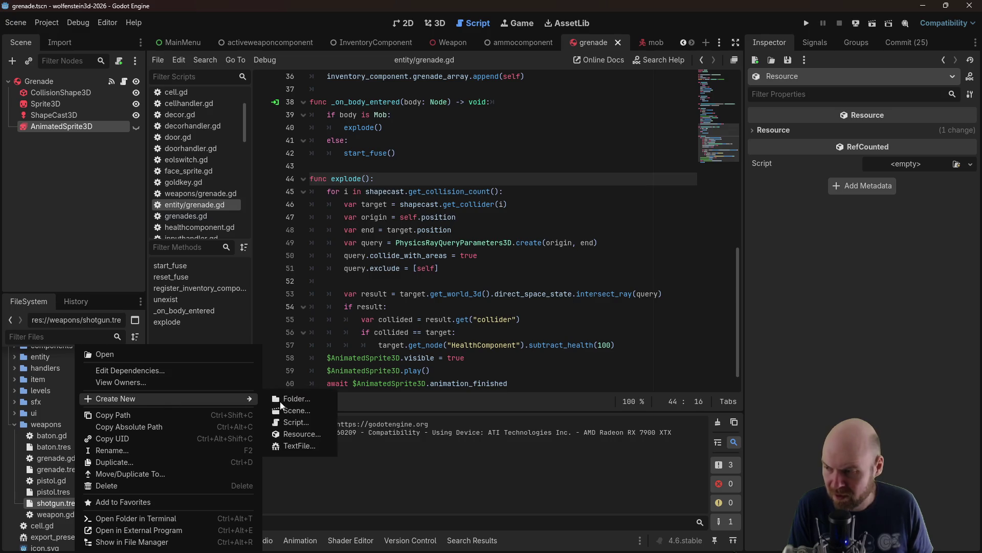
{"action": "left_click", "coordinate": [306, 423]}
{"action": "type", "text": "shotgun"}
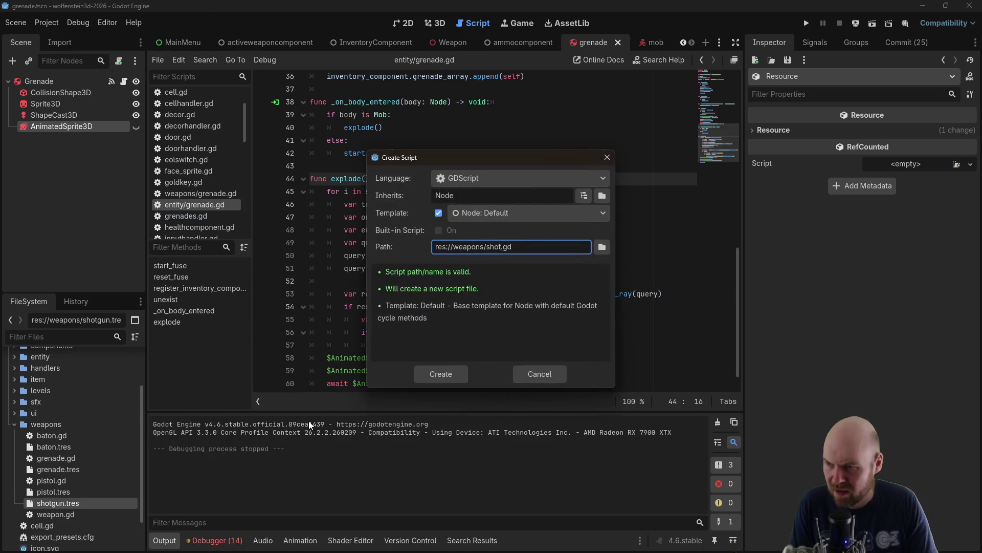
{"action": "key", "text": "Return"}
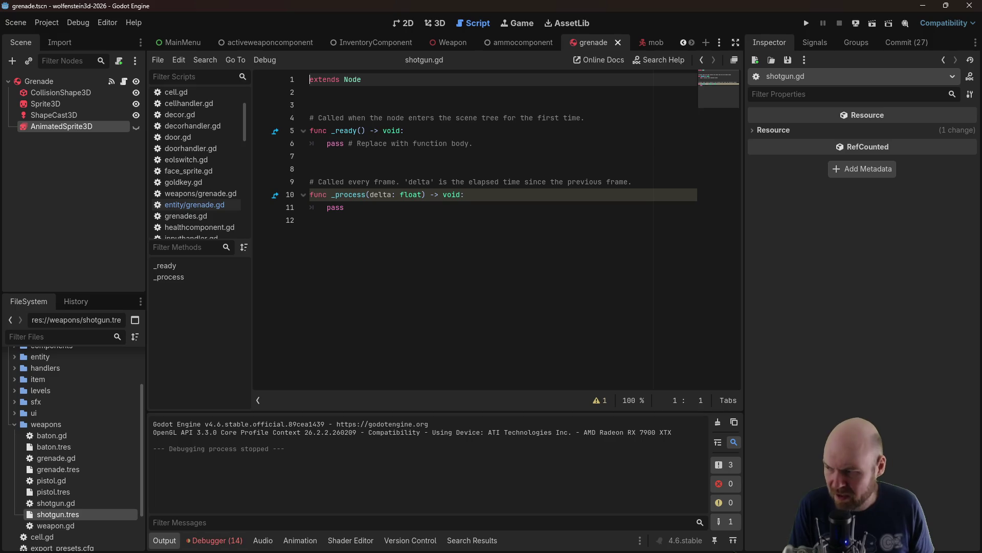
Assign shotgun.gd as the script of the shotgun.tres resource
{"action": "left_click", "coordinate": [64, 504]}
{"action": "left_click", "coordinate": [67, 516]}
{"action": "mouse_move", "coordinate": [76, 504]}
{"action": "left_mouse_down"}
{"action": "mouse_move", "coordinate": [783, 229]}
{"action": "mouse_move", "coordinate": [898, 169]}
{"action": "left_mouse_up"}
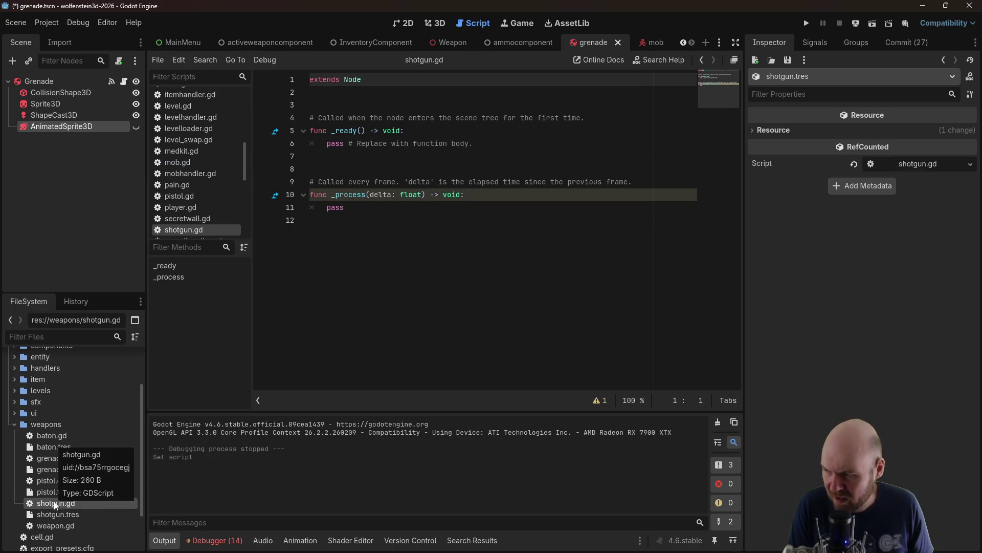
Replace shotgun.gd's template code with all of pistol.gd's code
{"action": "double_click", "coordinate": [59, 481]}
{"action": "key", "text": "ctrl+a"}
{"action": "key", "text": "ctrl+c"}
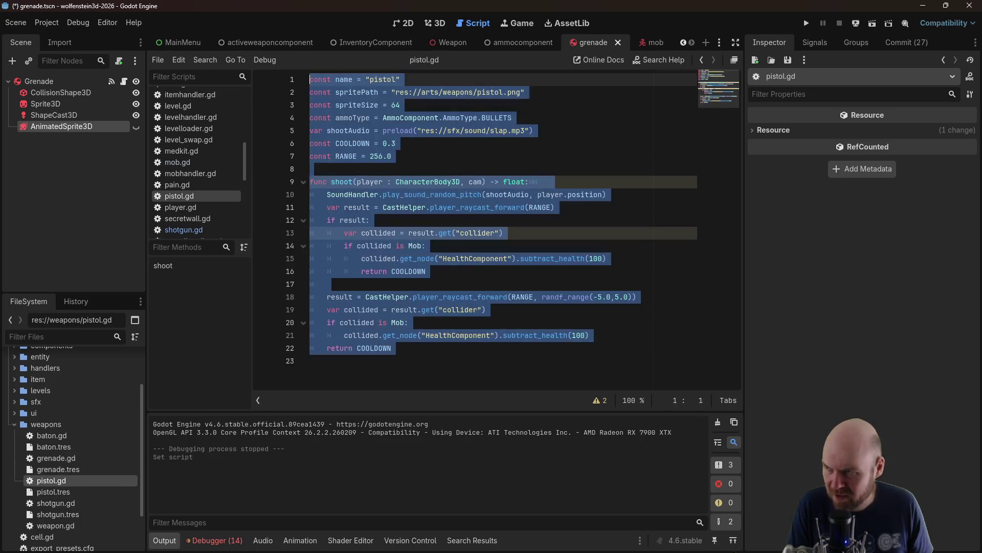
{"action": "double_click", "coordinate": [54, 504]}
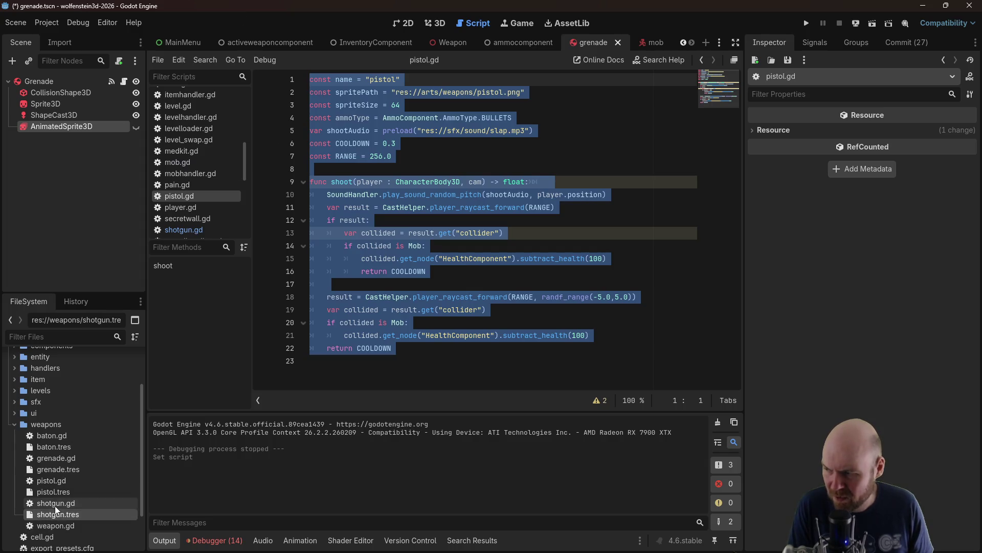
{"action": "key", "text": "ctrl+a"}
{"action": "key", "text": "ctrl+v"}
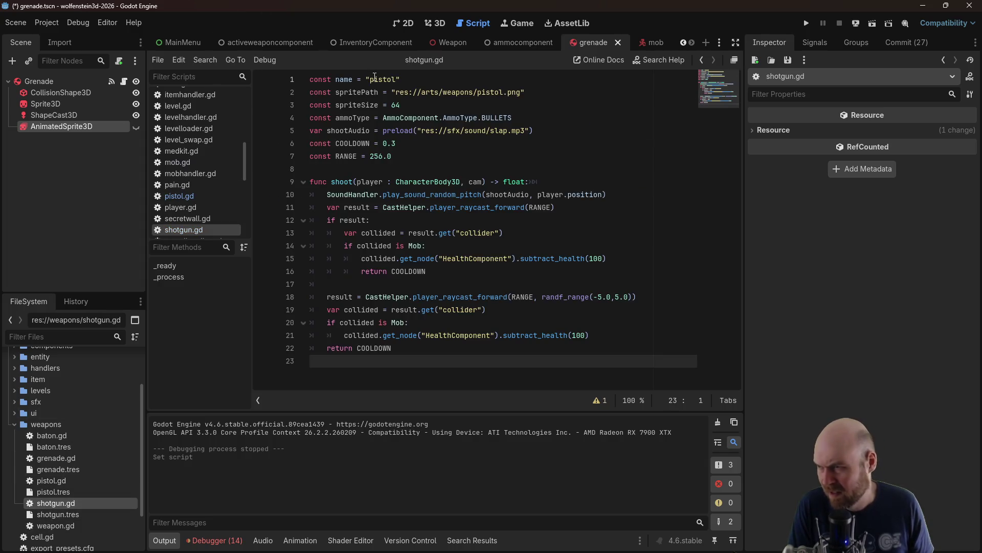
Rename the weapon to shotgun, switch ammo type to SHELLS, and set COOLDOWN to 1.0
{"action": "double_click", "coordinate": [375, 78]}
{"action": "type", "text": "shotgun"}
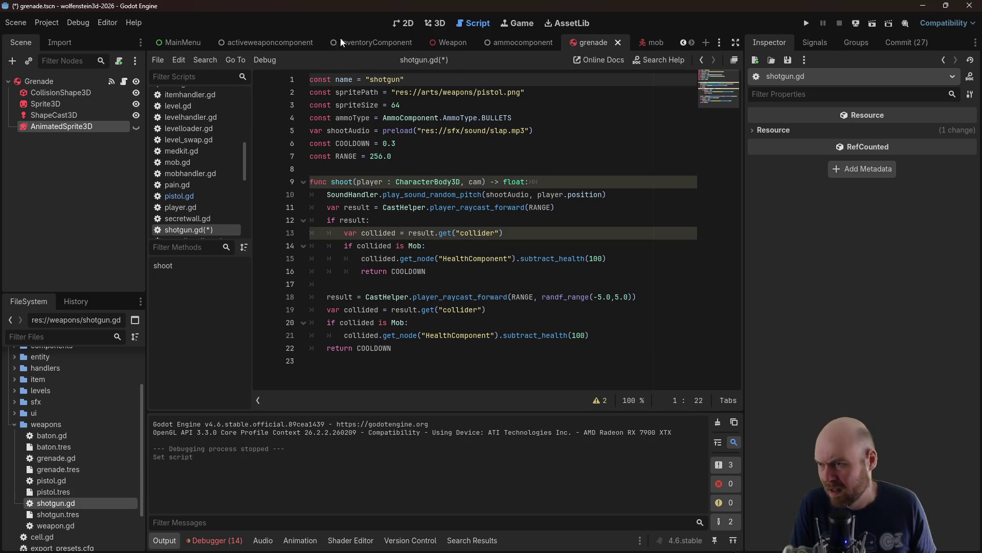
{"action": "left_click_drag", "start_coordinate": [481, 118], "coordinate": [512, 117]}
{"action": "type", "text": "SHE"}
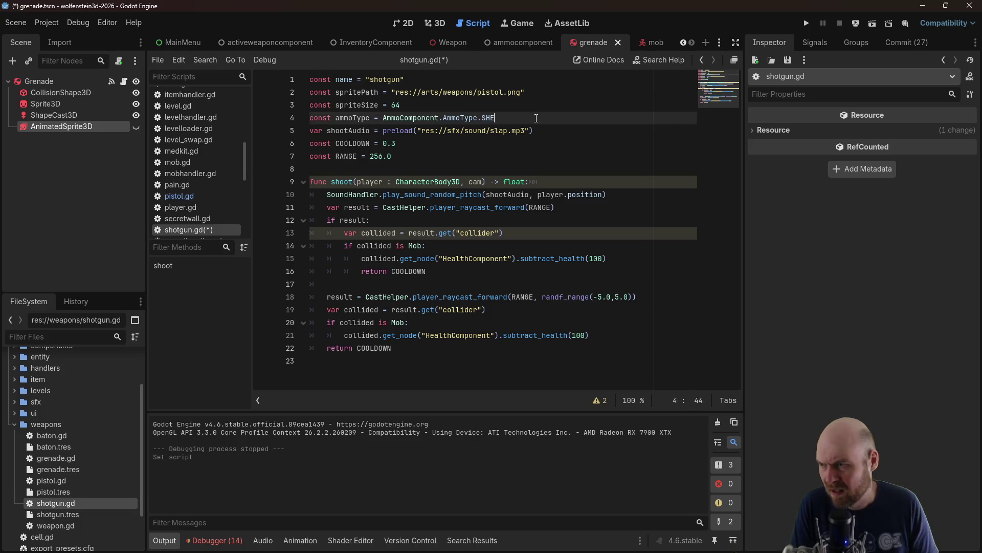
{"action": "key", "text": "Return"}
{"action": "key", "text": "Down"}
{"action": "key", "text": "Down"}
{"action": "key", "text": "BackSpace"}
{"action": "key", "text": "BackSpace"}
{"action": "key", "text": "BackSpace"}
{"action": "type", "text": "1.0"}
Add a blank line for the pellet loop and begin a new pellets constant
{"action": "left_click", "coordinate": [456, 195]}
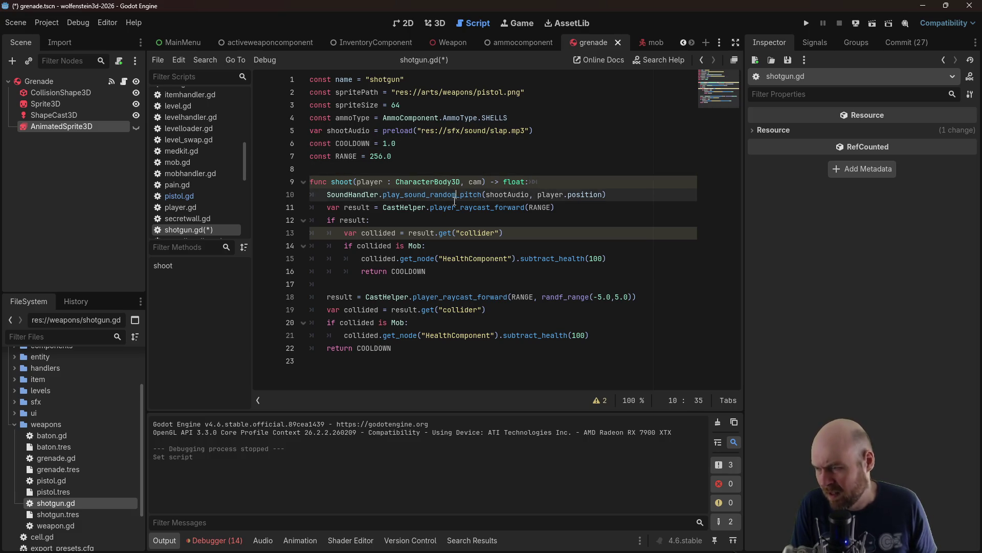
{"action": "left_click", "coordinate": [428, 285]}
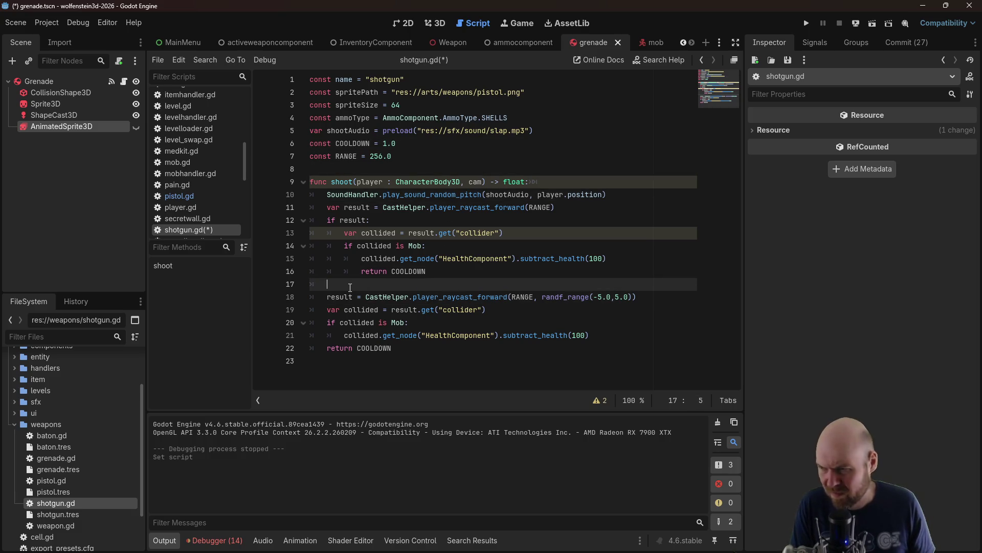
{"action": "key", "text": "Return"}
{"action": "type", "text": "for i in"}
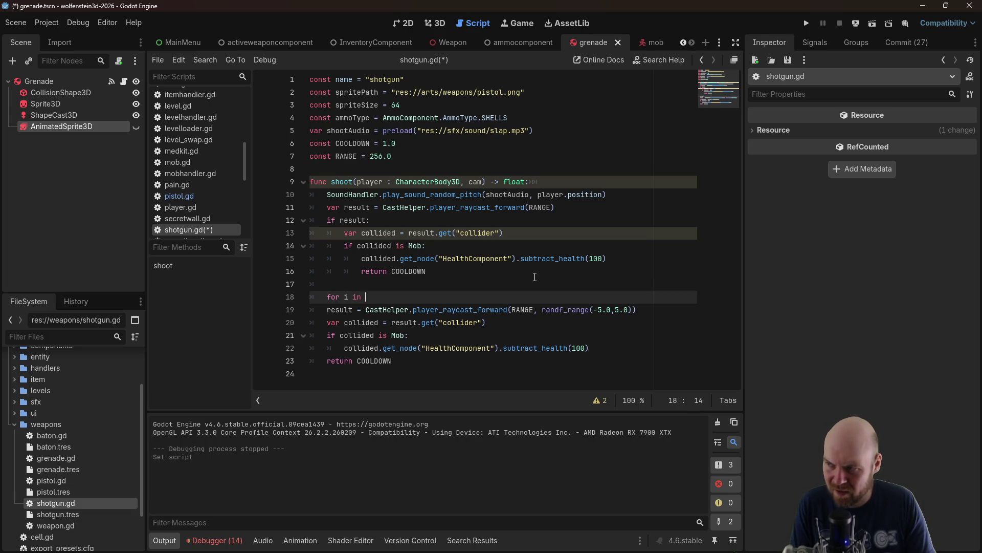
{"action": "key", "text": "Up"}
{"action": "key", "text": "Up"}
{"action": "key", "text": "Up"}
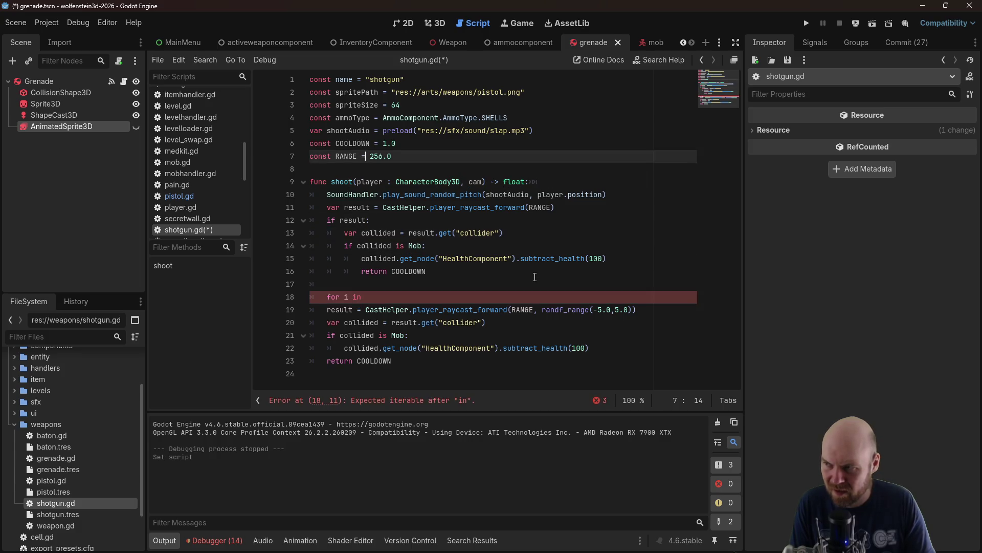
{"action": "key", "text": "Down"}
{"action": "key", "text": "Return"}
{"action": "key", "text": "Up"}
{"action": "type", "text": "co"}
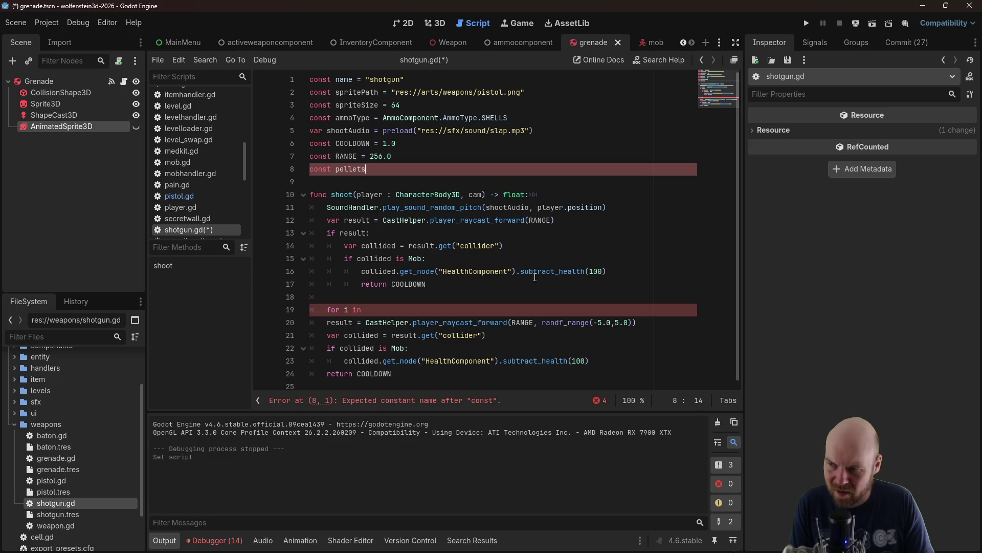
Delete the early-return COOLDOWN line after the first raycast hit
{"action": "left_click_drag", "start_coordinate": [515, 287], "coordinate": [306, 287]}
{"action": "key", "text": "BackSpace"}
{"action": "key", "text": "BackSpace"}
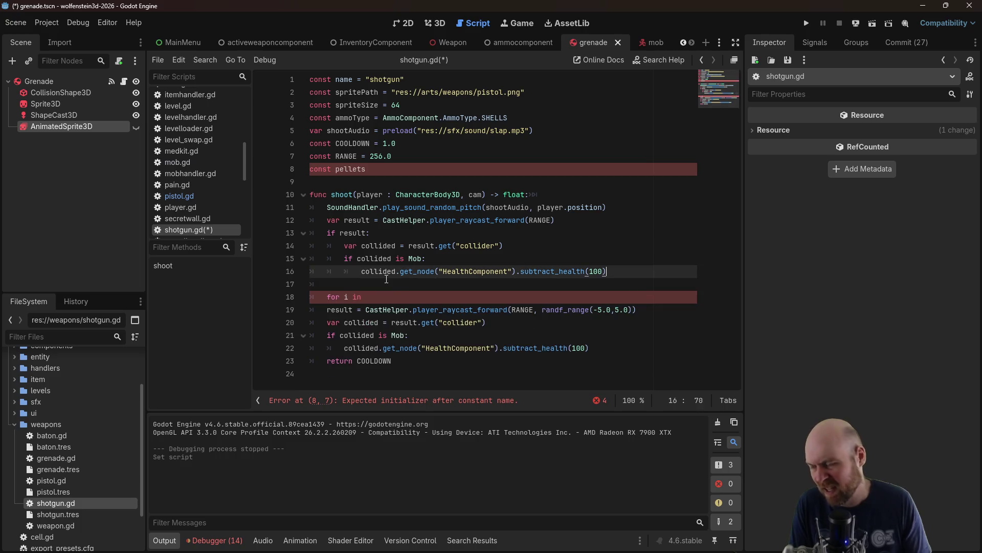
{"action": "left_click", "coordinate": [401, 173]}
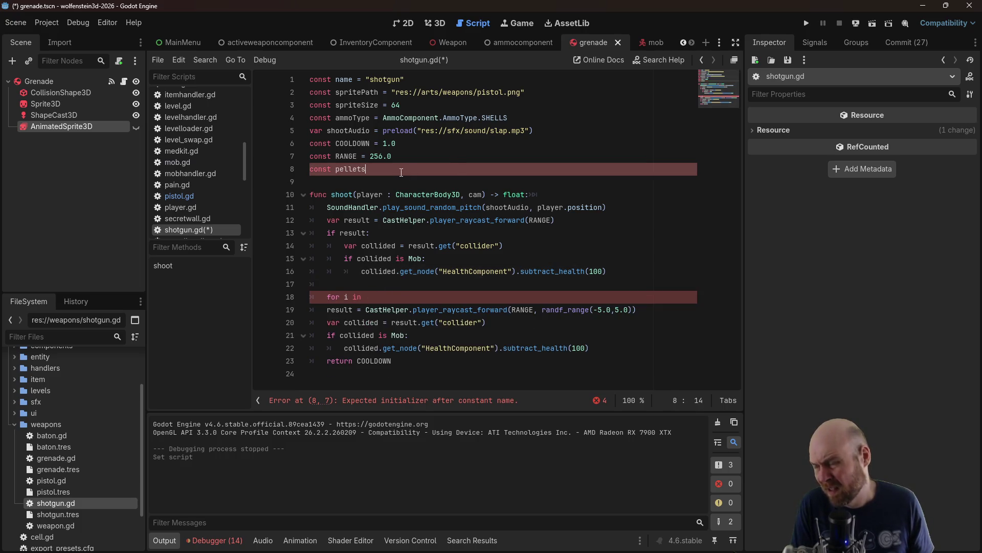